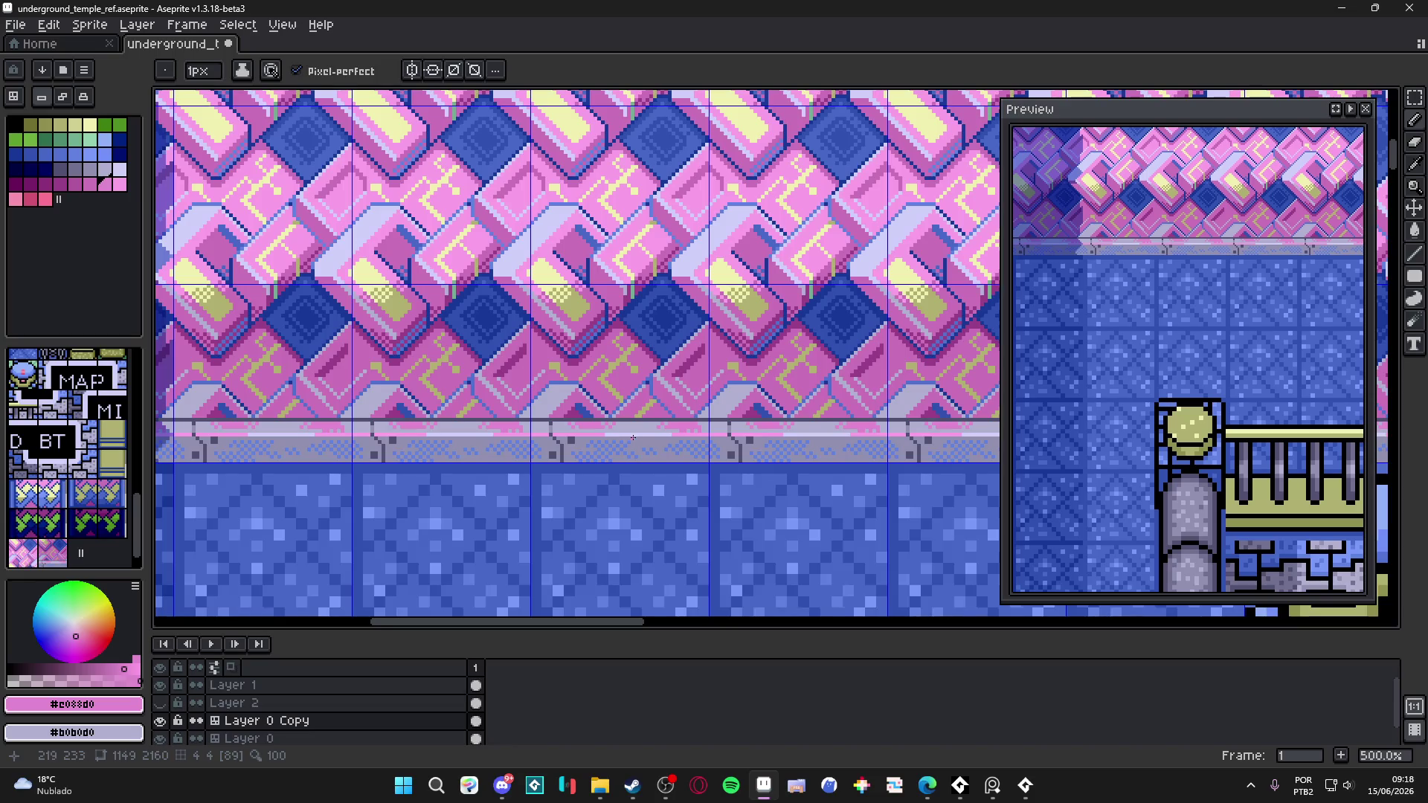
pyautogui.scroll(5, 667, 432)
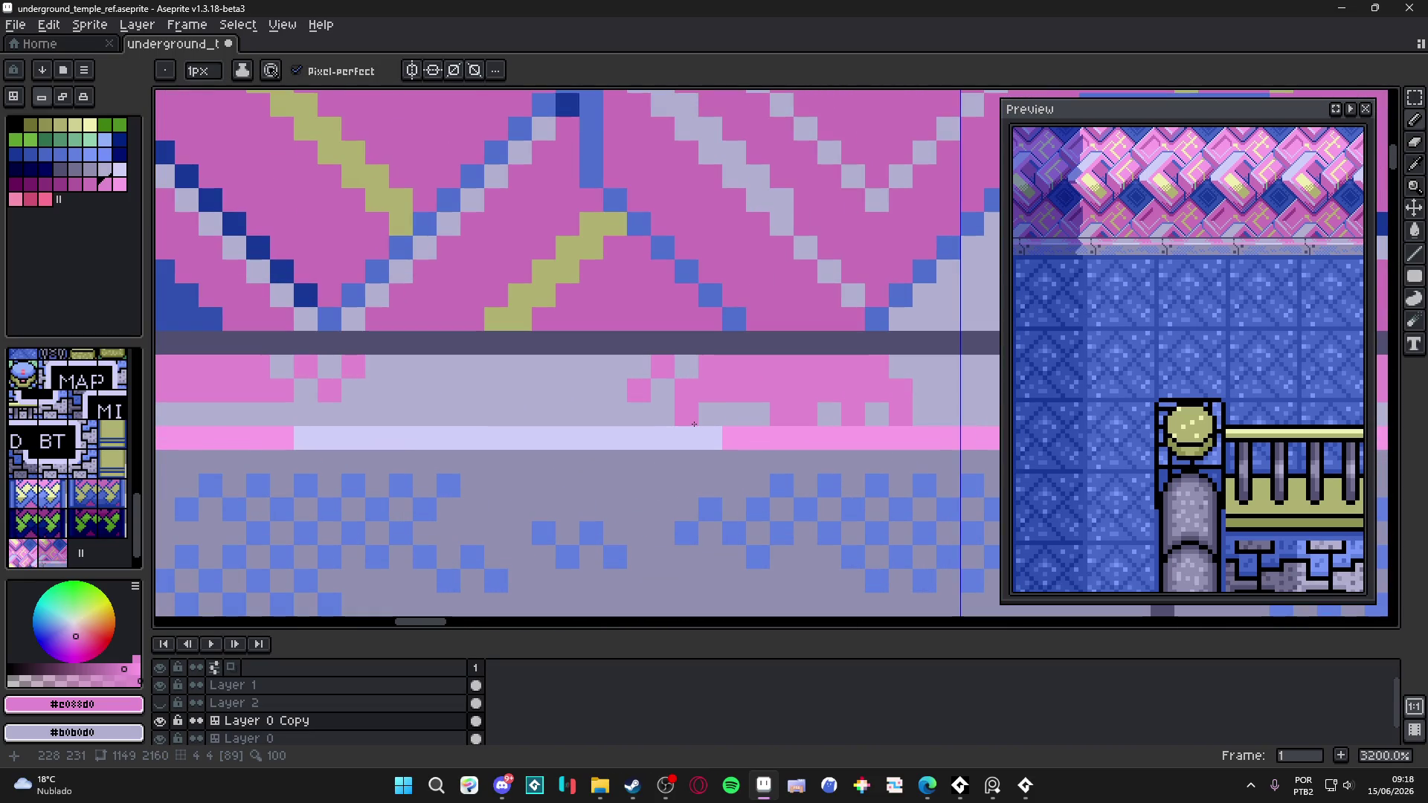
# - Zoom in on the ledge and sample its pink colour from the canvas
pyautogui.scroll(-3, 694, 424)
pyautogui.scroll(-3, 694, 424)
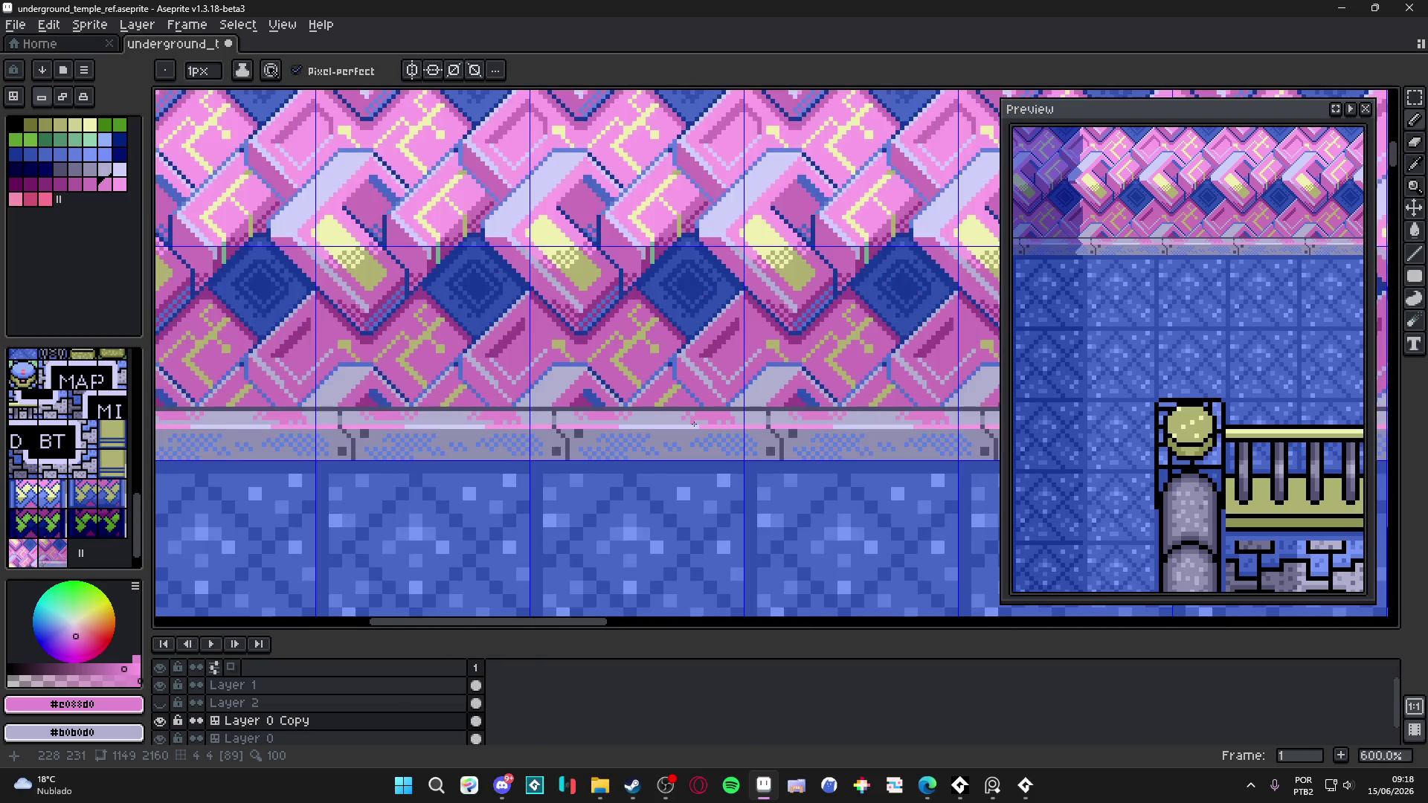
pyautogui.scroll(5, 757, 382)
pyautogui.press('alt')
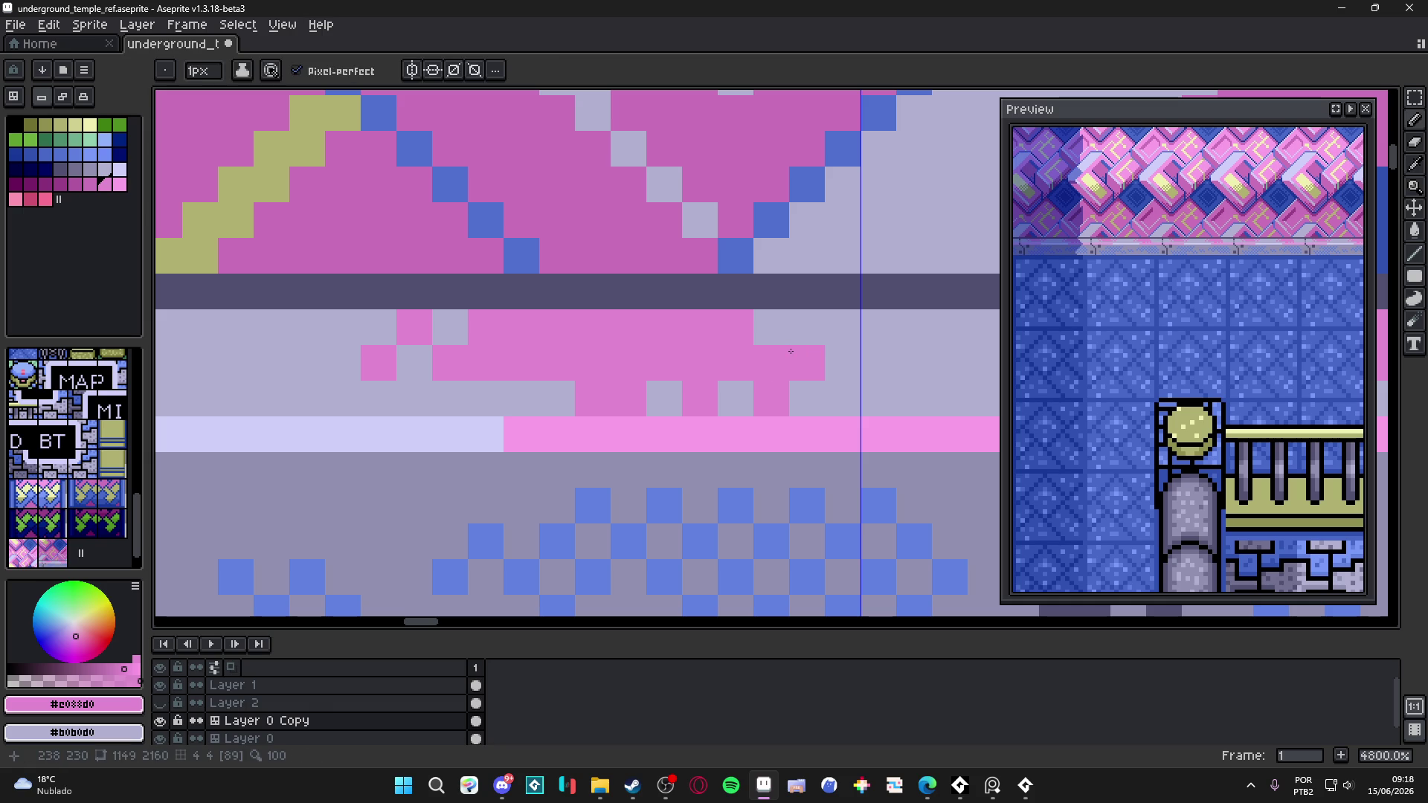
pyautogui.scroll(-5, 672, 370)
pyautogui.scroll(3, 673, 371)
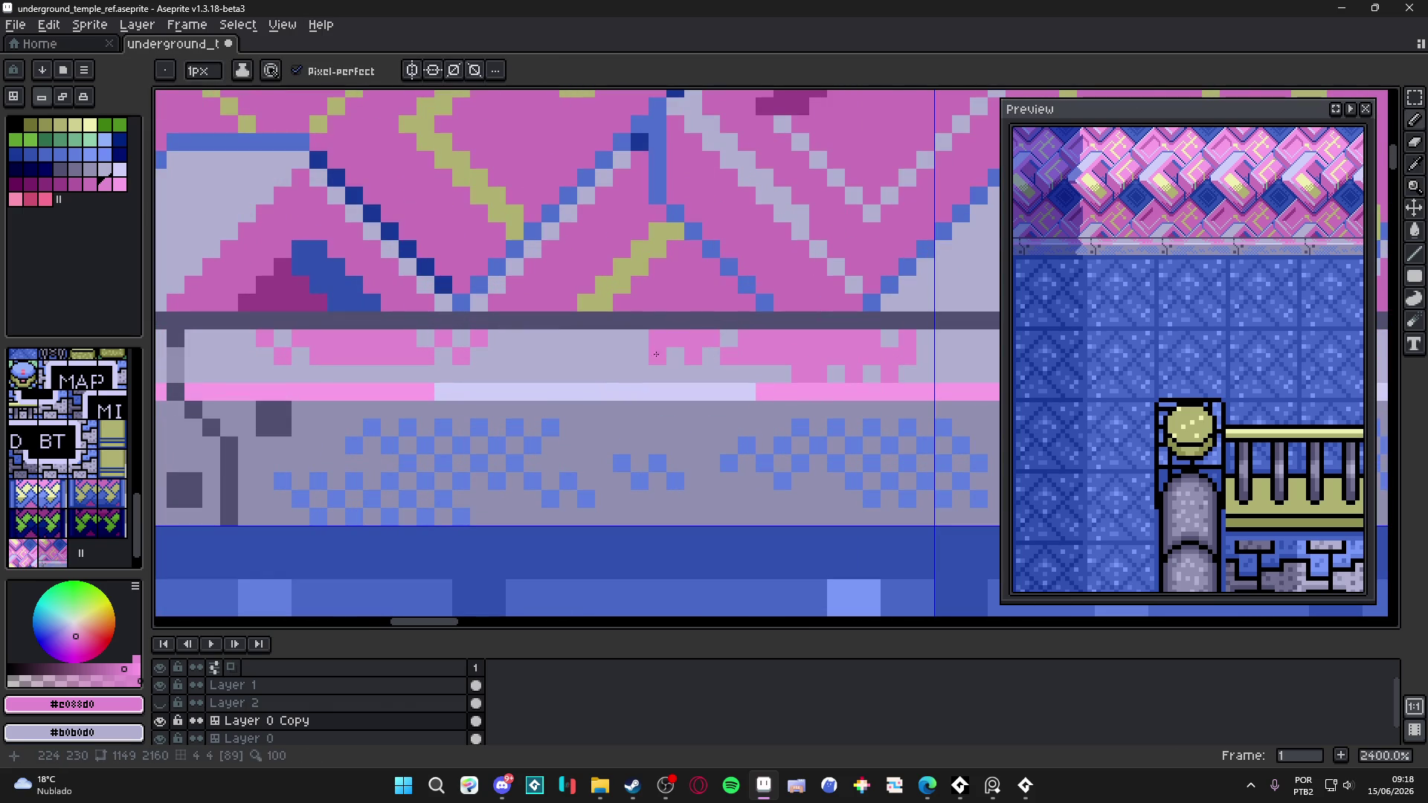
pyautogui.scroll(-6, 671, 339)
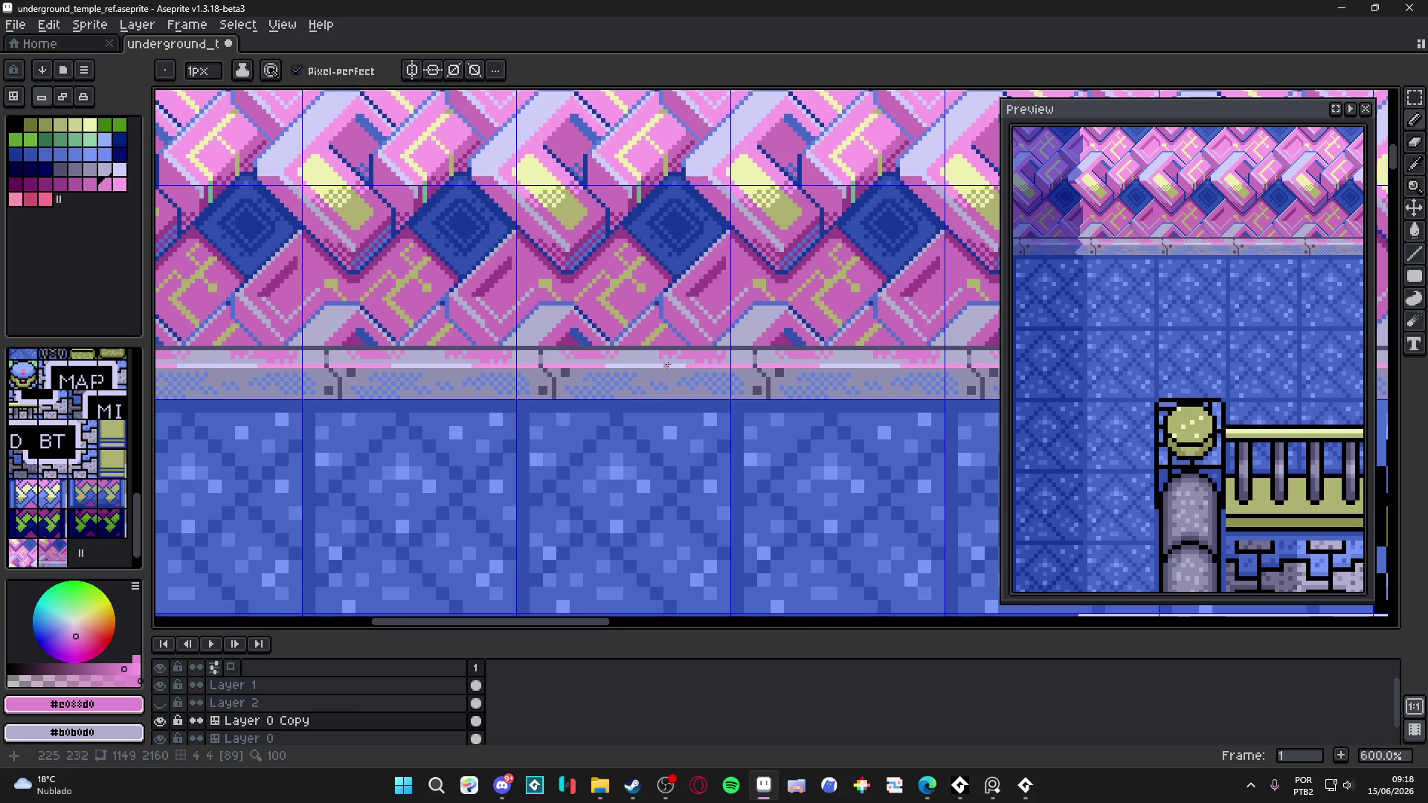
pyautogui.scroll(6, 664, 373)
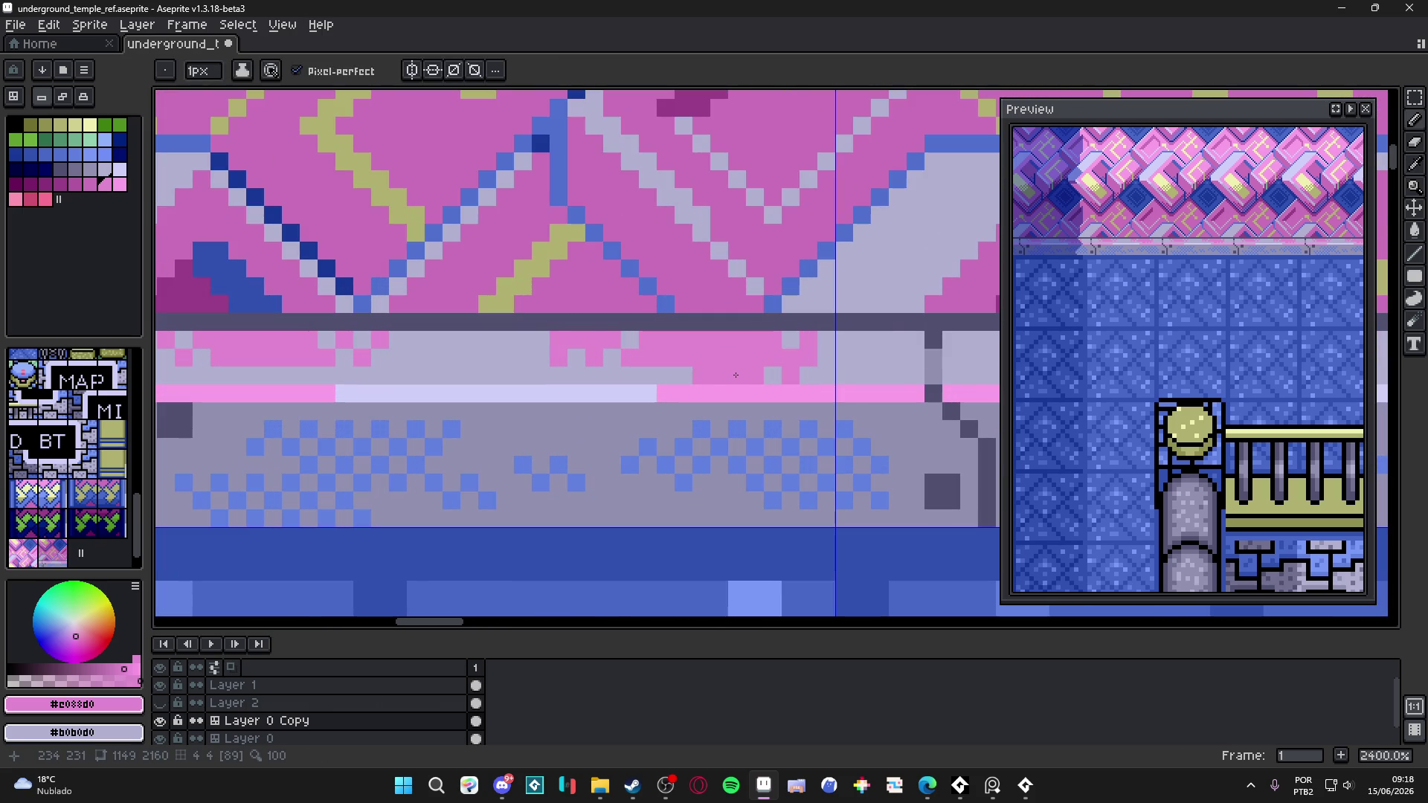
pyautogui.keyDown('alt'); pyautogui.click(707, 360); pyautogui.keyUp('alt')
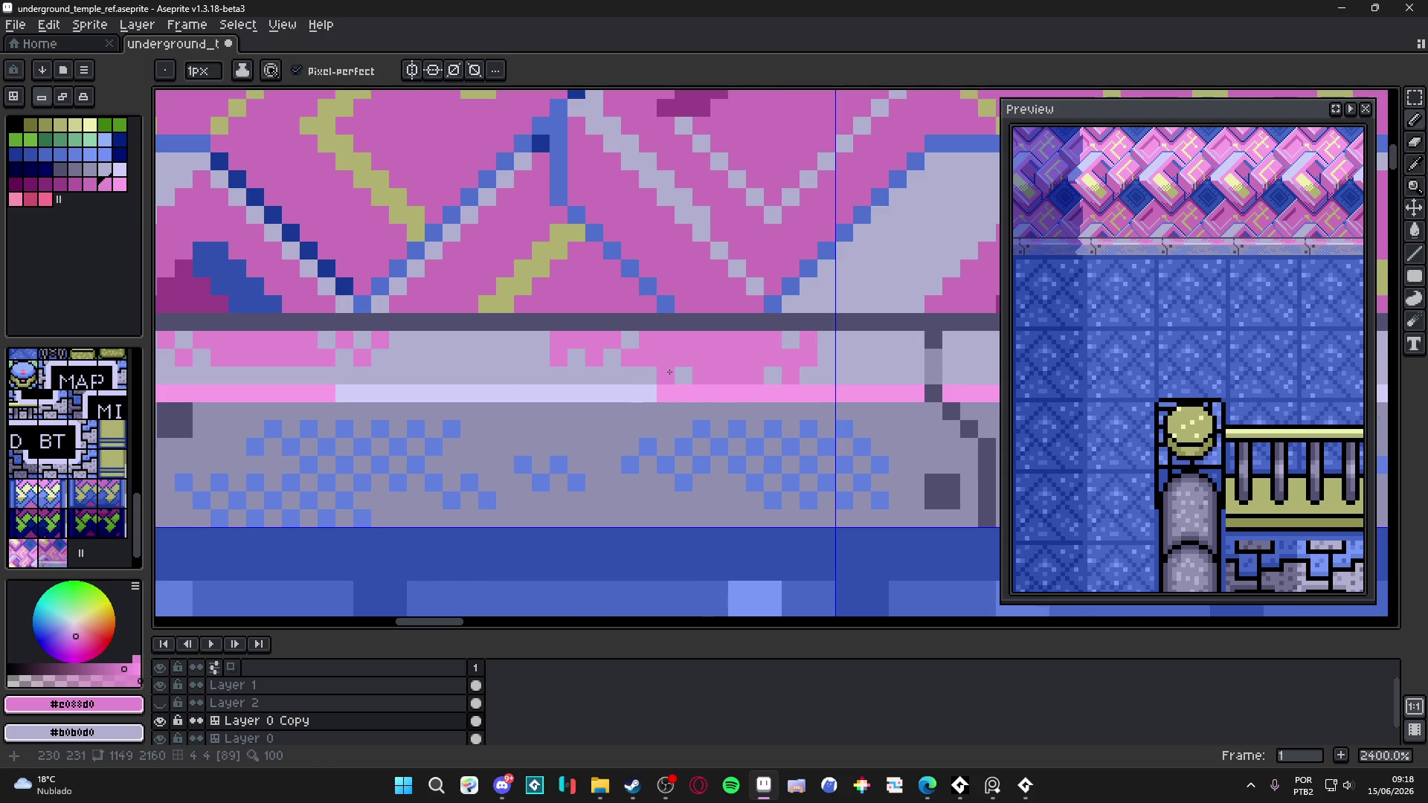
# - Pick lavender #b0b0d0 from the canvas and draw a short lavender row on the ledge
pyautogui.scroll(-6, 670, 372)
pyautogui.scroll(4, 657, 369)
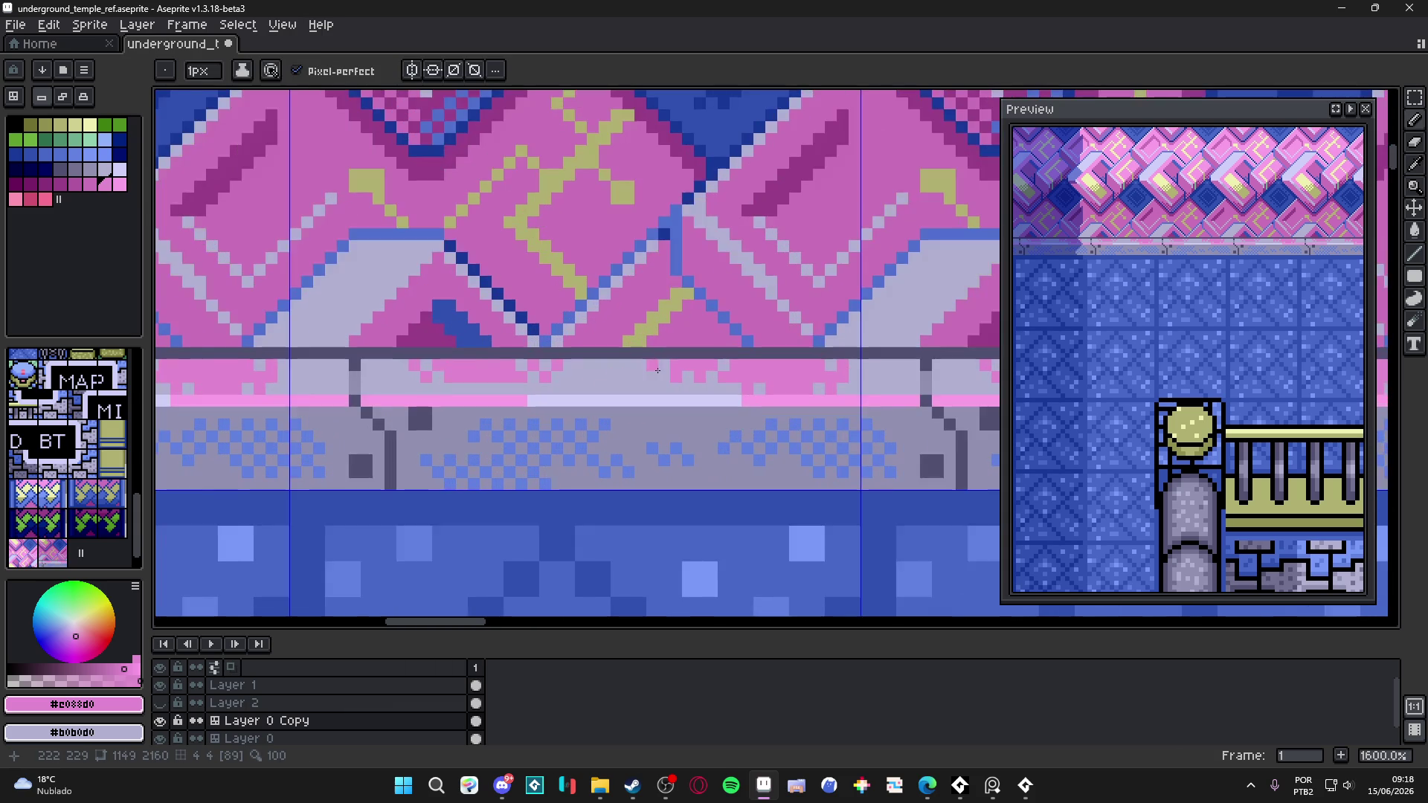
pyautogui.scroll(-3, 663, 368)
pyautogui.scroll(2, 662, 368)
pyautogui.keyDown('alt'); pyautogui.click(698, 382); pyautogui.keyUp('alt')
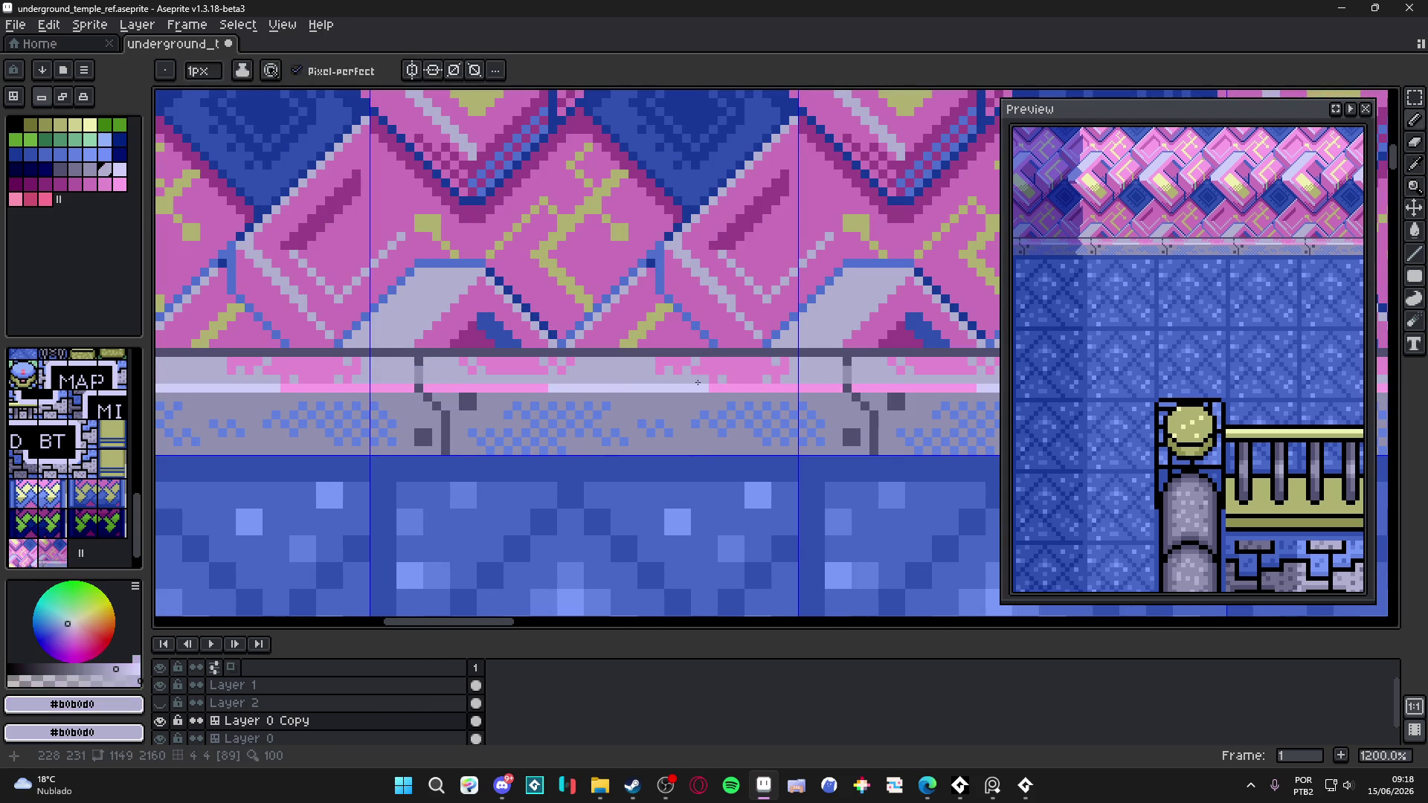
pyautogui.scroll(3, 699, 383)
pyautogui.moveTo(772, 377)
pyautogui.mouseDown()
pyautogui.moveTo(818, 377)
pyautogui.moveTo(829, 358)
pyautogui.mouseUp()
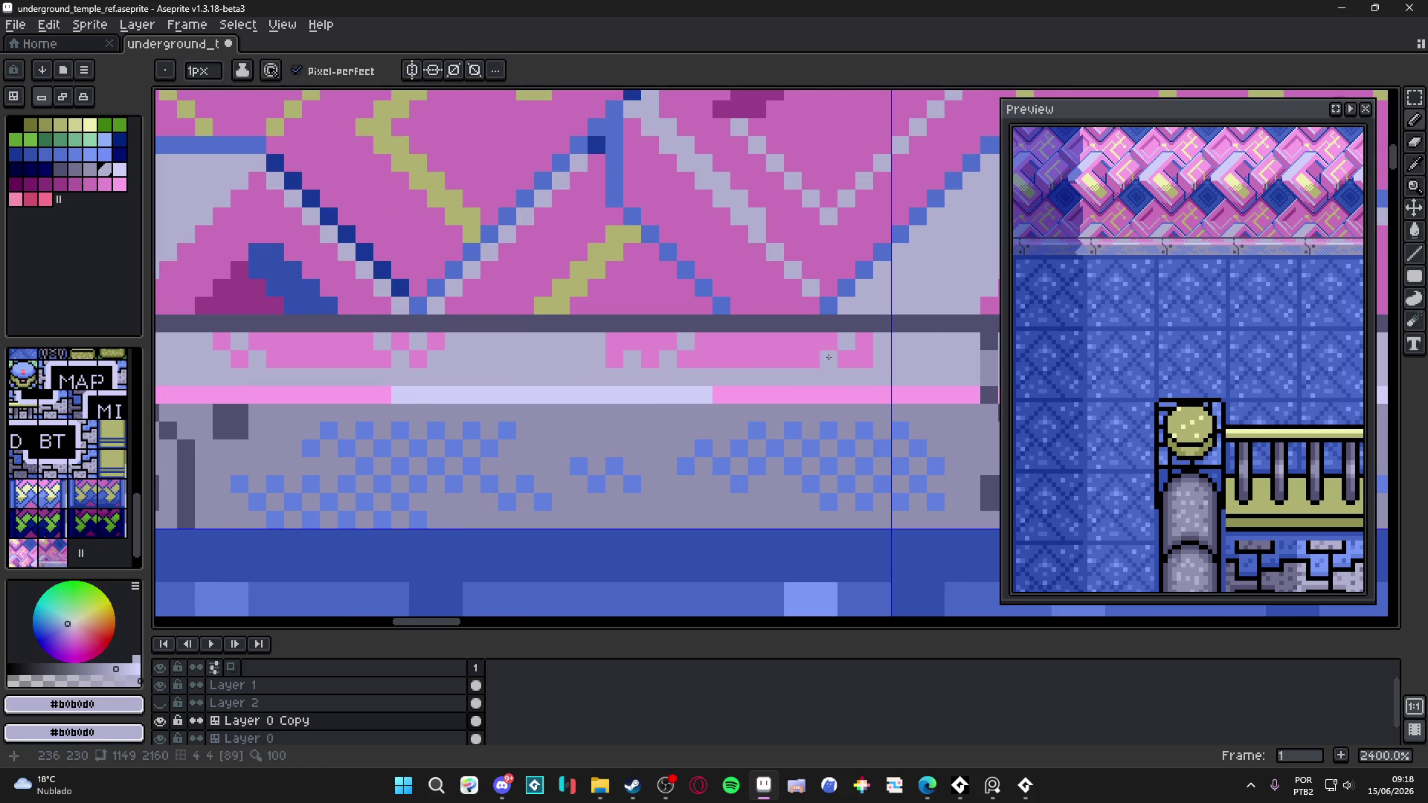
# - Pick the pink #e088d0 back from the canvas and move to another part of the ledge
pyautogui.scroll(-6, 762, 378)
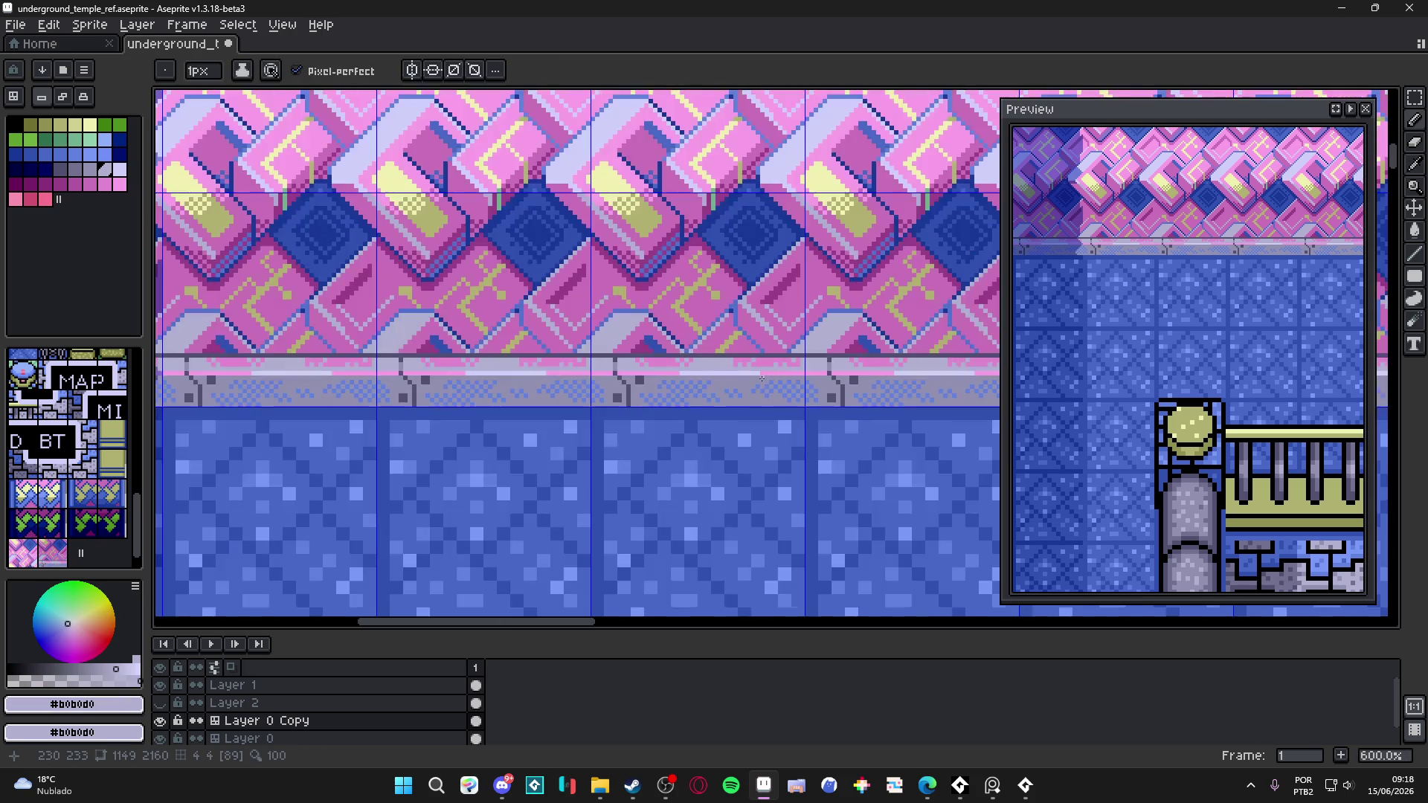
pyautogui.scroll(3, 762, 378)
pyautogui.keyDown('alt'); pyautogui.click(752, 359); pyautogui.keyUp('alt')
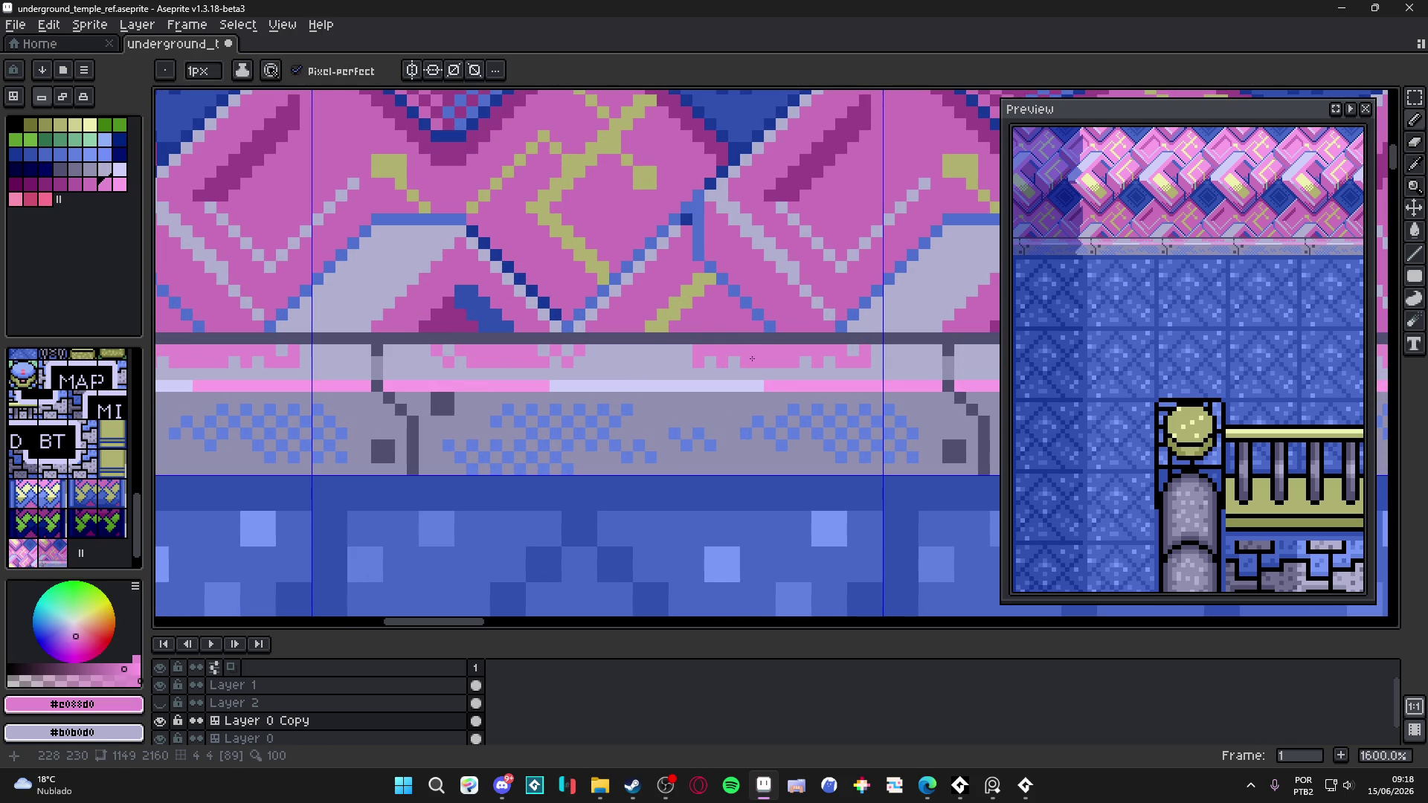
pyautogui.scroll(-2, 737, 375)
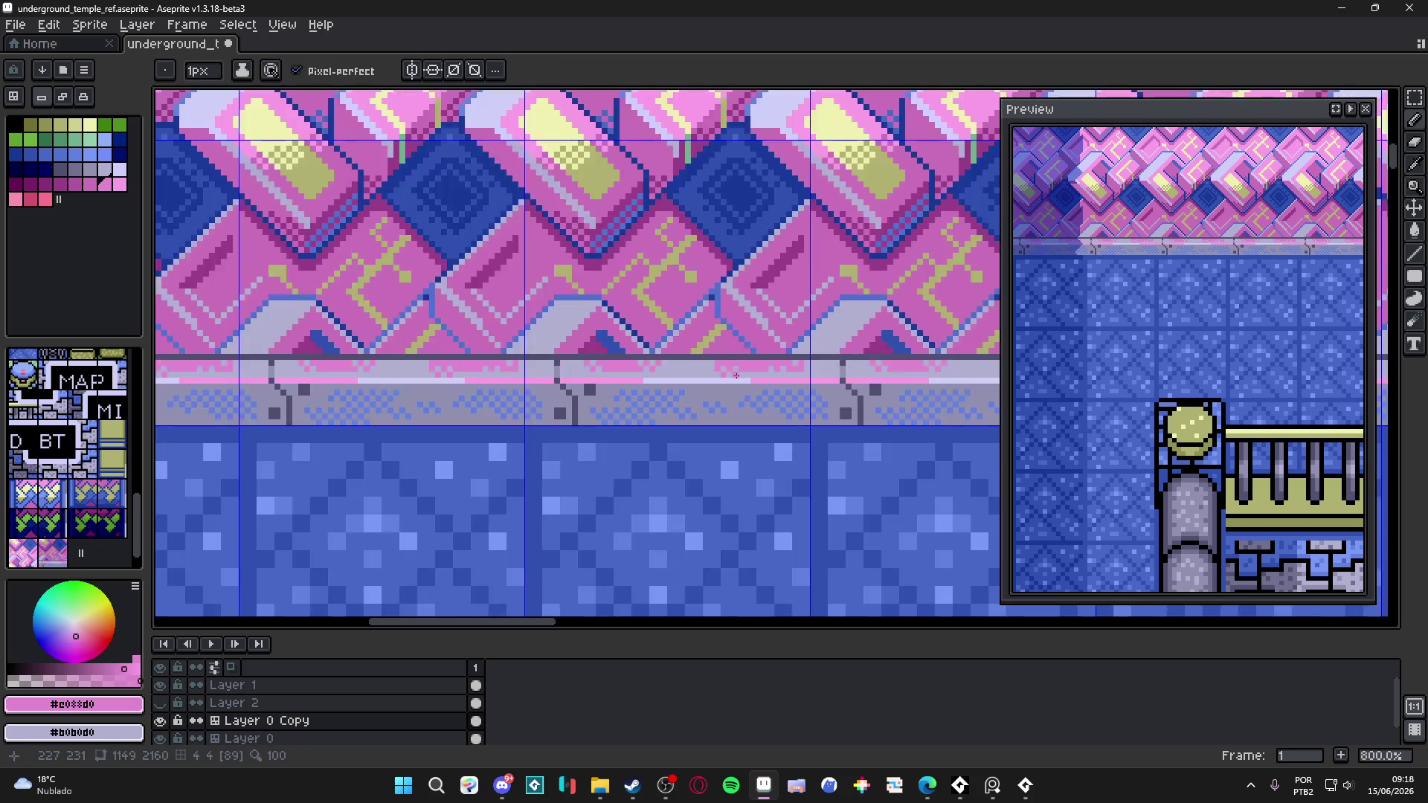
pyautogui.scroll(2, 736, 376)
pyautogui.scroll(-3, 737, 387)
pyautogui.scroll(-1, 737, 402)
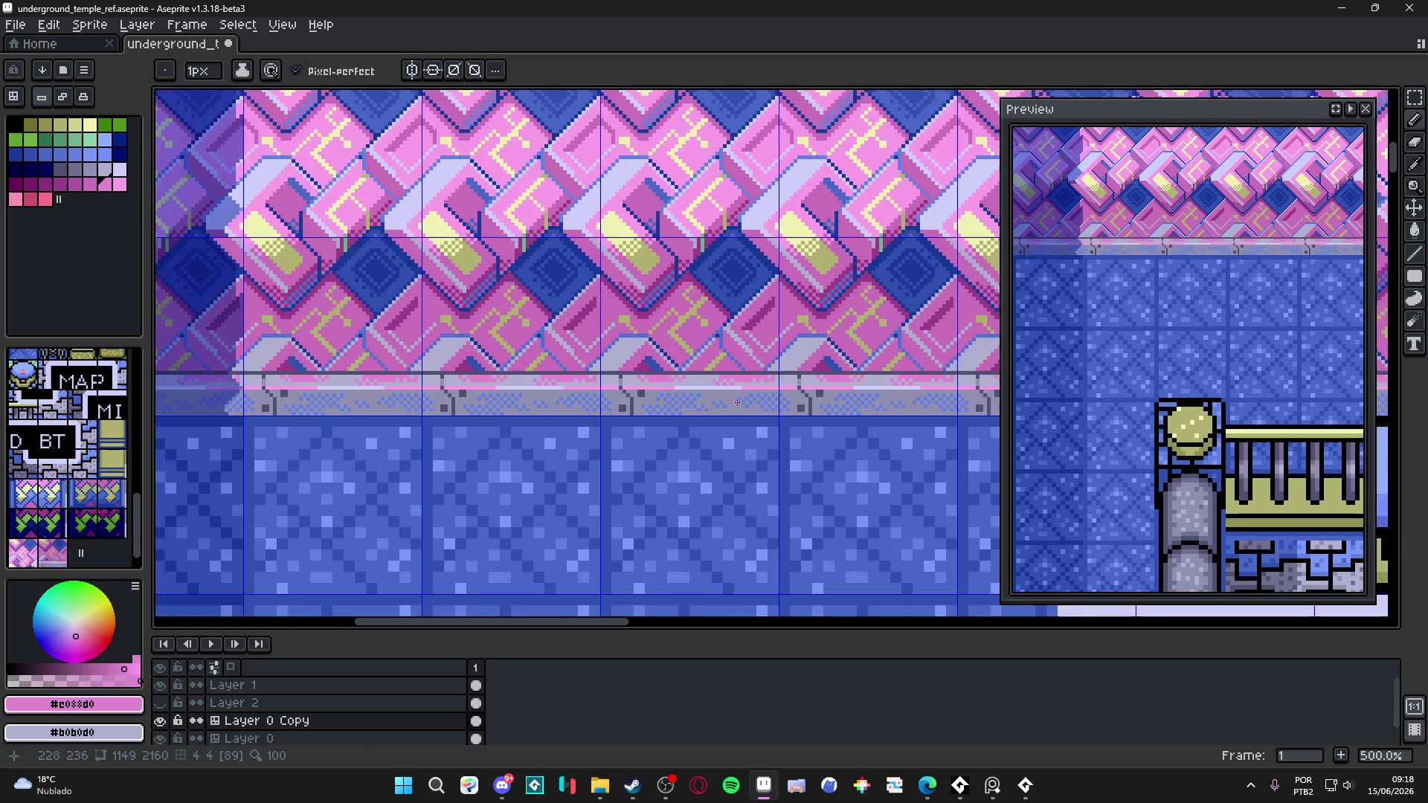
pyautogui.scroll(-2, 737, 402)
pyautogui.scroll(7, 718, 387)
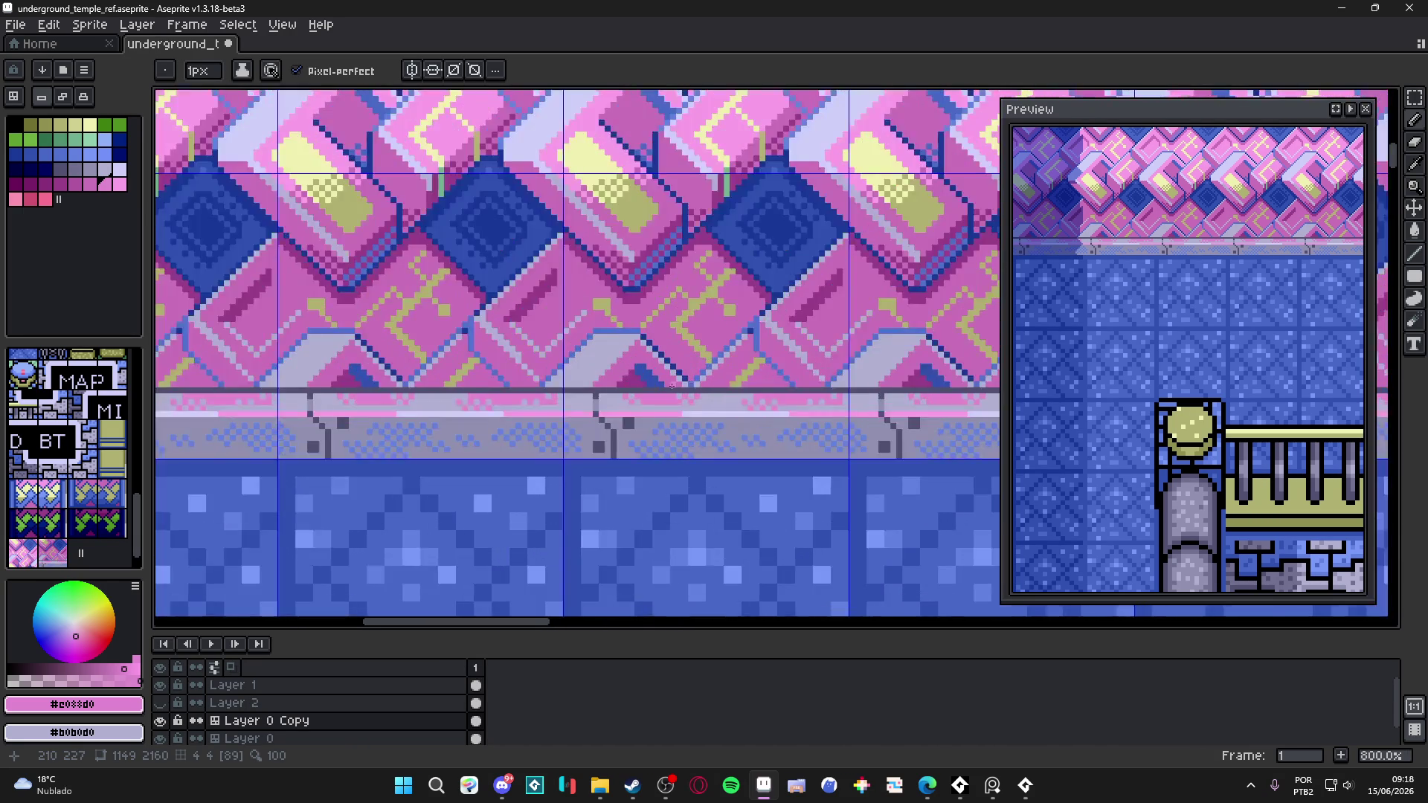
pyautogui.moveTo(610, 422); pyautogui.dragTo(544, 416)
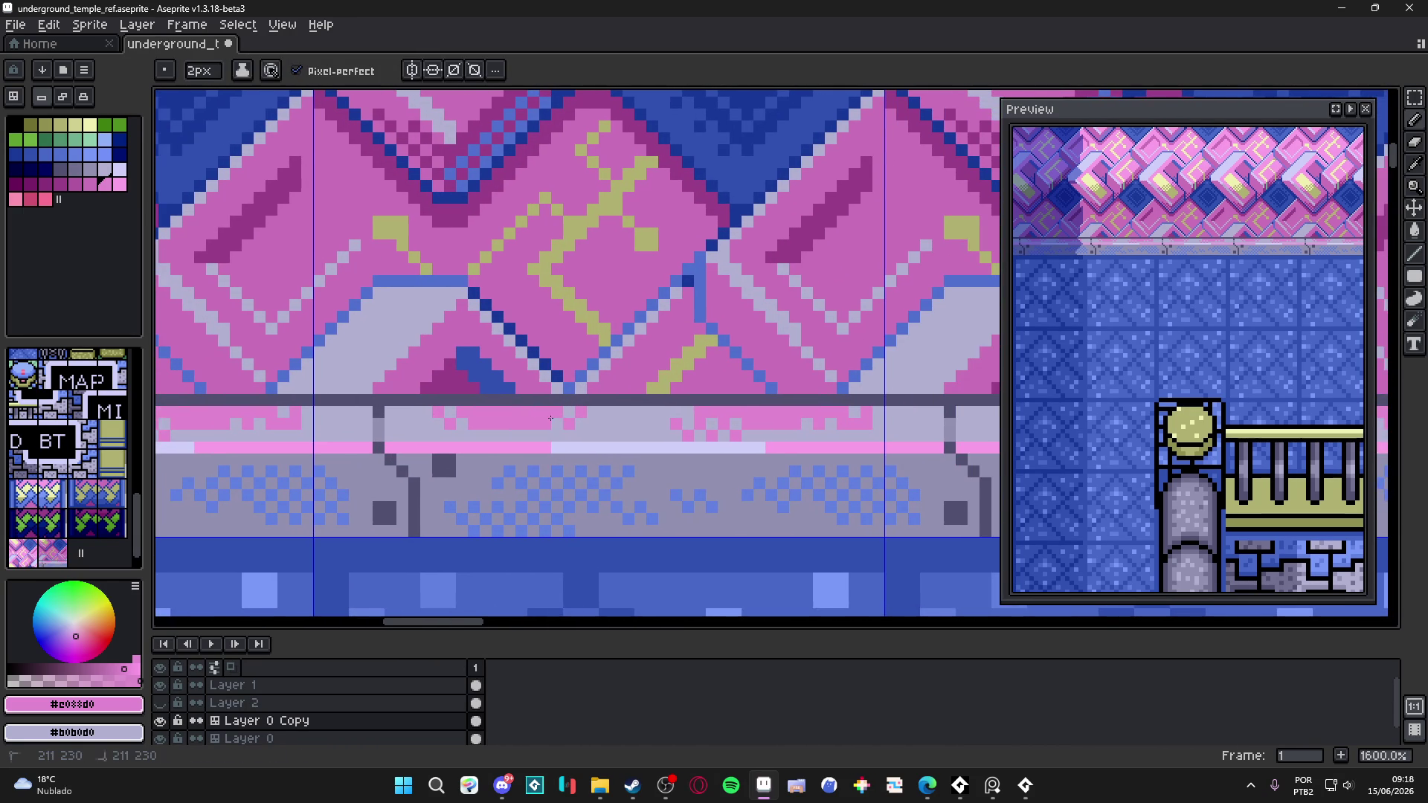
# - Pick lavender #b0b0d0 from the ledge and repaint the stray pink pixels in the light band
pyautogui.press('i')
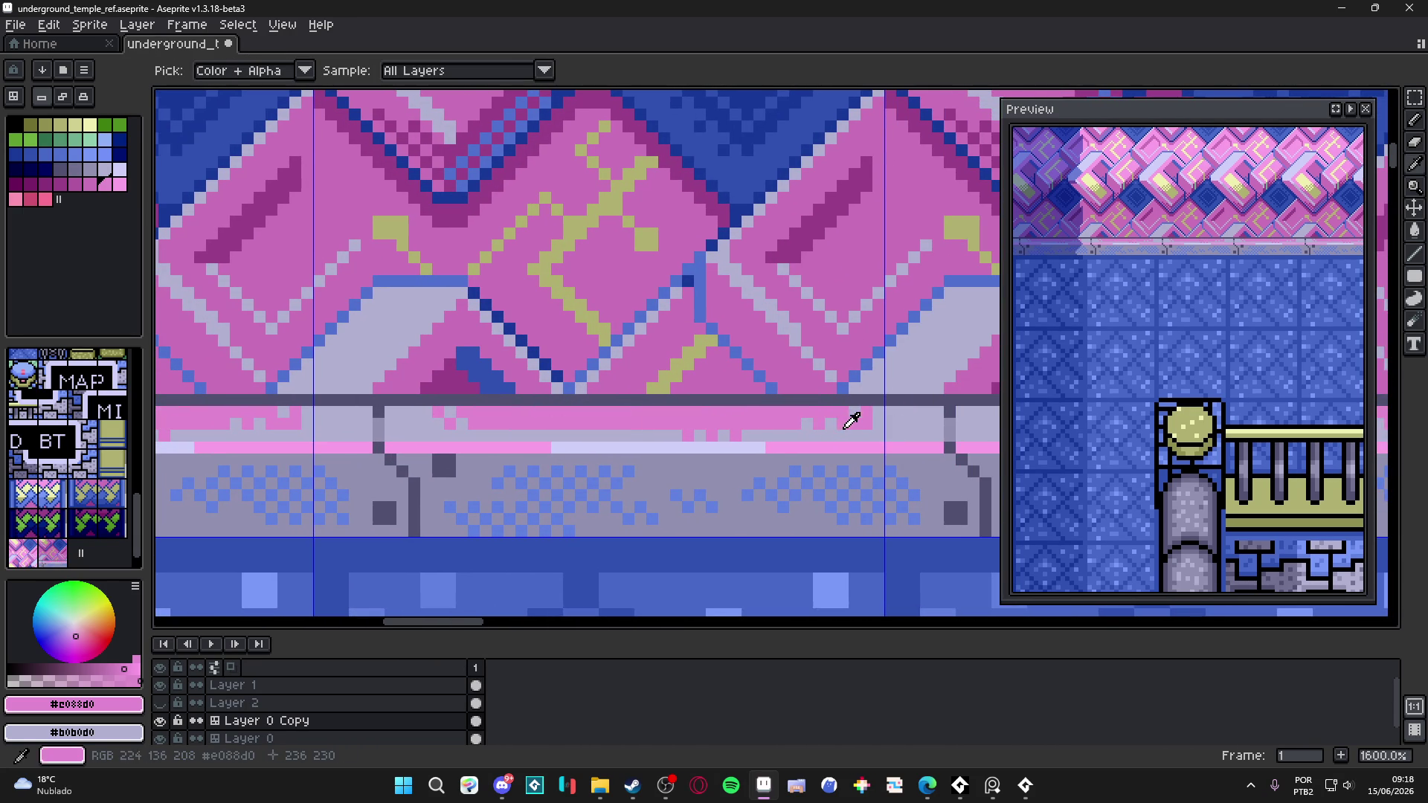
pyautogui.click(840, 429)
pyautogui.press('b')
pyautogui.moveTo(840, 429)
pyautogui.mouseDown()
pyautogui.moveTo(566, 437)
pyautogui.moveTo(465, 424)
pyautogui.moveTo(528, 418)
pyautogui.moveTo(451, 417)
pyautogui.mouseUp()
pyautogui.scroll(-1, 465, 424)
pyautogui.scroll(3, 476, 428)
# - Pick the pink colour from the canvas and touch up a few ledge pixels with it
pyautogui.press('i')
pyautogui.press('b')
pyautogui.scroll(-4, 521, 420)
pyautogui.scroll(3, 540, 420)
pyautogui.scroll(2, 540, 421)
pyautogui.keyDown('alt'); pyautogui.click(454, 402); pyautogui.keyUp('alt')
pyautogui.click(433, 416)
pyautogui.scroll(-6, 409, 416)
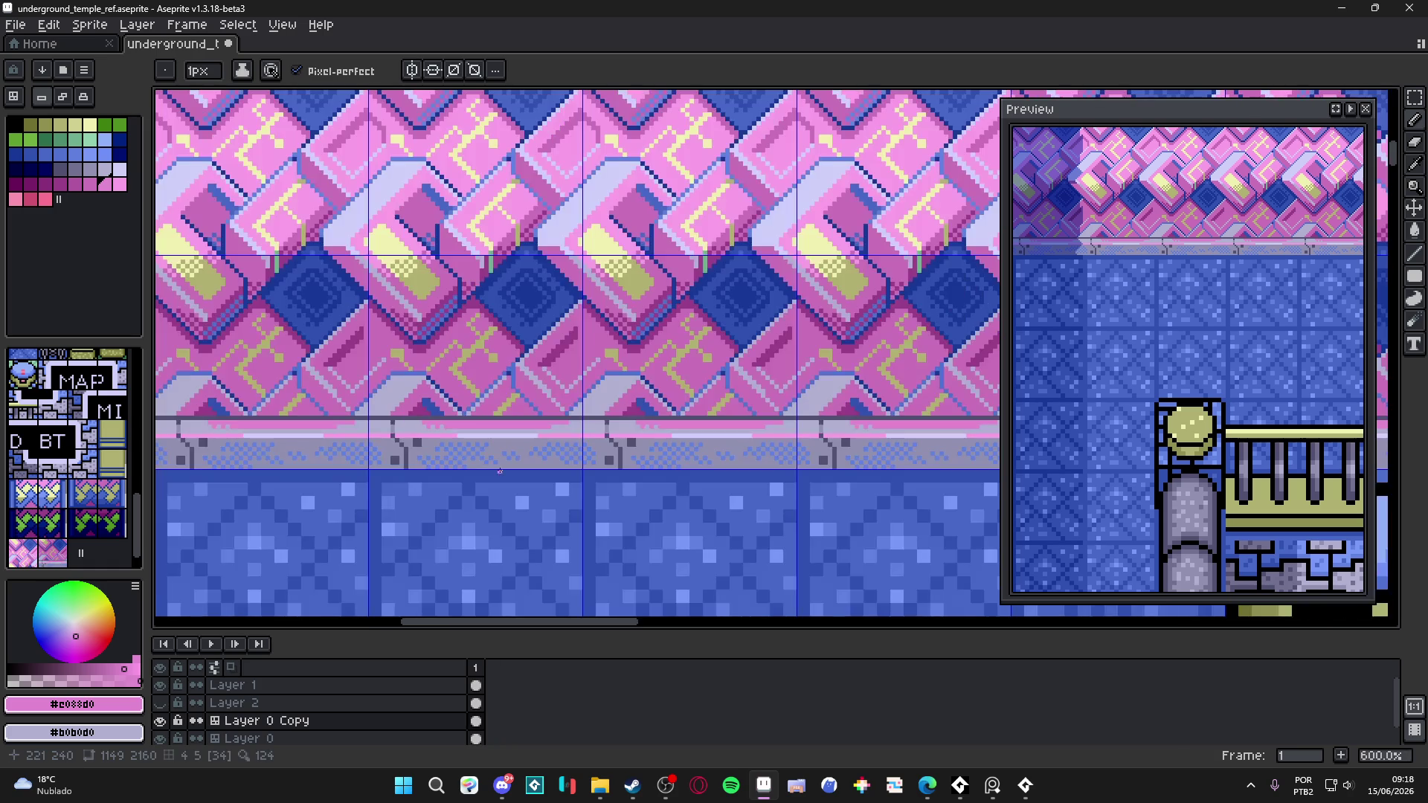
pyautogui.scroll(-1, 499, 463)
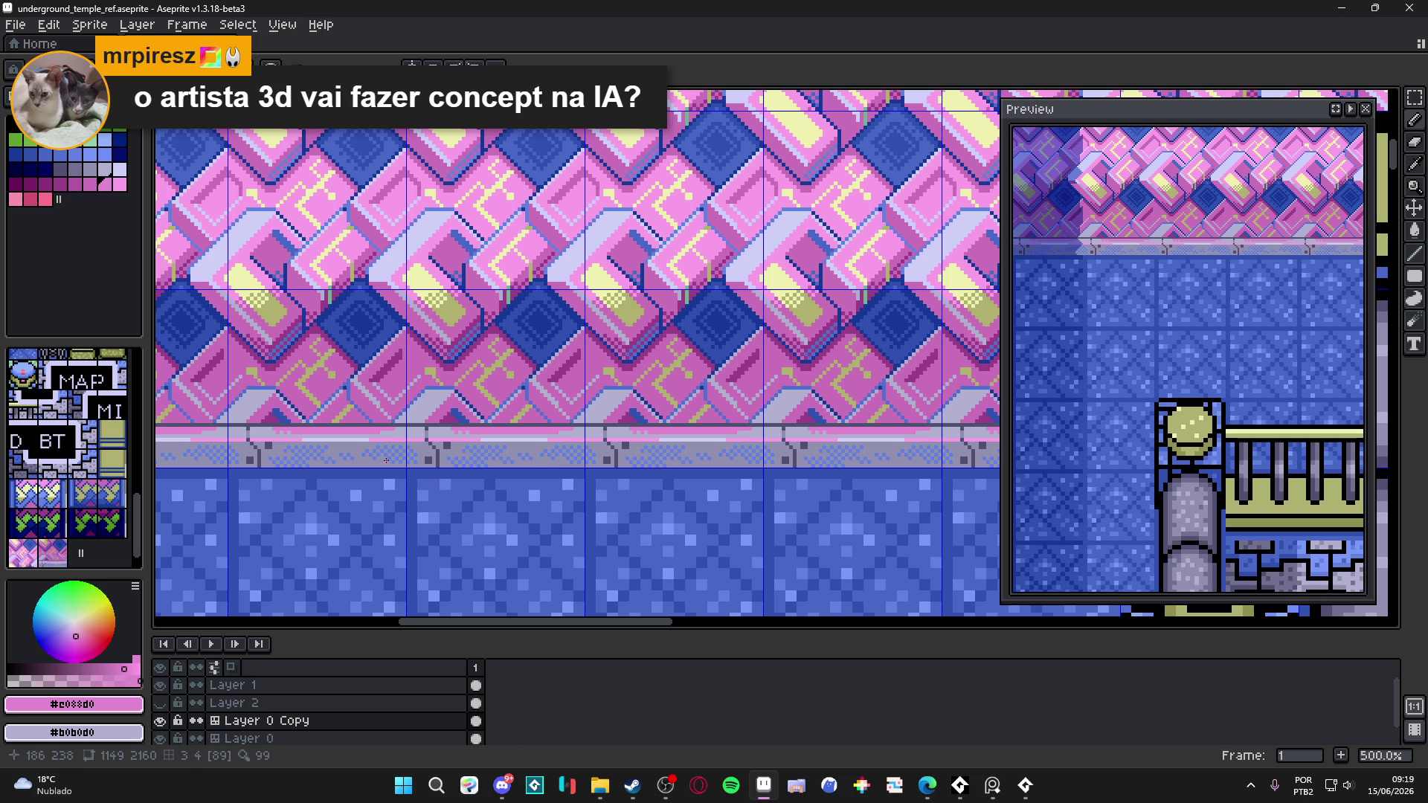
pyautogui.scroll(-1, 386, 460)
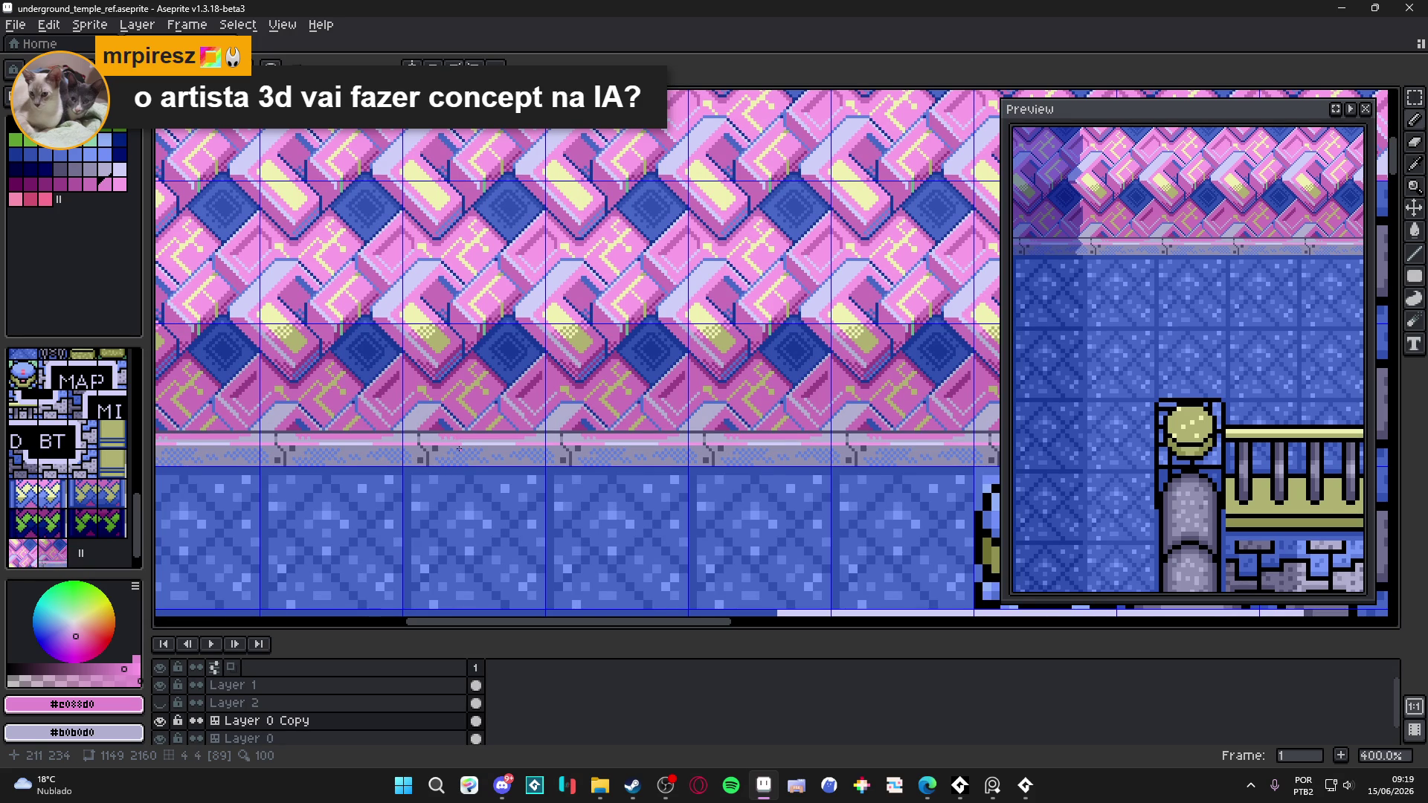
pyautogui.scroll(3, 458, 455)
pyautogui.scroll(-2, 459, 455)
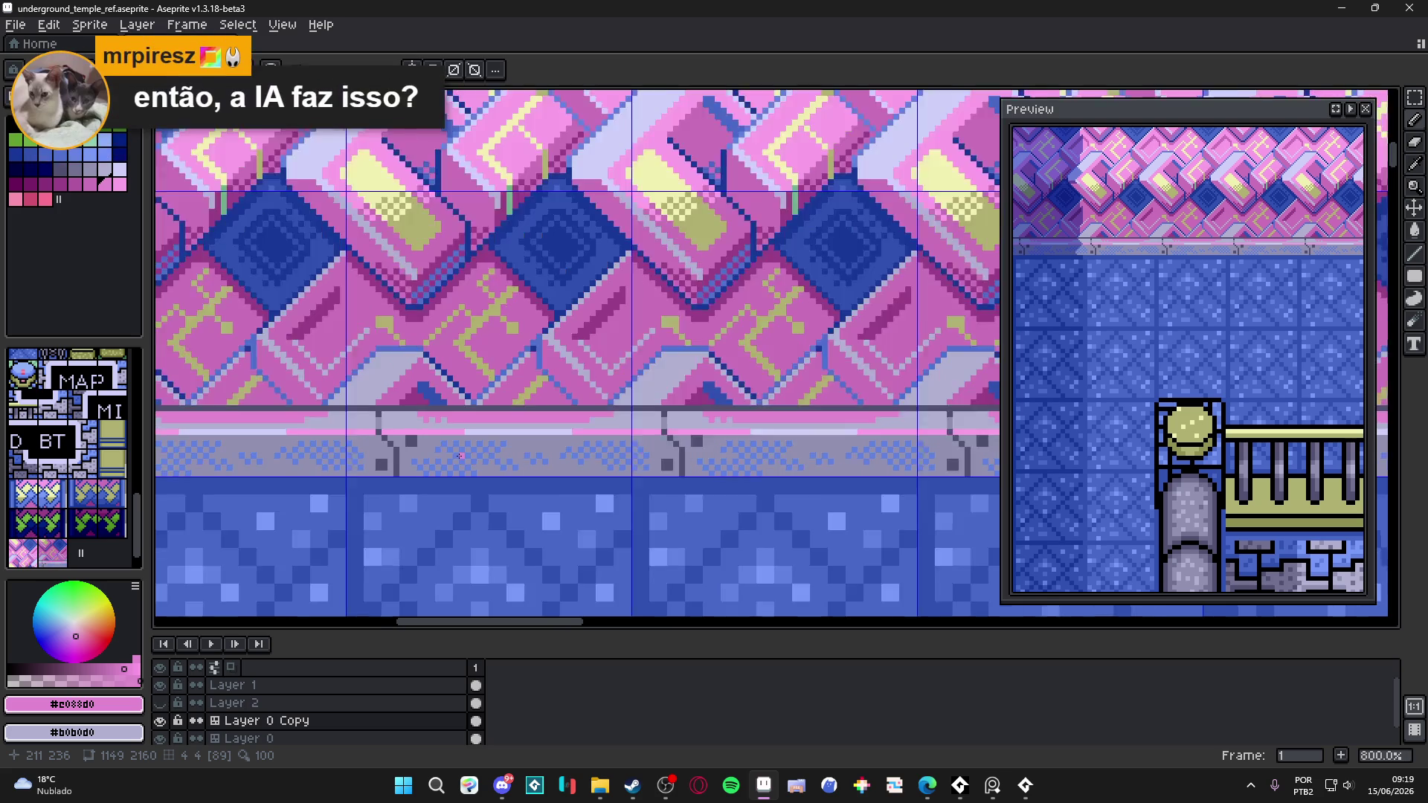
pyautogui.scroll(-1, 459, 455)
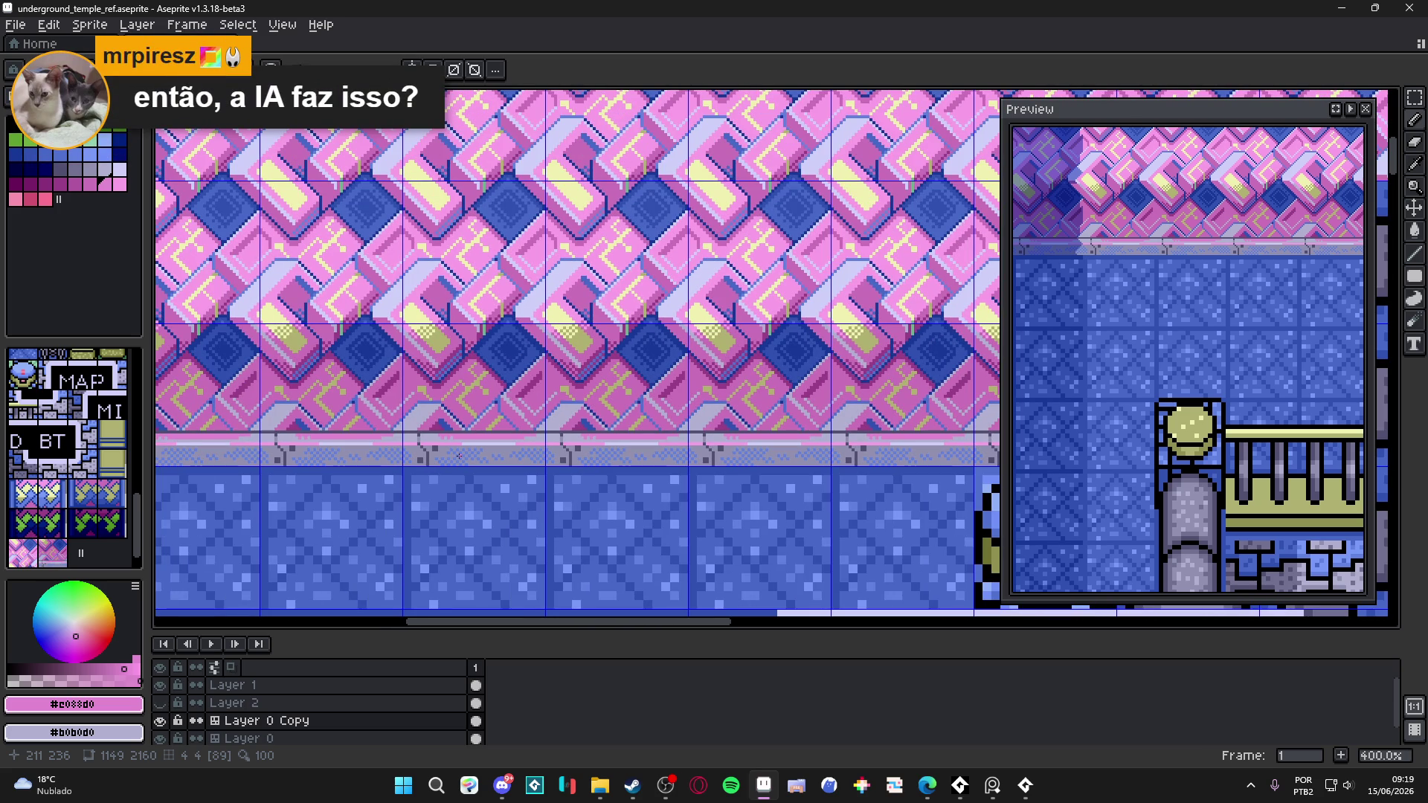
pyautogui.scroll(5, 459, 456)
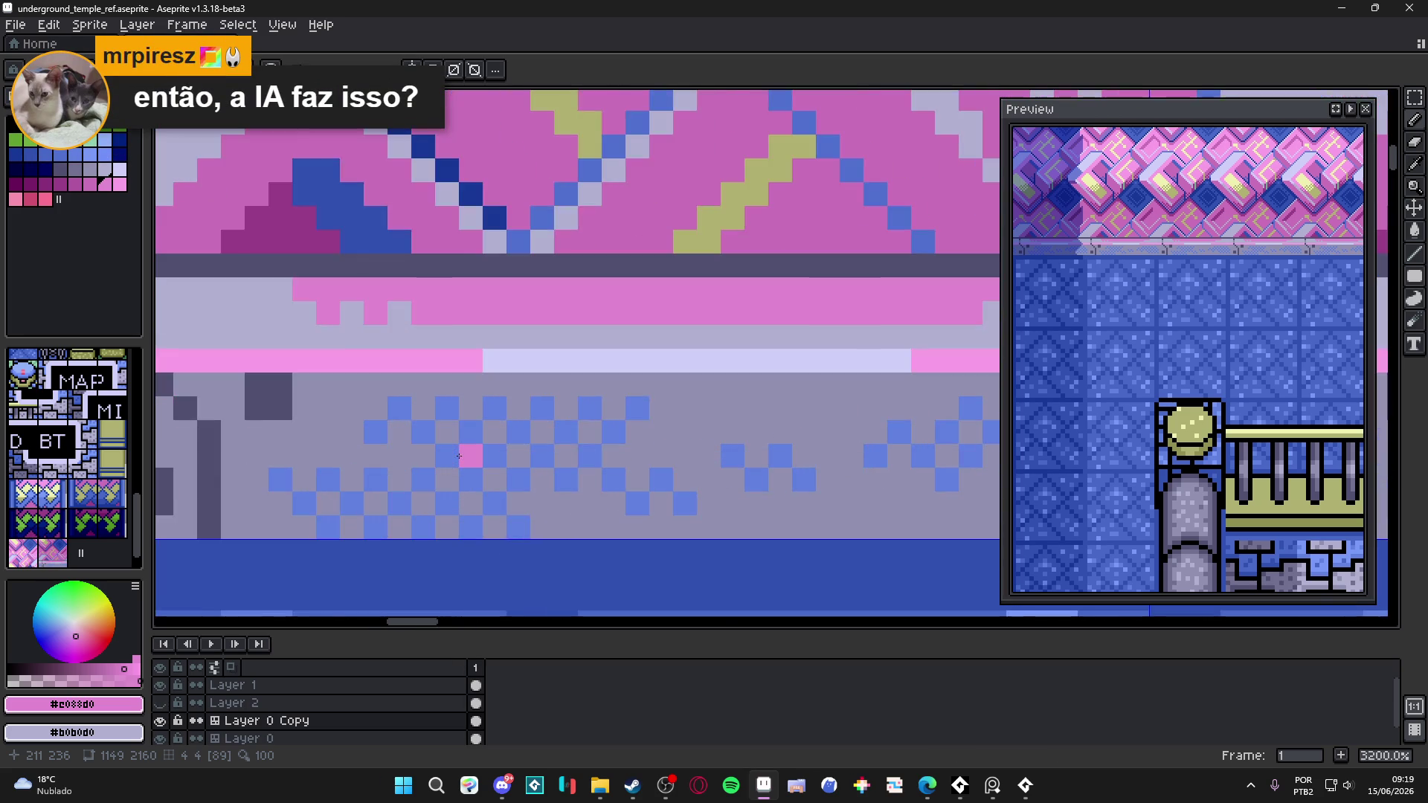
pyautogui.scroll(-2, 459, 456)
pyautogui.scroll(-1, 459, 455)
pyautogui.scroll(3, 459, 455)
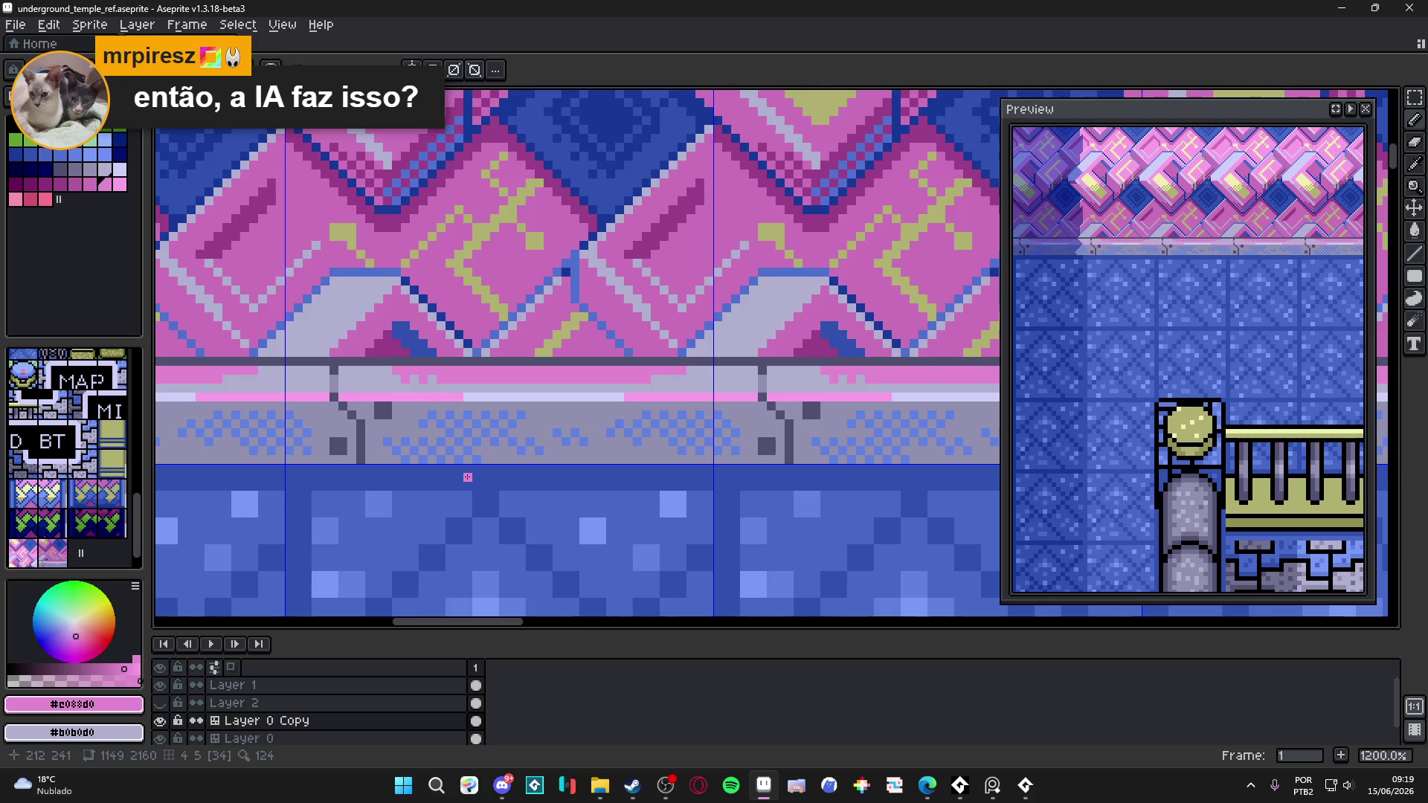
pyautogui.scroll(-3, 467, 476)
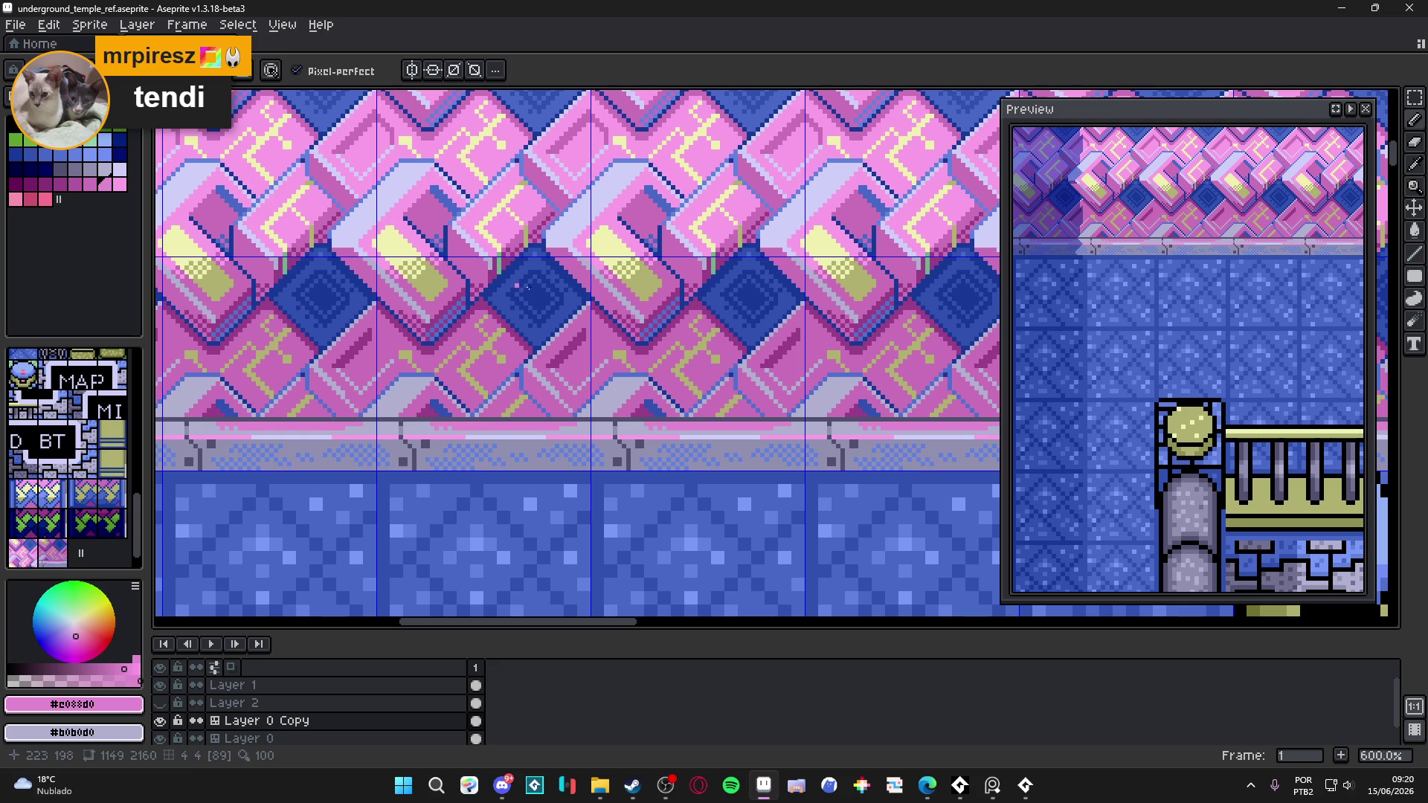
pyautogui.moveTo(563, 276); pyautogui.dragTo(584, 309)
# - Sample dark blue #183898 from a diamond, zoom out to 300%, and hide the tile grid
pyautogui.scroll(3, 583, 310)
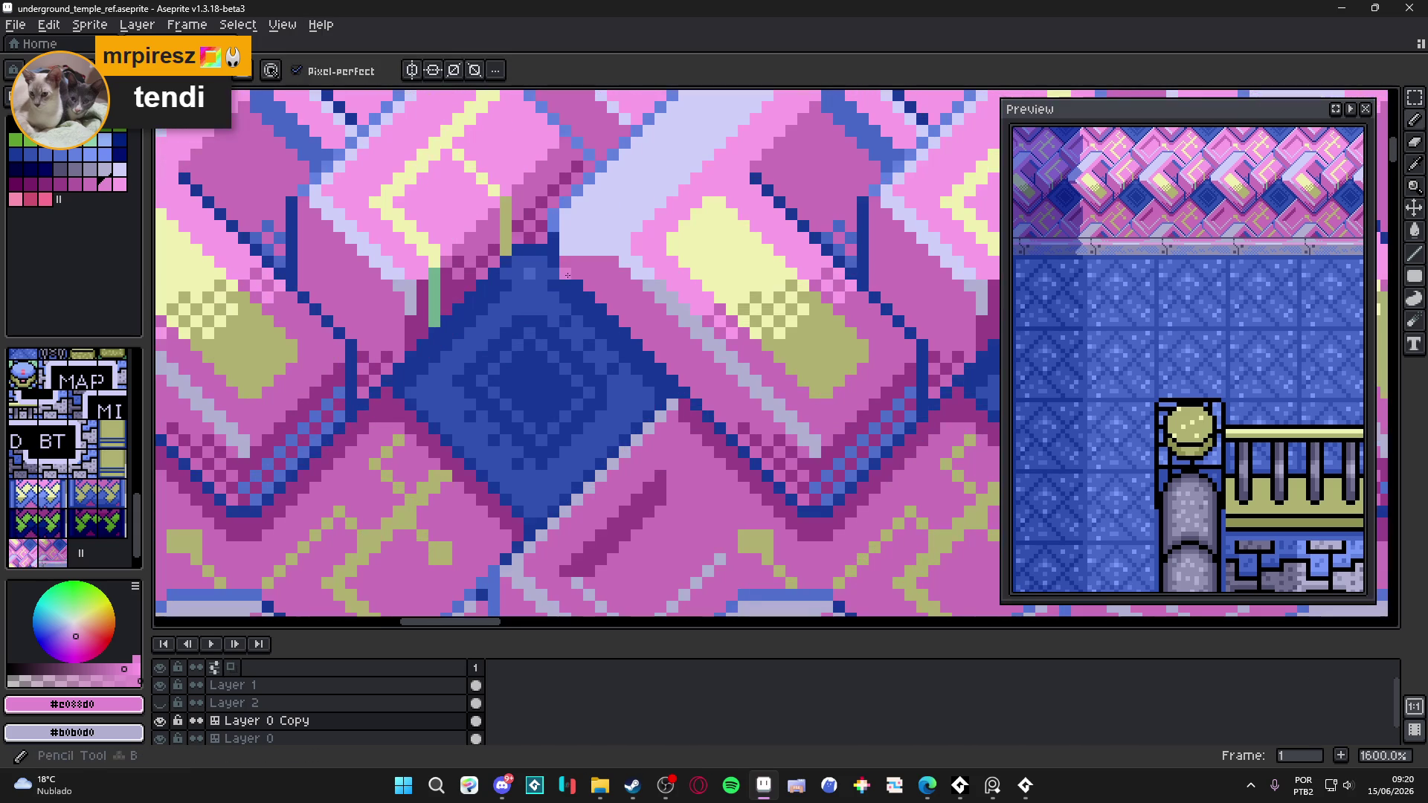
pyautogui.keyDown('alt'); pyautogui.click(558, 286); pyautogui.keyUp('alt')
pyautogui.scroll(1, 559, 286)
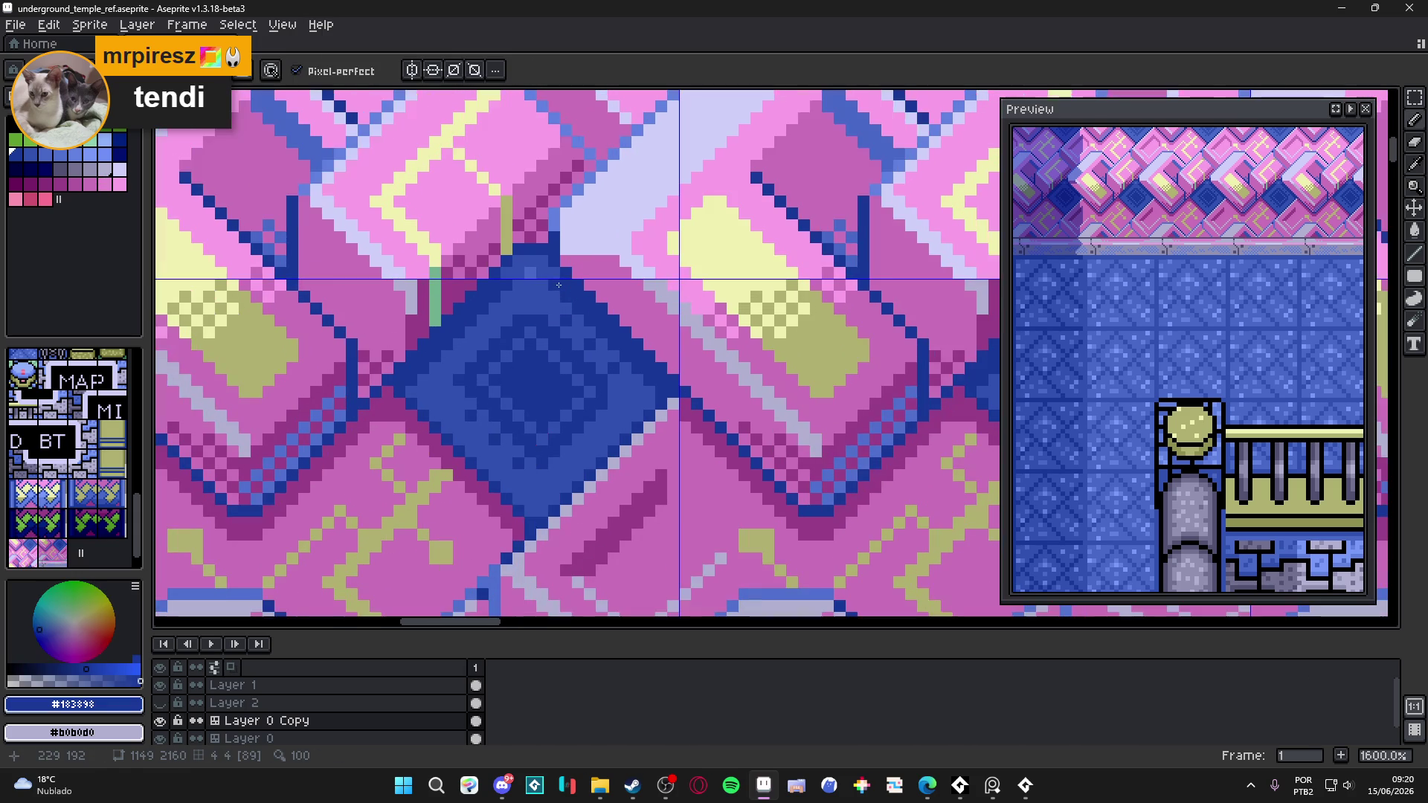
pyautogui.scroll(-2, 552, 276)
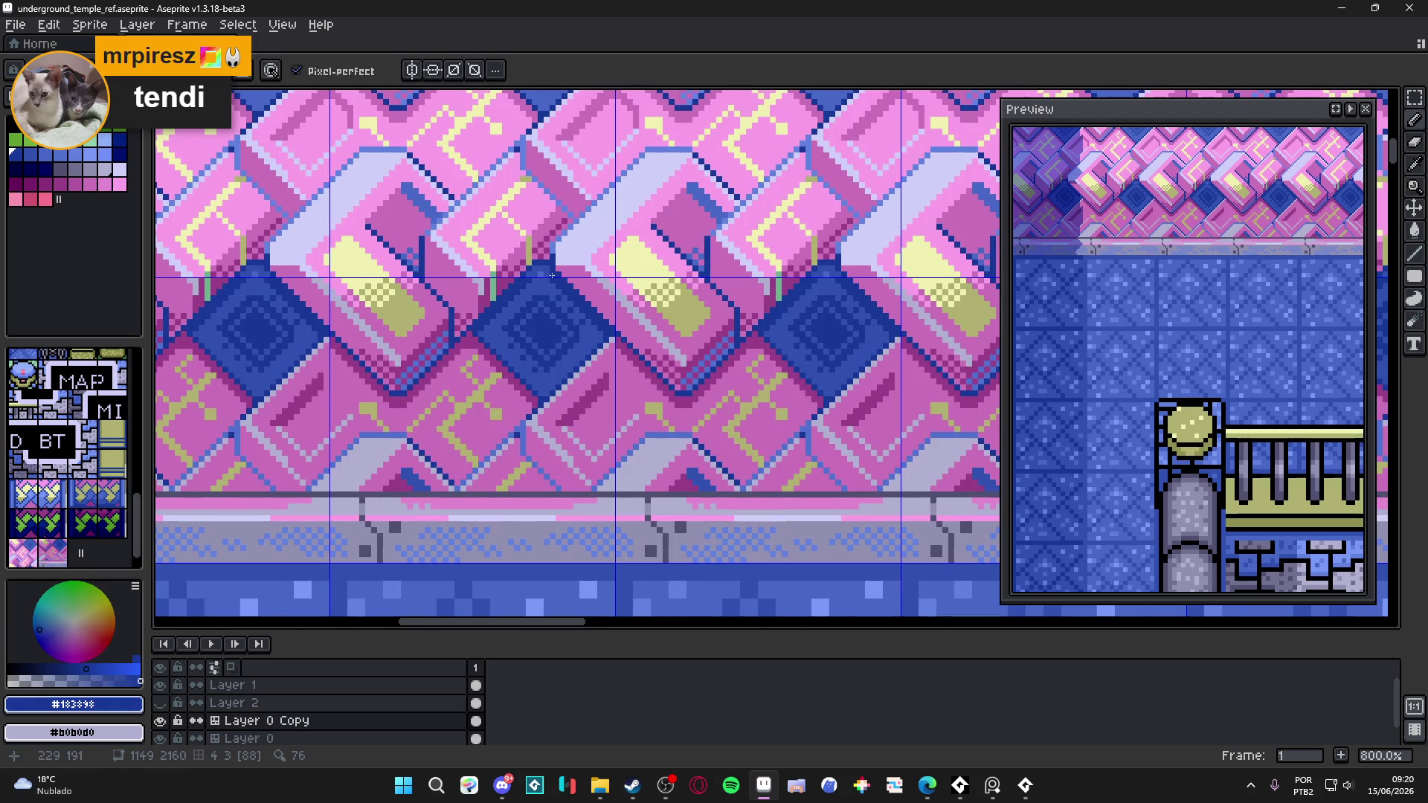
pyautogui.scroll(-1, 552, 275)
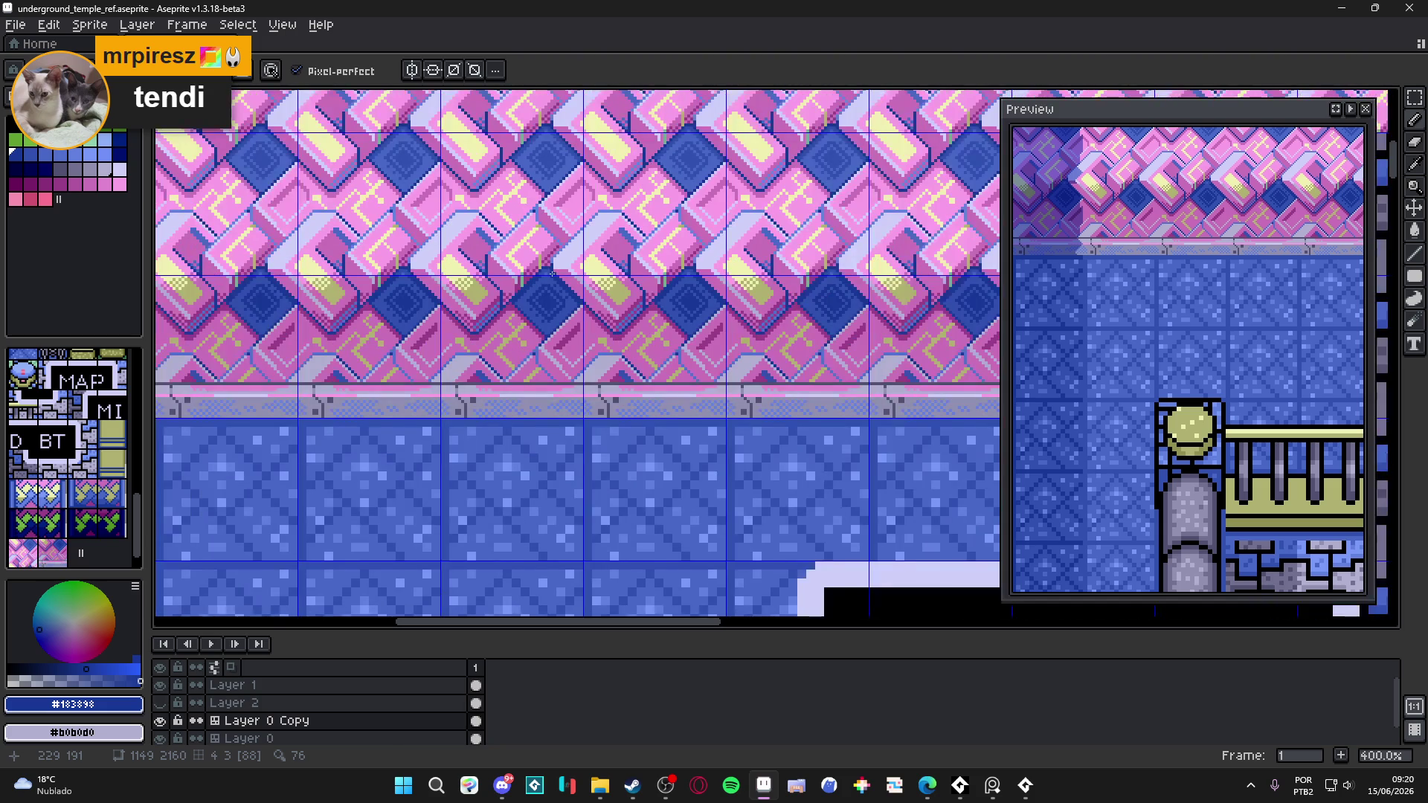
pyautogui.scroll(1, 552, 275)
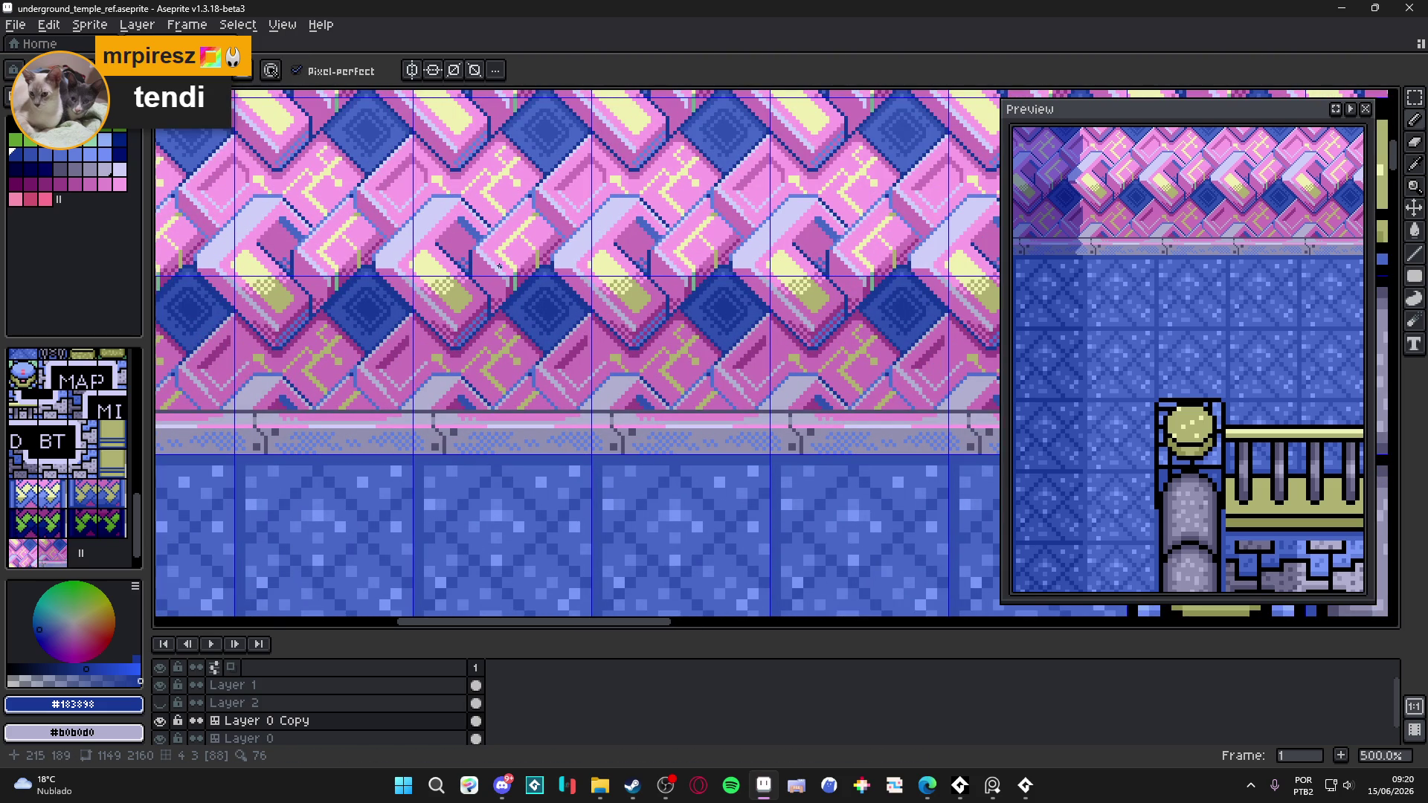
pyautogui.scroll(-2, 500, 270)
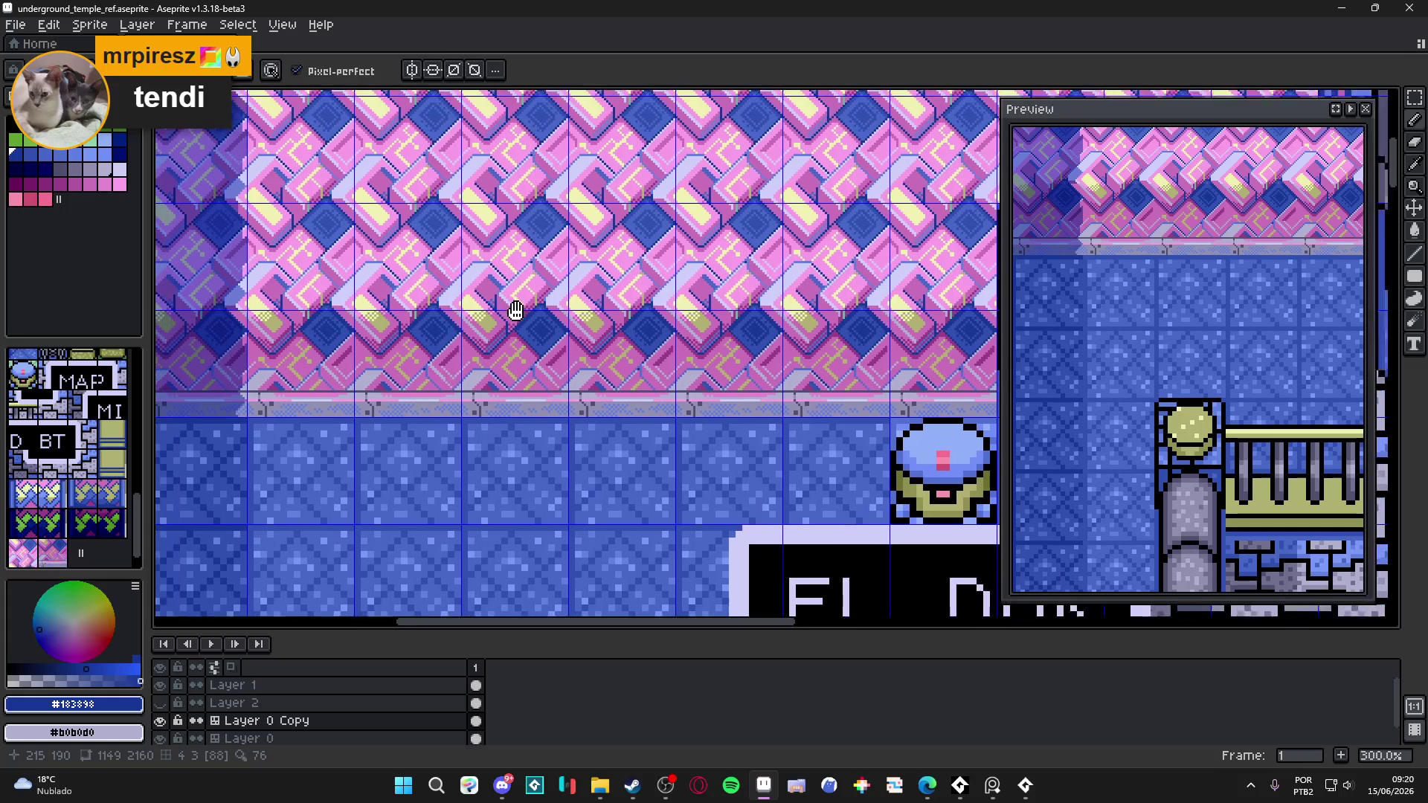
pyautogui.scroll(1, 583, 376)
pyautogui.hotkey('ctrl', "'")
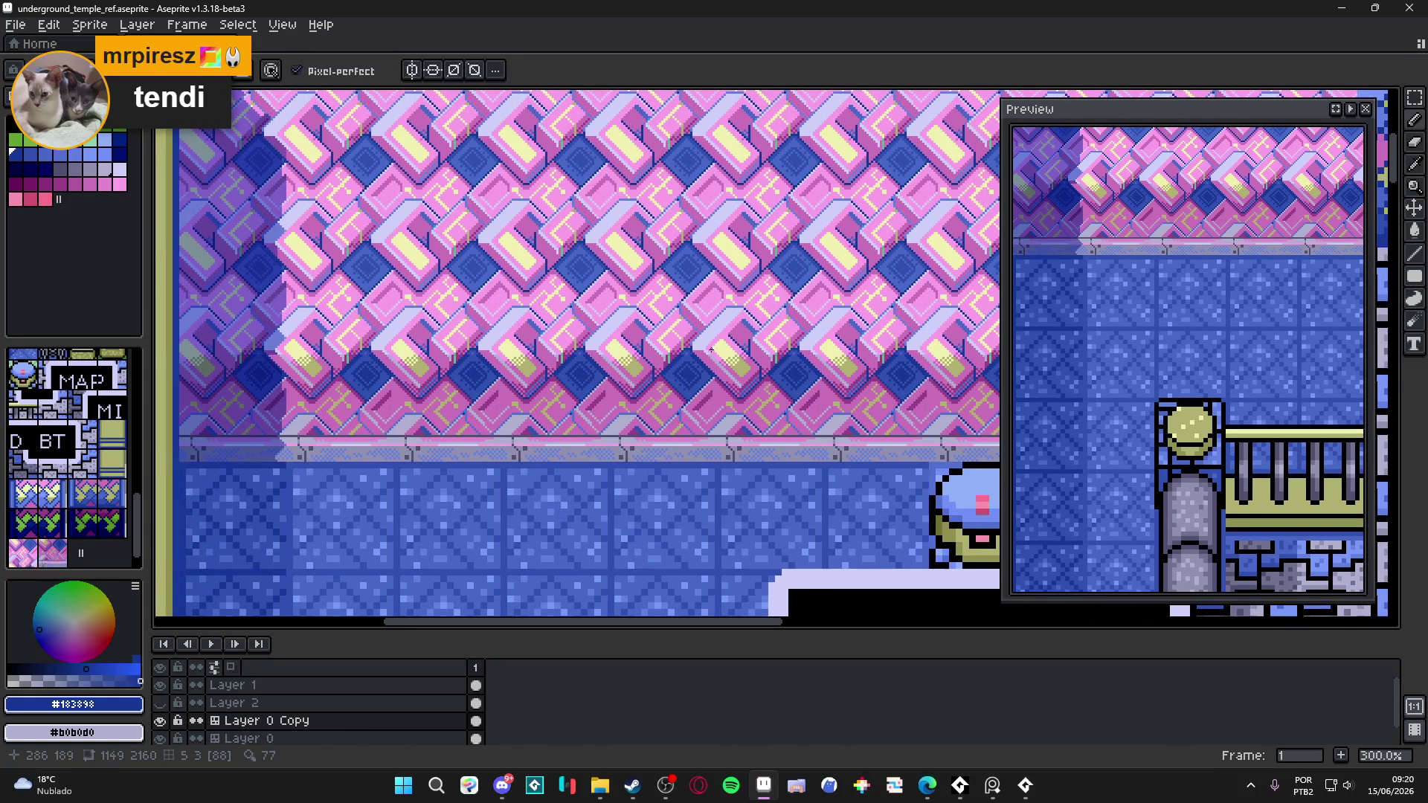
# - Zoom out to 200% to review the scene and save underground_temple_ref.aseprite
pyautogui.scroll(-1, 721, 352)
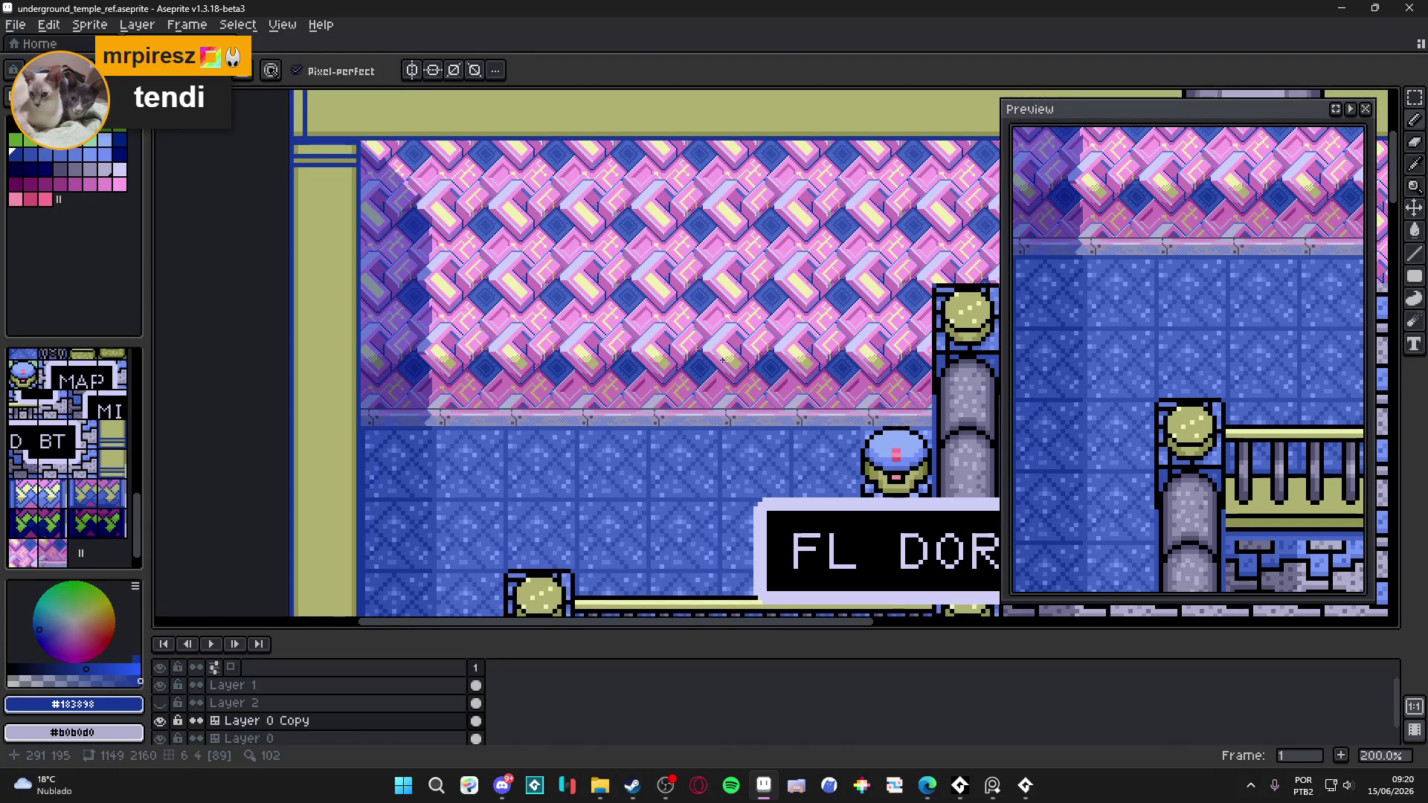
pyautogui.scroll(1, 719, 360)
pyautogui.scroll(-1, 716, 359)
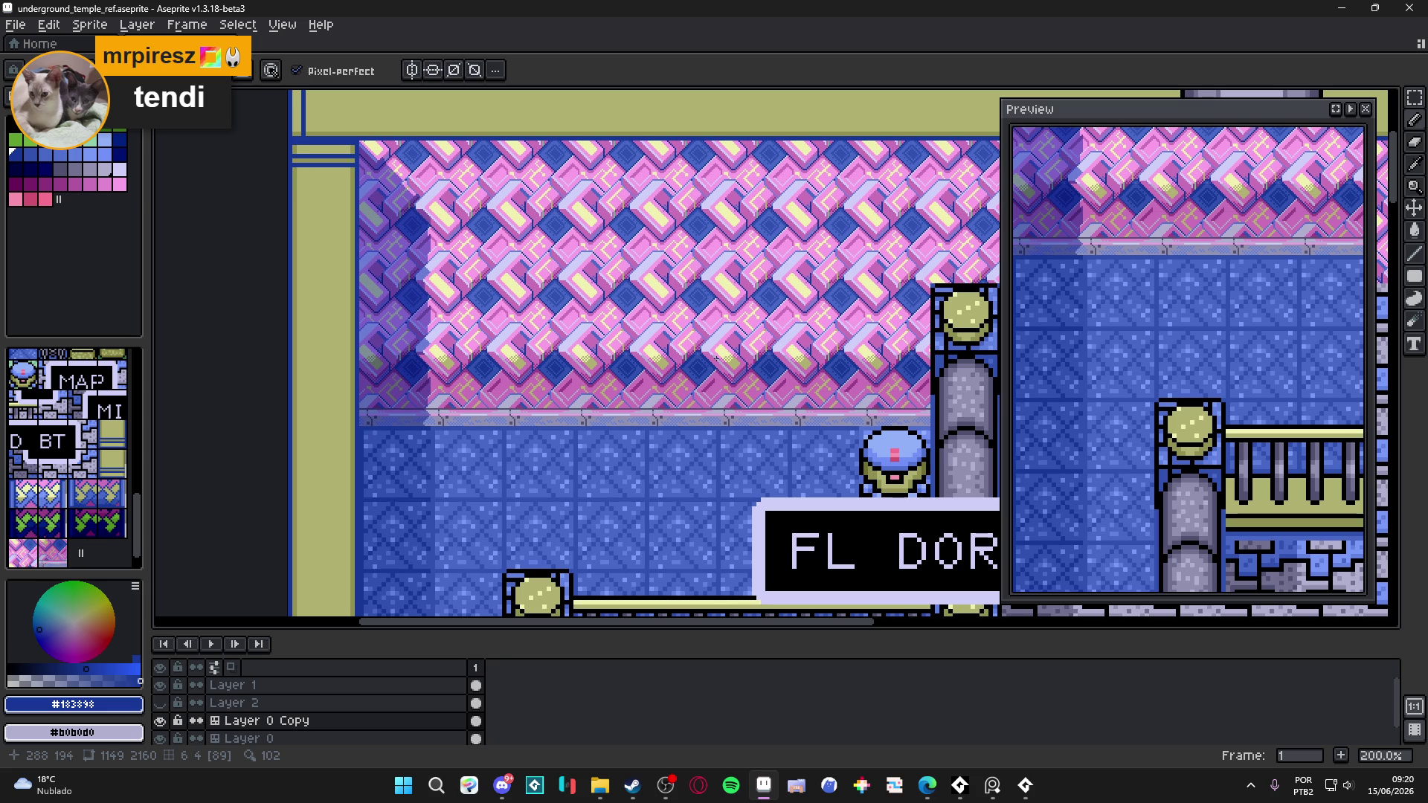
pyautogui.scroll(-1, 717, 359)
pyautogui.scroll(1, 716, 359)
pyautogui.scroll(-1, 669, 350)
pyautogui.scroll(1, 638, 342)
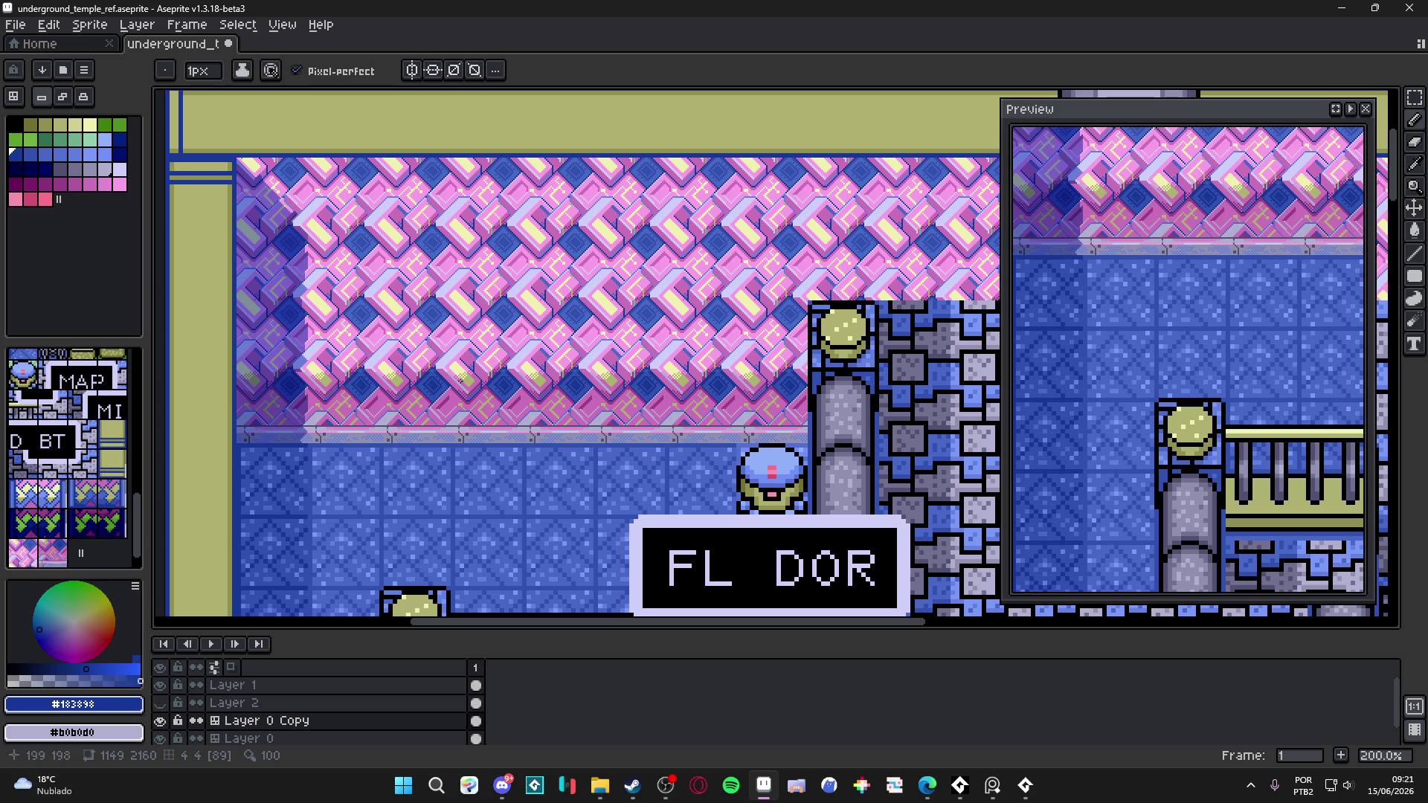
pyautogui.press('v')
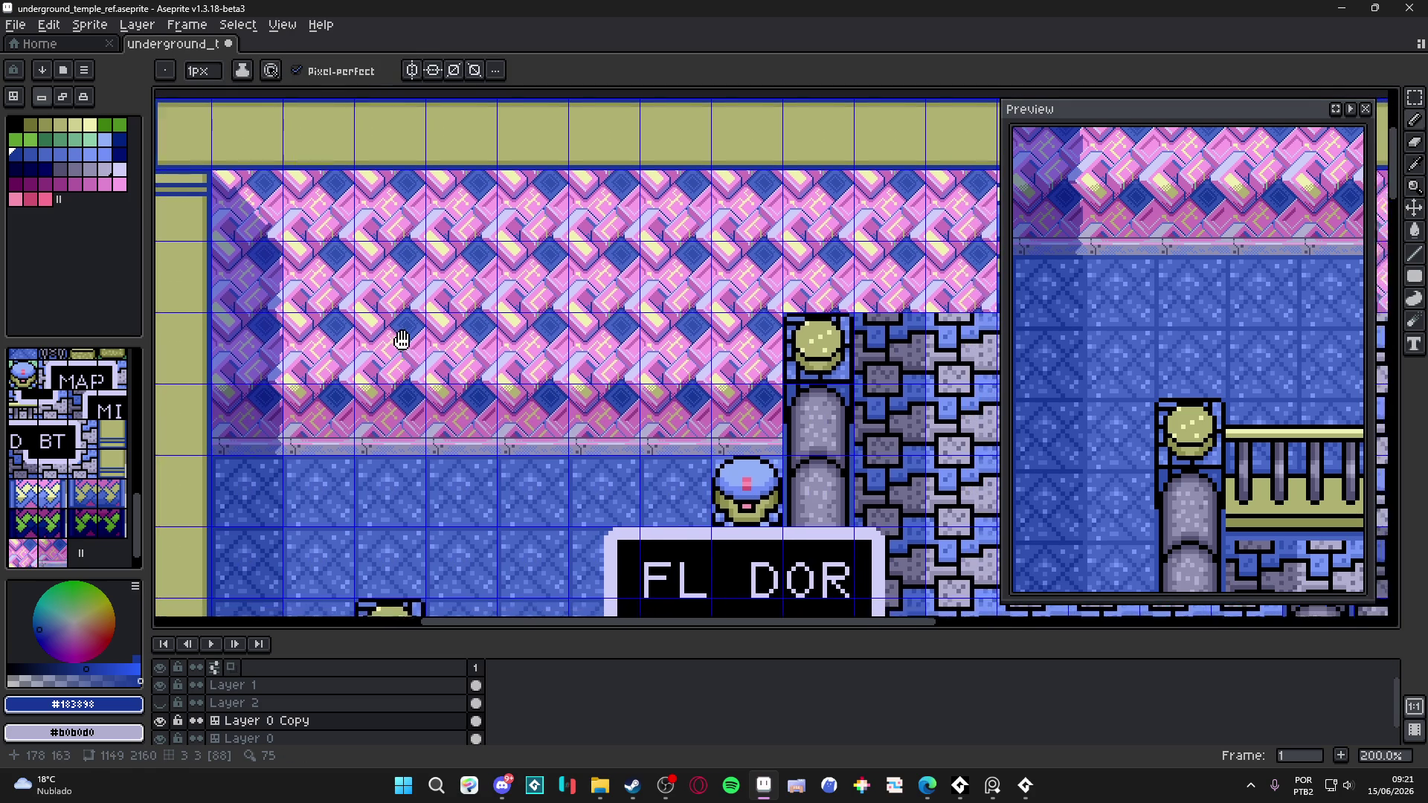
pyautogui.hotkey('ctrl', 's')
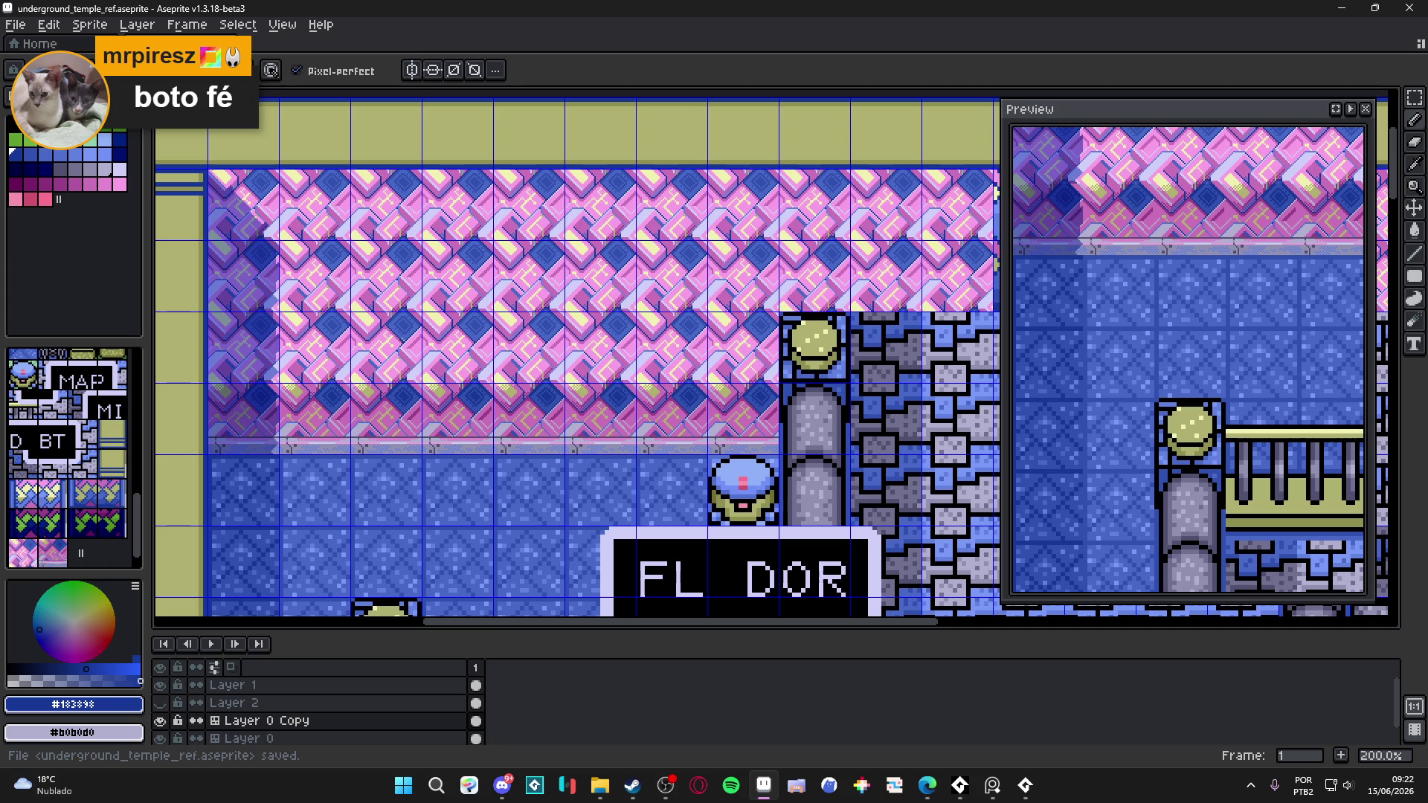
# - Try a dark blue pixel on the ledge, then undo it
pyautogui.scroll(10, 516, 414)
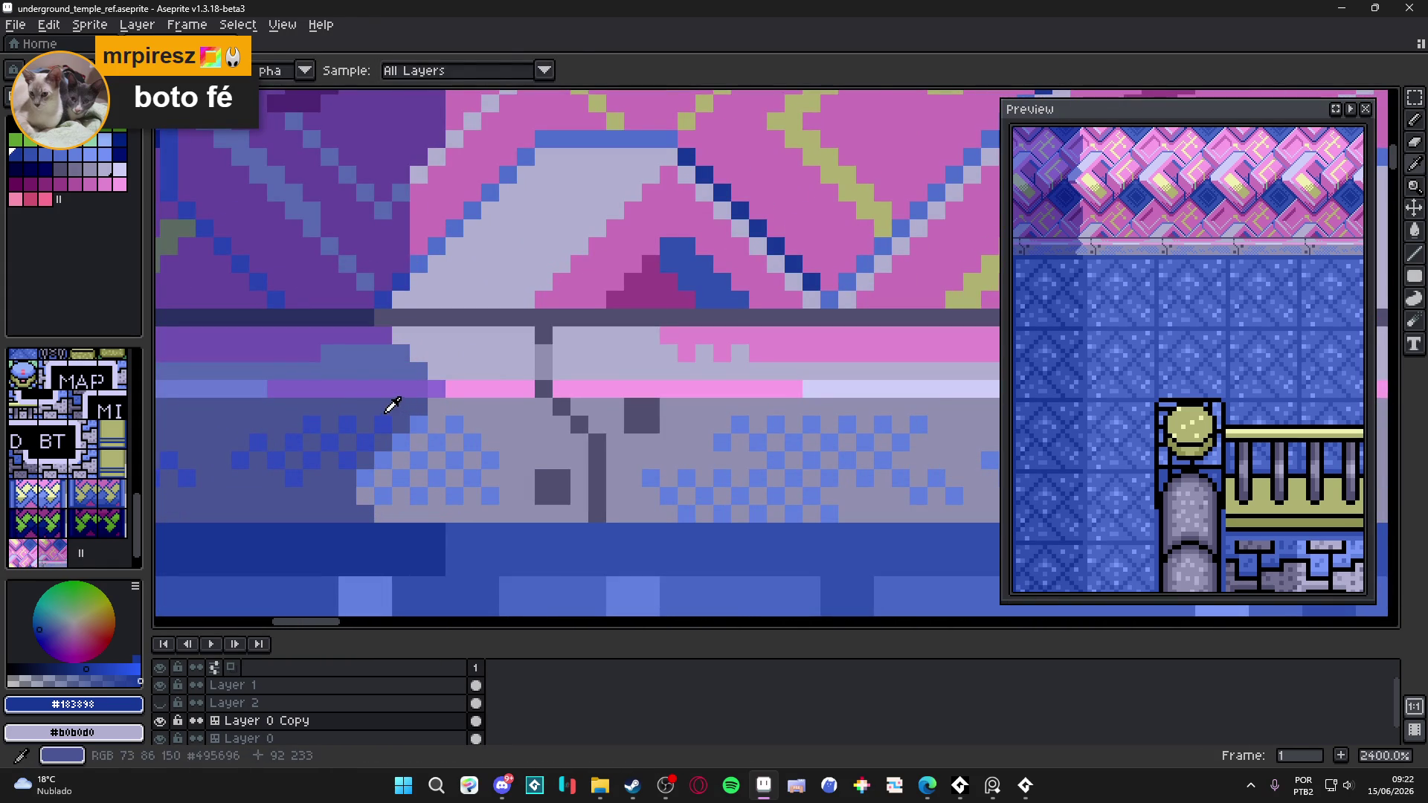
pyautogui.keyDown('alt'); pyautogui.click(392, 406); pyautogui.keyUp('alt')
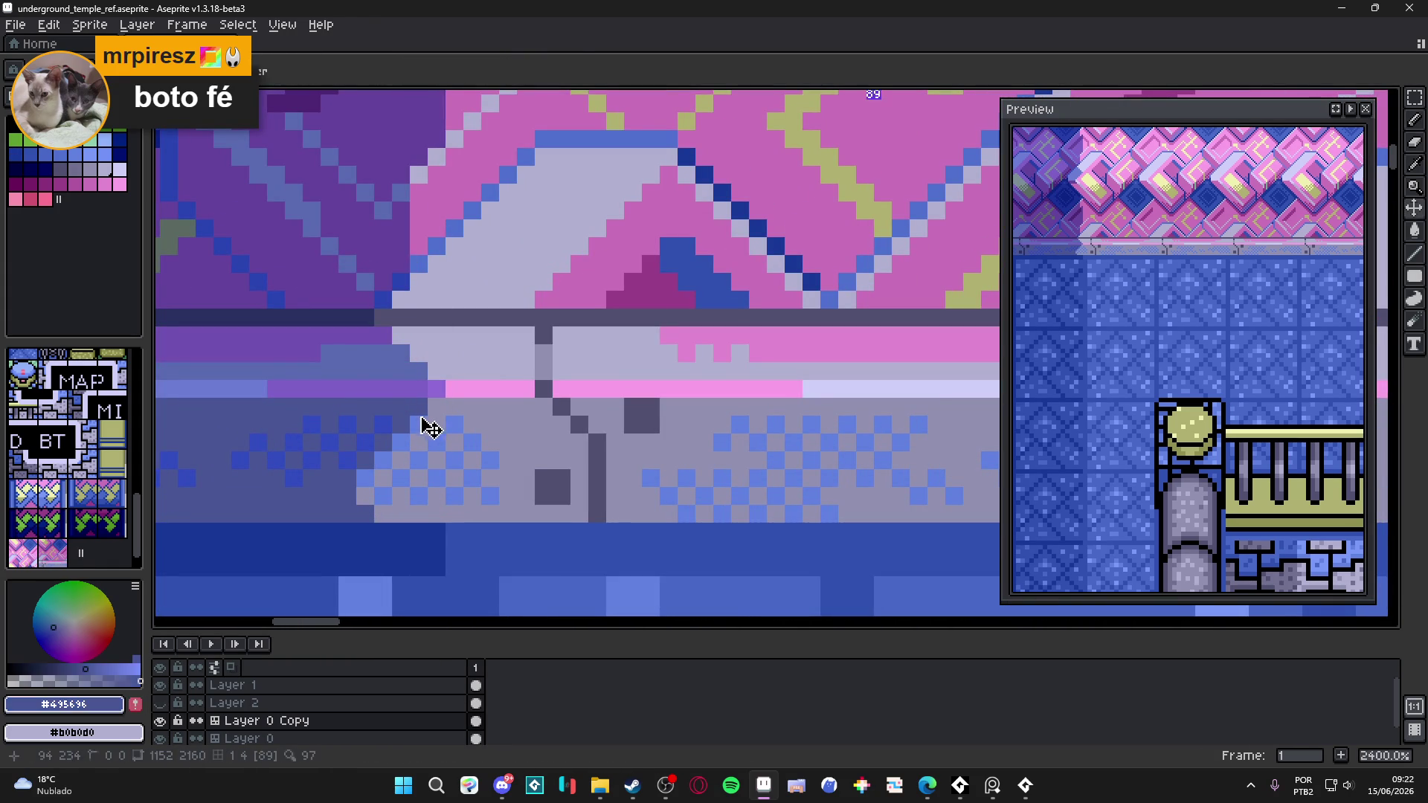
pyautogui.click(402, 353)
pyautogui.hotkey('ctrl', 'z')
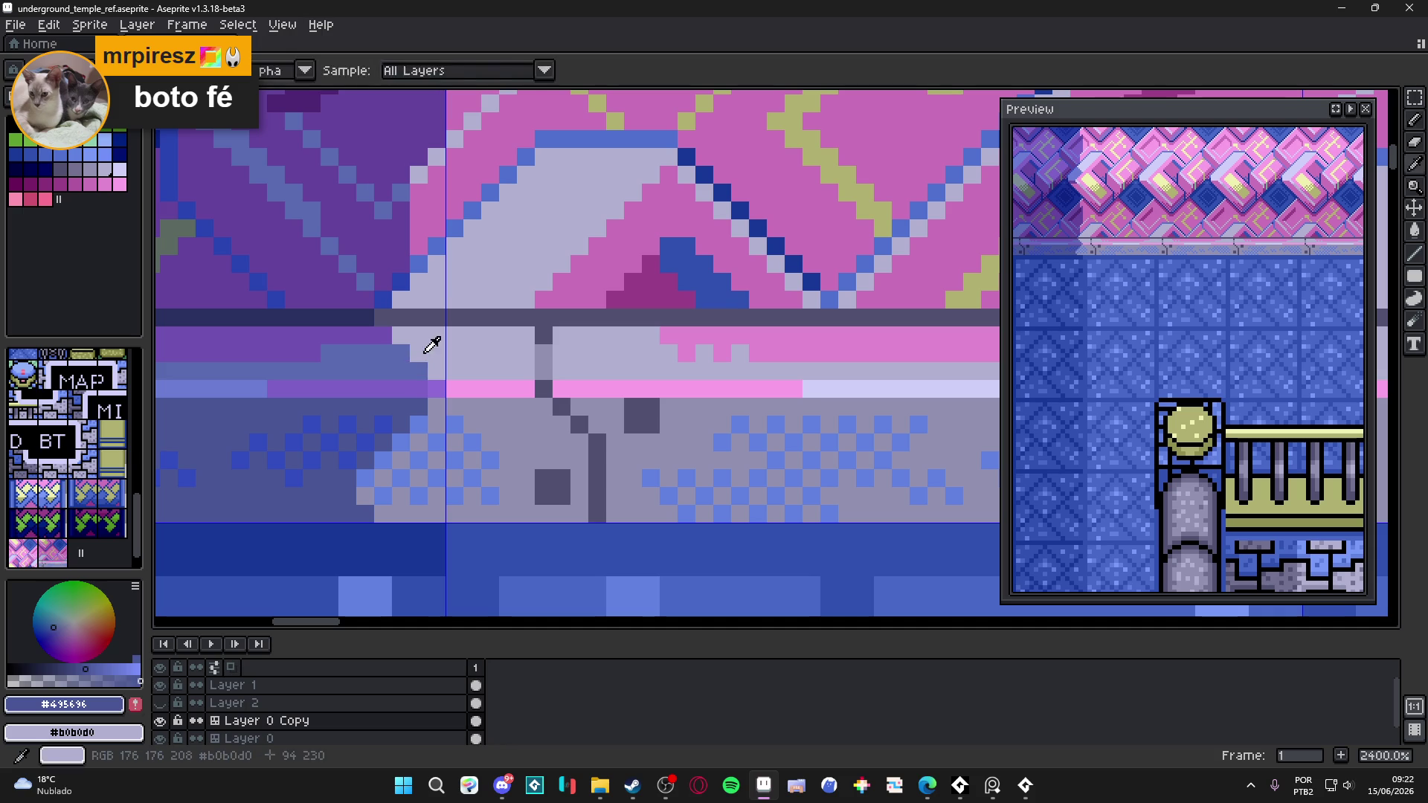
# - On Layer 1, paint two ledge pixels light lavender and recolour three purple pixels in the ledge row
pyautogui.keyDown('alt'); pyautogui.click(414, 355); pyautogui.keyUp('alt')
pyautogui.keyDown('ctrl'); pyautogui.click(404, 364); pyautogui.keyUp('ctrl')
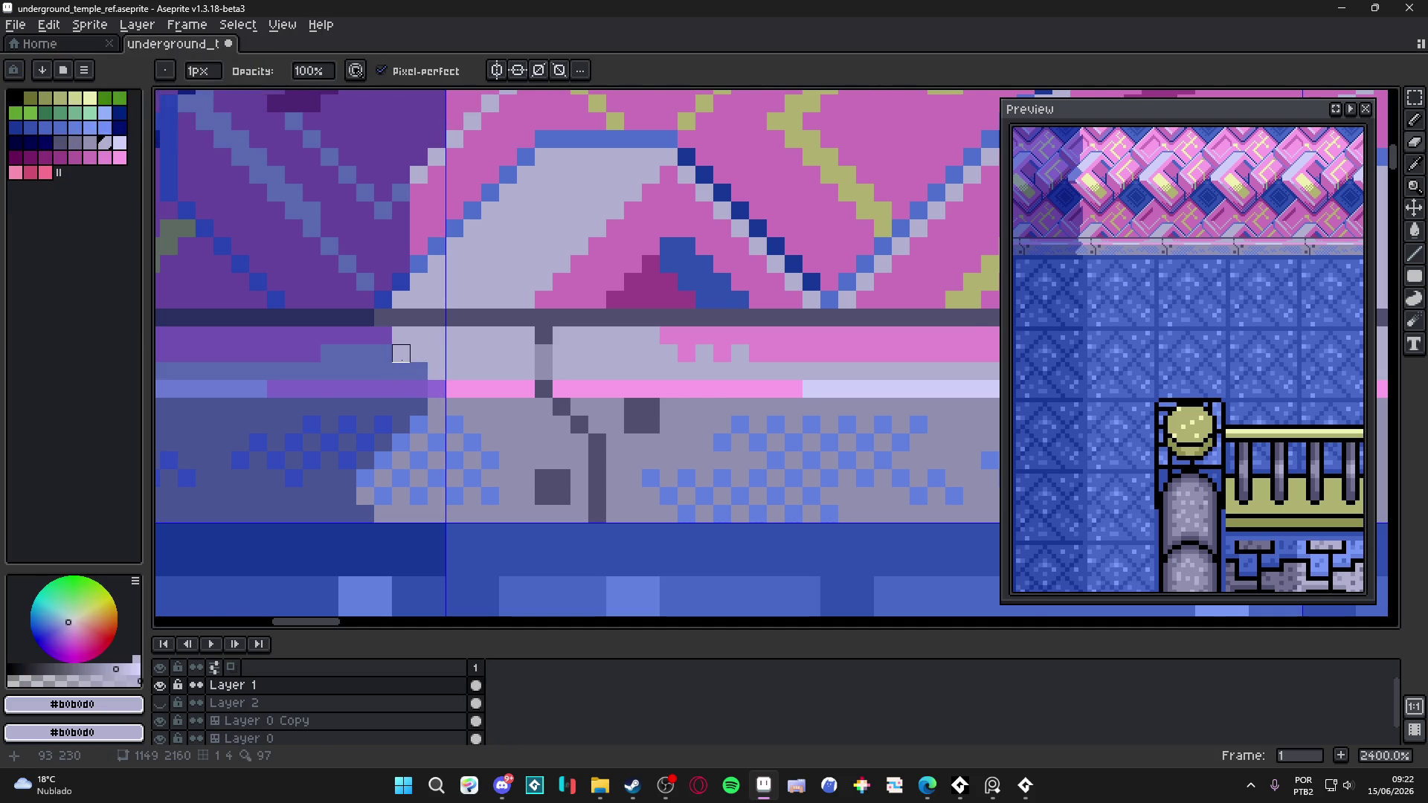
pyautogui.moveTo(401, 371); pyautogui.dragTo(418, 370)
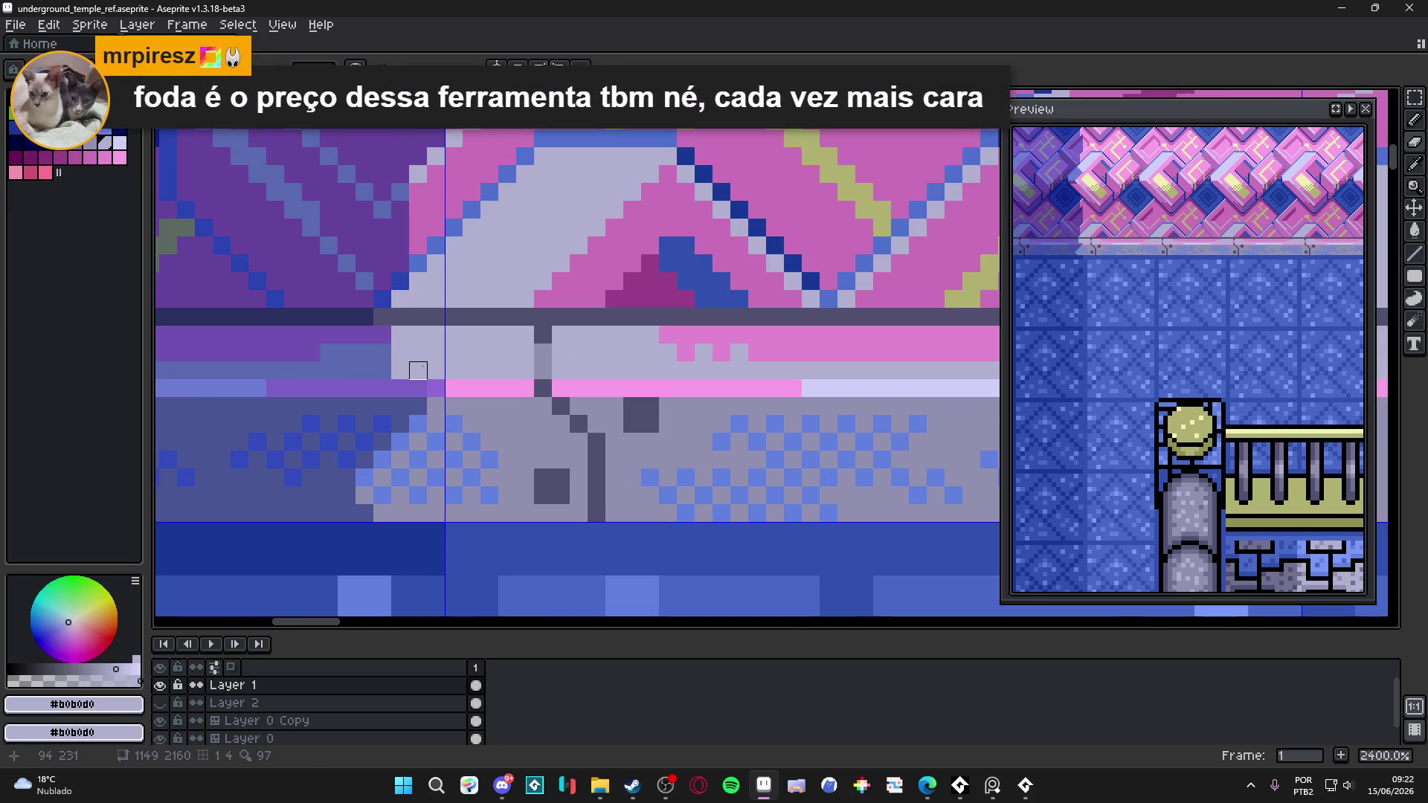
pyautogui.moveTo(436, 388); pyautogui.dragTo(400, 388)
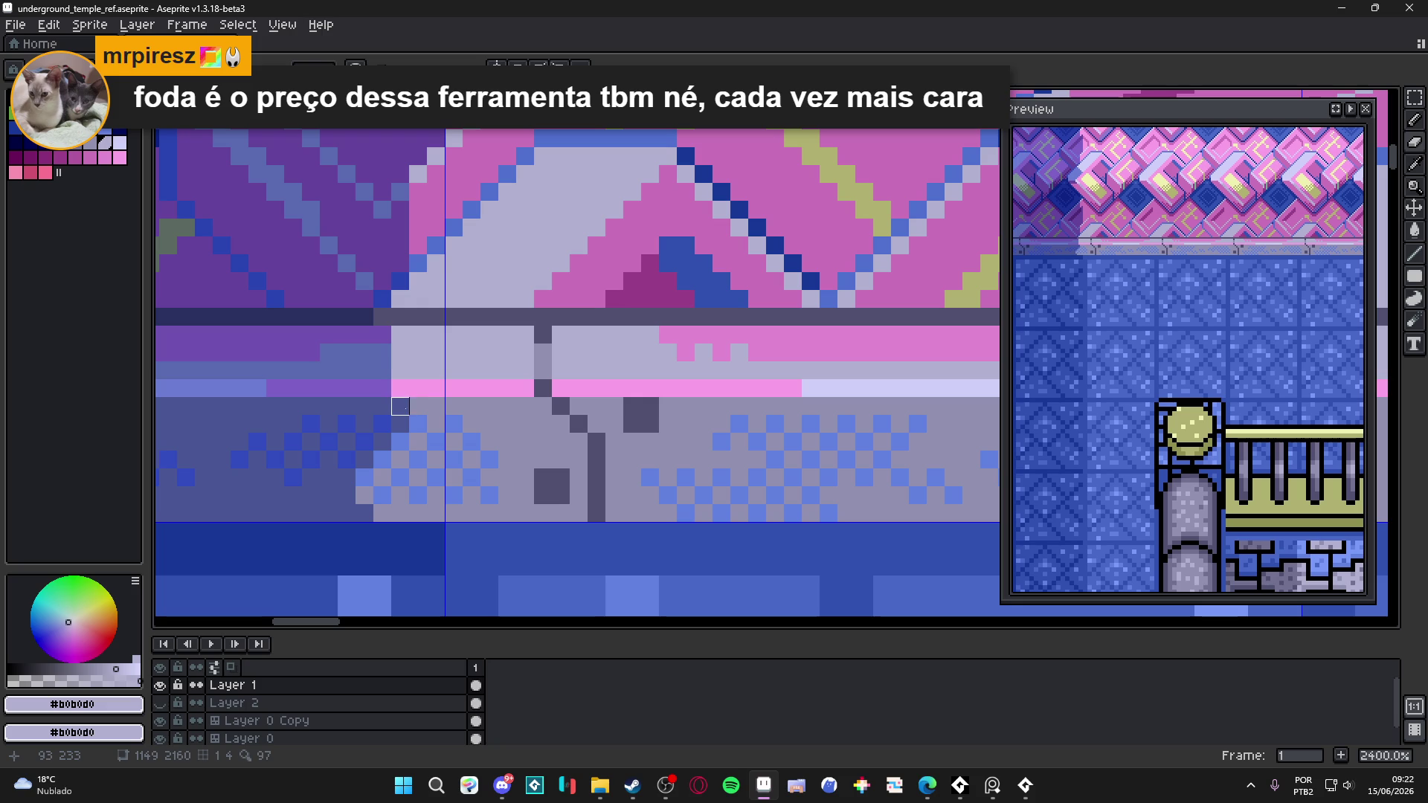
# - Compare the wall with Layer 1 hidden, then paint medium blue pixels down its shaded edge
pyautogui.keyDown('alt'); pyautogui.click(392, 435); pyautogui.keyUp('alt')
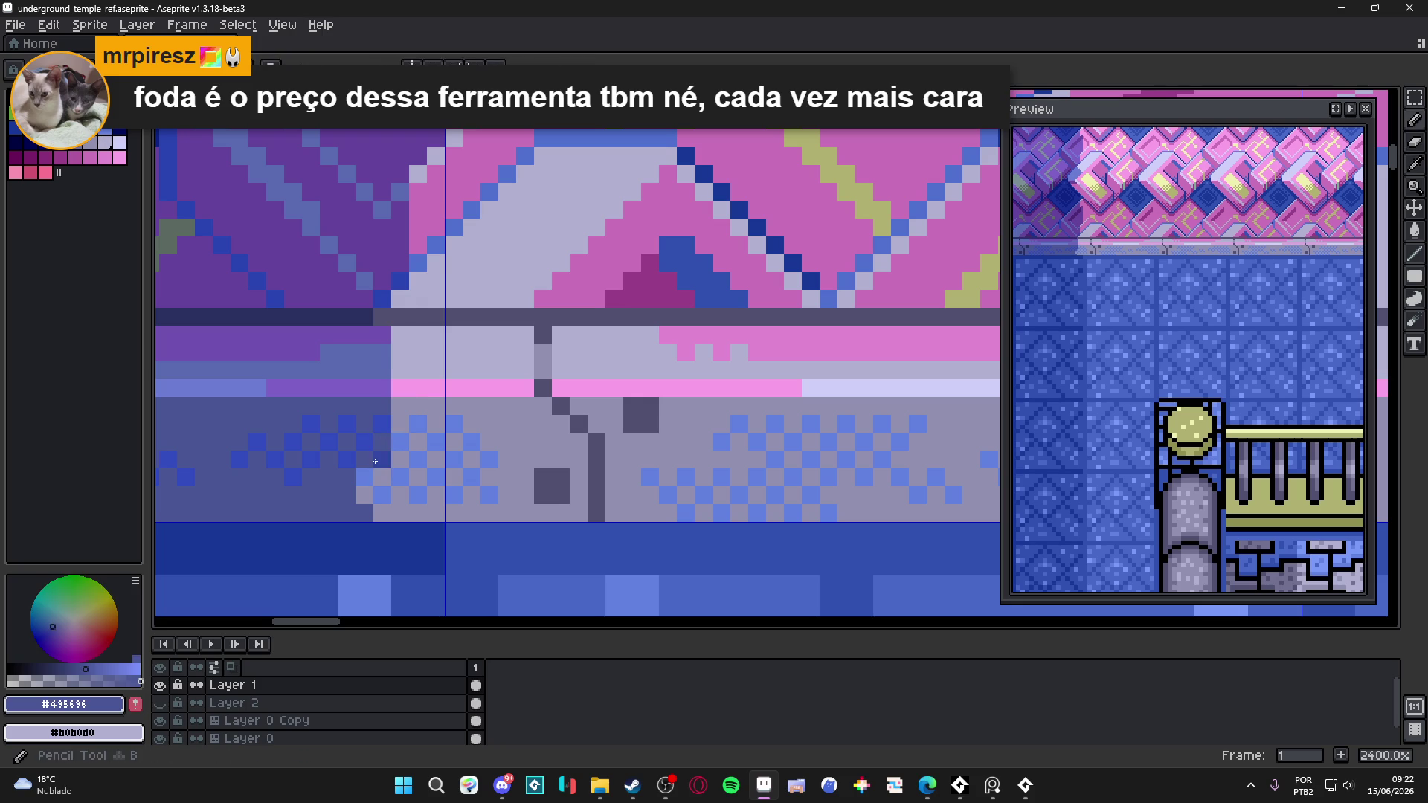
pyautogui.keyDown('alt'); pyautogui.click(339, 392); pyautogui.keyUp('alt')
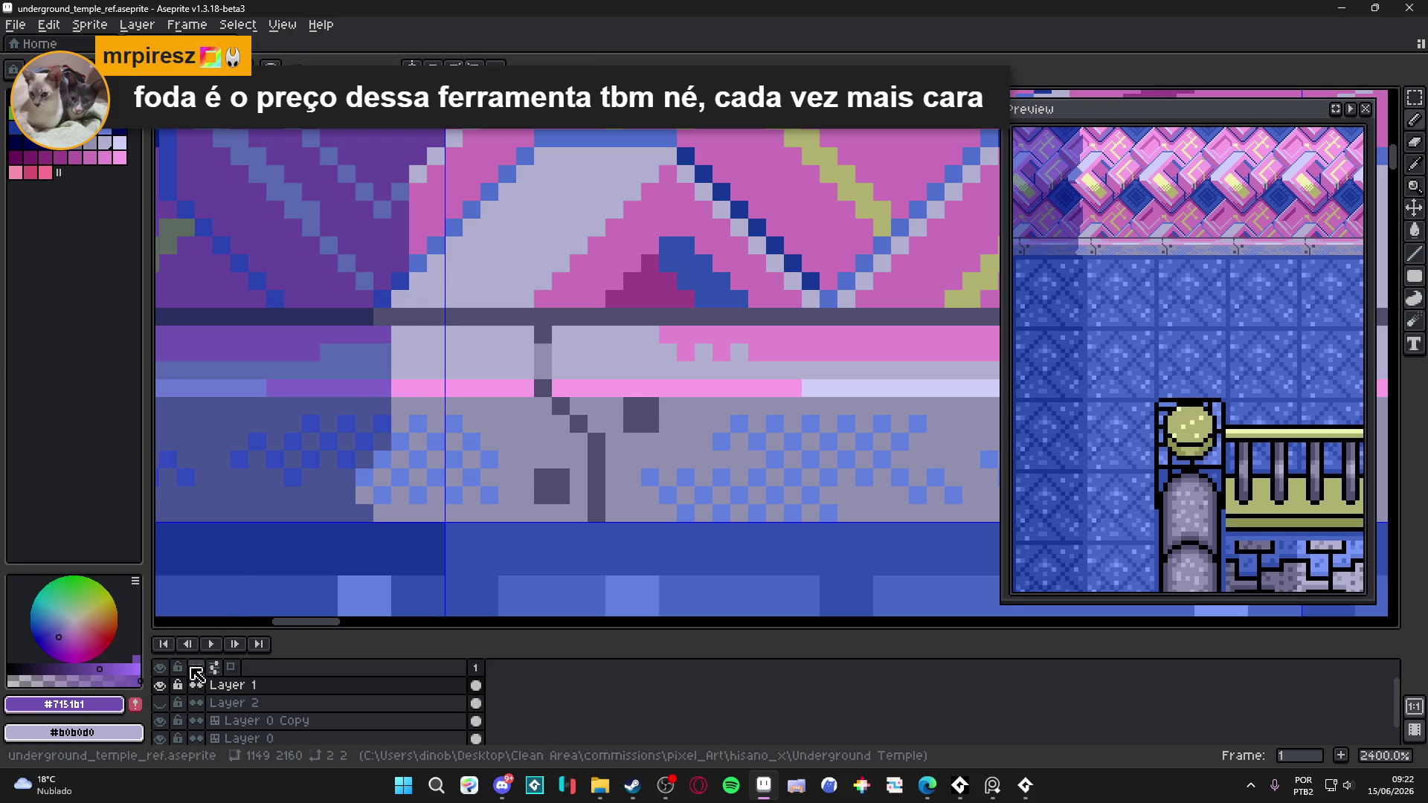
pyautogui.click(167, 684)
pyautogui.click(167, 684)
pyautogui.click(167, 685)
pyautogui.click(166, 684)
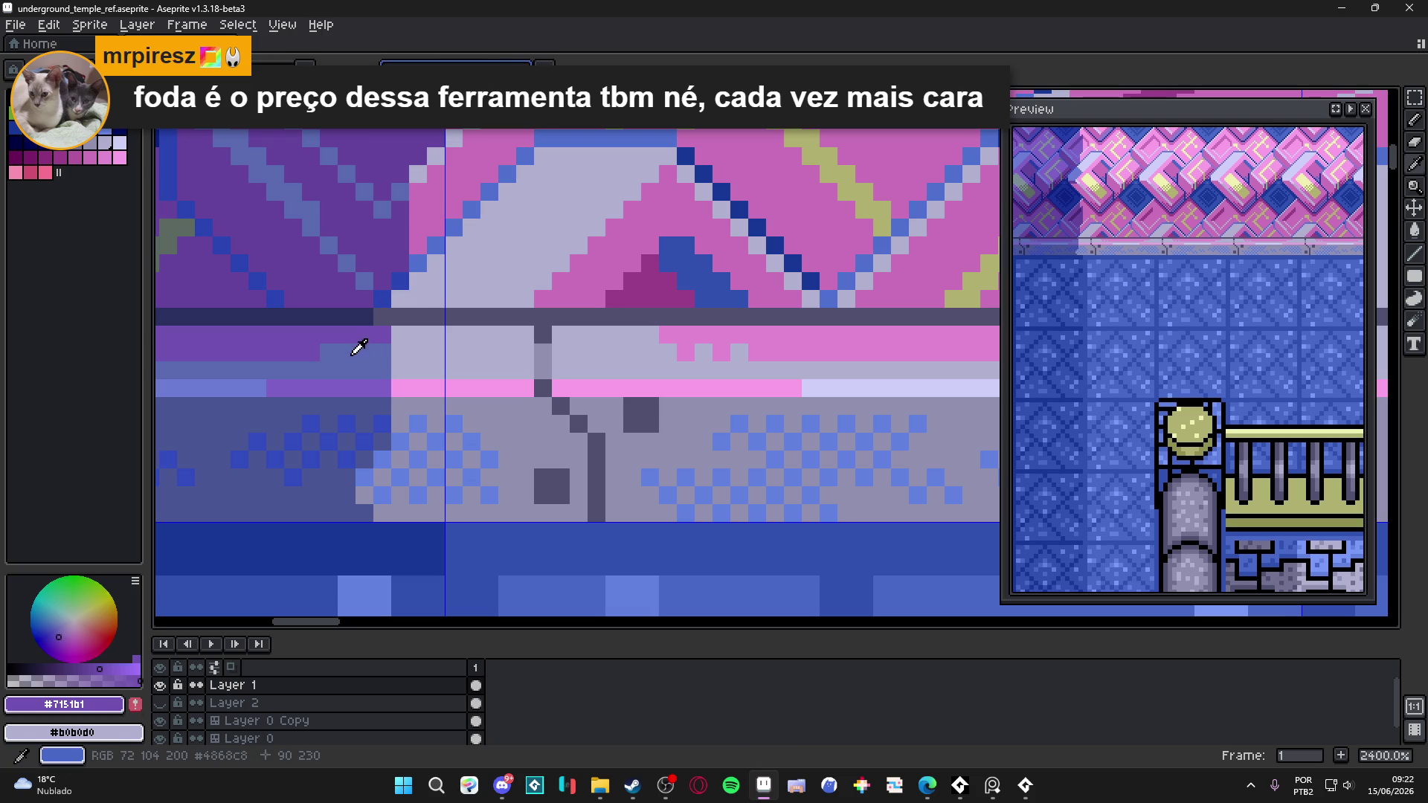
pyautogui.keyDown('alt'); pyautogui.click(379, 414); pyautogui.keyUp('alt')
pyautogui.moveTo(382, 460)
pyautogui.mouseDown()
pyautogui.moveTo(382, 495)
pyautogui.moveTo(365, 487)
pyautogui.mouseUp()
# - Save the file and undo the last pencil stroke on the wall
pyautogui.scroll(-6, 387, 482)
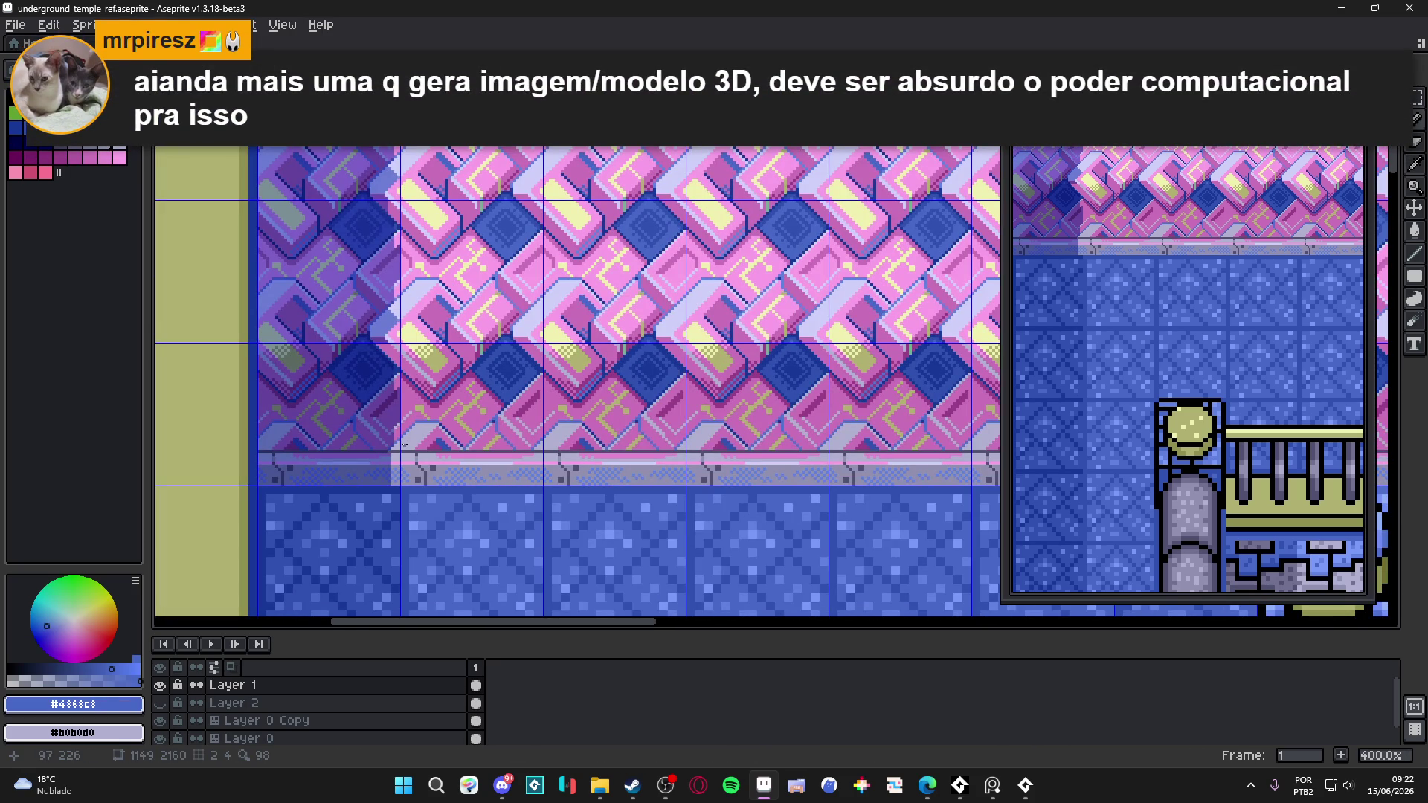
pyautogui.scroll(-1, 401, 459)
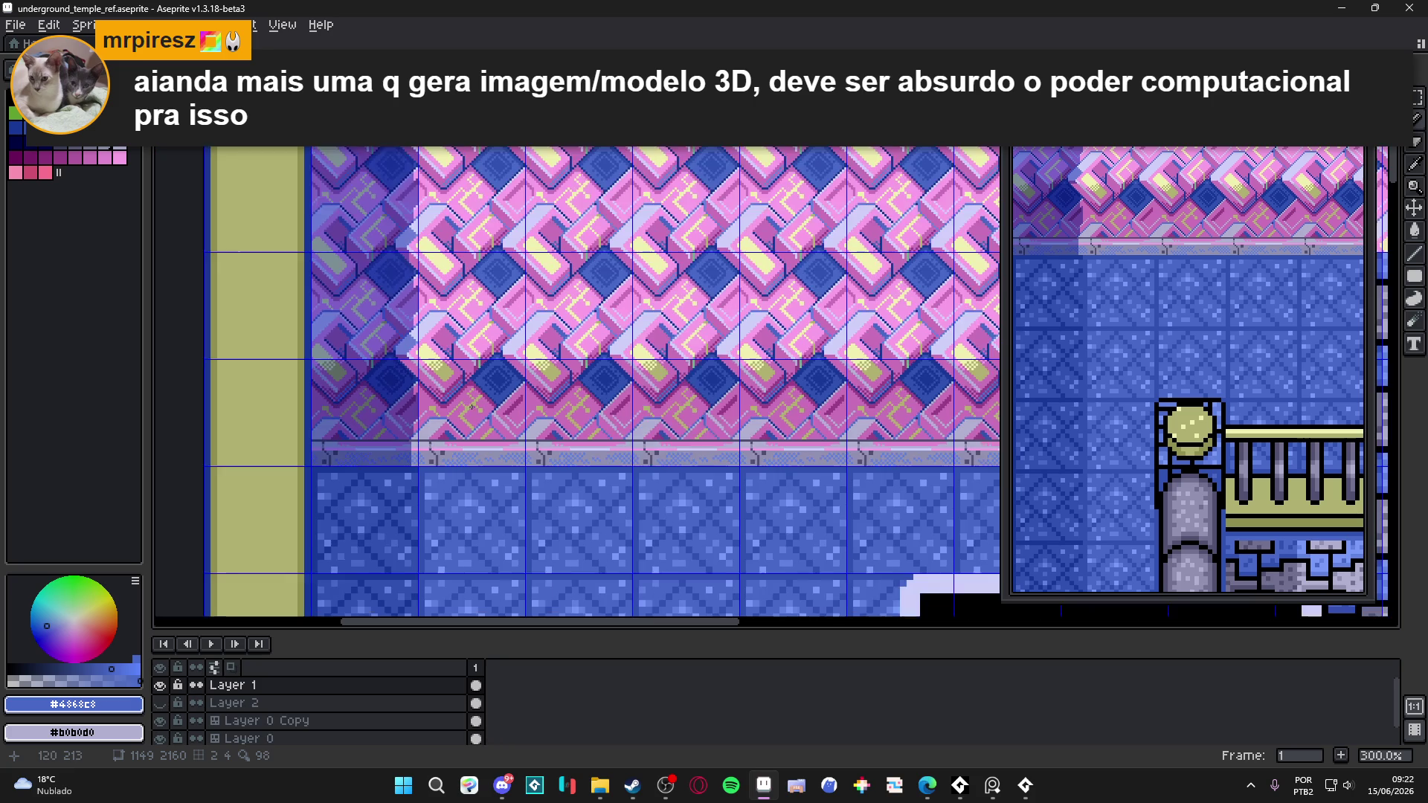
pyautogui.scroll(-1, 526, 350)
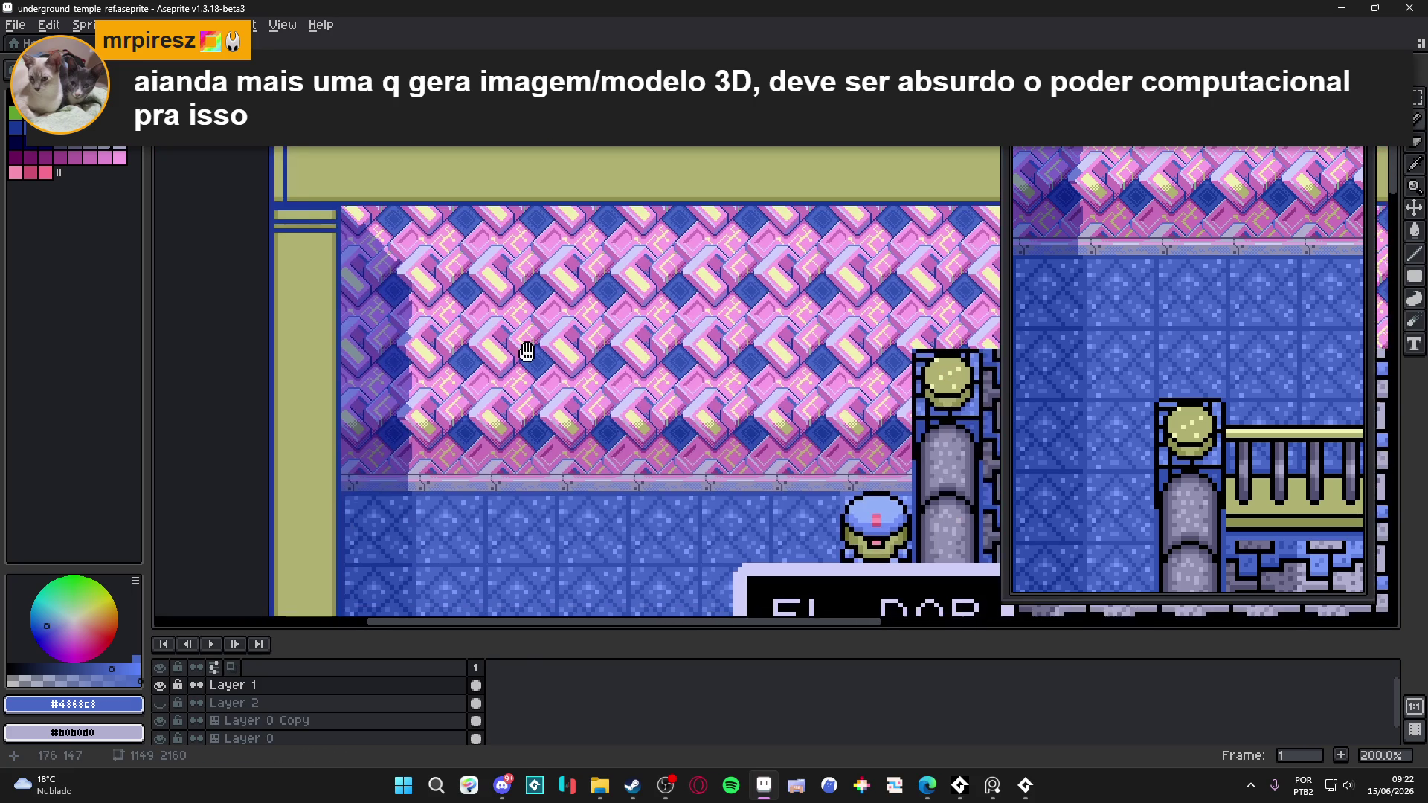
pyautogui.hscroll(1, 526, 350)
pyautogui.hotkey('ctrl', 's')
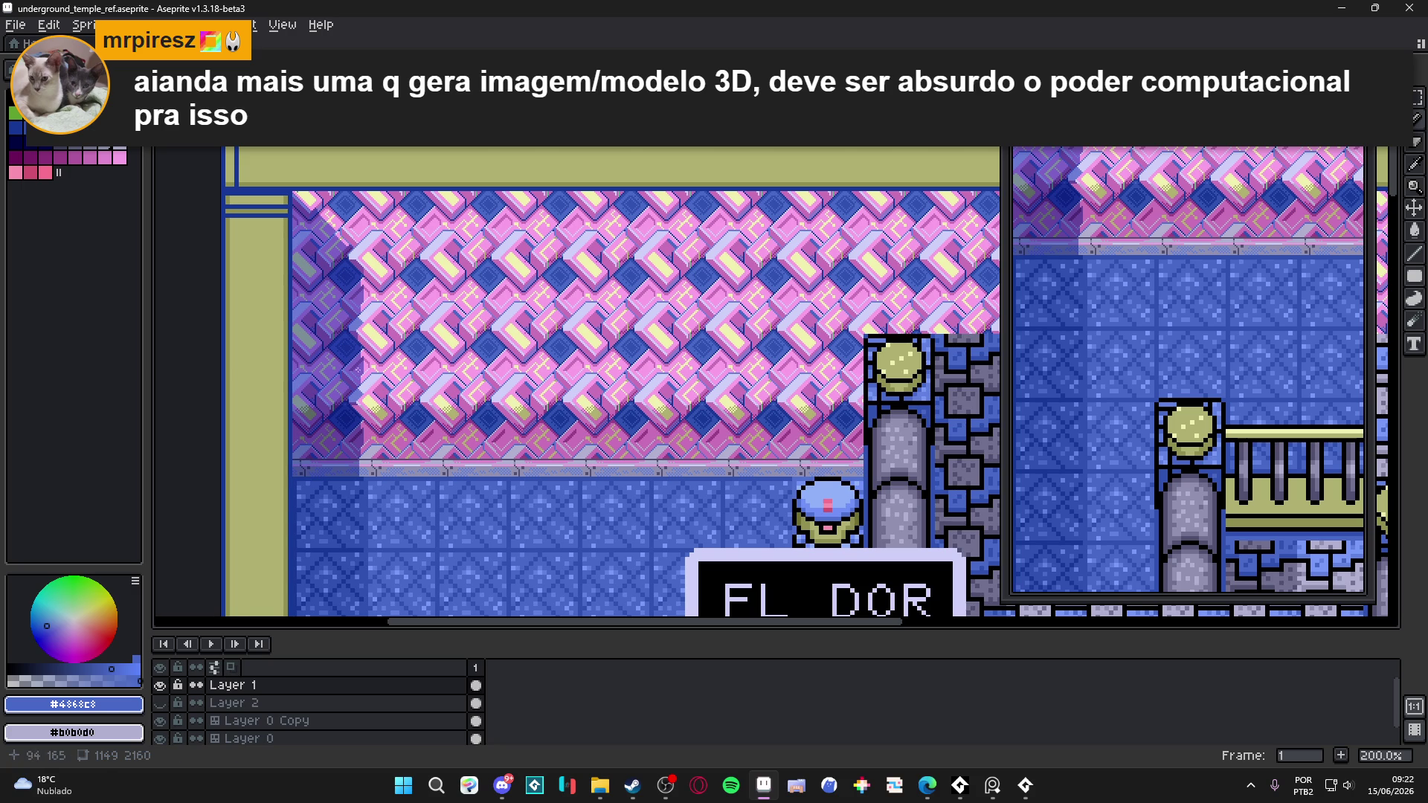
pyautogui.scroll(1, 337, 401)
pyautogui.scroll(1, 337, 402)
pyautogui.scroll(6, 362, 384)
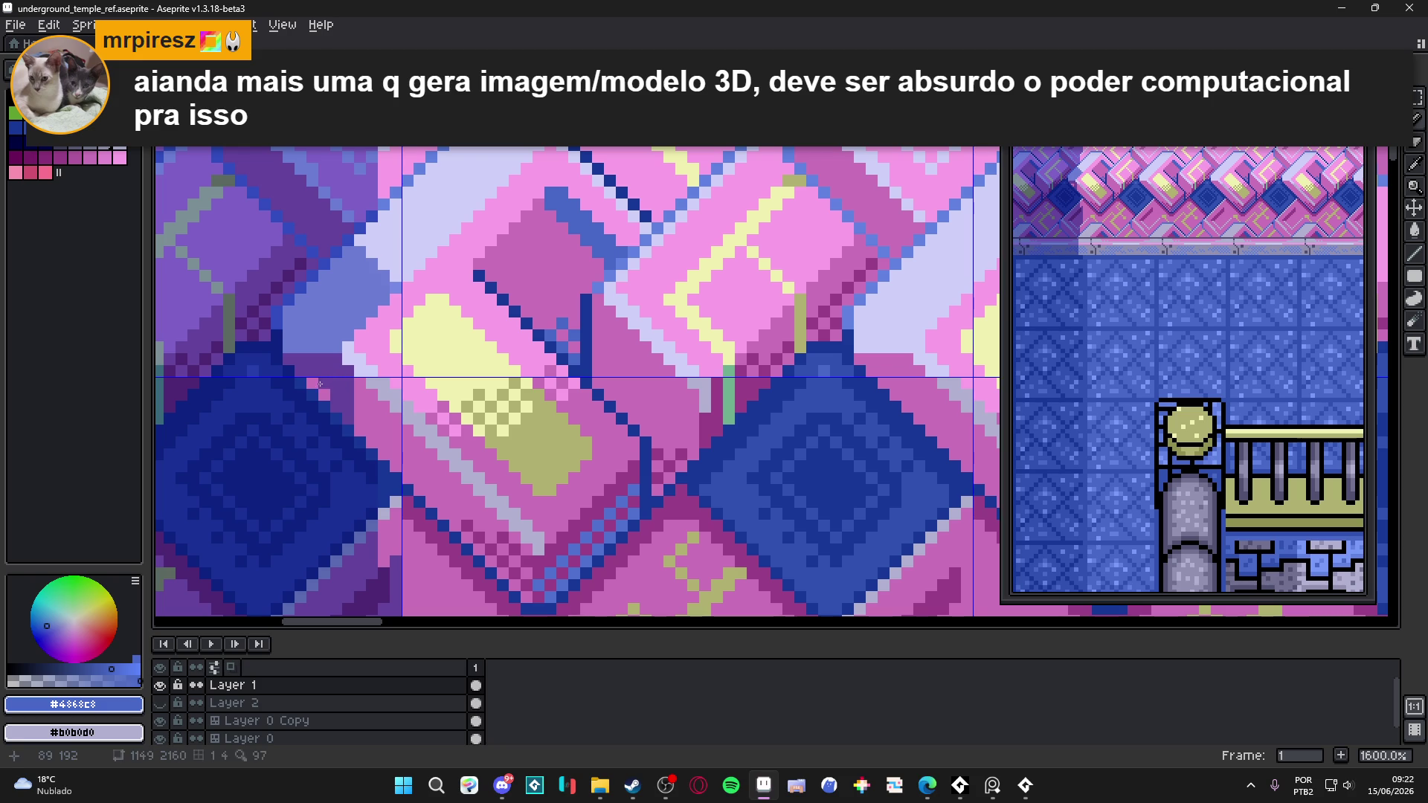
pyautogui.scroll(-4, 320, 392)
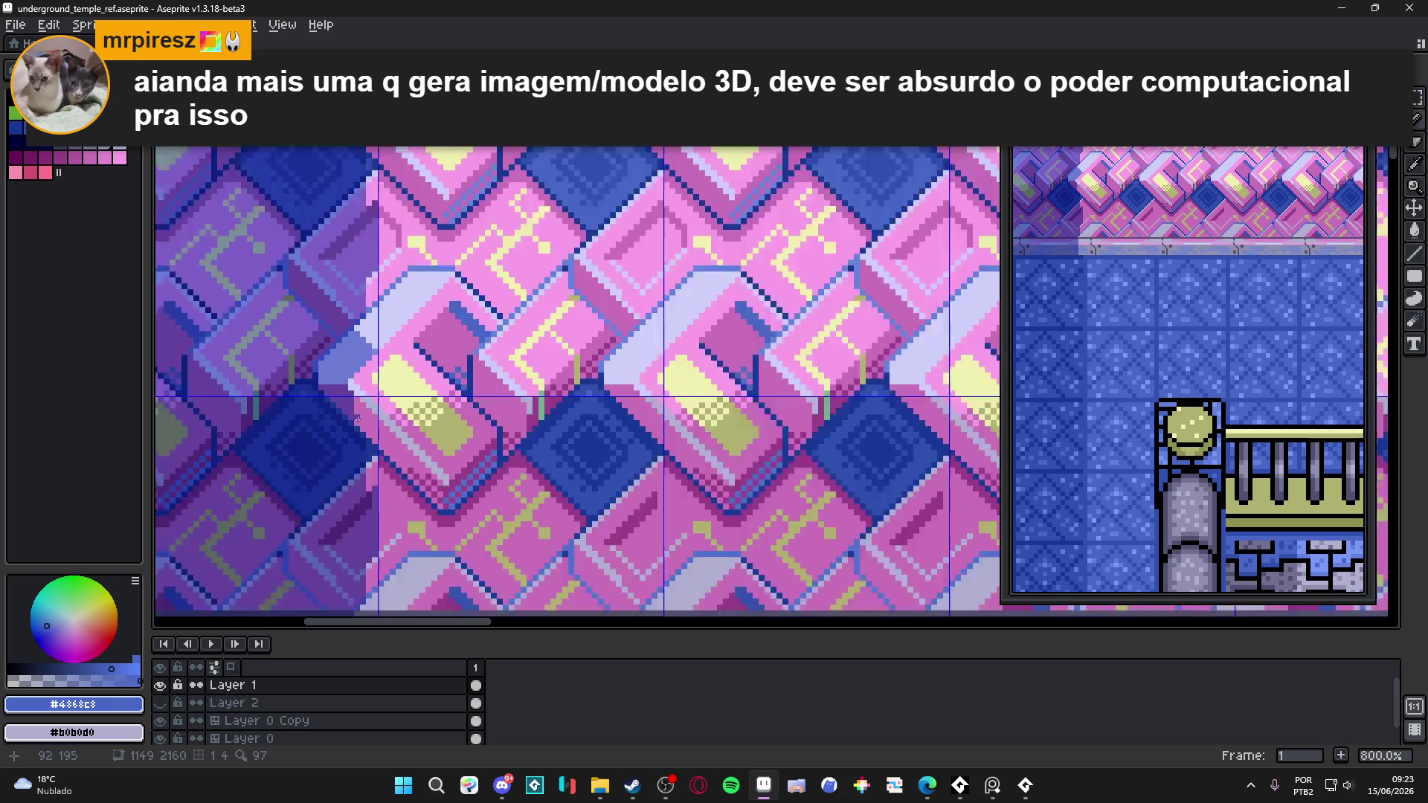
pyautogui.scroll(6, 376, 435)
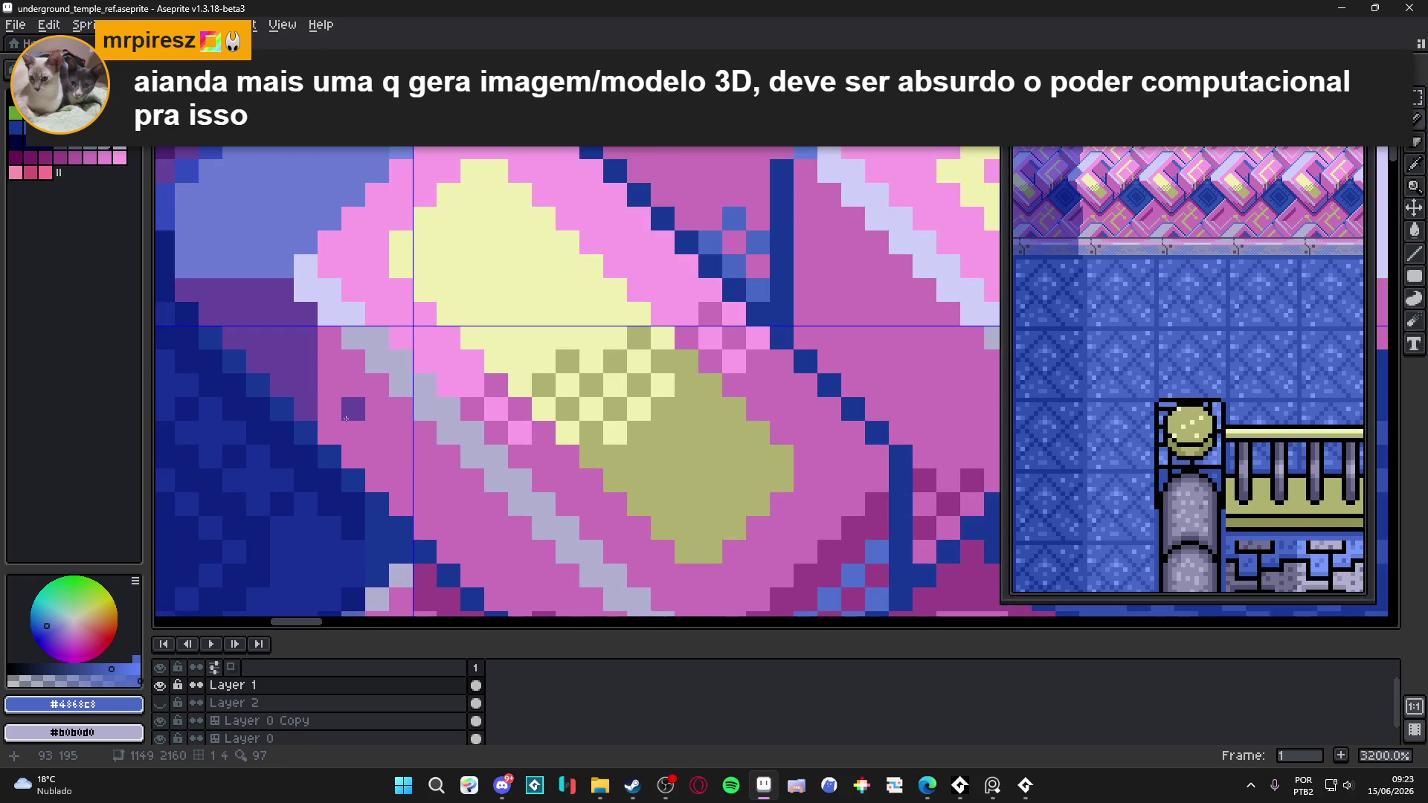
pyautogui.scroll(-3, 335, 423)
pyautogui.scroll(-3, 363, 420)
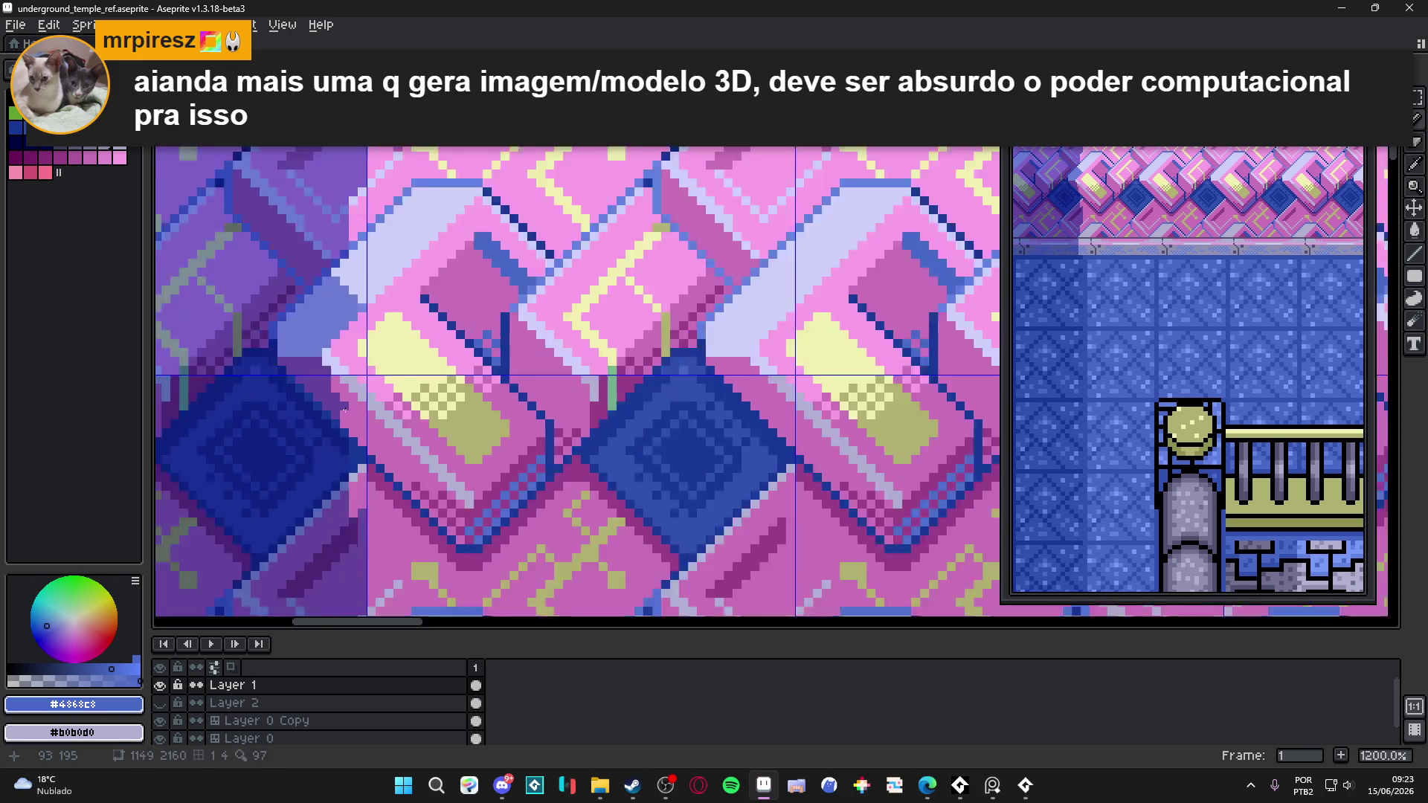
pyautogui.hotkey('ctrl', 'z')
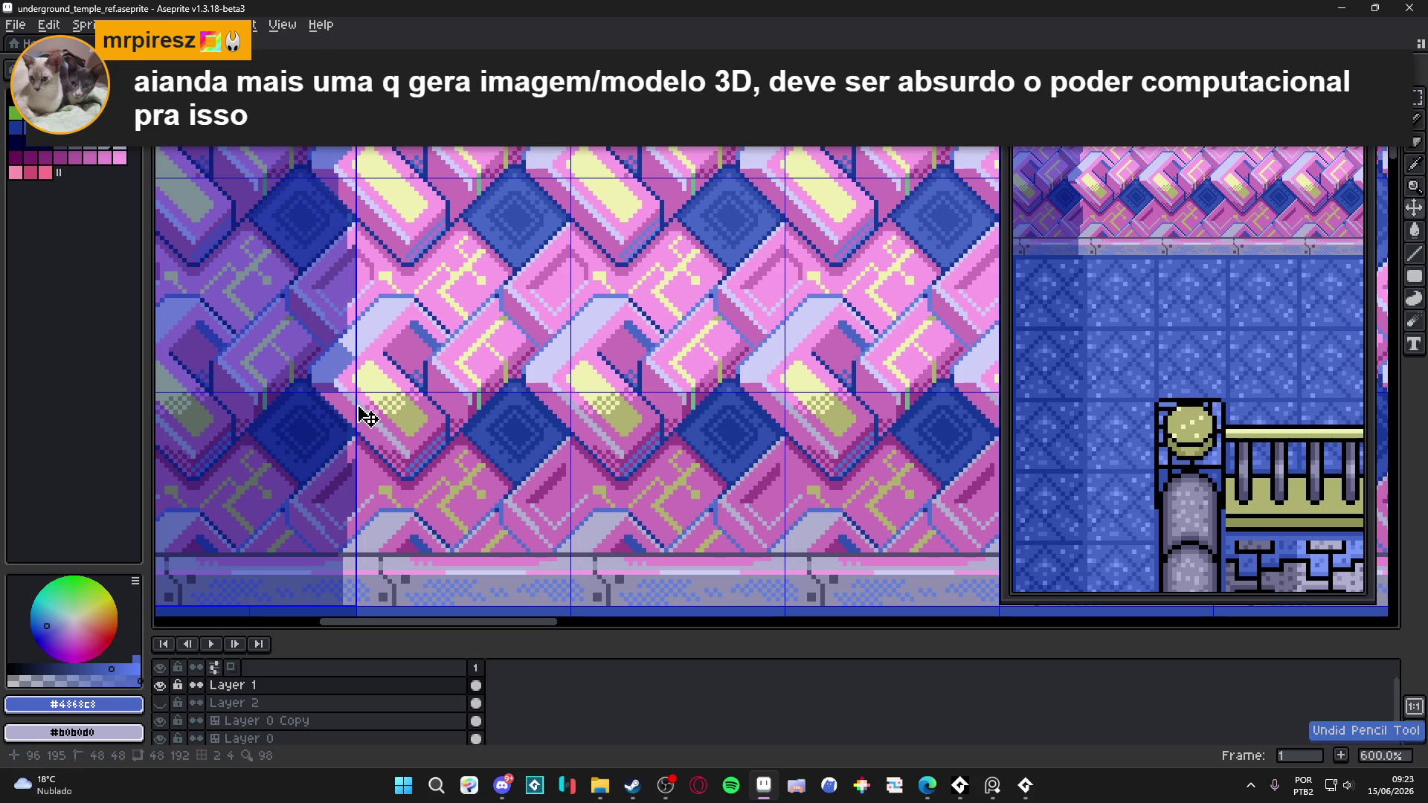
# - Extend the dark purple shadow on the wall with seven more pixels
pyautogui.scroll(2, 356, 404)
pyautogui.scroll(2, 350, 395)
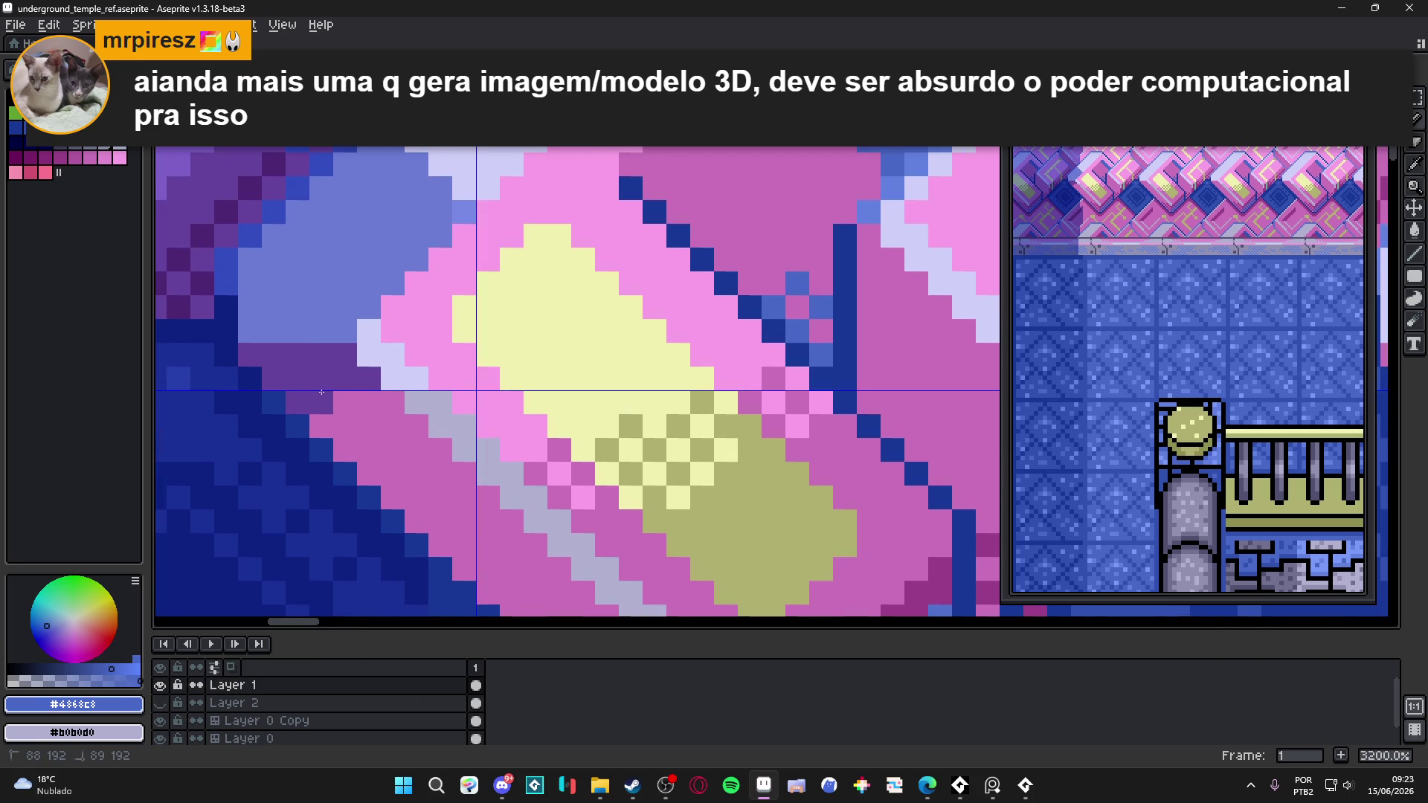
pyautogui.click(369, 402)
pyautogui.click(345, 426)
pyautogui.click(321, 426)
pyautogui.click(369, 426)
pyautogui.click(347, 439)
pyautogui.click(369, 449)
pyautogui.click(369, 474)
pyautogui.scroll(-4, 394, 476)
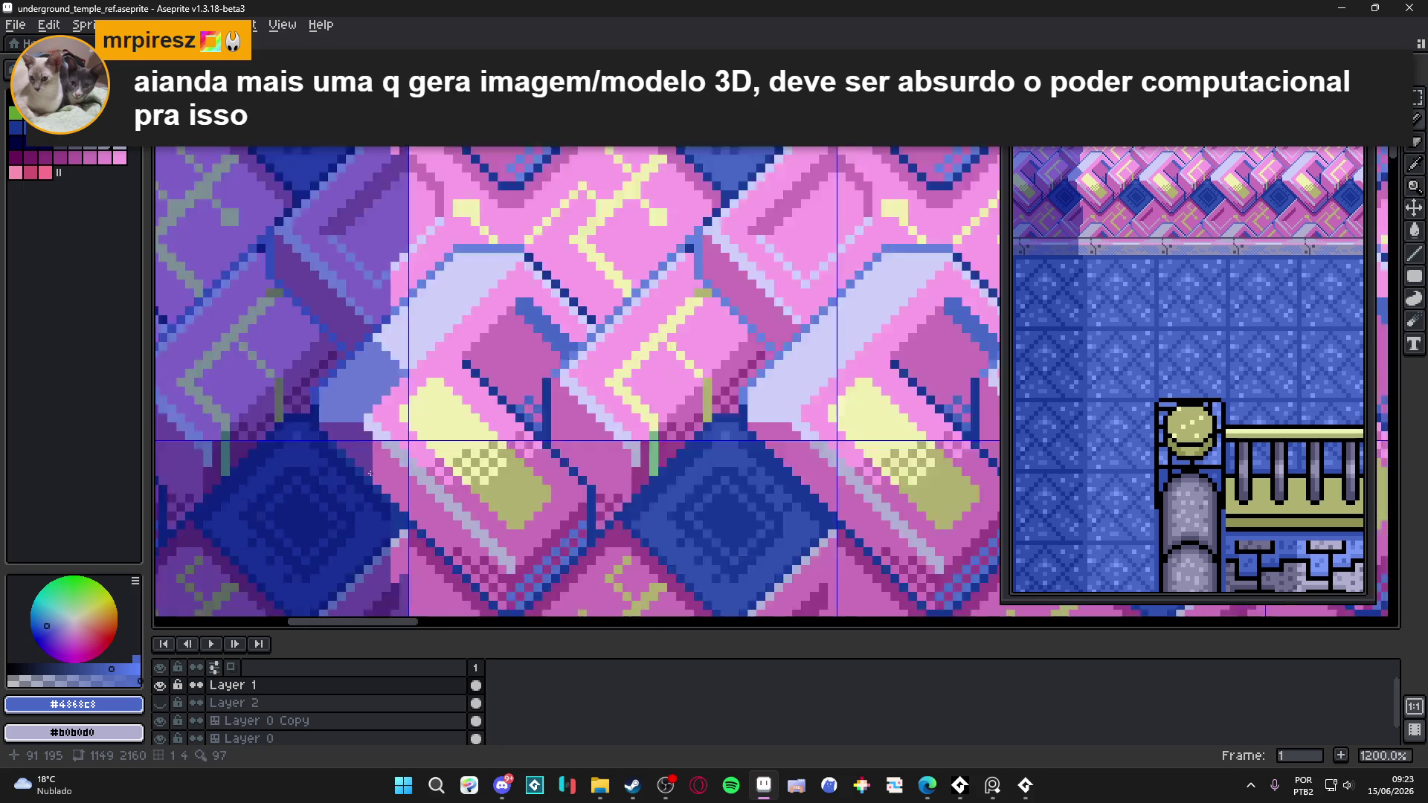
pyautogui.scroll(-1, 399, 477)
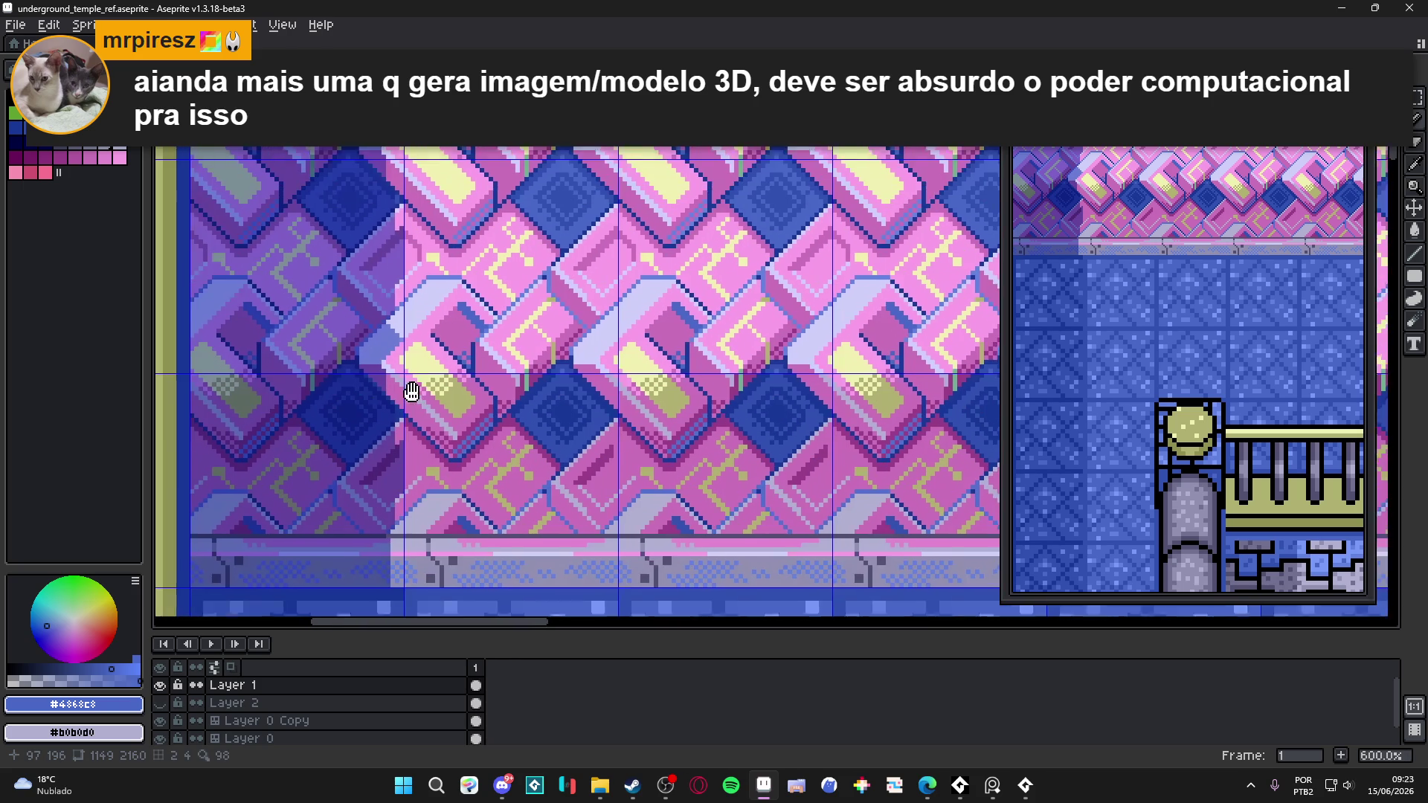
# - Show the grid overlay again and save the temple scene file
pyautogui.hotkey('ctrl', "'")
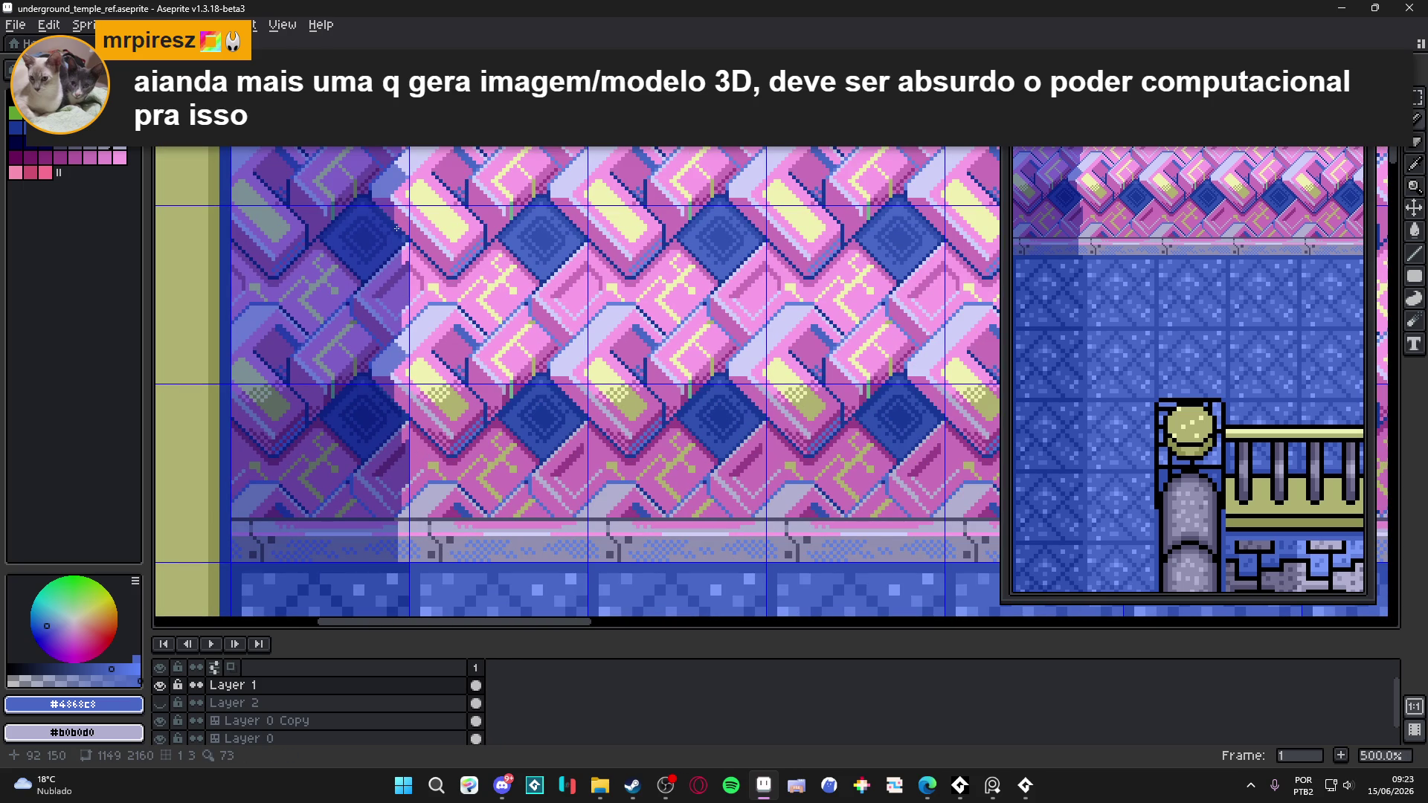
pyautogui.scroll(-2, 396, 228)
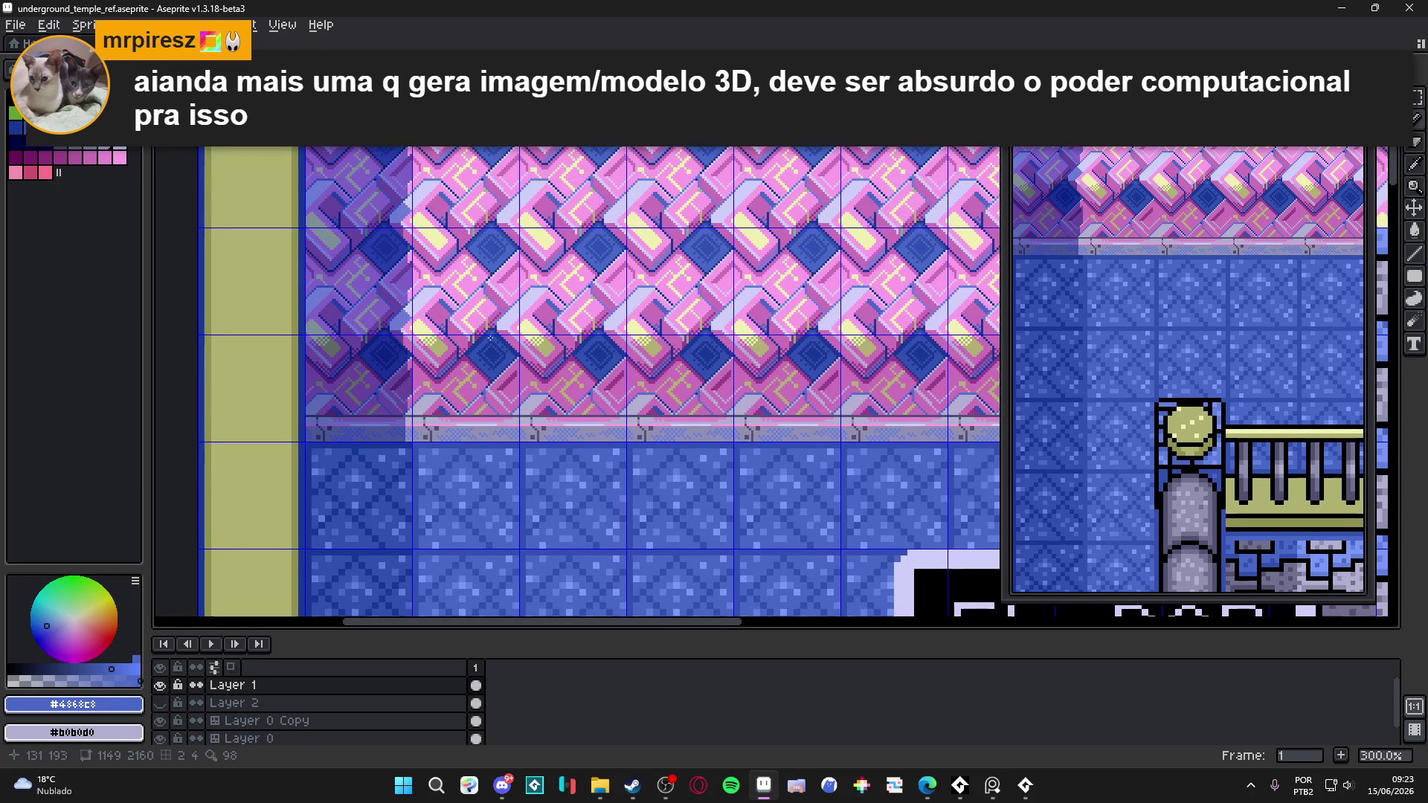
pyautogui.scroll(2, 494, 354)
pyautogui.hotkey('ctrl', 's')
pyautogui.scroll(-1, 485, 344)
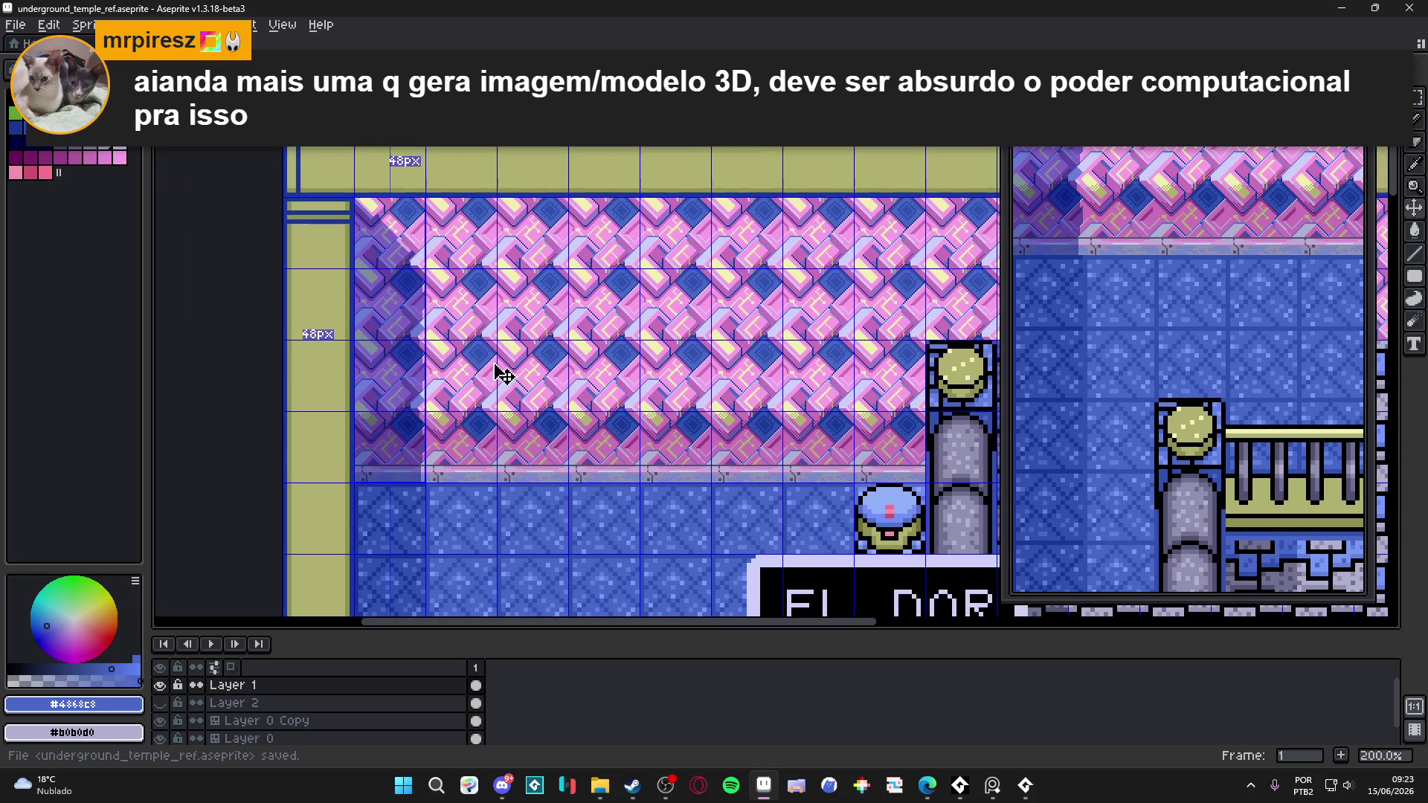
pyautogui.scroll(1, 521, 350)
pyautogui.scroll(-1, 521, 350)
pyautogui.moveTo(612, 347); pyautogui.dragTo(544, 330)
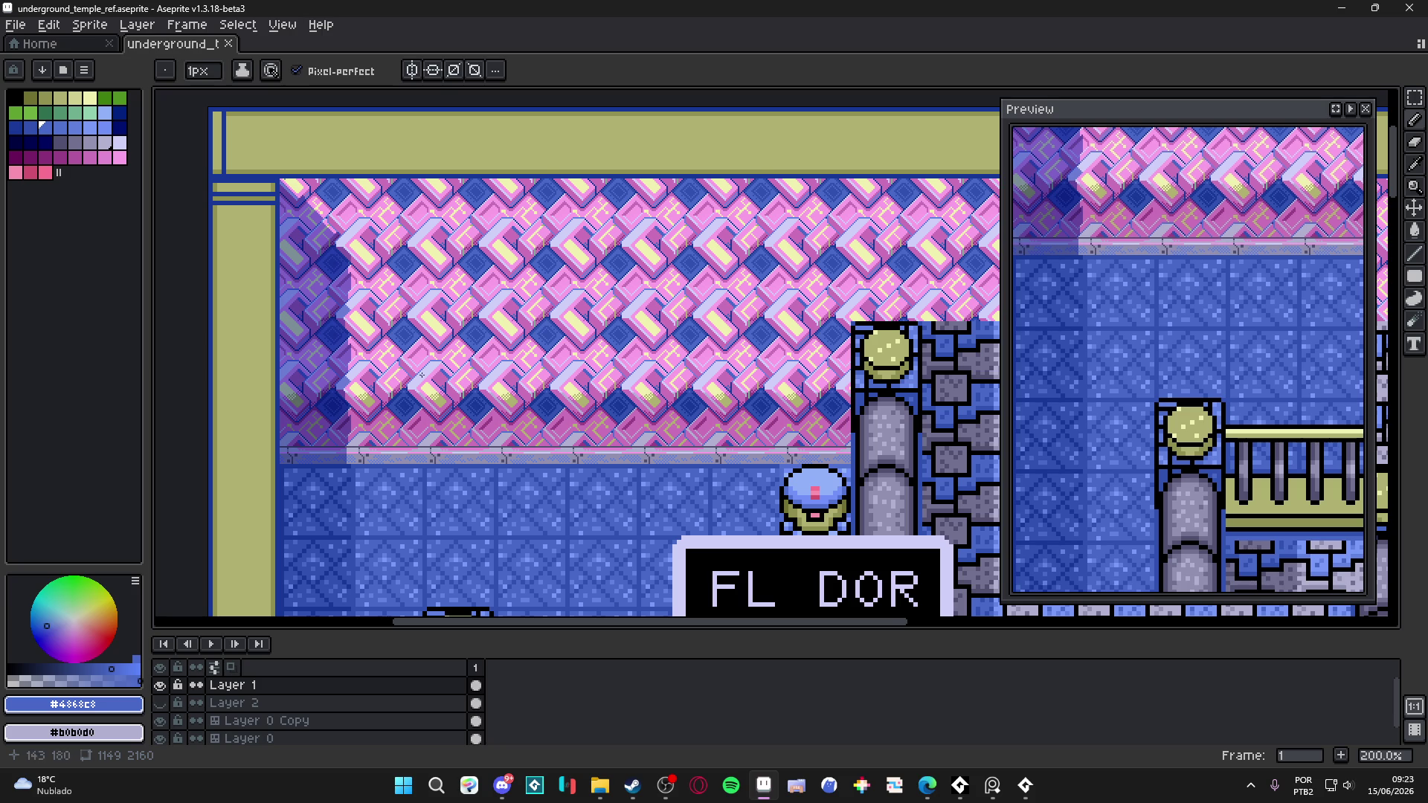
pyautogui.scroll(2, 406, 386)
pyautogui.press('v')
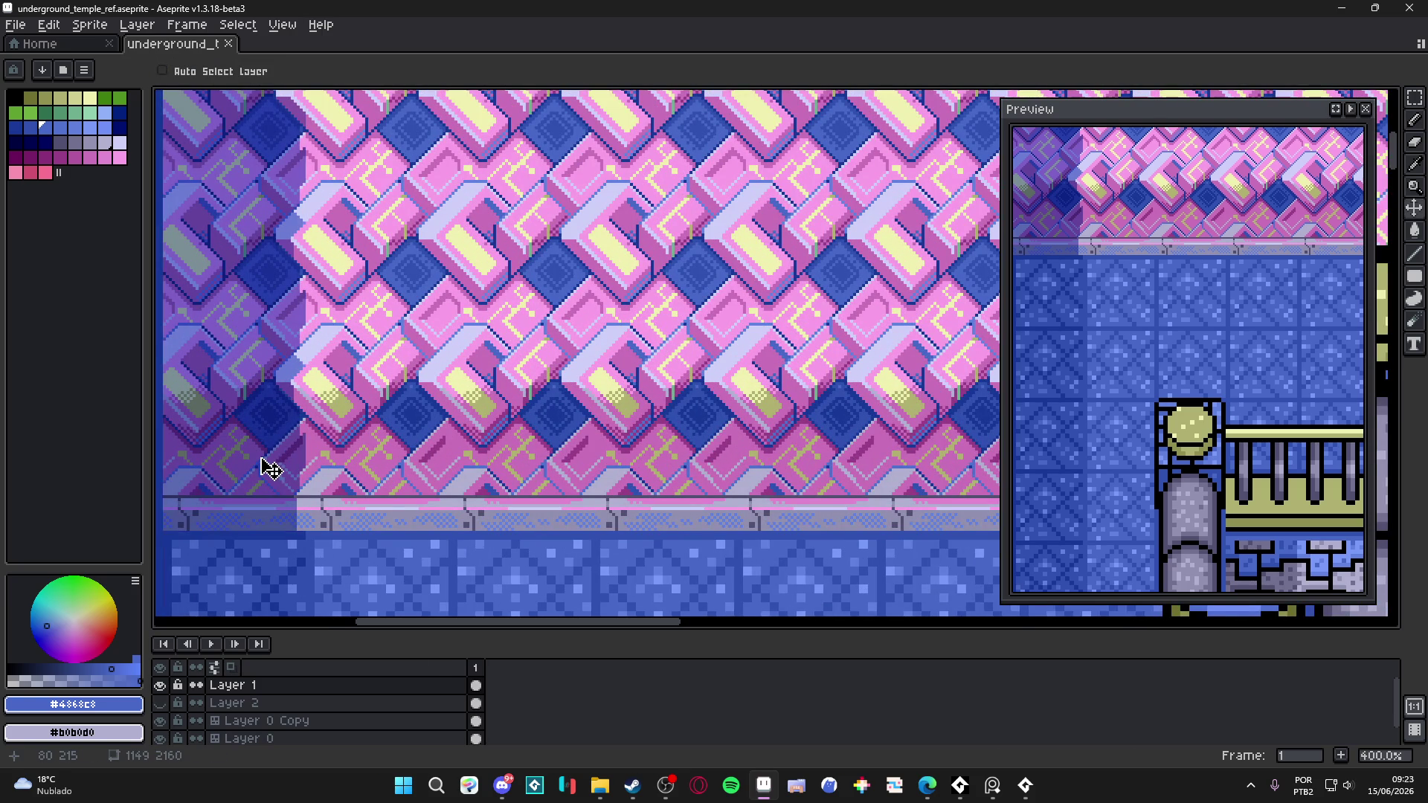
pyautogui.scroll(-2, 283, 465)
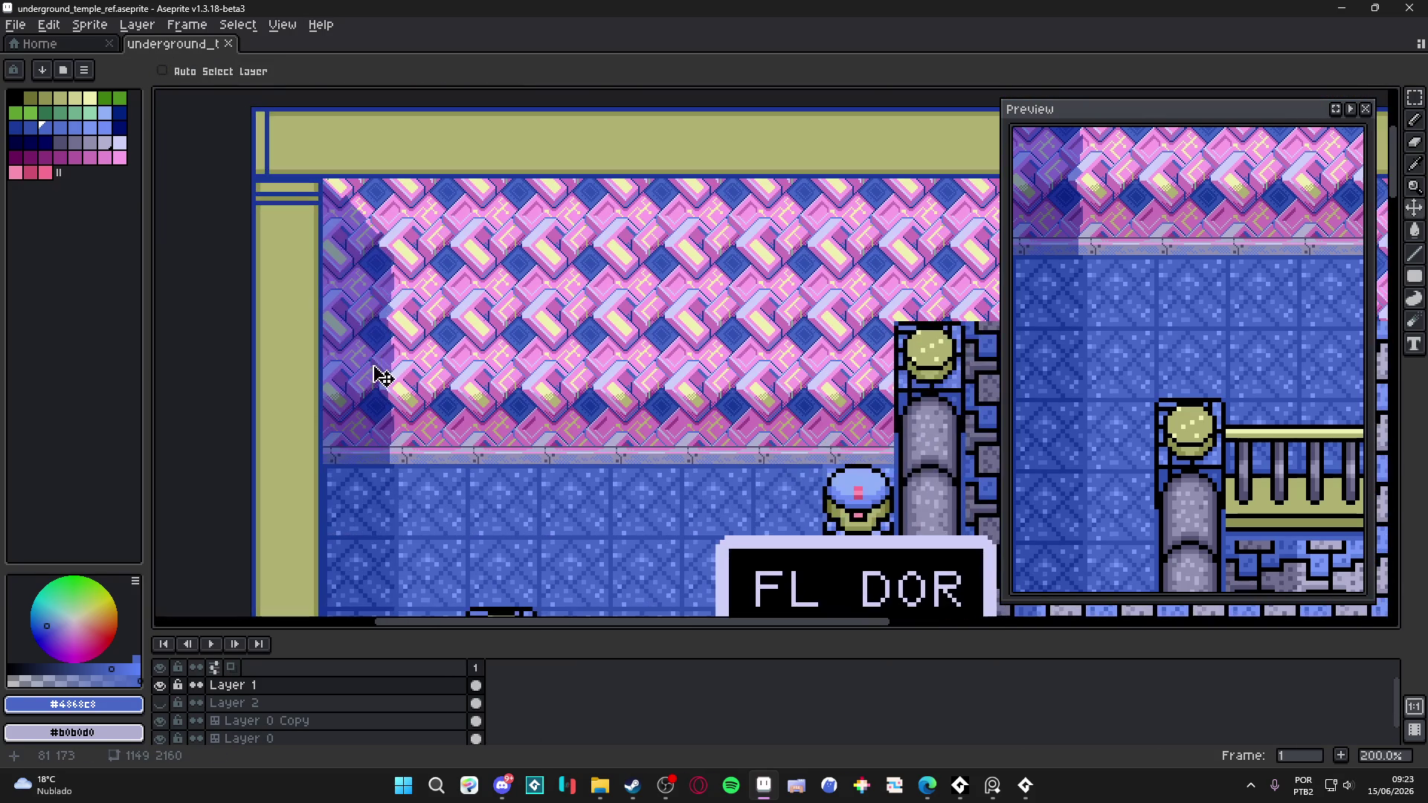
pyautogui.hotkey('ctrl', "'")
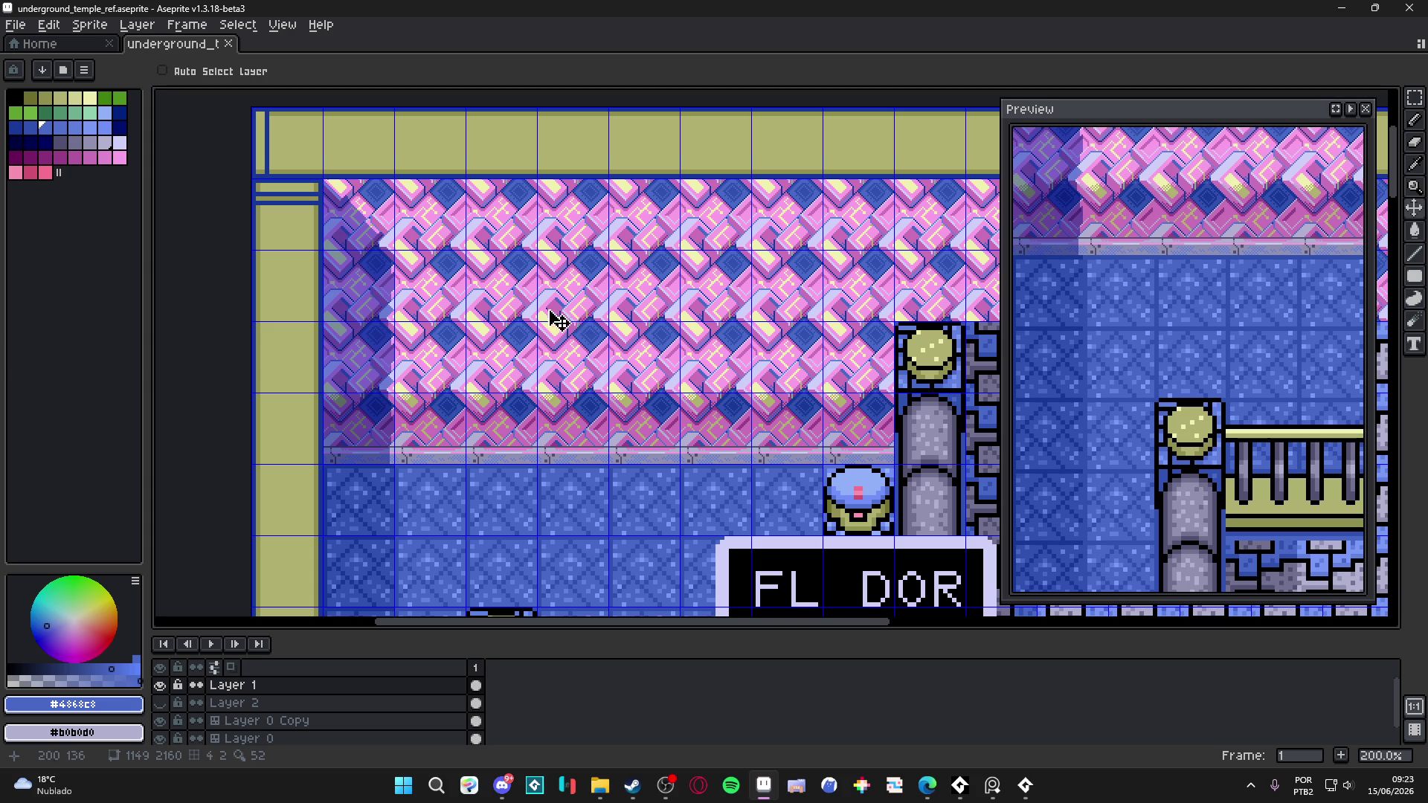
pyautogui.scroll(-2, 357, 290)
pyautogui.scroll(2, 420, 287)
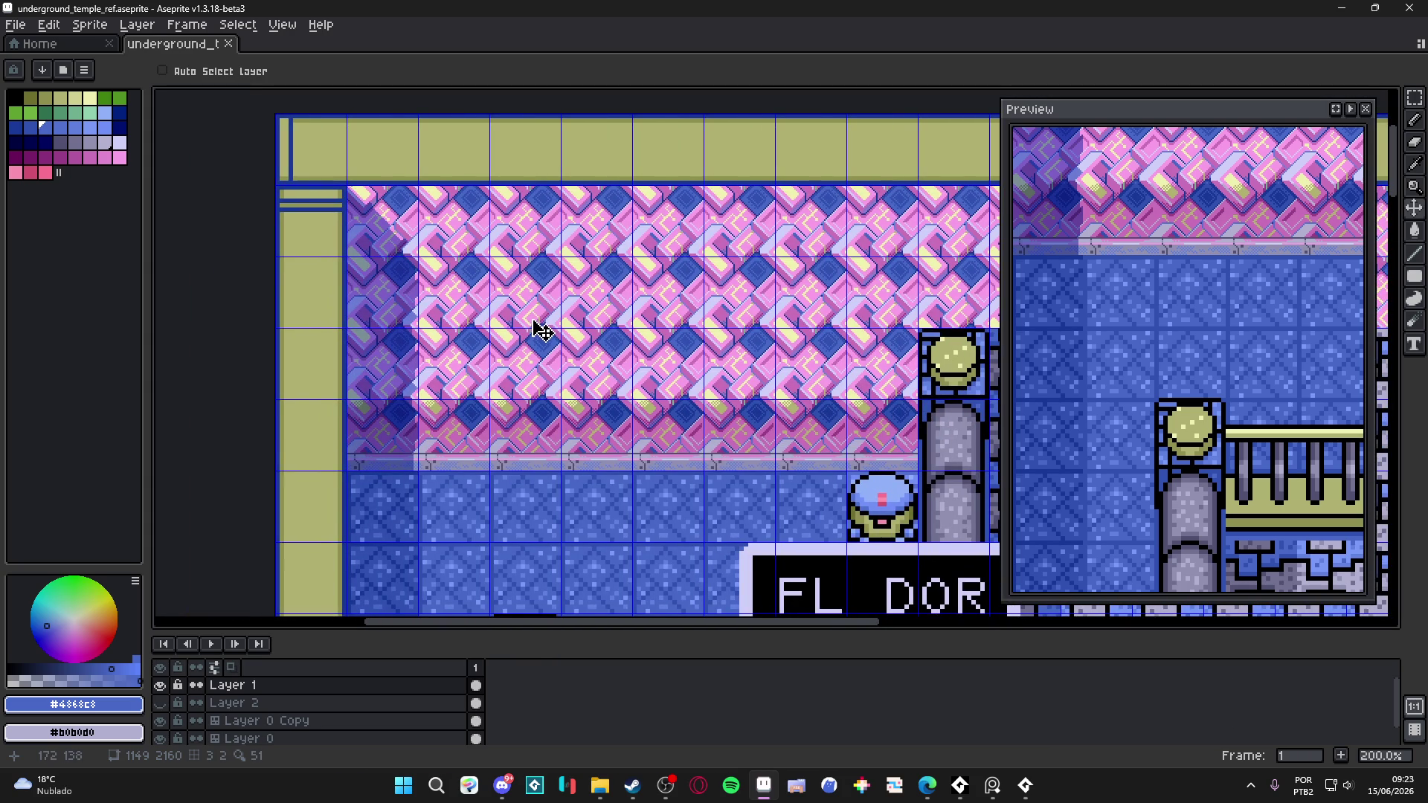
pyautogui.scroll(4, 392, 462)
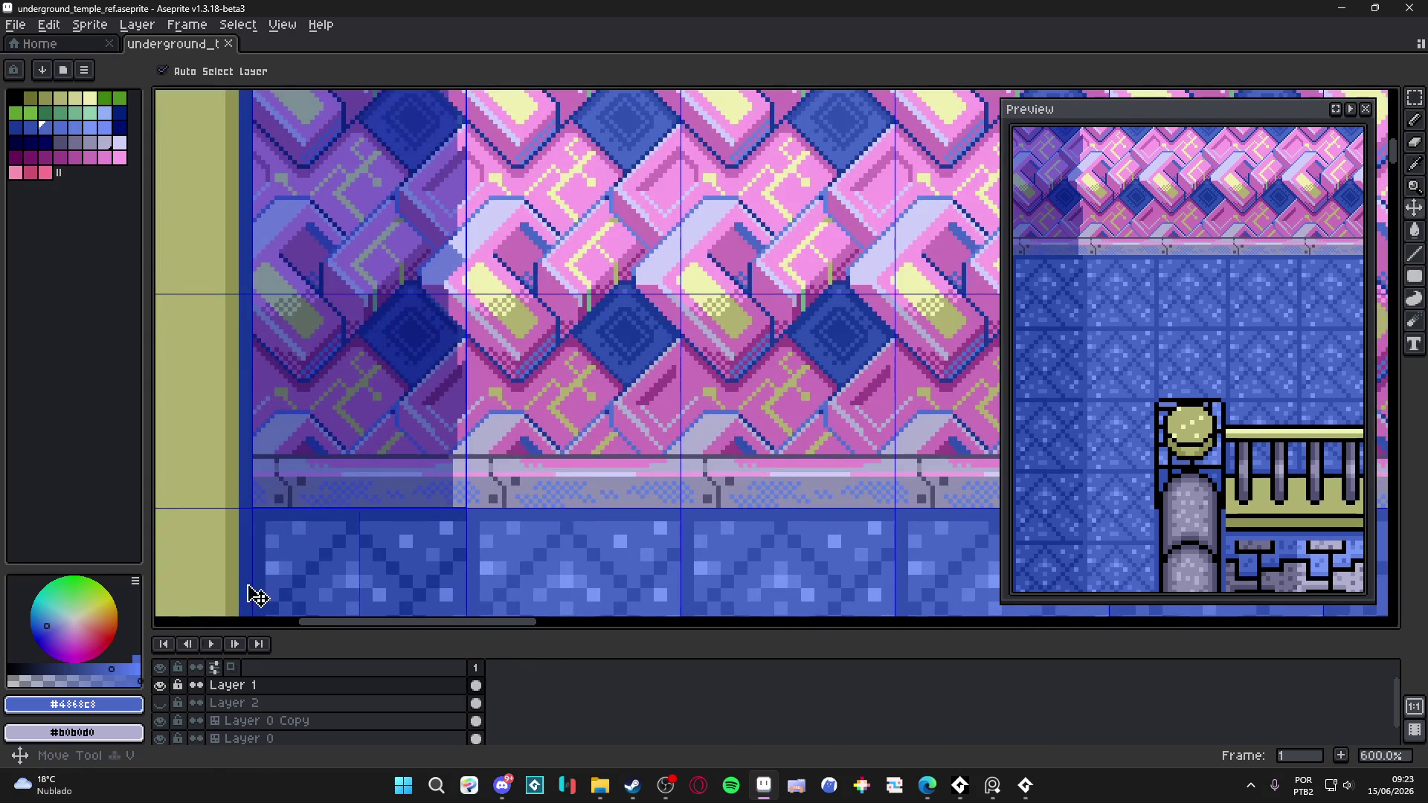
pyautogui.click(160, 685)
pyautogui.click(160, 686)
pyautogui.scroll(-2, 409, 476)
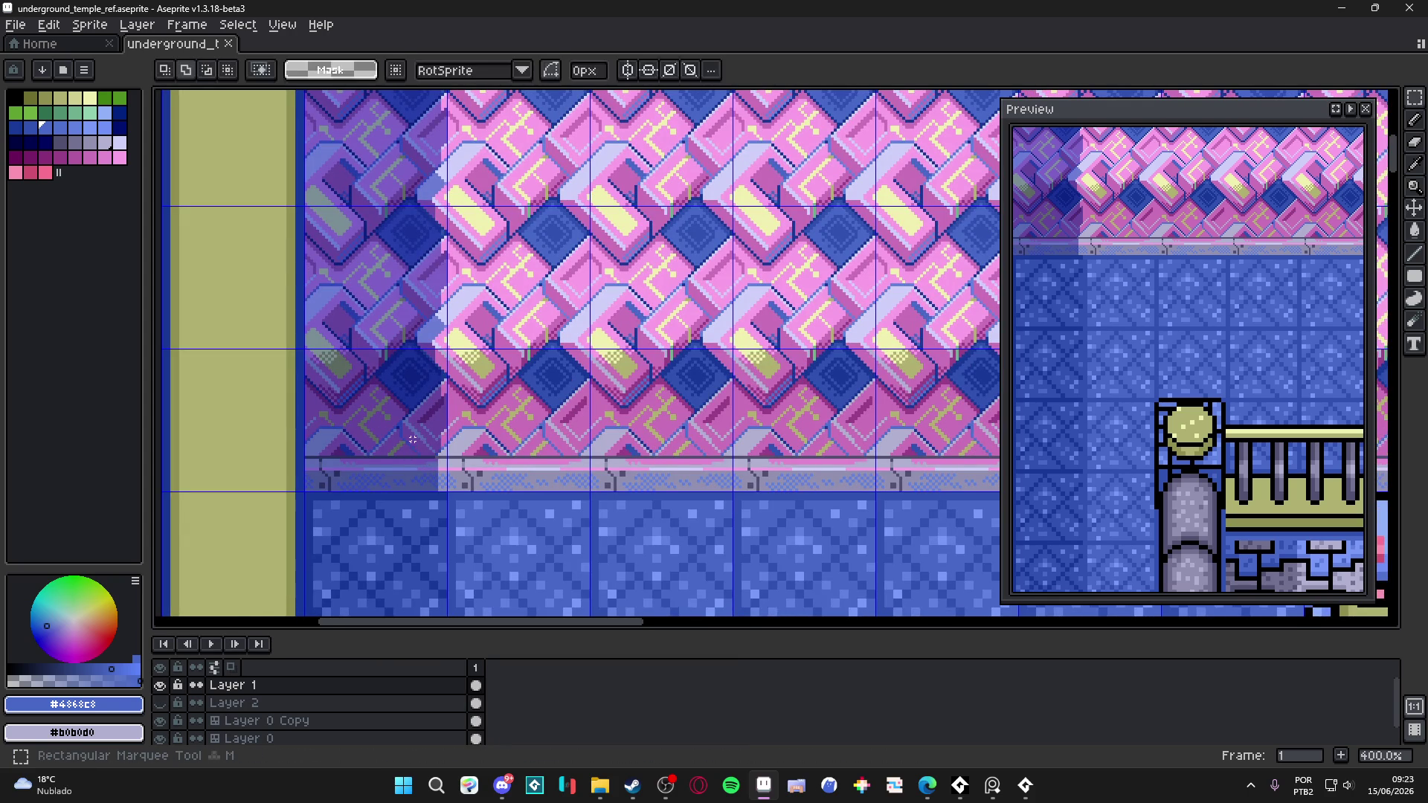
pyautogui.scroll(-1, 421, 451)
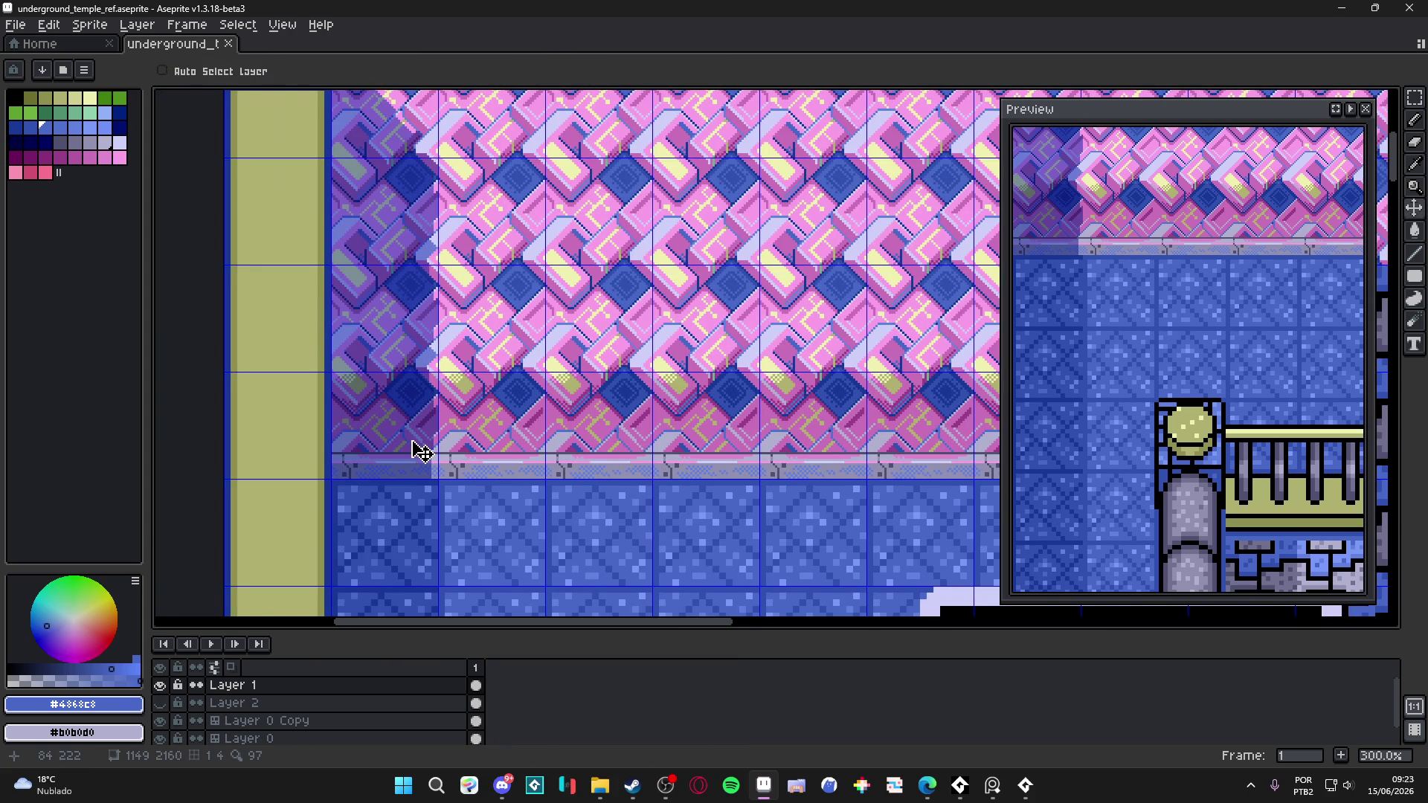
pyautogui.scroll(-2, 421, 452)
pyautogui.scroll(1, 420, 451)
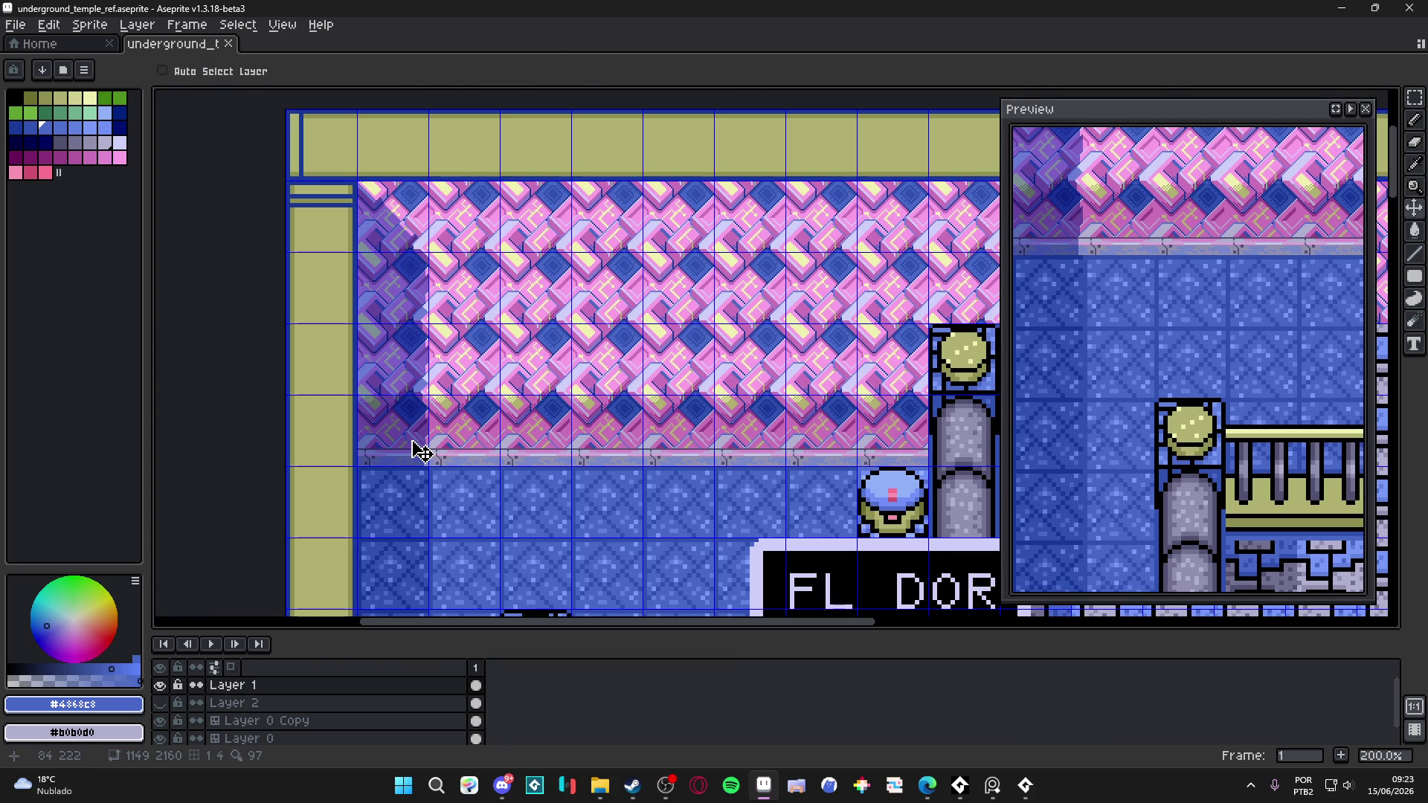
pyautogui.scroll(1, 417, 383)
pyautogui.hscroll(1, 418, 382)
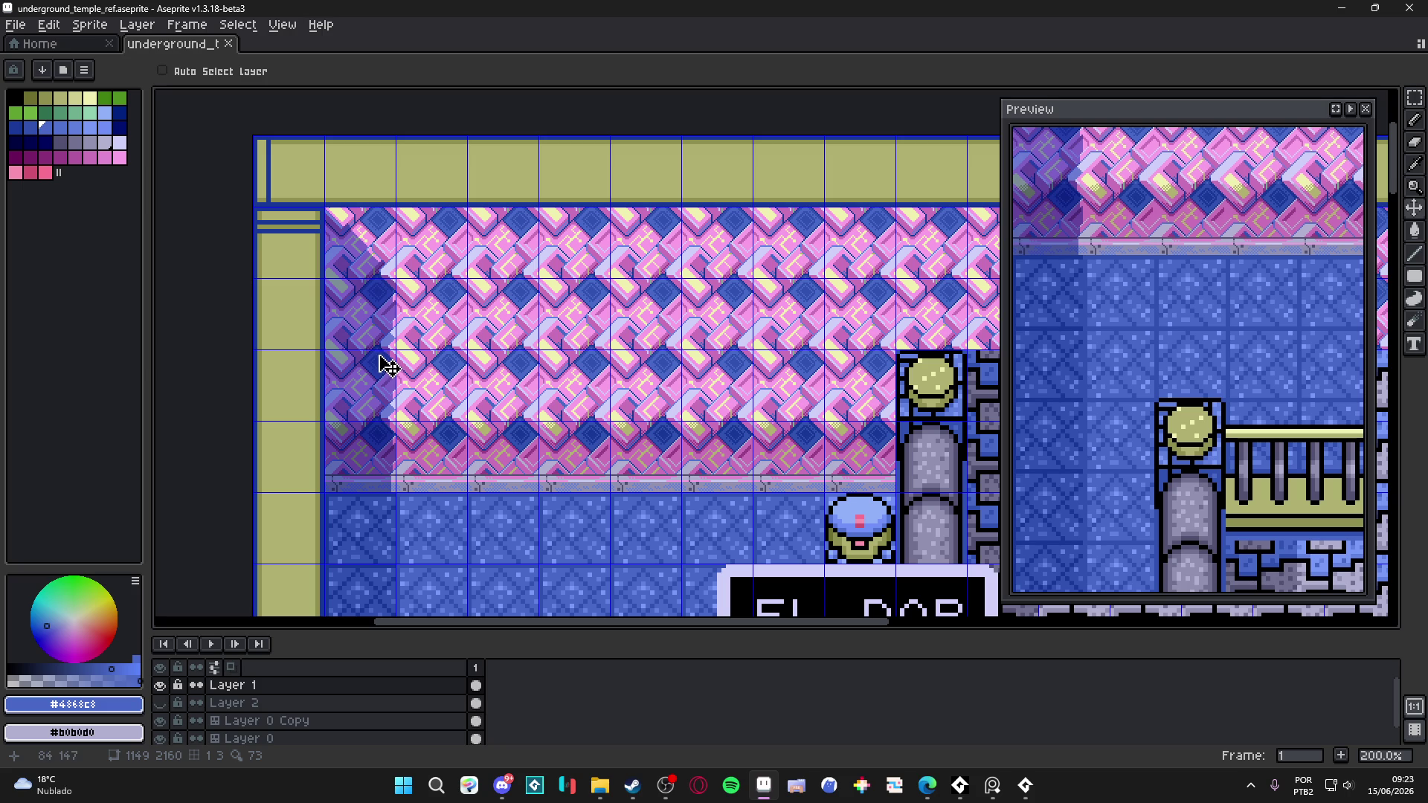
pyautogui.scroll(-1, 383, 362)
pyautogui.scroll(1, 382, 361)
pyautogui.hscroll(1, 365, 357)
pyautogui.scroll(1, 364, 357)
pyautogui.hotkey('ctrl', "'")
pyautogui.scroll(-1, 373, 361)
pyautogui.scroll(2, 375, 357)
pyautogui.hotkey('ctrl', 's')
pyautogui.scroll(-1, 401, 349)
pyautogui.moveTo(411, 347)
pyautogui.mouseDown()
pyautogui.moveTo(344, 376)
pyautogui.moveTo(424, 247)
pyautogui.moveTo(414, 389)
pyautogui.moveTo(415, 357)
pyautogui.mouseUp()
pyautogui.scroll(-1, 350, 376)
pyautogui.scroll(1, 430, 261)
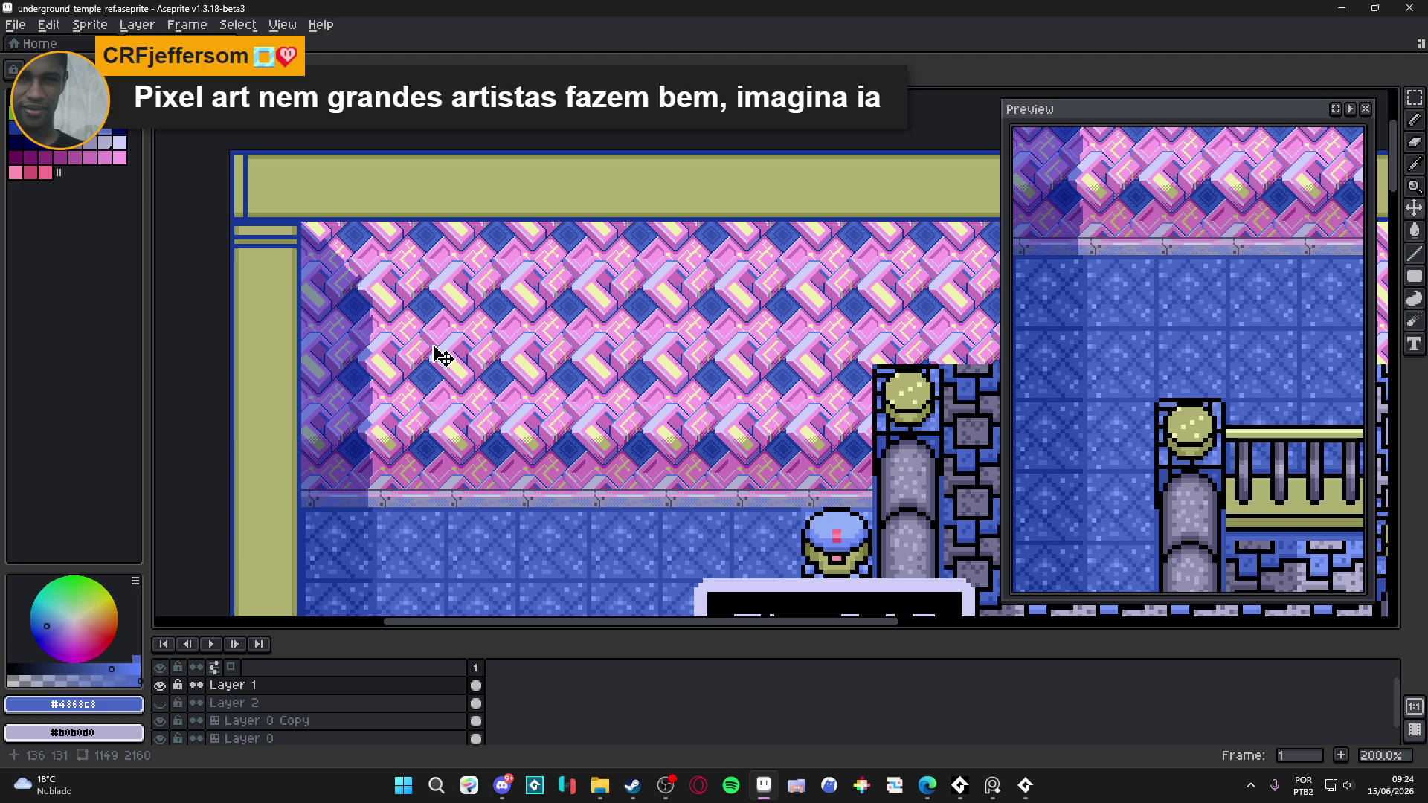
pyautogui.scroll(-1, 551, 372)
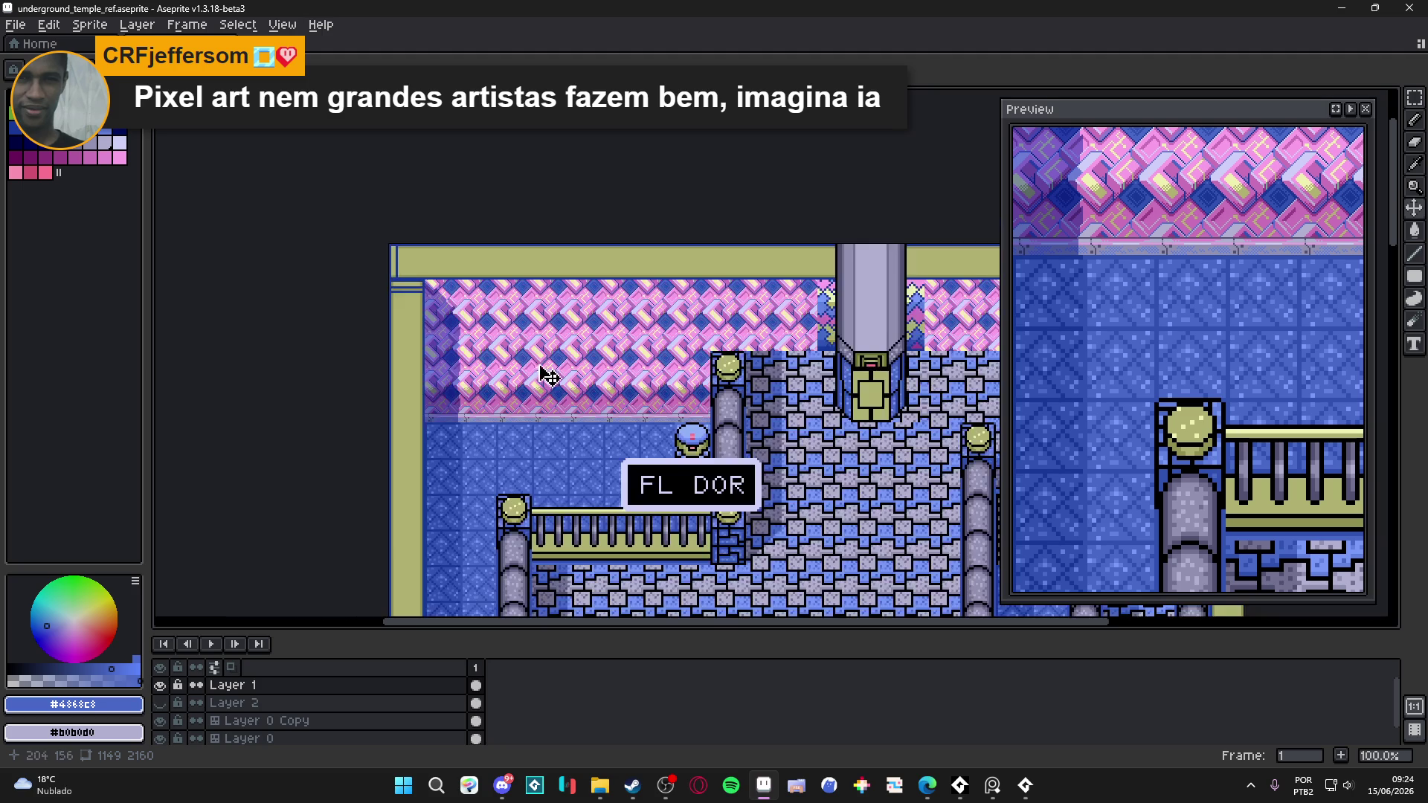
pyautogui.scroll(1, 446, 373)
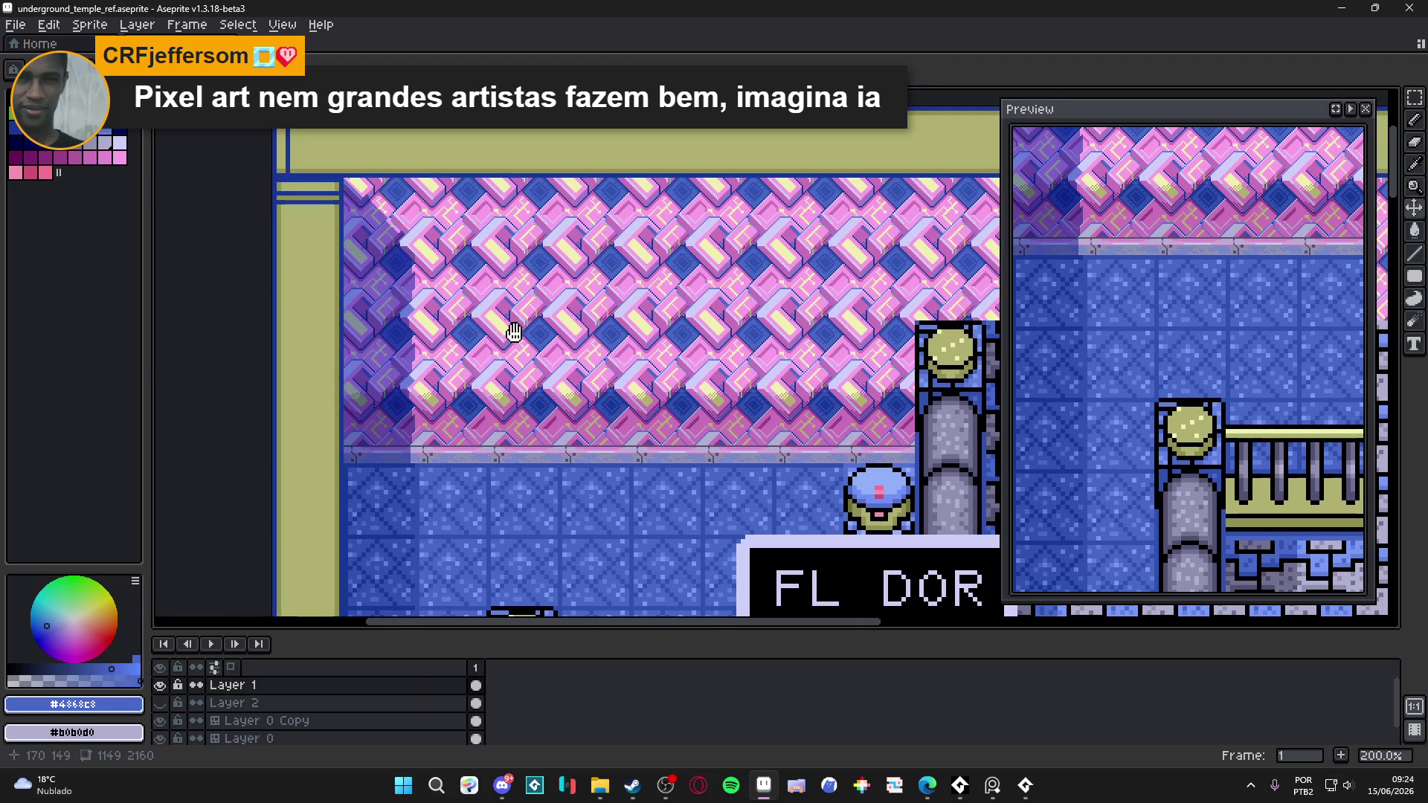
pyautogui.moveTo(510, 328); pyautogui.dragTo(455, 398)
pyautogui.scroll(-1, 408, 377)
pyautogui.scroll(1, 465, 389)
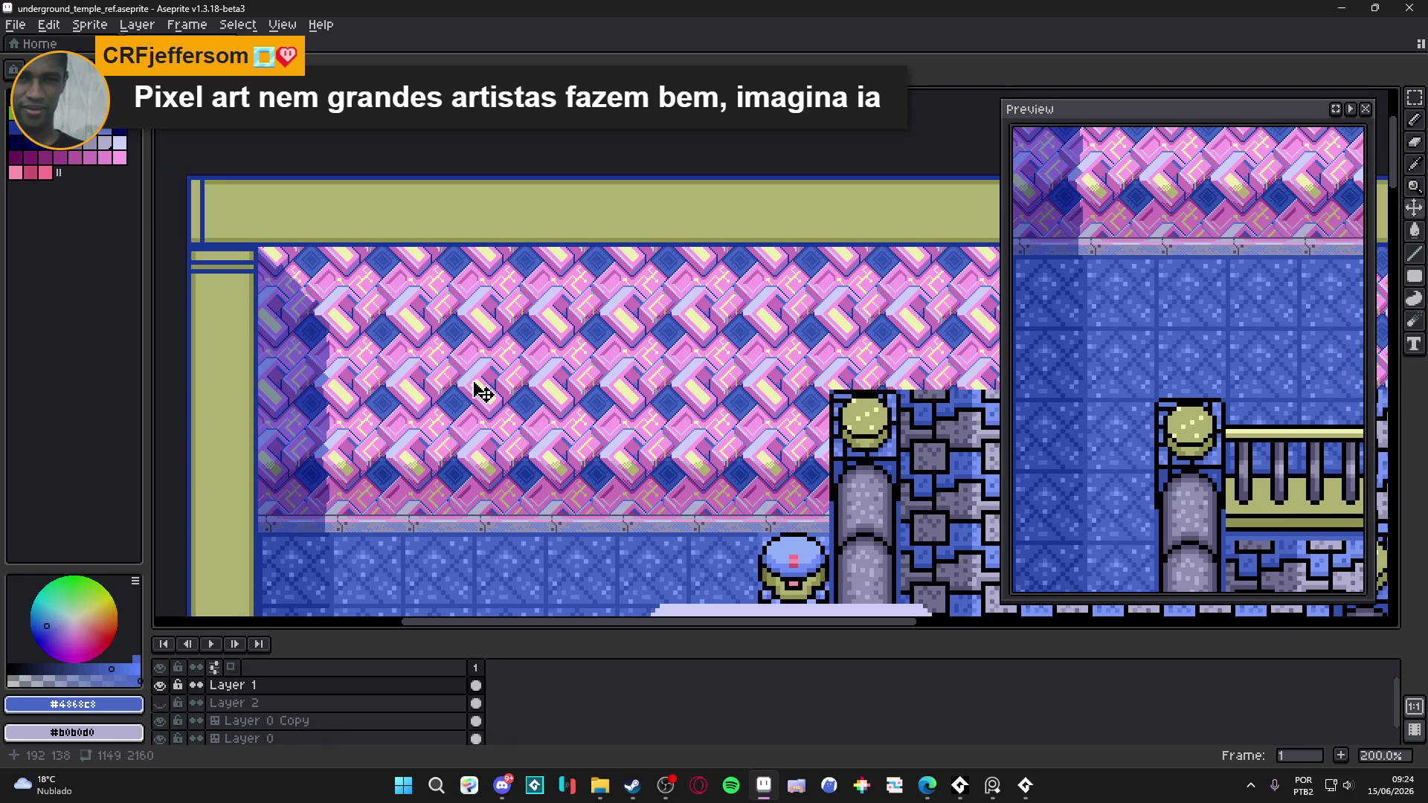
pyautogui.hotkey('ctrl', "'")
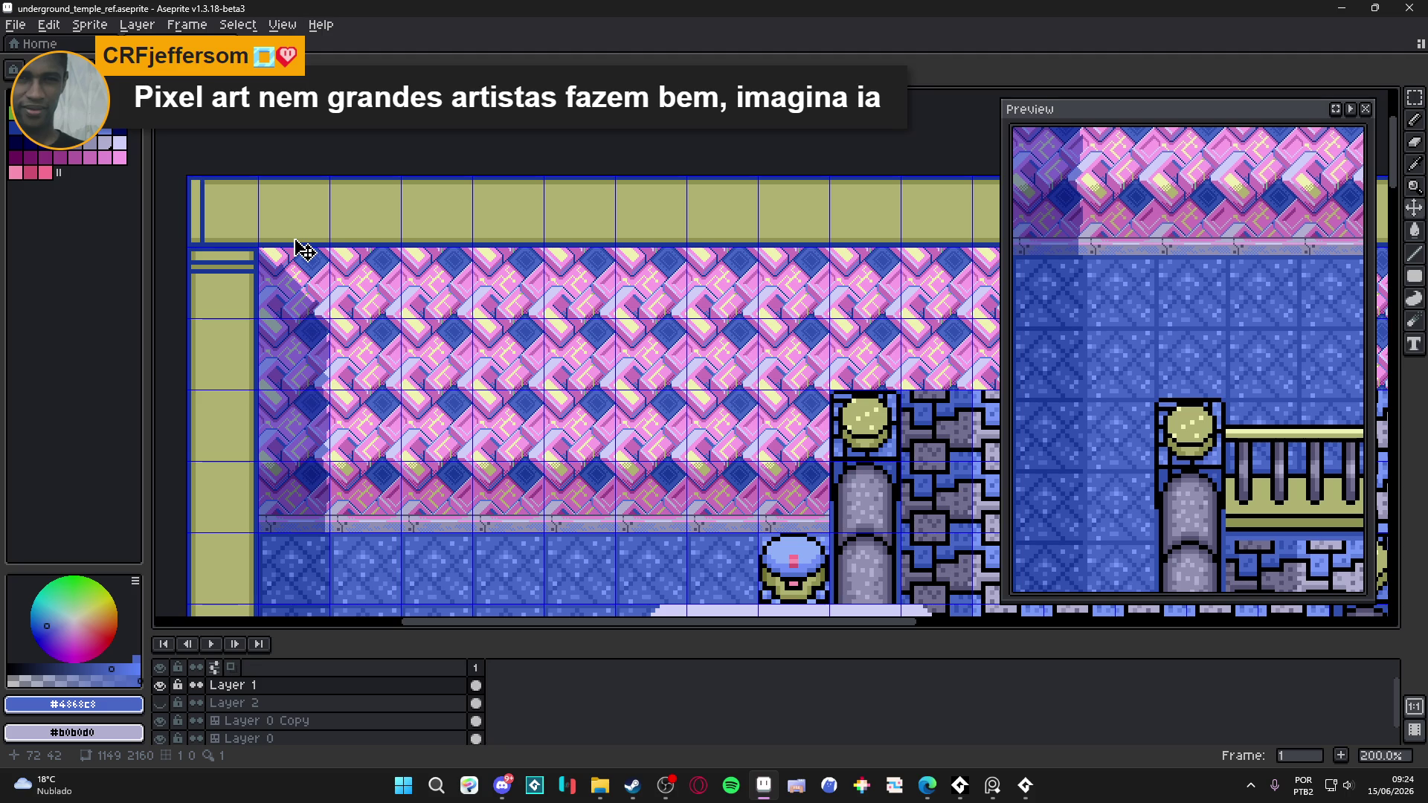
pyautogui.scroll(-1, 320, 257)
pyautogui.scroll(1, 390, 293)
pyautogui.scroll(-1, 394, 296)
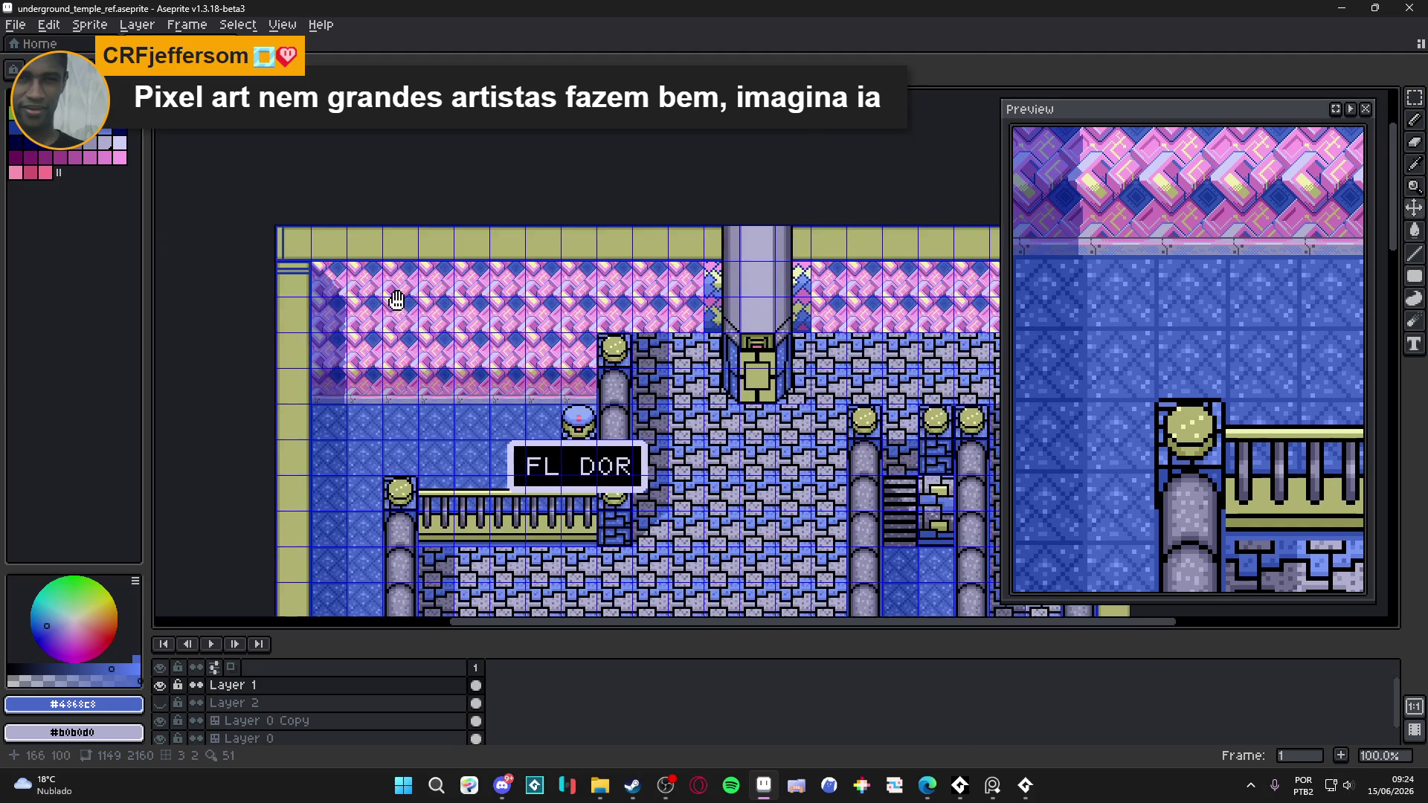
pyautogui.scroll(1, 324, 294)
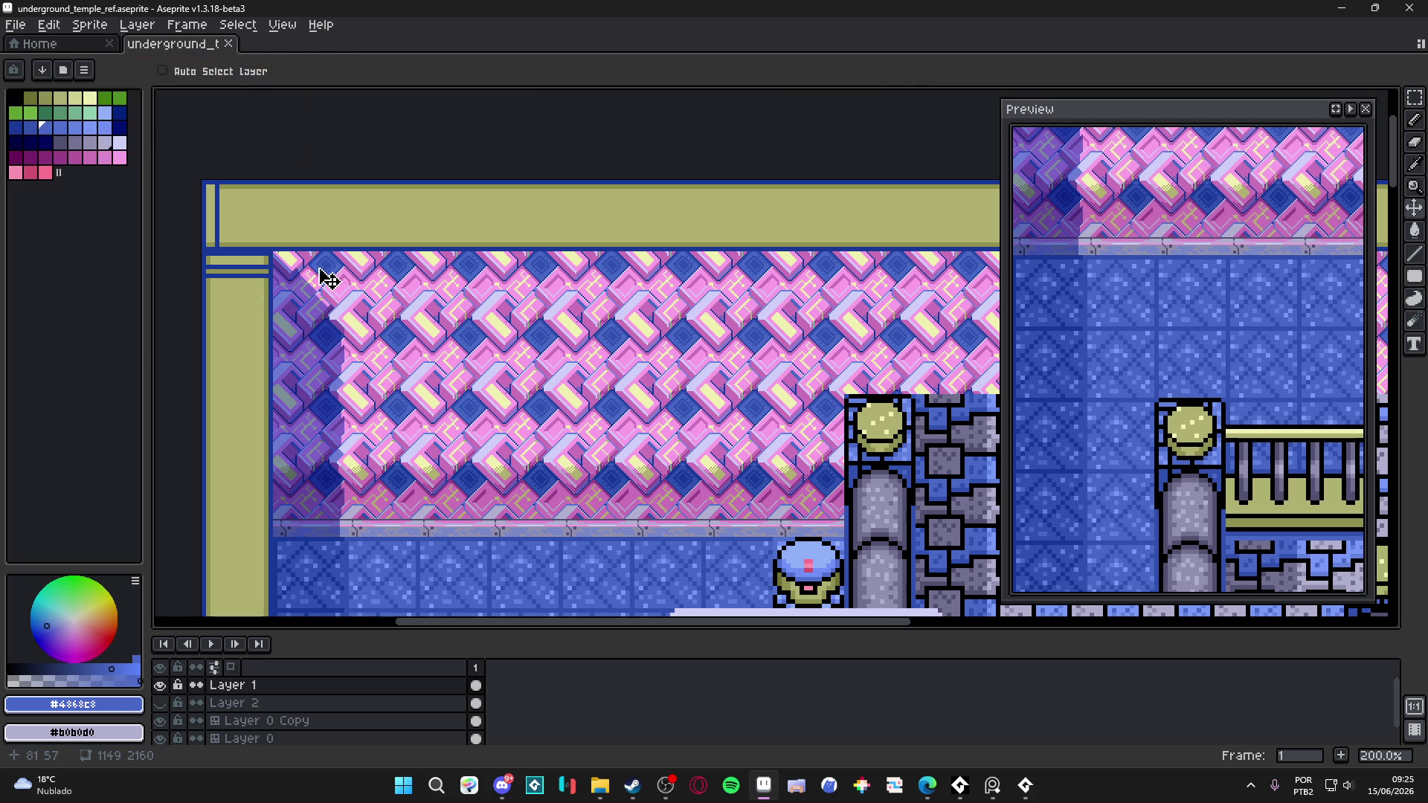
pyautogui.hotkey('alt', 'Tab')
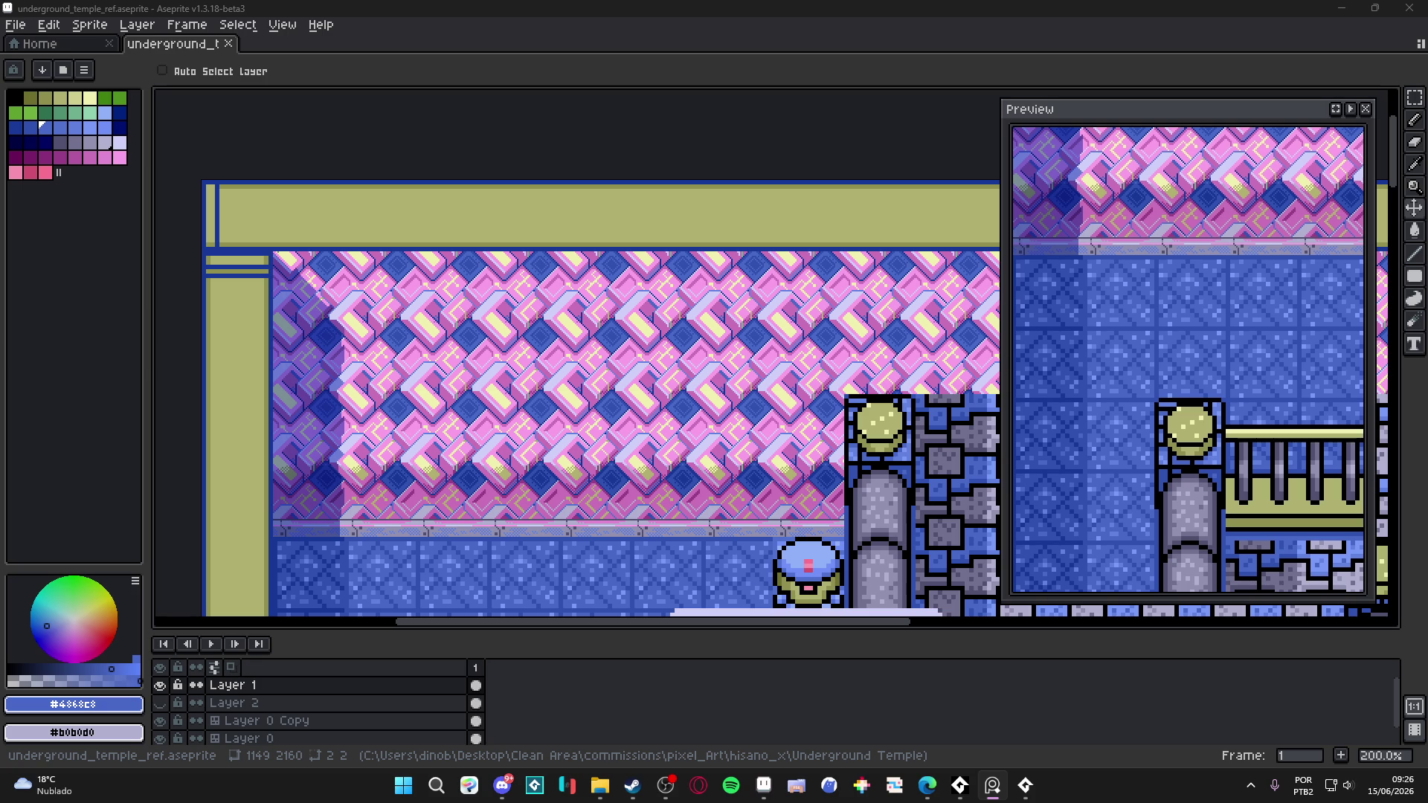
pyautogui.scroll(-3, 320, 335)
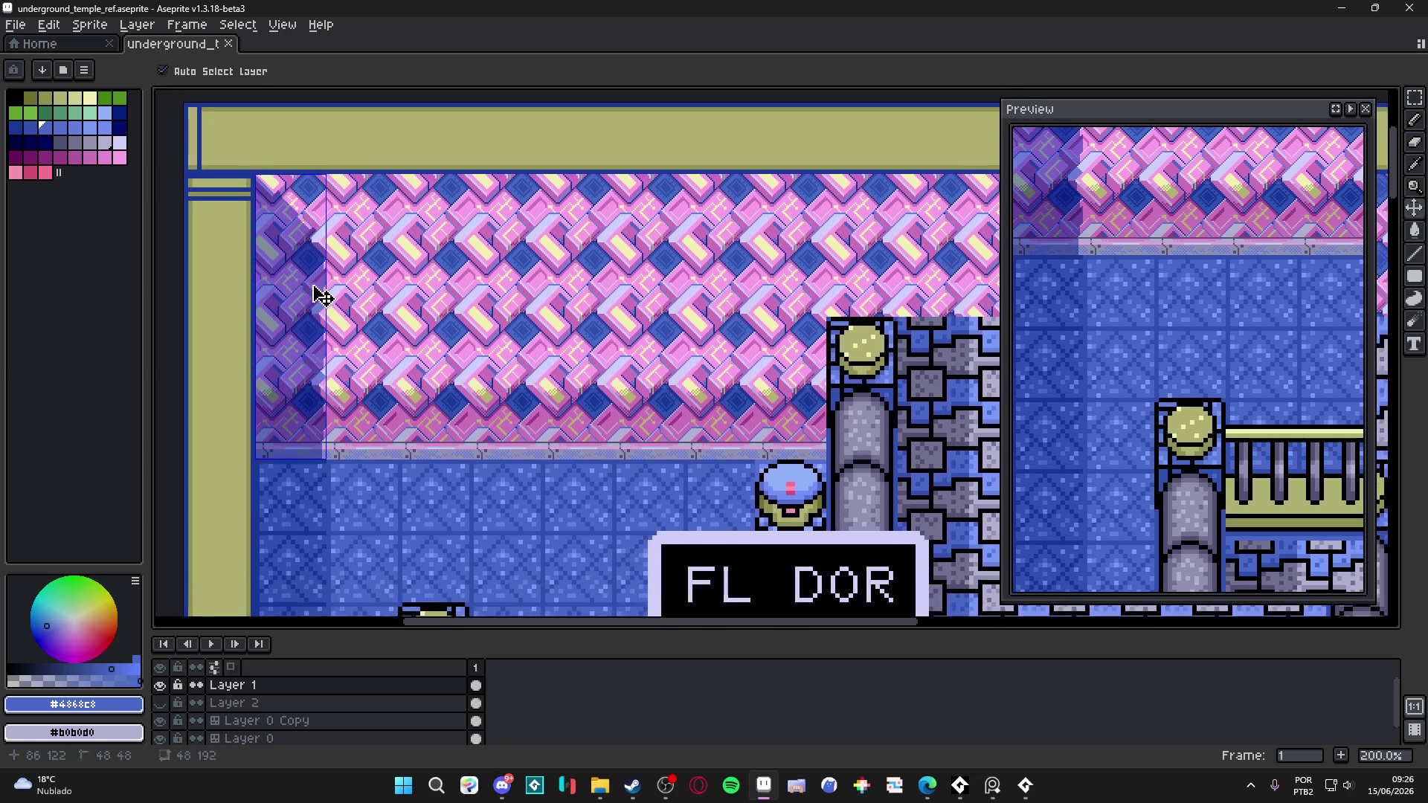
# - Save the temple scene file
pyautogui.hotkey('ctrl', 's')
pyautogui.scroll(-2, 322, 296)
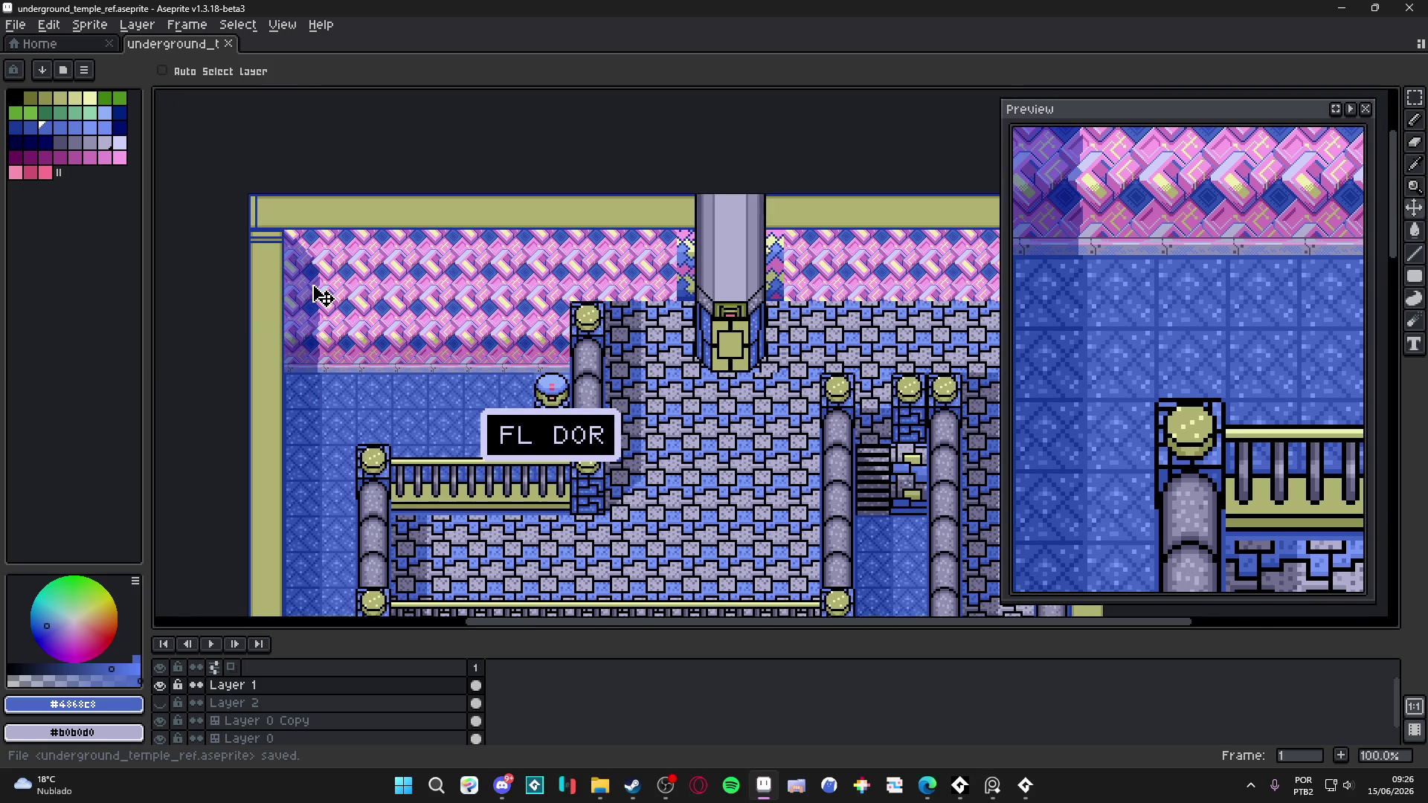
pyautogui.scroll(1, 505, 335)
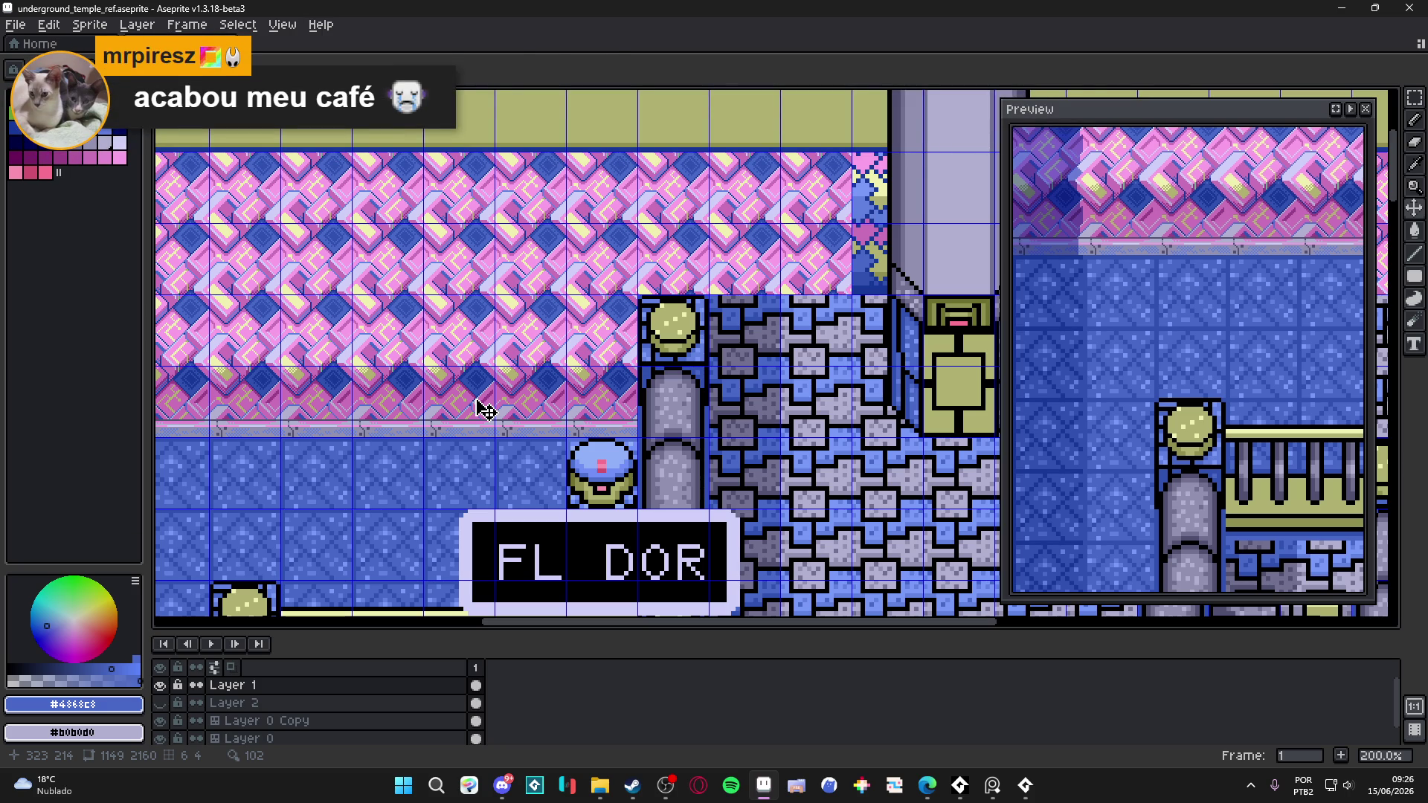
pyautogui.scroll(-1, 479, 411)
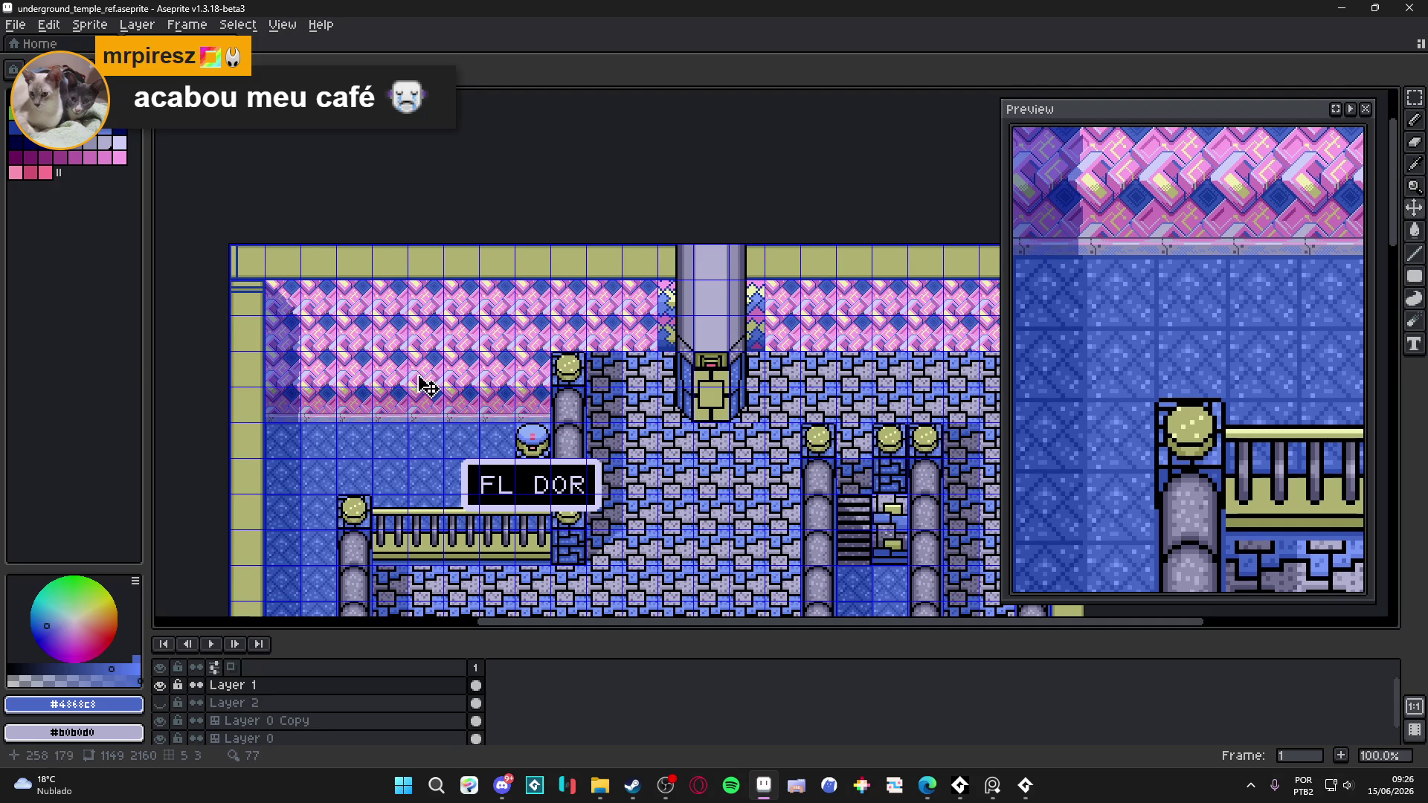
pyautogui.scroll(1, 291, 272)
# - Make Layer 0 Copy the active layer near the wall's top-left corner and choose the Rectangular Marquee
pyautogui.moveTo(291, 271); pyautogui.dragTo(357, 280)
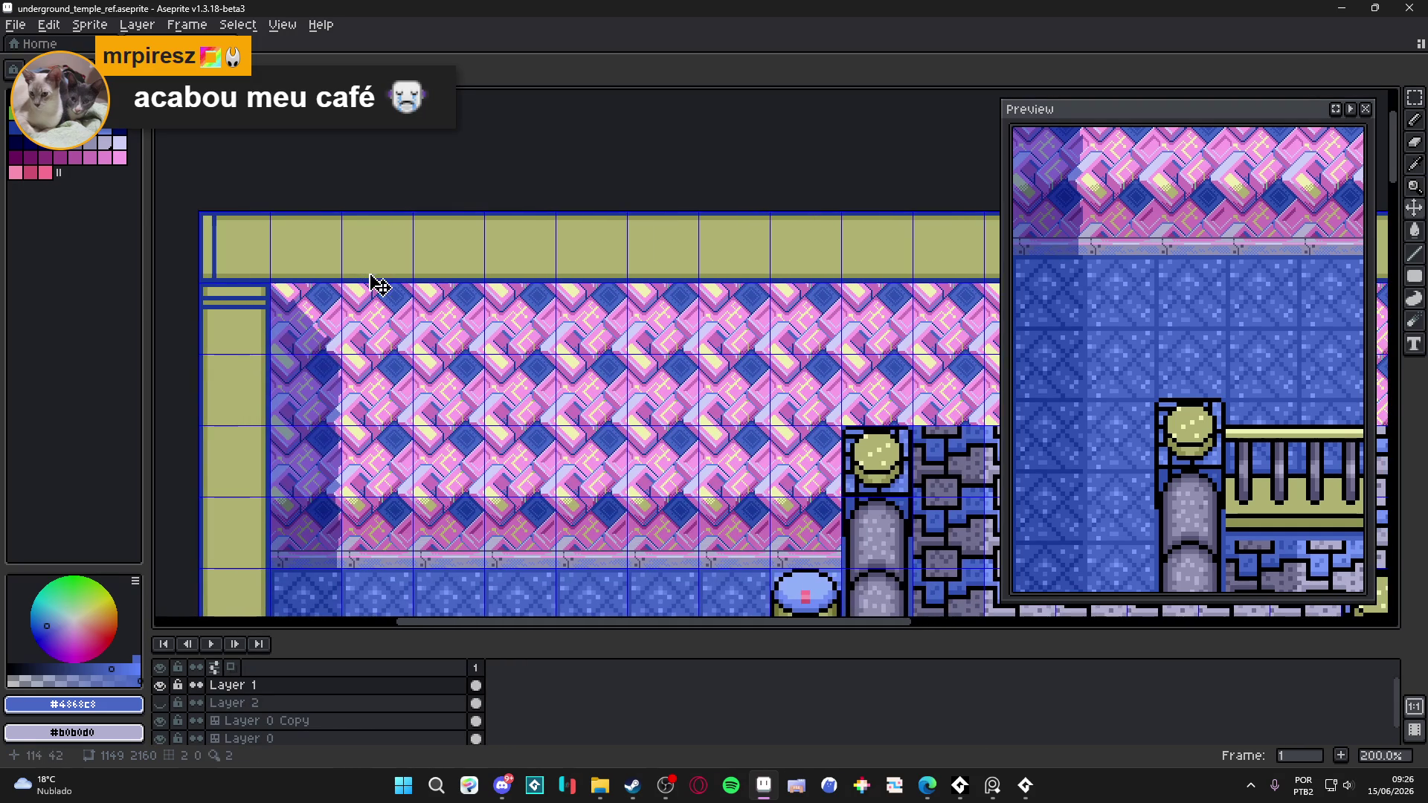
pyautogui.keyDown('ctrl'); pyautogui.click(297, 271); pyautogui.keyUp('ctrl')
pyautogui.press('m')
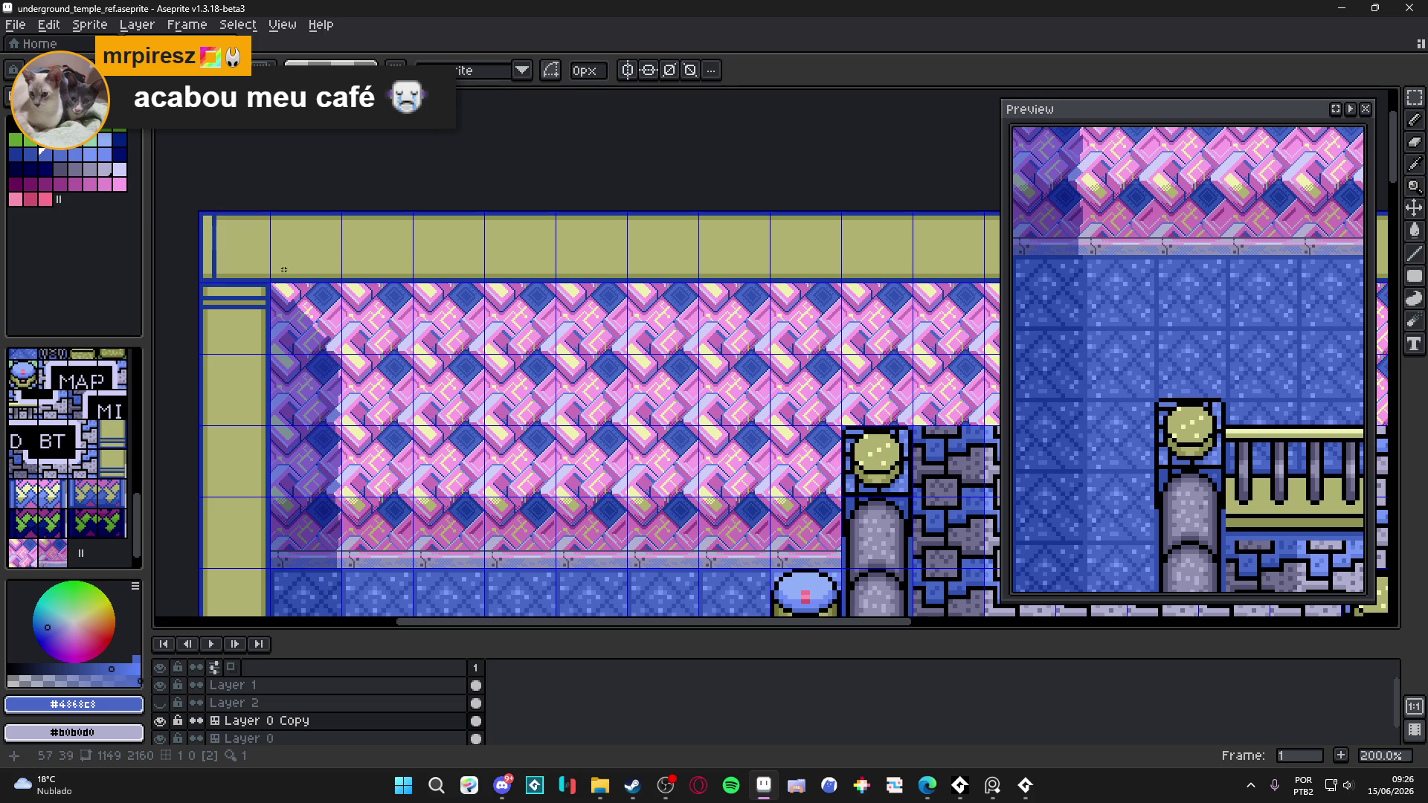
# - Draw blue Y-shaped strokes across the top border band
pyautogui.scroll(-3, 283, 269)
pyautogui.scroll(3, 312, 277)
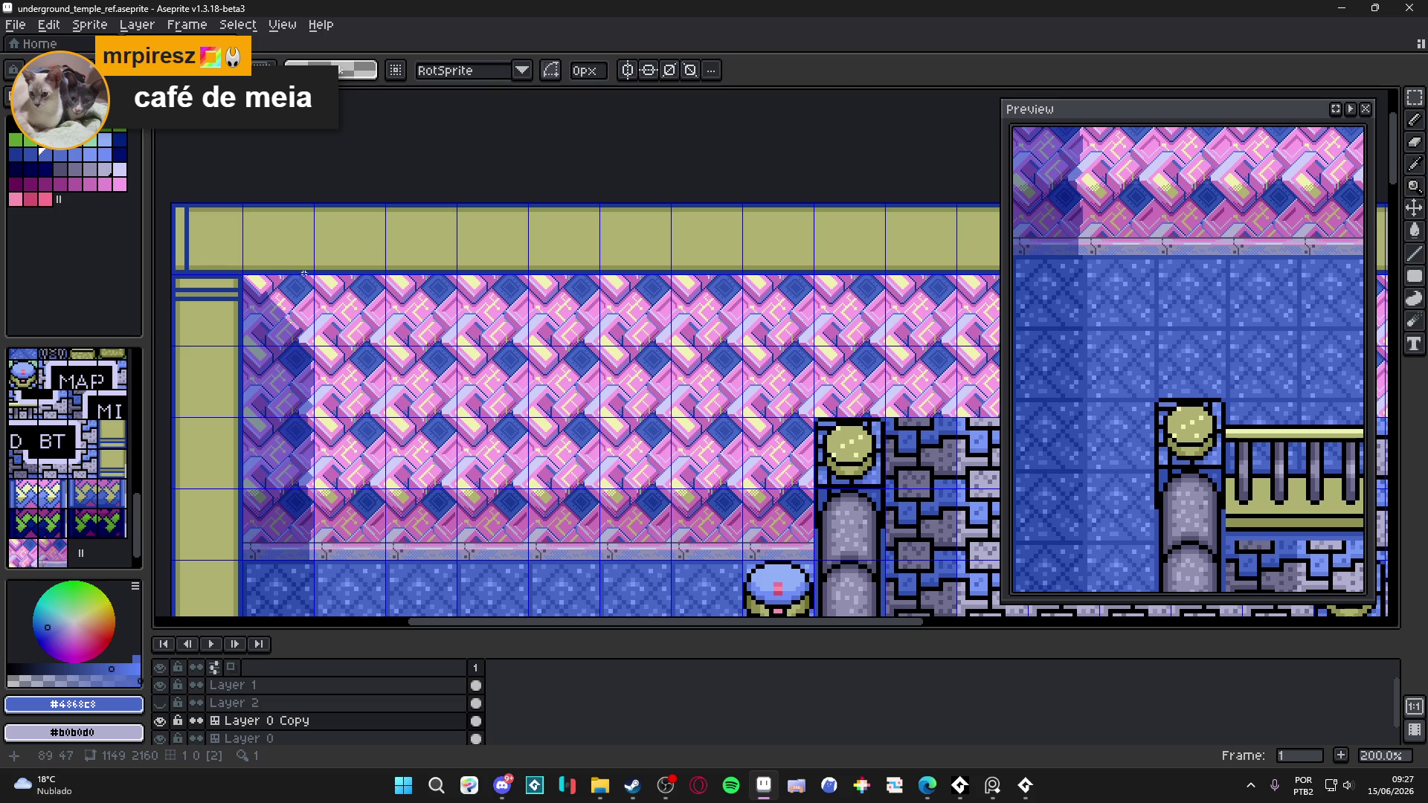
pyautogui.moveTo(398, 232)
pyautogui.mouseDown()
pyautogui.moveTo(311, 227)
pyautogui.moveTo(349, 223)
pyautogui.mouseUp()
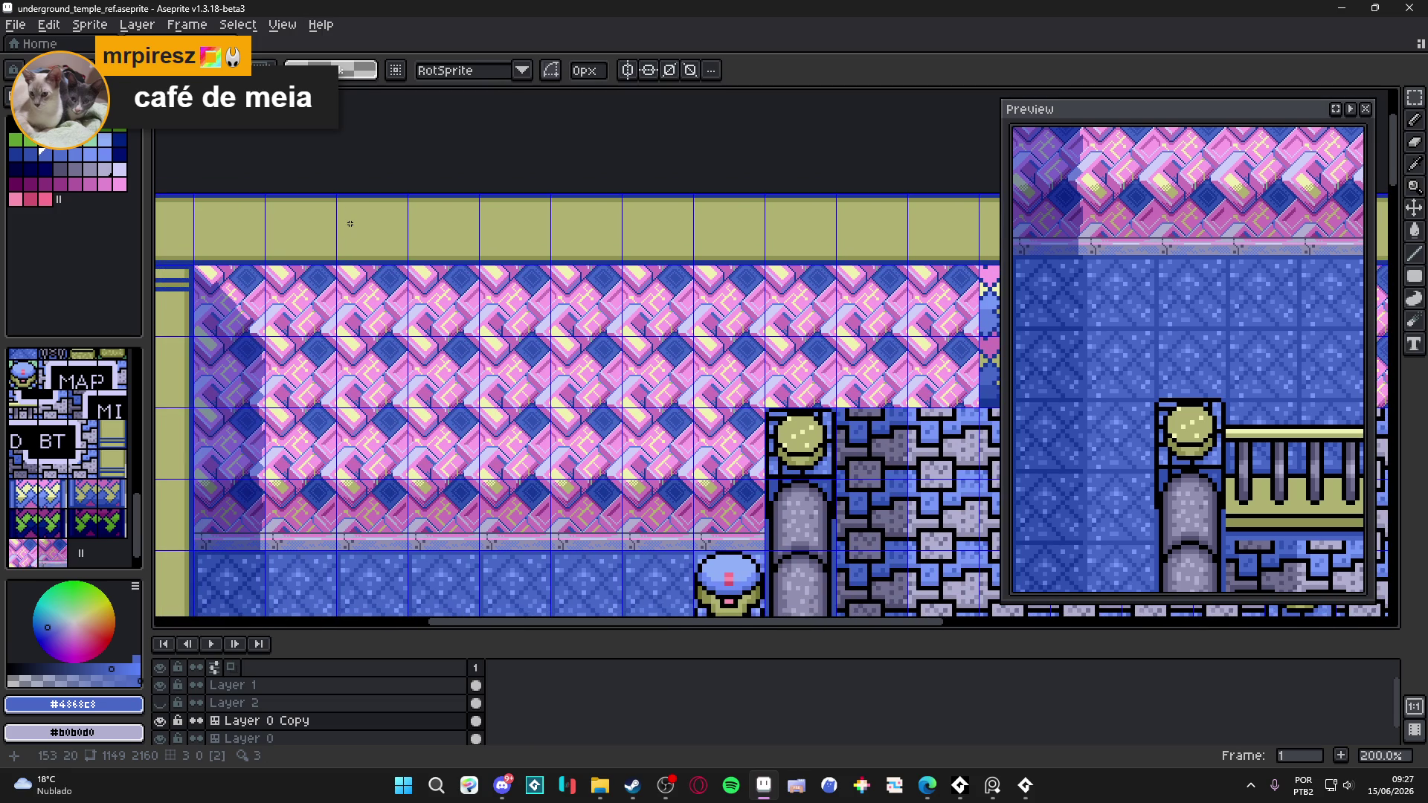
pyautogui.scroll(4, 349, 224)
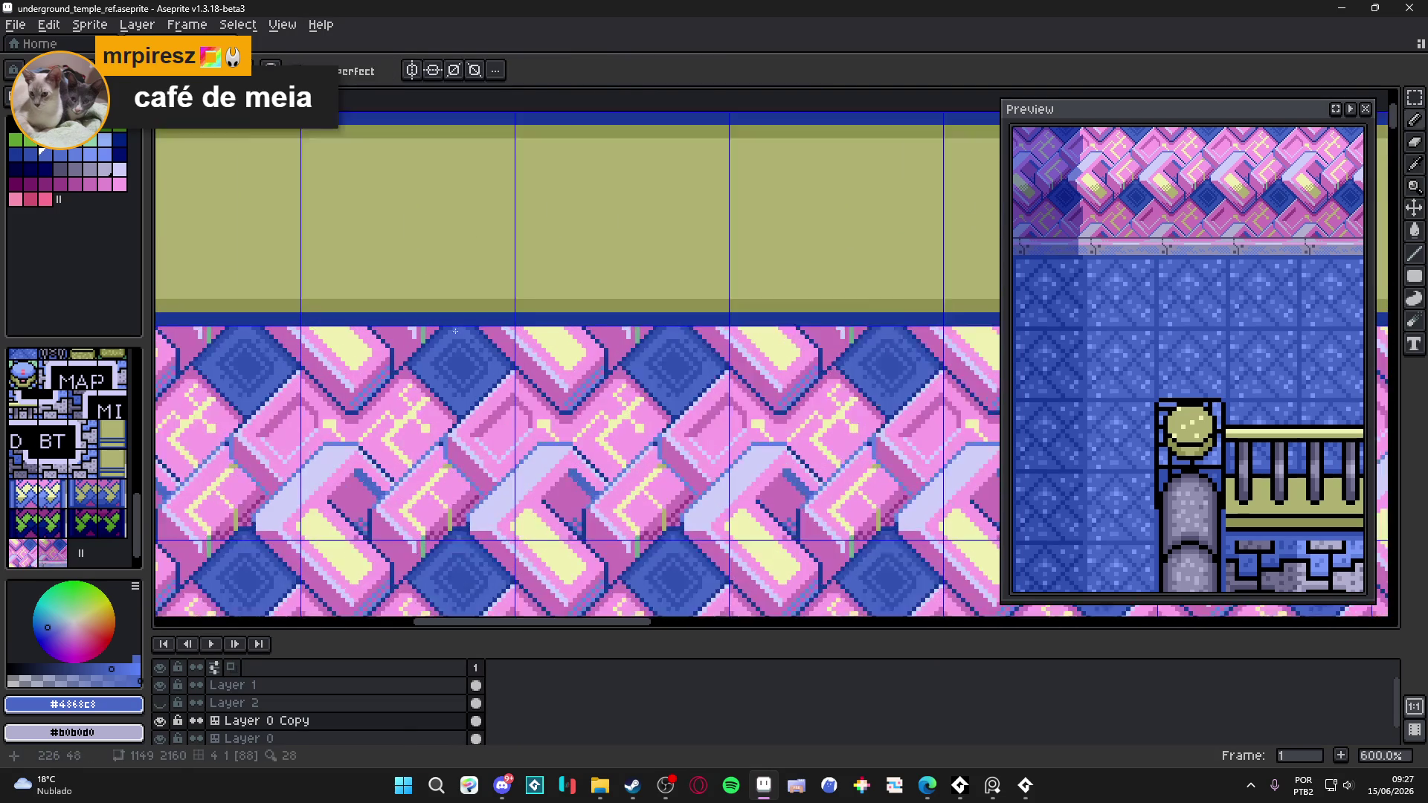
pyautogui.moveTo(377, 131)
pyautogui.mouseDown()
pyautogui.moveTo(377, 197)
pyautogui.moveTo(438, 251)
pyautogui.mouseUp()
pyautogui.moveTo(378, 201); pyautogui.dragTo(318, 249)
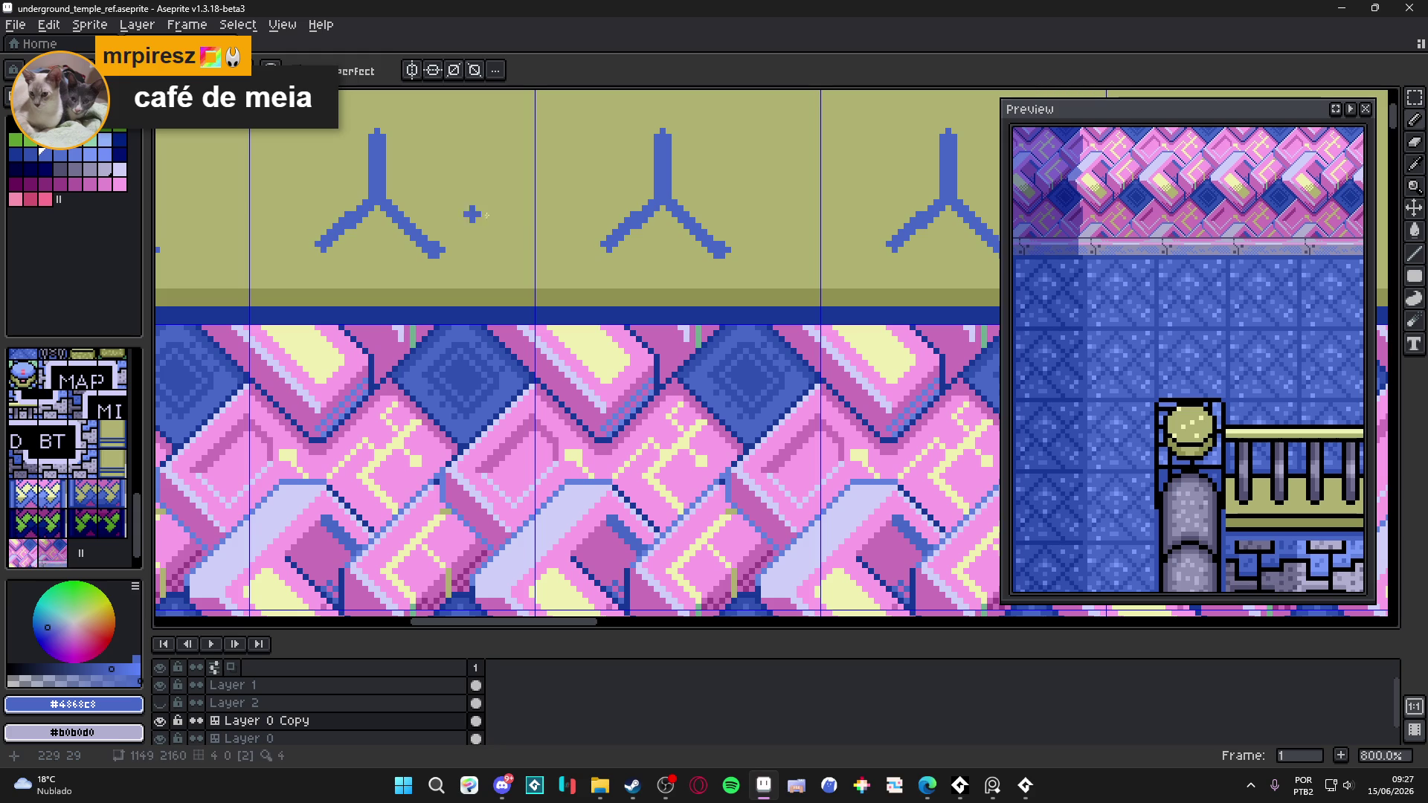
# - Undo both Y-shaped strokes so the border band is plain again
pyautogui.scroll(-2, 539, 238)
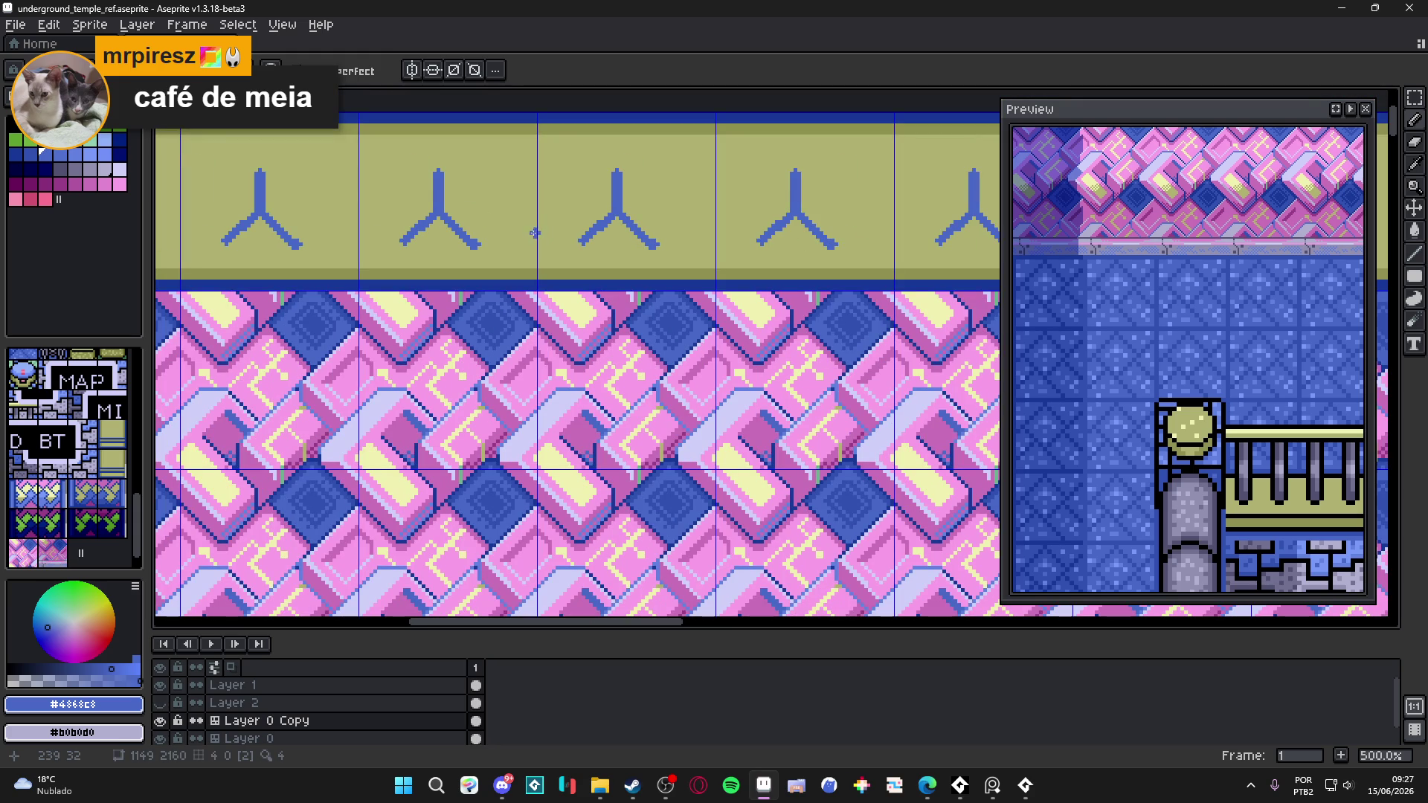
pyautogui.scroll(4, 453, 211)
pyautogui.hotkey('ctrl', 'z')
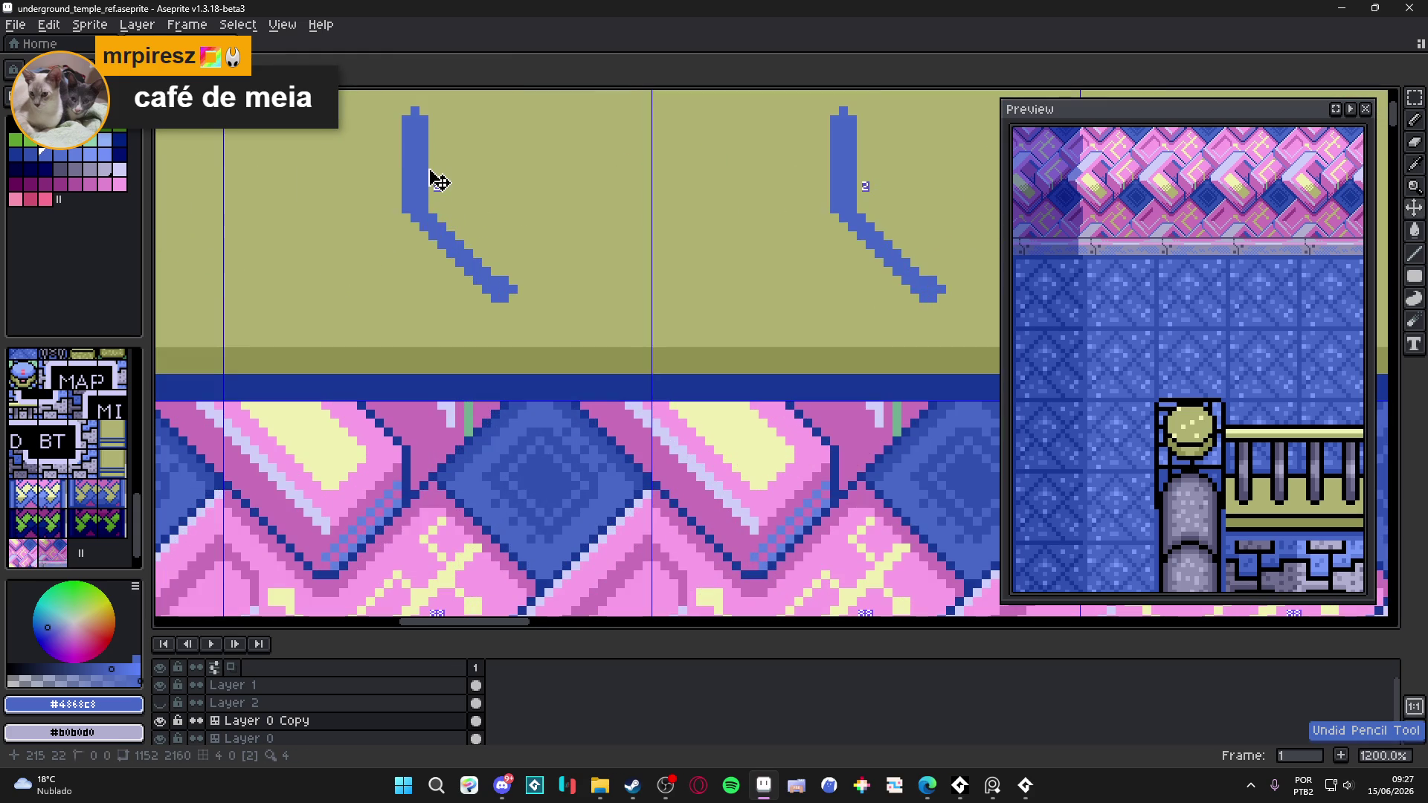
pyautogui.hotkey('ctrl', 'z')
# - Sample the border's olive #909050 from the canvas
pyautogui.scroll(-4, 421, 201)
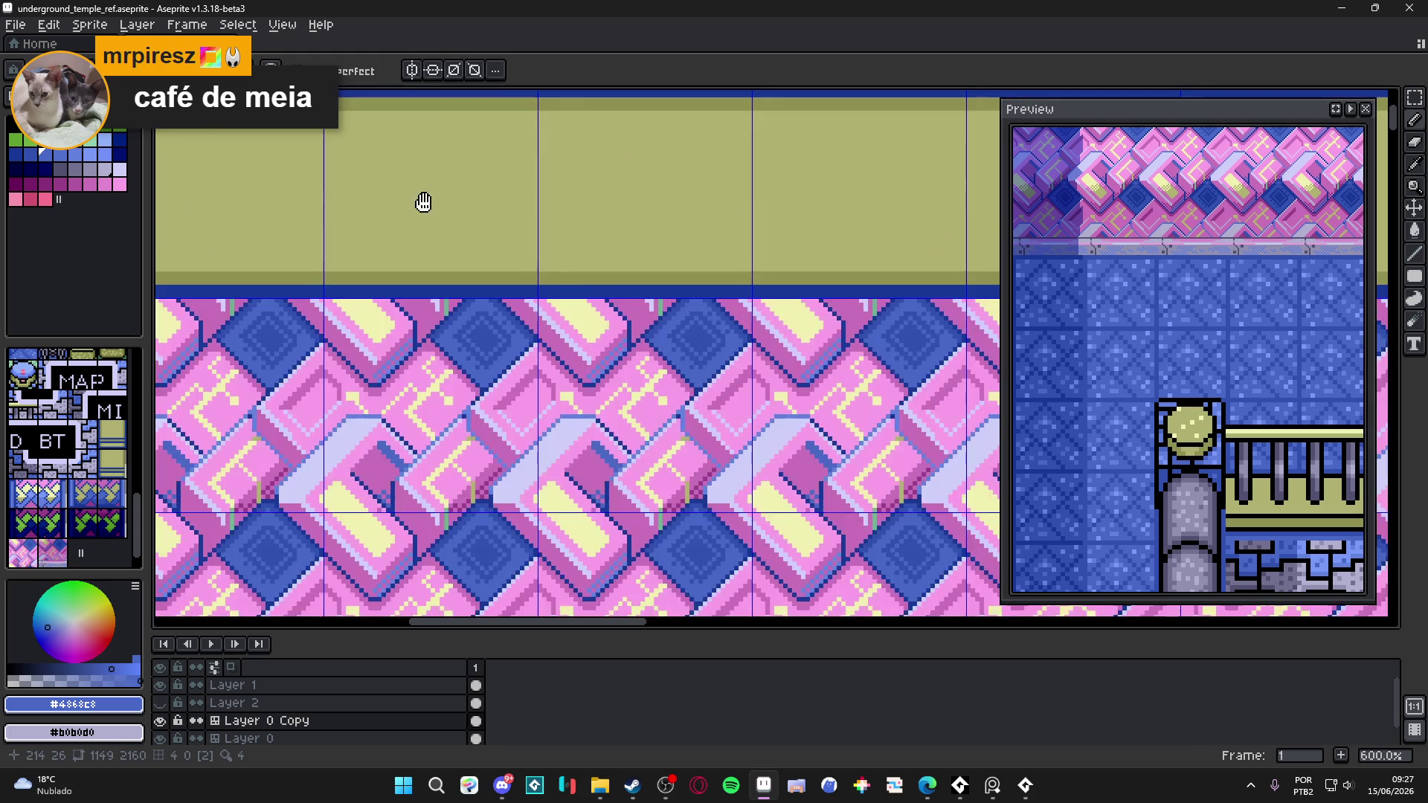
pyautogui.scroll(1, 462, 258)
pyautogui.scroll(-2, 478, 303)
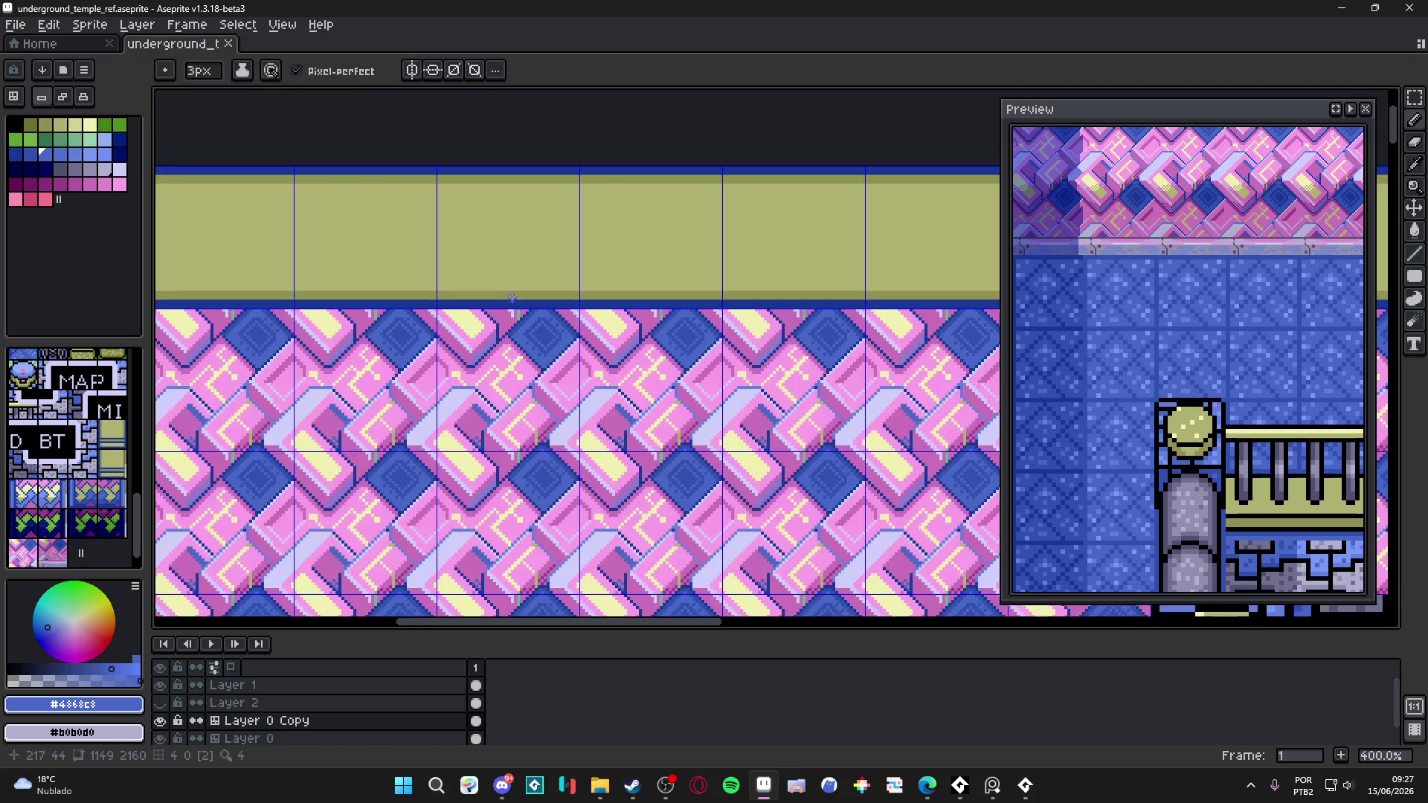
pyautogui.moveTo(488, 276); pyautogui.dragTo(490, 272)
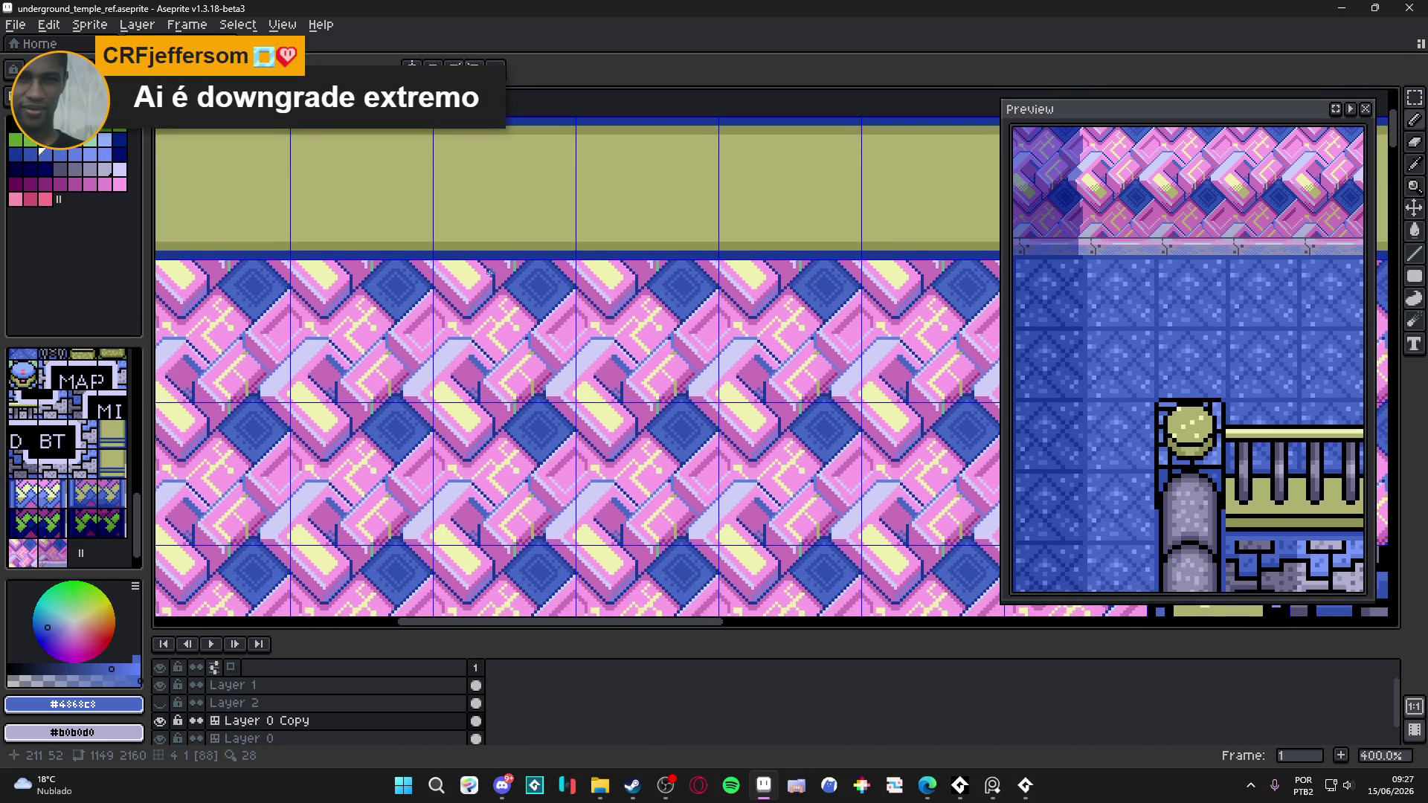
pyautogui.scroll(-1, 490, 272)
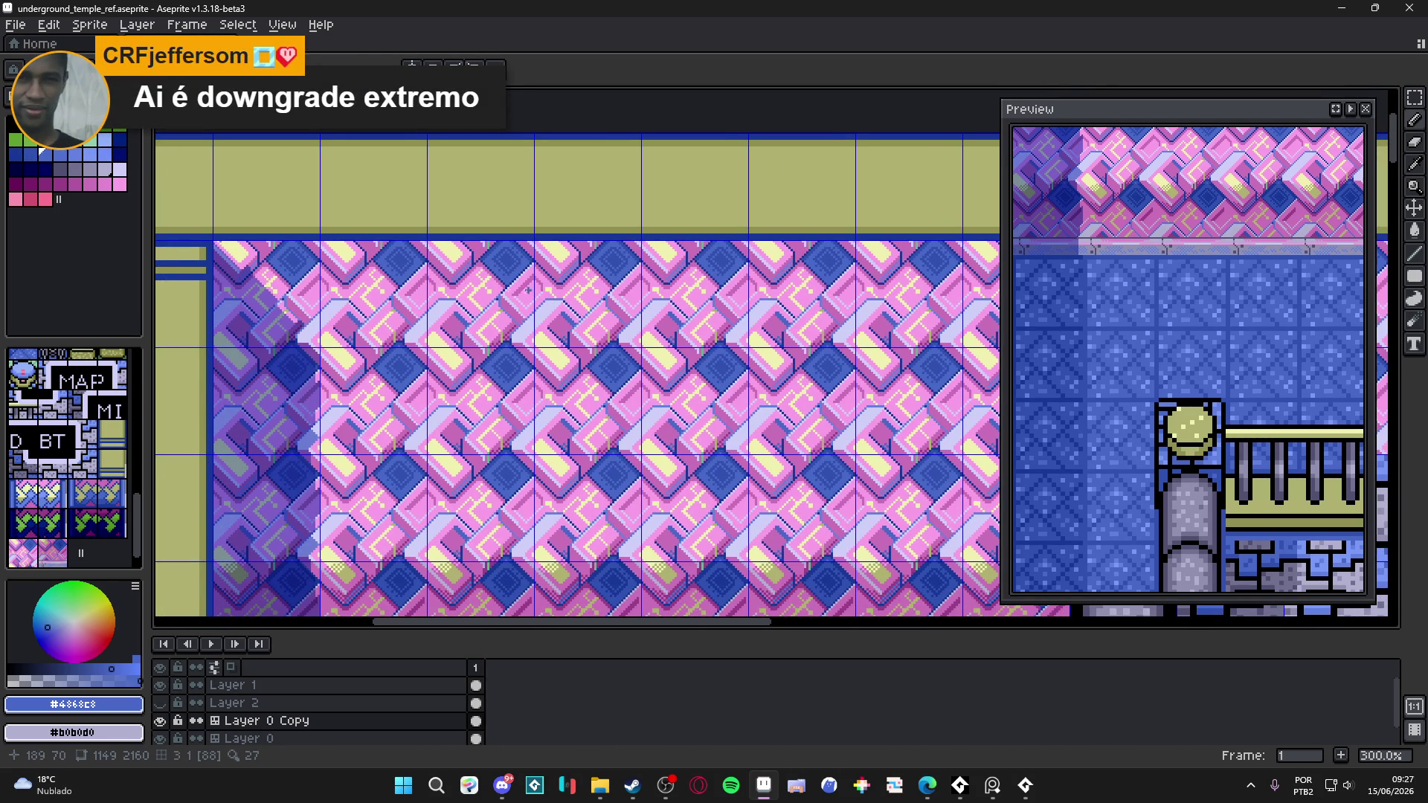
pyautogui.scroll(2, 281, 236)
pyautogui.keyDown('alt'); pyautogui.click(287, 223); pyautogui.keyUp('alt')
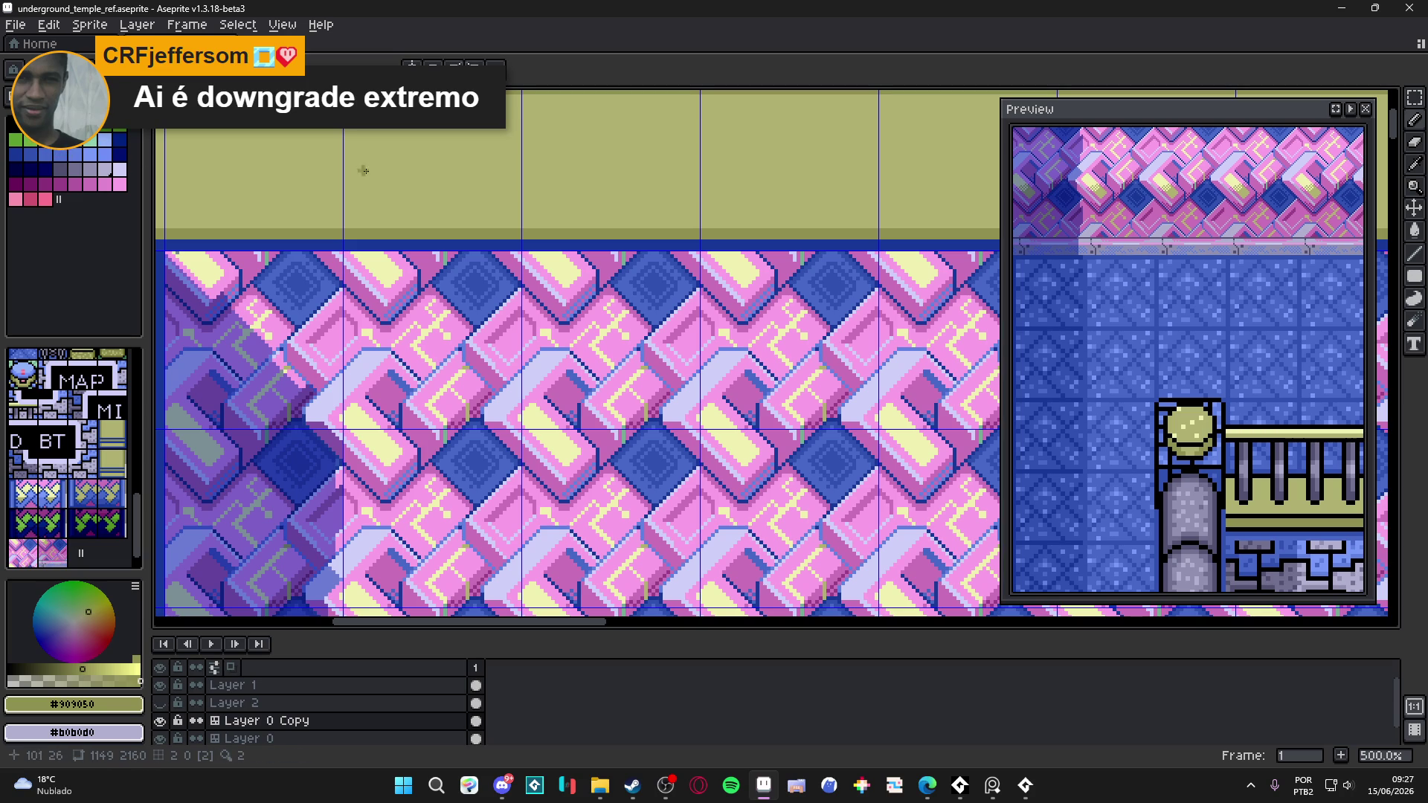
# - Select the light olive palette colour while zooming around the wall artwork
pyautogui.scroll(-1, 386, 163)
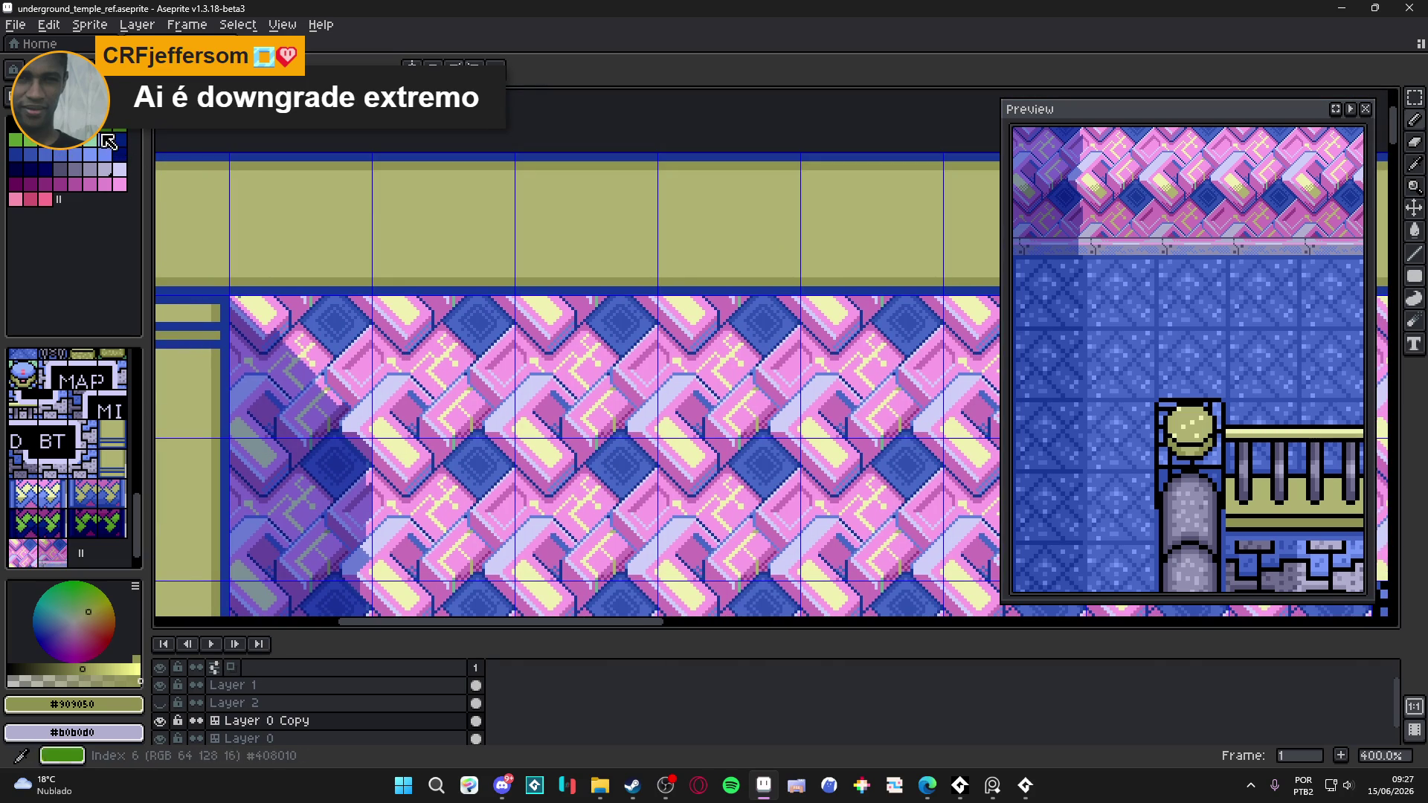
pyautogui.keyDown('alt'); pyautogui.click(385, 162); pyautogui.keyUp('alt')
pyautogui.scroll(-2, 372, 186)
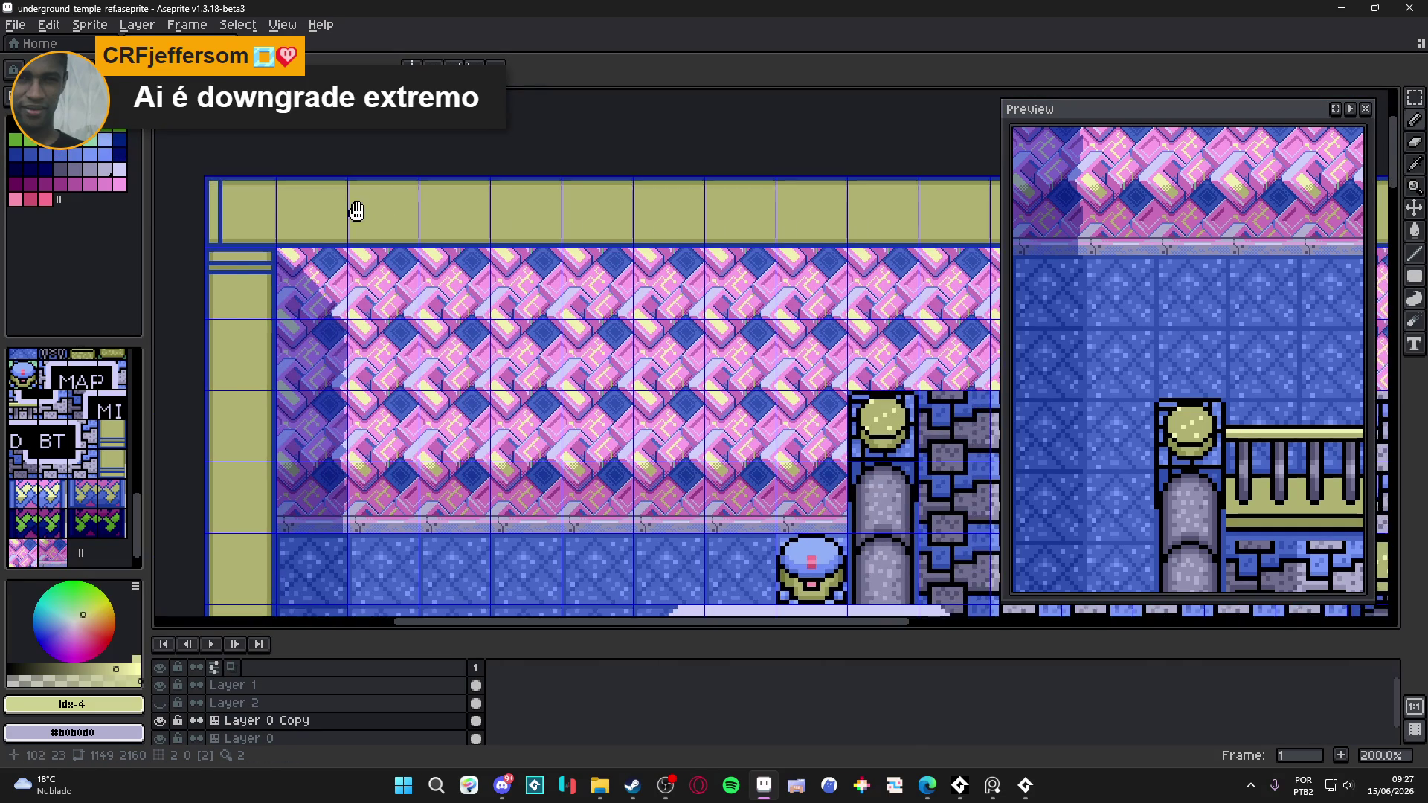
pyautogui.scroll(2, 256, 193)
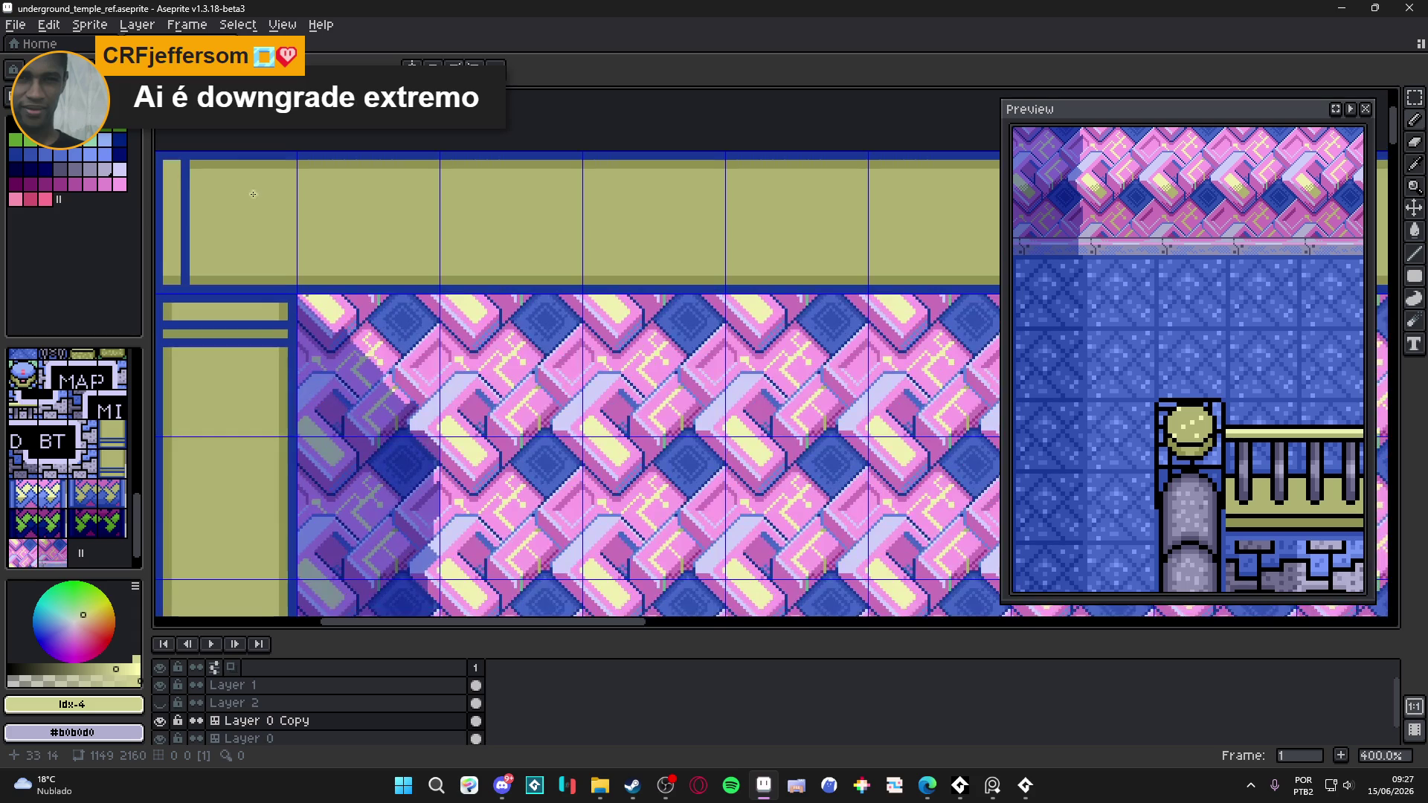
pyautogui.scroll(-1, 204, 197)
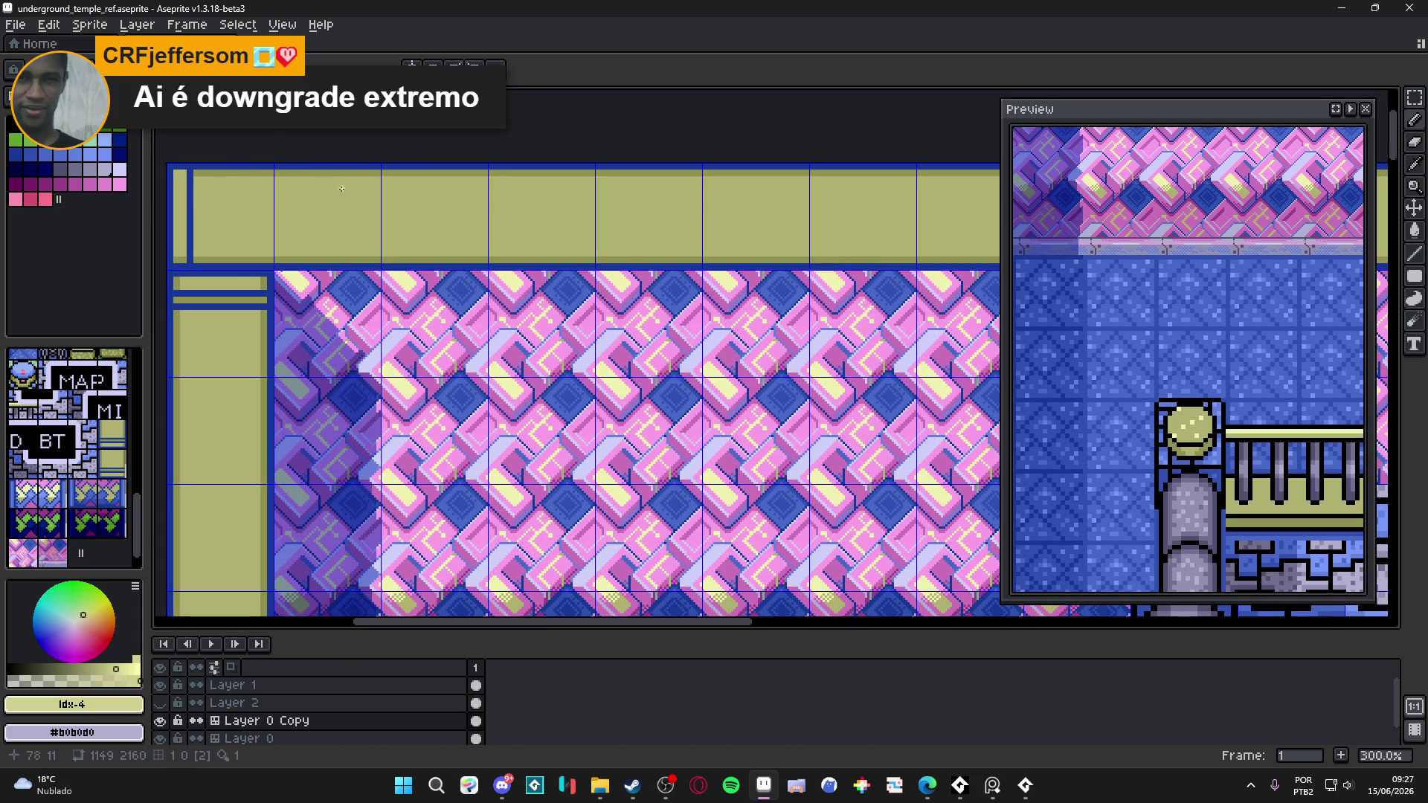
pyautogui.scroll(-1, 349, 192)
pyautogui.scroll(-2, 351, 196)
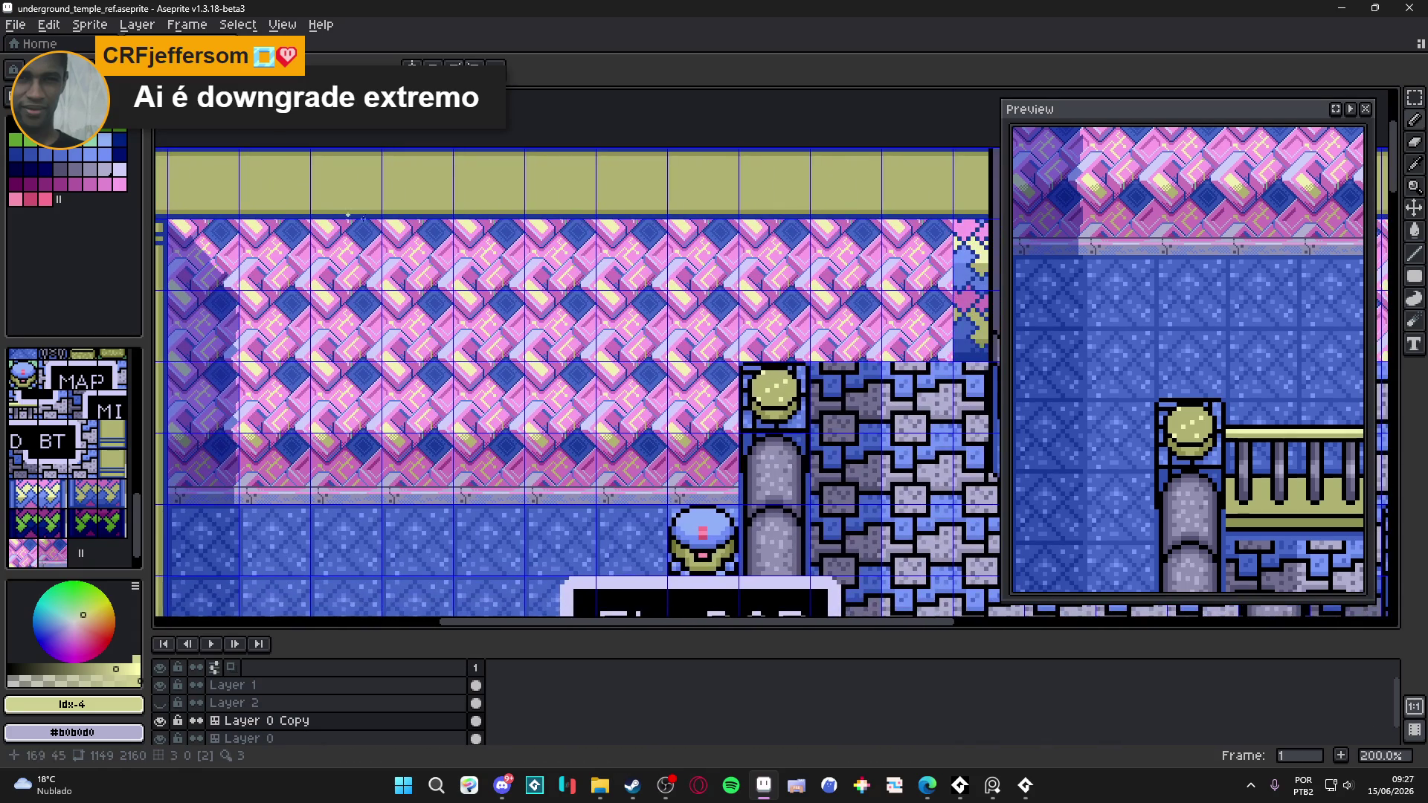
pyautogui.hscroll(2, 492, 251)
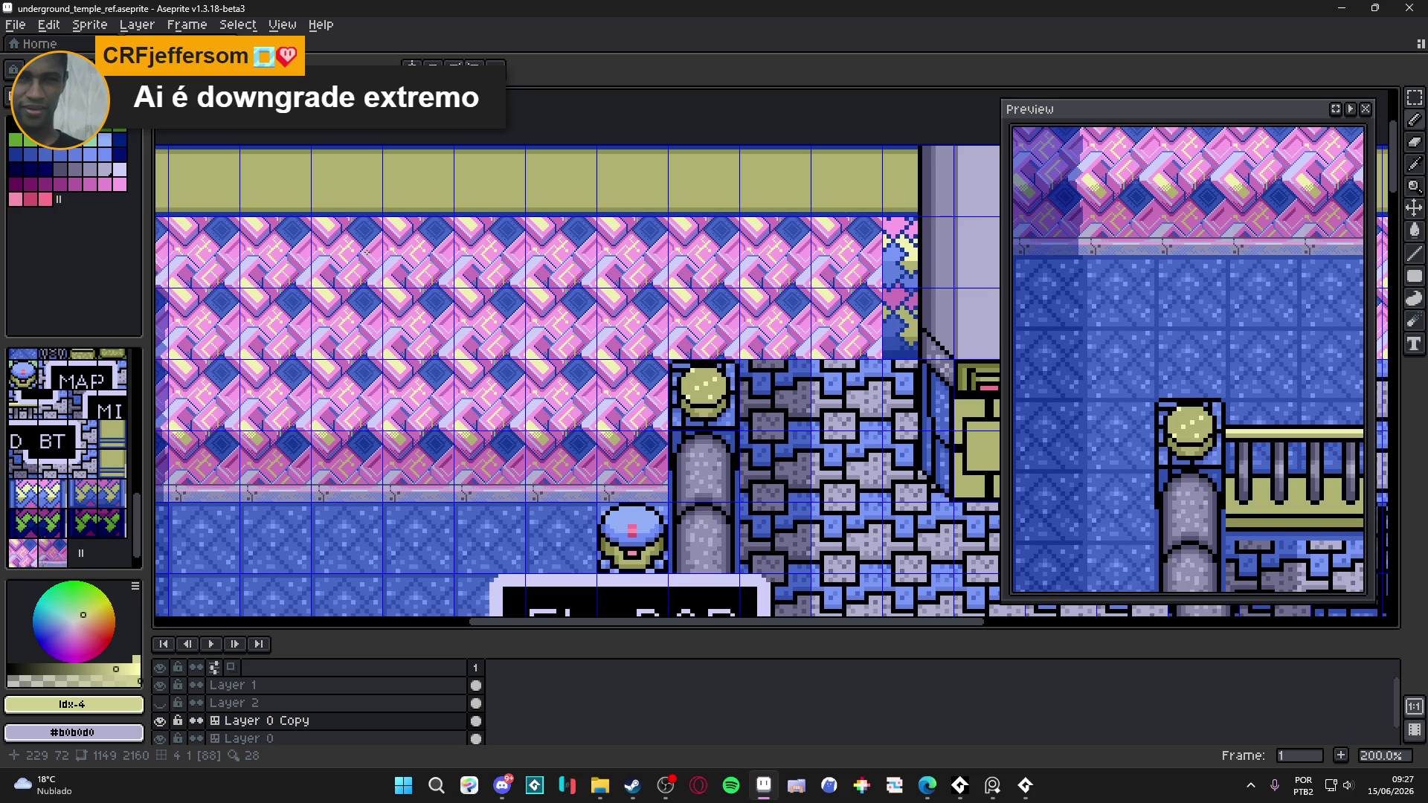
pyautogui.scroll(-1, 365, 253)
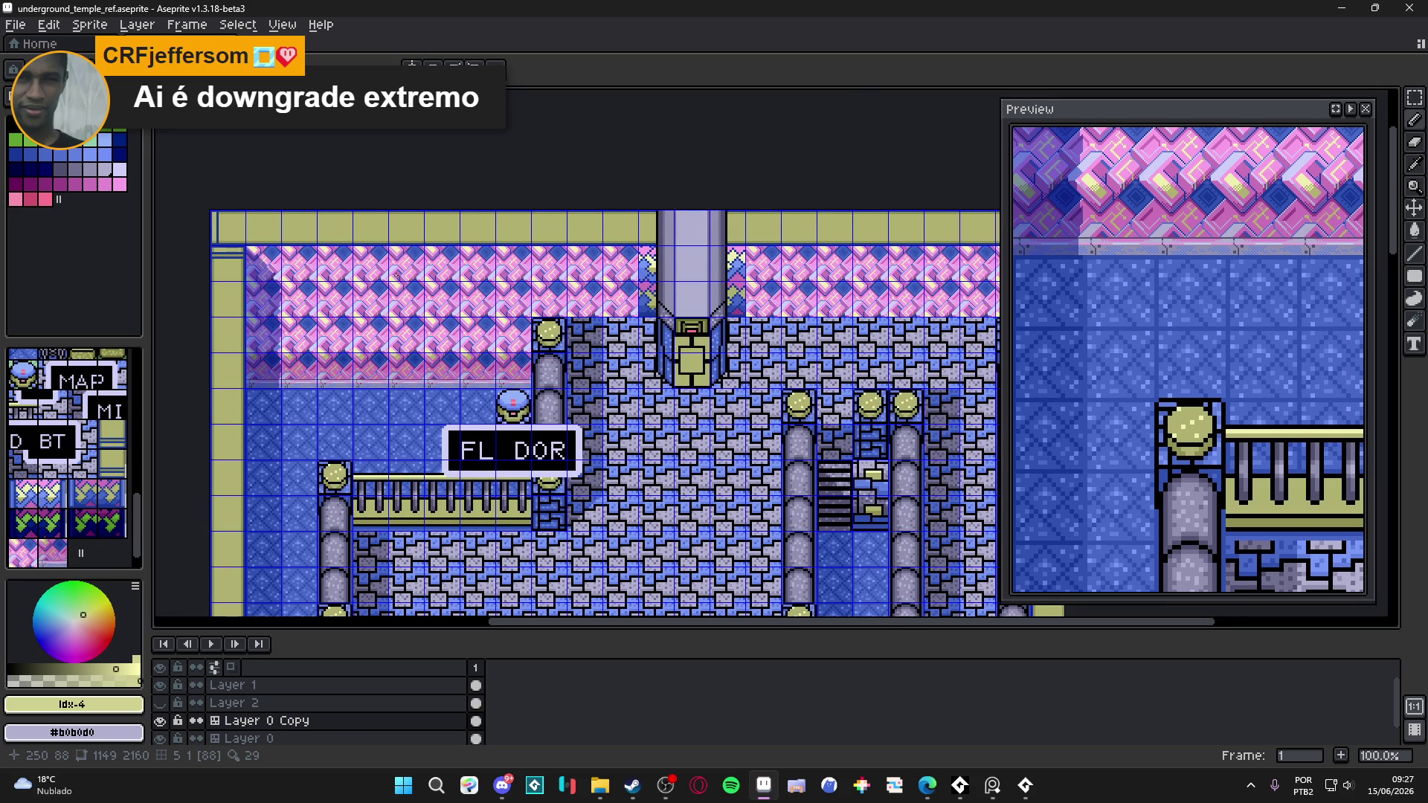
pyautogui.scroll(1, 521, 312)
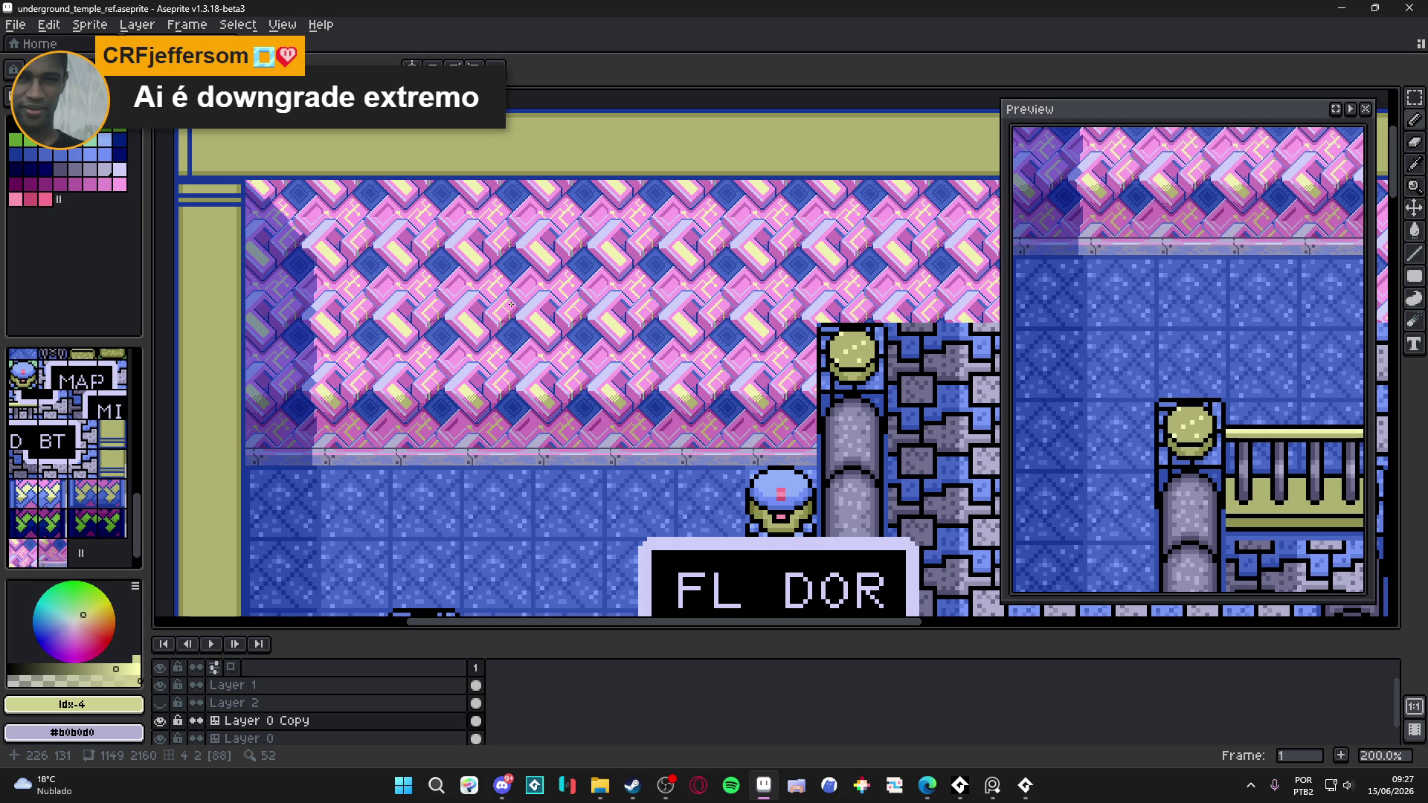
pyautogui.scroll(-2, 505, 304)
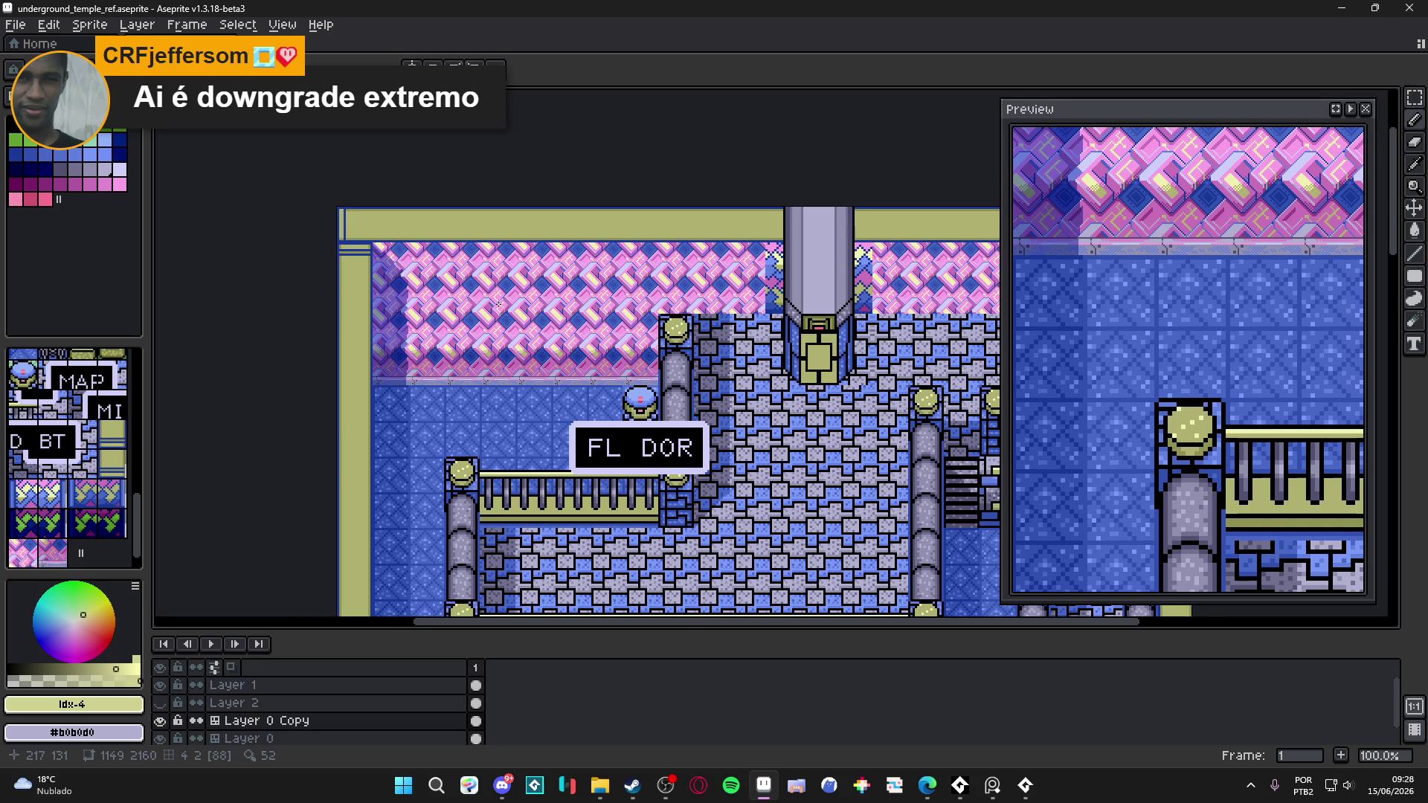
pyautogui.scroll(2, 497, 304)
pyautogui.scroll(-2, 495, 304)
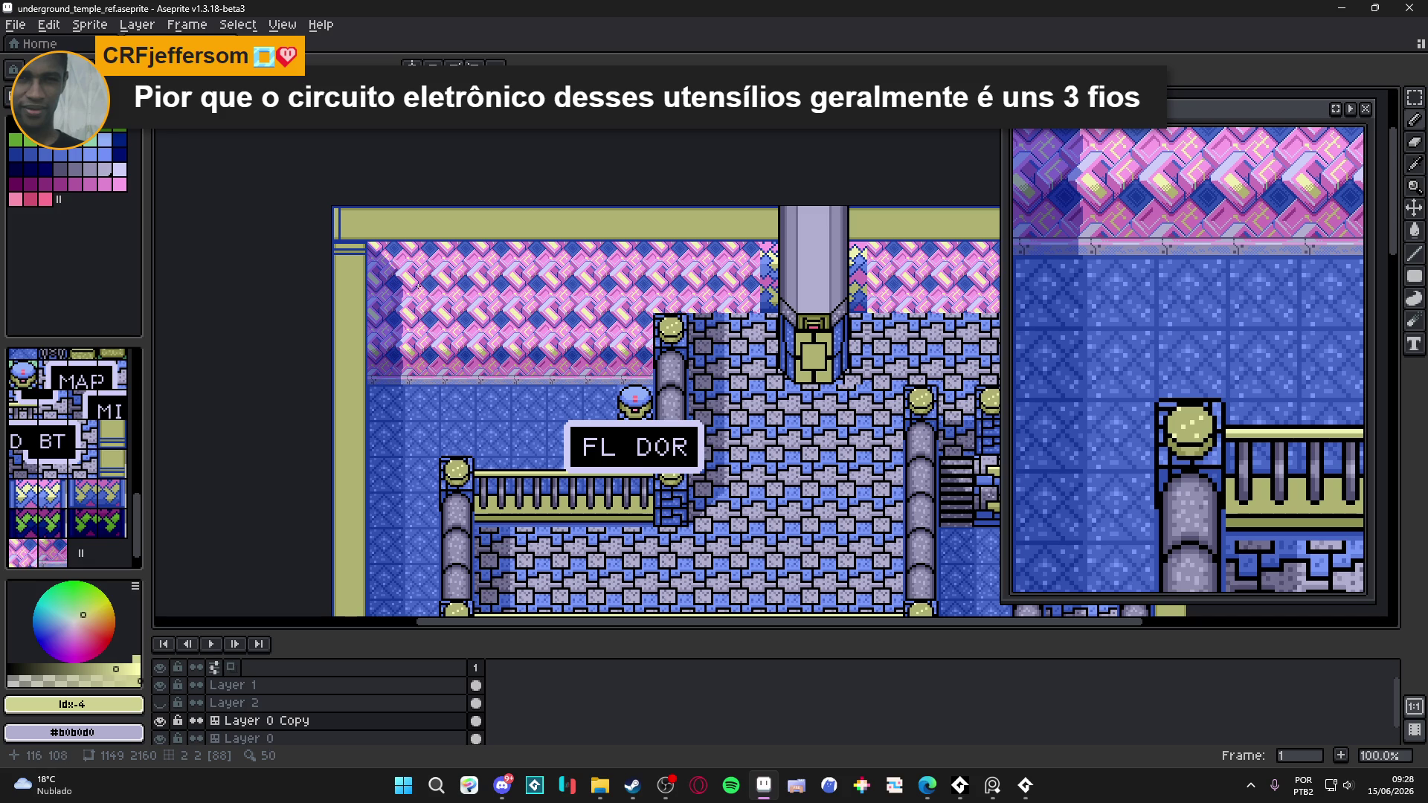
pyautogui.scroll(1, 406, 279)
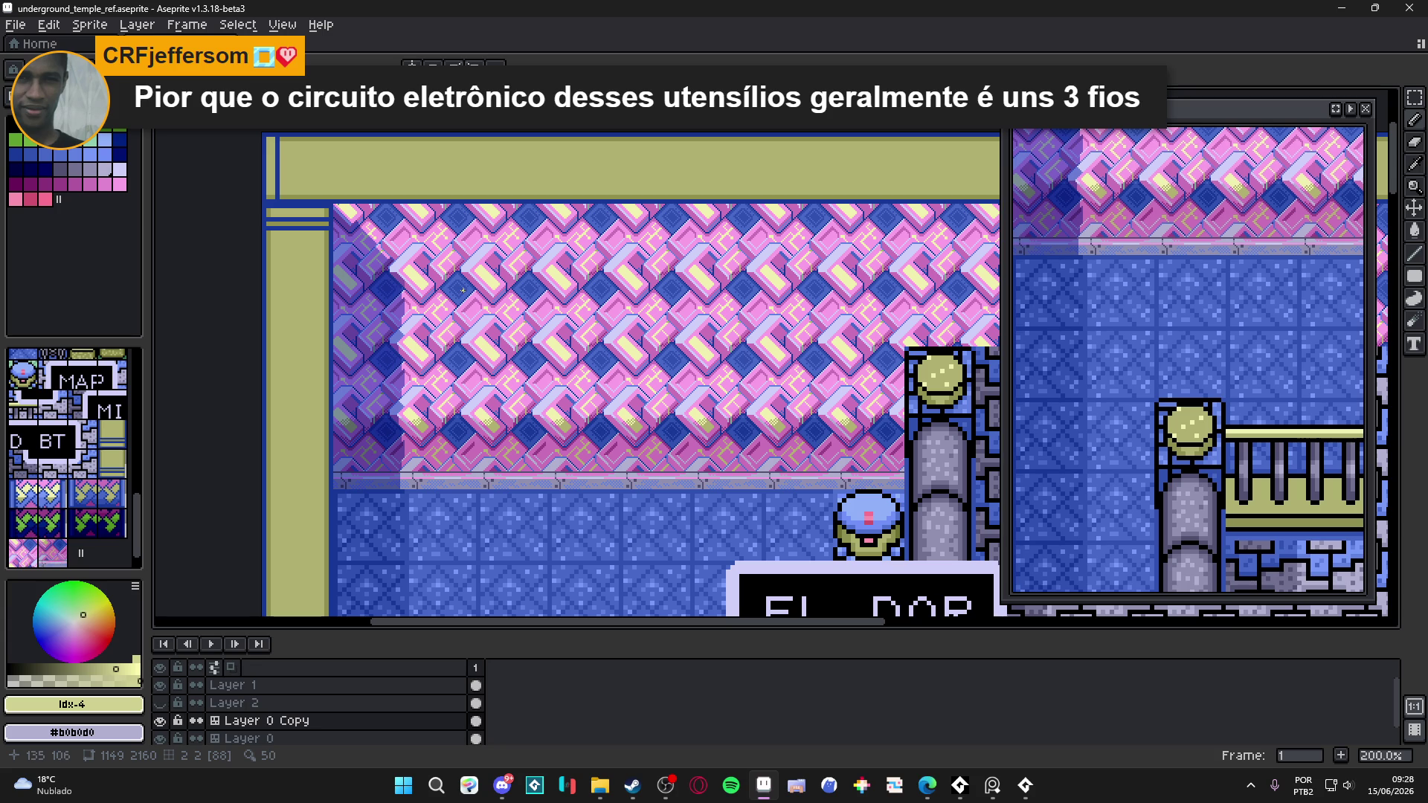
# - Show the tile grid, sample the olive border colour, then select pale yellow
pyautogui.moveTo(439, 266)
pyautogui.mouseDown()
pyautogui.moveTo(287, 290)
pyautogui.moveTo(362, 278)
pyautogui.moveTo(315, 242)
pyautogui.moveTo(312, 267)
pyautogui.moveTo(322, 245)
pyautogui.moveTo(357, 254)
pyautogui.moveTo(315, 270)
pyautogui.moveTo(435, 301)
pyautogui.mouseUp()
pyautogui.press("ctrl+'")
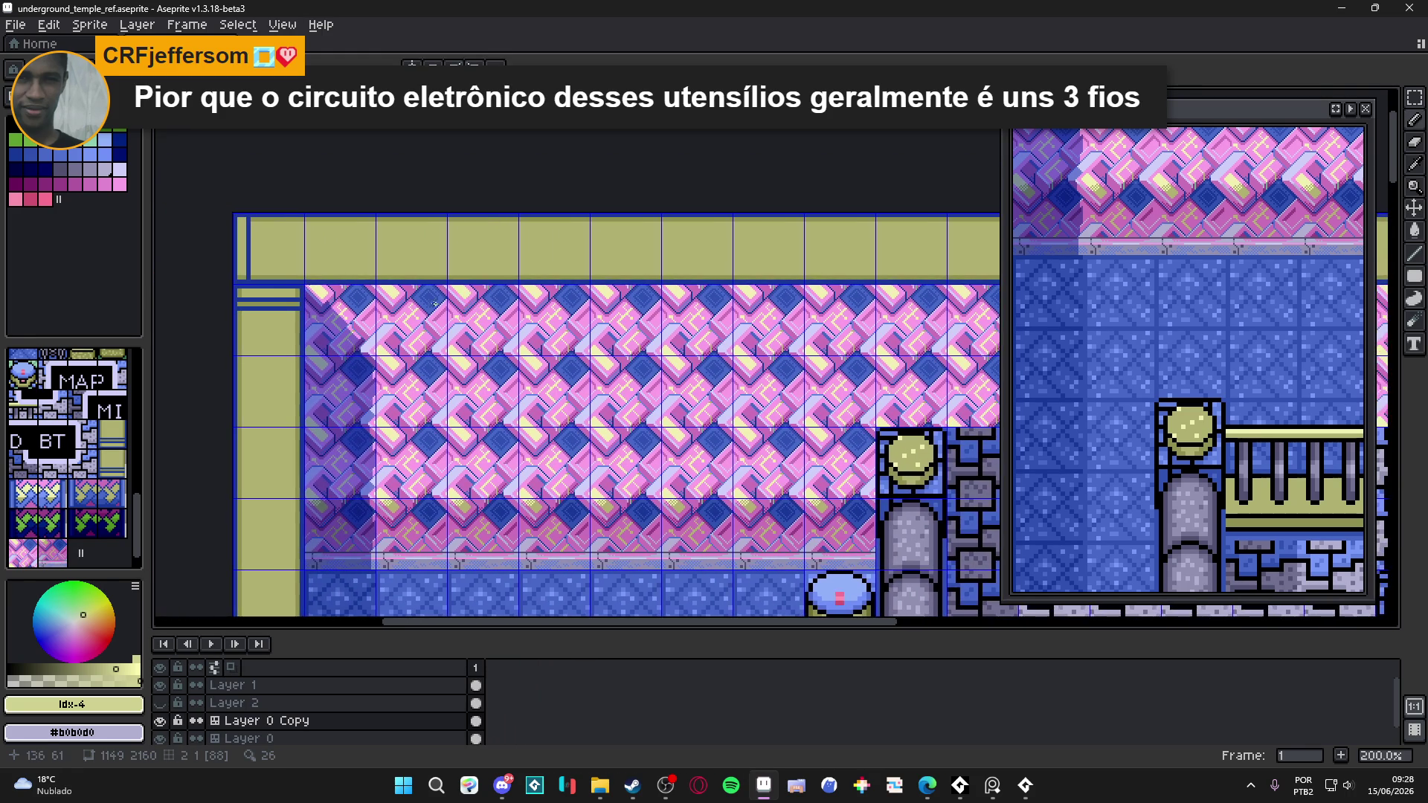
pyautogui.scroll(2, 371, 287)
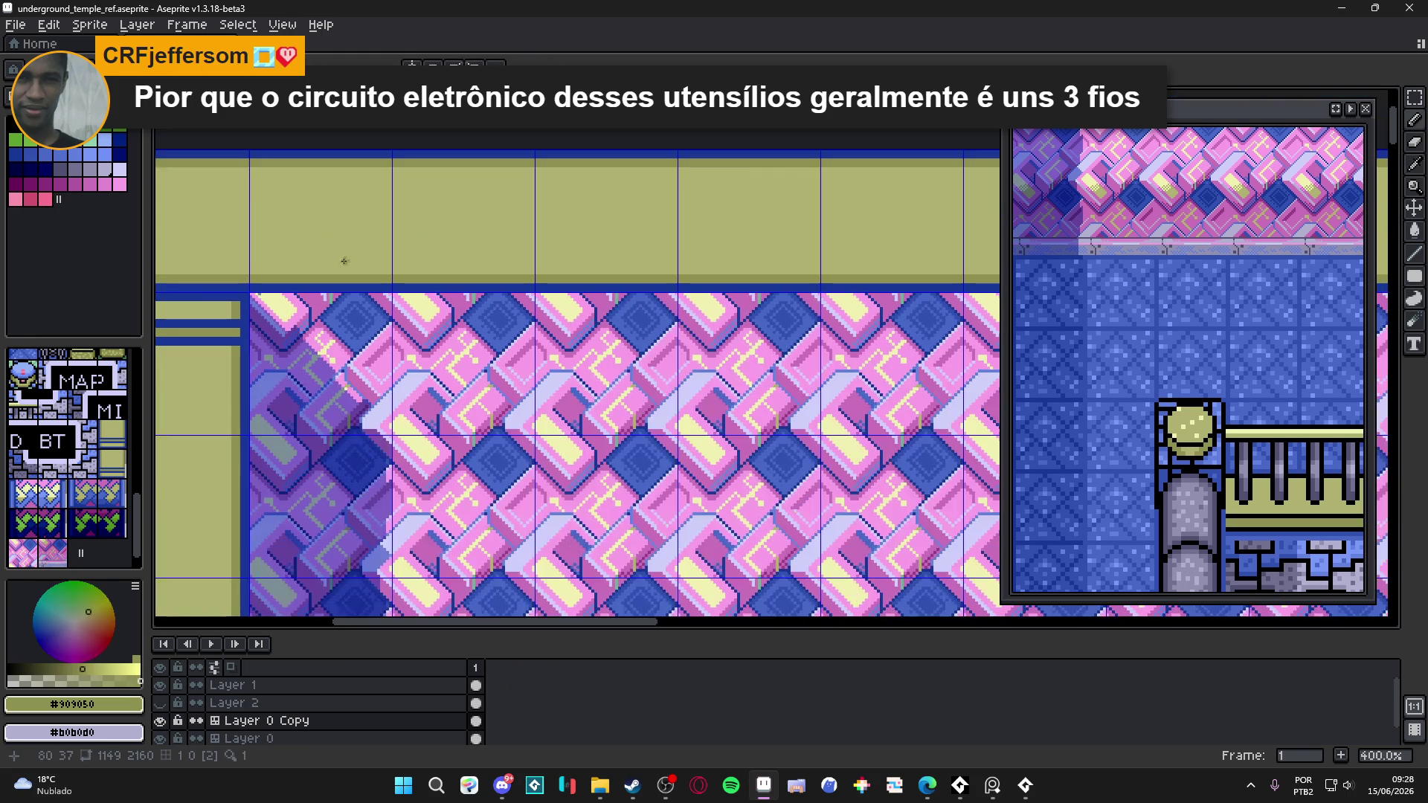
pyautogui.scroll(-1, 343, 258)
pyautogui.keyDown('alt'); pyautogui.click(353, 220); pyautogui.keyUp('alt')
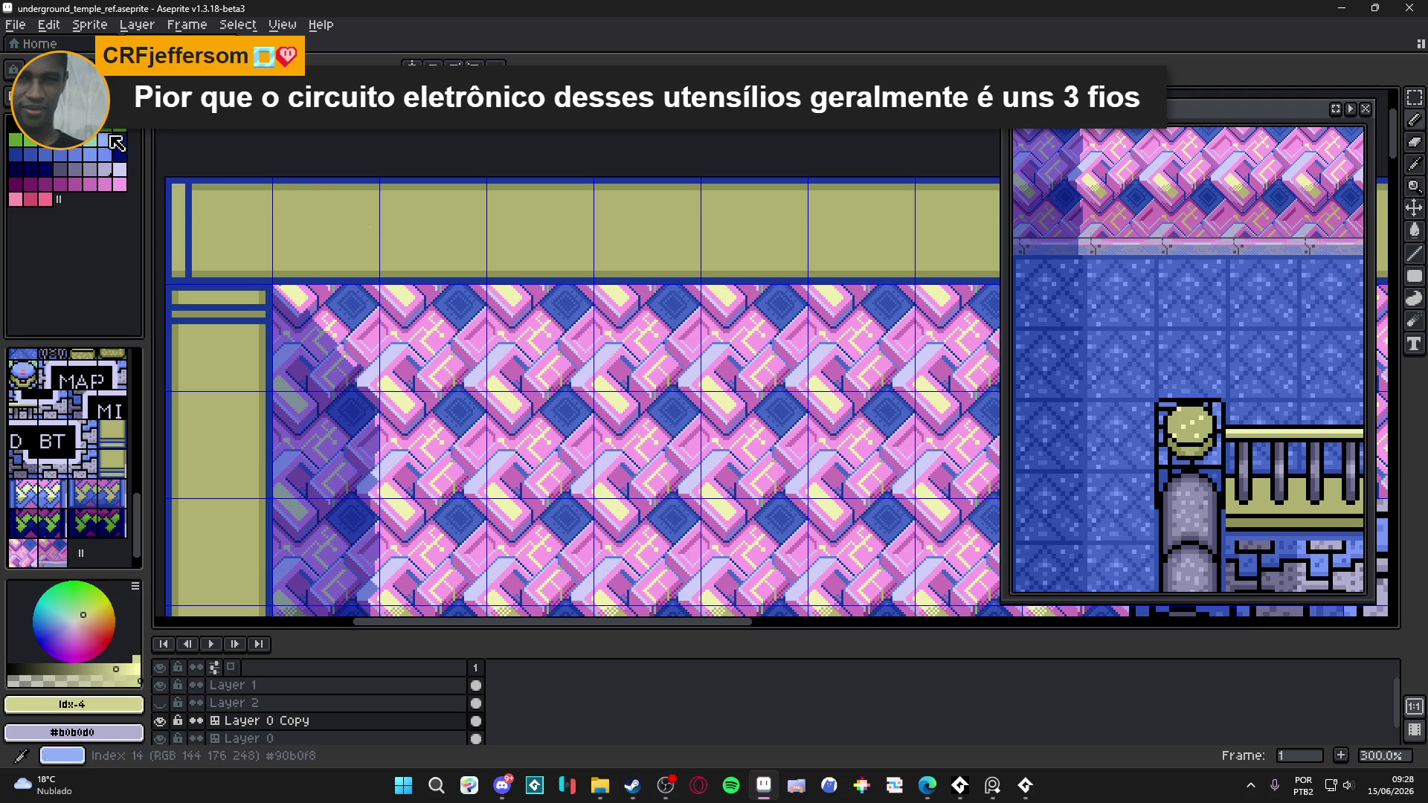
pyautogui.click(98, 139)
# - Draw a filled pale-yellow rectangle strip along the top border's tile row
pyautogui.moveTo(1415, 277)
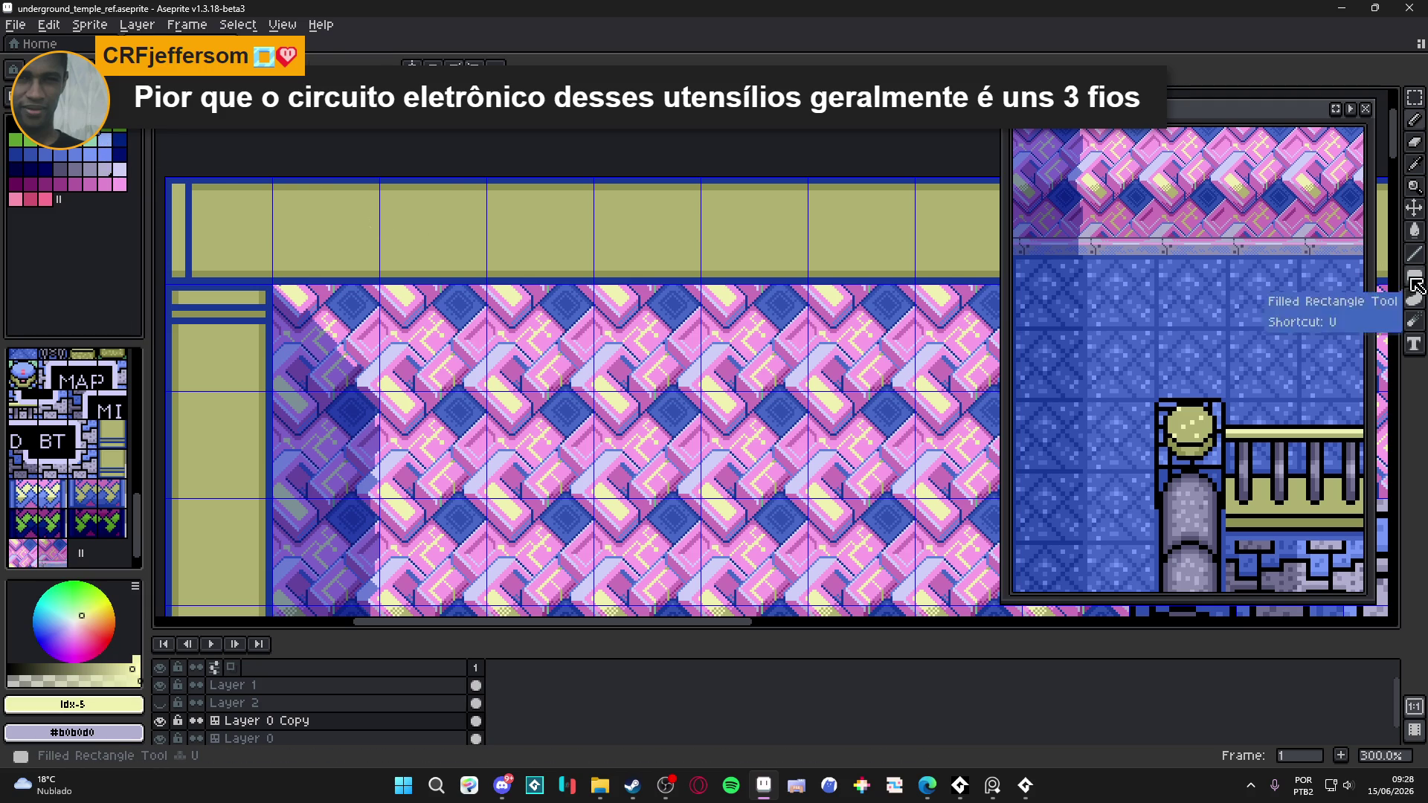
pyautogui.click(1349, 282)
pyautogui.scroll(2, 257, 227)
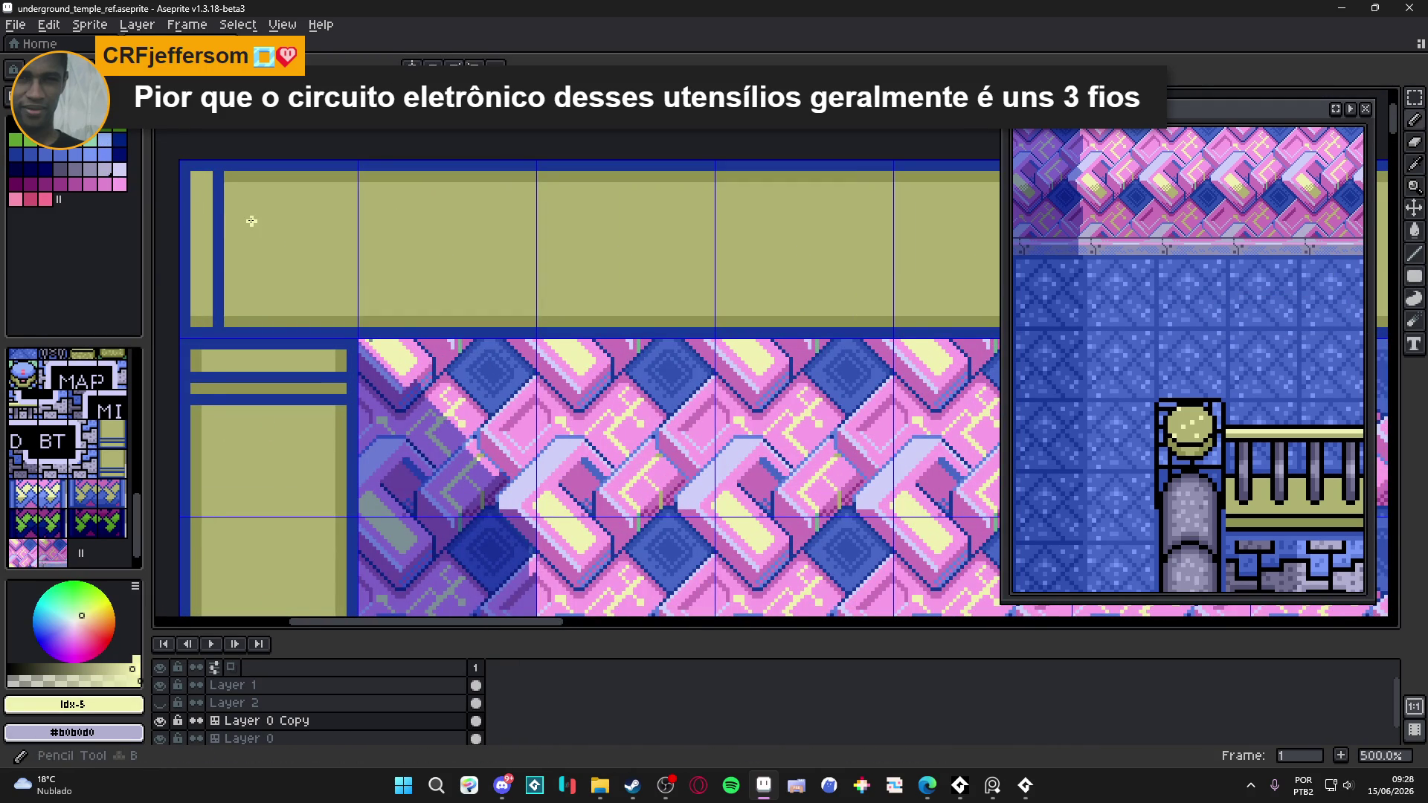
pyautogui.scroll(-1, 251, 220)
pyautogui.scroll(-1, 252, 220)
pyautogui.moveTo(1415, 276)
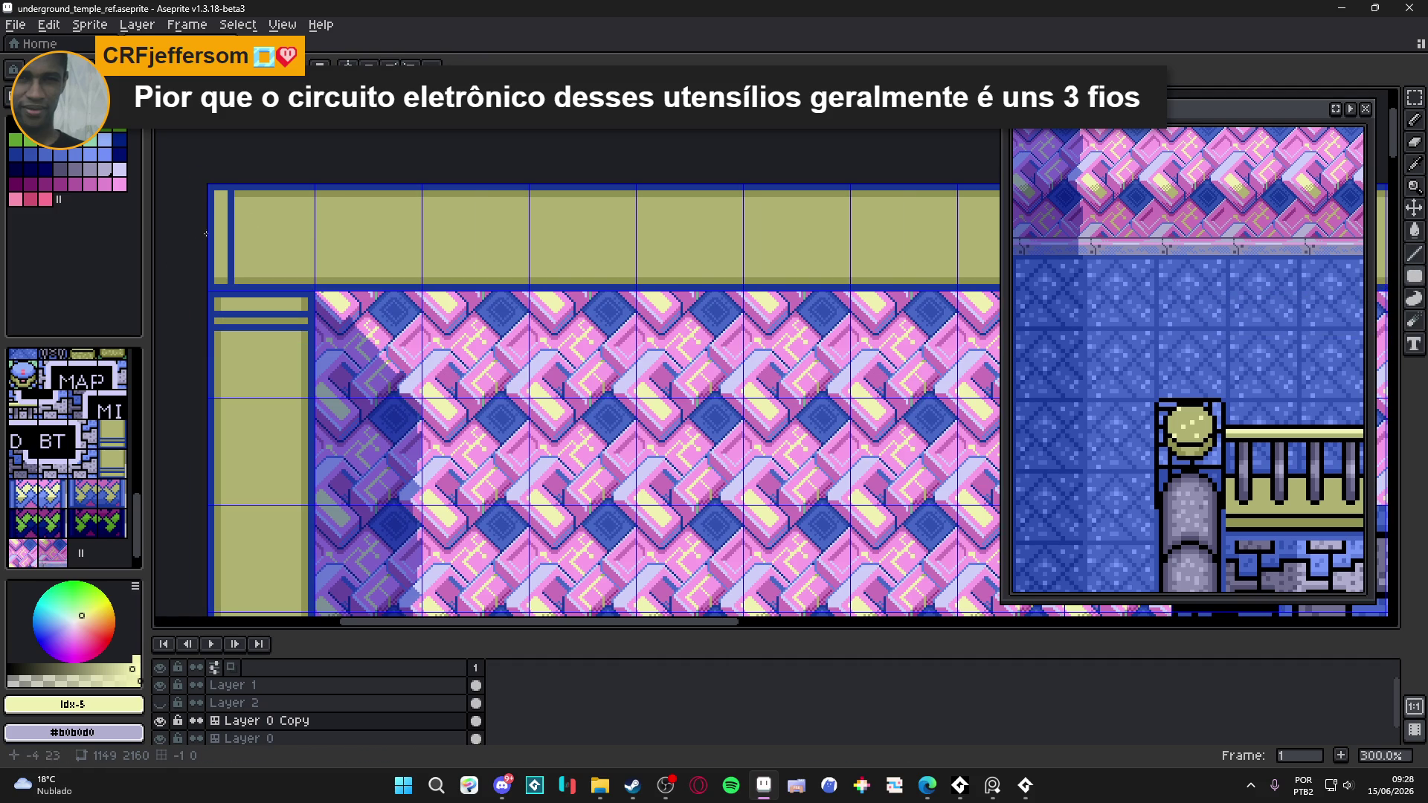
pyautogui.scroll(1, 253, 232)
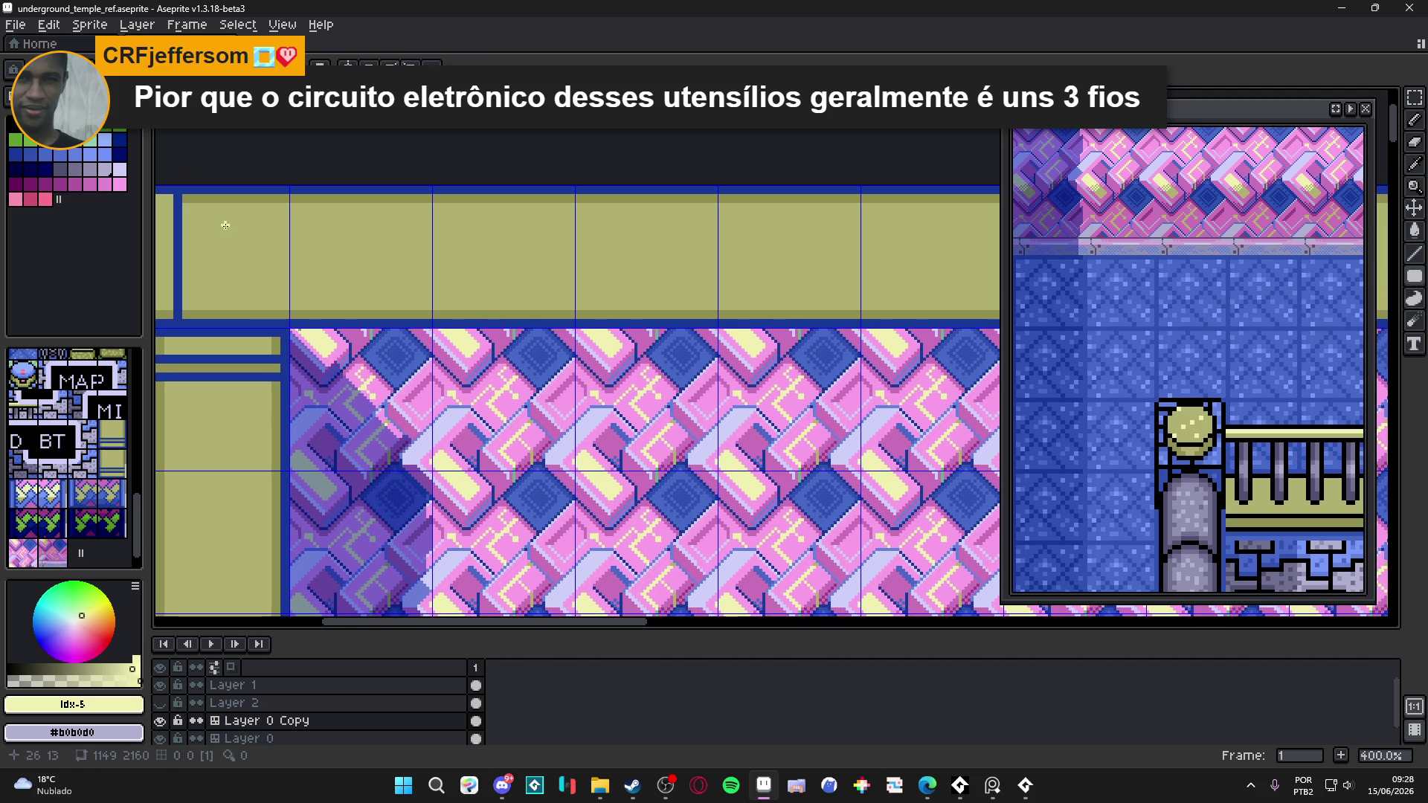
pyautogui.moveTo(303, 239); pyautogui.dragTo(427, 268)
# - Sample the darker olive #909050 from the border
pyautogui.scroll(-2, 464, 277)
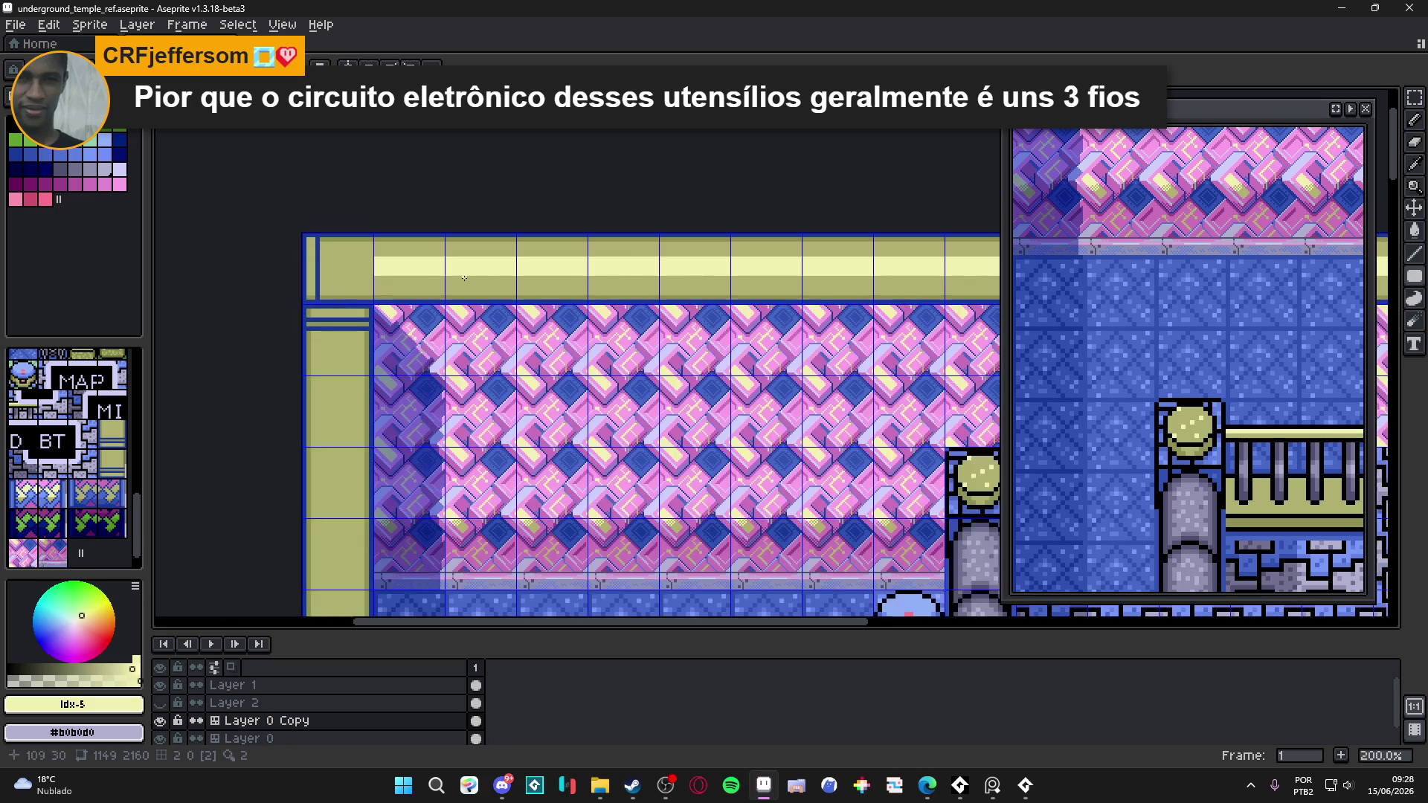
pyautogui.scroll(4, 427, 272)
pyautogui.keyDown('alt'); pyautogui.click(376, 273); pyautogui.keyUp('alt')
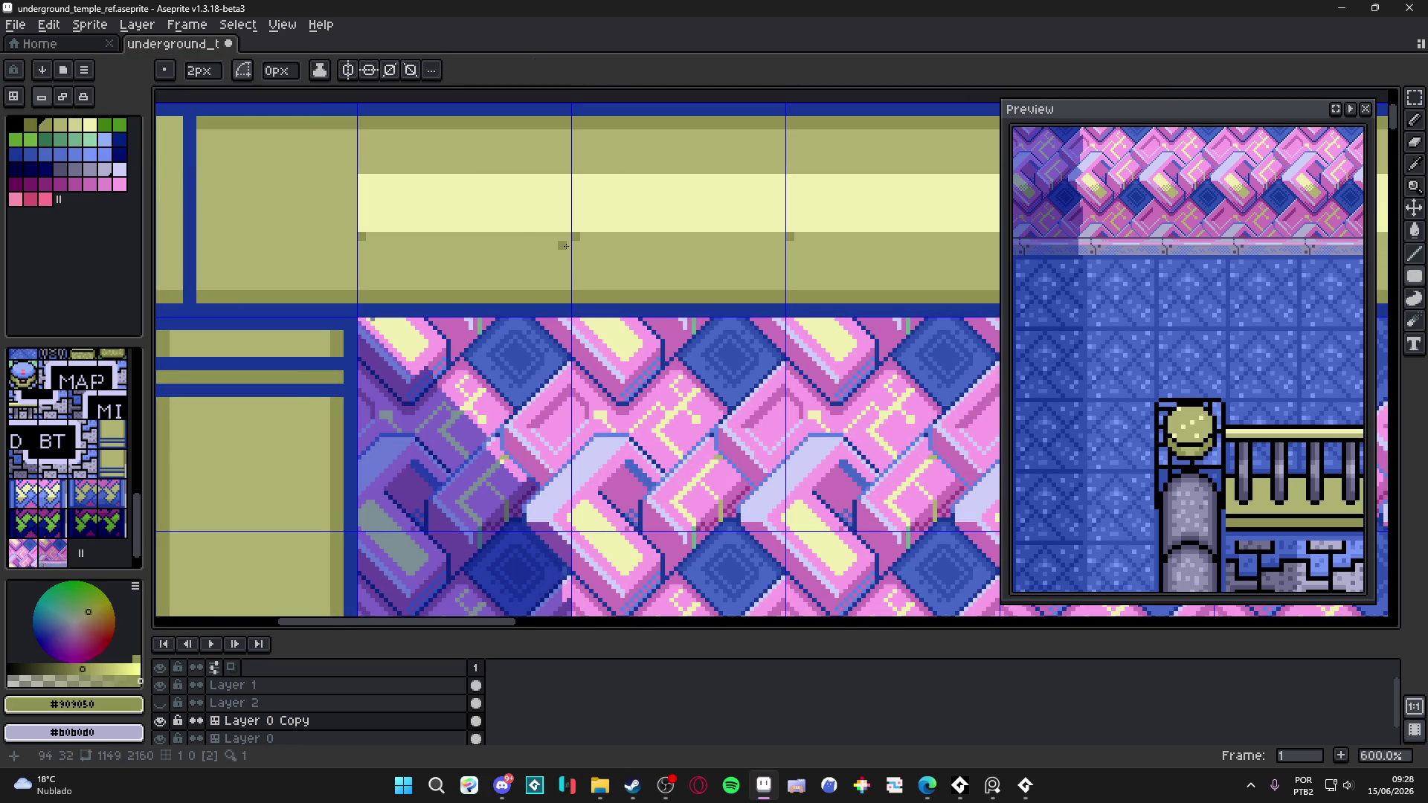
# - Bucket-fill the lower olive band across the tiles with the darker olive
pyautogui.press('b')
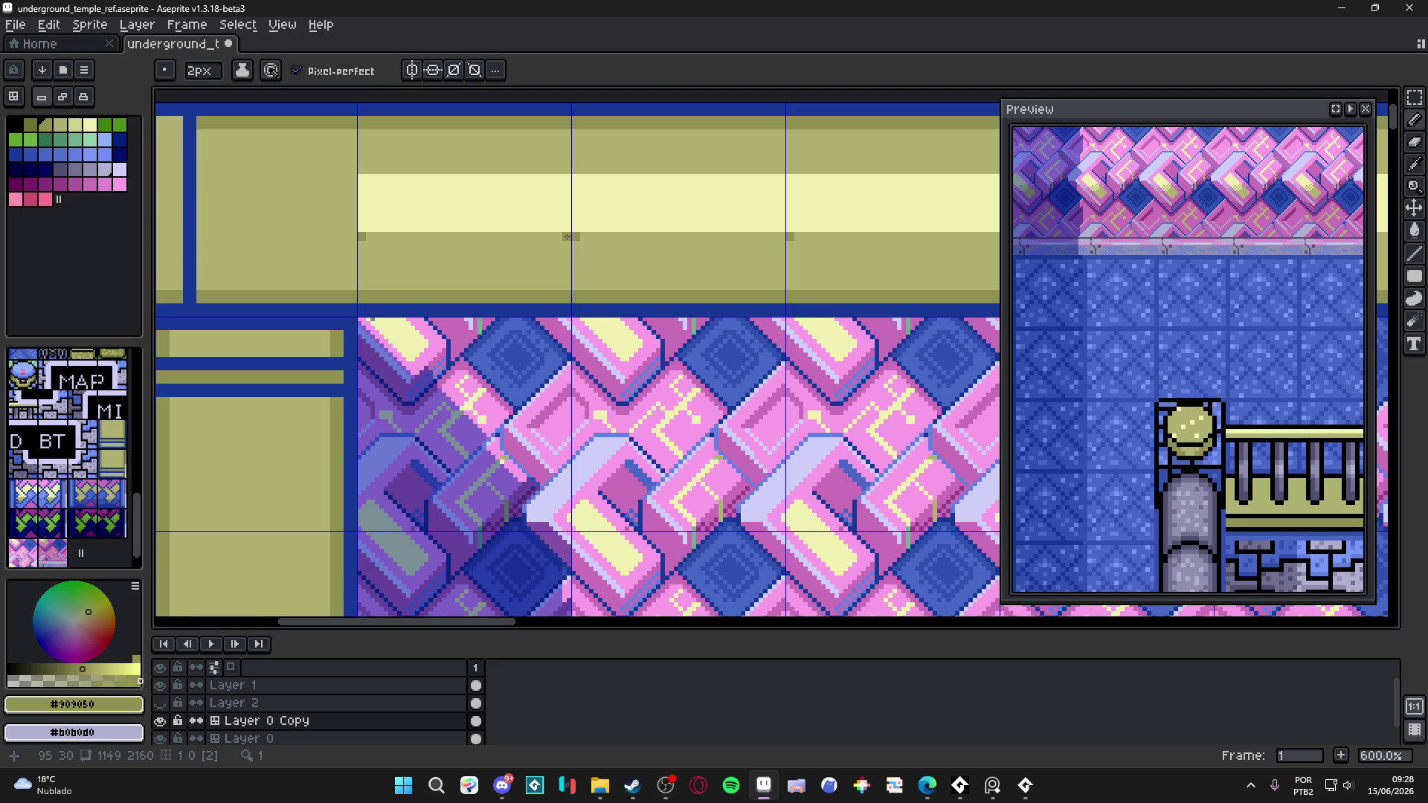
pyautogui.press('g')
pyautogui.click(414, 256)
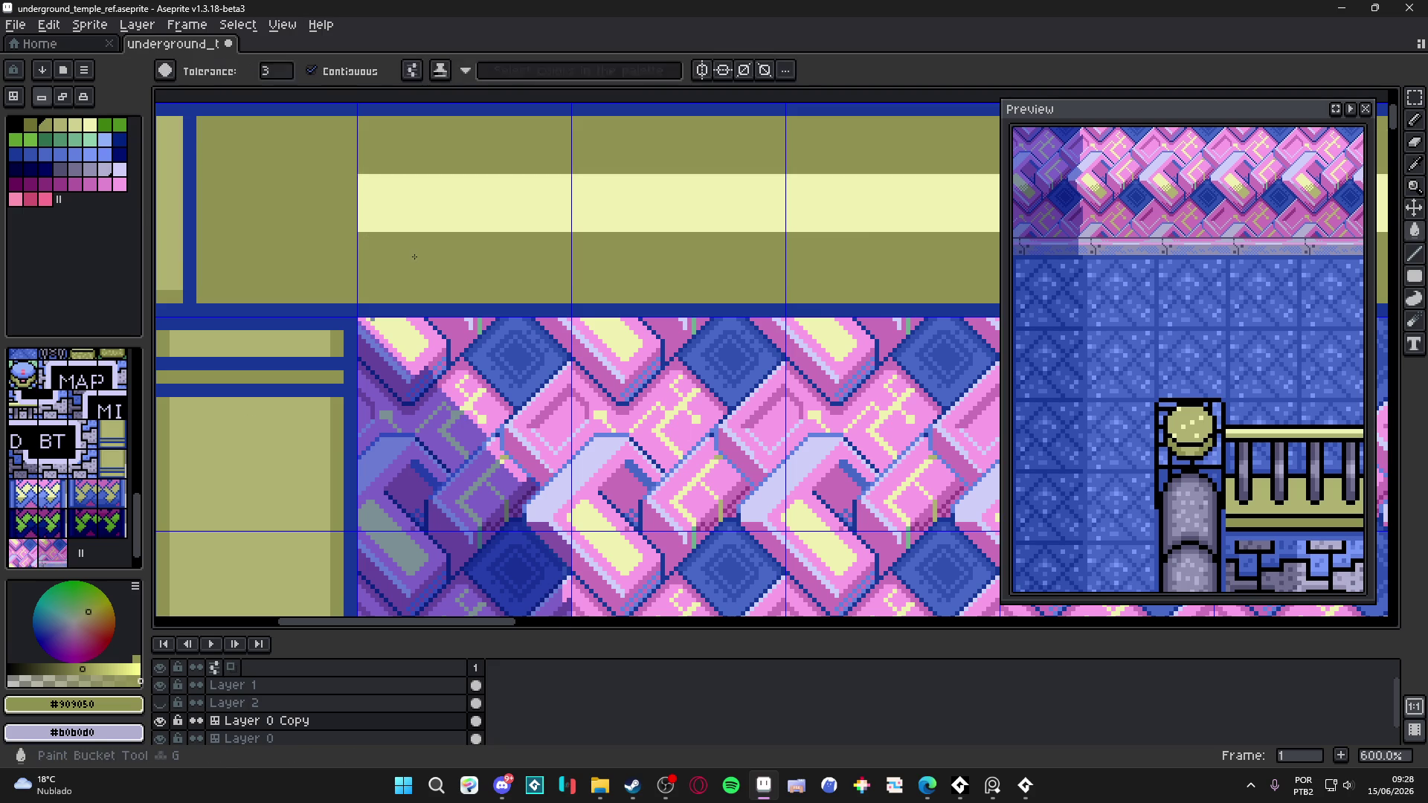
pyautogui.hotkey('ctrl', 'z')
pyautogui.scroll(-1, 424, 267)
pyautogui.scroll(2, 360, 242)
pyautogui.press('b')
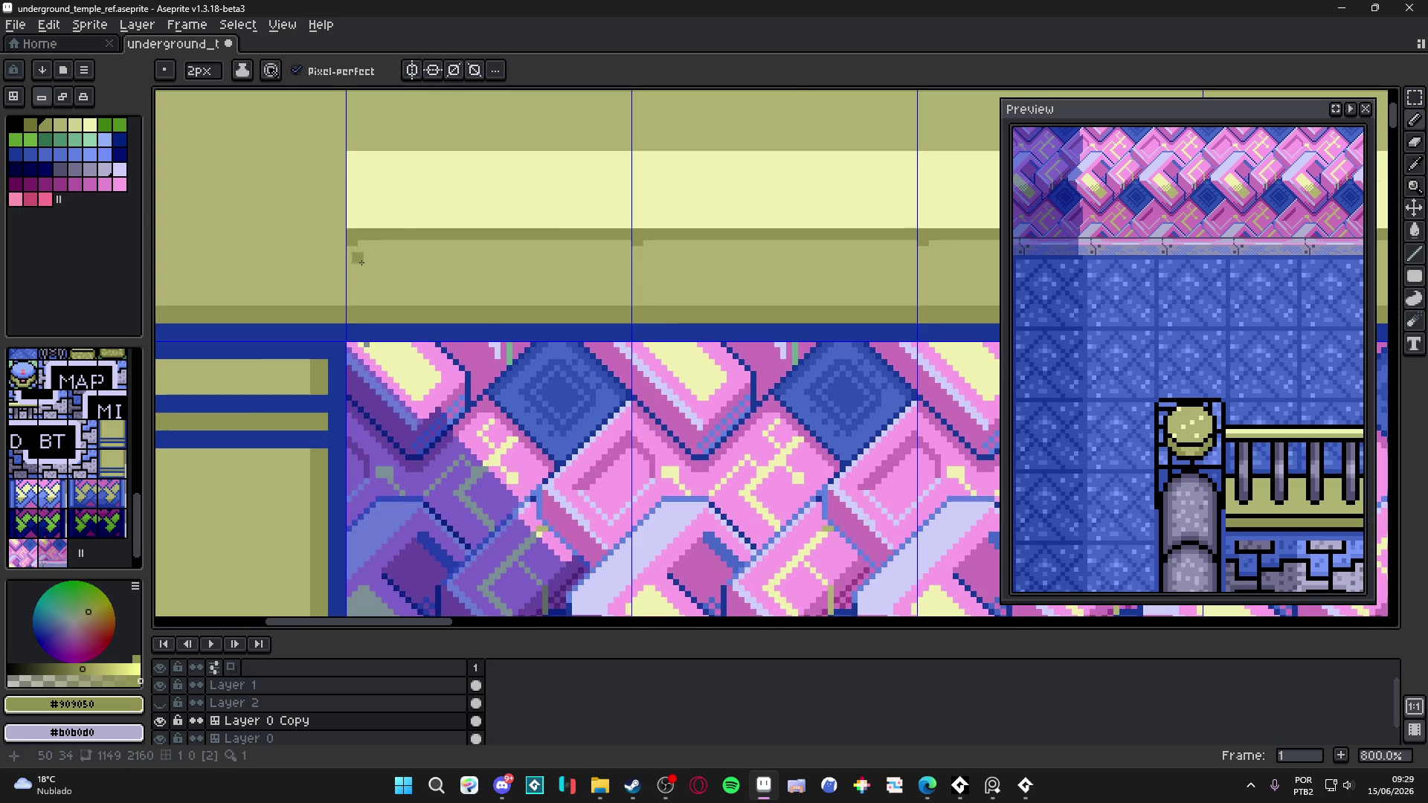
pyautogui.press('g')
pyautogui.click(385, 295)
pyautogui.scroll(-2, 386, 296)
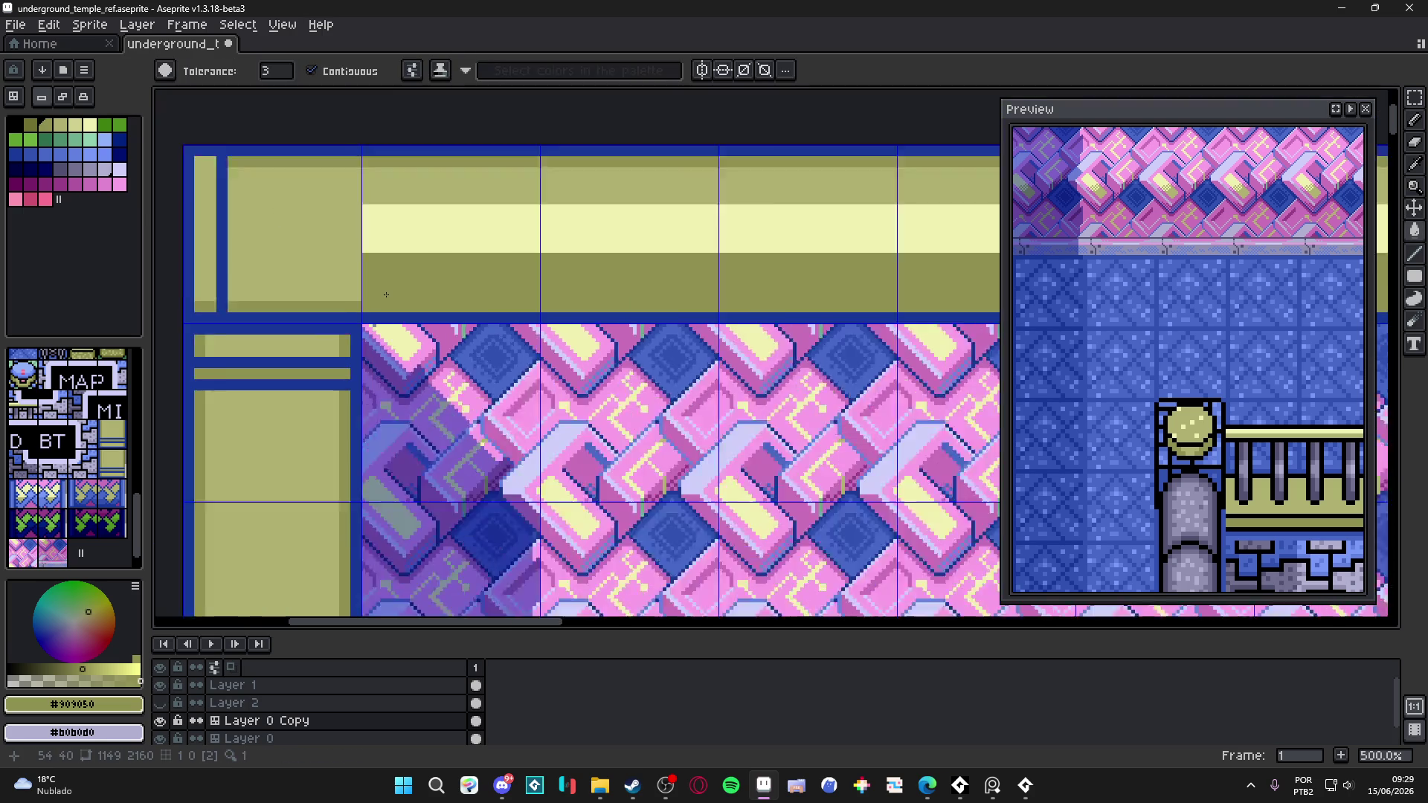
pyautogui.scroll(-2, 387, 295)
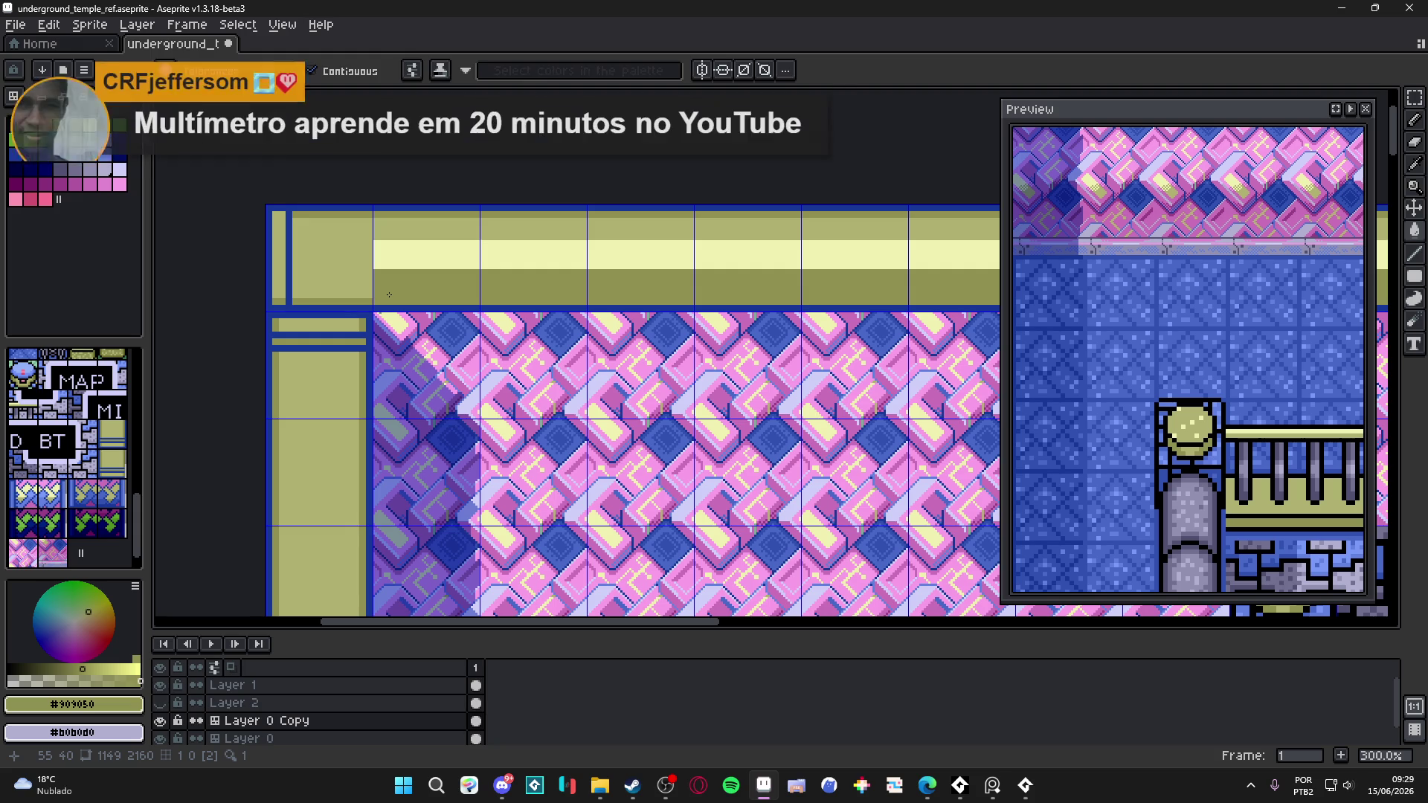
pyautogui.scroll(2, 372, 290)
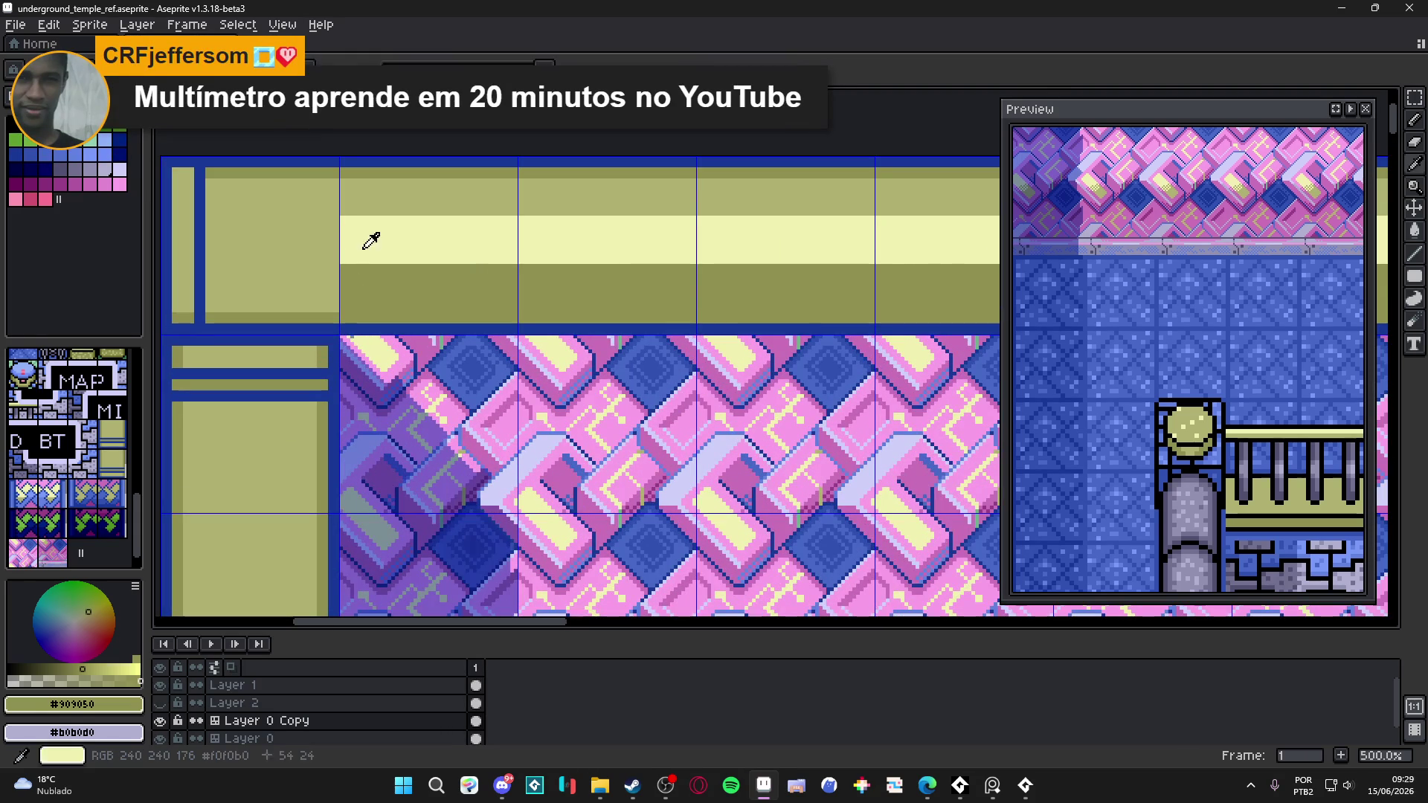
# - Refill the pale yellow band with the light olive #d0d090
pyautogui.keyDown('alt'); pyautogui.click(372, 251); pyautogui.keyUp('alt')
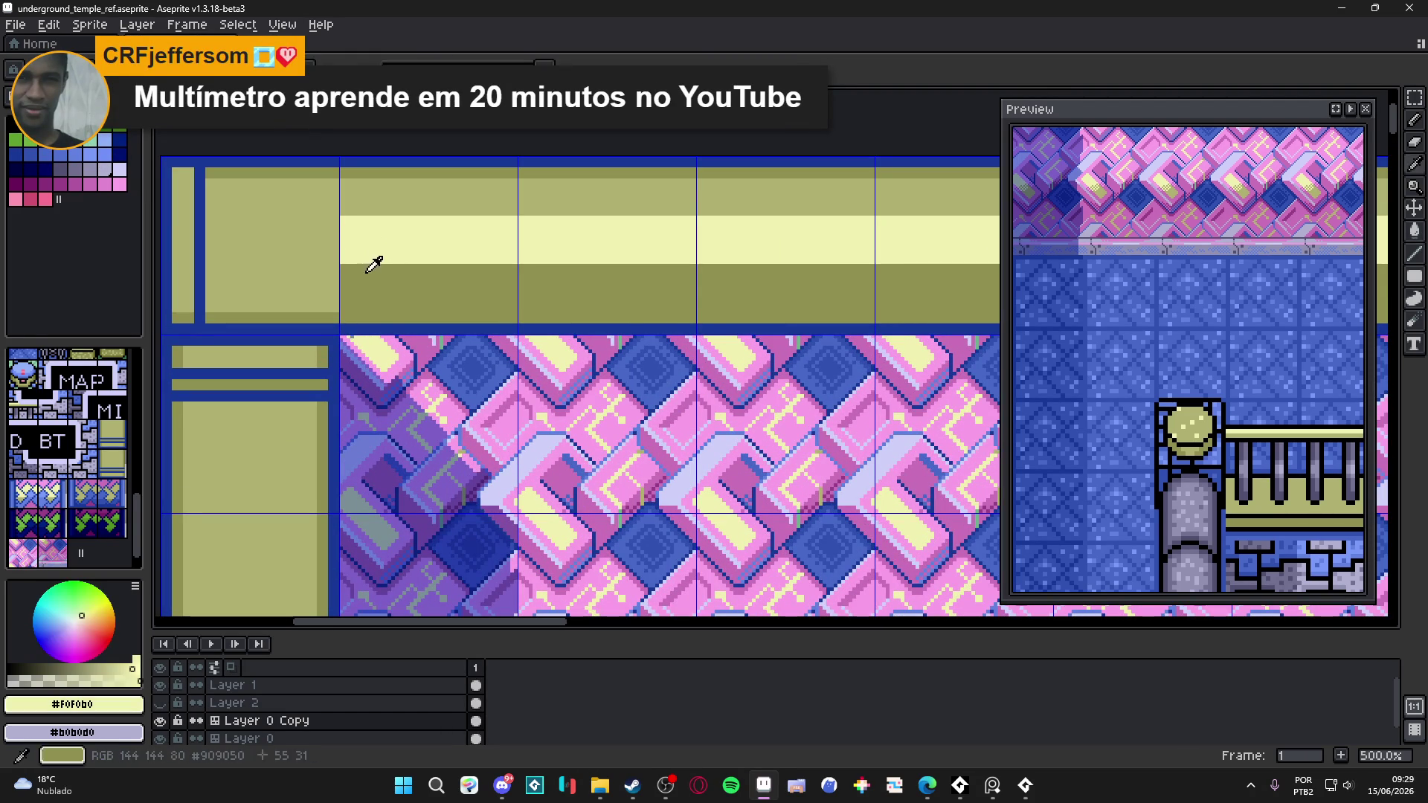
pyautogui.press(']')
pyautogui.press(']')
pyautogui.press(']')
pyautogui.scroll(2, 375, 264)
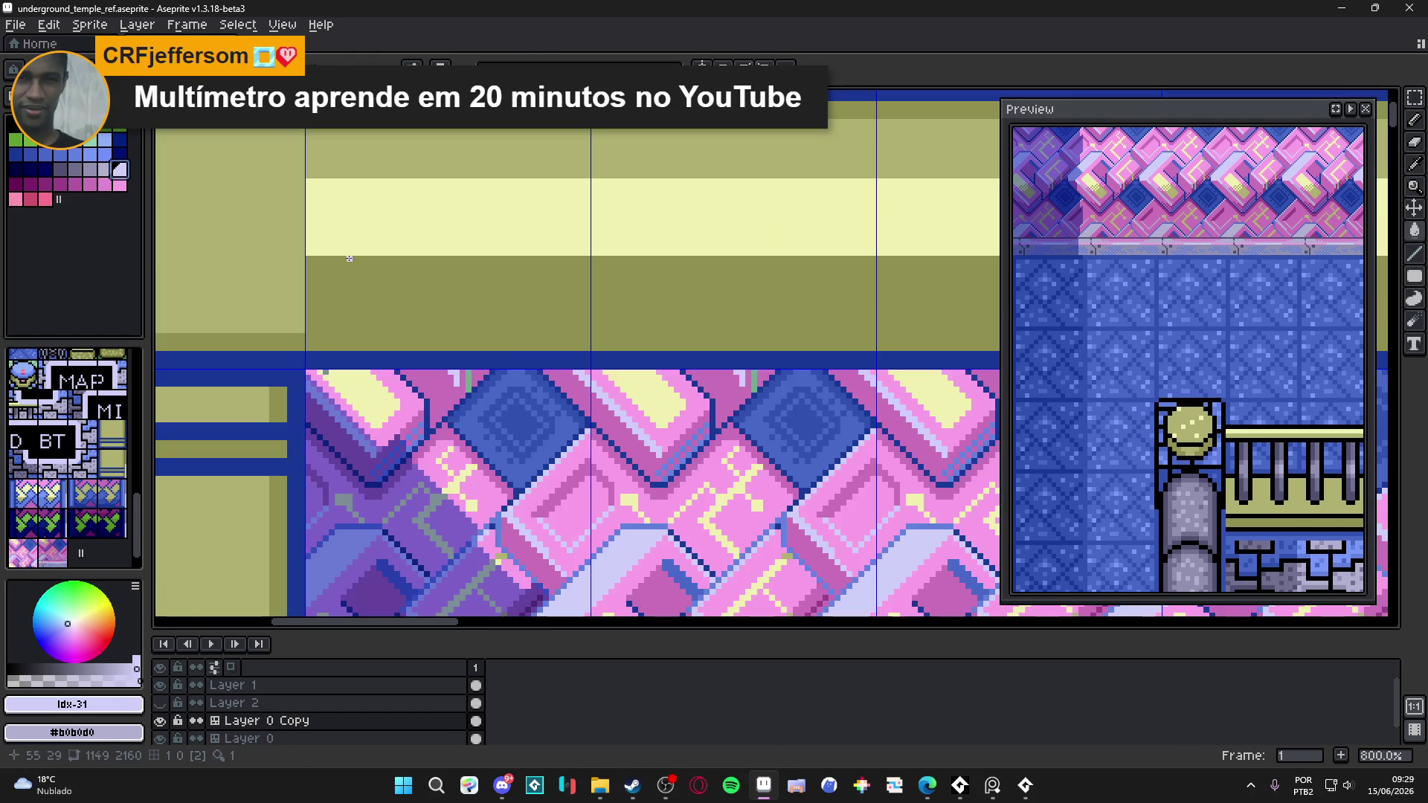
pyautogui.scroll(1, 320, 252)
pyautogui.keyDown('alt'); pyautogui.click(224, 178); pyautogui.keyUp('alt')
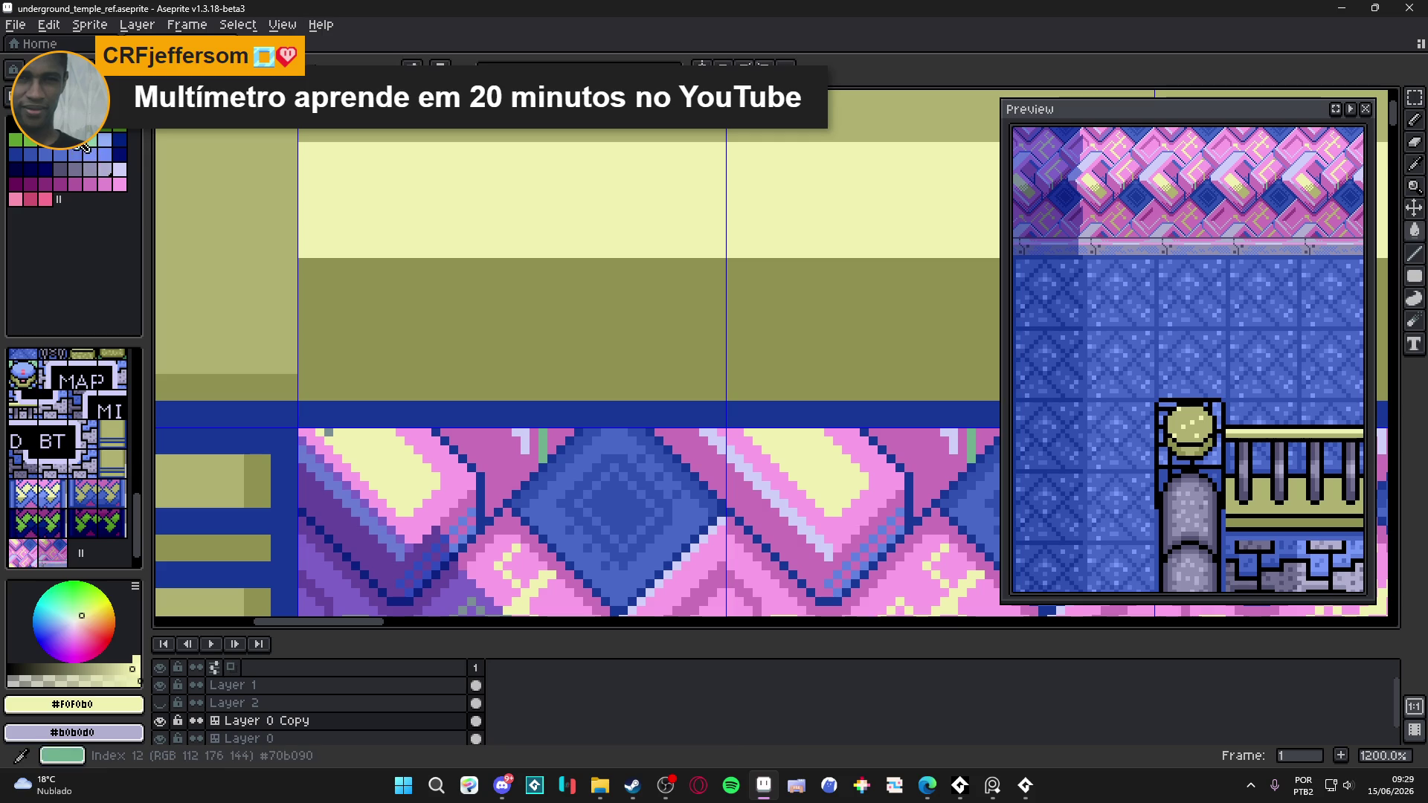
pyautogui.press('g')
pyautogui.click(436, 209)
pyautogui.scroll(-2, 371, 237)
# - Pencil a pale highlight row across each tile of the top band
pyautogui.press('b')
pyautogui.press(']')
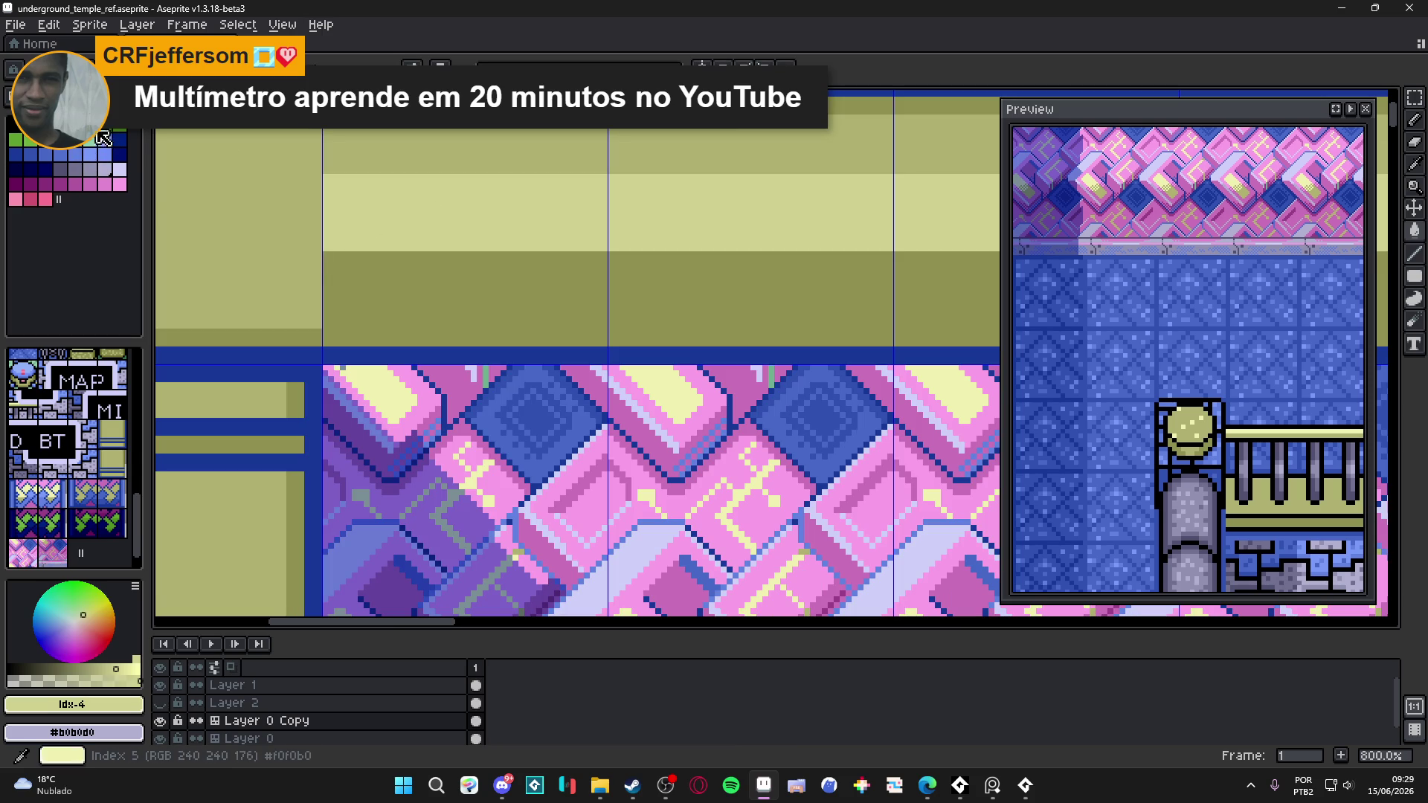
pyautogui.scroll(1, 320, 245)
pyautogui.scroll(-2, 337, 257)
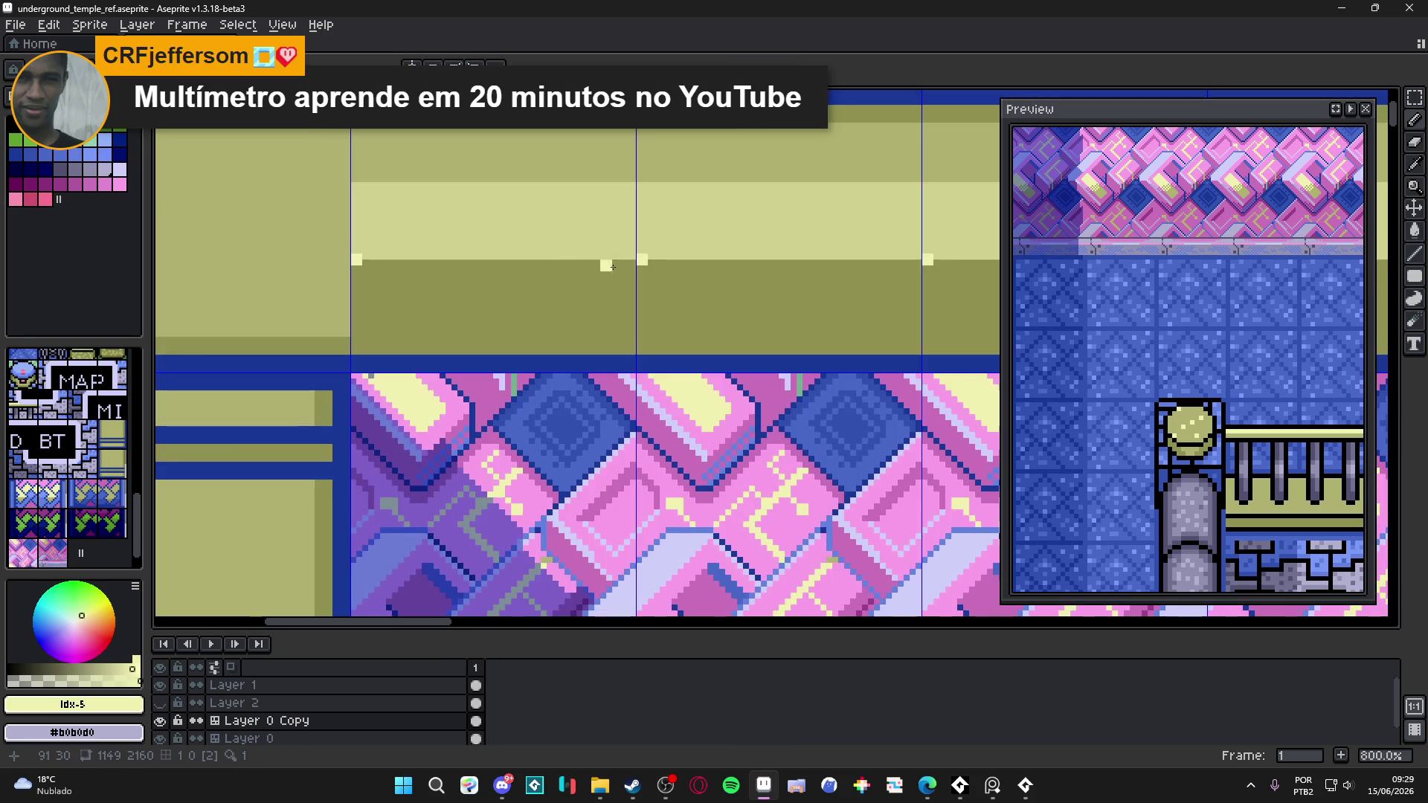
pyautogui.keyDown('shift'); pyautogui.click(636, 261); pyautogui.keyUp('shift')
pyautogui.scroll(-3, 521, 275)
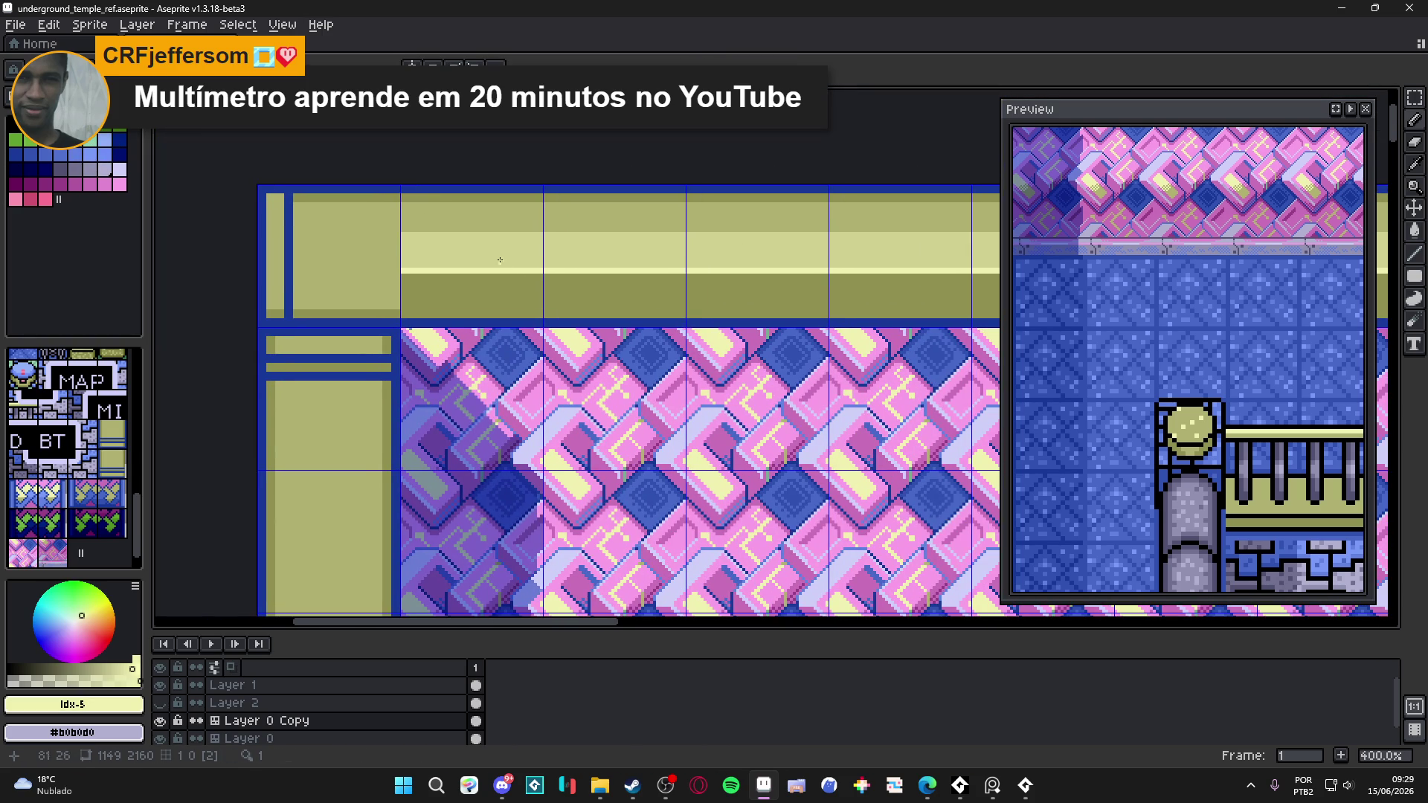
pyautogui.scroll(3, 447, 268)
pyautogui.keyDown('alt'); pyautogui.click(437, 290); pyautogui.keyUp('alt')
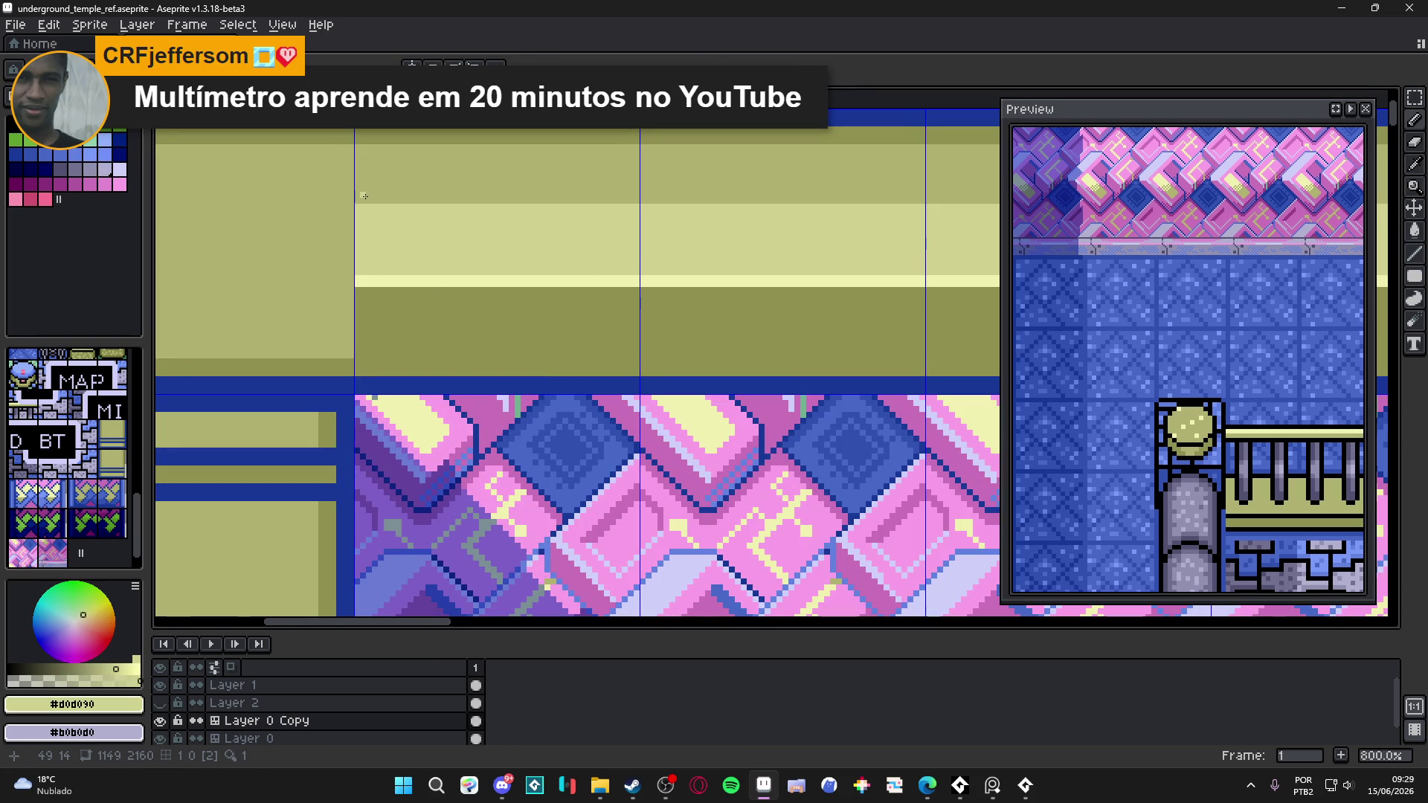
pyautogui.keyDown('shift'); pyautogui.click(672, 203); pyautogui.keyUp('shift')
pyautogui.scroll(-3, 558, 212)
pyautogui.scroll(5, 510, 216)
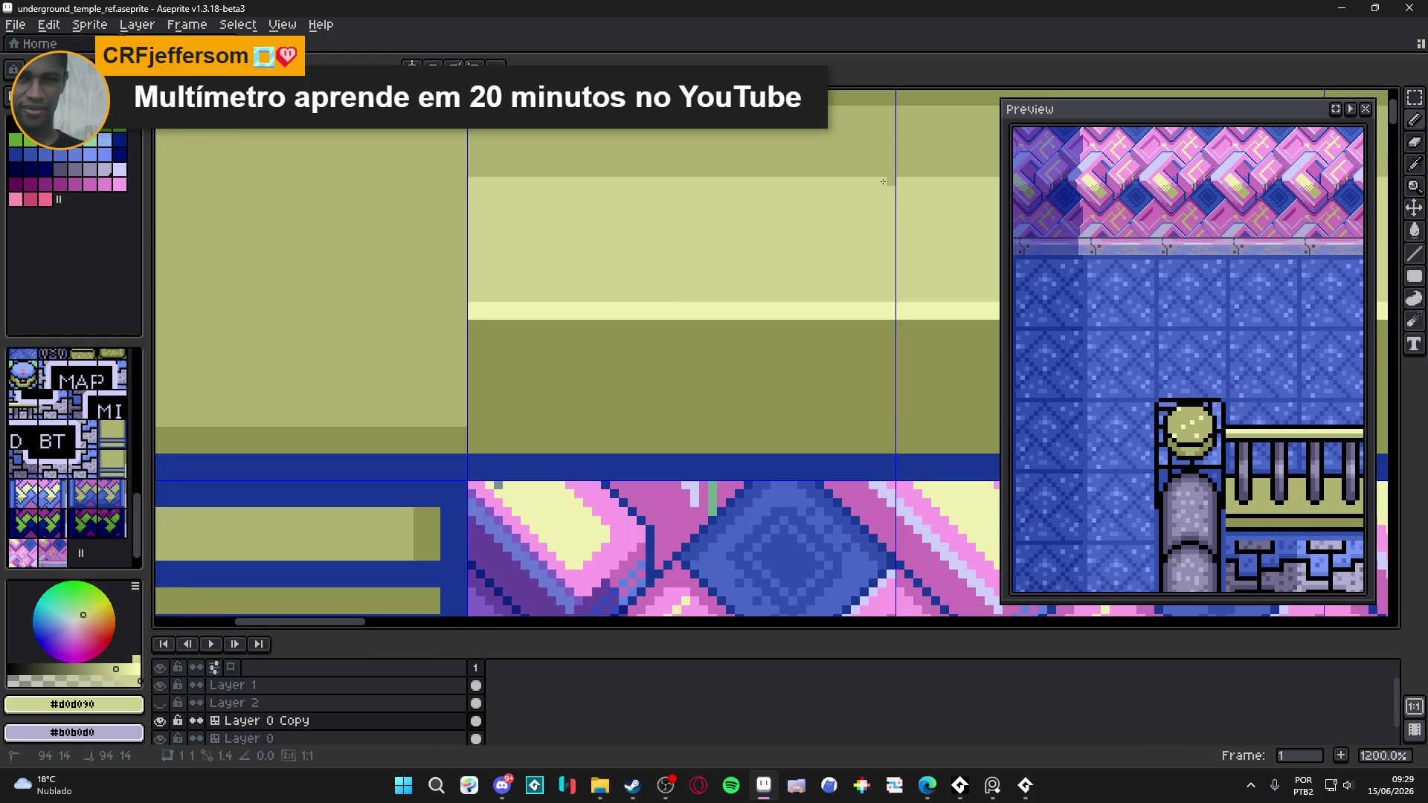
pyautogui.scroll(-3, 883, 182)
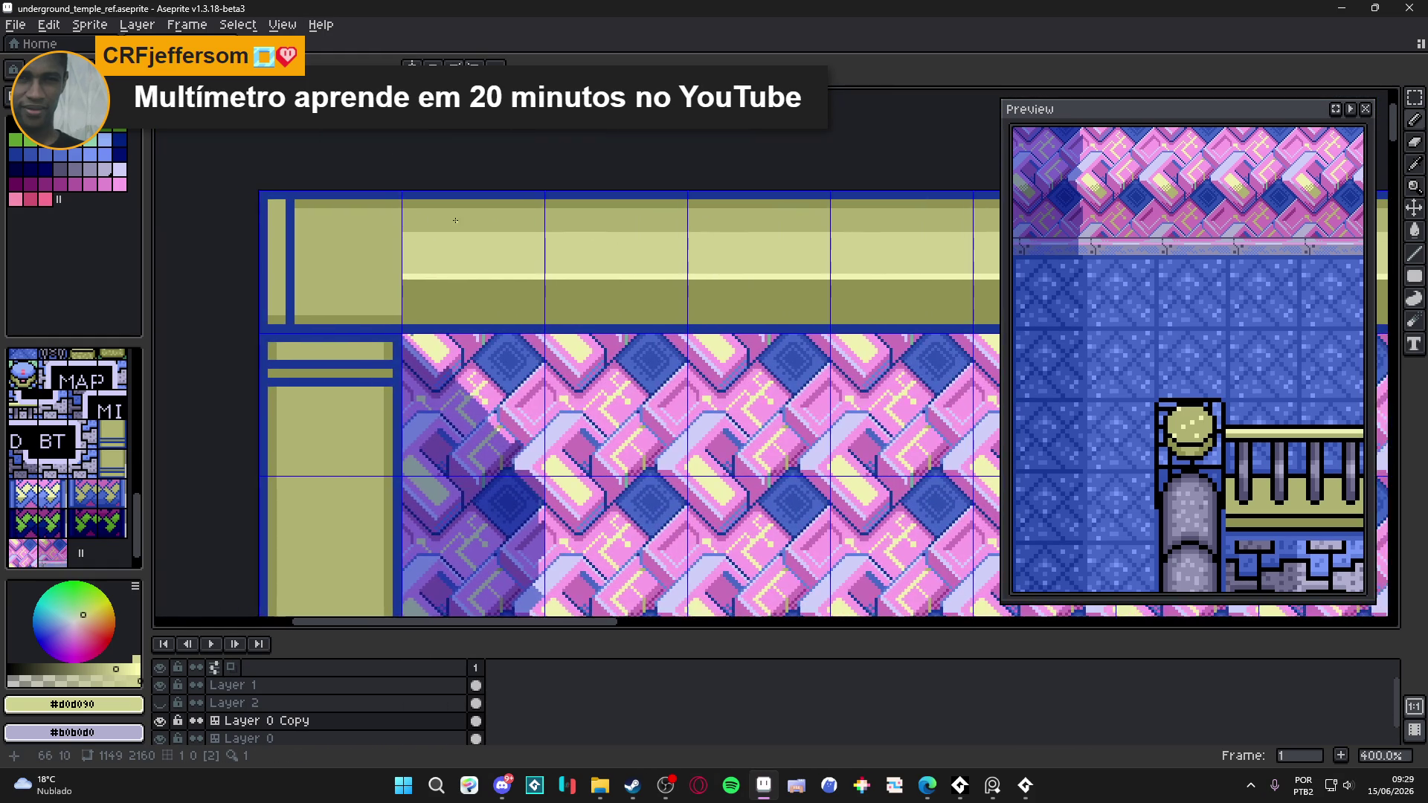
# - Place a #b0b070 pixel repeated in every tile of the top border
pyautogui.scroll(8, 455, 220)
pyautogui.keyDown('alt'); pyautogui.click(457, 216); pyautogui.keyUp('alt')
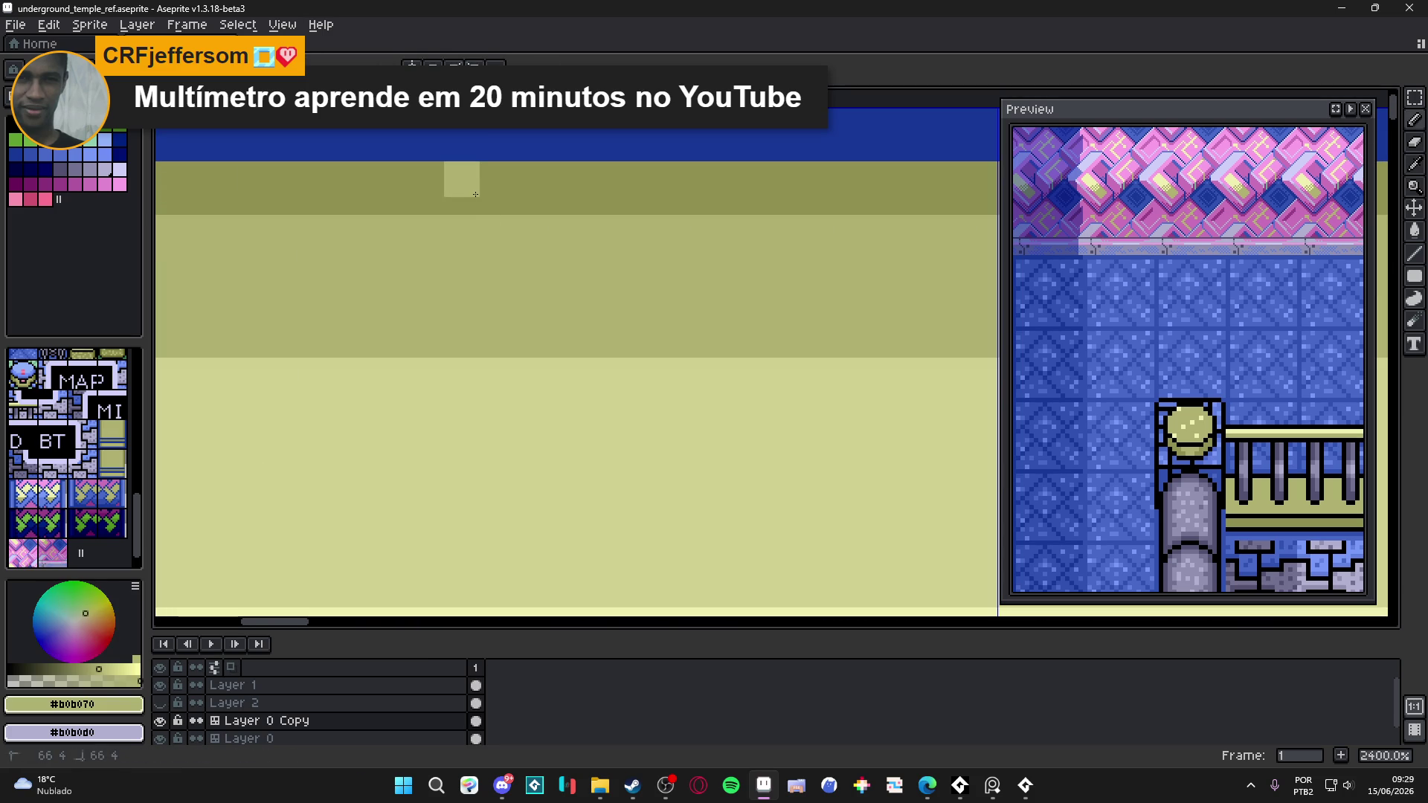
pyautogui.scroll(-6, 483, 223)
pyautogui.click(488, 253)
pyautogui.keyDown('alt'); pyautogui.click(483, 254); pyautogui.keyUp('alt')
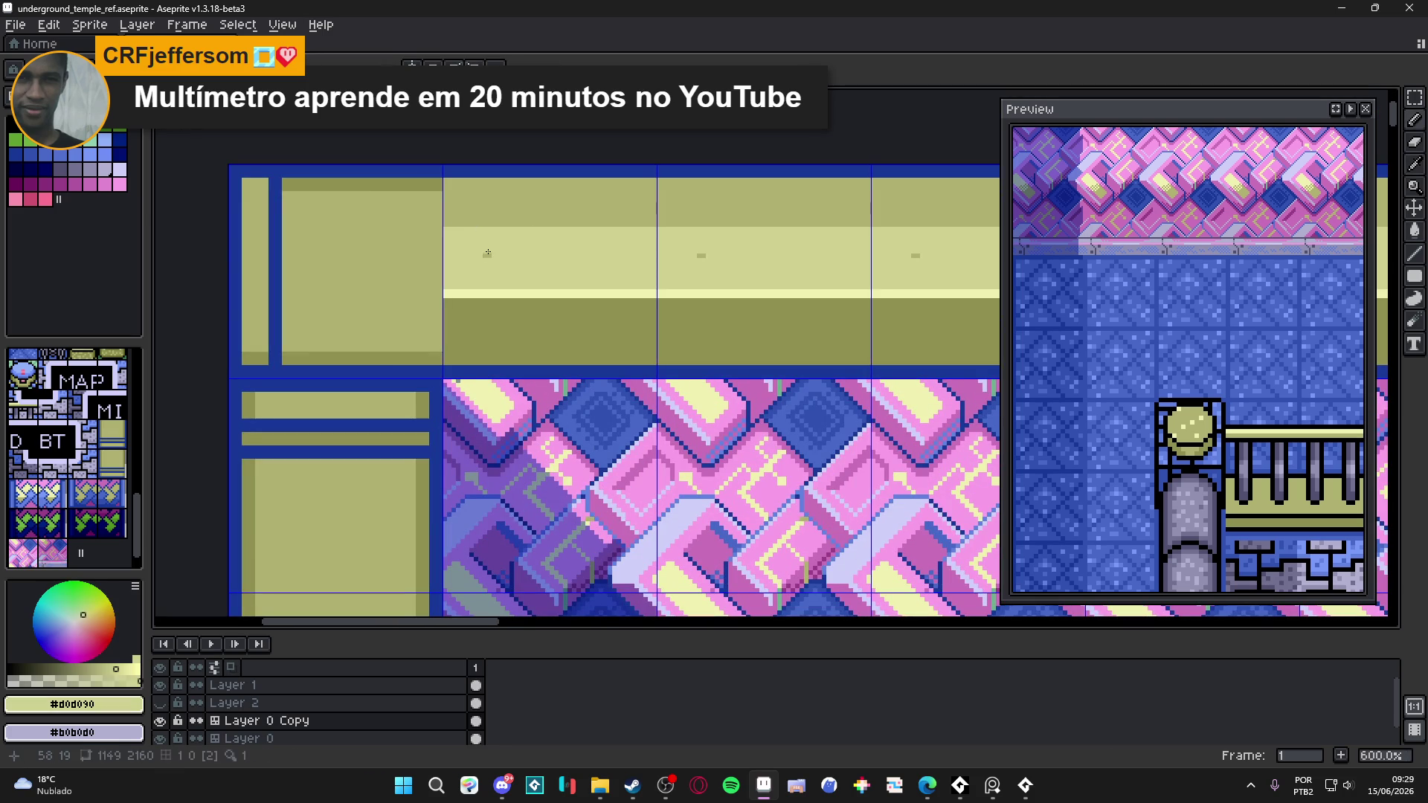
pyautogui.scroll(-2, 486, 256)
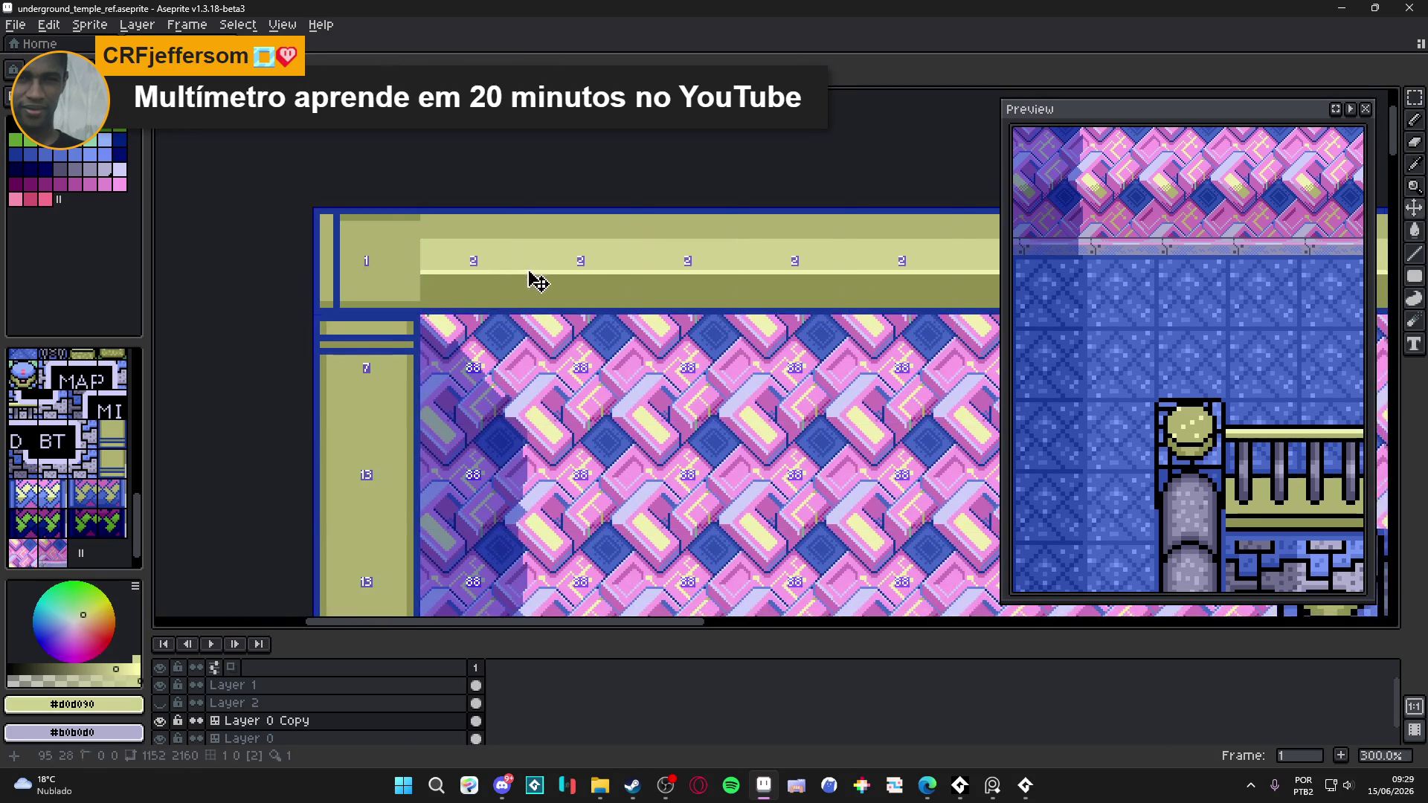
pyautogui.scroll(1, 521, 268)
pyautogui.scroll(1, 460, 238)
# - Paint a #909050 olive line over the blue border line and hide the grid
pyautogui.keyDown('alt'); pyautogui.click(461, 246); pyautogui.keyUp('alt')
pyautogui.scroll(3, 462, 245)
pyautogui.moveTo(311, 310); pyautogui.dragTo(617, 300)
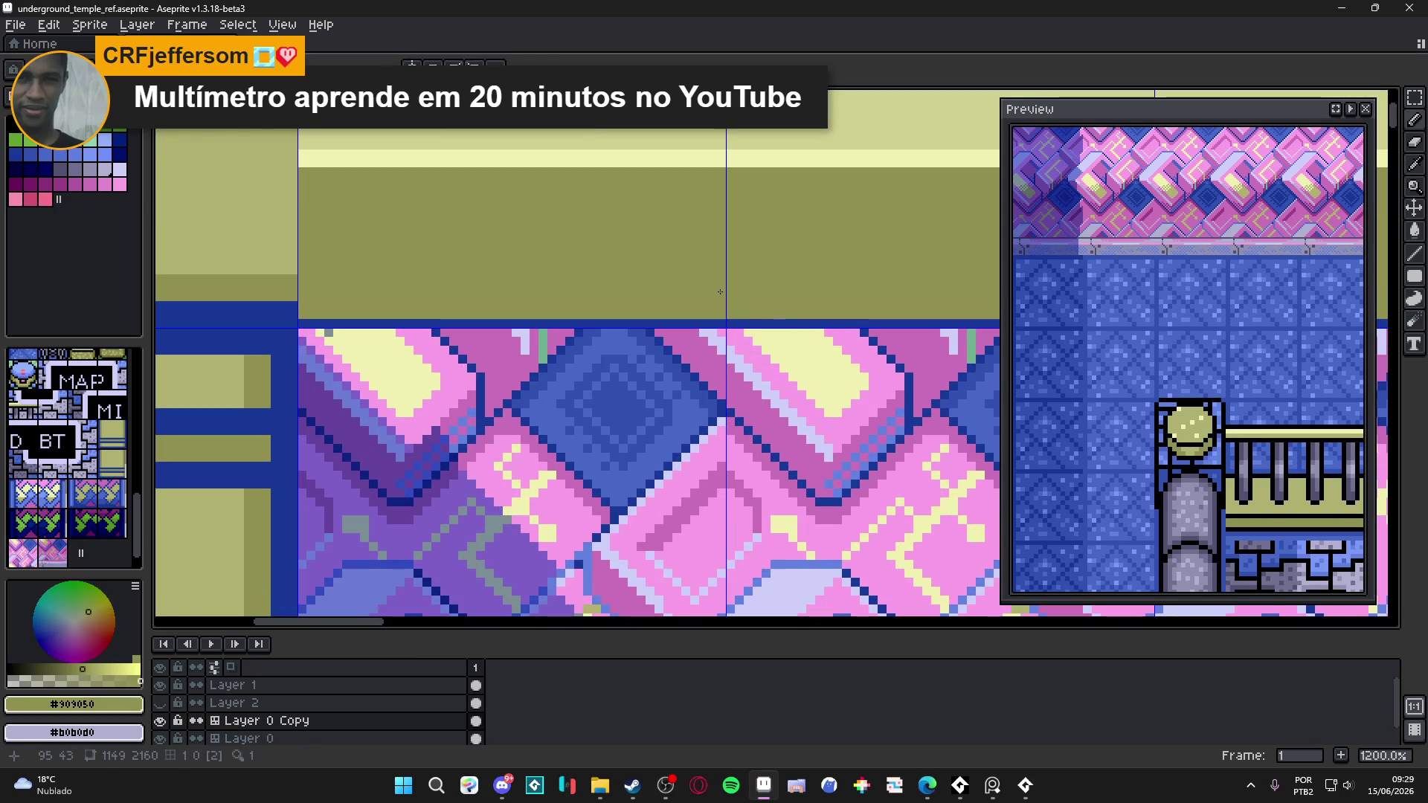
pyautogui.scroll(-6, 522, 254)
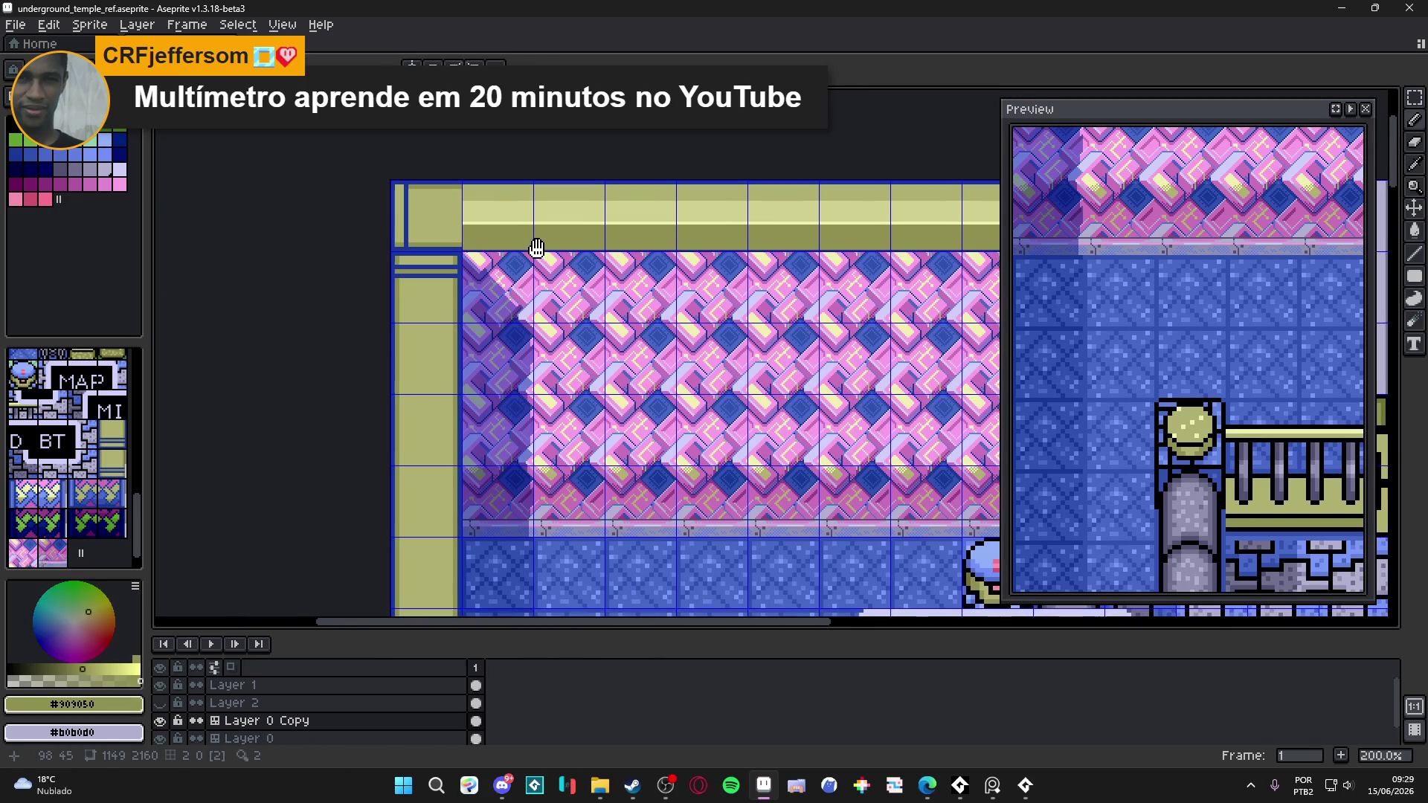
pyautogui.scroll(-1, 628, 285)
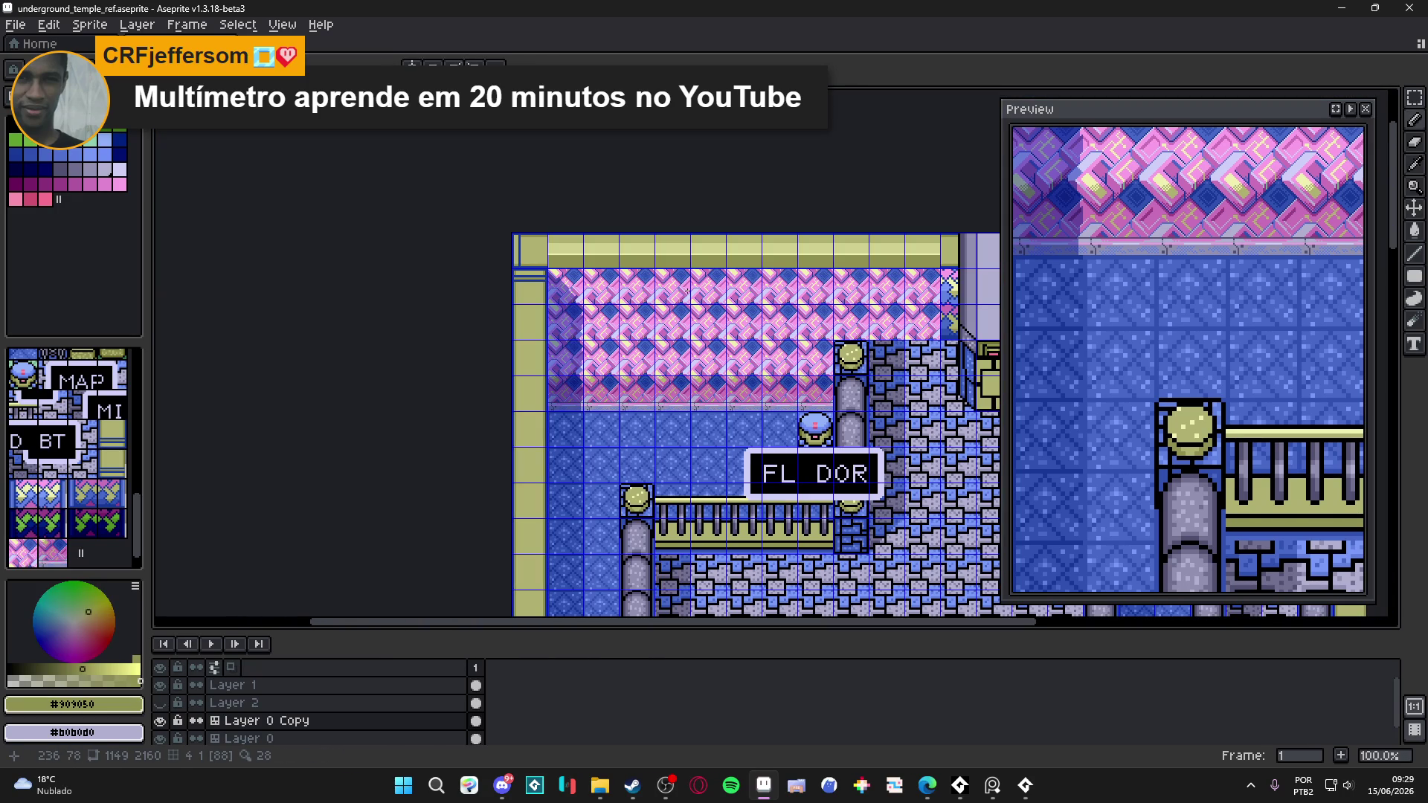
pyautogui.press("ctrl+'")
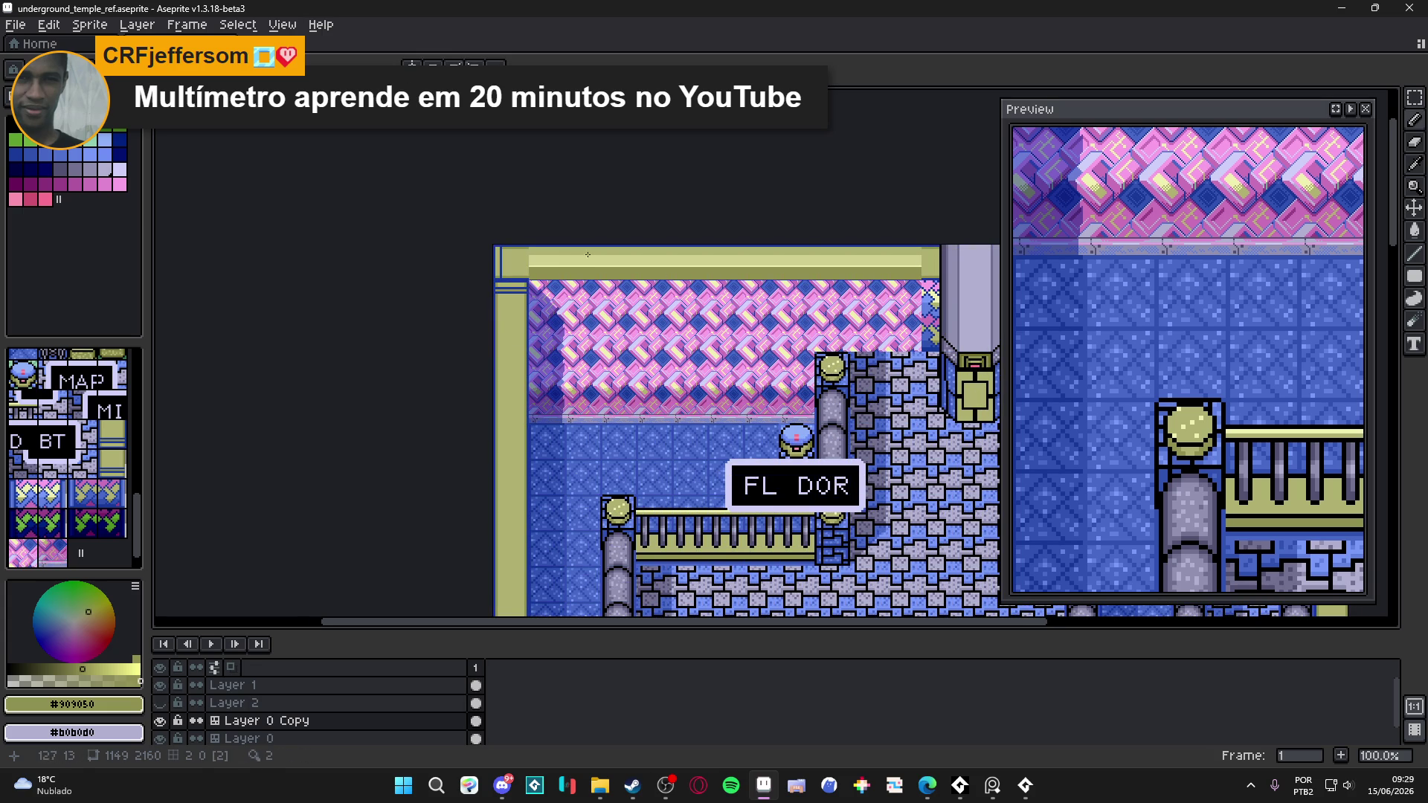
# - Draw a 2px #d0d090 line along the top band, filling leftover dark segments, then pick #b0b070
pyautogui.scroll(4, 564, 255)
pyautogui.scroll(1, 431, 258)
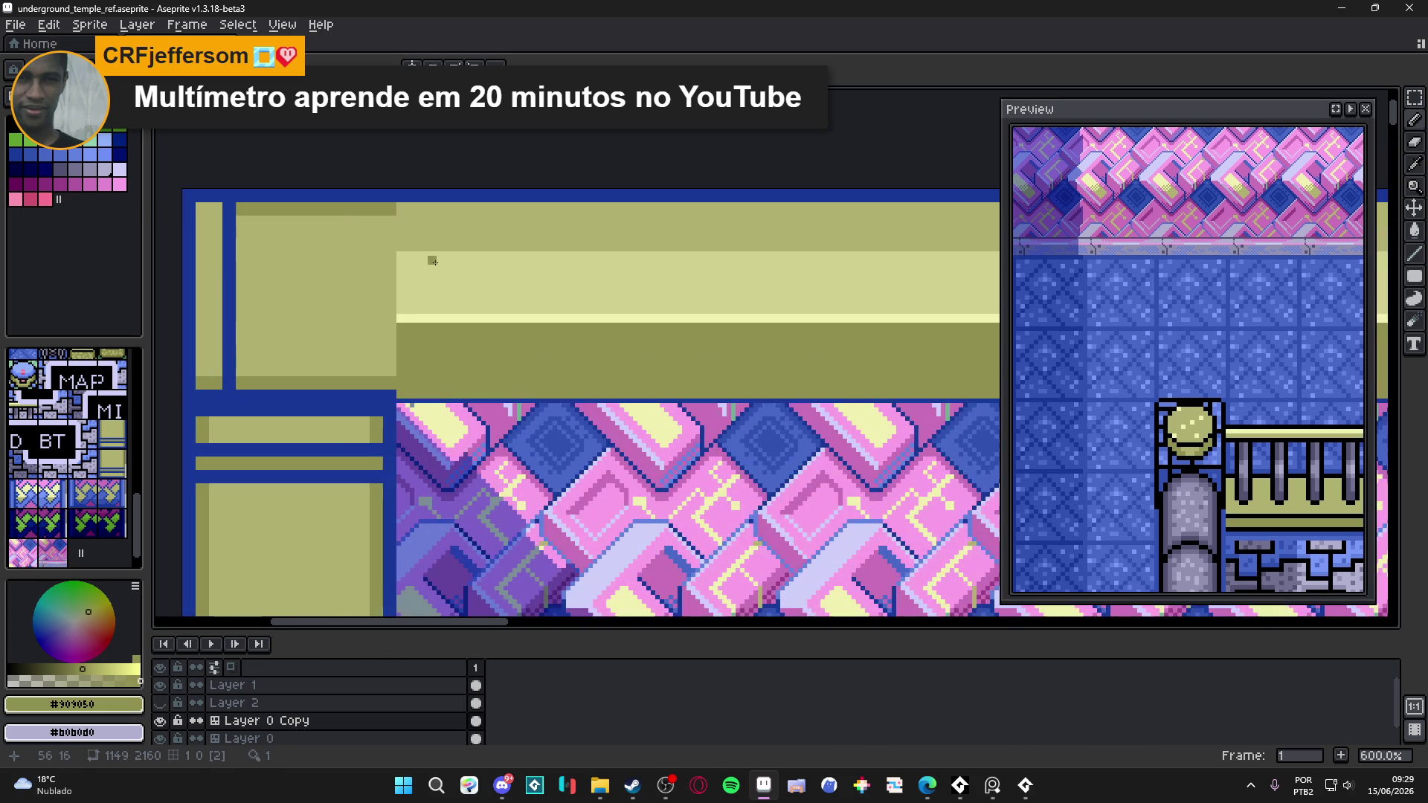
pyautogui.keyDown('alt'); pyautogui.click(414, 260); pyautogui.keyUp('alt')
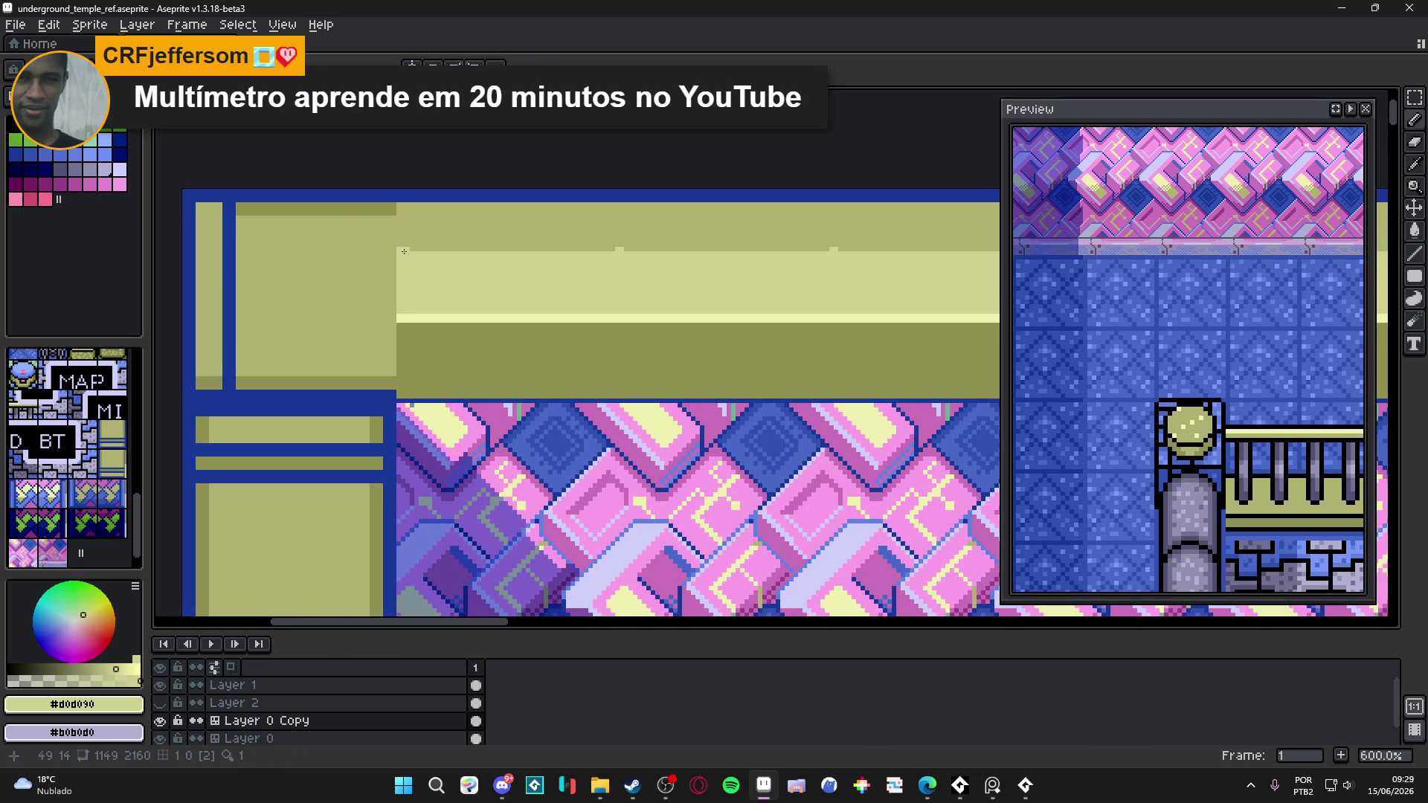
pyautogui.moveTo(402, 243); pyautogui.dragTo(667, 235)
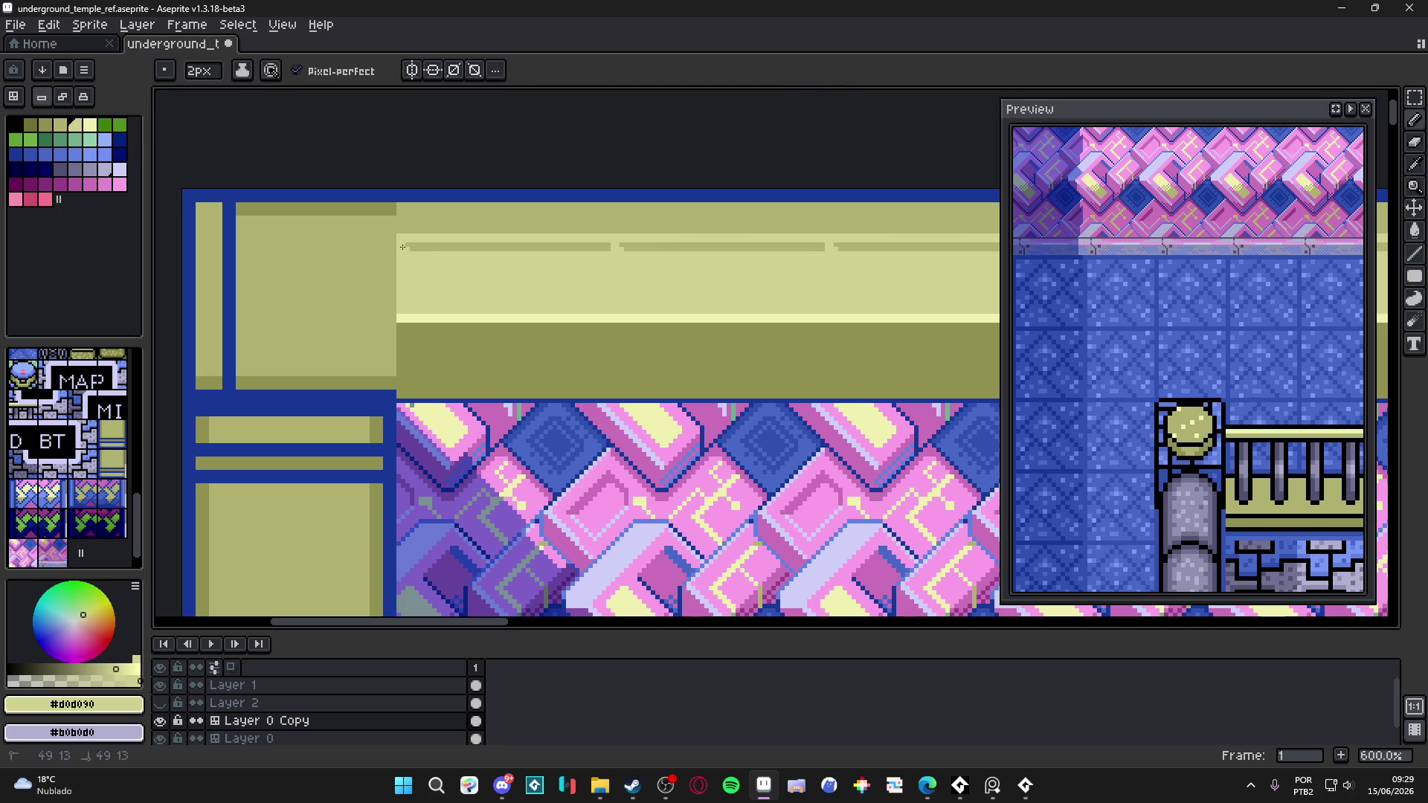
pyautogui.press('g')
pyautogui.click(535, 248)
pyautogui.press('b')
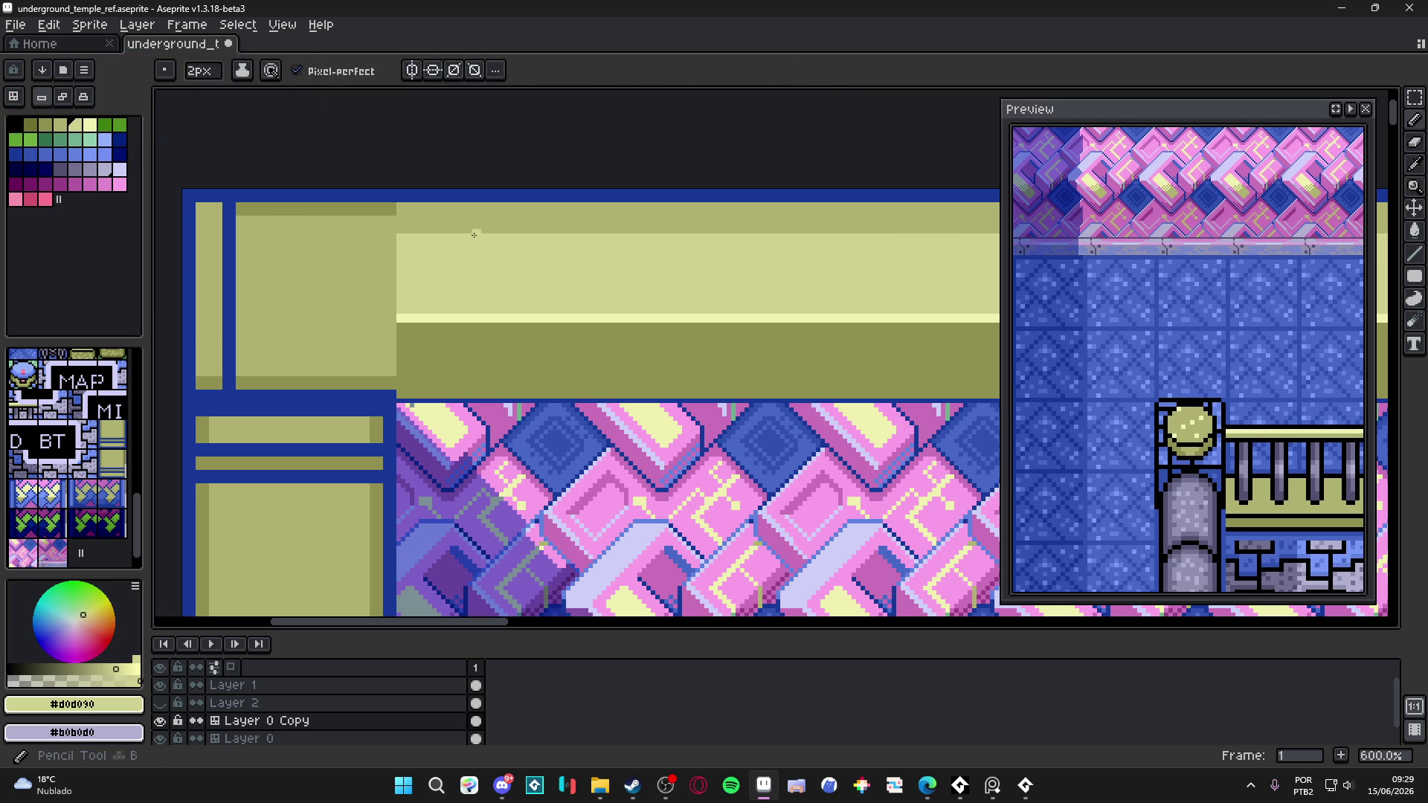
pyautogui.keyDown('alt'); pyautogui.click(387, 211); pyautogui.keyUp('alt')
pyautogui.scroll(1, 388, 211)
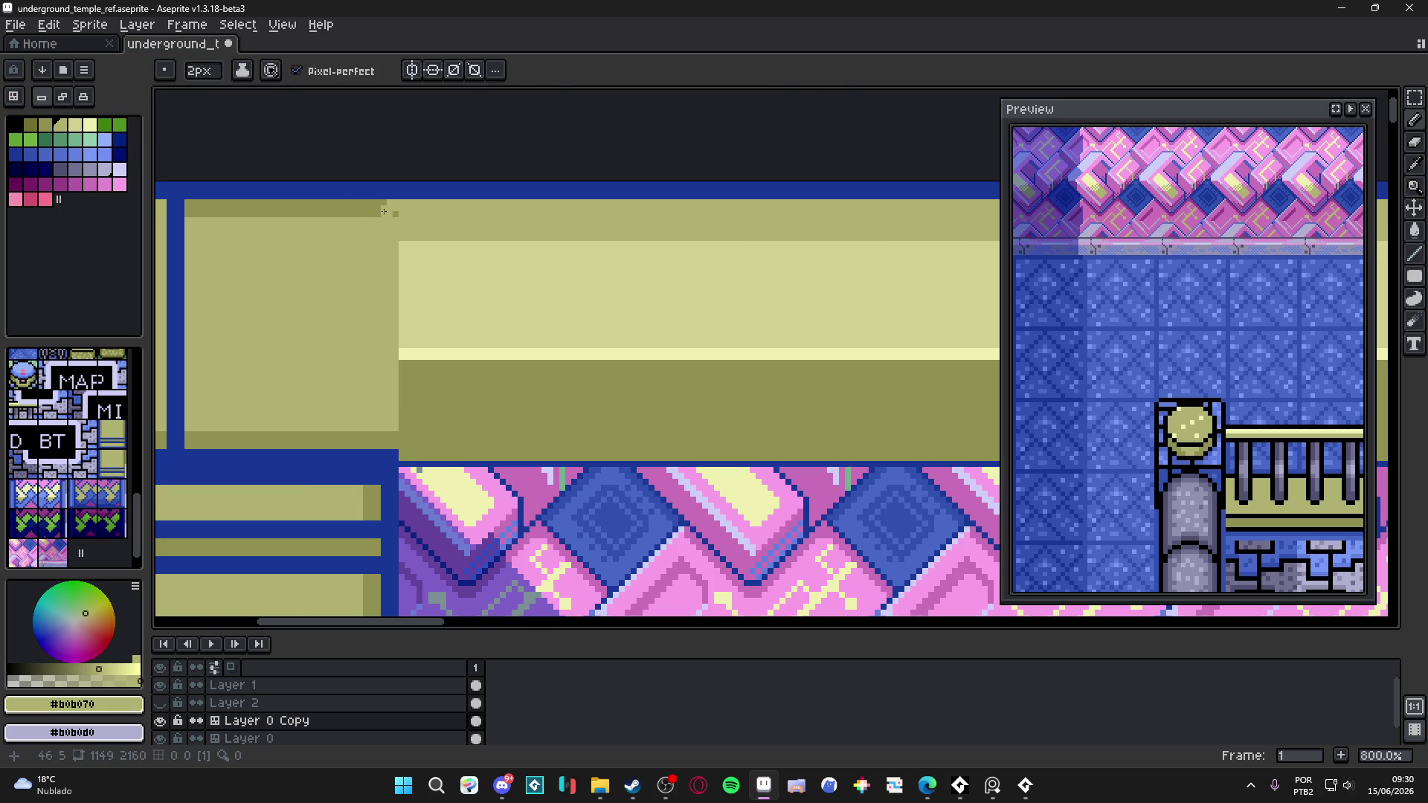
pyautogui.moveTo(280, 214); pyautogui.dragTo(340, 231)
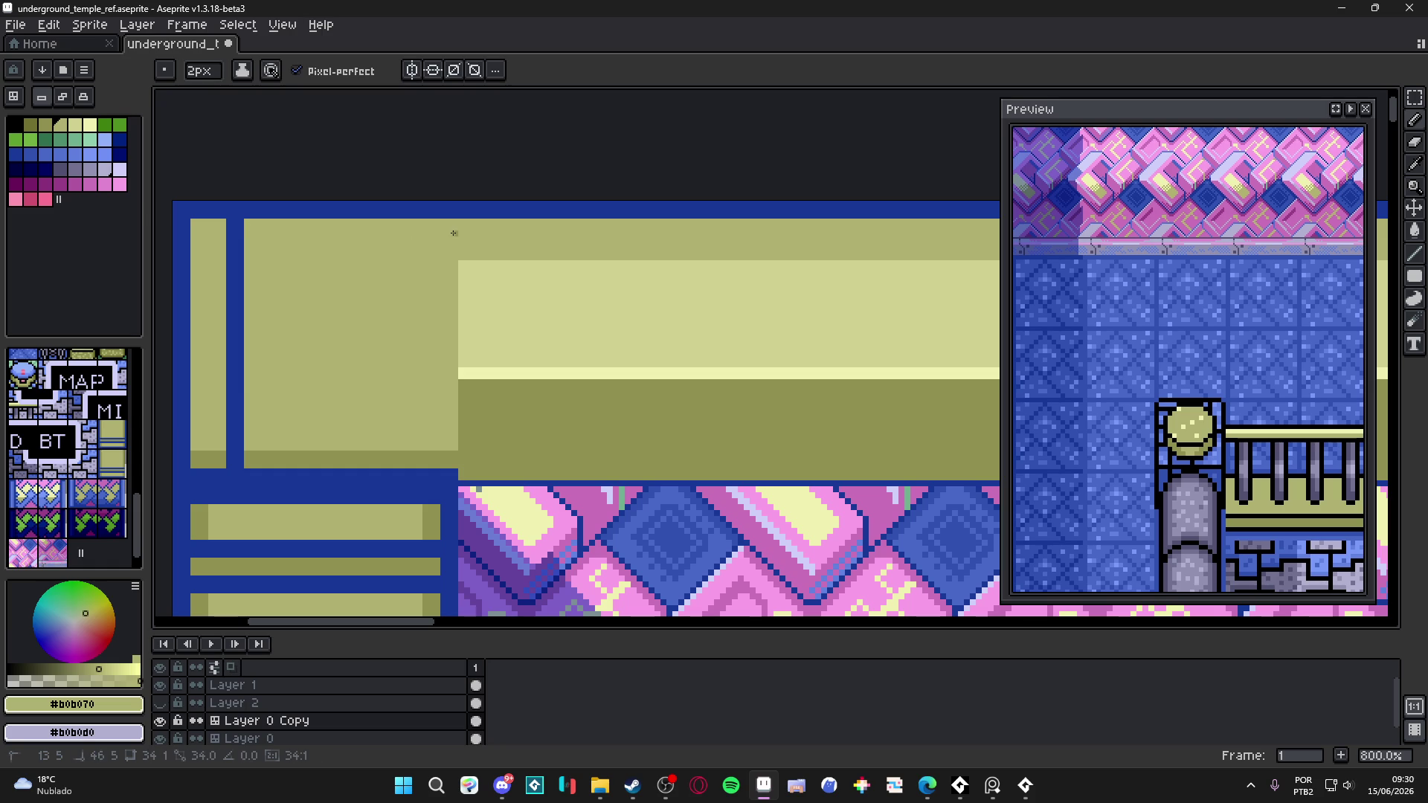
# - Stretch a selected block of the light band left to reach the top-left corner
pyautogui.scroll(-3, 459, 241)
pyautogui.hotkey('ctrl', "'")
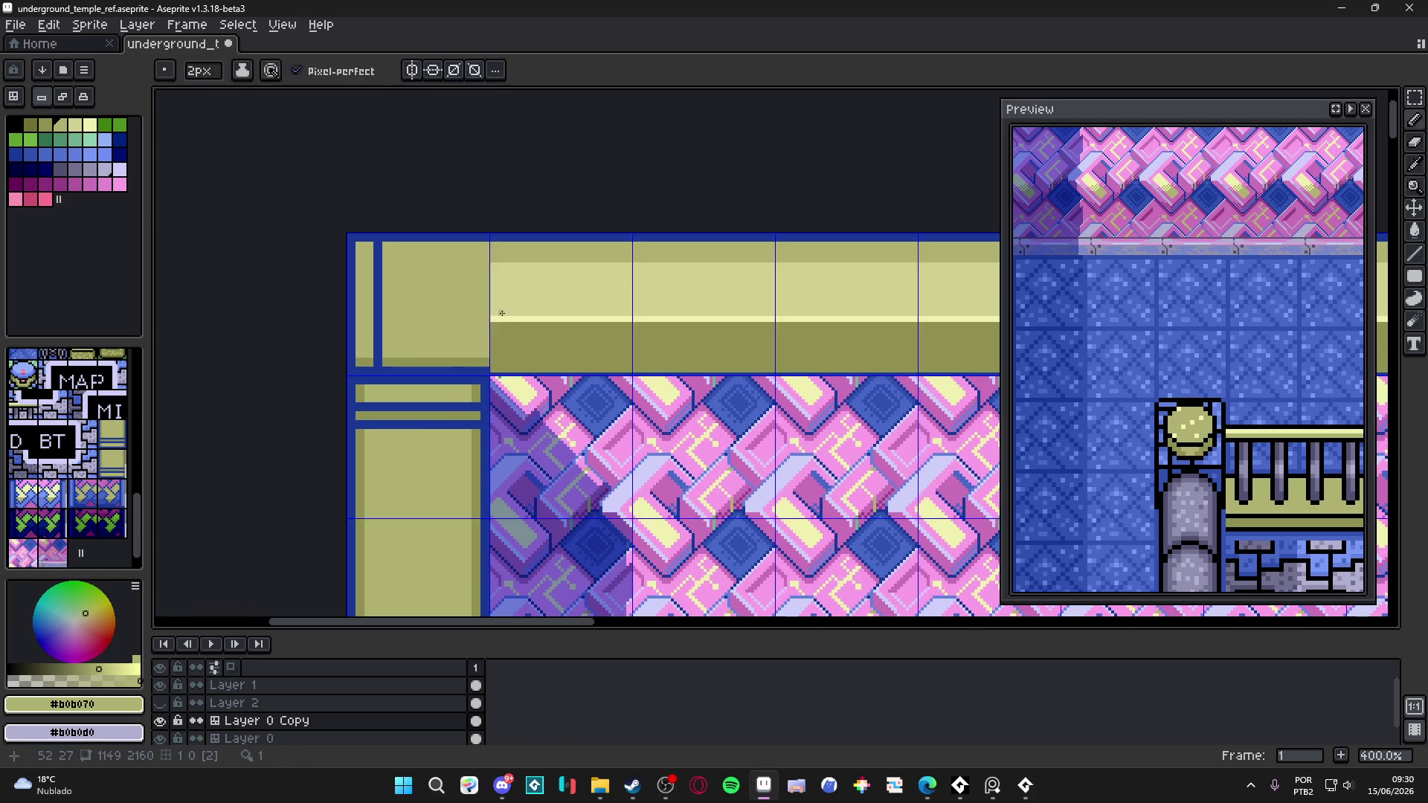
pyautogui.scroll(2, 503, 307)
pyautogui.keyDown('alt'); pyautogui.click(502, 259); pyautogui.keyUp('alt')
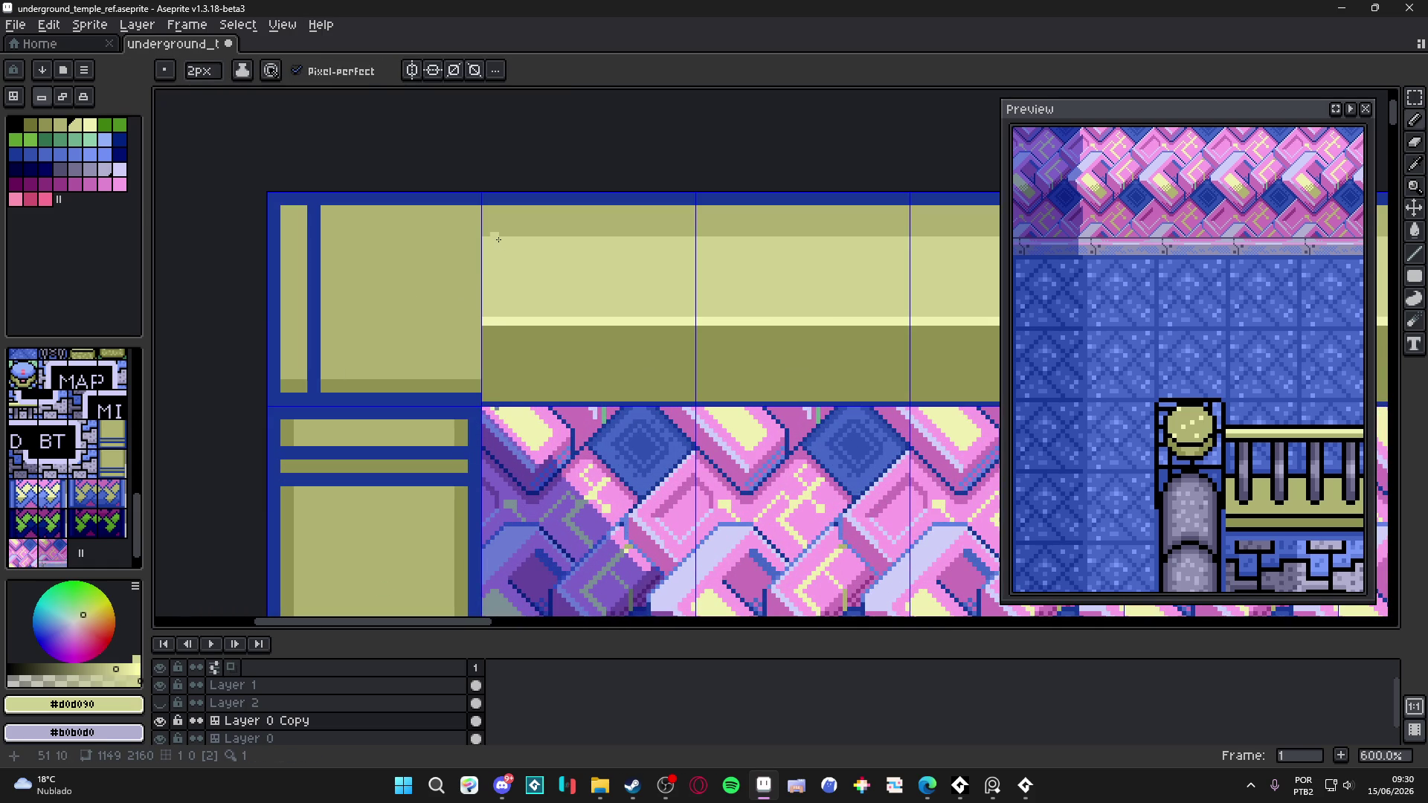
pyautogui.press('m')
pyautogui.moveTo(483, 238); pyautogui.dragTo(572, 324)
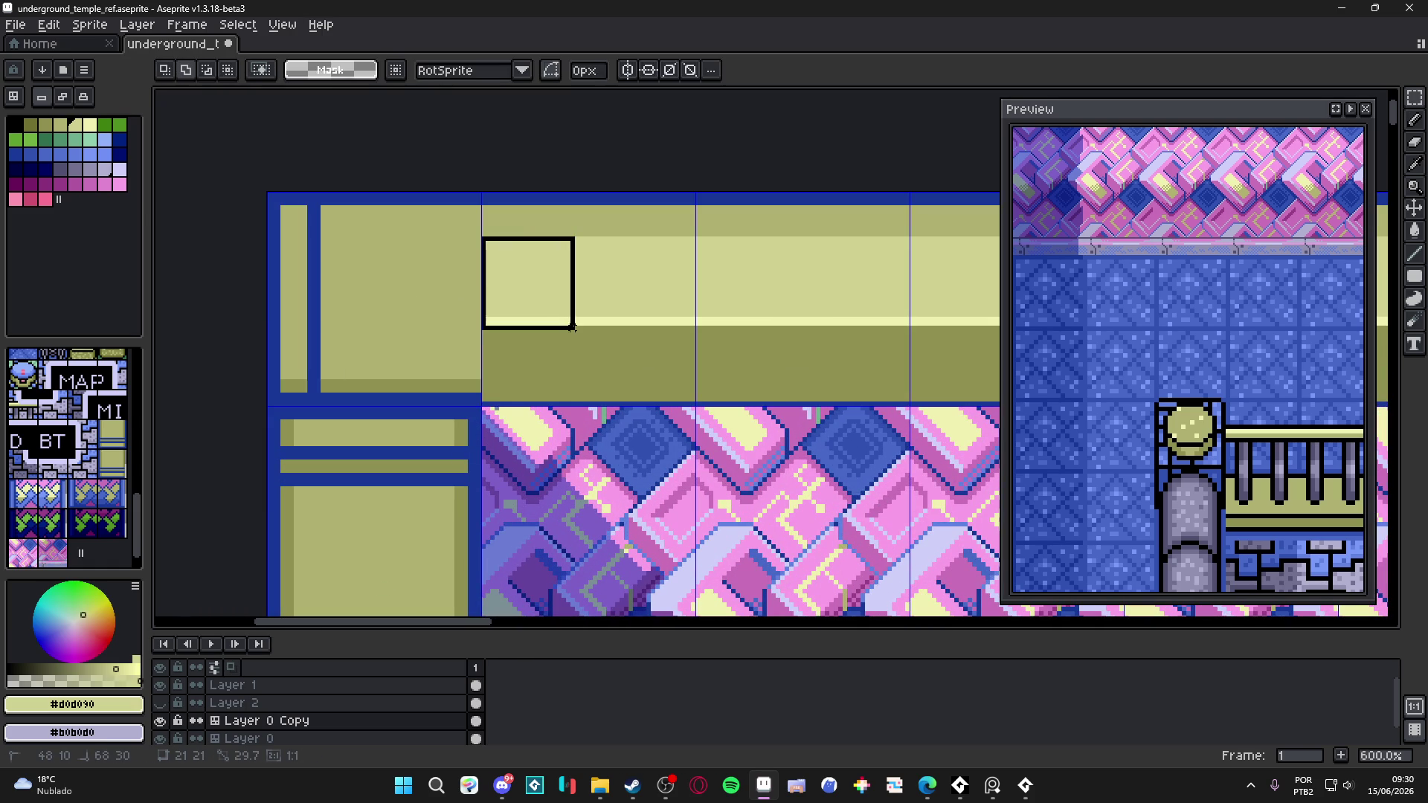
pyautogui.moveTo(480, 283); pyautogui.dragTo(319, 291)
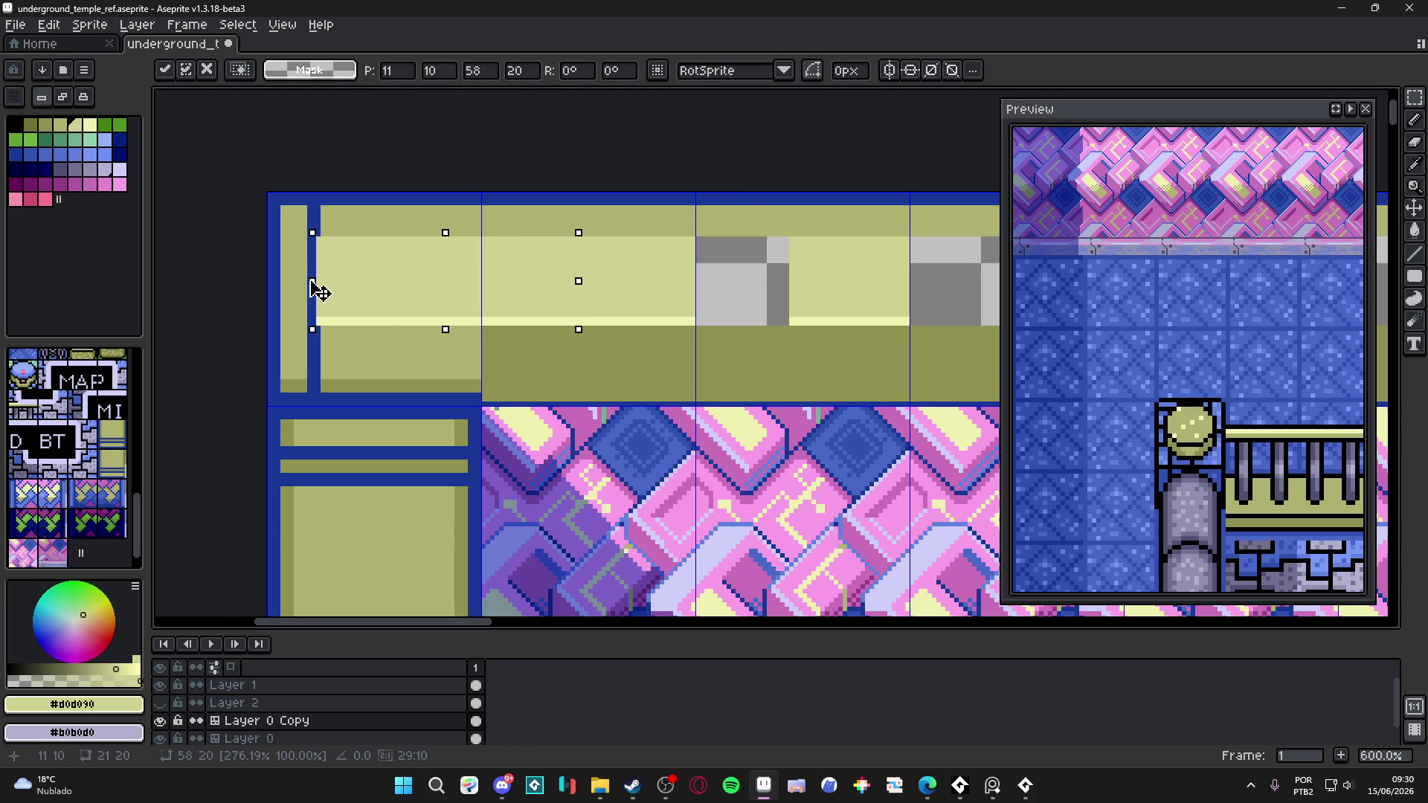
pyautogui.press('Return')
pyautogui.scroll(-2, 382, 306)
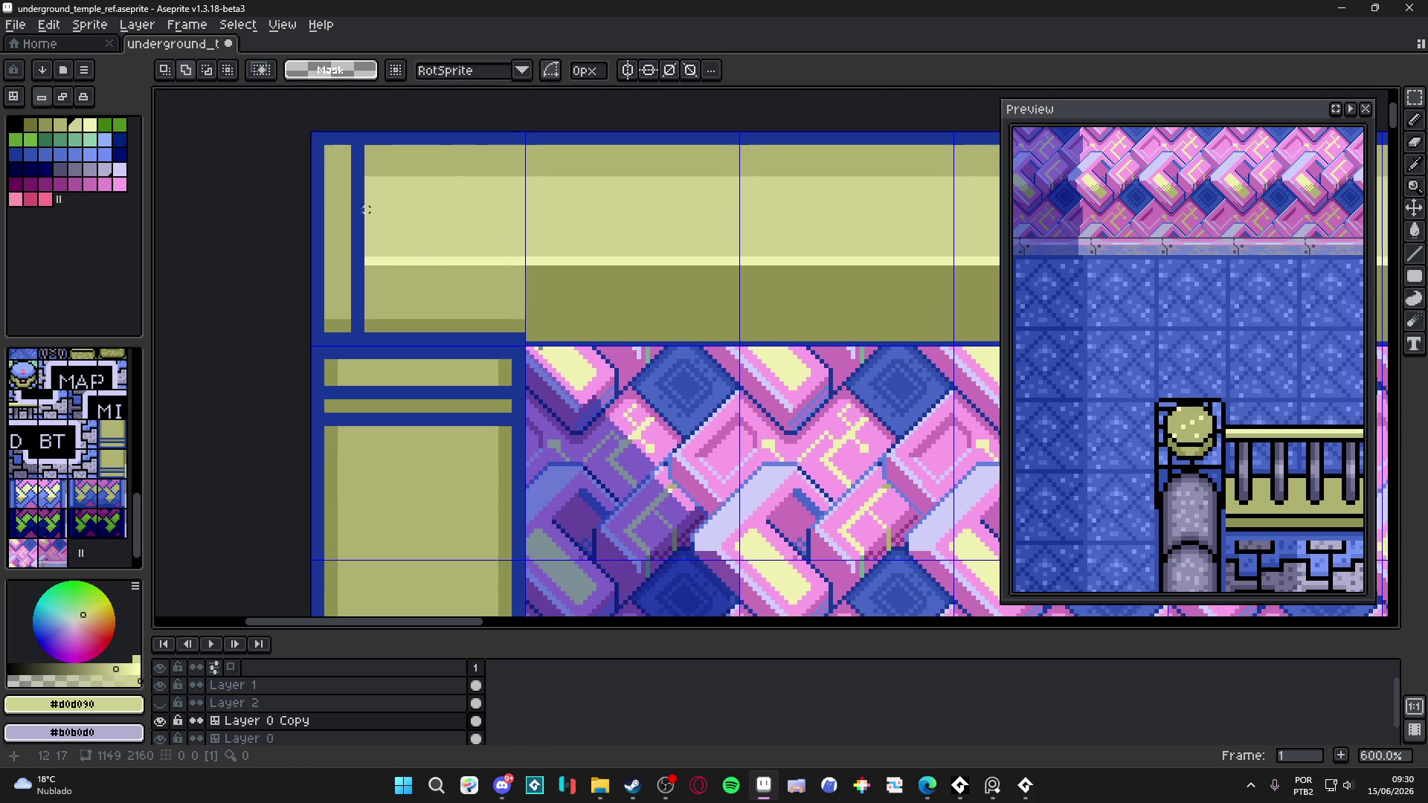
# - Select an 18×18 square at the top-left and move it down the left strip
pyautogui.moveTo(366, 179); pyautogui.dragTo(455, 255)
pyautogui.hotkey('ctrl', 'z')
pyautogui.moveTo(558, 178); pyautogui.dragTo(647, 254)
pyautogui.press('Escape')
pyautogui.moveTo(369, 179); pyautogui.dragTo(454, 254)
pyautogui.scroll(-3, 466, 252)
pyautogui.moveTo(412, 153)
pyautogui.mouseDown()
pyautogui.moveTo(456, 395)
pyautogui.moveTo(462, 558)
pyautogui.mouseUp()
pyautogui.scroll(-5, 472, 357)
pyautogui.scroll(5, 497, 381)
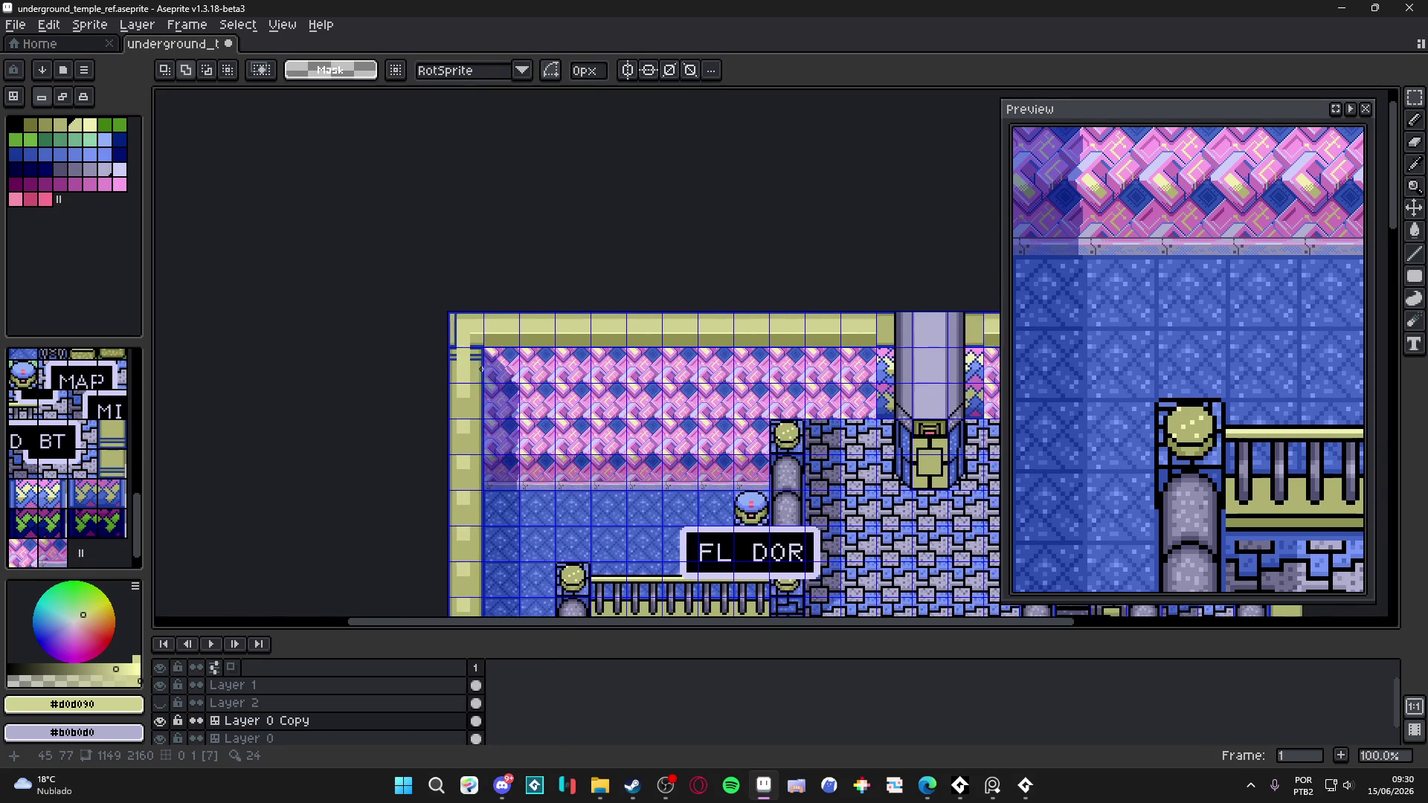
pyautogui.keyDown('alt'); pyautogui.click(573, 290); pyautogui.keyUp('alt')
# - Fill the inner band under the top border with #909050 and paint over the blue notch
pyautogui.press('g')
pyautogui.click(515, 290)
pyautogui.scroll(-5, 515, 290)
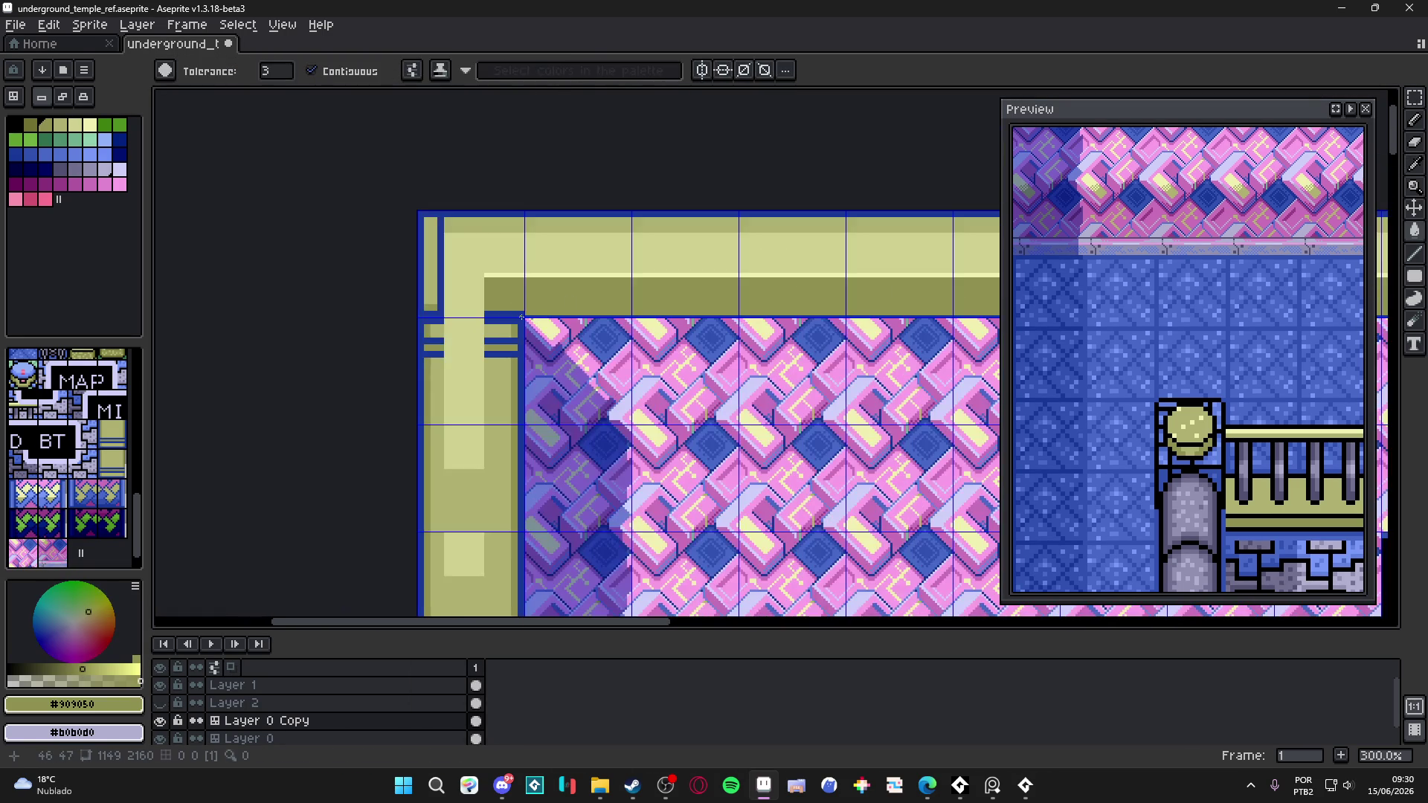
pyautogui.scroll(5, 512, 263)
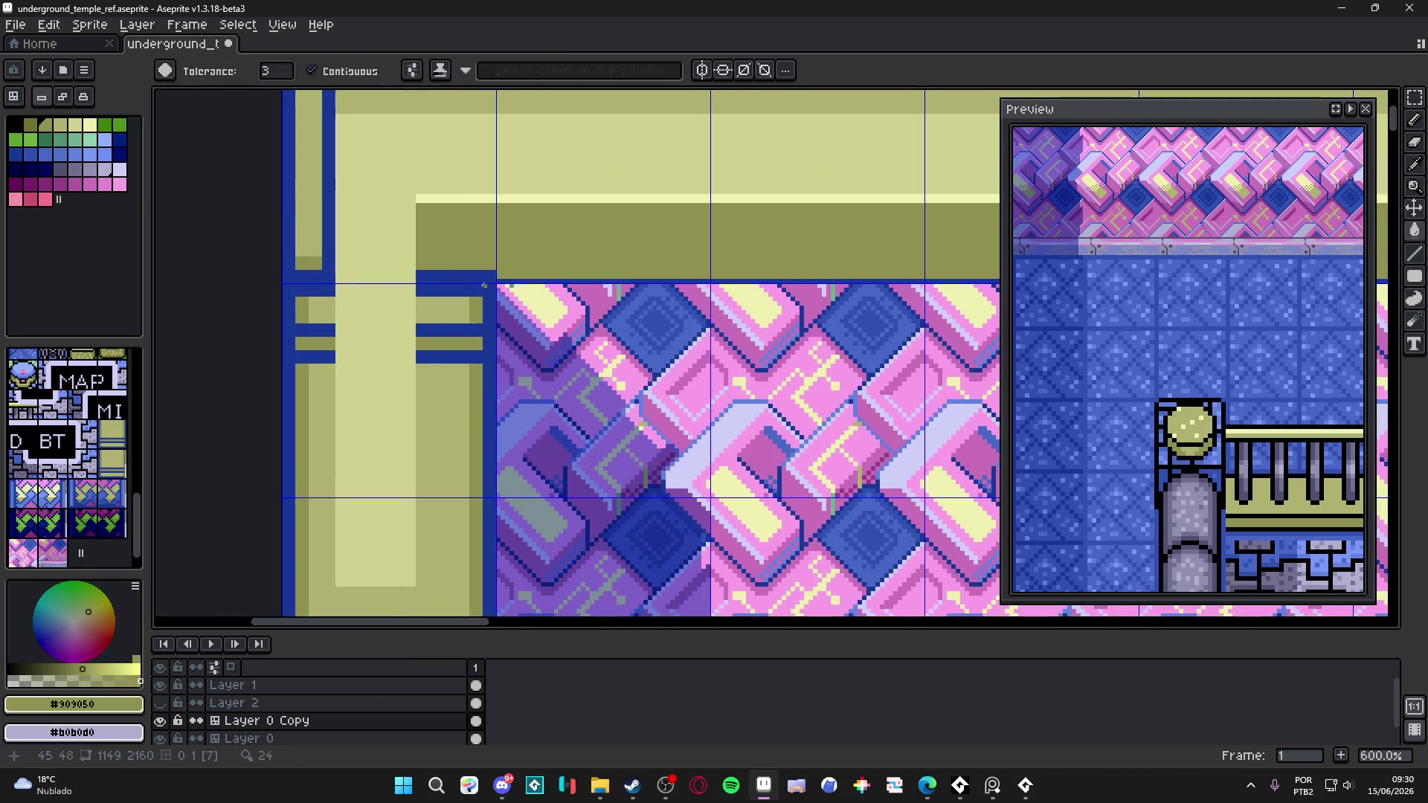
pyautogui.scroll(3, 495, 273)
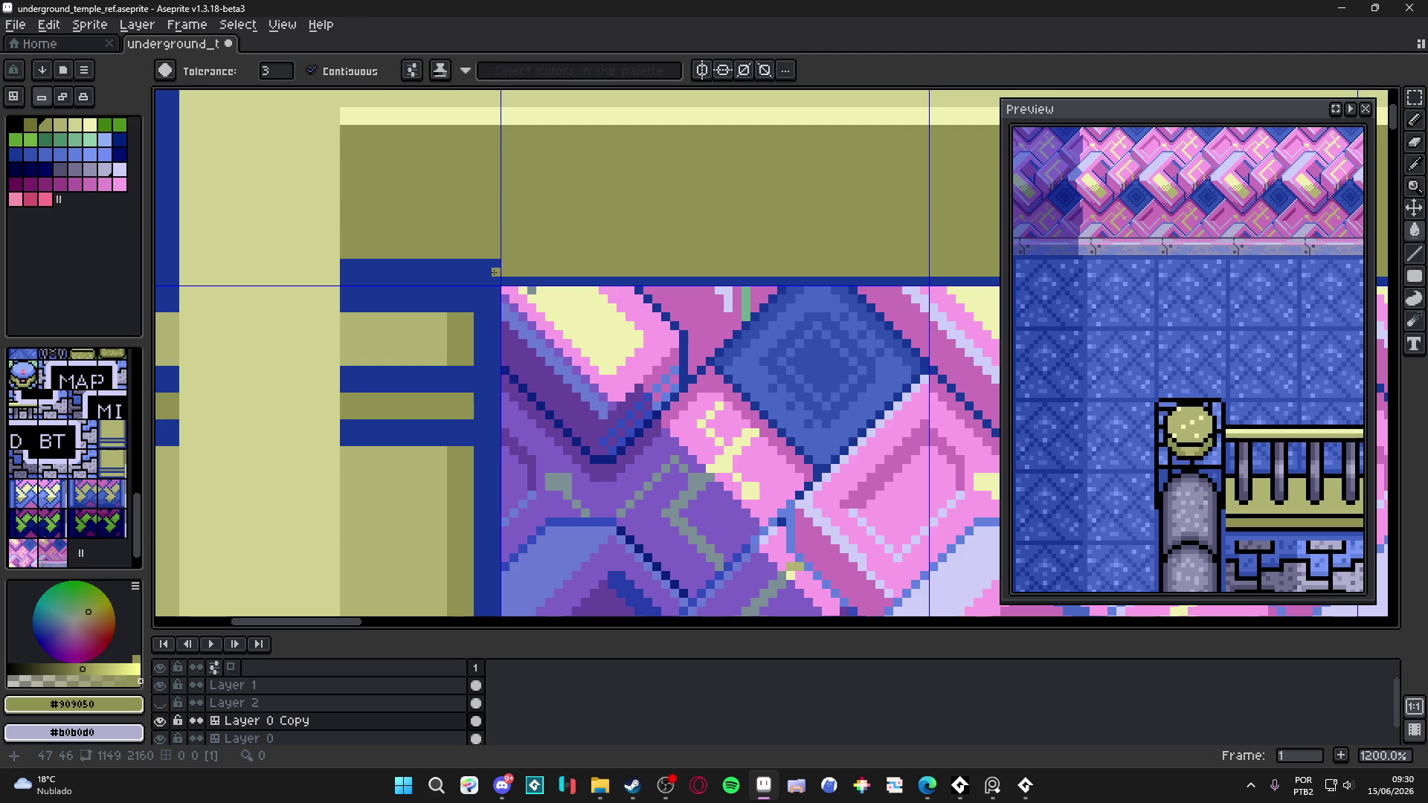
pyautogui.press('b')
pyautogui.moveTo(495, 273); pyautogui.dragTo(357, 272)
pyautogui.hotkey('ctrl', 'z')
pyautogui.hotkey('ctrl', 'y')
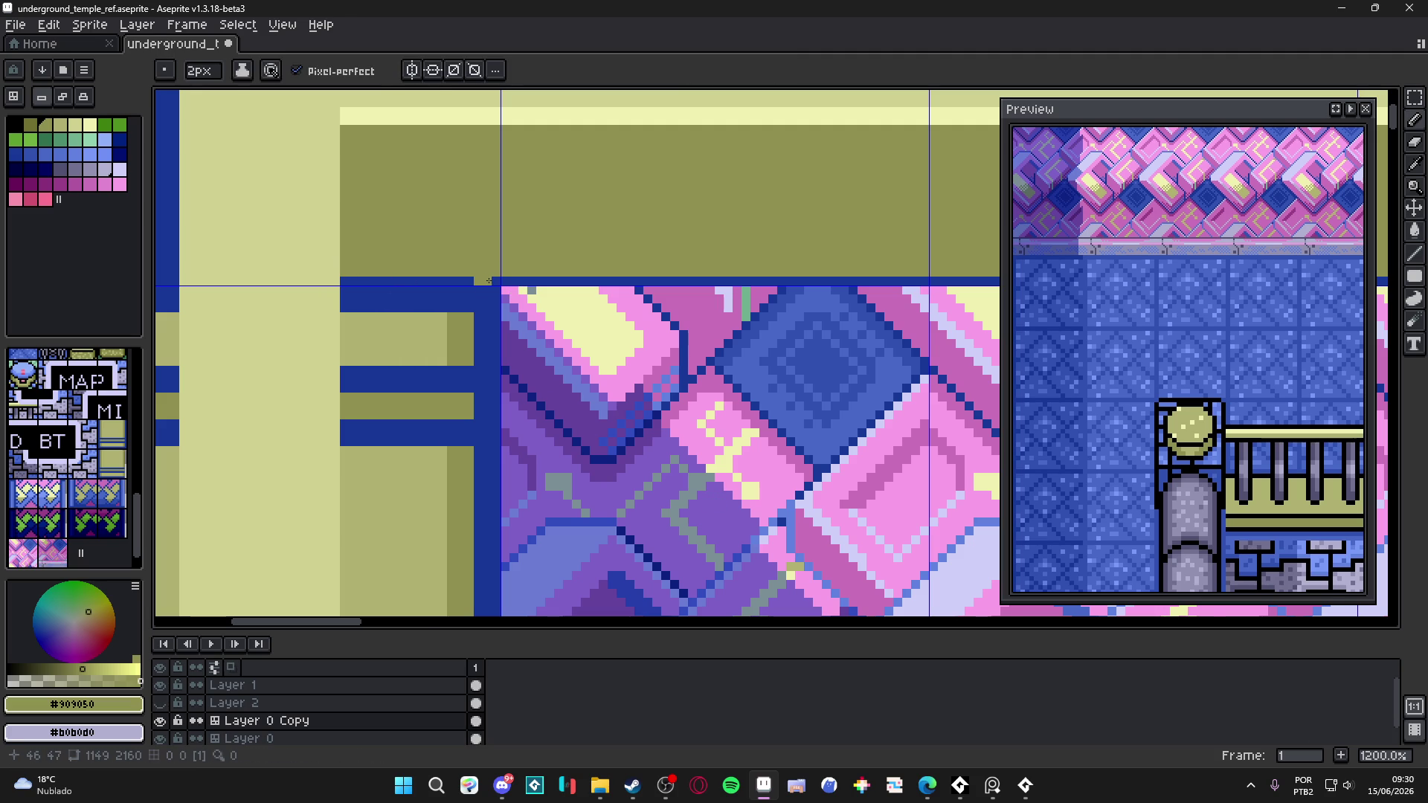
pyautogui.scroll(-4, 489, 280)
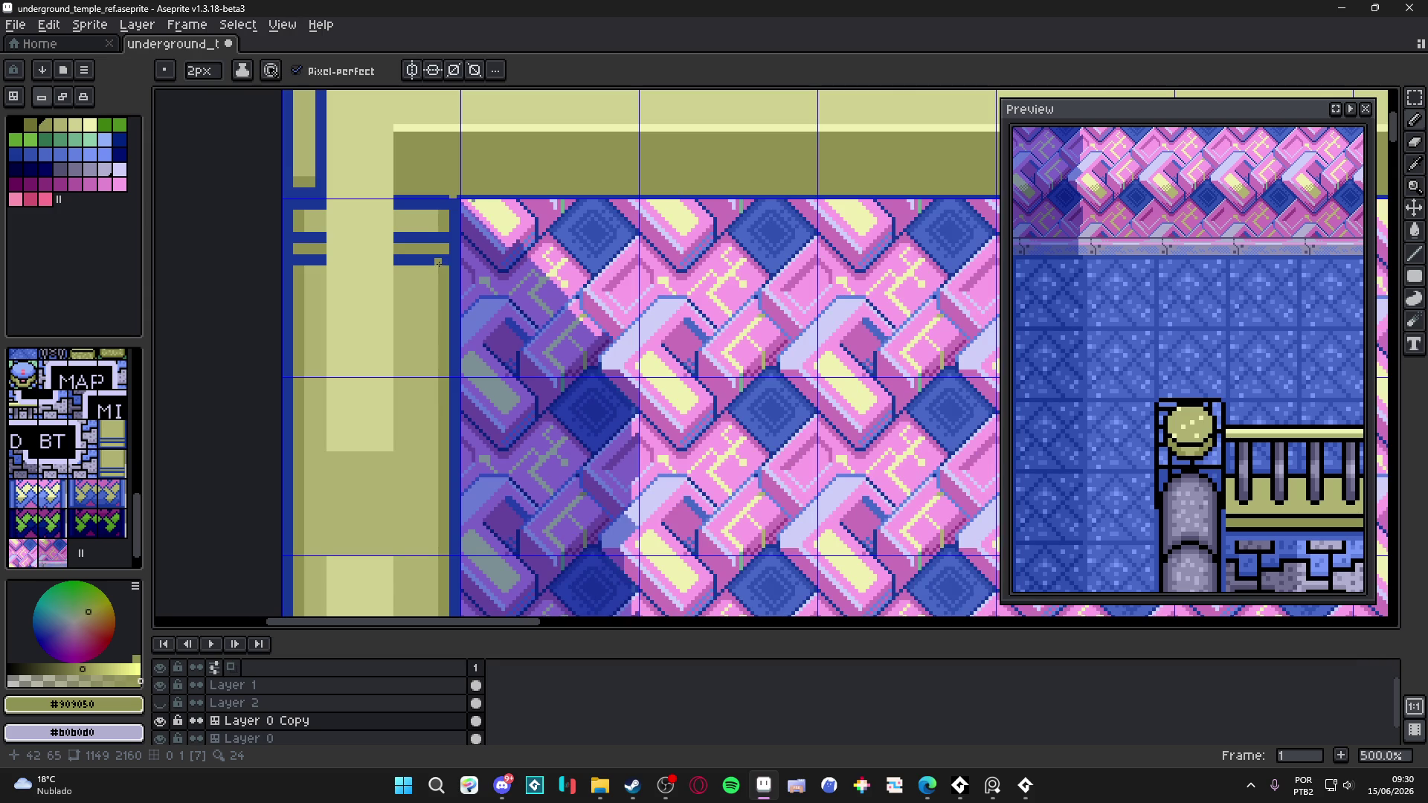
pyautogui.scroll(1, 427, 184)
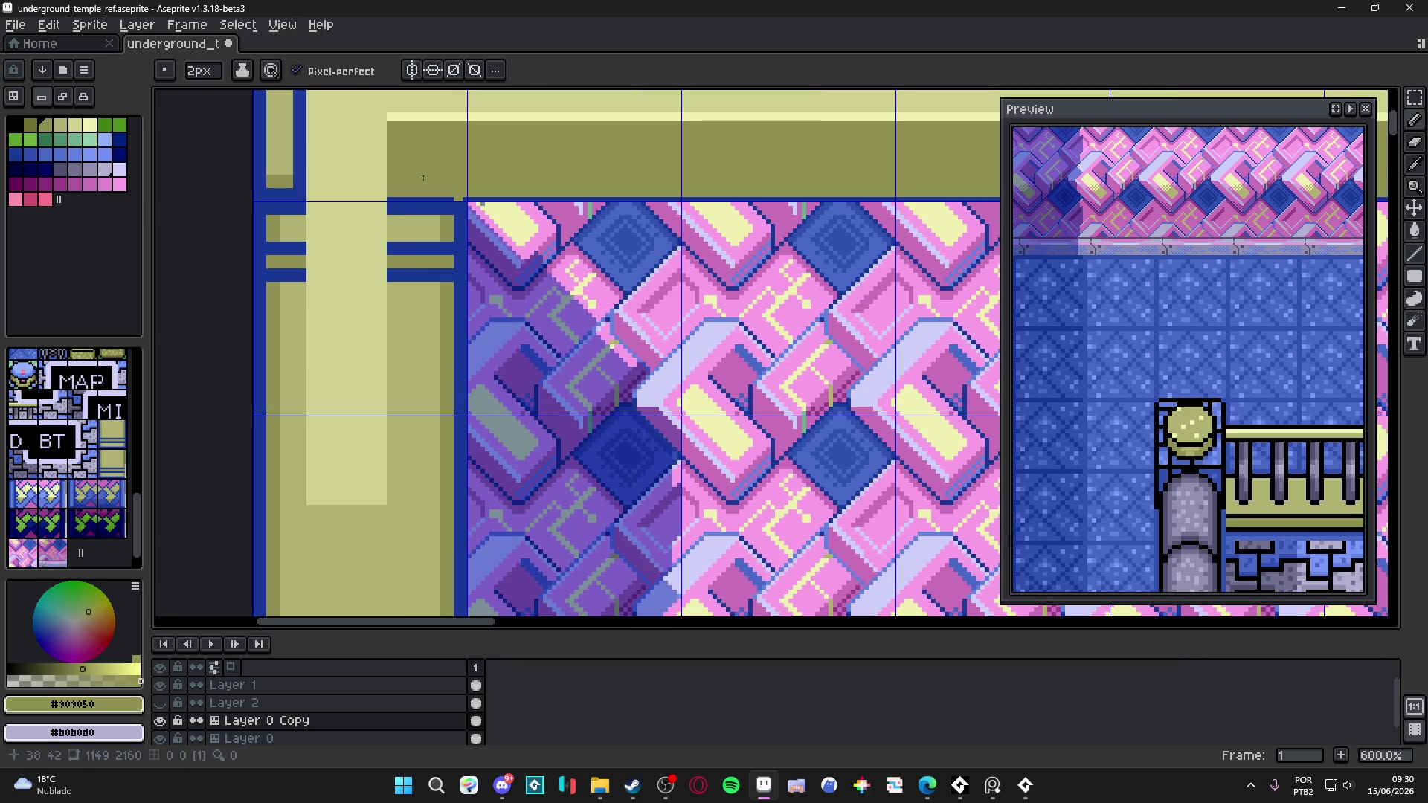
# - With #707030 at 1px, draw a diagonal bevel into the inner corner and a line down the left strip
pyautogui.click(33, 132)
pyautogui.press('-')
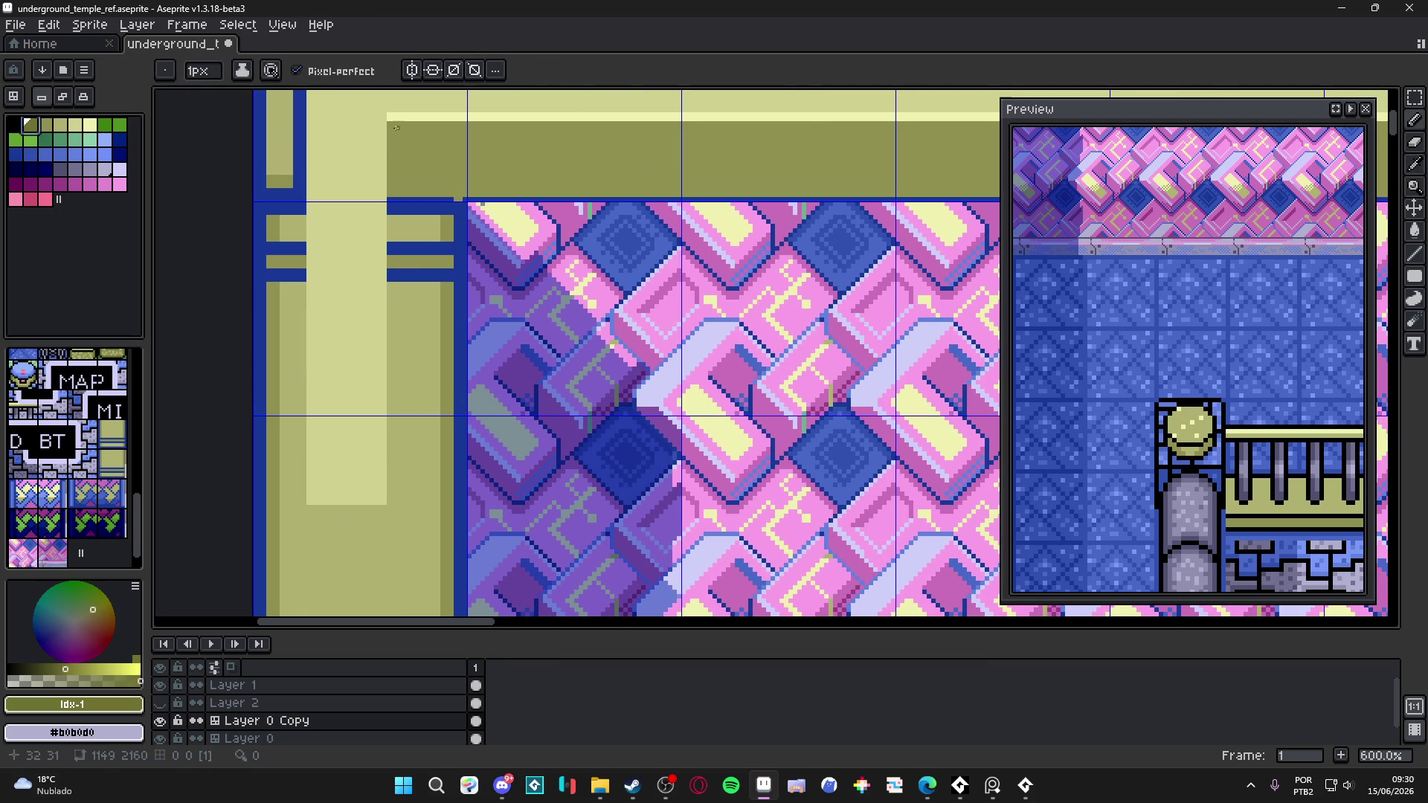
pyautogui.moveTo(388, 119); pyautogui.dragTo(463, 199)
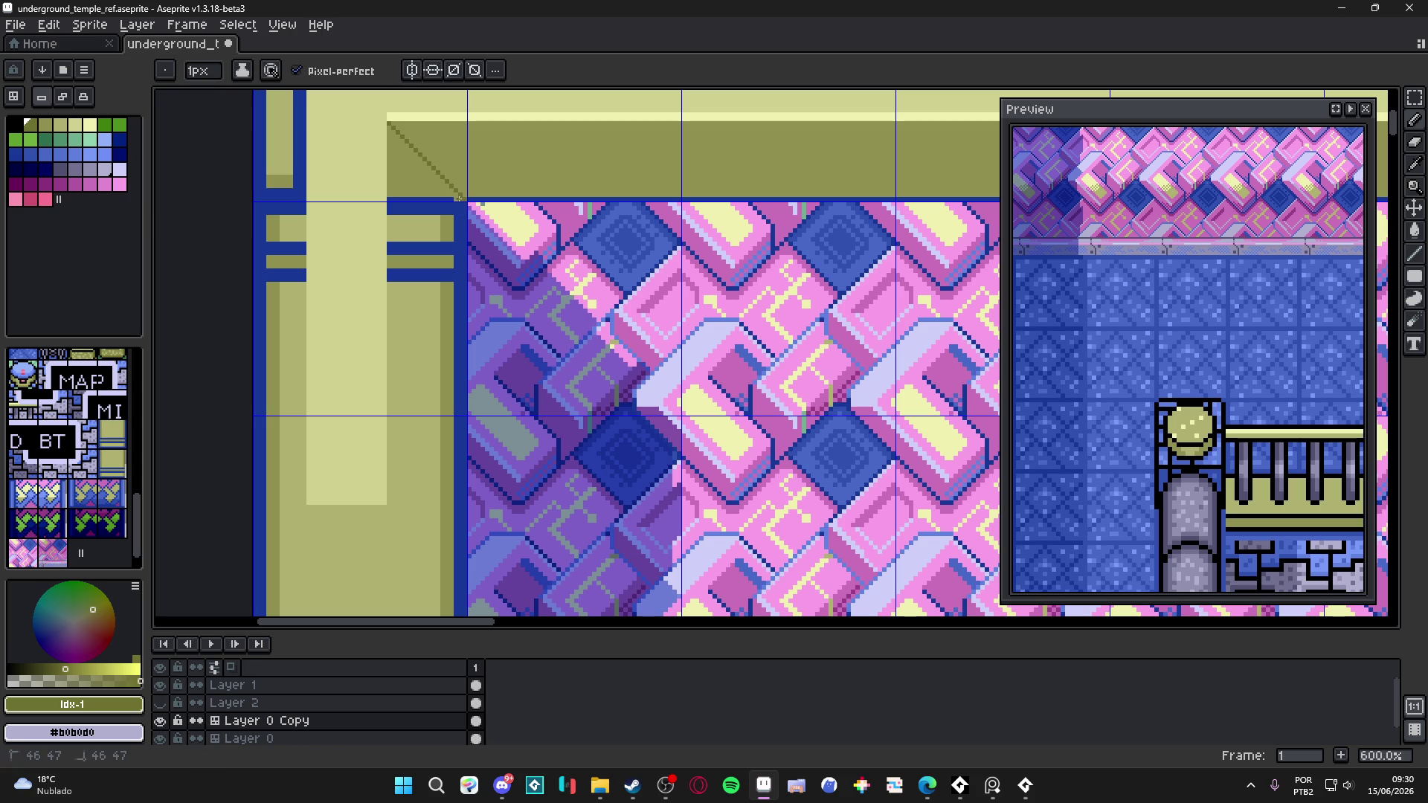
pyautogui.scroll(-3, 469, 284)
pyautogui.moveTo(419, 342); pyautogui.dragTo(420, 493)
pyautogui.press('g')
pyautogui.click(424, 500)
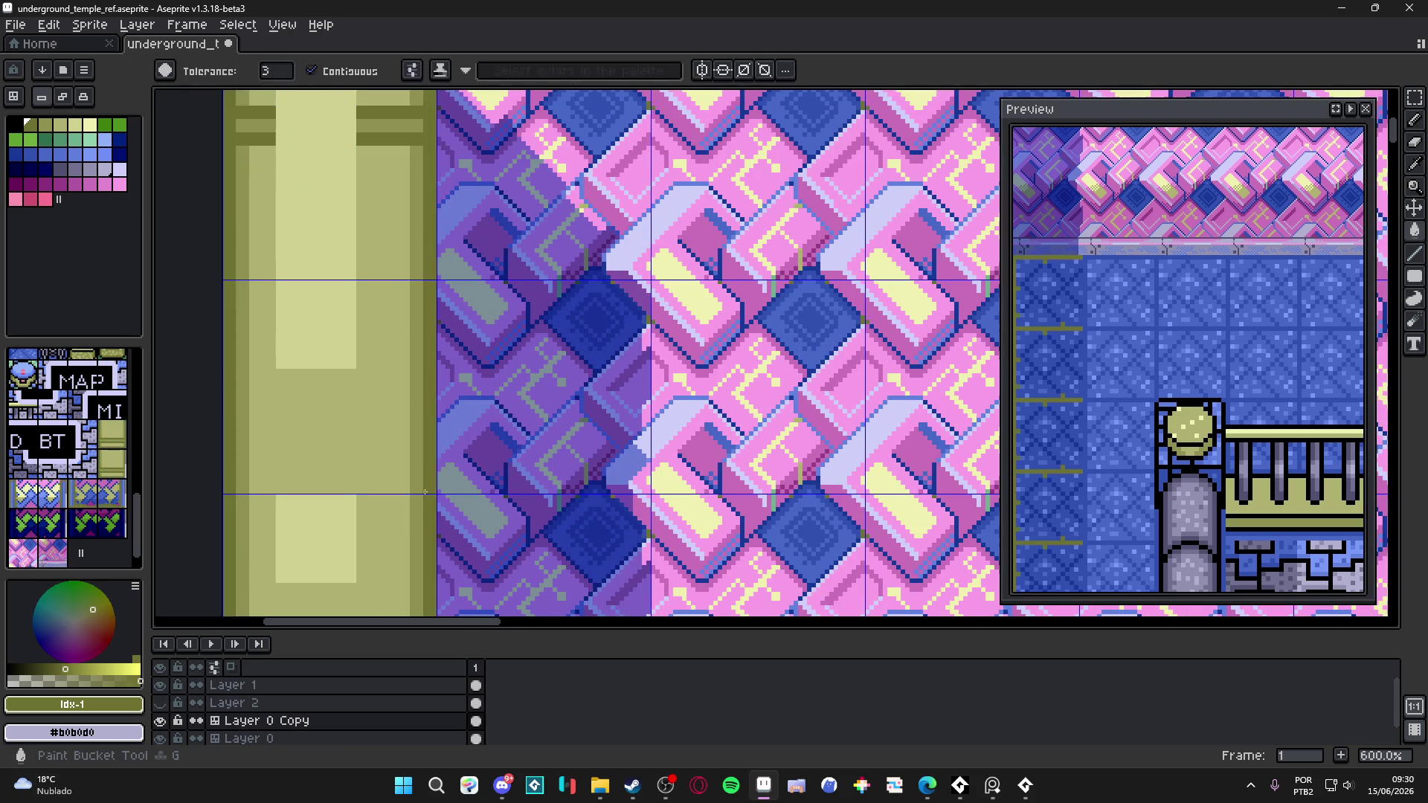
# - Undo the stray column fill and the last fill to restore the blue stripe
pyautogui.hotkey('ctrl', 'z')
pyautogui.press('v')
pyautogui.press('g')
pyautogui.scroll(3, 414, 444)
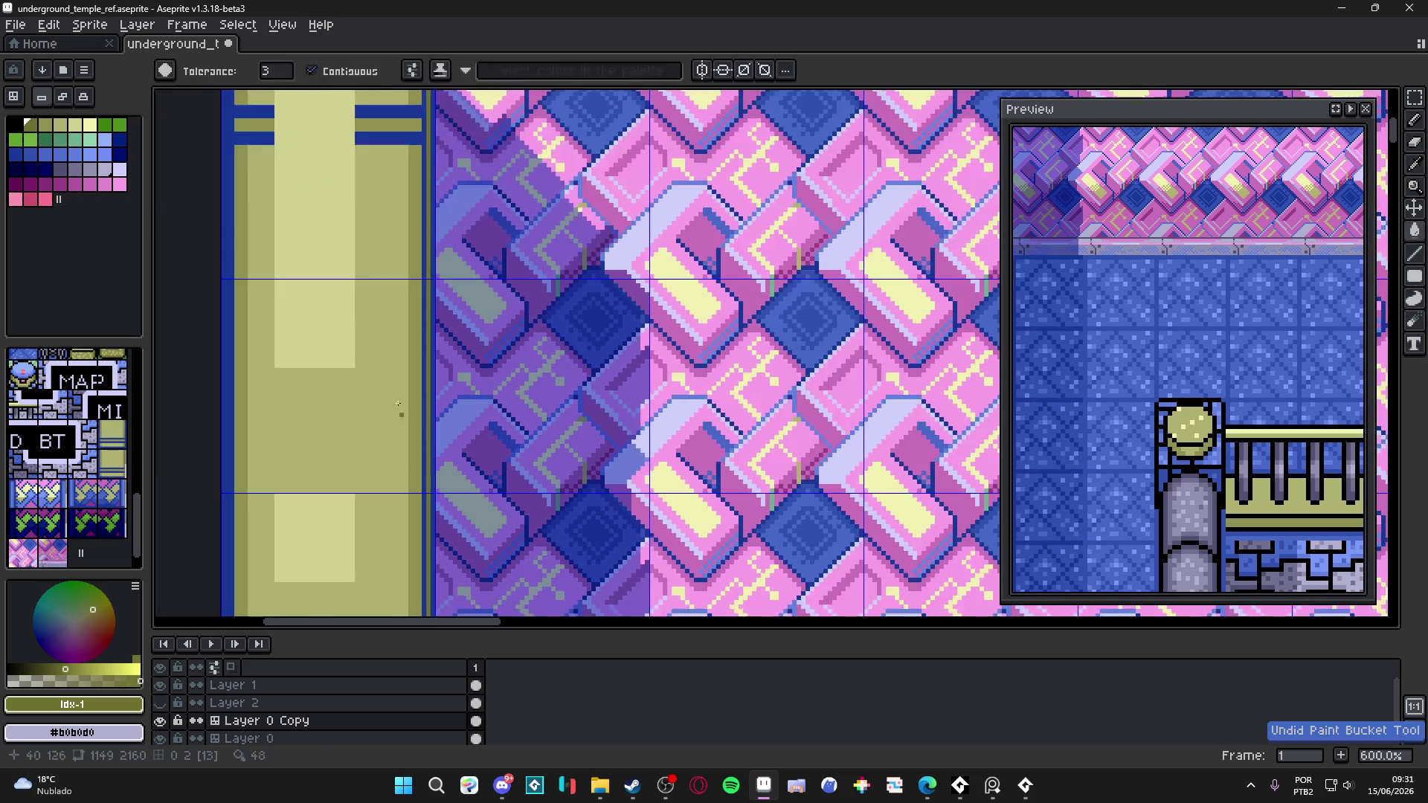
pyautogui.scroll(1, 413, 444)
pyautogui.scroll(-2, 414, 445)
pyautogui.moveTo(435, 446); pyautogui.dragTo(432, 302)
pyautogui.scroll(4, 414, 443)
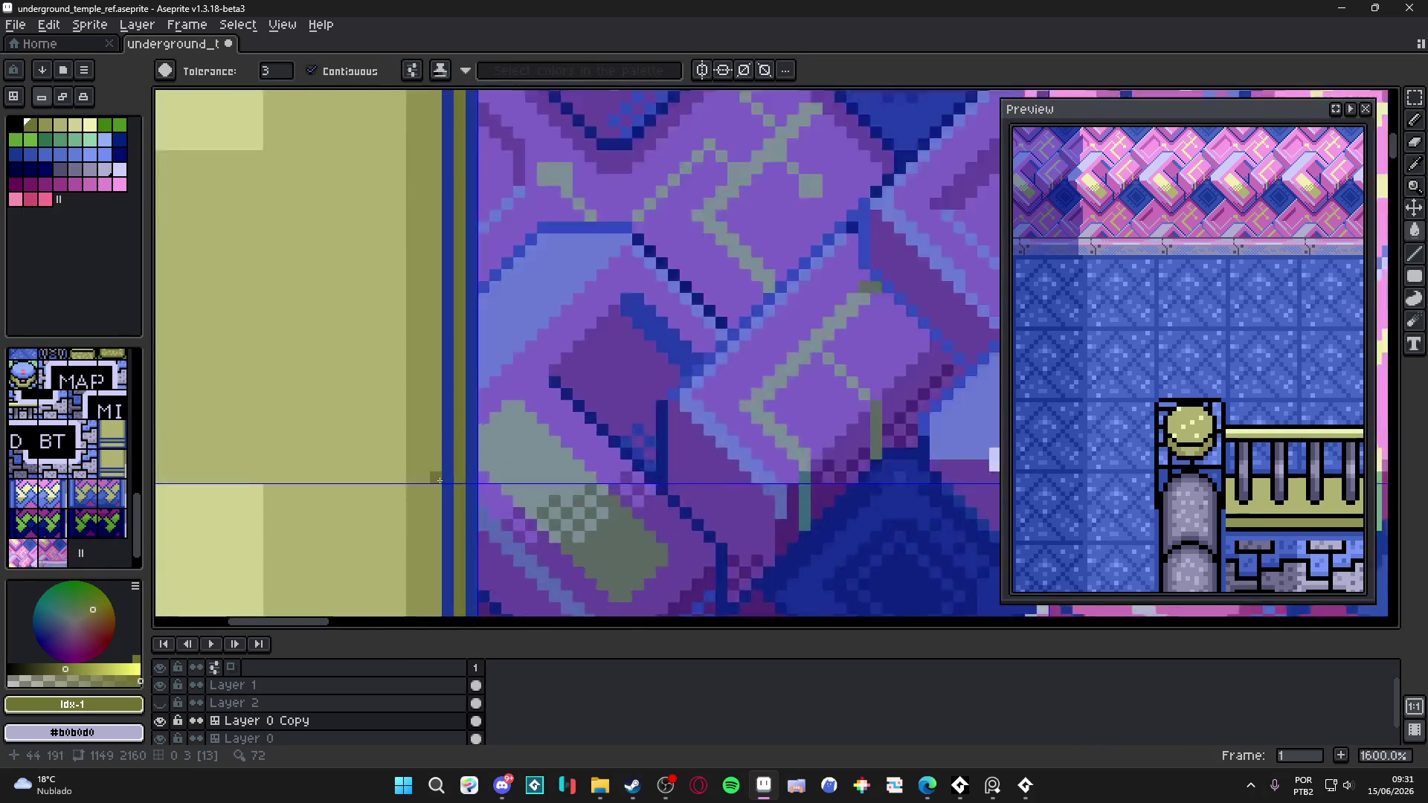
pyautogui.hotkey('ctrl', 'z')
pyautogui.scroll(-4, 427, 366)
pyautogui.scroll(5, 429, 522)
# - Place an olive pixel on the blue stripe, then flood-fill the stripe olive
pyautogui.press('b')
pyautogui.click(424, 519)
pyautogui.scroll(-5, 418, 402)
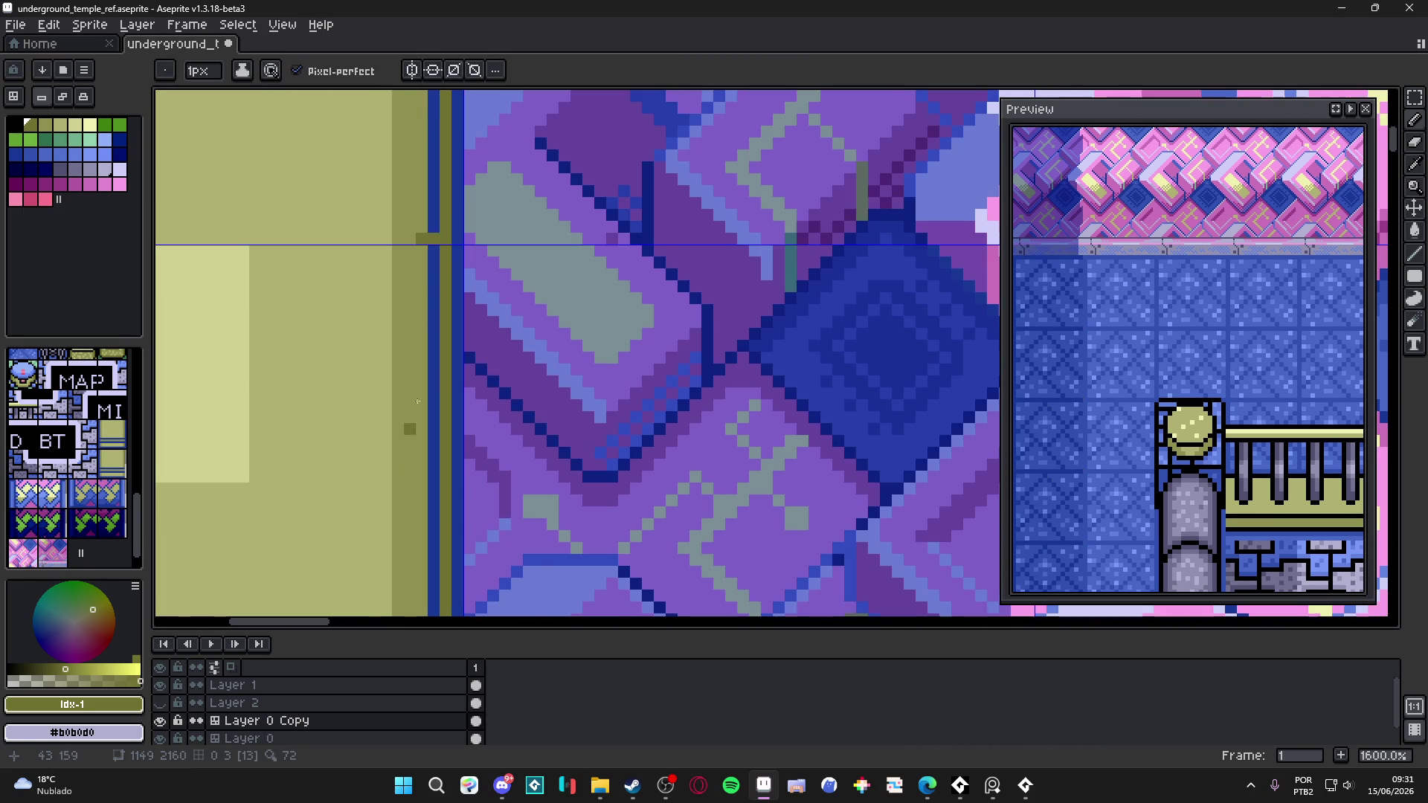
pyautogui.press('g')
pyautogui.click(432, 261)
pyautogui.scroll(-4, 453, 455)
pyautogui.scroll(4, 447, 439)
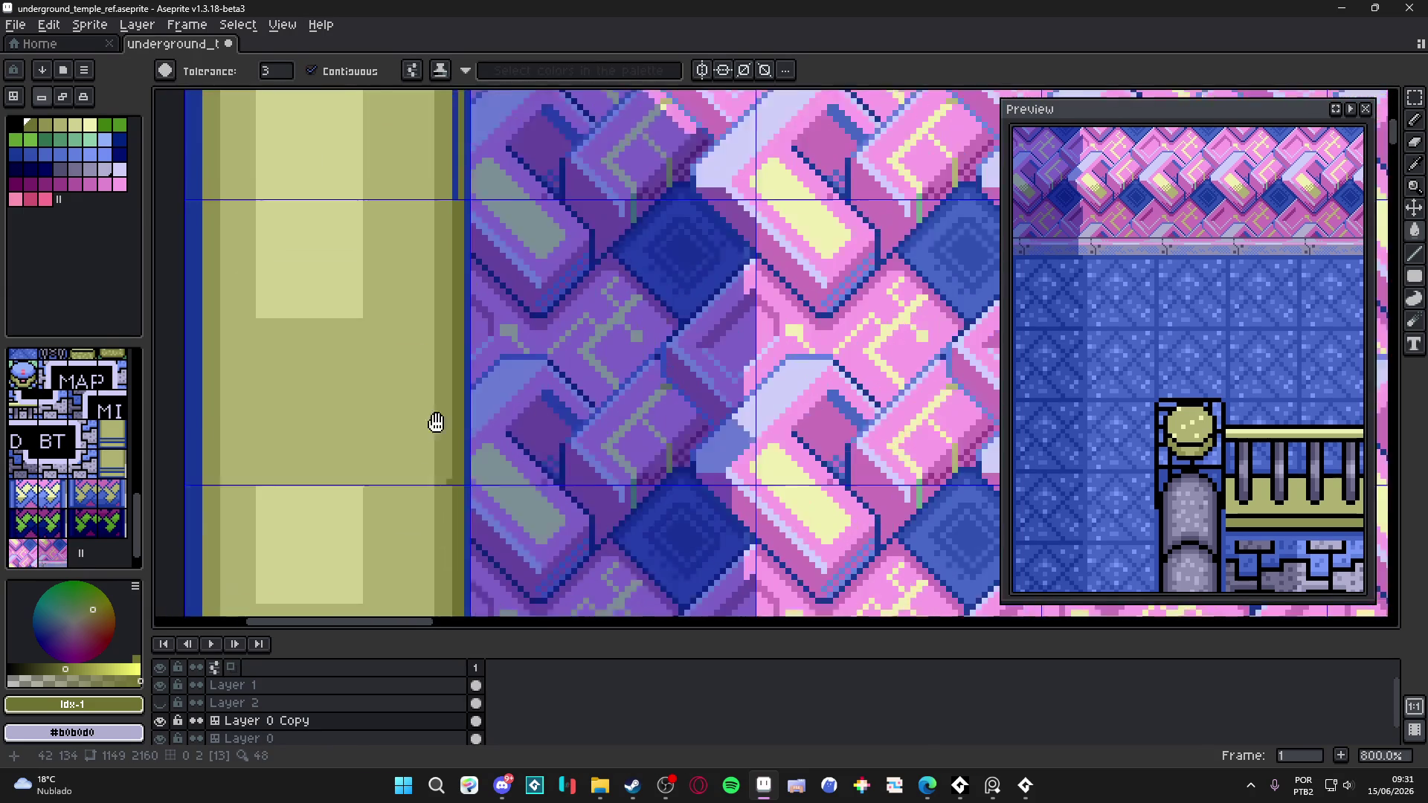
# - Eyedrop the darker #707030 olive and paint the blue column beside the wall with it
pyautogui.keyDown('alt'); pyautogui.click(462, 399); pyautogui.keyUp('alt')
pyautogui.scroll(-4, 469, 443)
pyautogui.scroll(3, 469, 442)
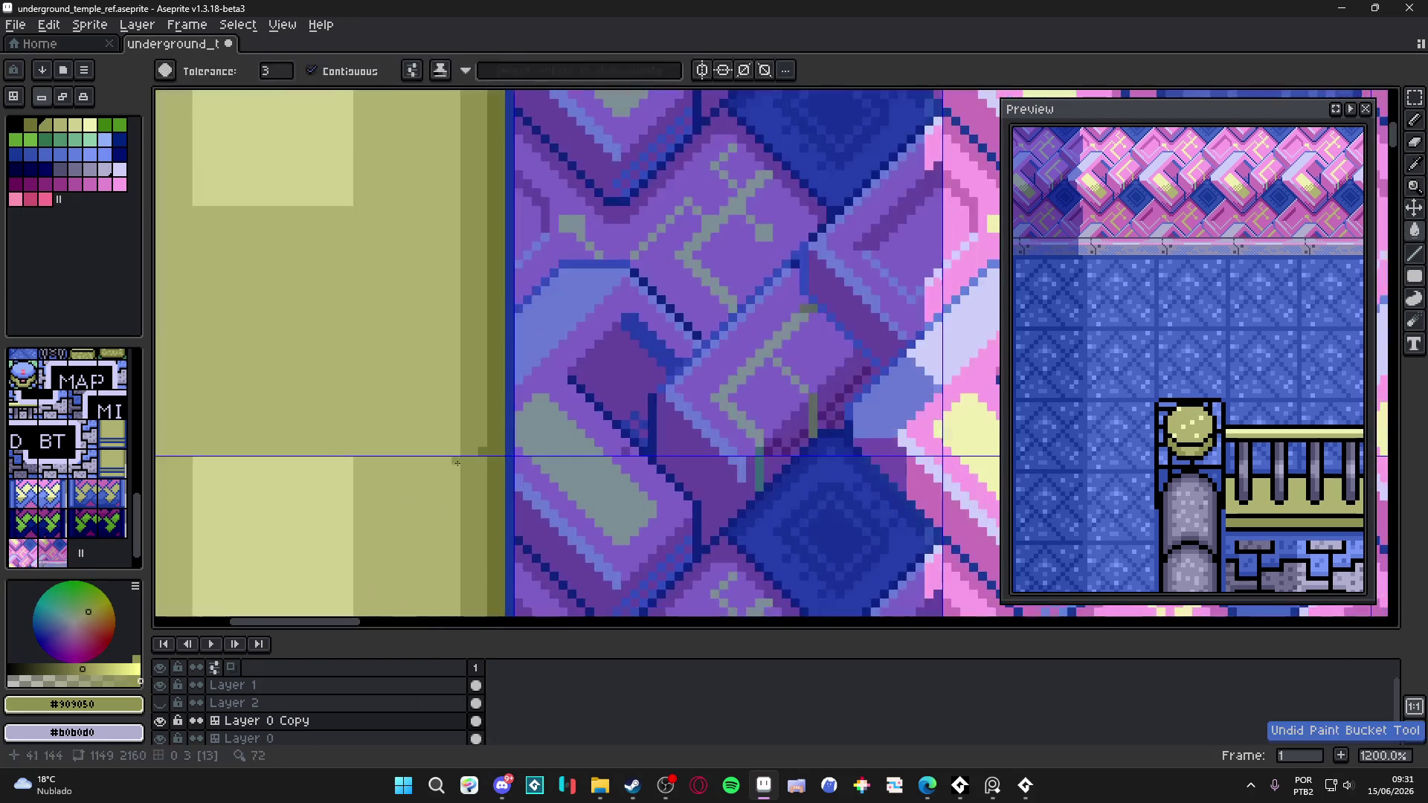
pyautogui.press('b')
pyautogui.scroll(-2, 482, 440)
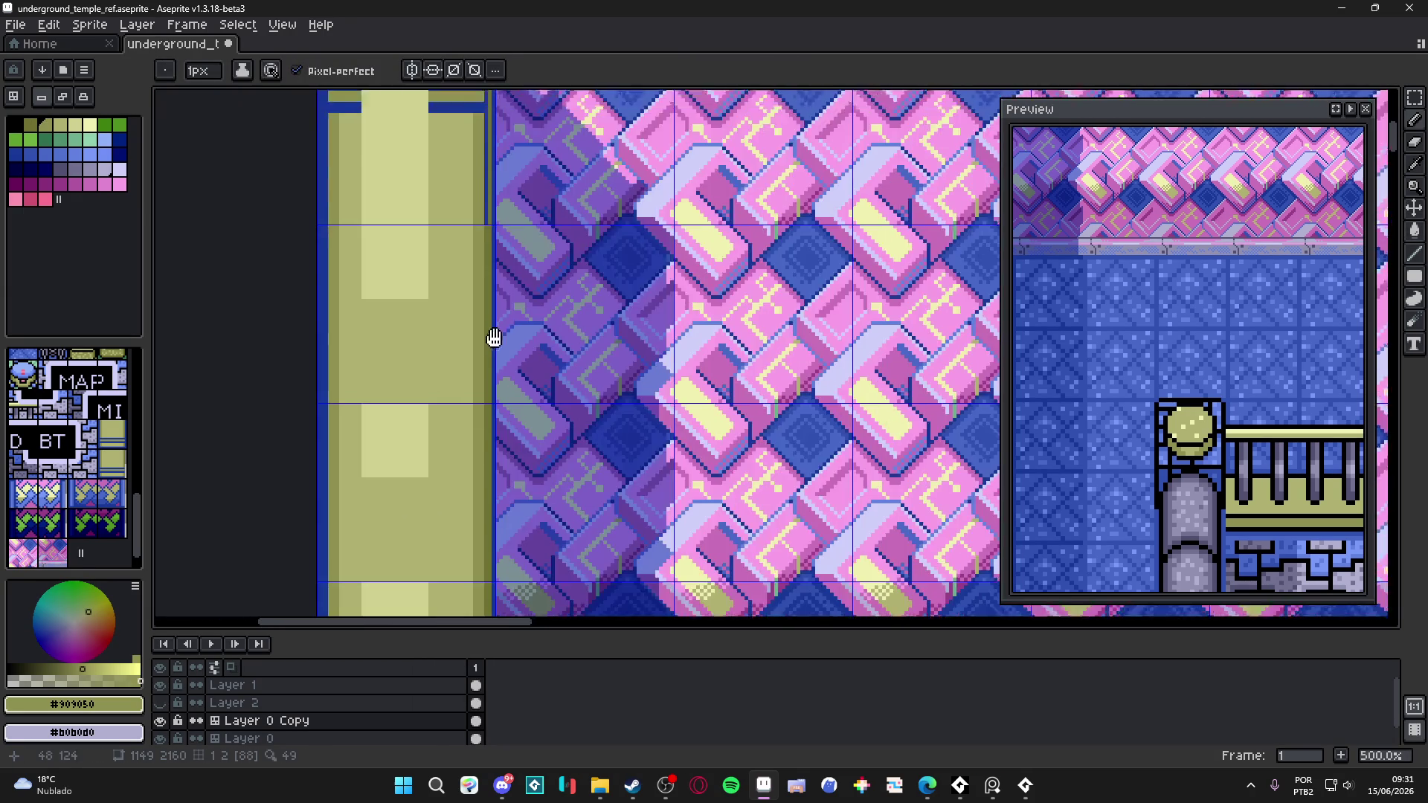
pyautogui.scroll(5, 482, 445)
pyautogui.keyDown('alt'); pyautogui.click(483, 448); pyautogui.keyUp('alt')
pyautogui.scroll(5, 491, 416)
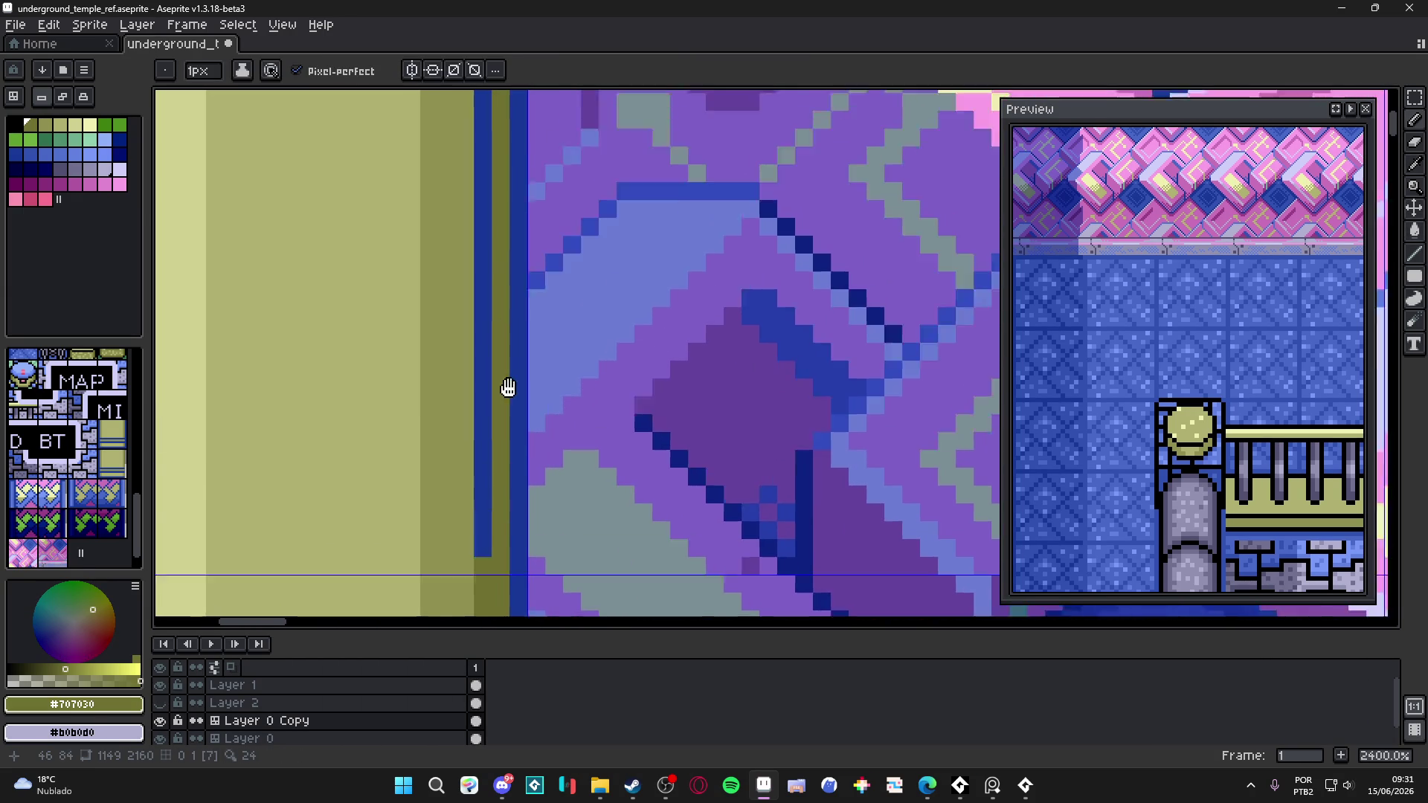
pyautogui.scroll(-2, 513, 357)
pyautogui.scroll(2, 530, 308)
pyautogui.keyDown('shift'); pyautogui.click(527, 234); pyautogui.keyUp('shift')
pyautogui.press('g')
pyautogui.click(505, 308)
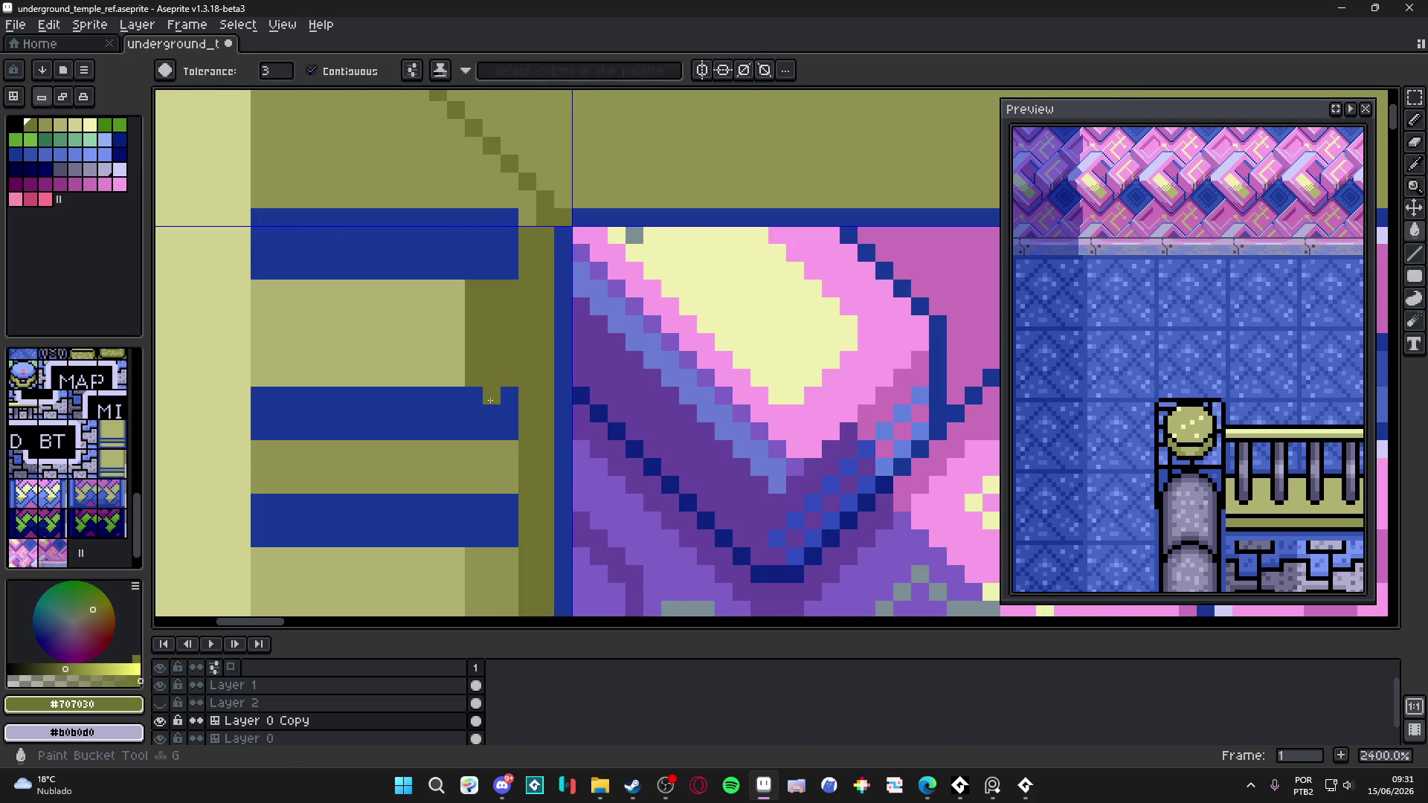
# - Flood-fill the corner's blue bar and light-olive blocks with dark olive #707030
pyautogui.click(492, 395)
pyautogui.click(491, 461)
pyautogui.click(492, 520)
pyautogui.scroll(-2, 454, 375)
pyautogui.click(454, 374)
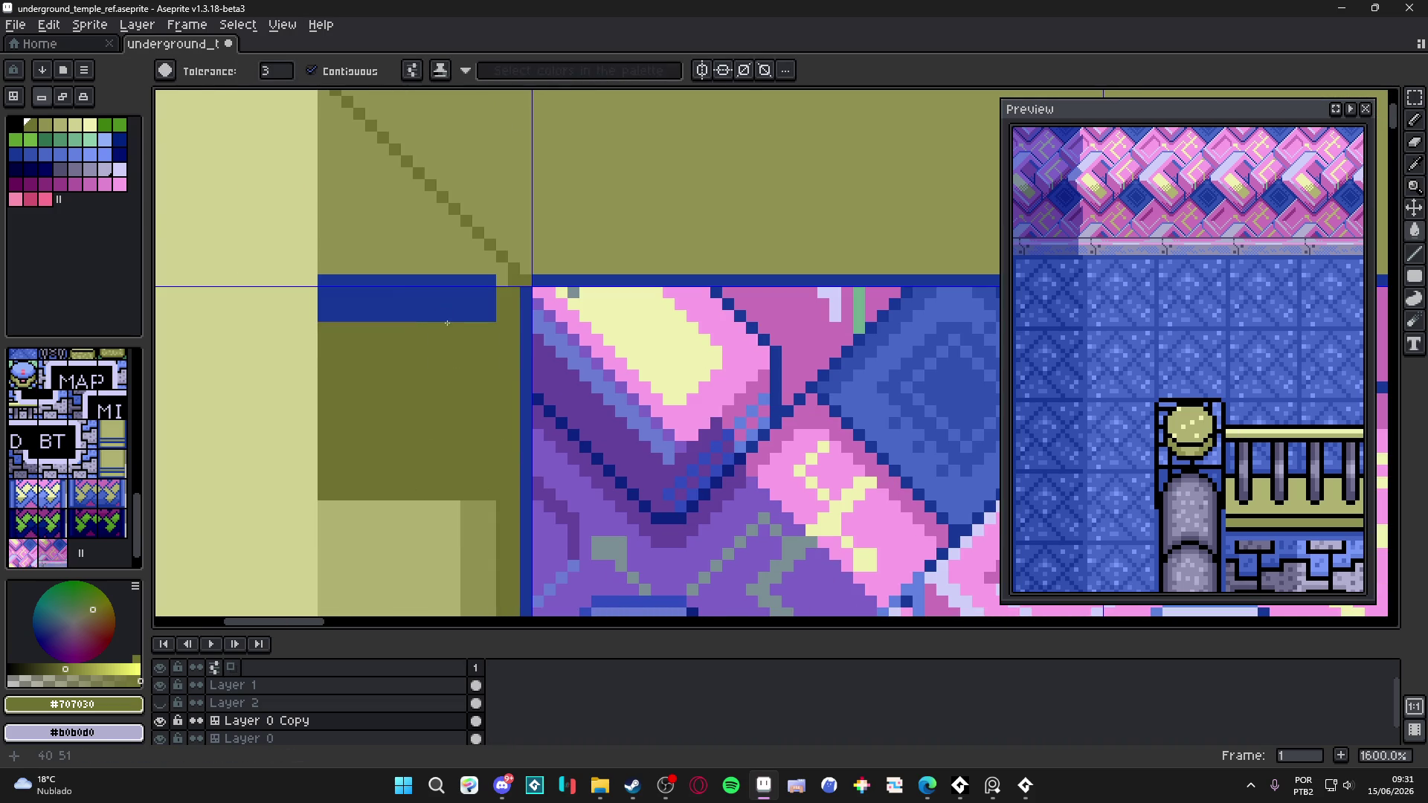
pyautogui.click(416, 297)
pyautogui.click(414, 256)
# - Draw a dark olive #707030 line down the left border strip
pyautogui.scroll(-4, 414, 257)
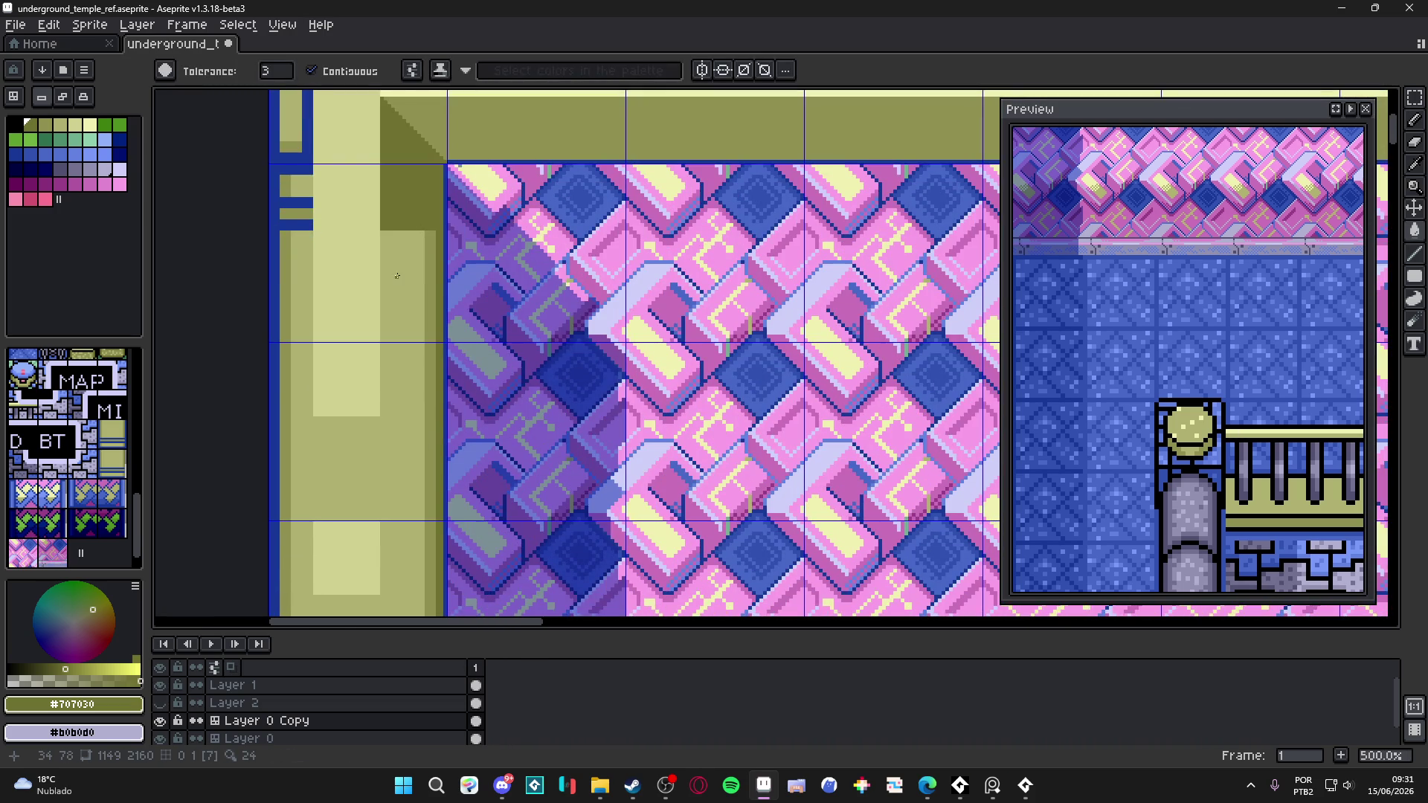
pyautogui.scroll(-3, 398, 276)
pyautogui.scroll(2, 390, 253)
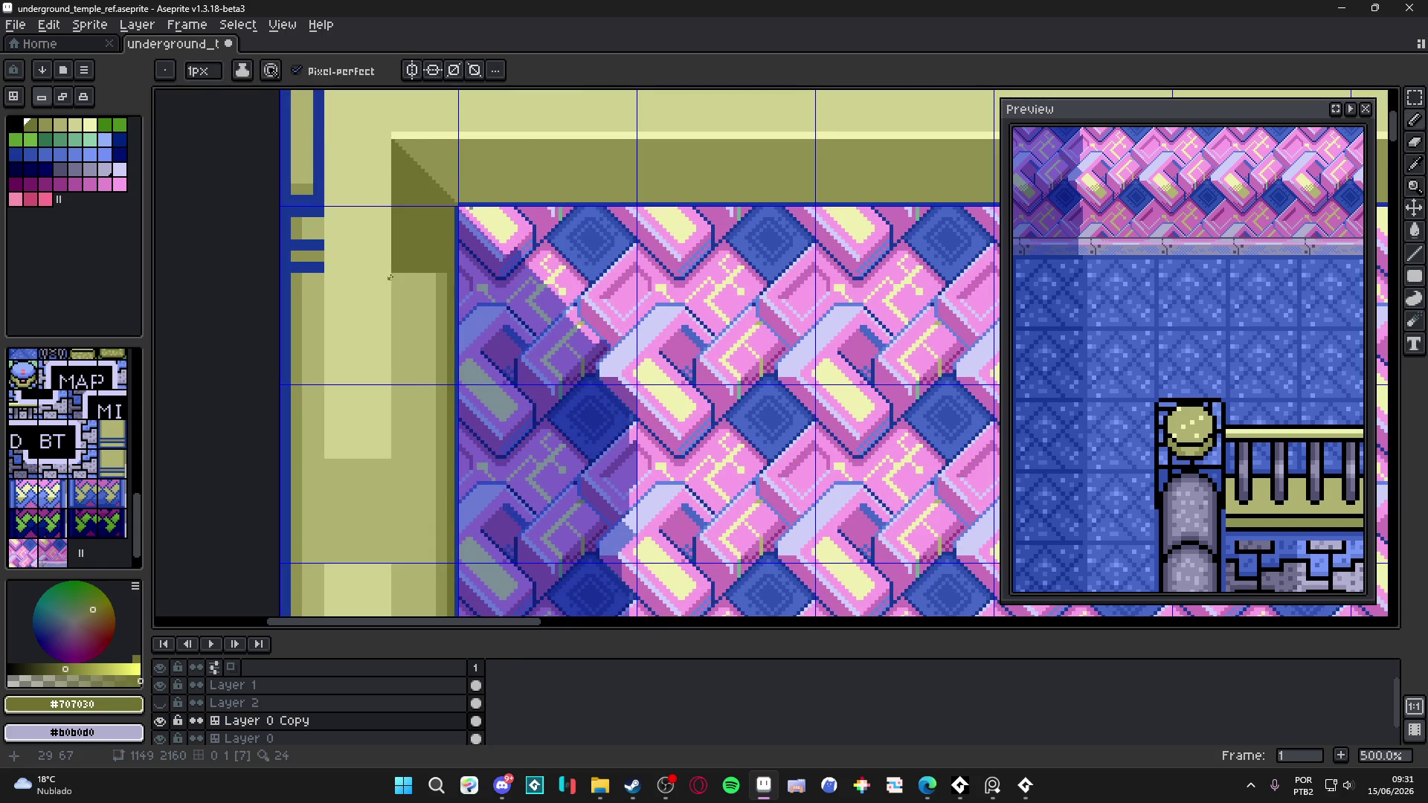
pyautogui.scroll(-1, 389, 274)
pyautogui.scroll(2, 386, 286)
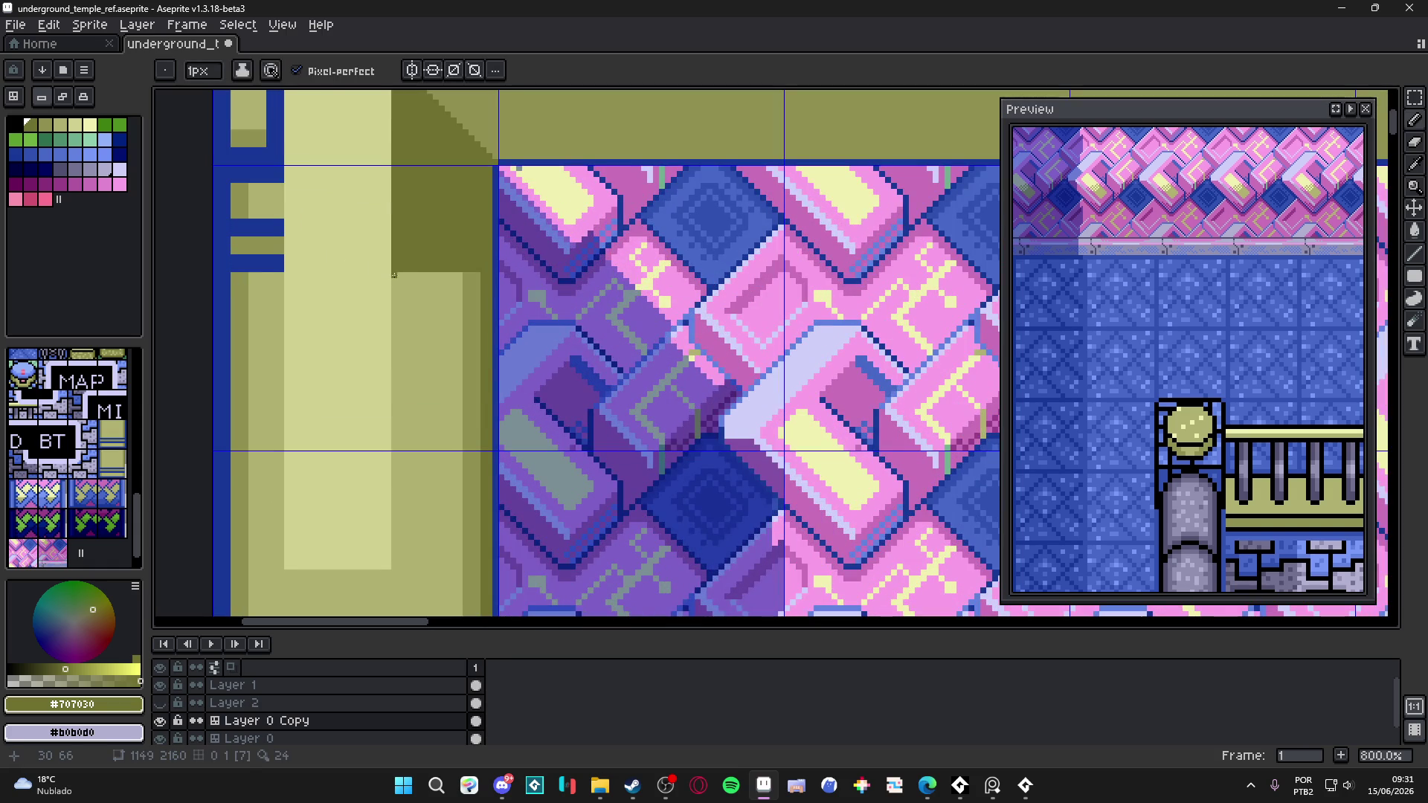
pyautogui.scroll(-3, 384, 300)
pyautogui.moveTo(384, 299); pyautogui.dragTo(381, 233)
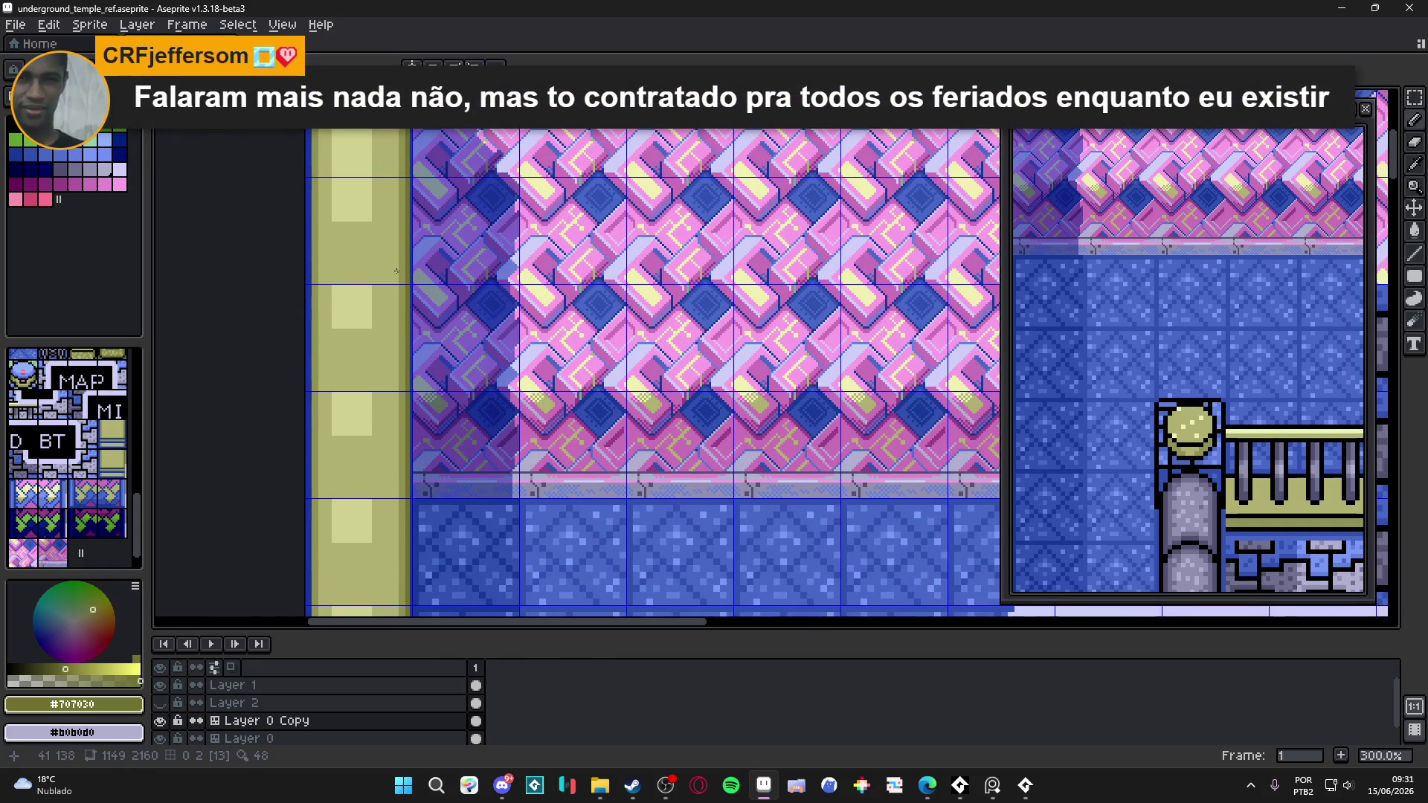
pyautogui.scroll(4, 396, 271)
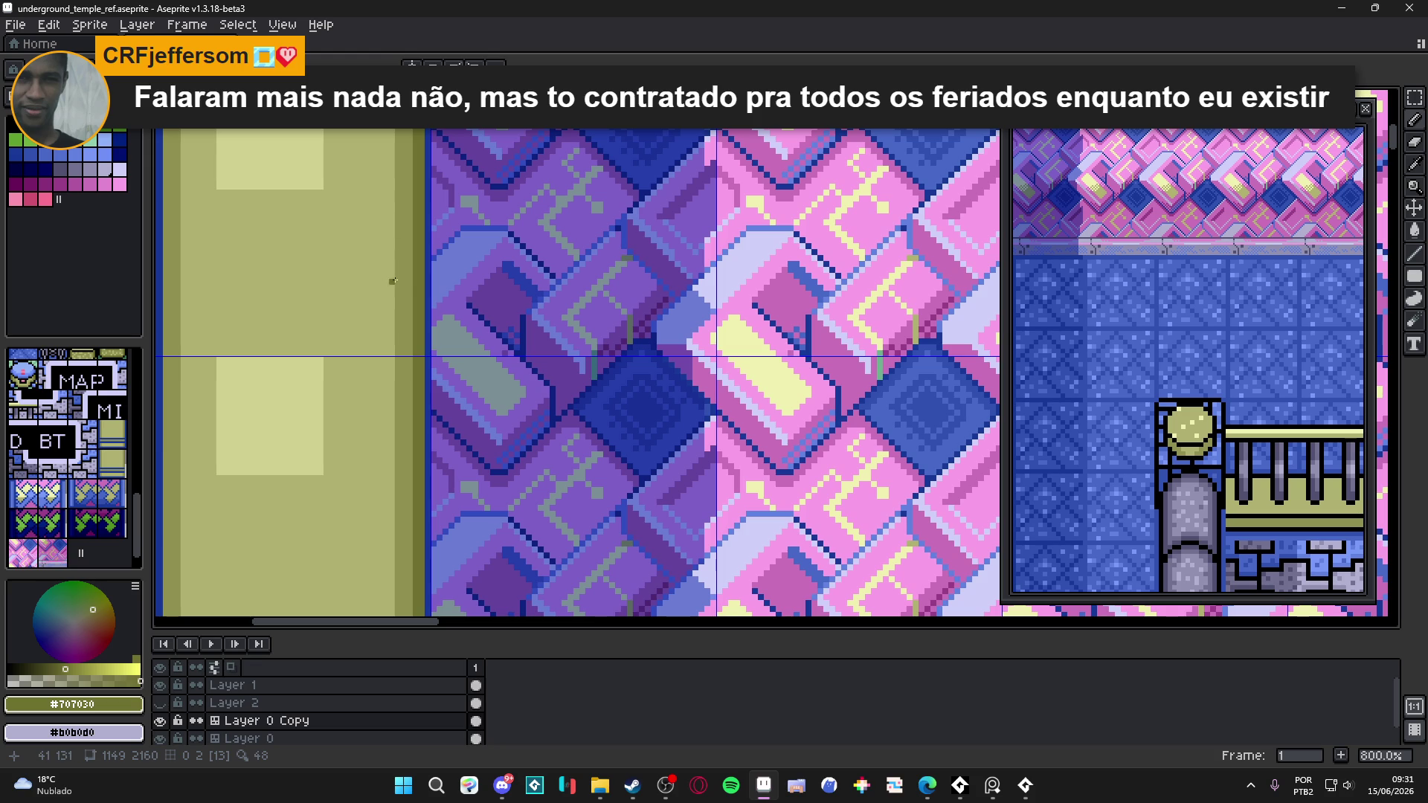
pyautogui.moveTo(421, 290); pyautogui.dragTo(495, 304)
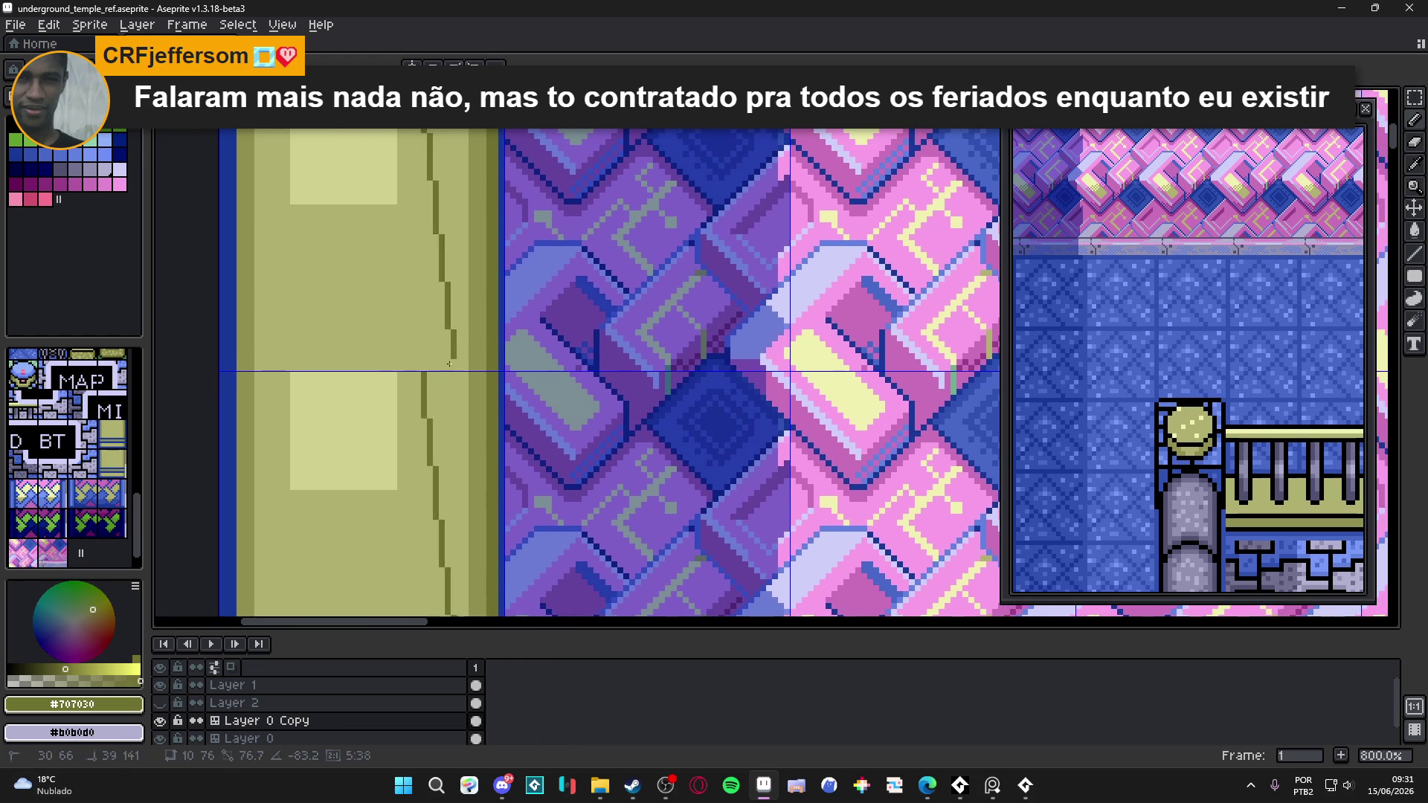
# - Undo the darker fill of the left strip, bringing the floor into view
pyautogui.click(408, 416)
pyautogui.click(409, 416)
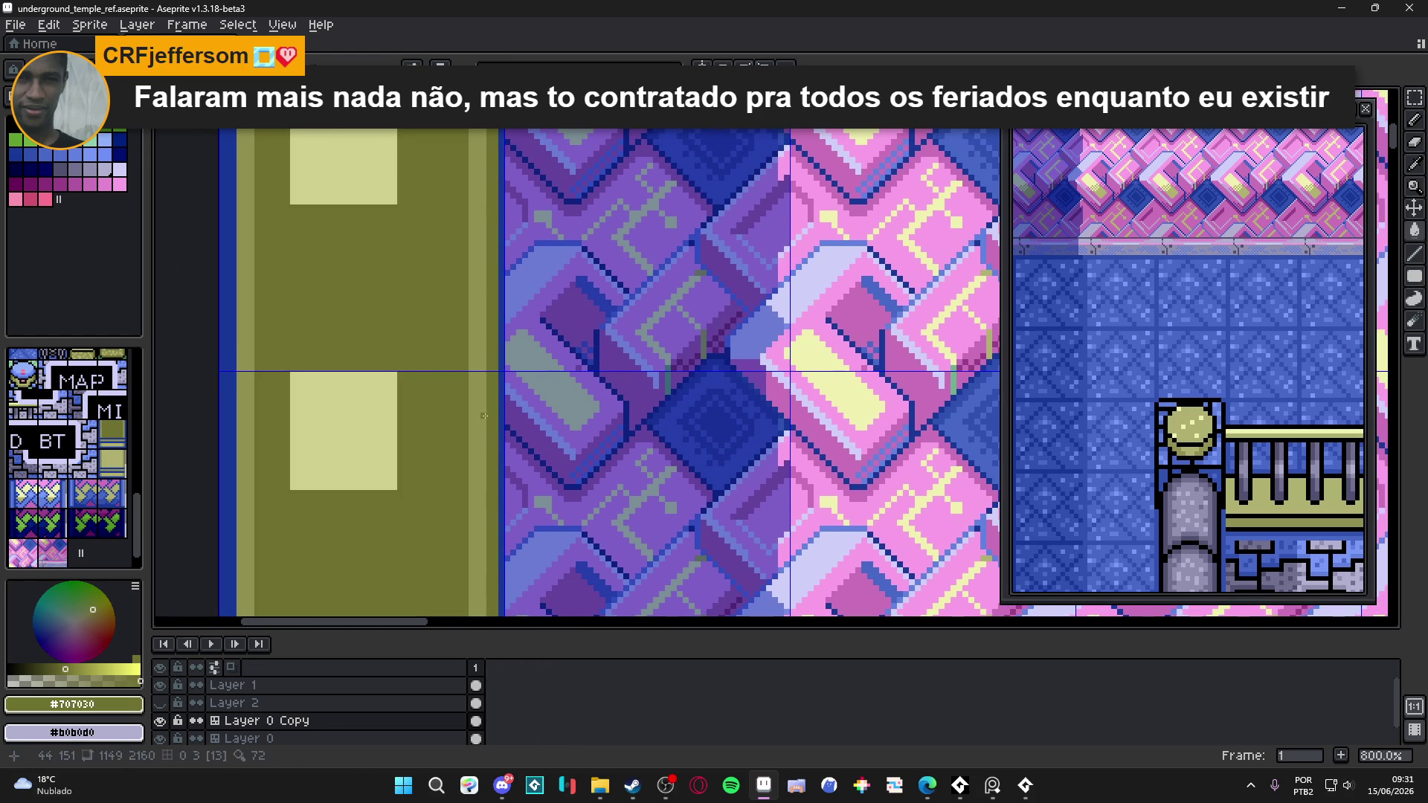
pyautogui.hotkey('ctrl', 'z')
pyautogui.scroll(-5, 435, 327)
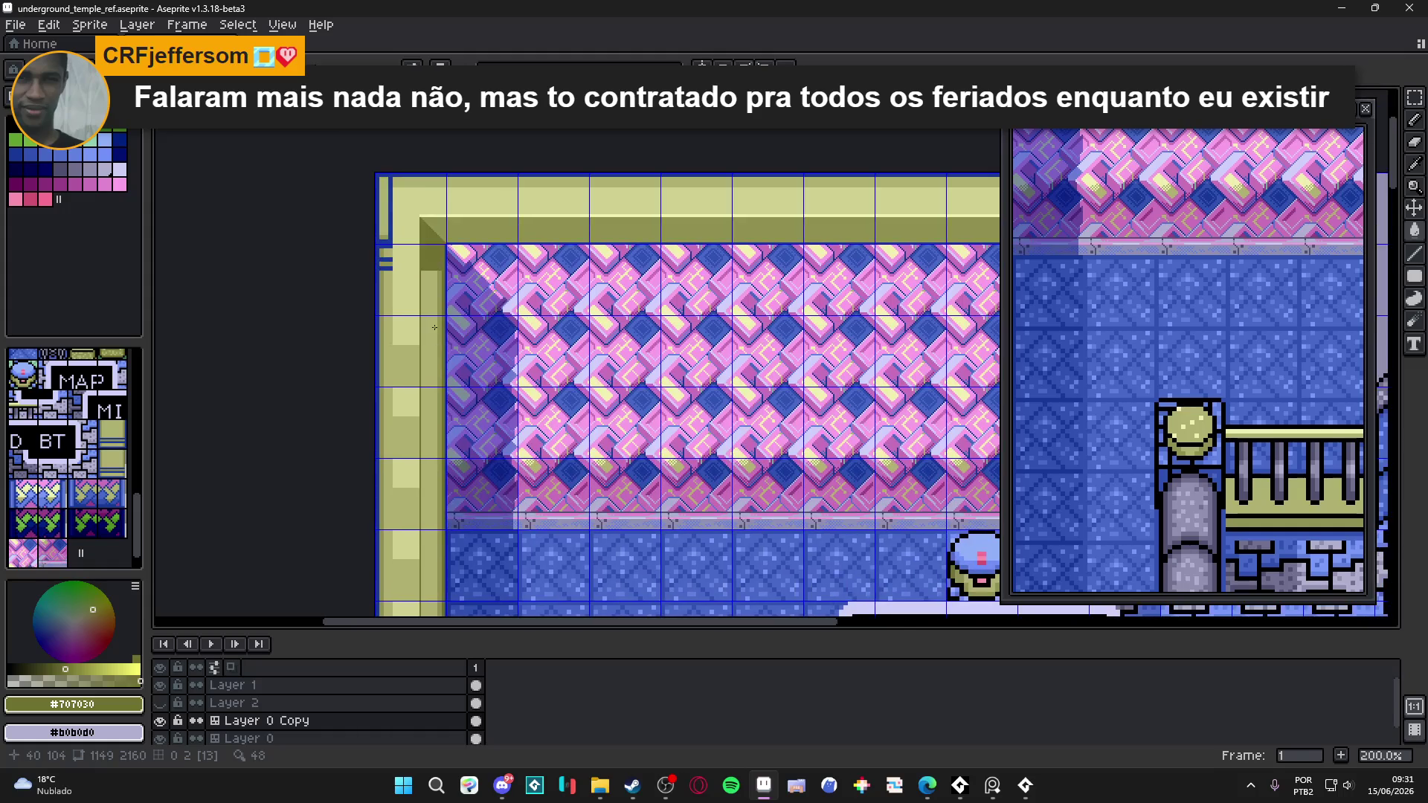
pyautogui.moveTo(441, 461)
pyautogui.mouseDown()
pyautogui.moveTo(424, 413)
pyautogui.moveTo(440, 136)
pyautogui.mouseUp()
pyautogui.scroll(-2, 408, 383)
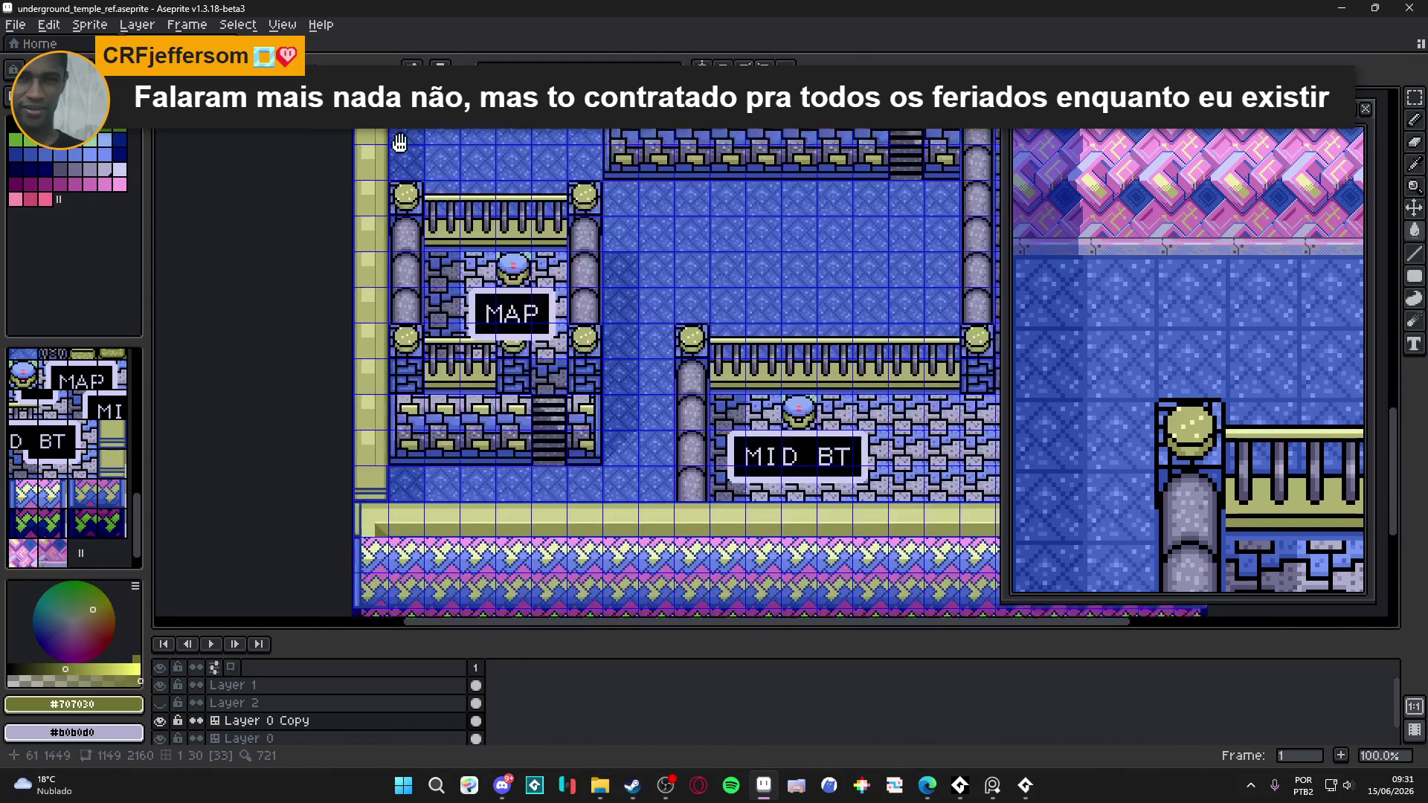
# - Draw a horizontal dark olive line joining the bottom of the vertical line
pyautogui.scroll(6, 410, 383)
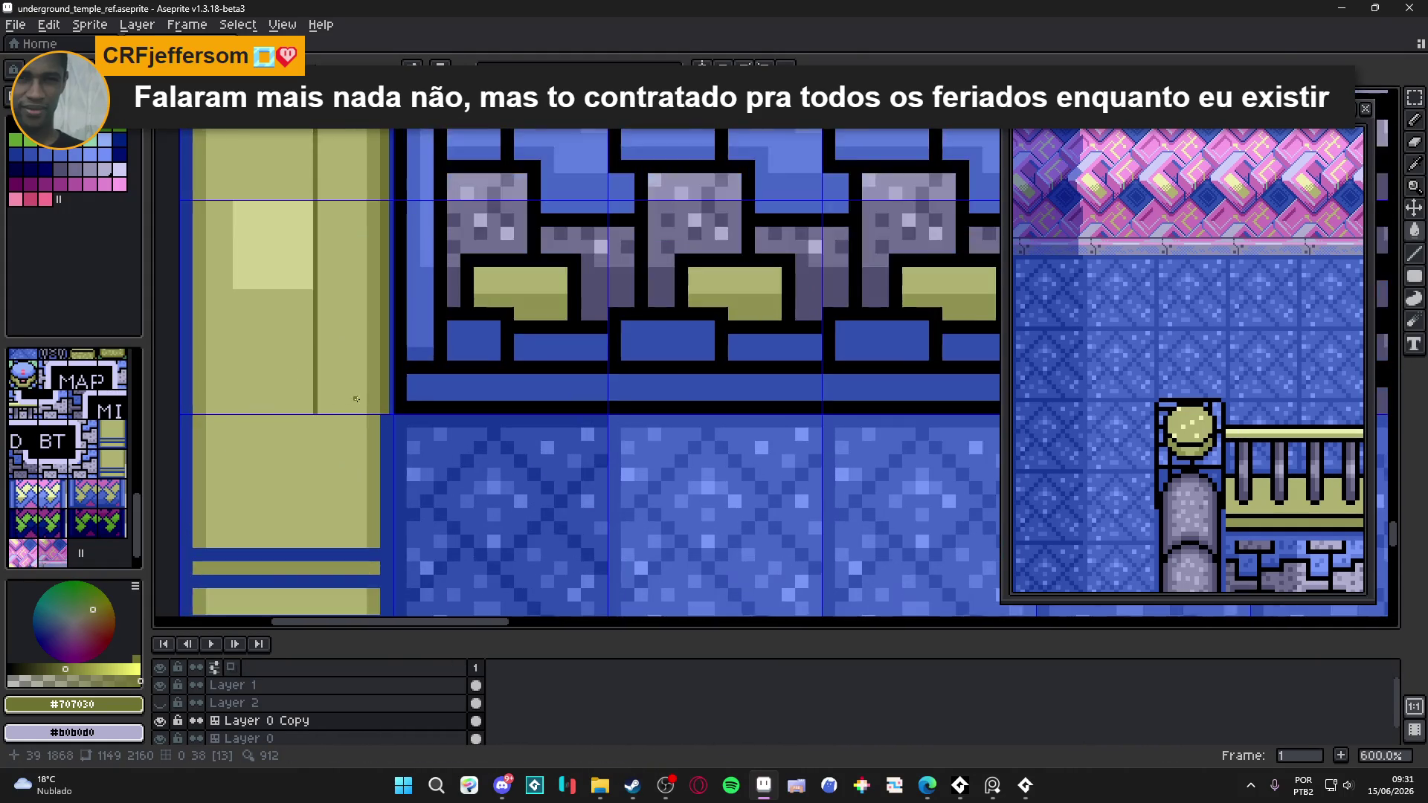
pyautogui.moveTo(283, 425); pyautogui.dragTo(361, 424)
pyautogui.scroll(-7, 380, 421)
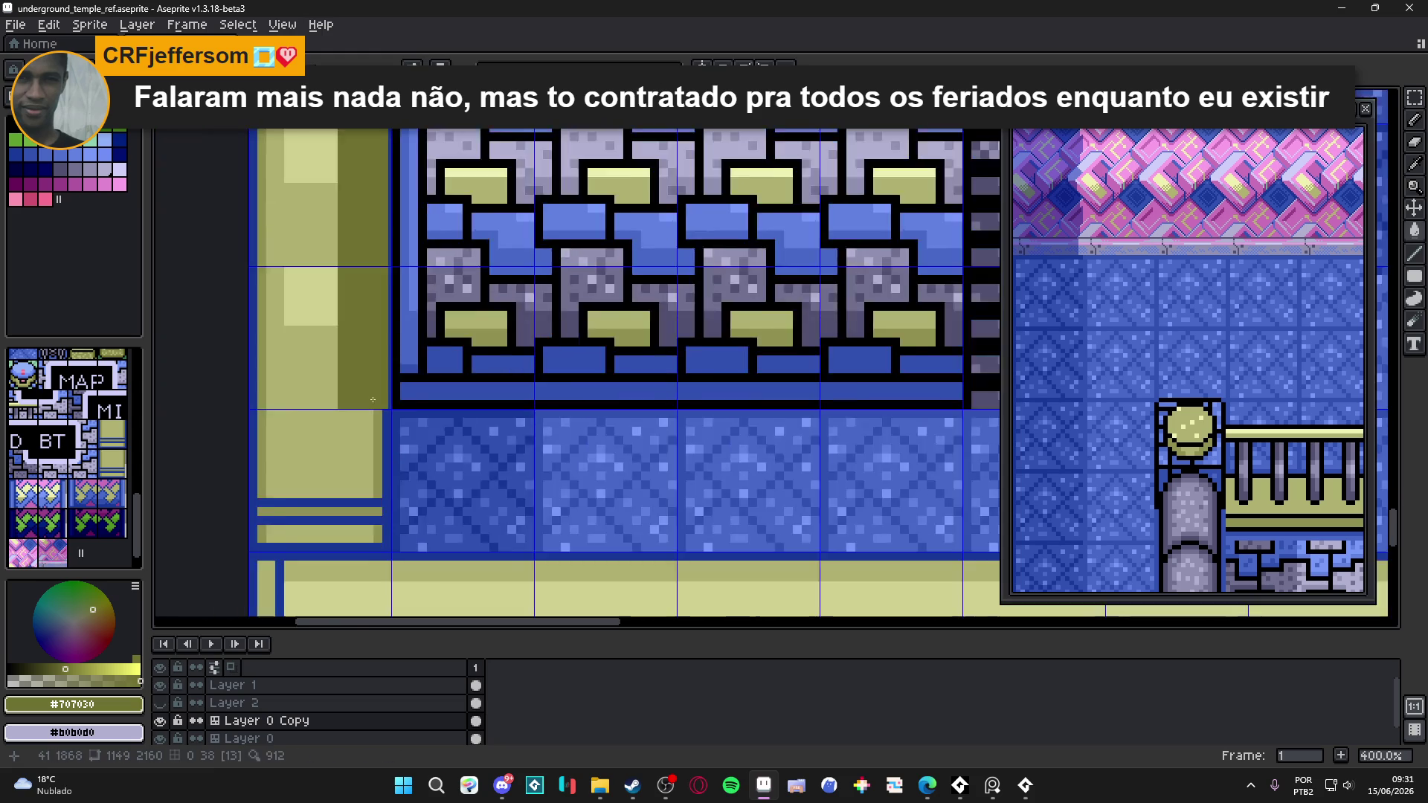
pyautogui.scroll(10, 419, 464)
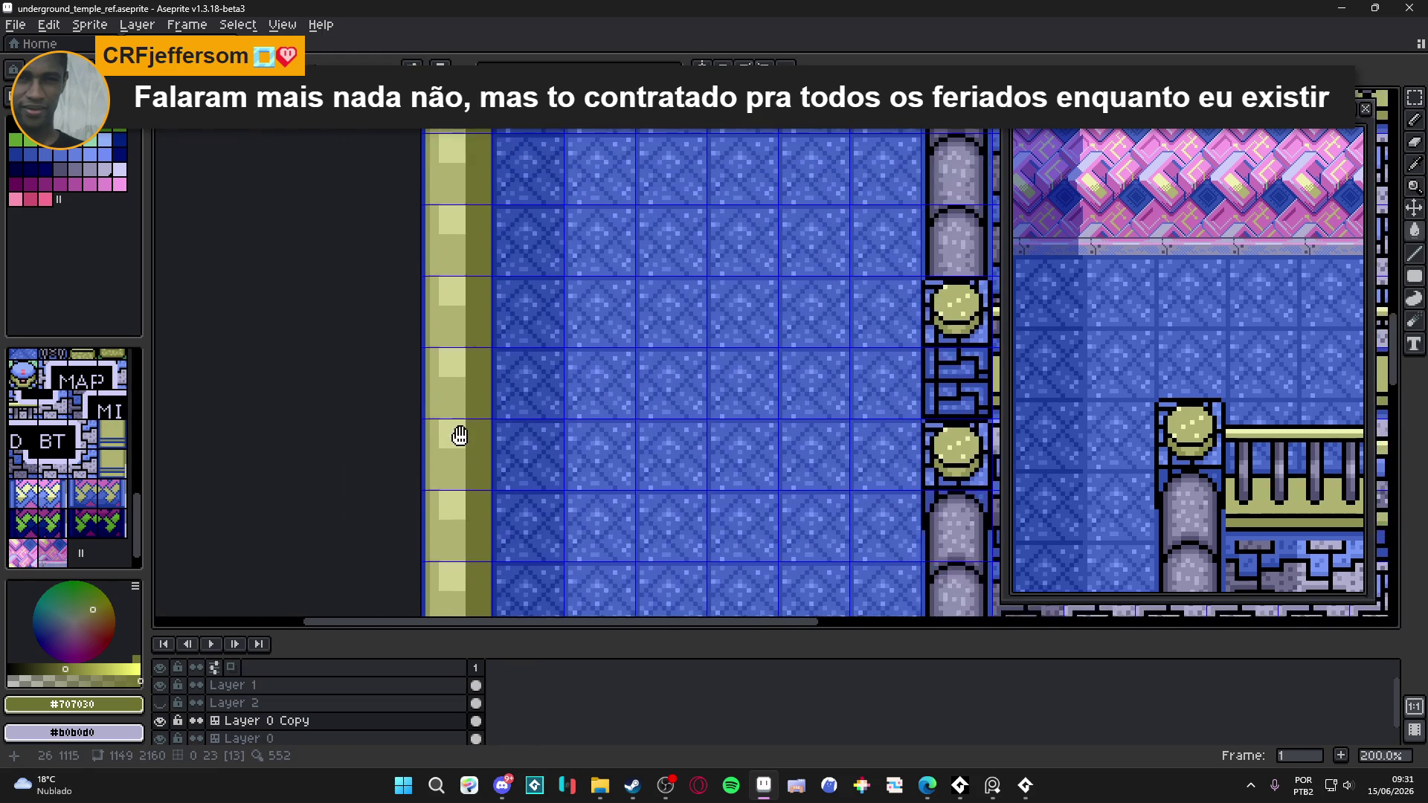
pyautogui.scroll(10, 482, 243)
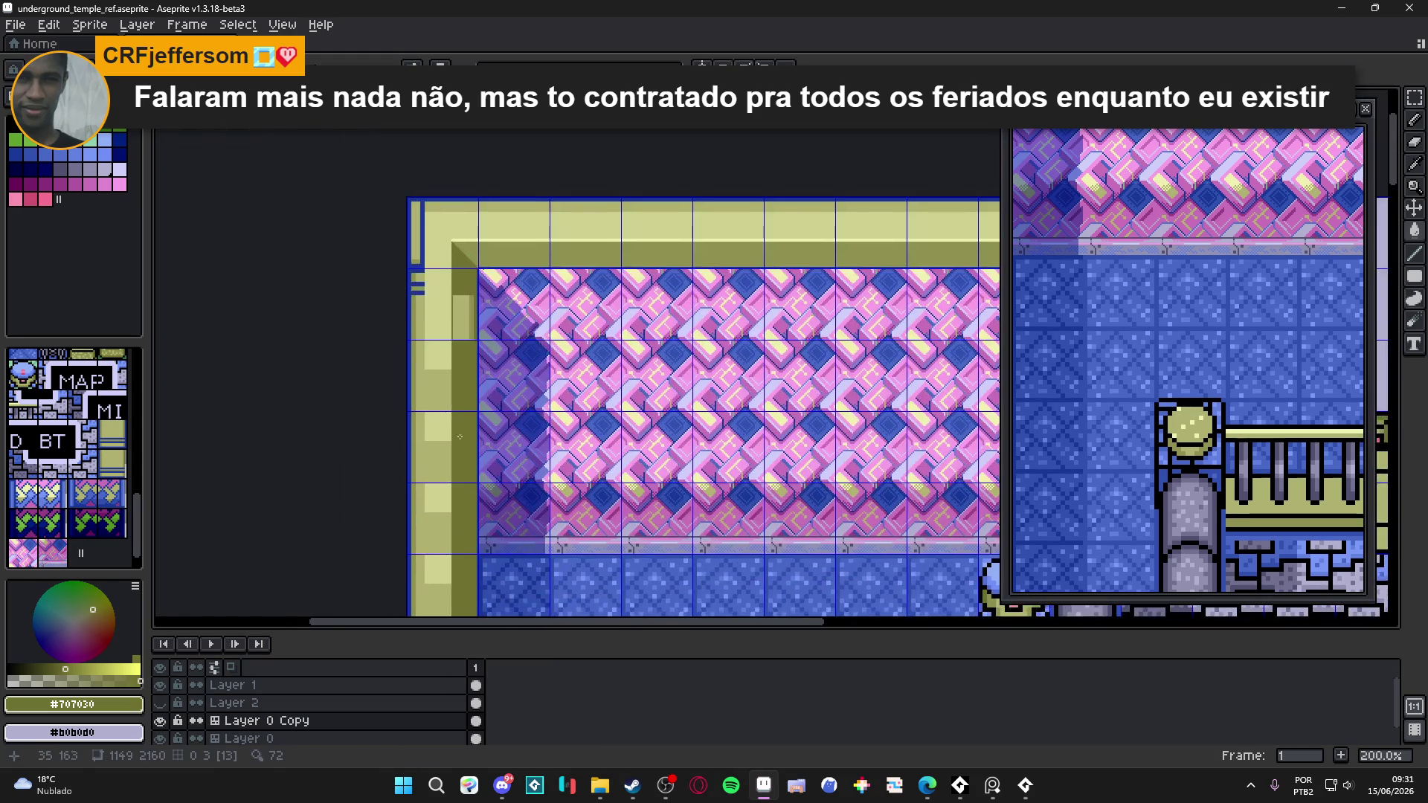
pyautogui.scroll(1, 459, 350)
pyautogui.scroll(-1, 483, 322)
pyautogui.scroll(2, 476, 331)
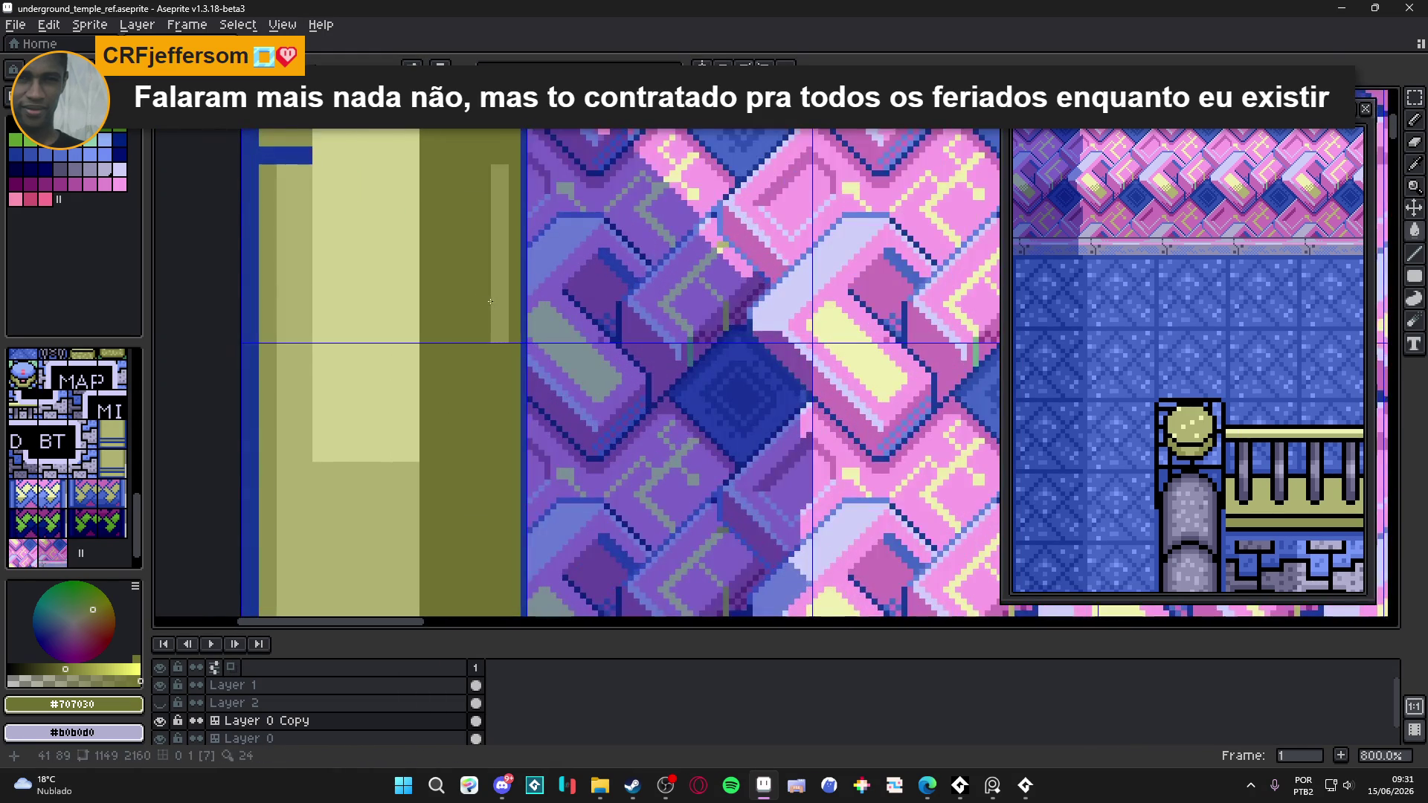
pyautogui.scroll(-2, 472, 338)
pyautogui.scroll(1, 467, 343)
# - Eyedrop #d0d090, select an 18x18 highlight patch and stretch it down the left strip
pyautogui.keyDown('alt'); pyautogui.click(467, 343); pyautogui.keyUp('alt')
pyautogui.scroll(1, 441, 354)
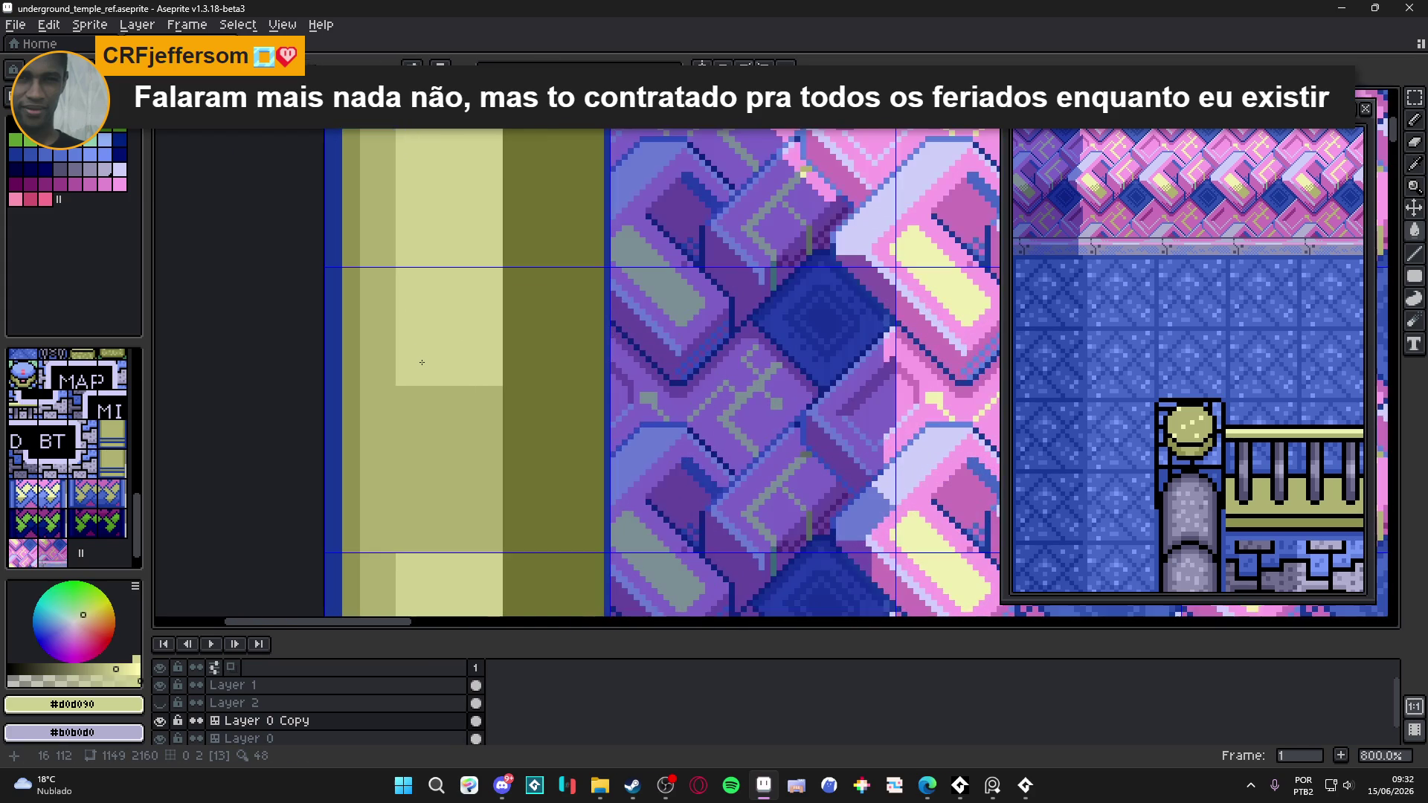
pyautogui.scroll(1, 420, 365)
pyautogui.moveTo(389, 400); pyautogui.dragTo(596, 183)
pyautogui.scroll(-3, 601, 245)
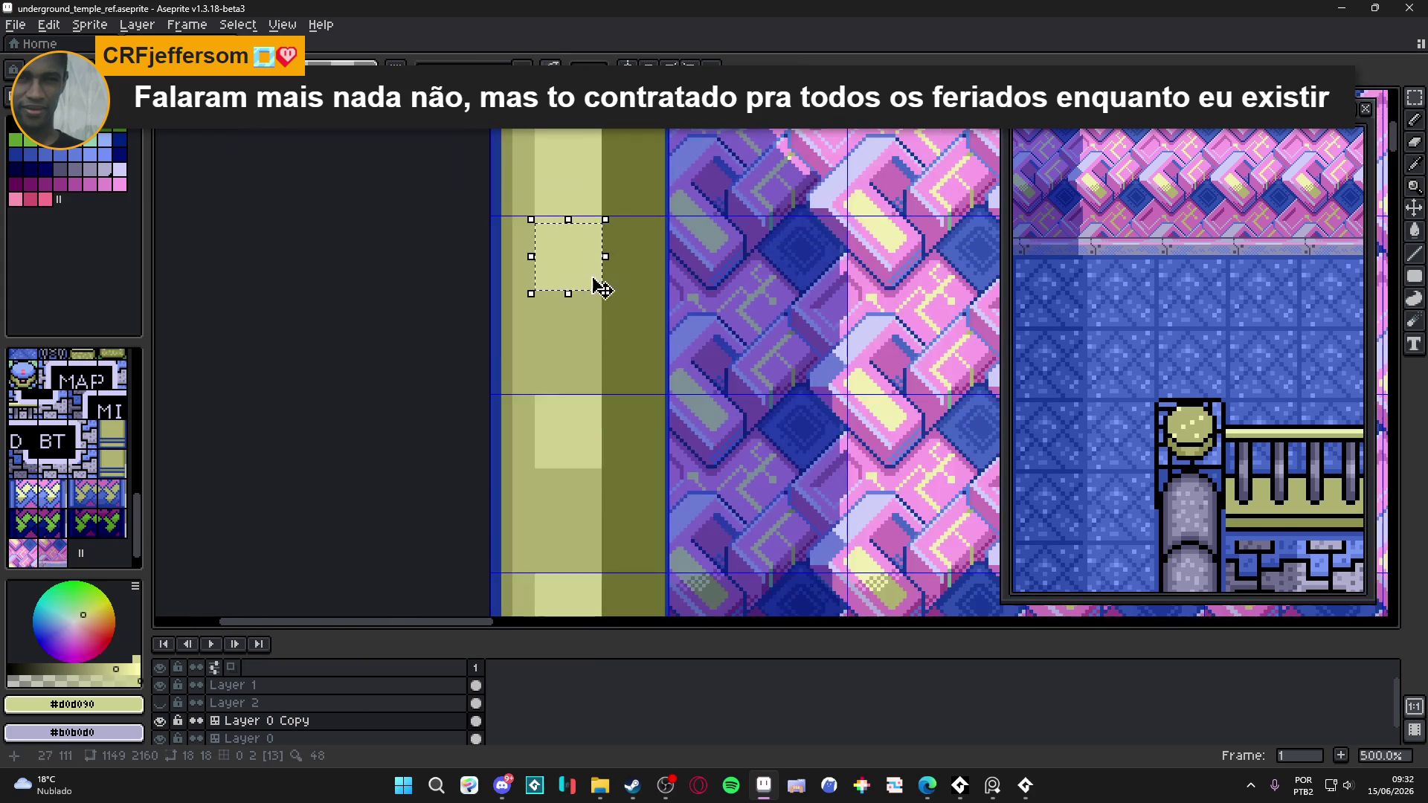
pyautogui.moveTo(568, 295); pyautogui.dragTo(564, 593)
pyautogui.scroll(-3, 563, 446)
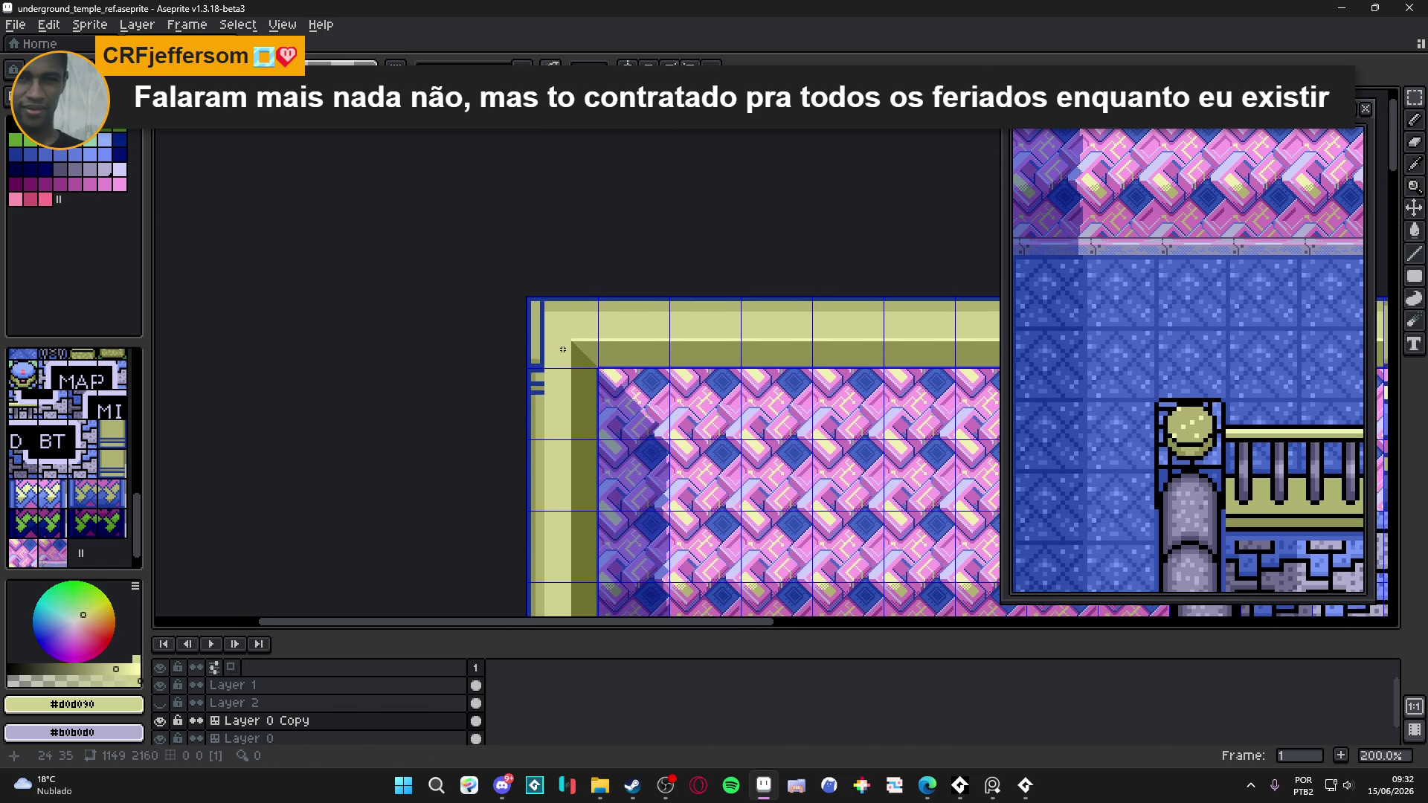
pyautogui.scroll(2, 573, 350)
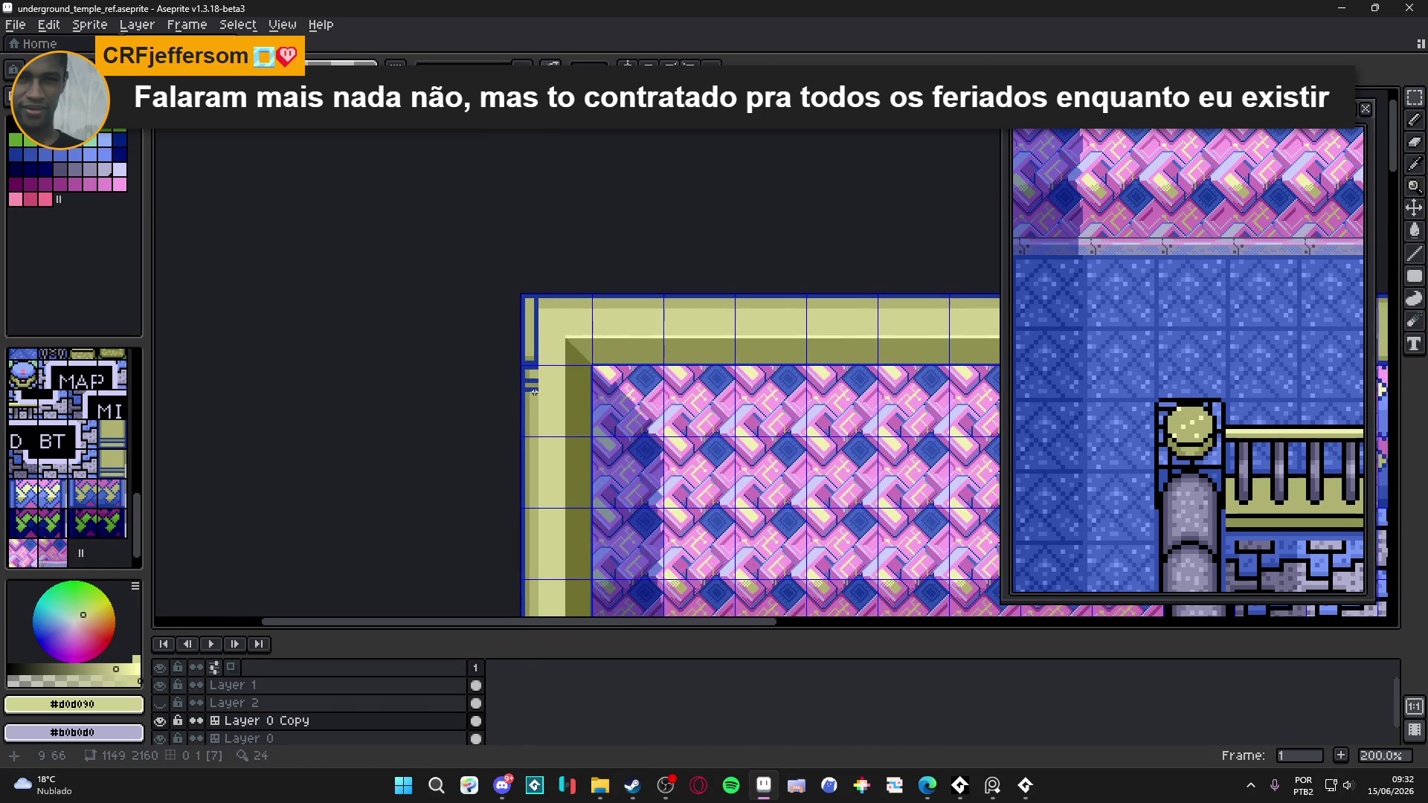
pyautogui.scroll(-4, 601, 371)
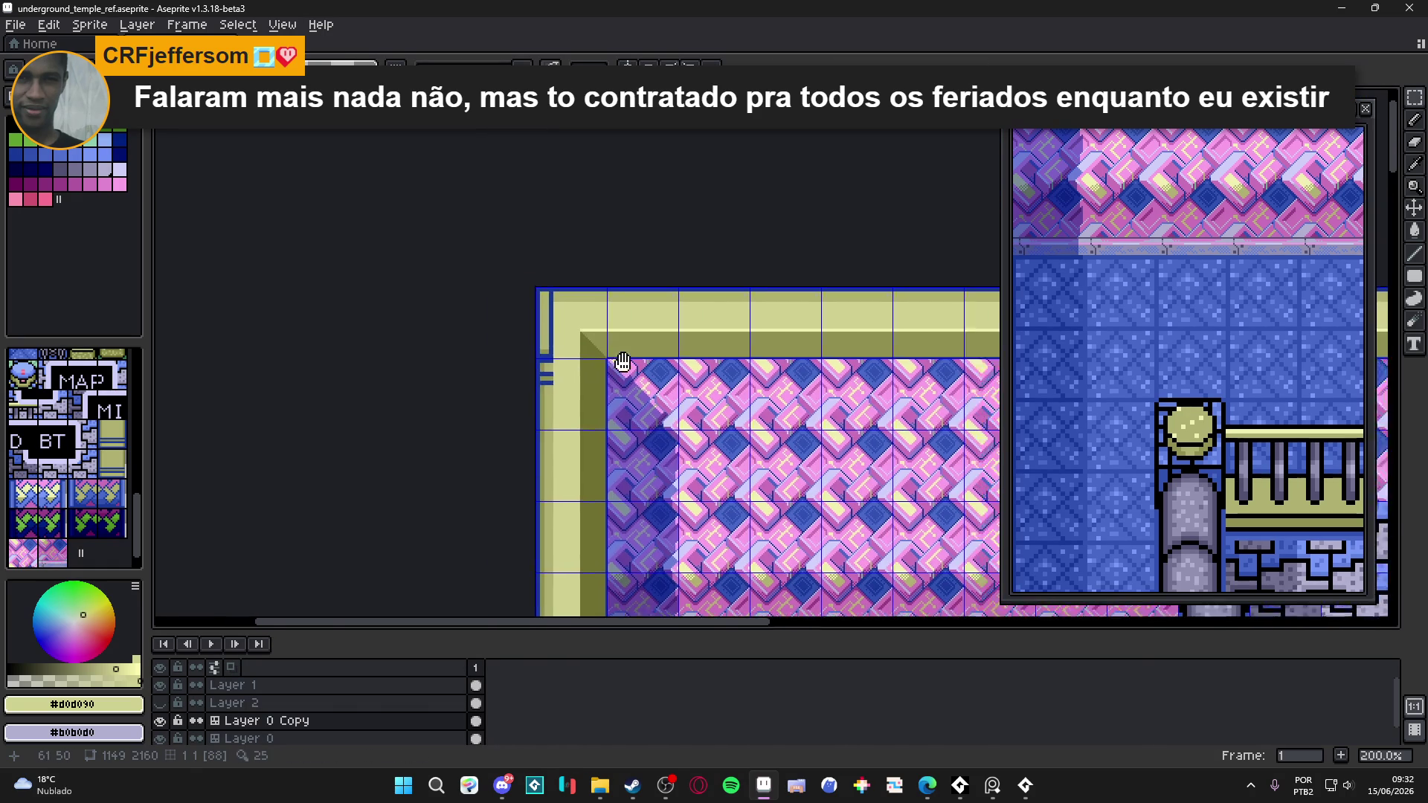
pyautogui.scroll(1, 561, 380)
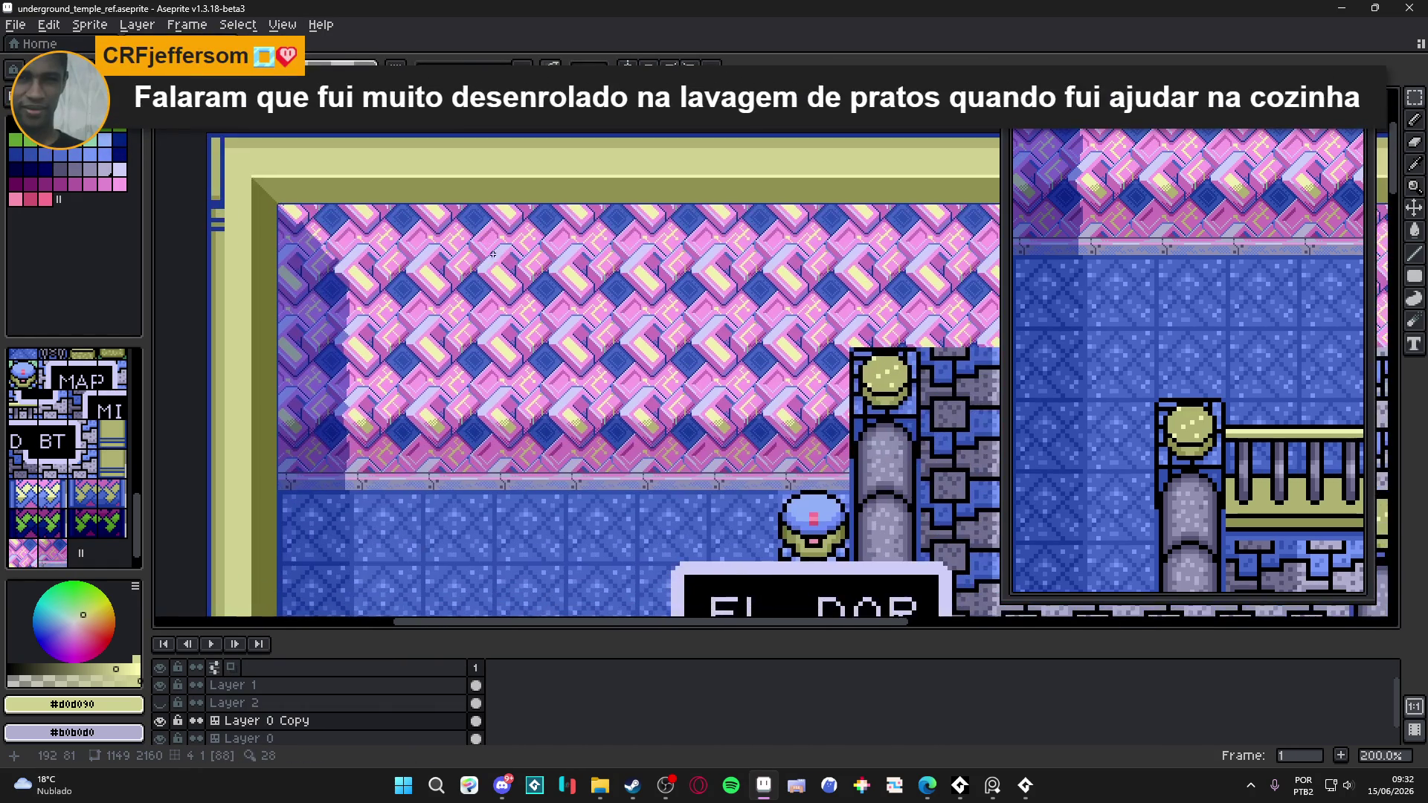
pyautogui.scroll(-1, 536, 271)
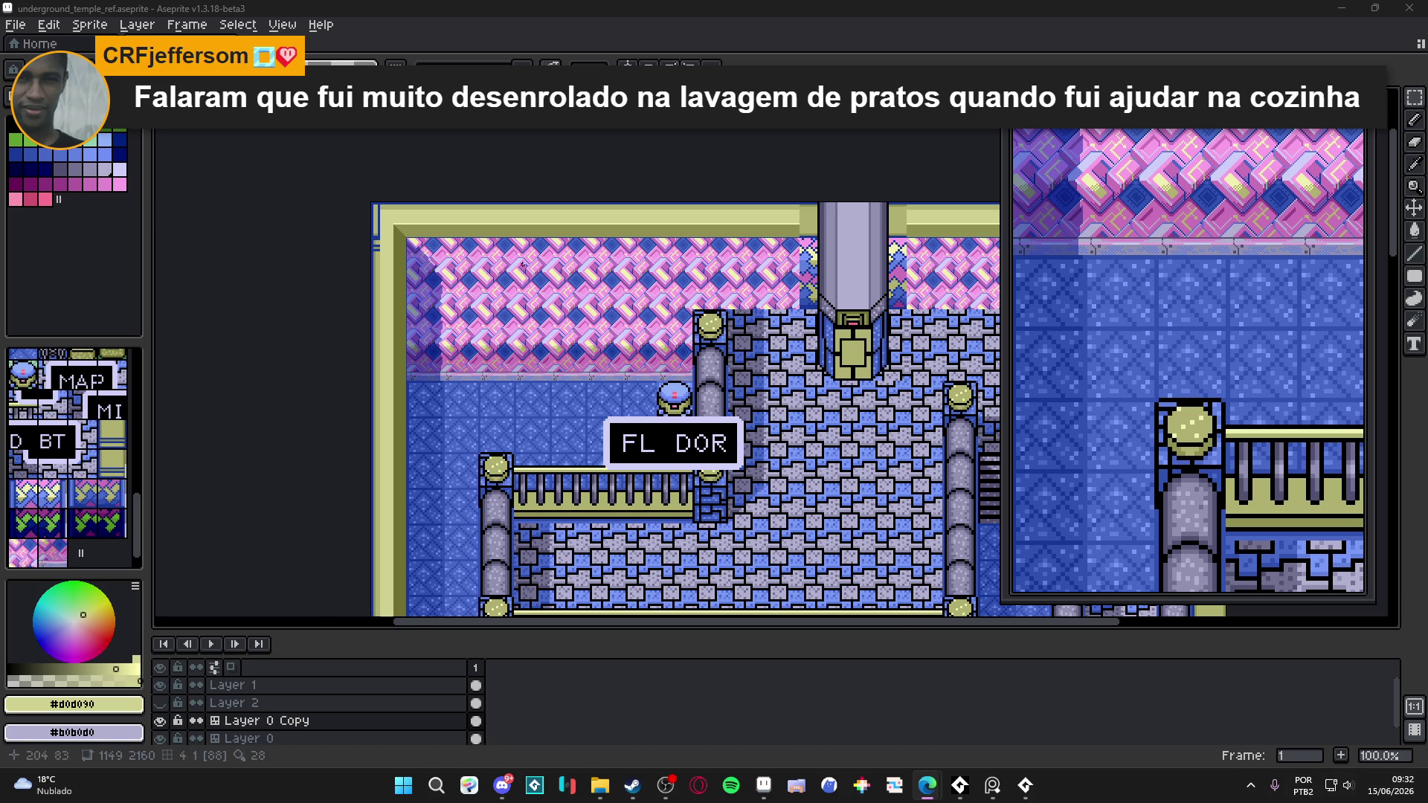
# - Pan to the sprite's top-left corner and save underground_temple_ref.aseprite with Ctrl+S
pyautogui.moveTo(702, 243); pyautogui.dragTo(655, 249)
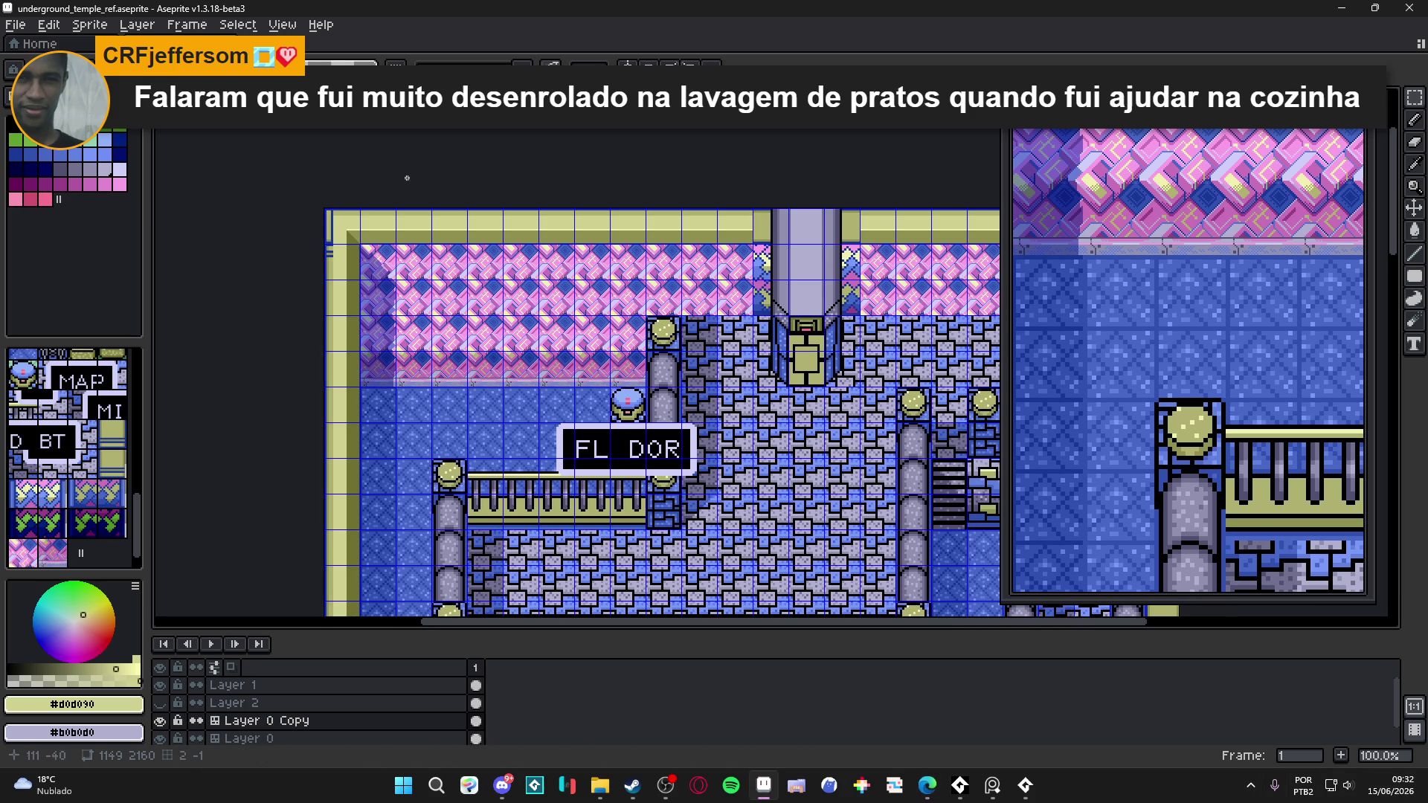
pyautogui.scroll(4, 335, 212)
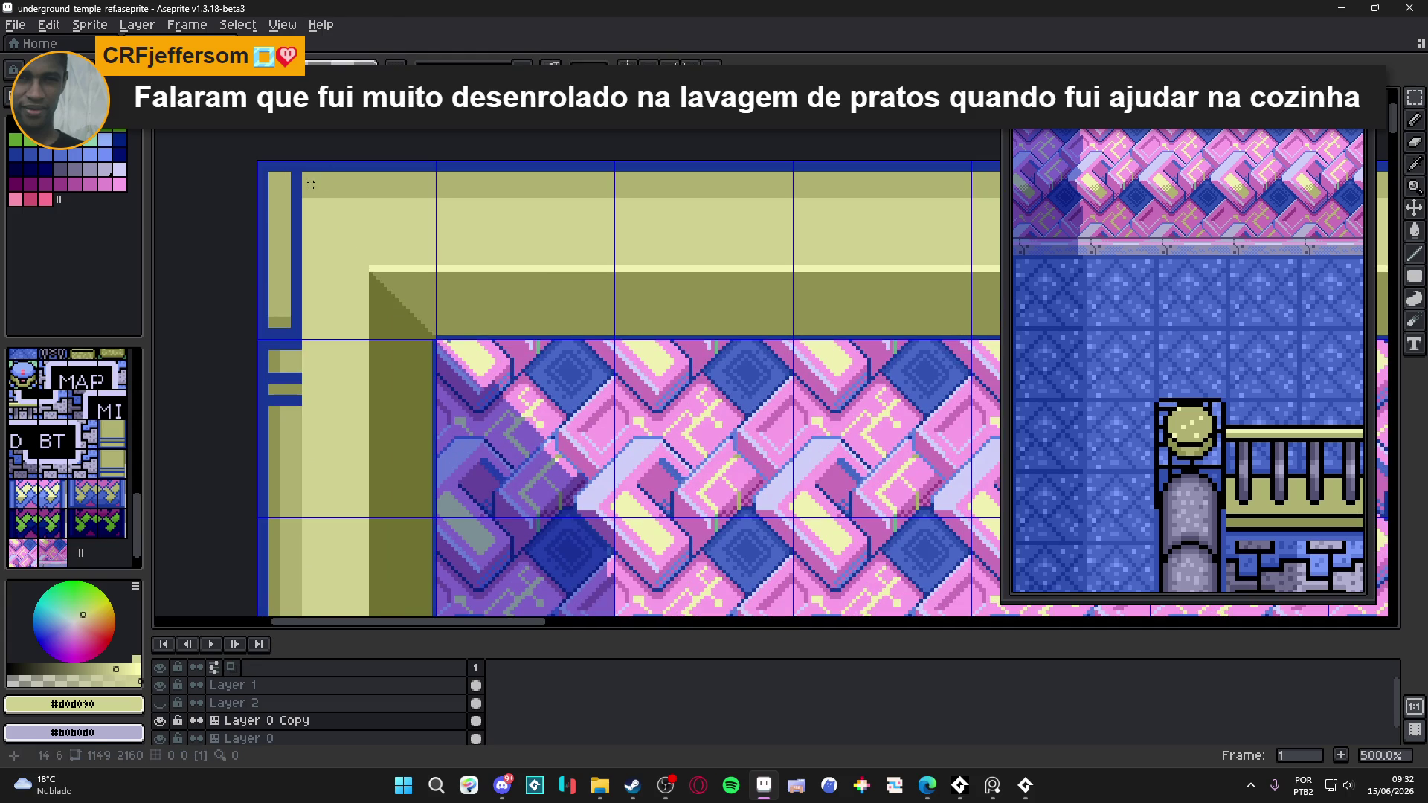
pyautogui.scroll(-1, 415, 175)
pyautogui.hotkey('ctrl', 's')
pyautogui.scroll(-1, 718, 280)
pyautogui.scroll(1, 488, 313)
# - Switch to the Filled Rectangle tool and draw a #b0b070 strip along the border's top edge
pyautogui.hscroll(6, 488, 312)
pyautogui.scroll(2, 908, 284)
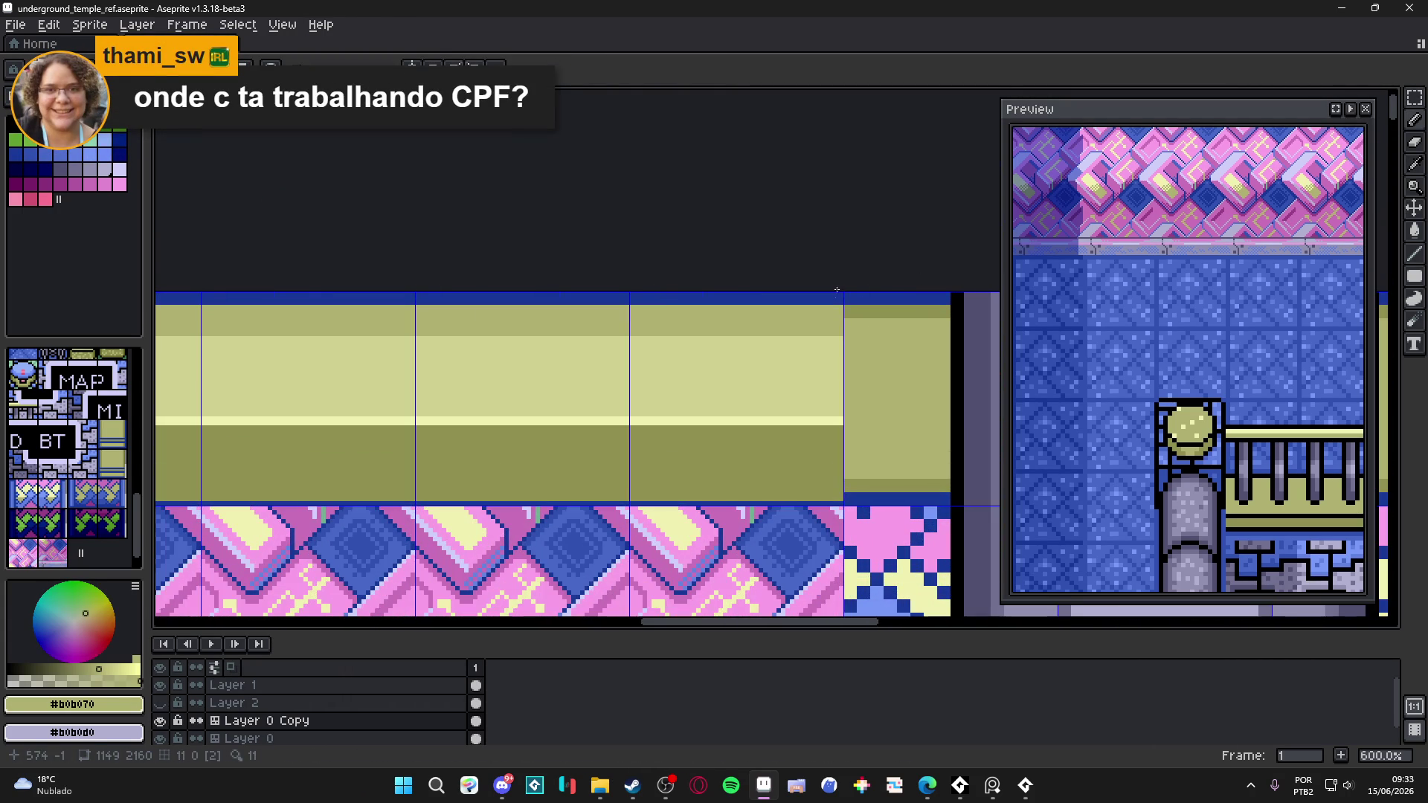
pyautogui.click(1415, 276)
pyautogui.click(1341, 279)
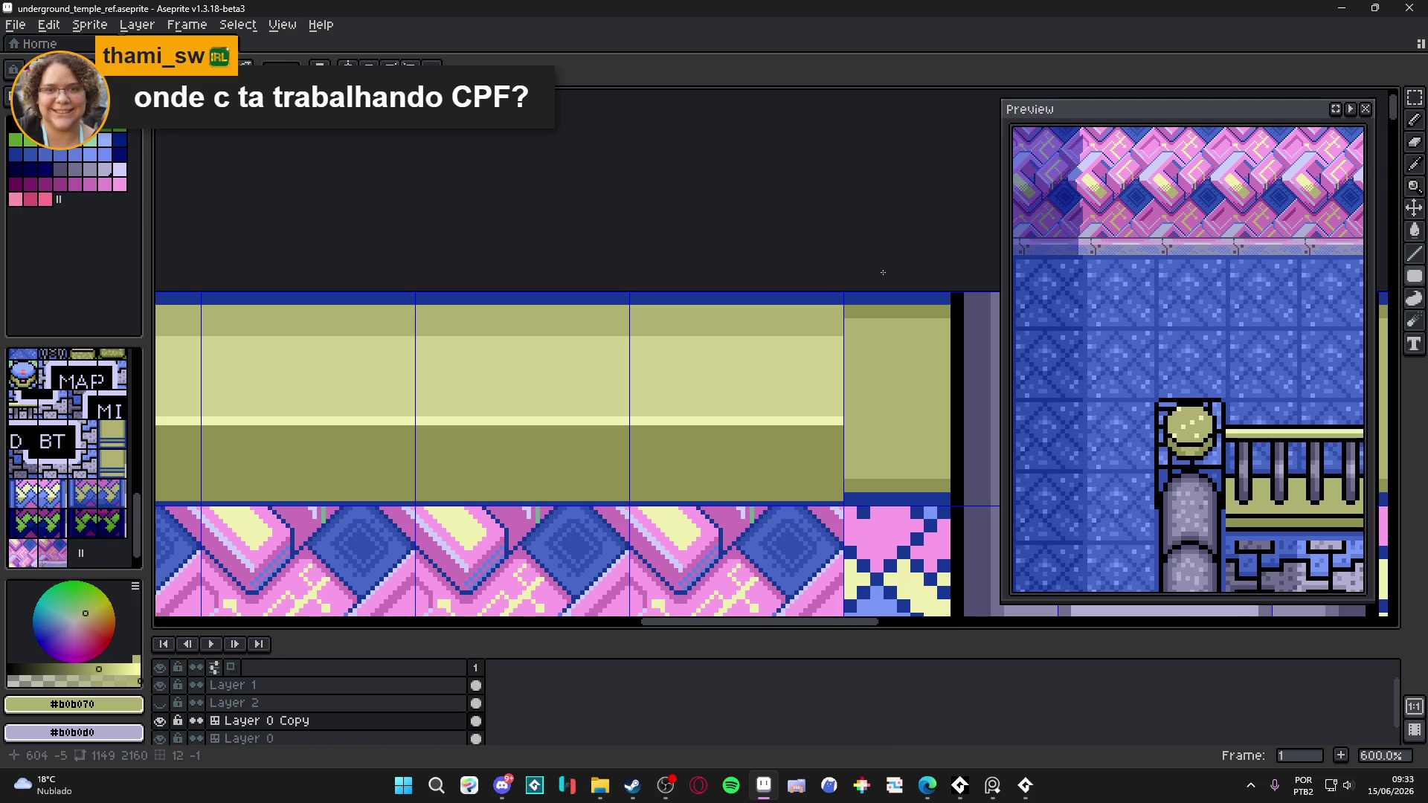
pyautogui.scroll(5, 942, 313)
pyautogui.scroll(-5, 942, 312)
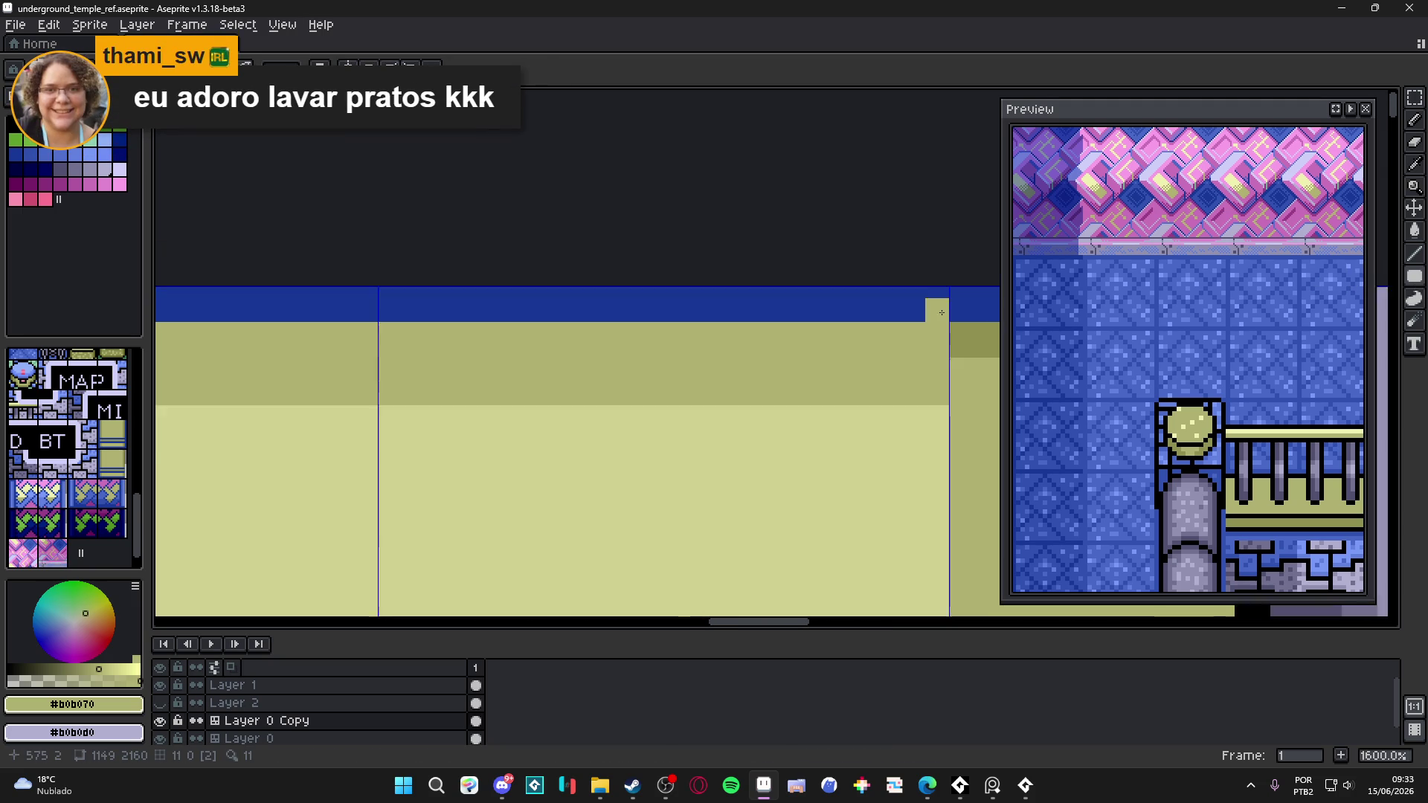
pyautogui.scroll(-4, 941, 313)
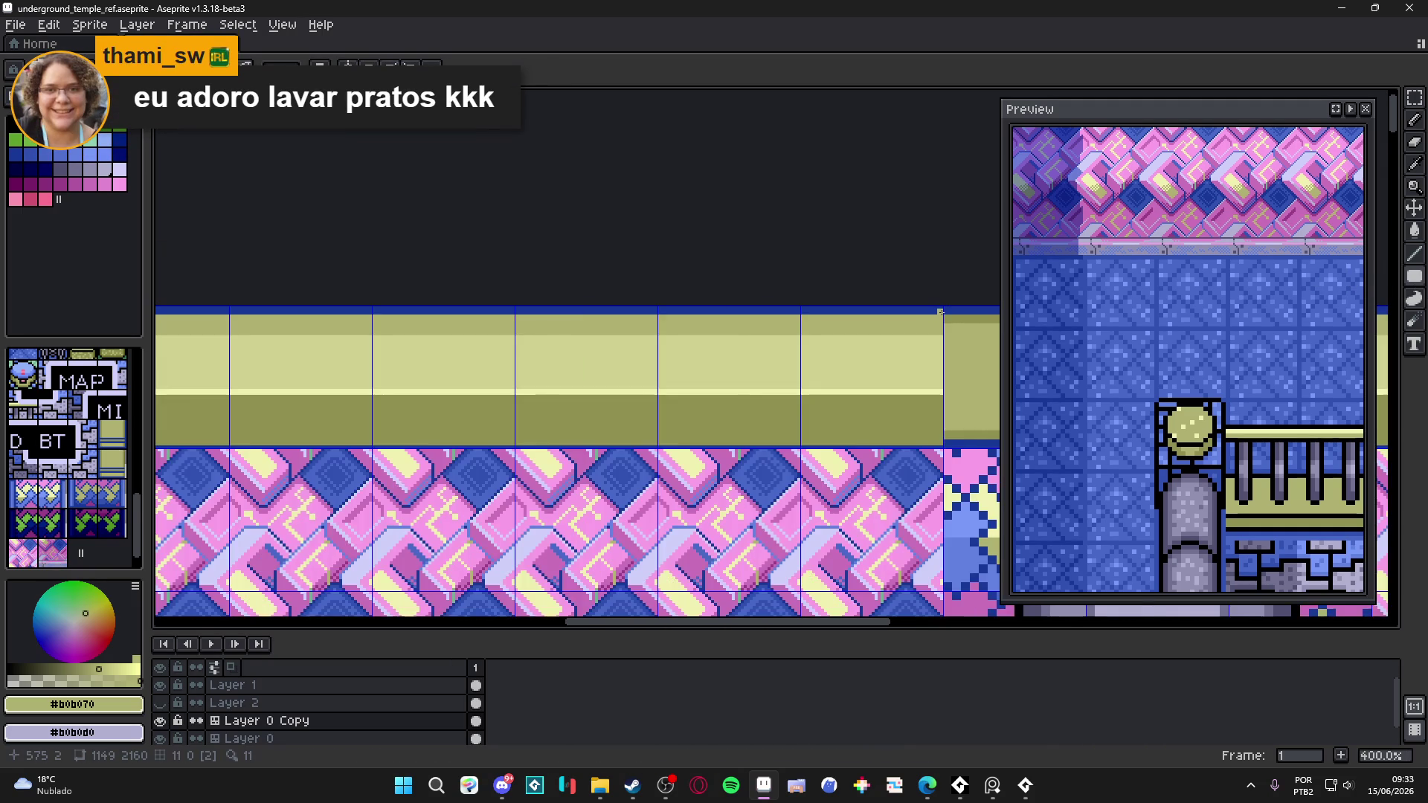
pyautogui.moveTo(942, 312); pyautogui.dragTo(367, 320)
# - Cover the blue left trim column with thin #b0b070 shading strips
pyautogui.scroll(2, 367, 320)
pyautogui.moveTo(420, 224)
pyautogui.mouseDown()
pyautogui.moveTo(449, 331)
pyautogui.moveTo(450, 457)
pyautogui.moveTo(458, 108)
pyautogui.moveTo(465, 565)
pyautogui.moveTo(431, 565)
pyautogui.mouseUp()
pyautogui.moveTo(431, 565); pyautogui.dragTo(431, 424)
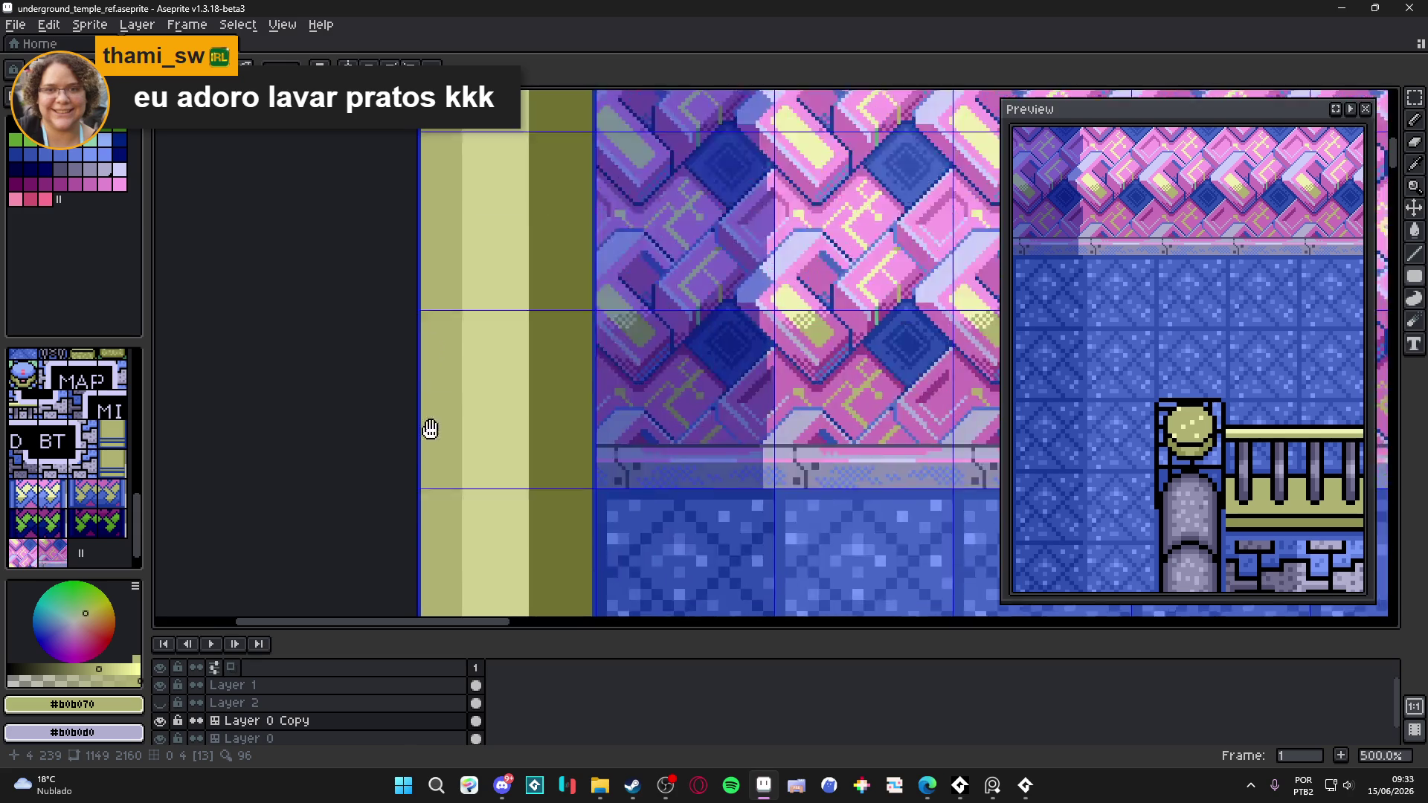
pyautogui.scroll(1, 533, 267)
pyautogui.moveTo(532, 267)
pyautogui.mouseDown()
pyautogui.moveTo(540, 375)
pyautogui.moveTo(587, 380)
pyautogui.moveTo(447, 310)
pyautogui.mouseUp()
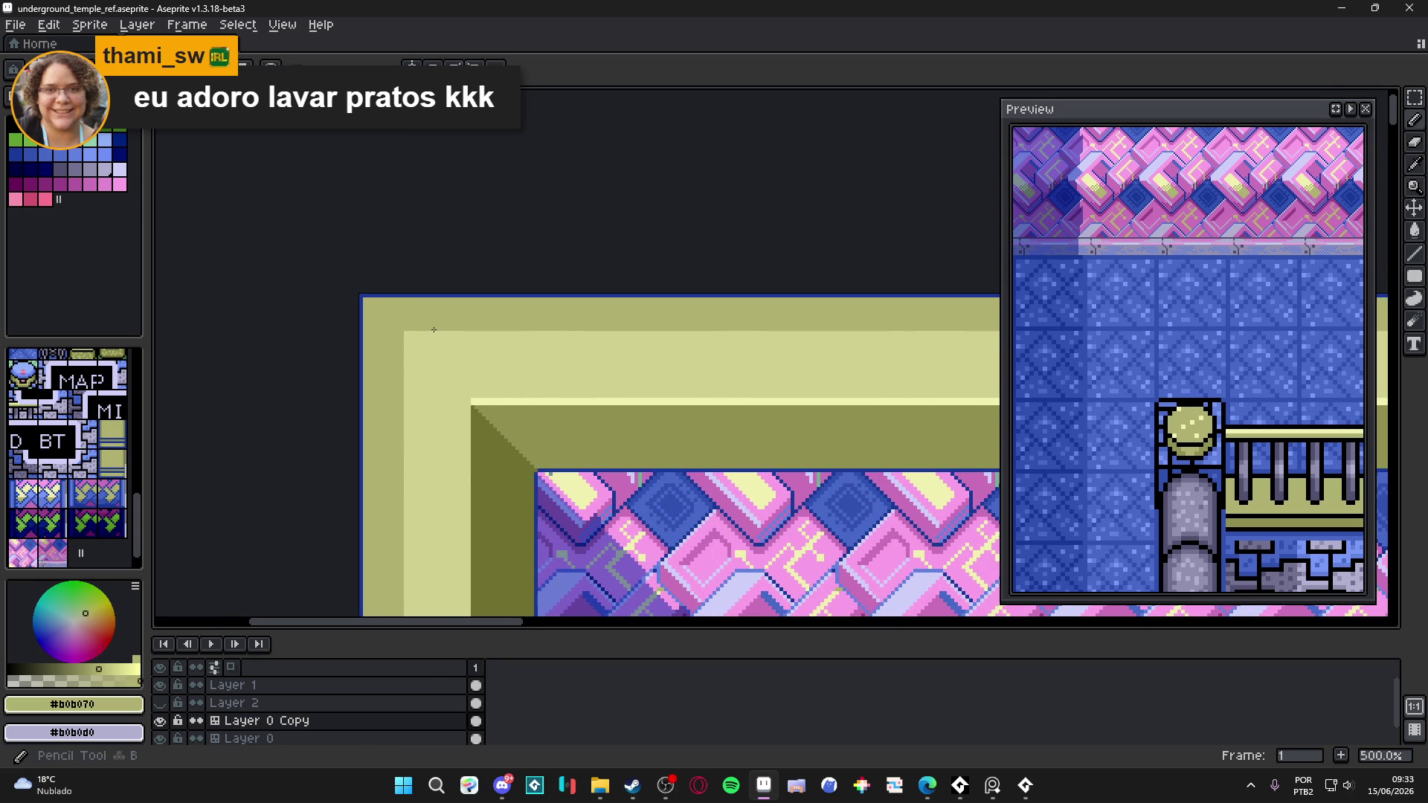
# - Eyedrop #909050 and draw a 45° diagonal bevel line across the outer top-left corner
pyautogui.scroll(-3, 388, 329)
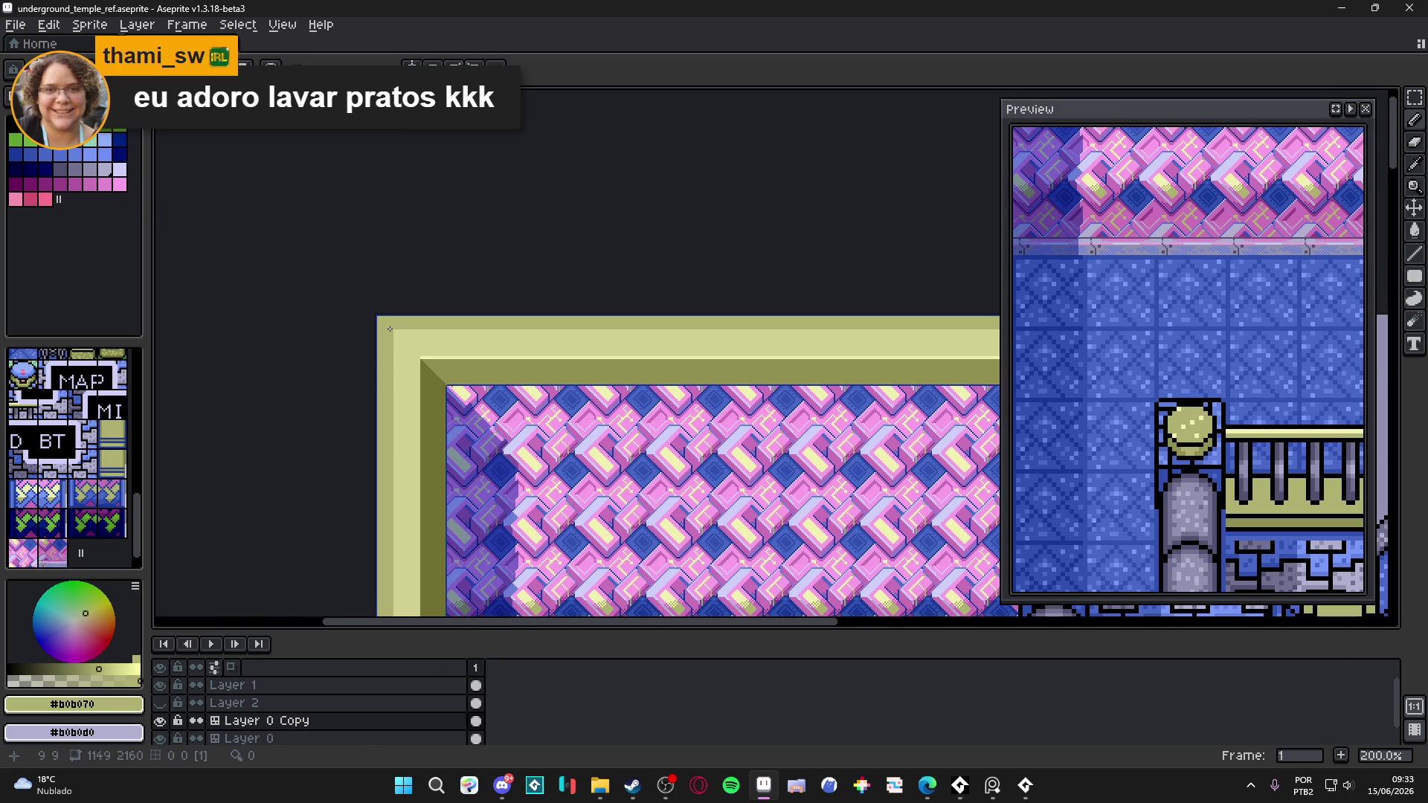
pyautogui.scroll(3, 389, 329)
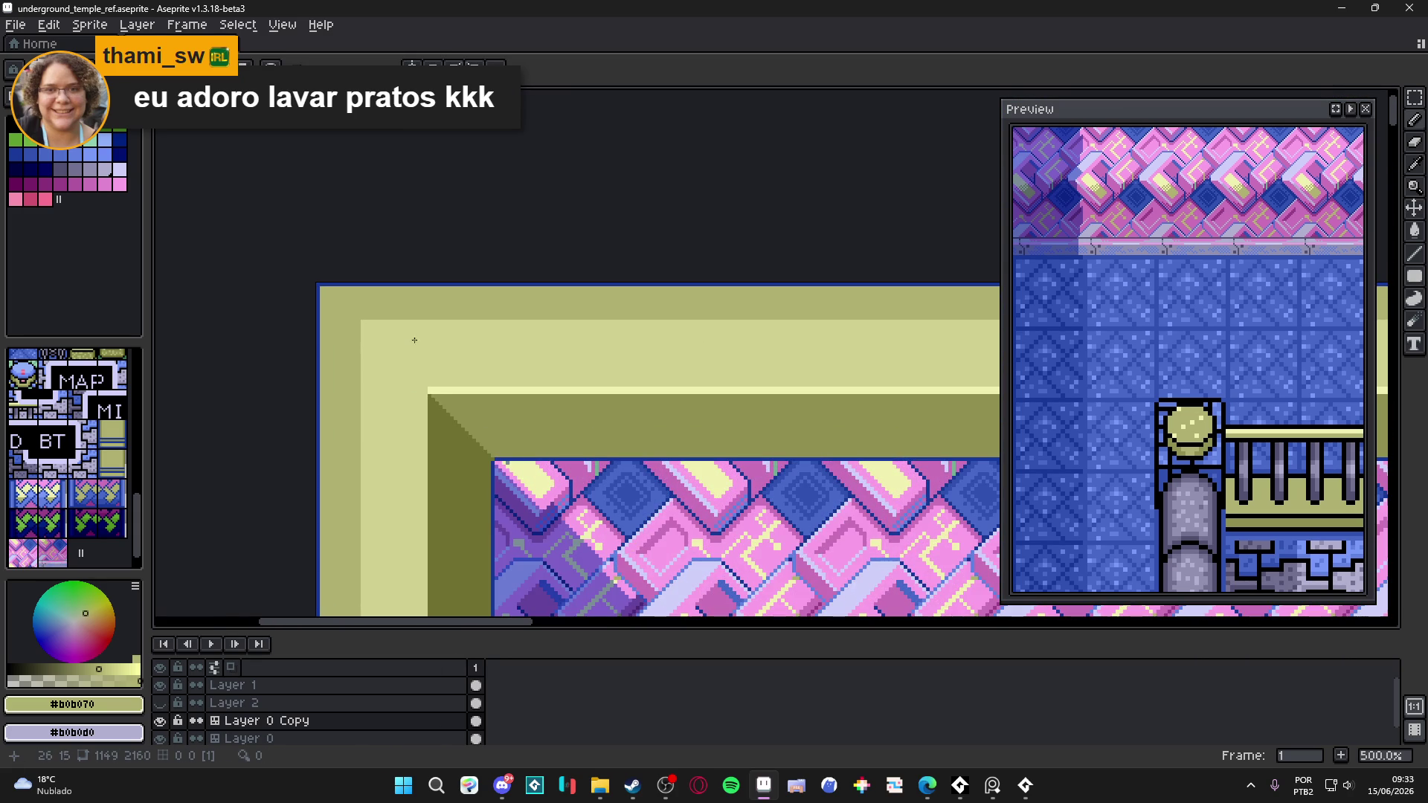
pyautogui.keyDown('alt'); pyautogui.click(497, 424); pyautogui.keyUp('alt')
pyautogui.scroll(2, 360, 325)
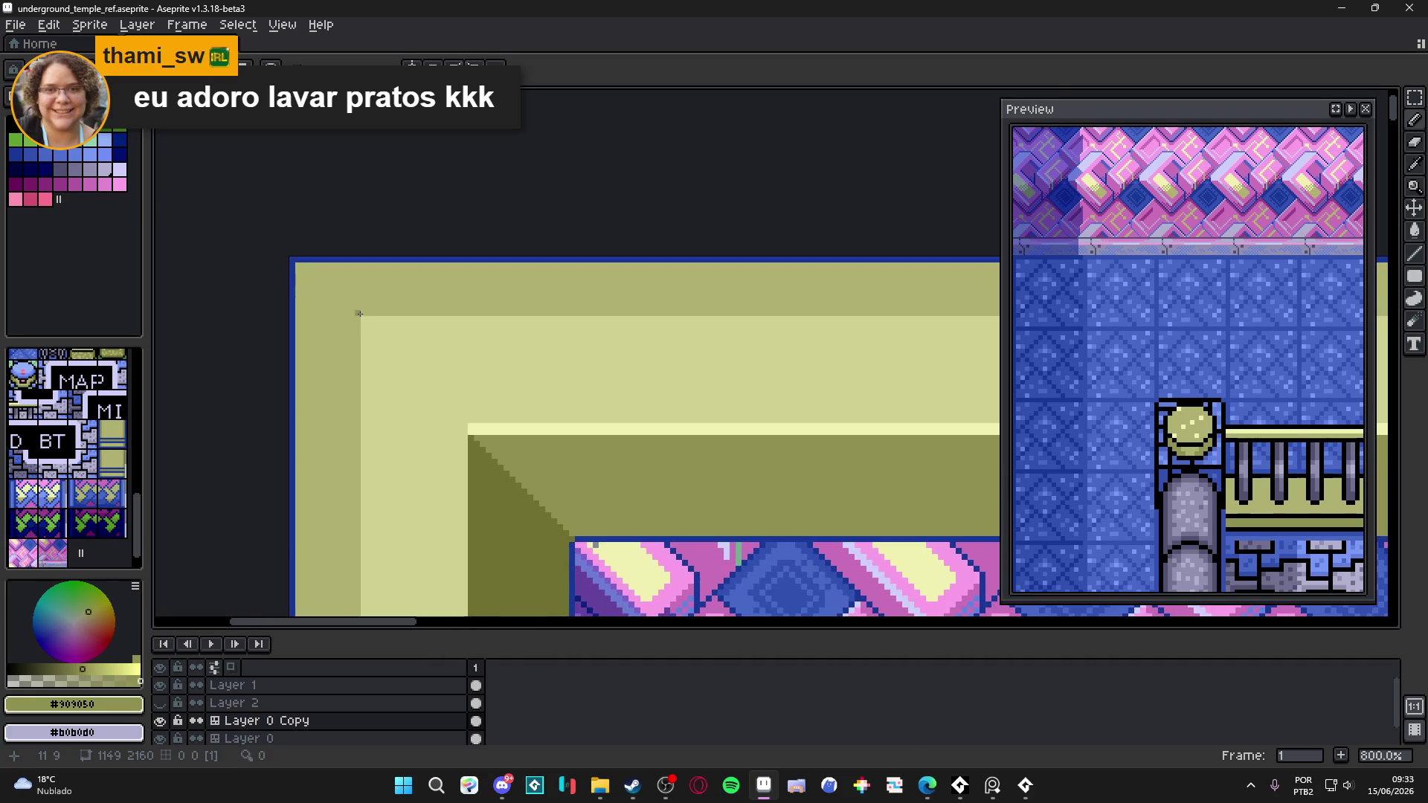
pyautogui.moveTo(360, 315)
pyautogui.mouseDown()
pyautogui.moveTo(295, 265)
pyautogui.moveTo(358, 338)
pyautogui.mouseUp()
pyautogui.press('shift')
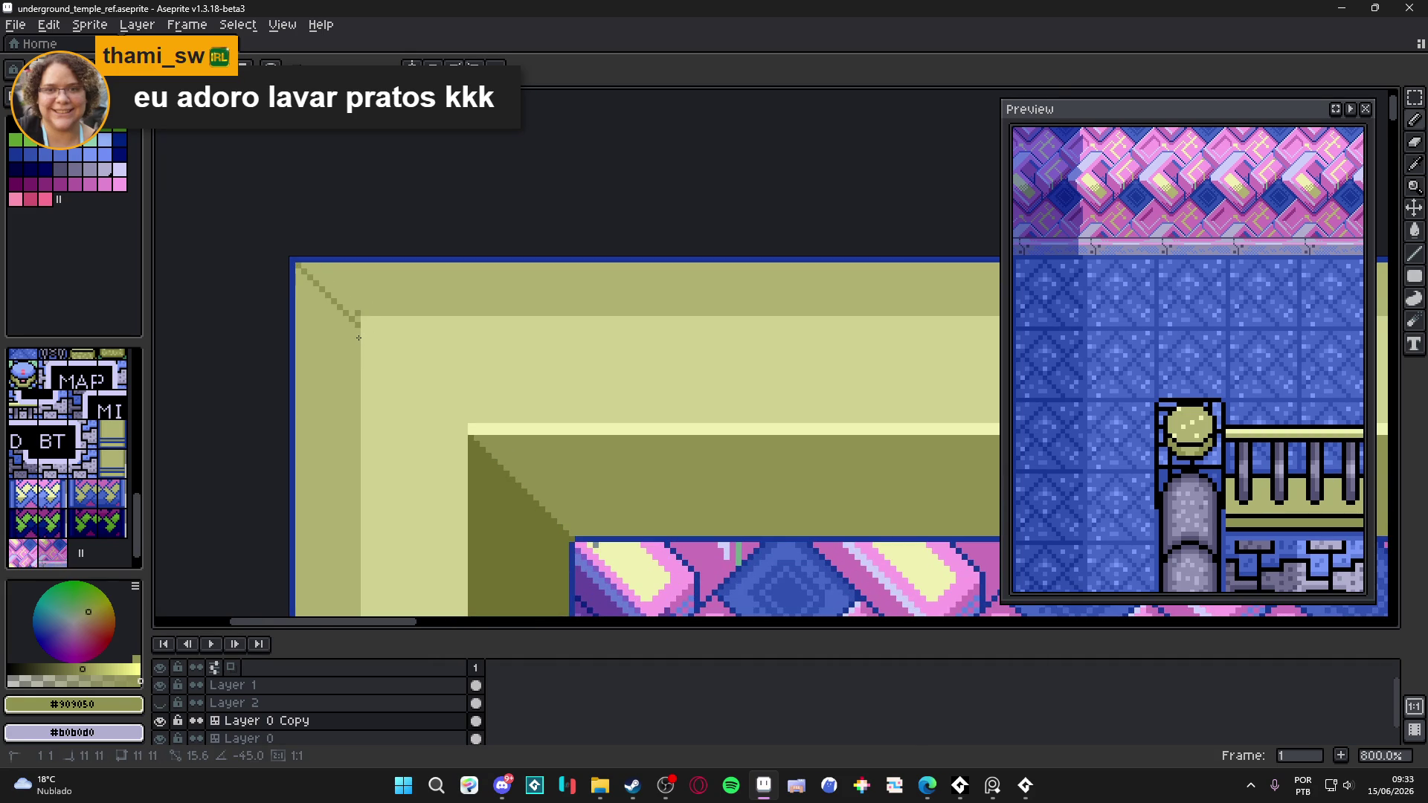
# - Draw a roughly 594-pixel shading line along the top border's outer edge
pyautogui.scroll(-7, 359, 339)
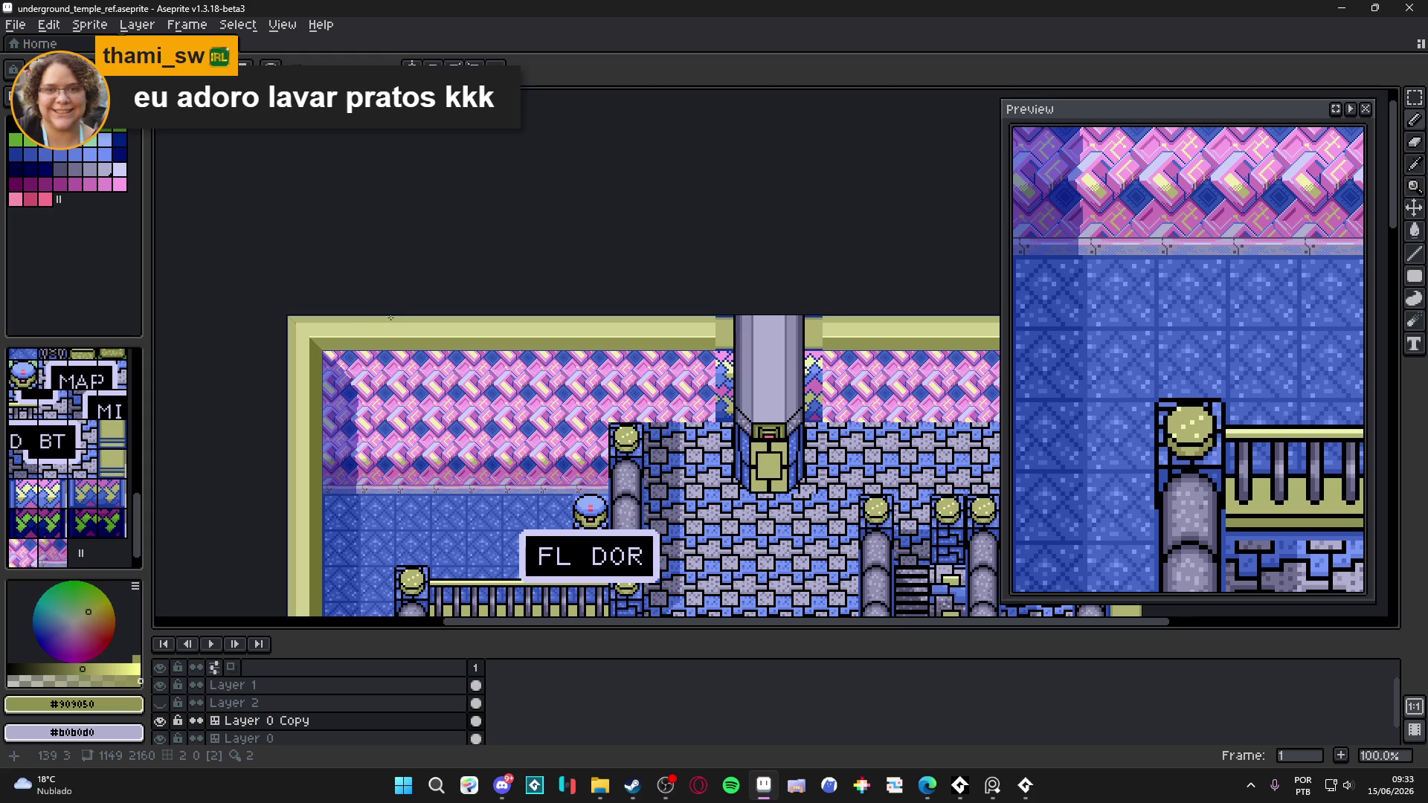
pyautogui.scroll(4, 481, 360)
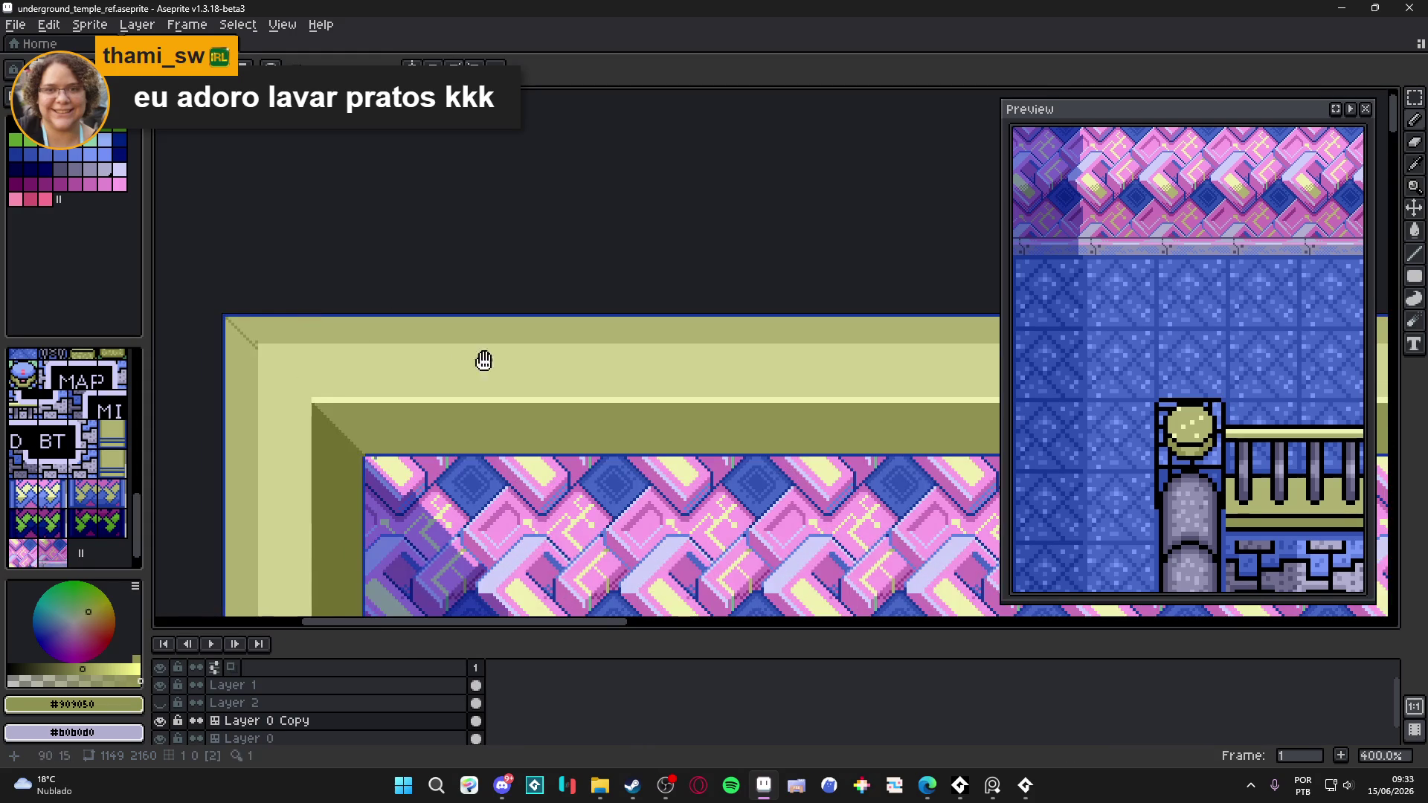
pyautogui.moveTo(700, 360)
pyautogui.mouseDown()
pyautogui.moveTo(886, 360)
pyautogui.moveTo(781, 395)
pyautogui.moveTo(849, 391)
pyautogui.moveTo(848, 361)
pyautogui.moveTo(595, 359)
pyautogui.mouseUp()
pyautogui.moveTo(699, 357); pyautogui.dragTo(782, 369)
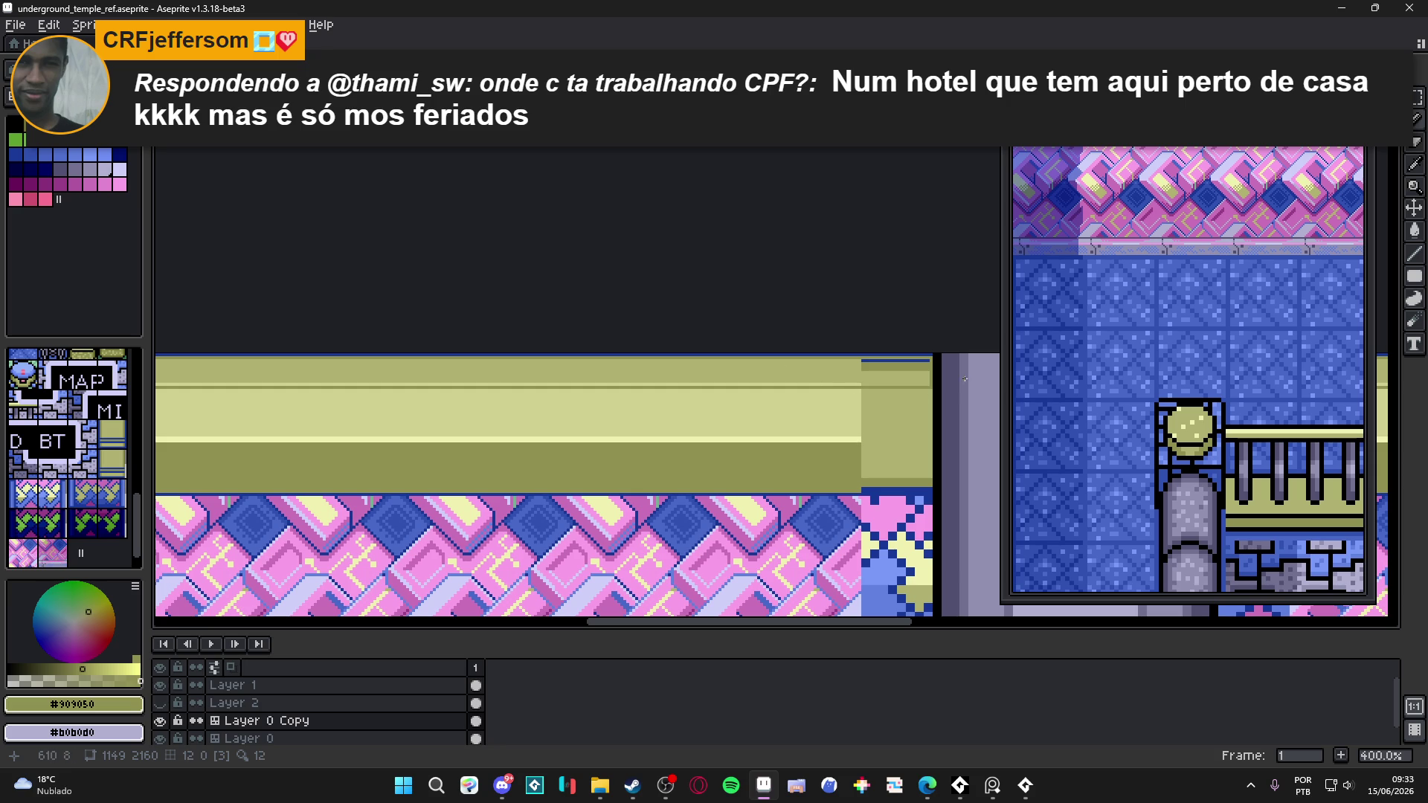
pyautogui.scroll(1, 965, 379)
pyautogui.scroll(-2, 850, 363)
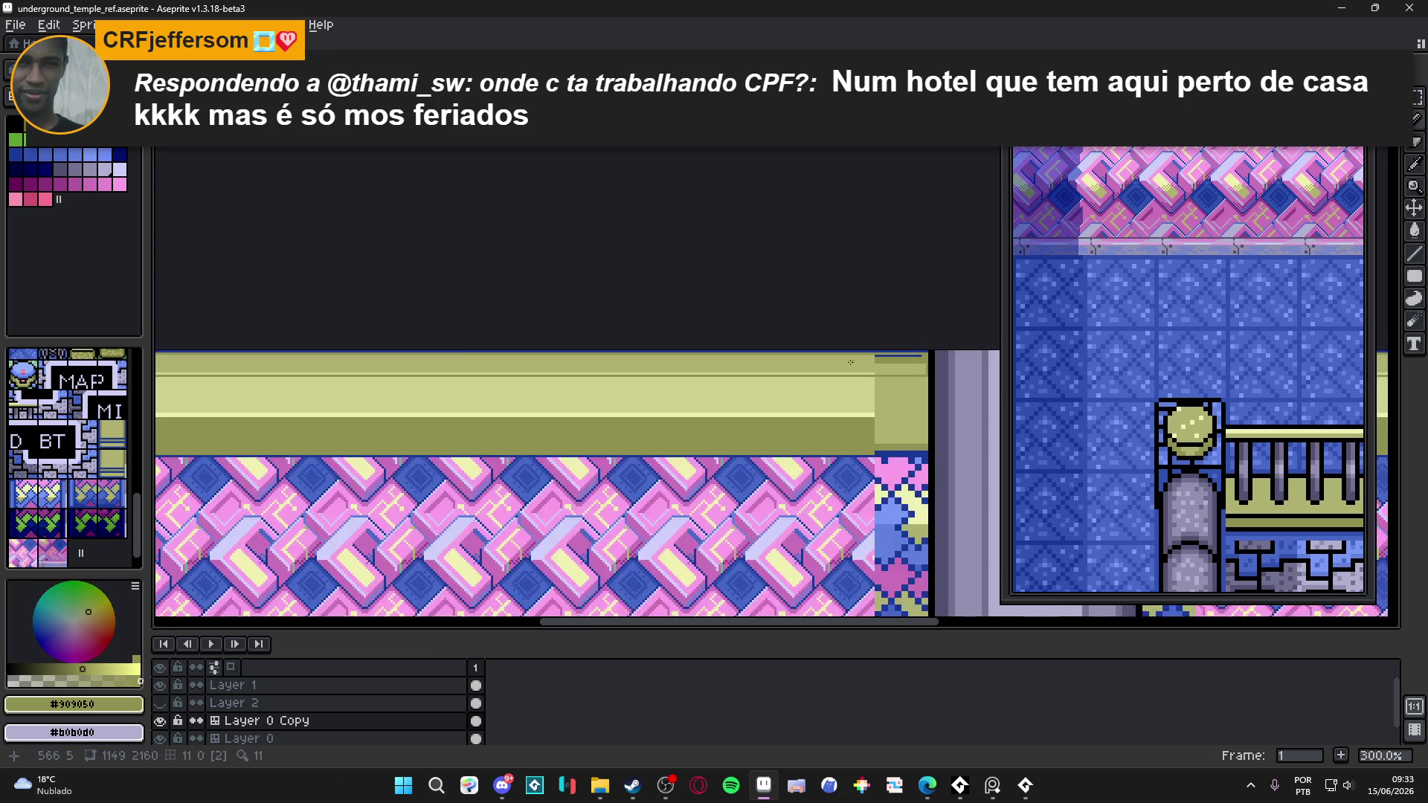
pyautogui.scroll(4, 554, 361)
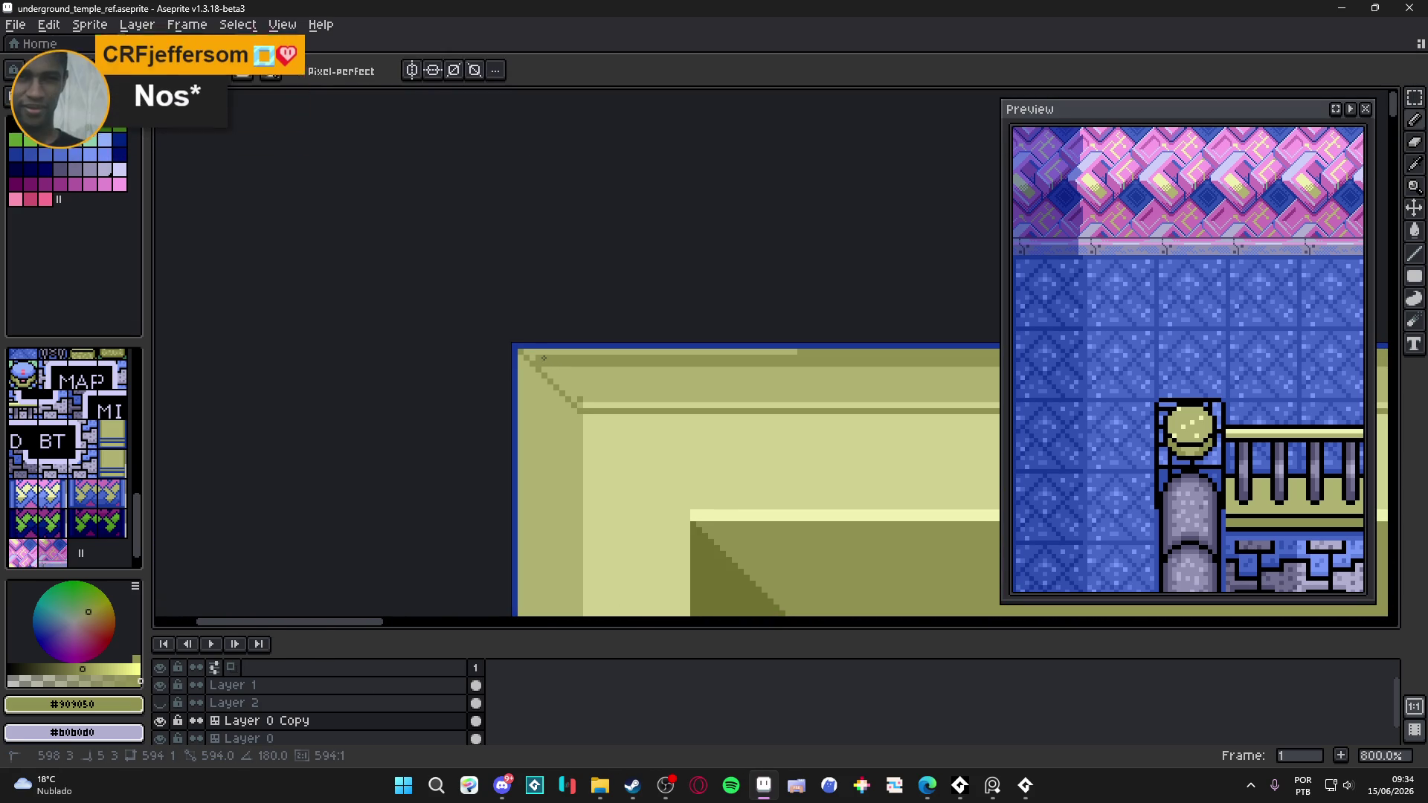
pyautogui.scroll(3, 535, 353)
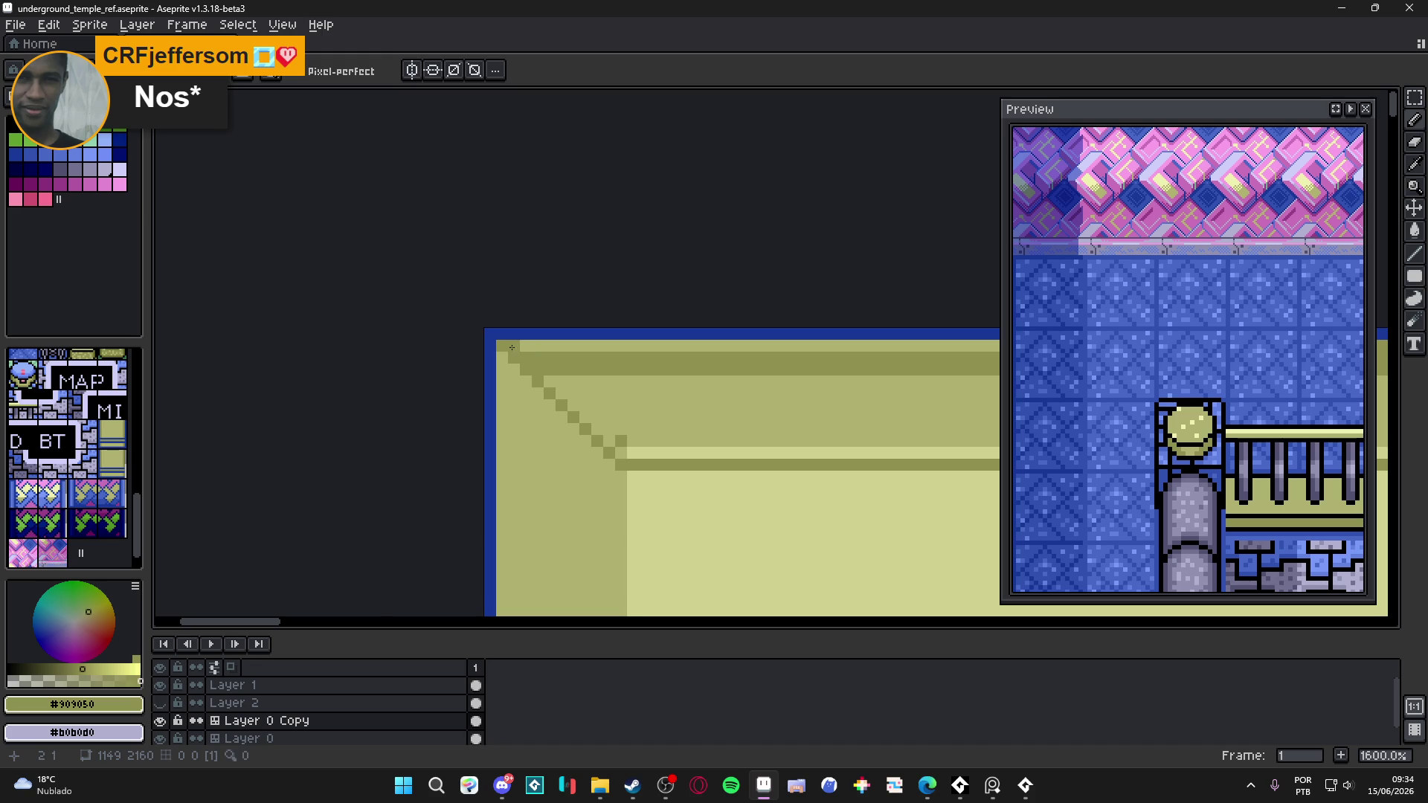
pyautogui.scroll(-5, 512, 347)
pyautogui.hscroll(3, 476, 354)
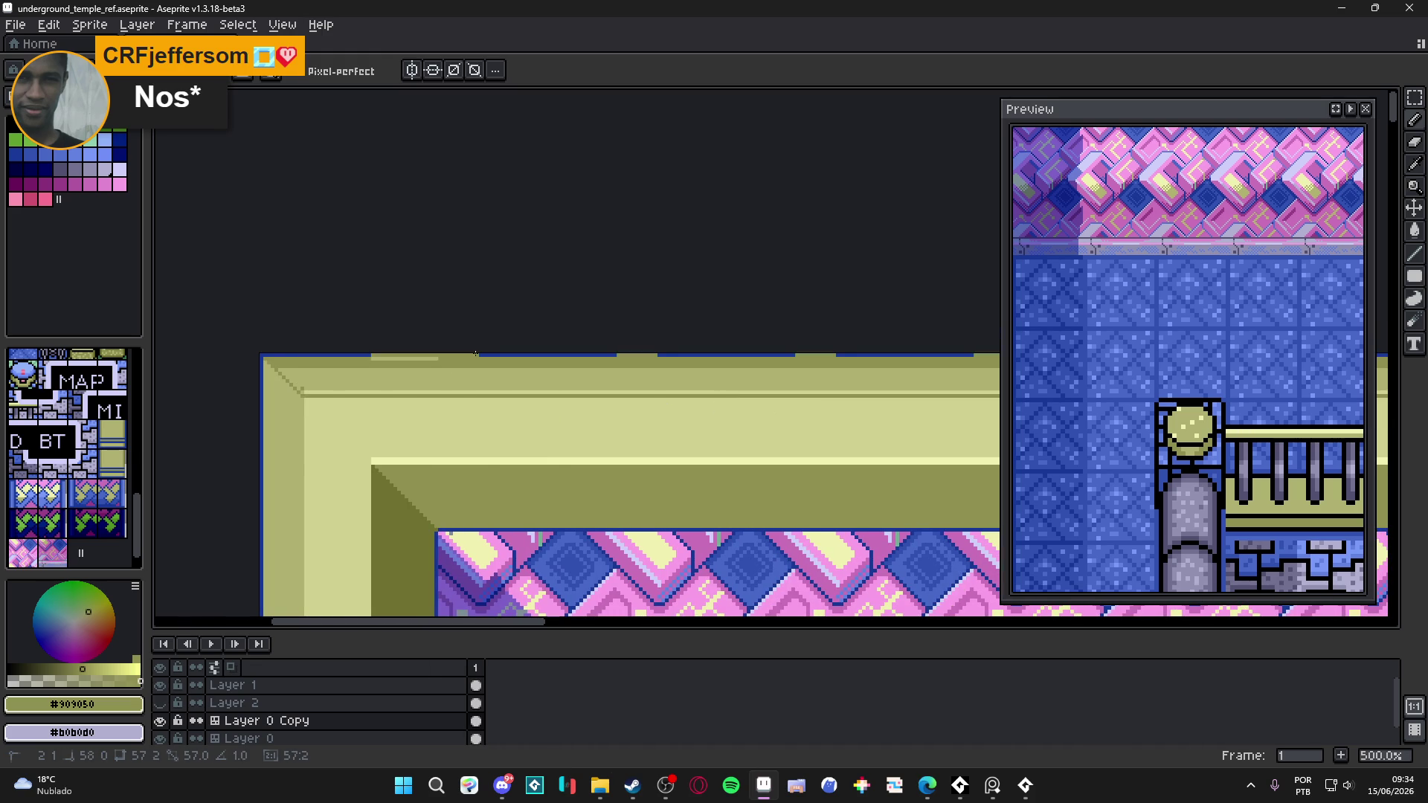
pyautogui.scroll(-1, 565, 383)
pyautogui.hscroll(3, 639, 387)
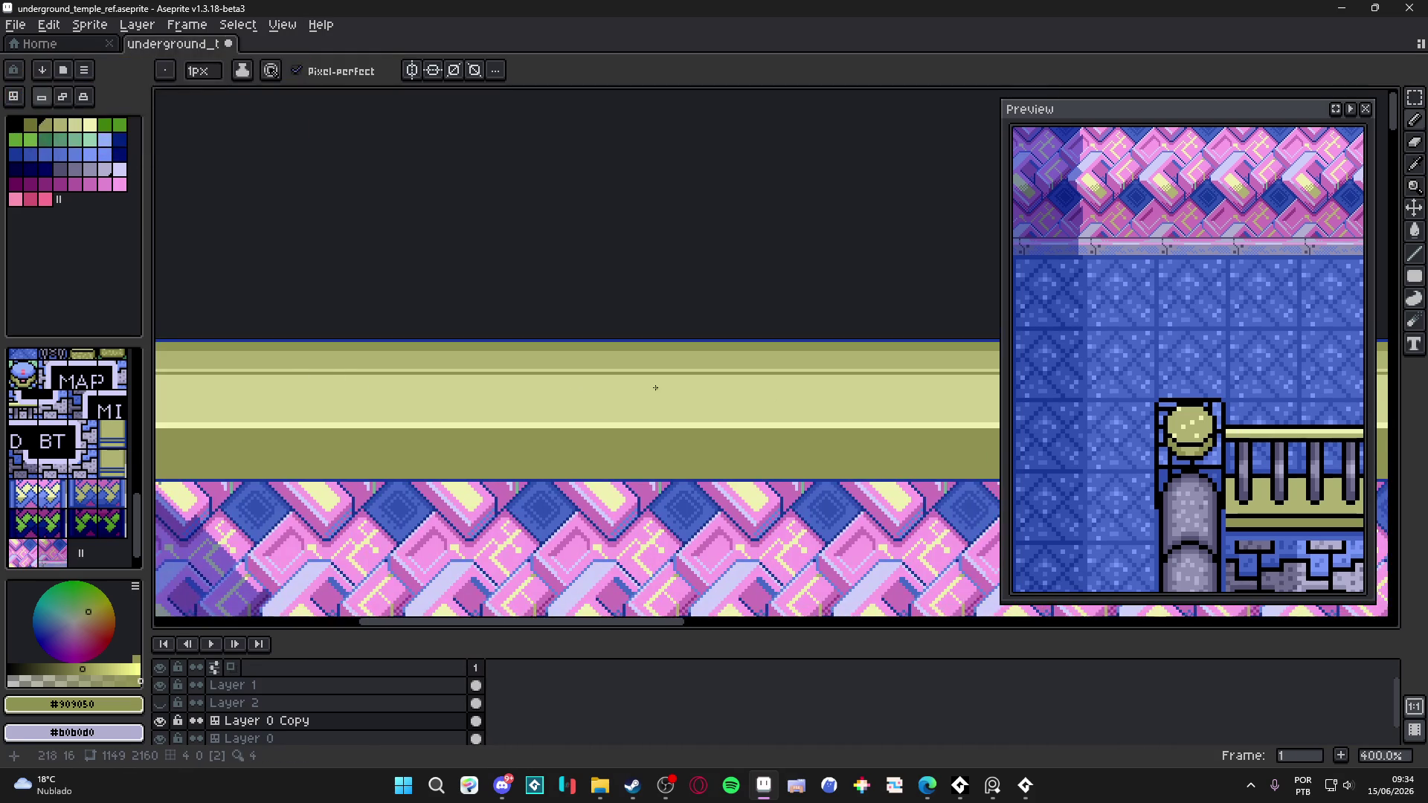
# - Eyedrop the light olive #b0b070 and paint it across the dark strip at the top border's right end
pyautogui.scroll(-5, 655, 387)
pyautogui.scroll(5, 655, 387)
pyautogui.hscroll(3, 744, 371)
pyautogui.scroll(1, 805, 347)
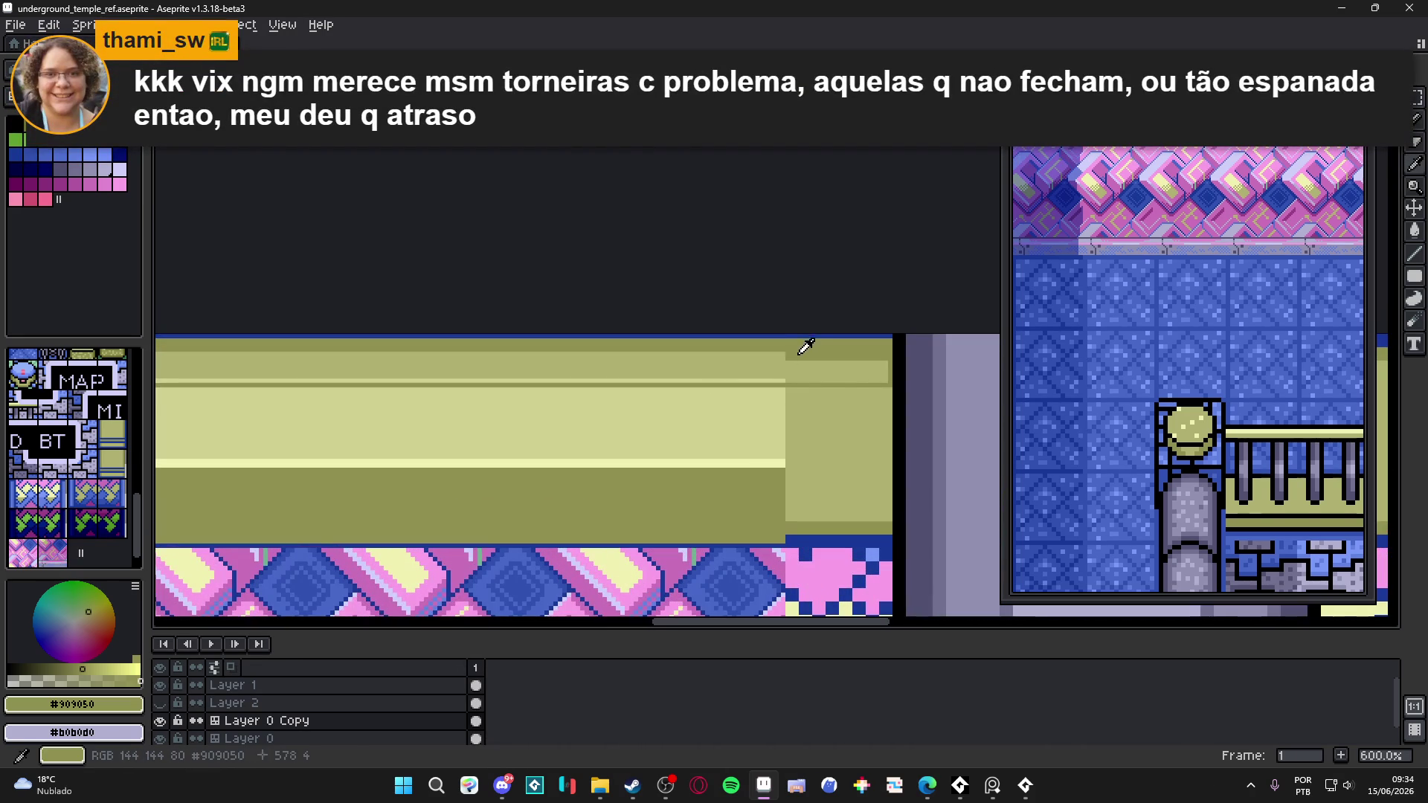
pyautogui.keyDown('alt'); pyautogui.click(794, 363); pyautogui.keyUp('alt')
pyautogui.moveTo(794, 362); pyautogui.dragTo(889, 374)
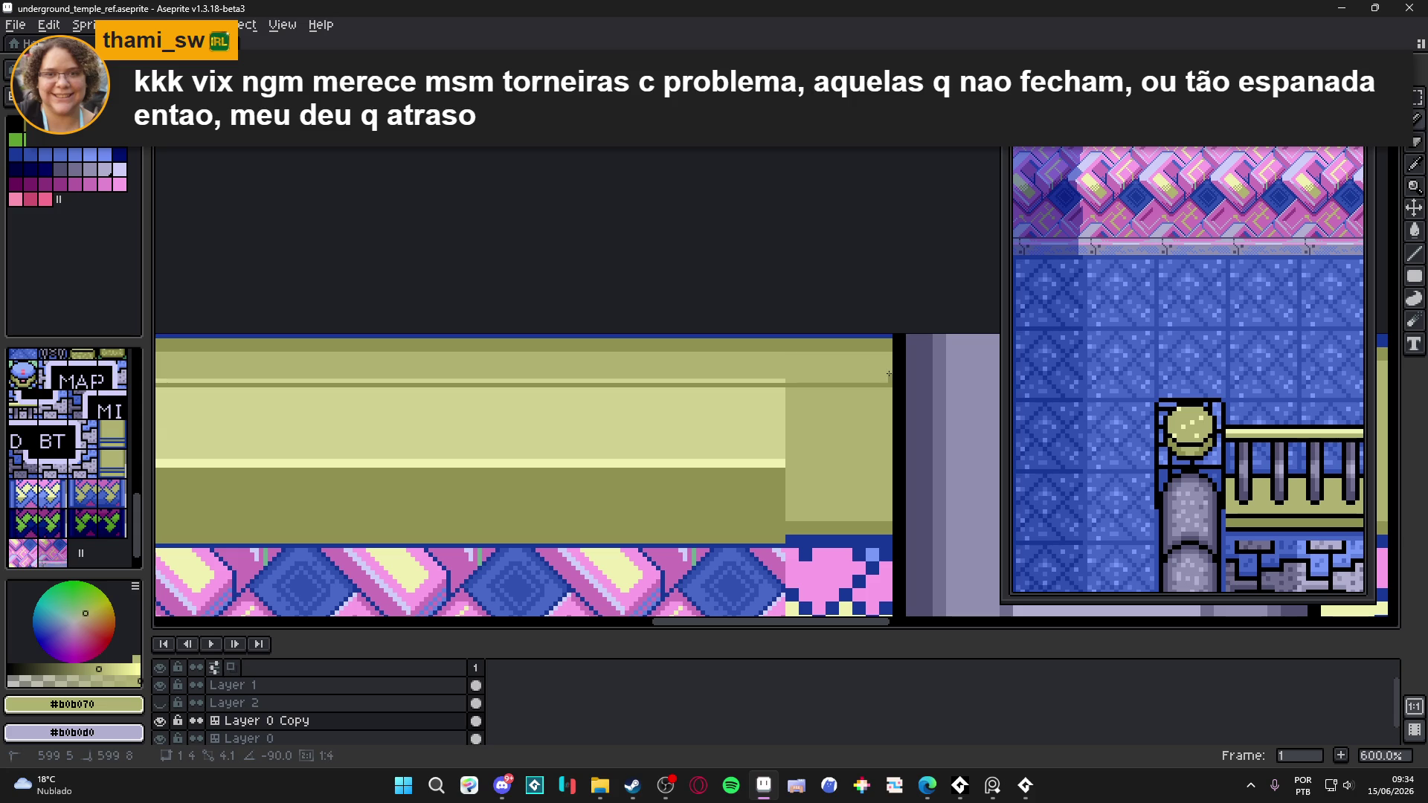
# - Select the whole canvas, then clear the selection
pyautogui.scroll(-3, 504, 367)
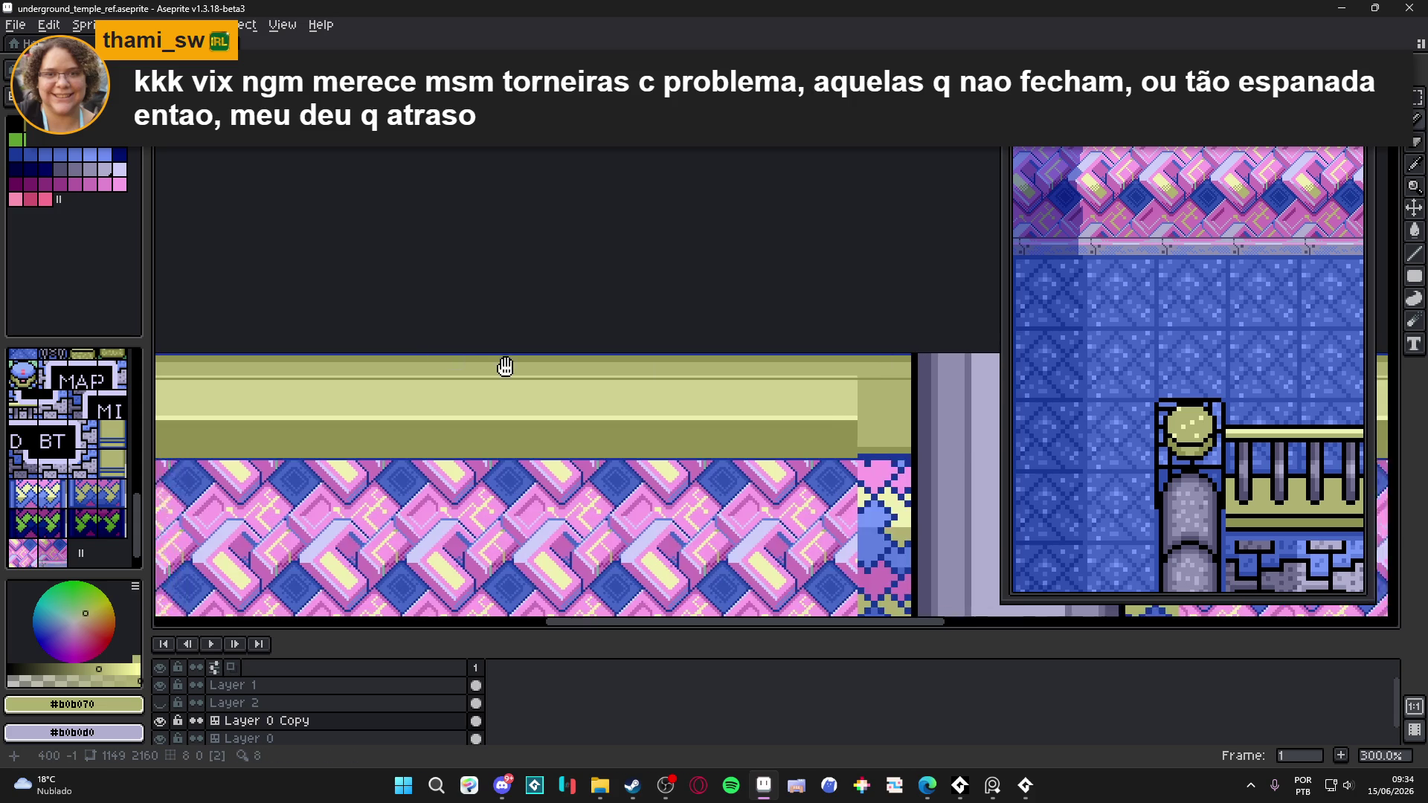
pyautogui.hscroll(-5, 558, 399)
pyautogui.scroll(6, 457, 392)
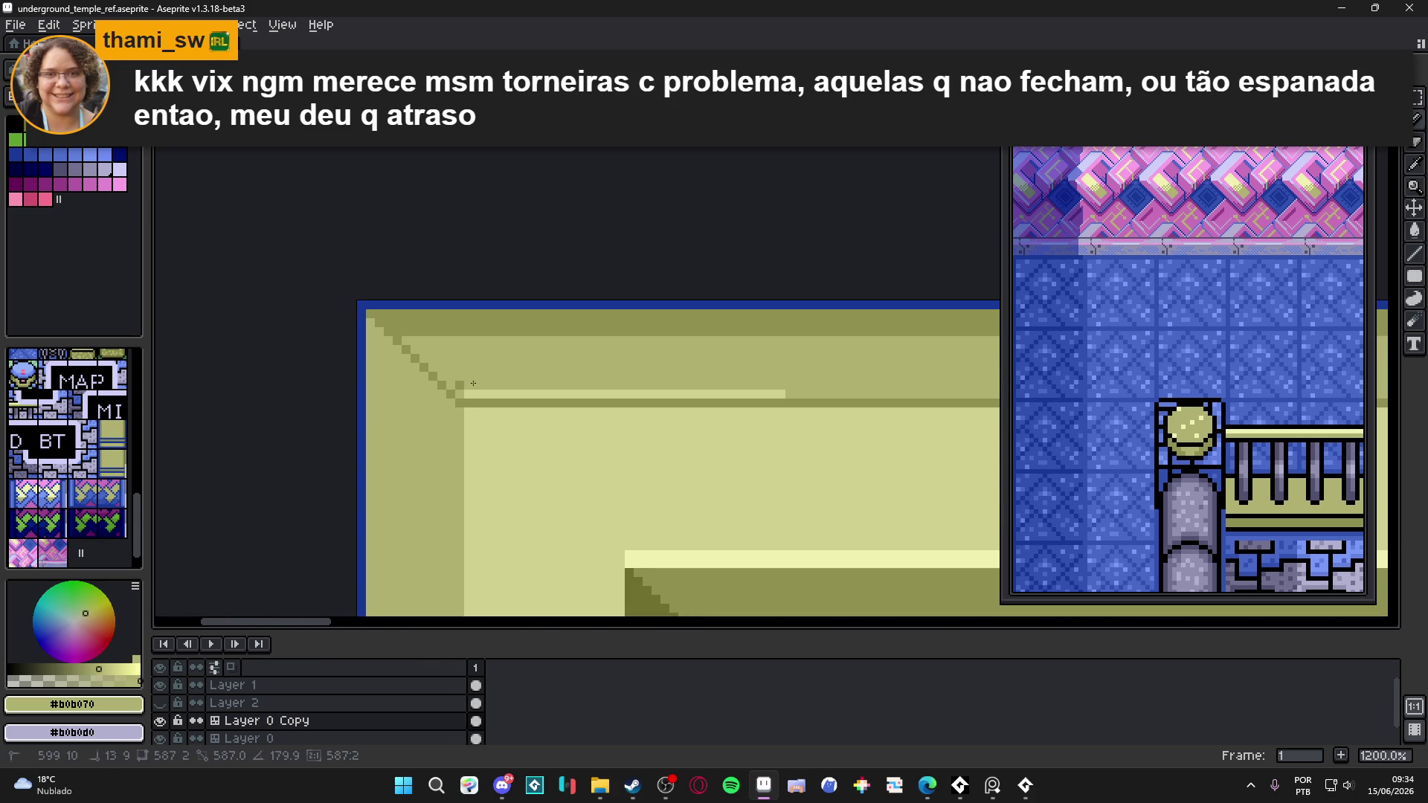
pyautogui.hotkey('ctrl', 'a')
pyautogui.hotkey('ctrl', 'd')
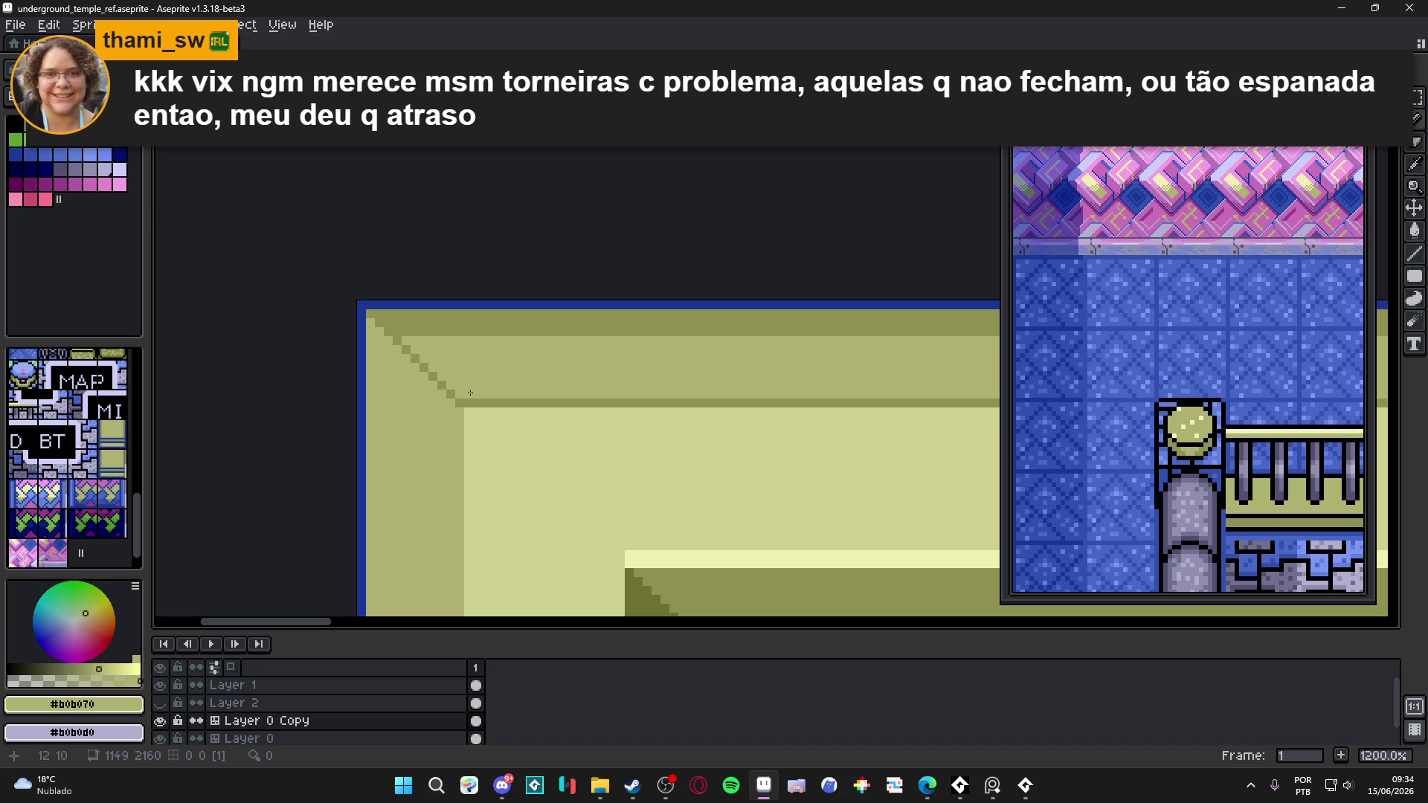
# - Undo the dark paint-bucket fill along the wall's top edge
pyautogui.scroll(-3, 470, 393)
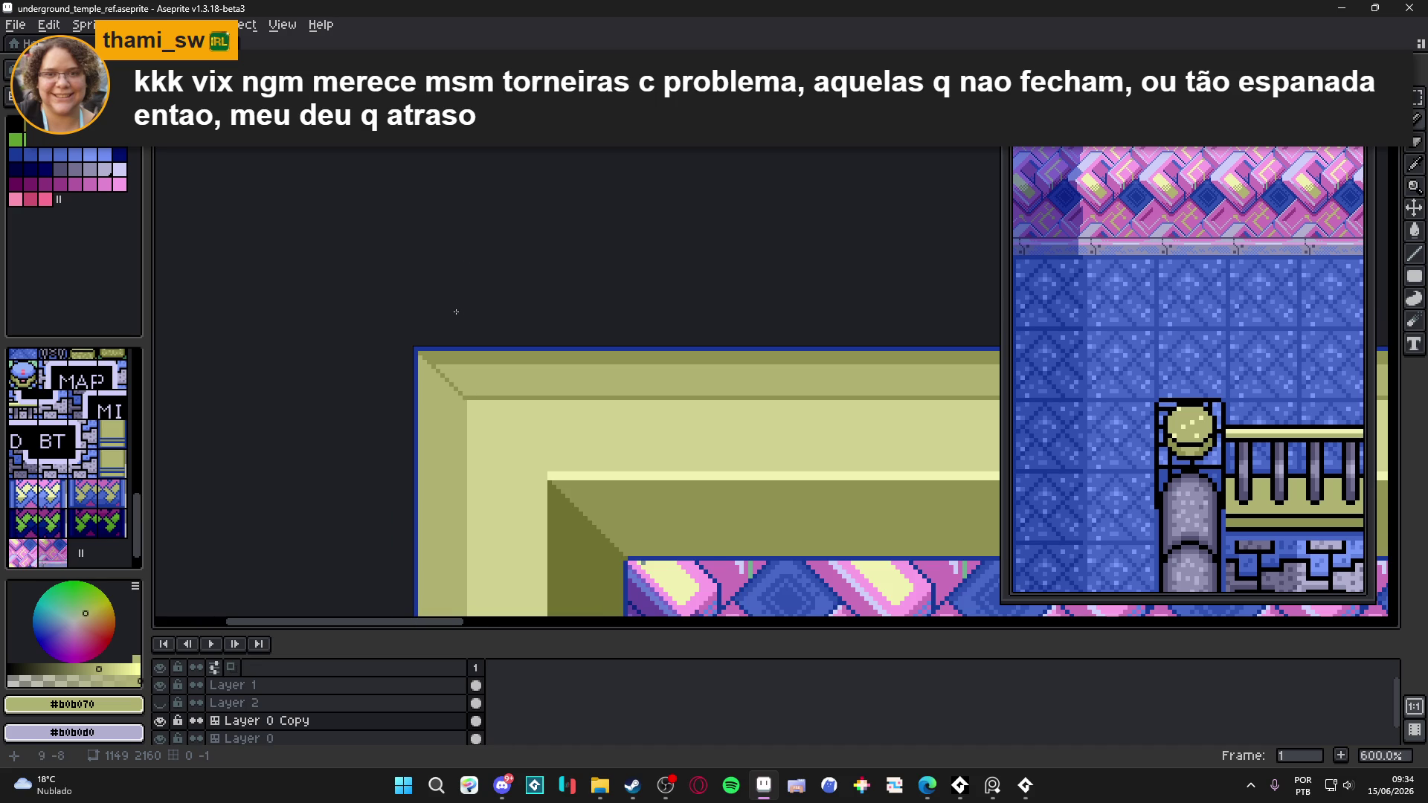
pyautogui.scroll(-3, 468, 258)
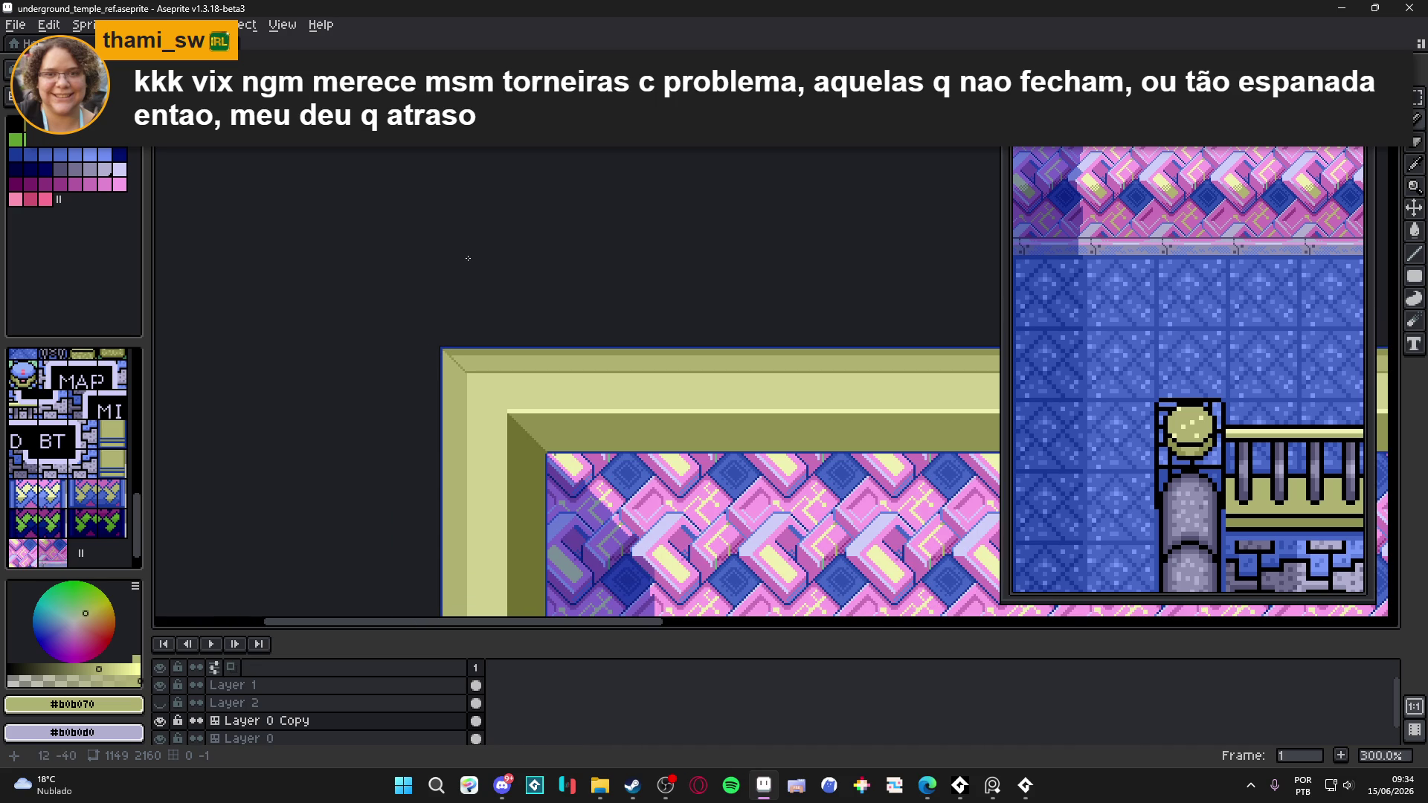
pyautogui.scroll(-1, 468, 258)
pyautogui.moveTo(468, 258)
pyautogui.mouseDown()
pyautogui.moveTo(296, 230)
pyautogui.moveTo(224, 201)
pyautogui.mouseUp()
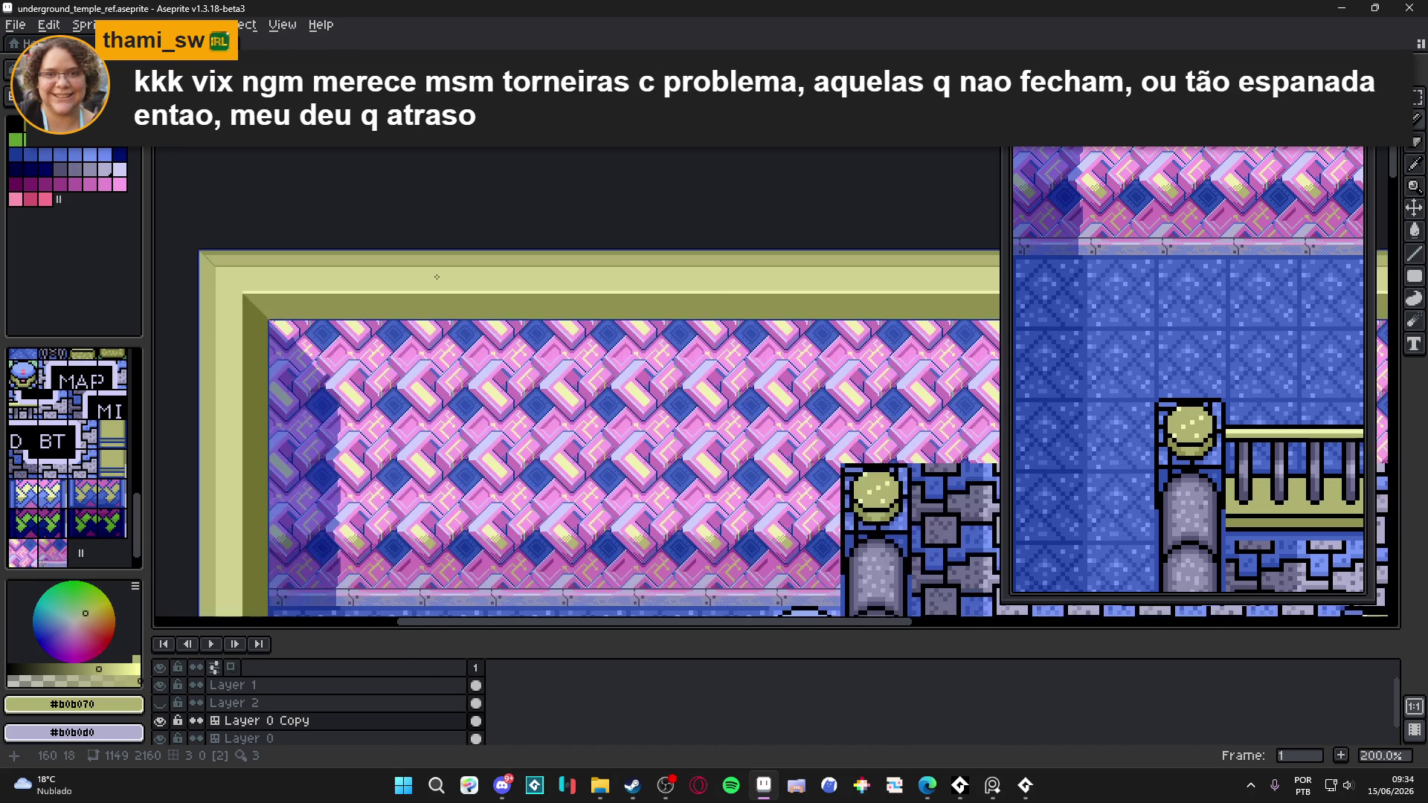
pyautogui.moveTo(309, 313); pyautogui.dragTo(336, 308)
pyautogui.scroll(3, 286, 240)
pyautogui.scroll(-4, 290, 241)
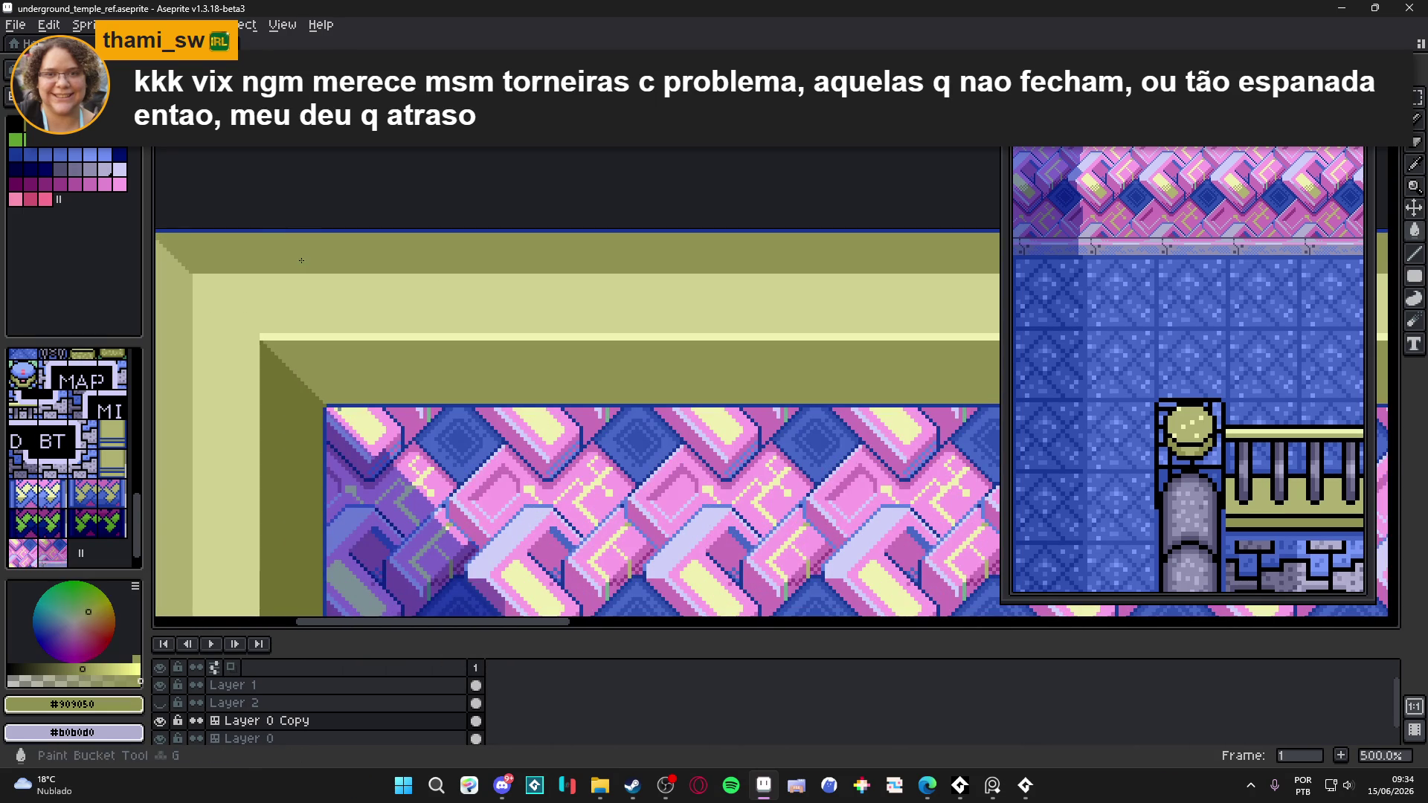
pyautogui.scroll(1, 301, 261)
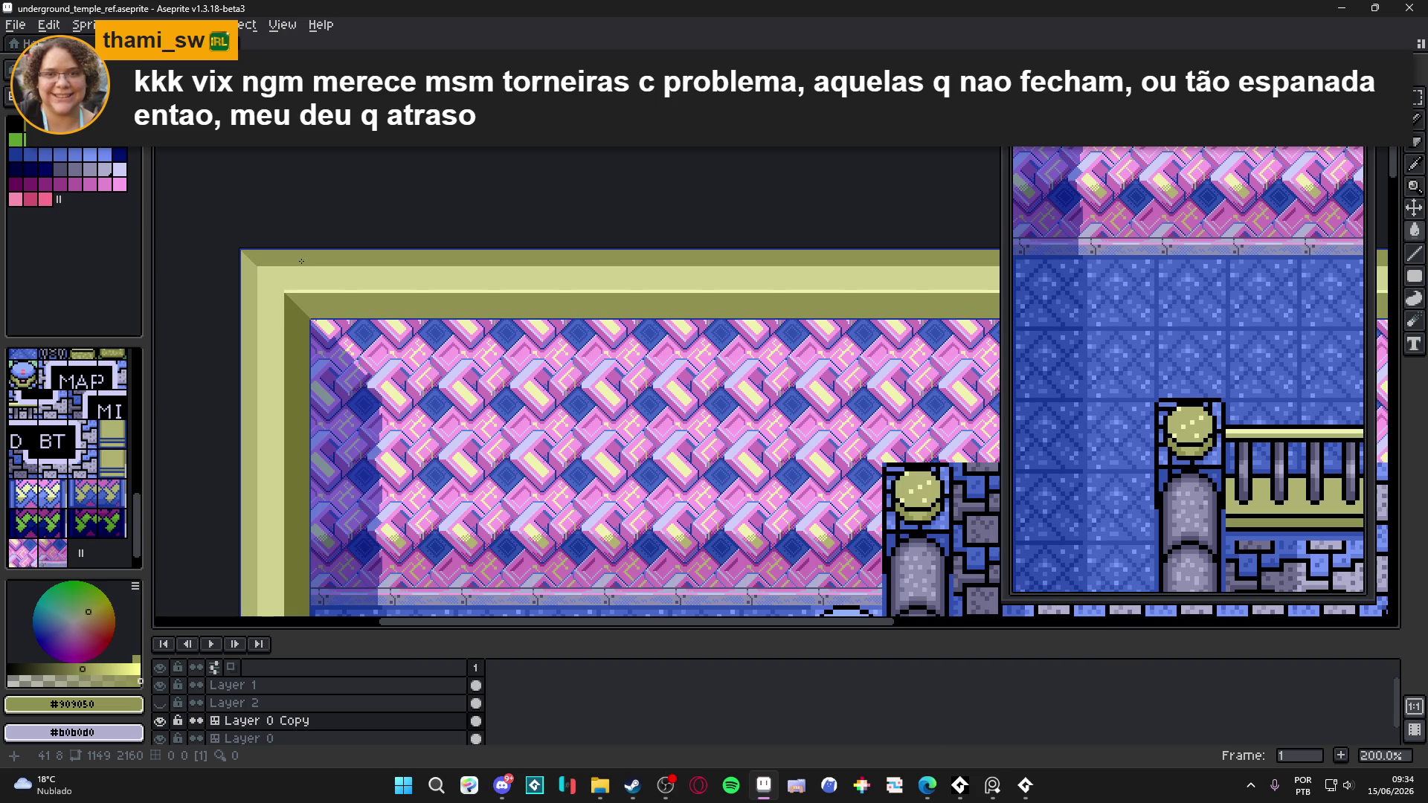
pyautogui.hotkey('ctrl', 'z')
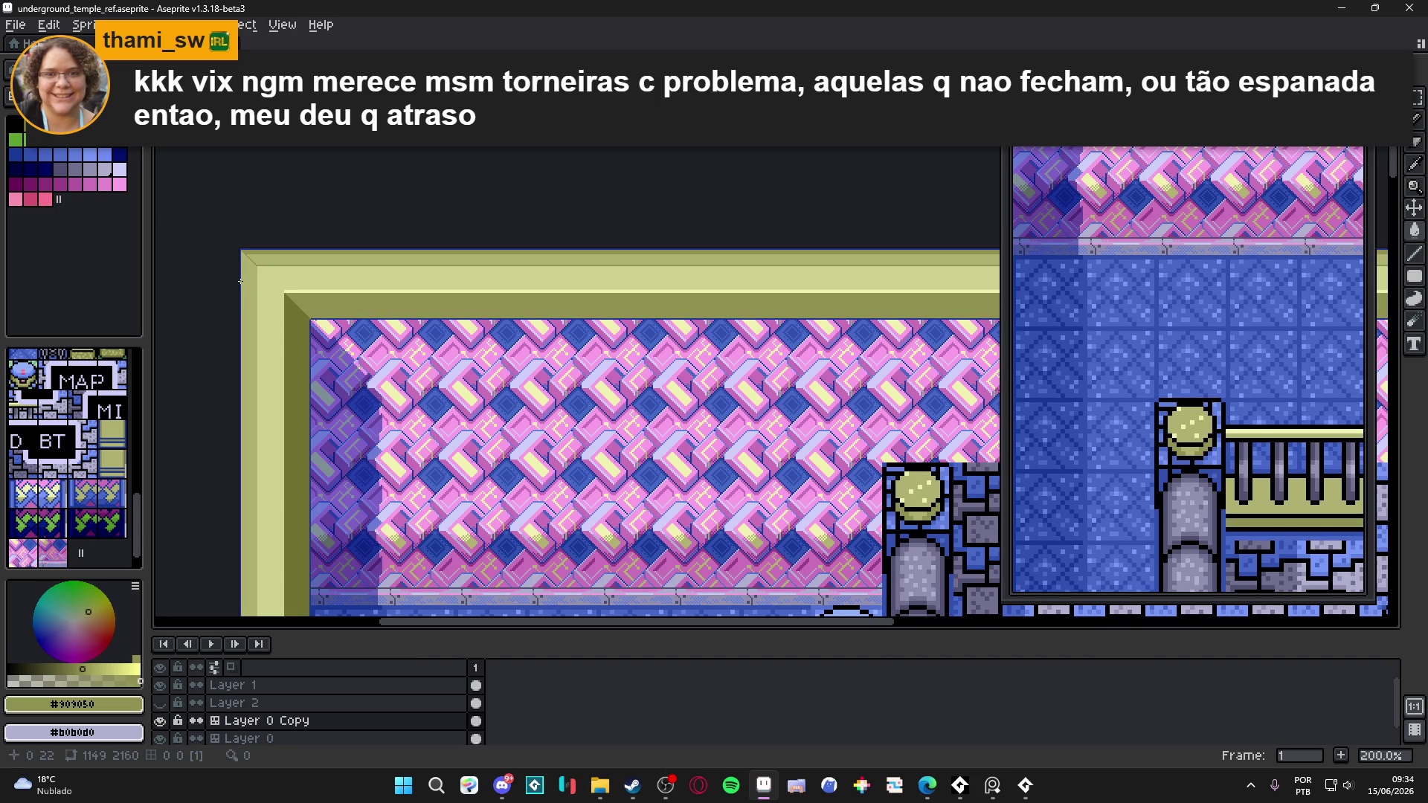
# - Try a pale olive fill on the dark strip near the top-left corner, then undo it
pyautogui.scroll(-1, 240, 281)
pyautogui.scroll(4, 446, 335)
pyautogui.moveTo(506, 297); pyautogui.dragTo(694, 419)
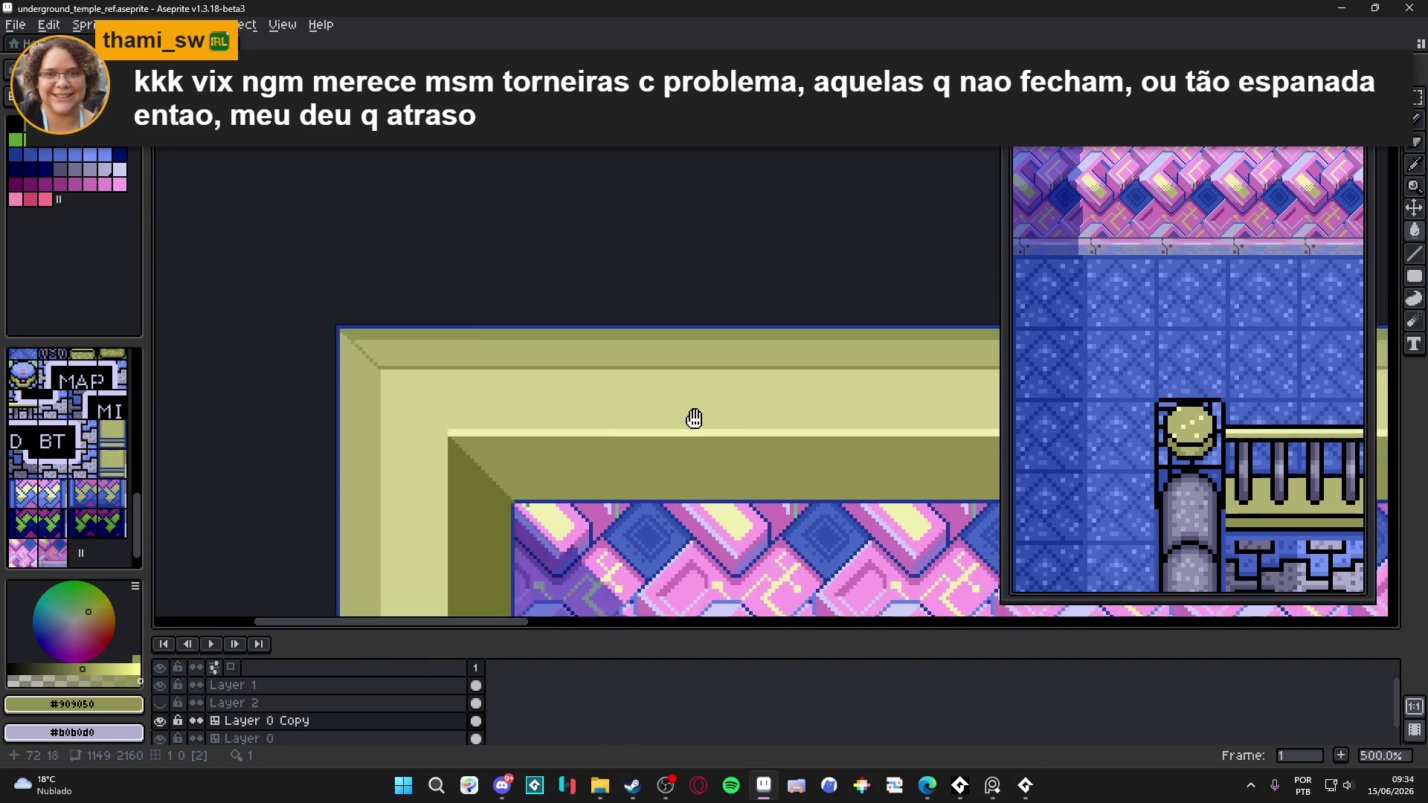
pyautogui.scroll(2, 484, 408)
pyautogui.keyDown('alt'); pyautogui.click(479, 405); pyautogui.keyUp('alt')
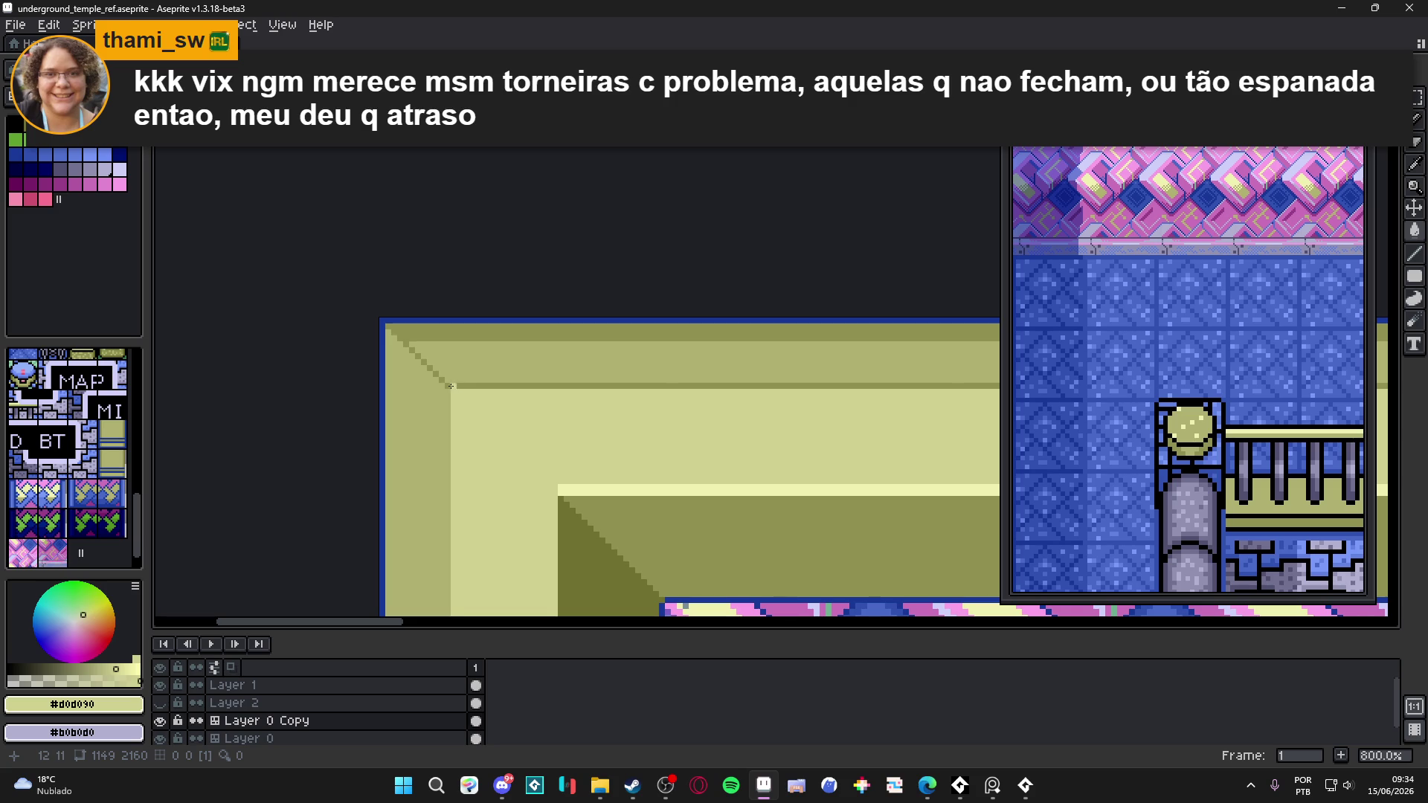
pyautogui.scroll(3, 449, 386)
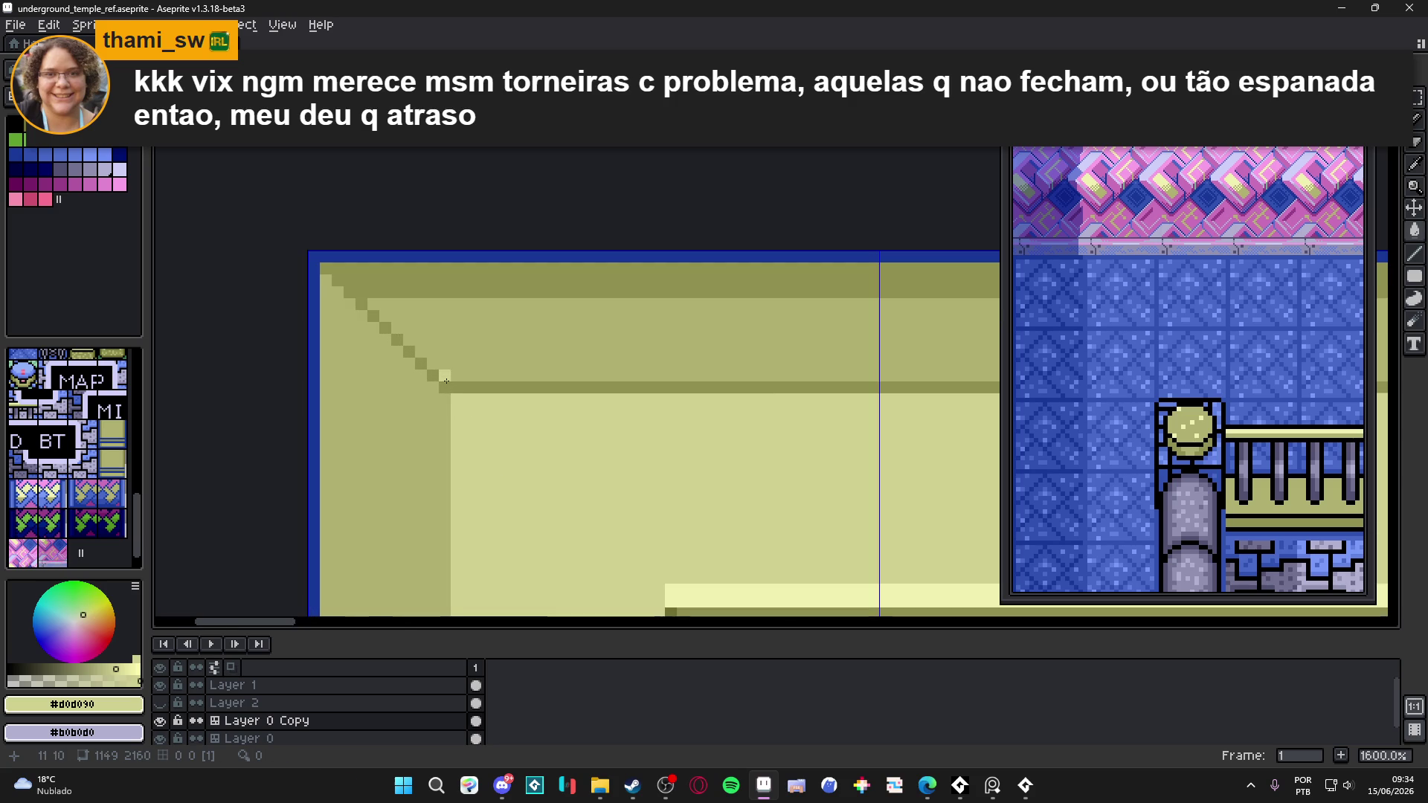
pyautogui.click(449, 386)
pyautogui.scroll(-6, 446, 379)
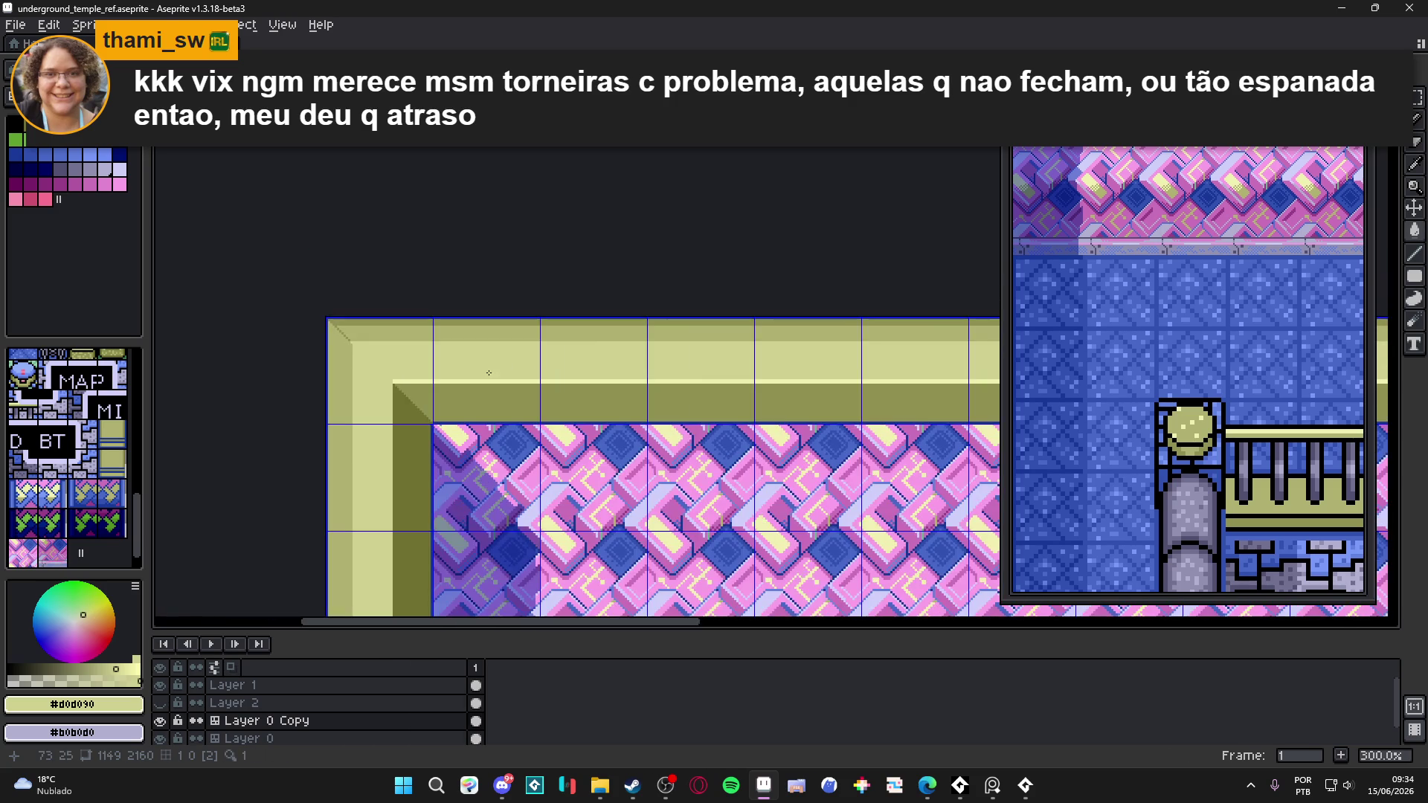
pyautogui.hotkey('ctrl', 'z')
pyautogui.scroll(3, 383, 339)
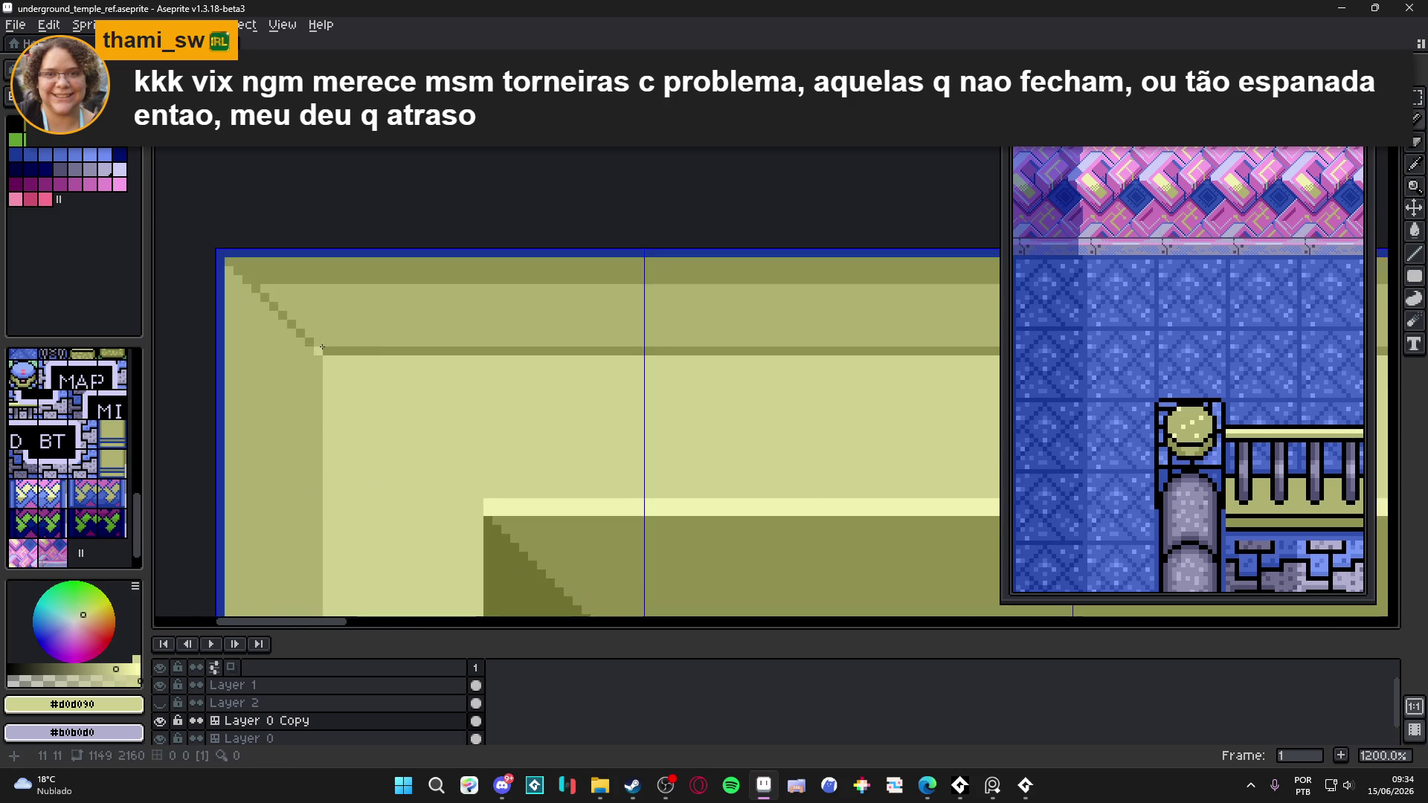
pyautogui.scroll(-1, 484, 349)
pyautogui.hscroll(3, 663, 360)
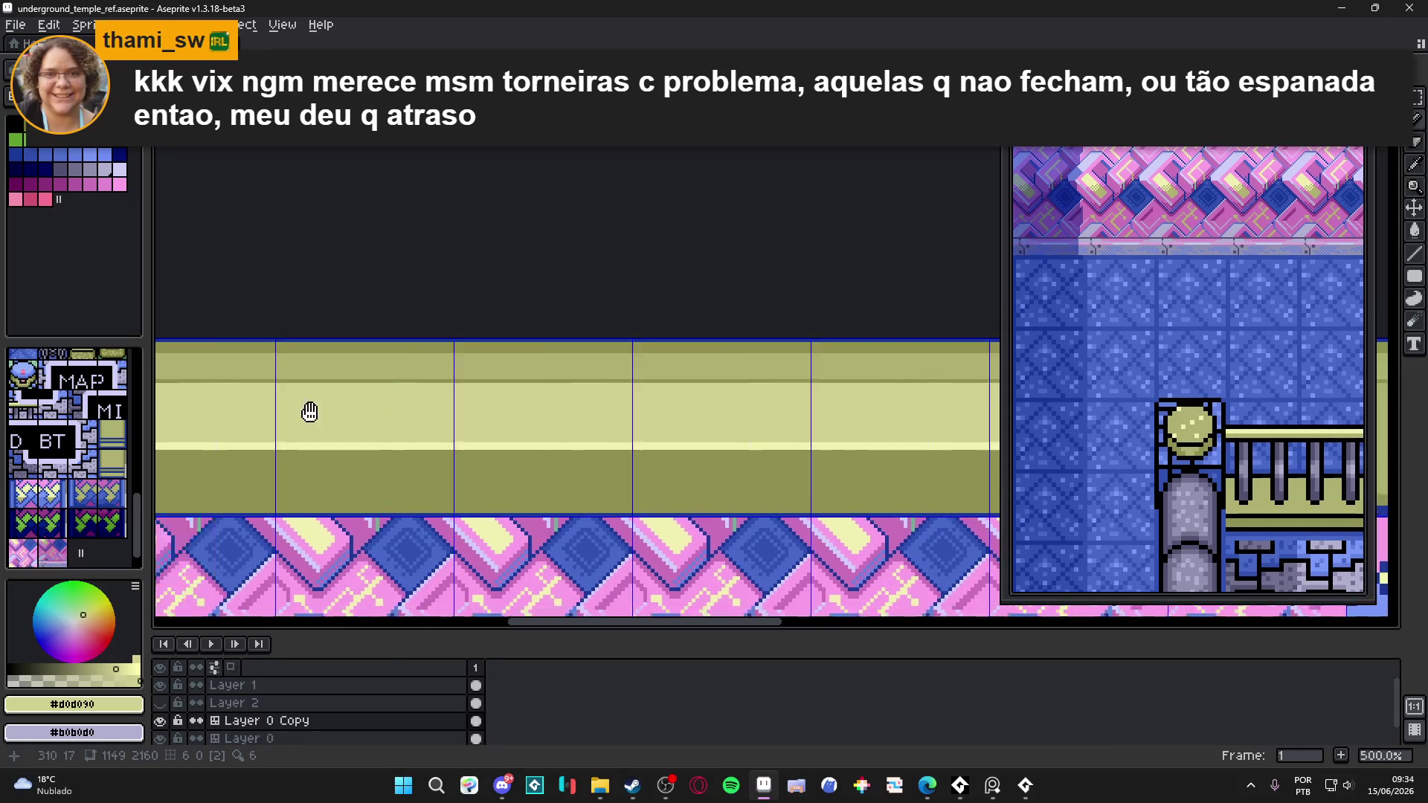
pyautogui.scroll(4, 760, 371)
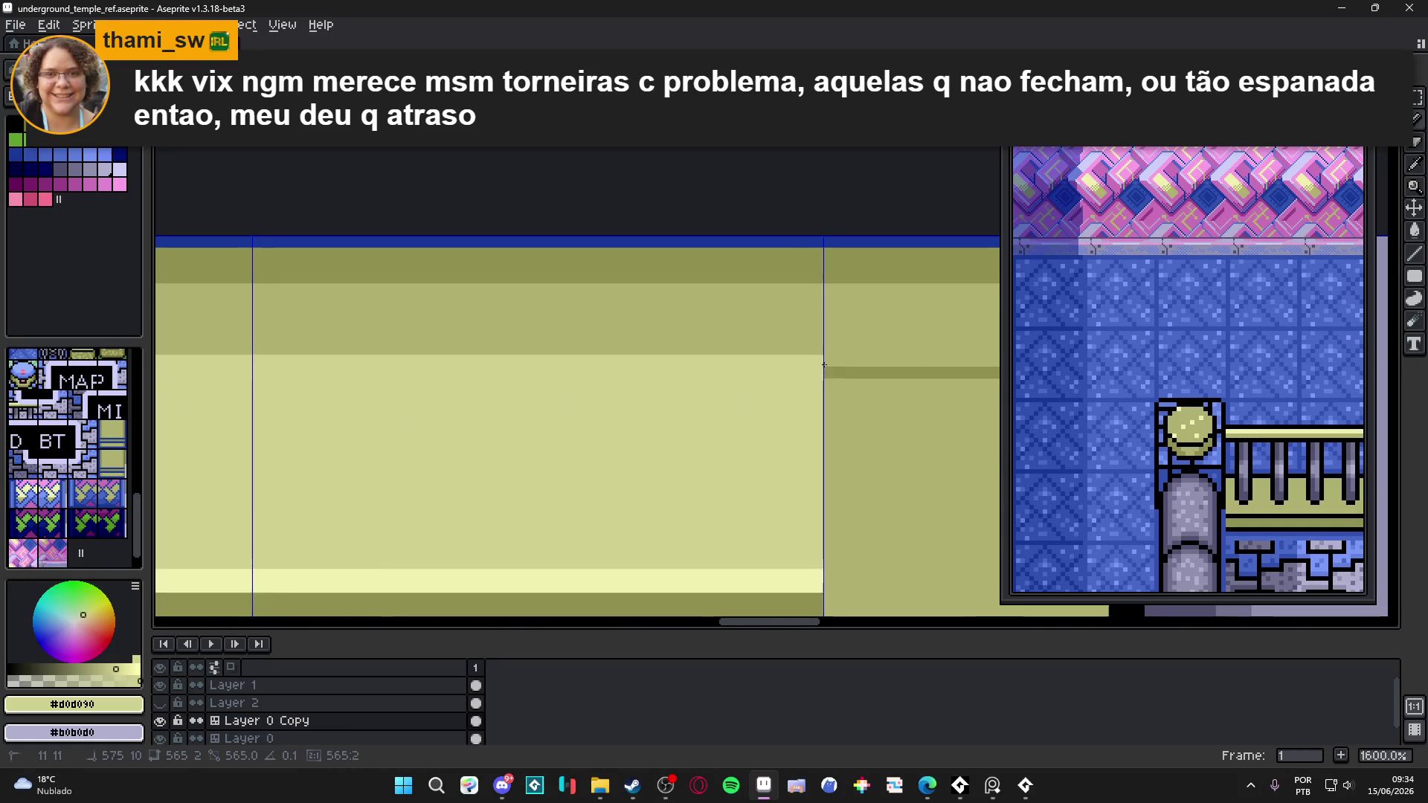
pyautogui.scroll(-9, 506, 419)
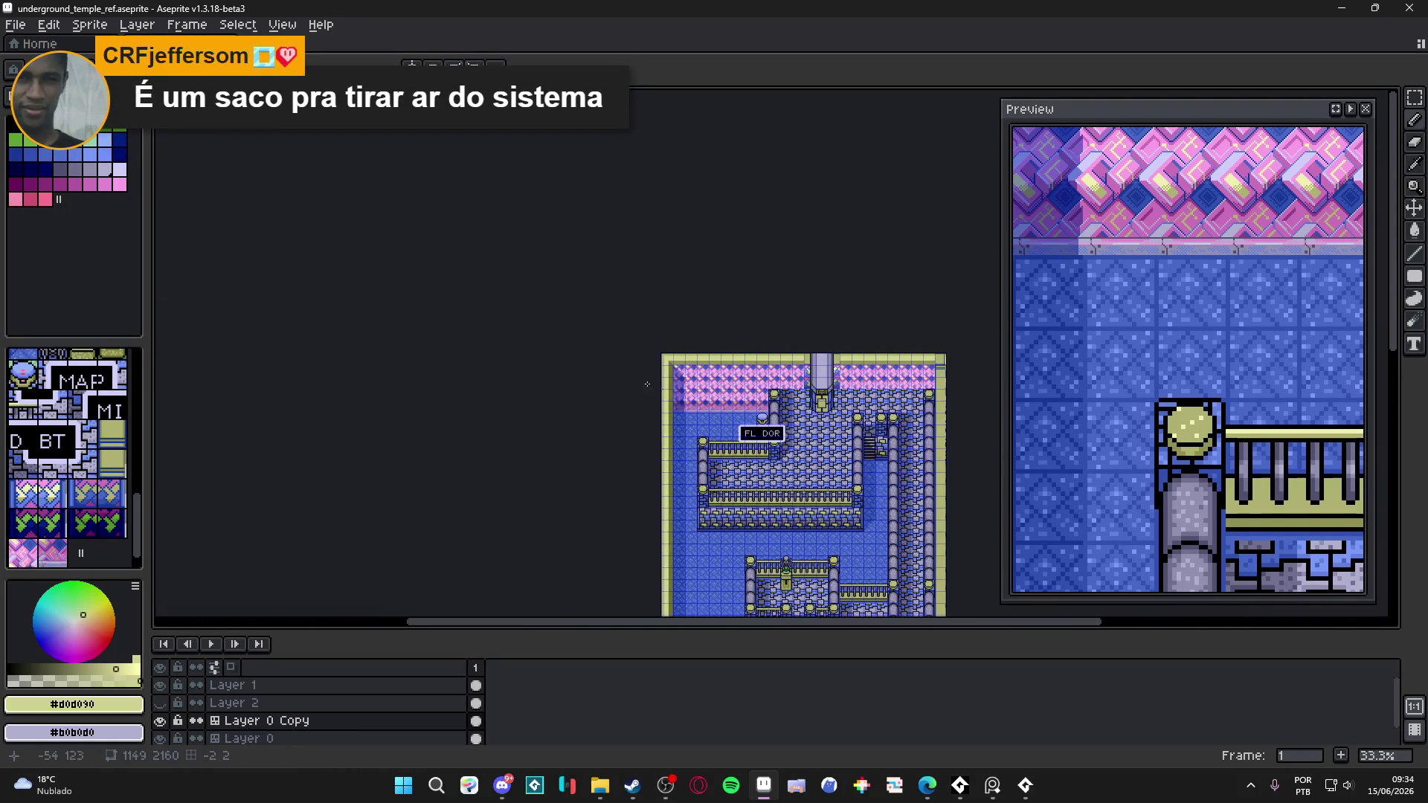
# - Eyedrop dark olive #909050 and add two dark step pixels to the top-left bevel staircase
pyautogui.scroll(10, 662, 357)
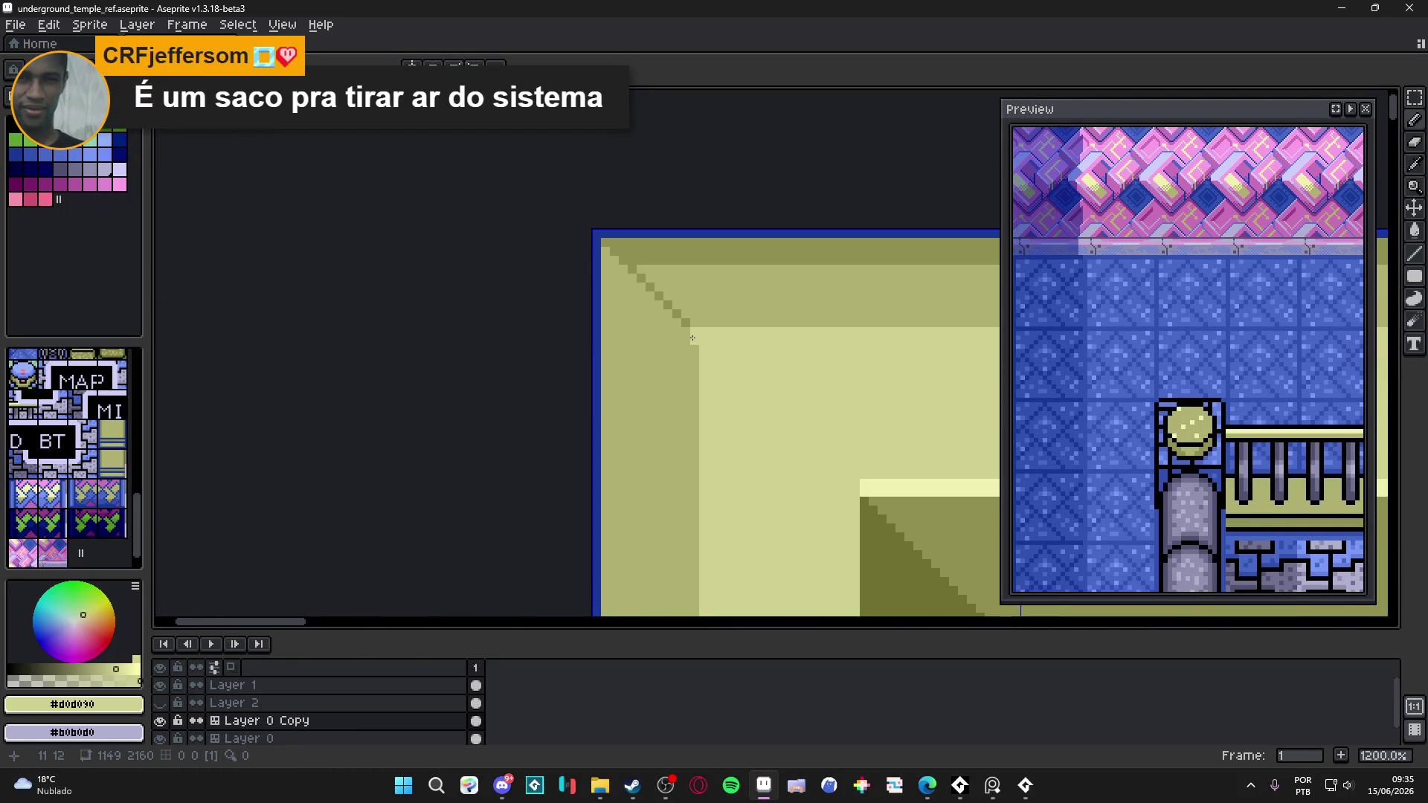
pyautogui.scroll(-1, 693, 339)
pyautogui.moveTo(721, 526)
pyautogui.mouseDown()
pyautogui.moveTo(679, 437)
pyautogui.moveTo(641, 243)
pyautogui.moveTo(706, 497)
pyautogui.moveTo(692, 610)
pyautogui.moveTo(647, 315)
pyautogui.mouseUp()
pyautogui.scroll(3, 625, 338)
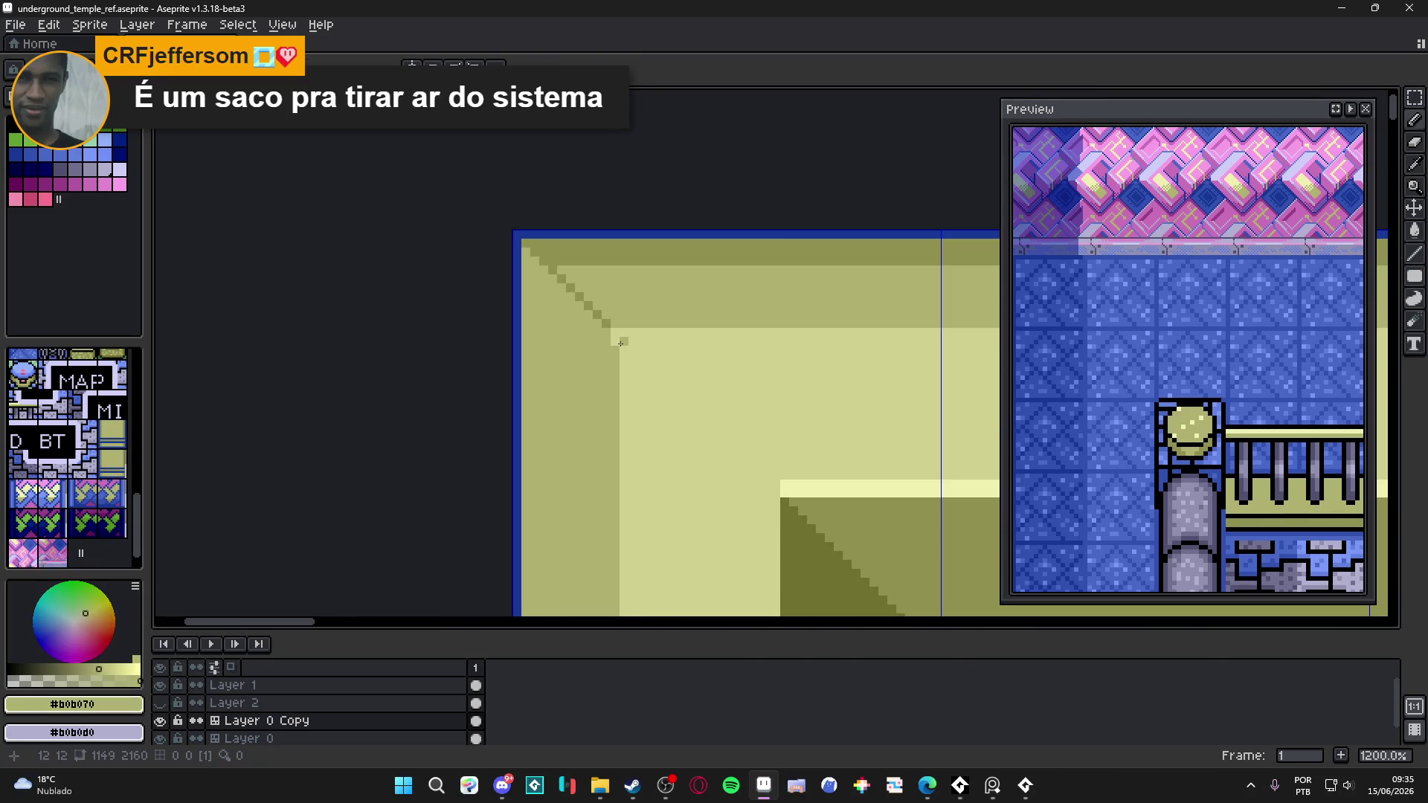
pyautogui.scroll(-5, 613, 331)
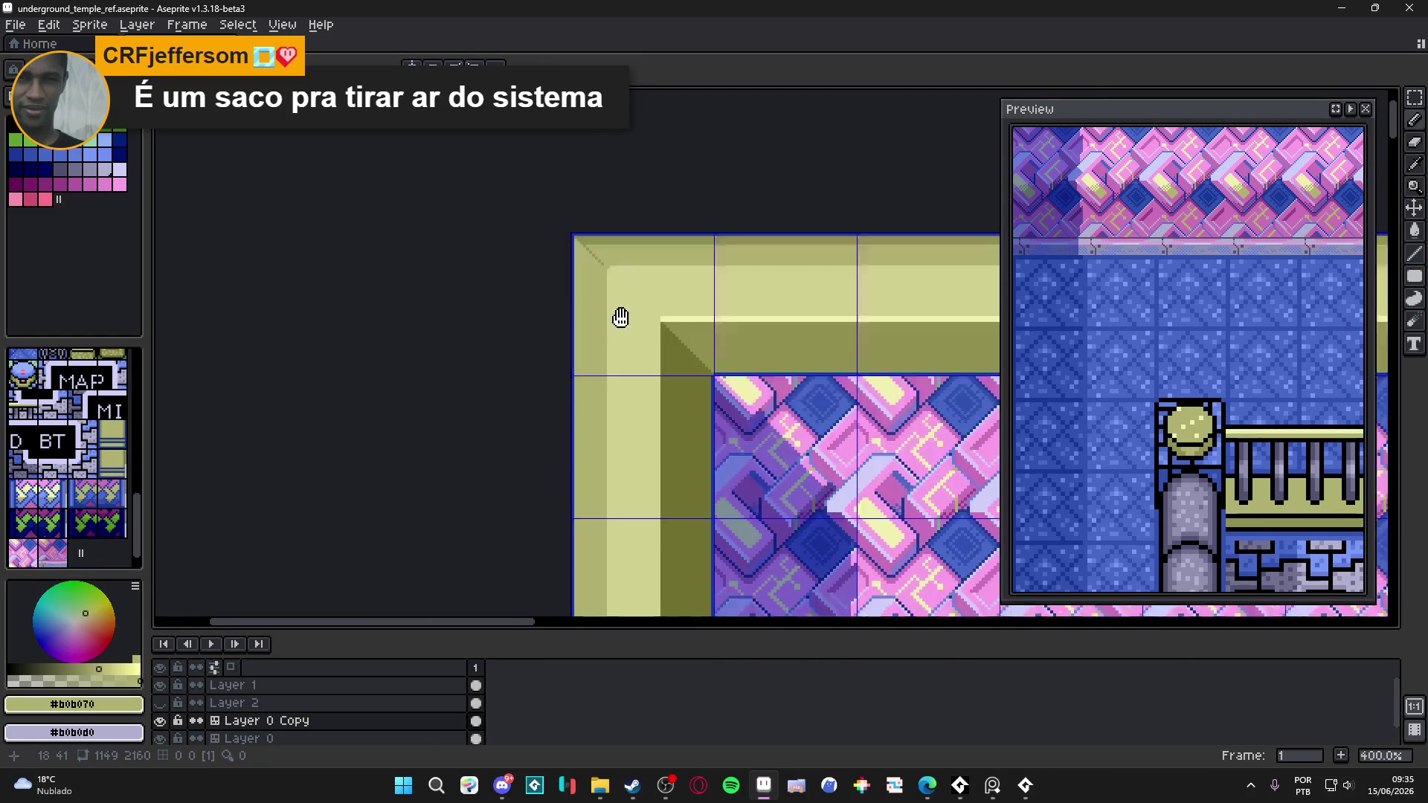
pyautogui.scroll(-5, 618, 311)
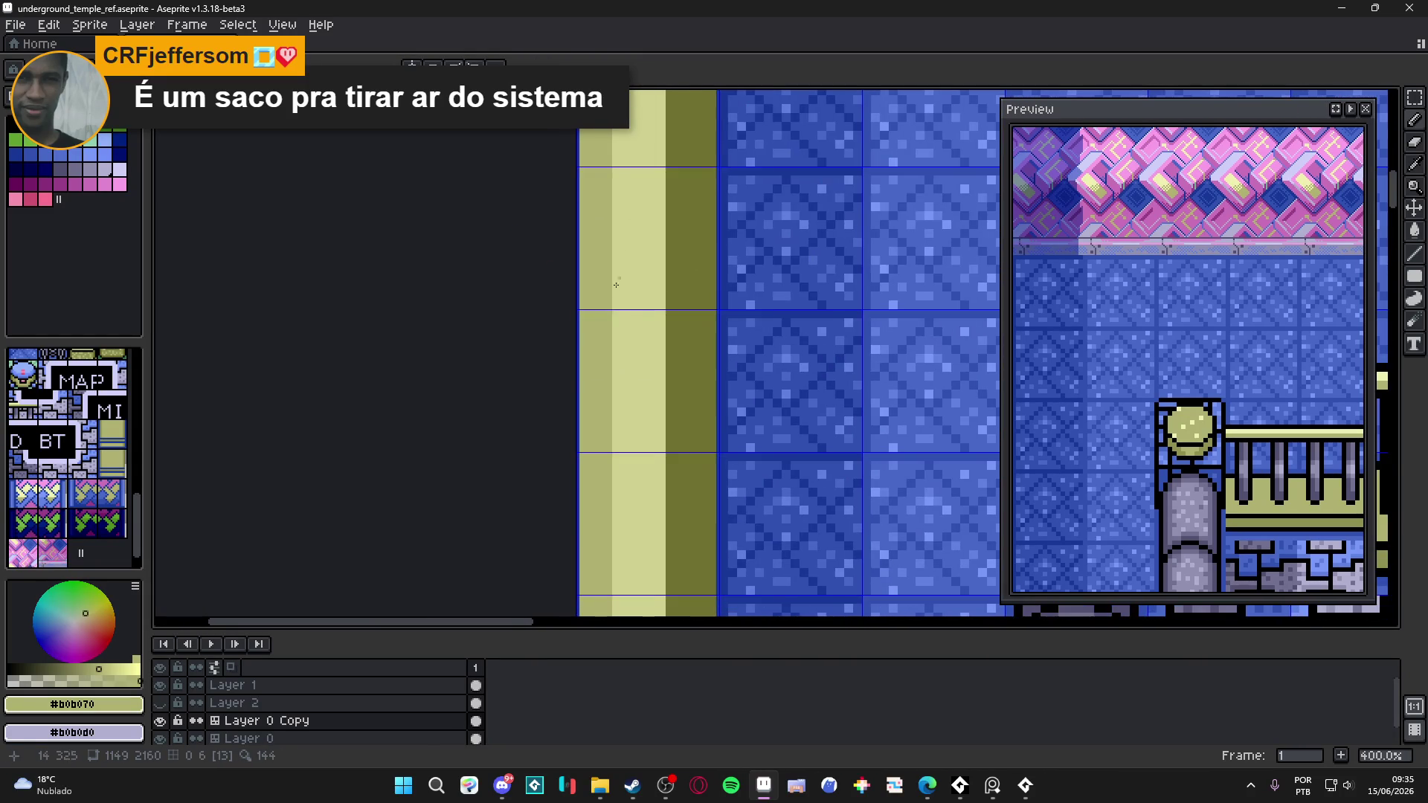
pyautogui.scroll(5, 620, 315)
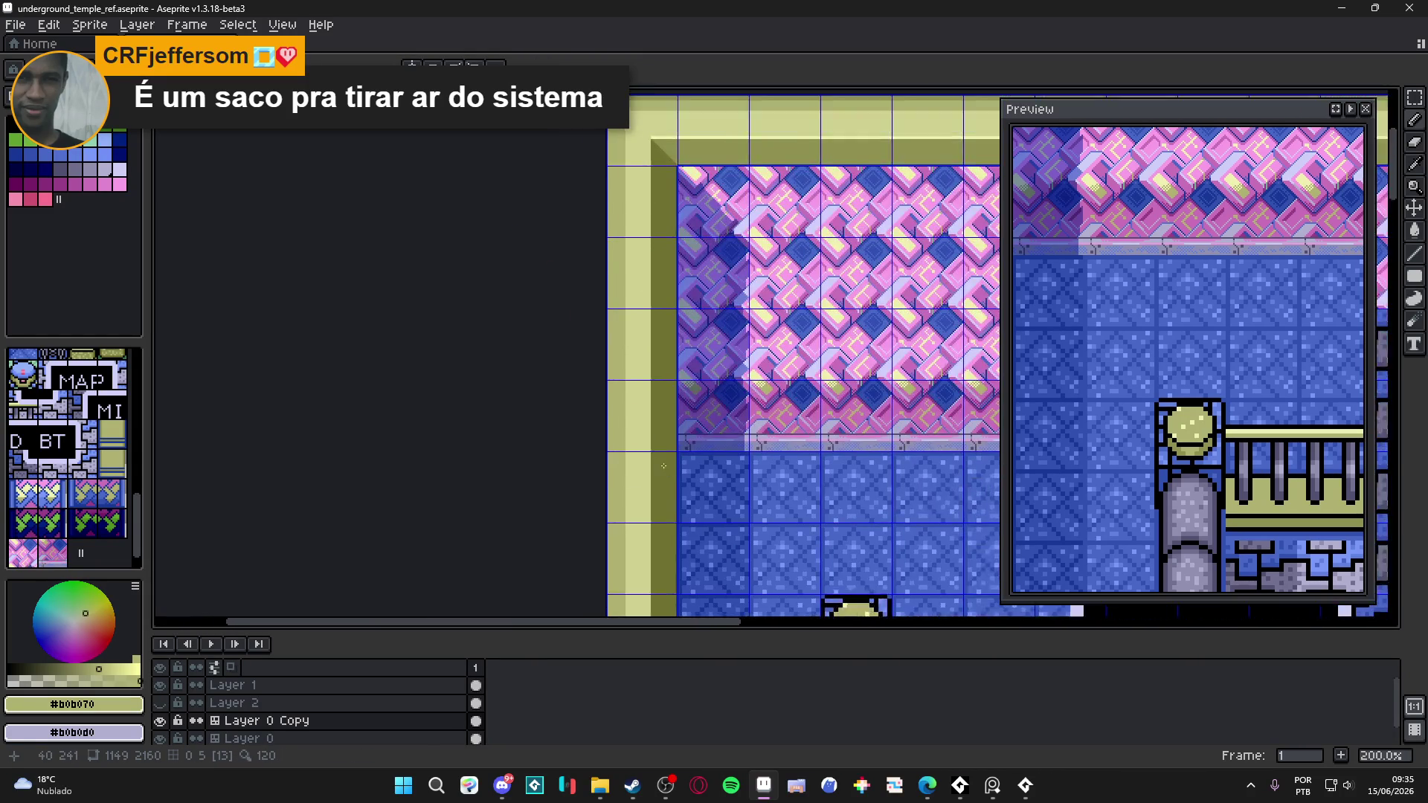
pyautogui.scroll(-2, 620, 318)
pyautogui.scroll(8, 621, 319)
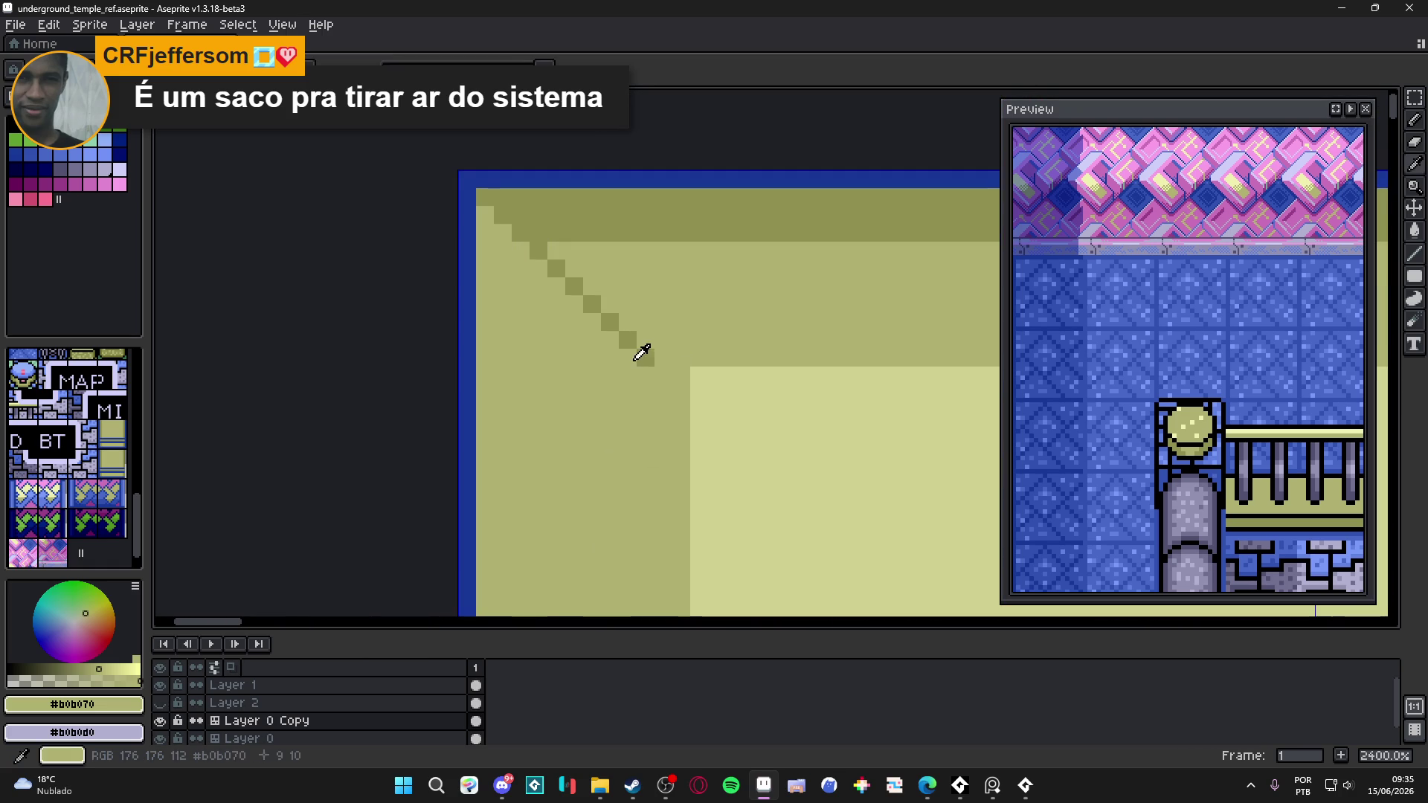
pyautogui.keyDown('alt'); pyautogui.click(644, 356); pyautogui.keyUp('alt')
pyautogui.click(692, 361)
pyautogui.click(664, 376)
# - Pick pale olive #d0d090, draw a vertical line down the left strip, then switch to Edge
pyautogui.keyDown('alt'); pyautogui.click(699, 379); pyautogui.keyUp('alt')
pyautogui.scroll(-6, 655, 401)
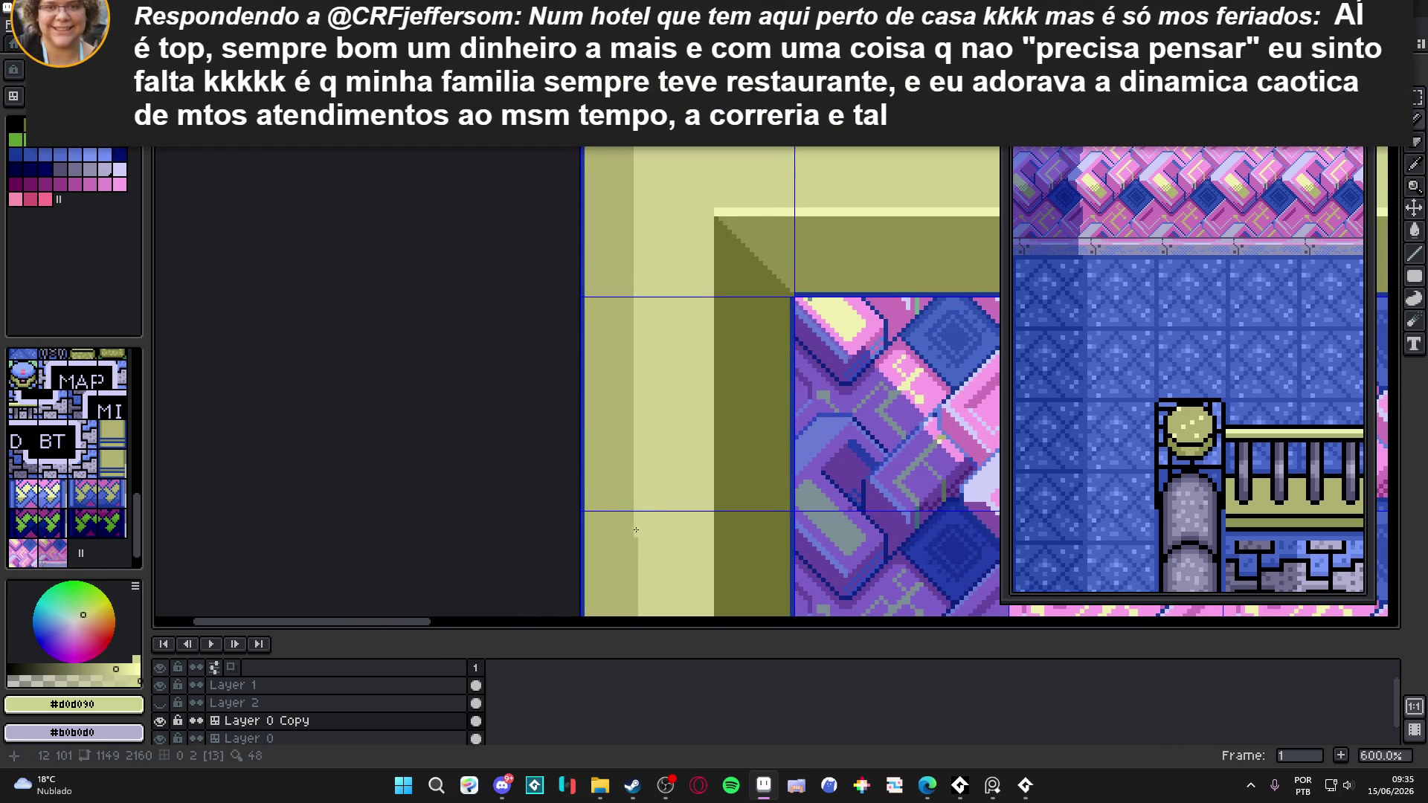
pyautogui.scroll(-3, 601, 387)
pyautogui.scroll(-2, 602, 357)
pyautogui.scroll(5, 601, 309)
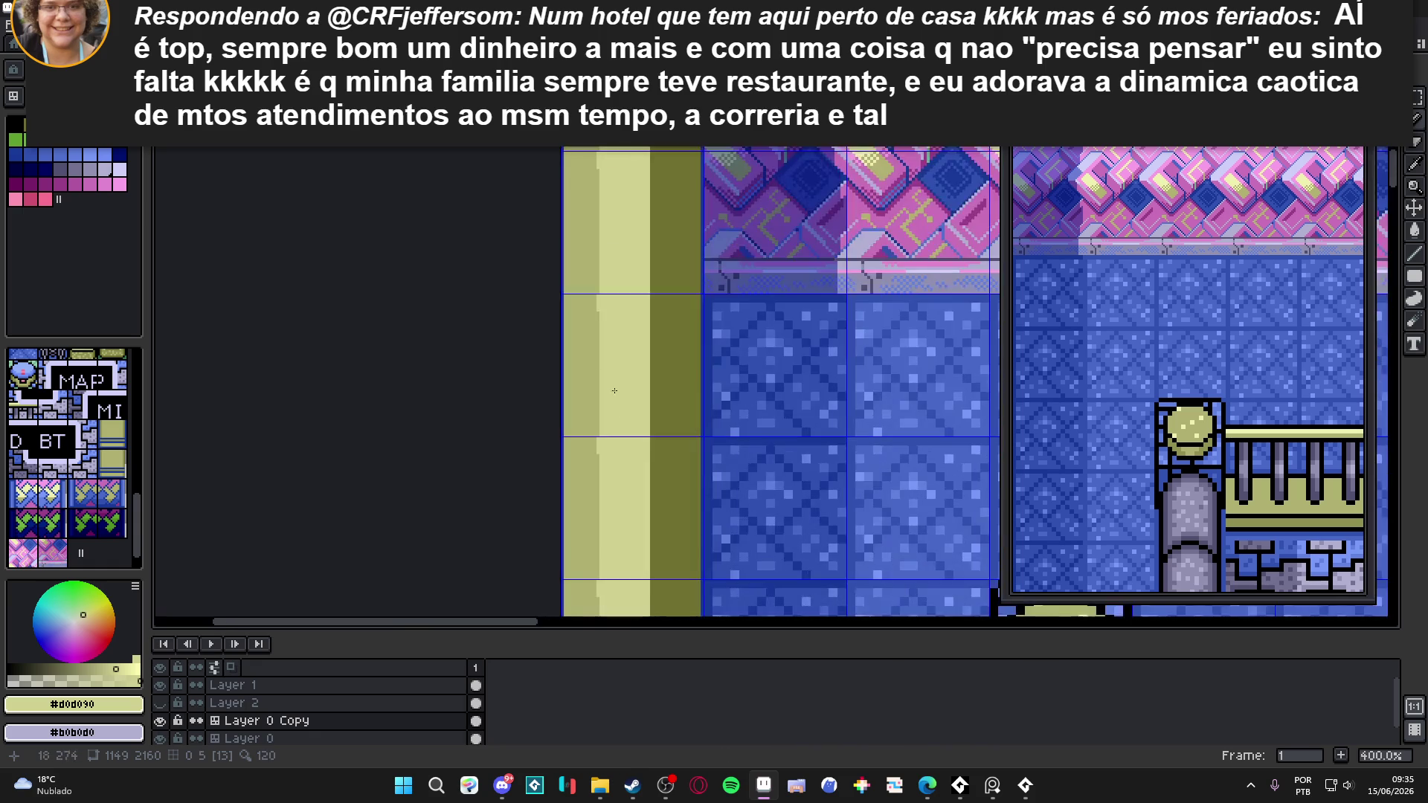
pyautogui.moveTo(601, 309)
pyautogui.mouseDown()
pyautogui.moveTo(598, 595)
pyautogui.moveTo(598, 297)
pyautogui.mouseUp()
pyautogui.scroll(-4, 695, 416)
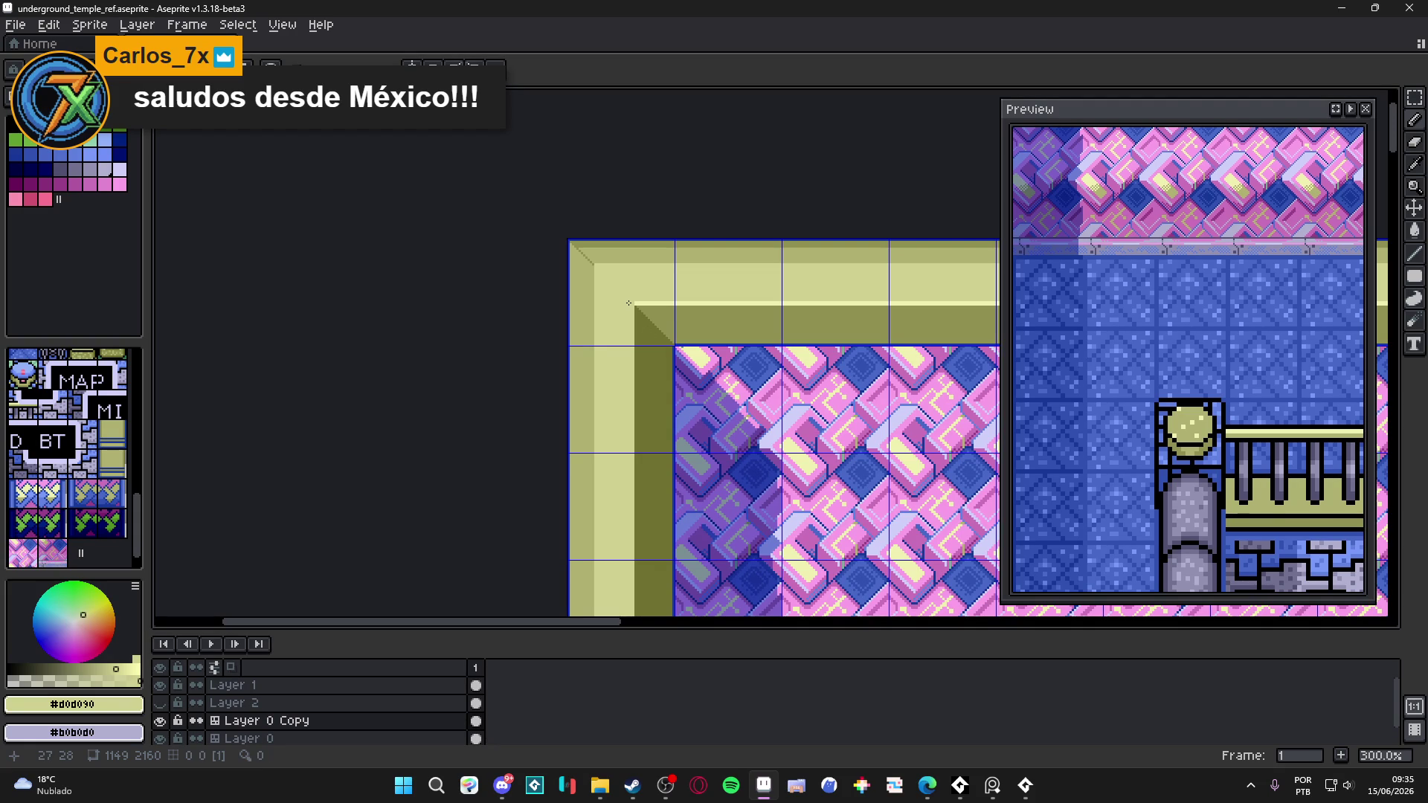
pyautogui.hotkey('alt', 'Tab')
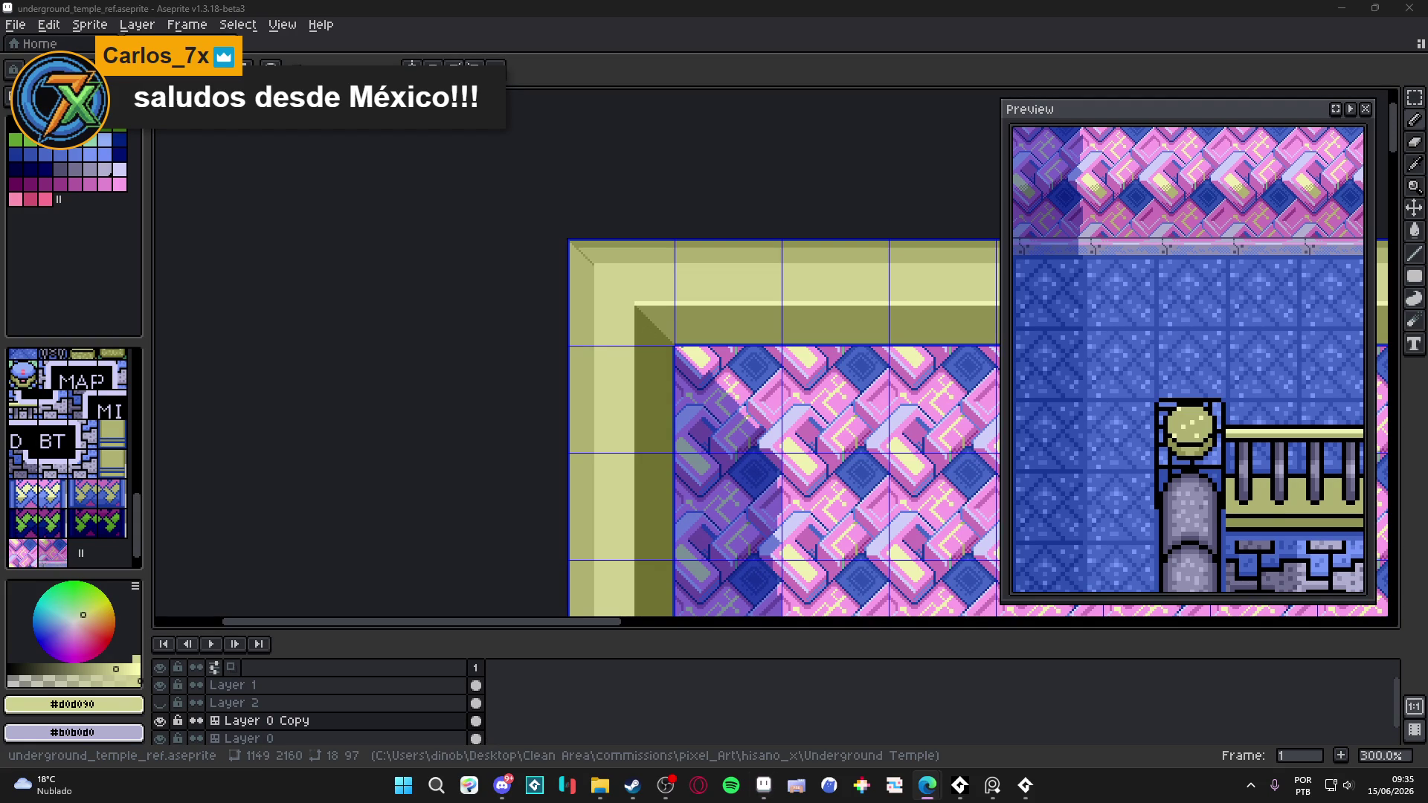
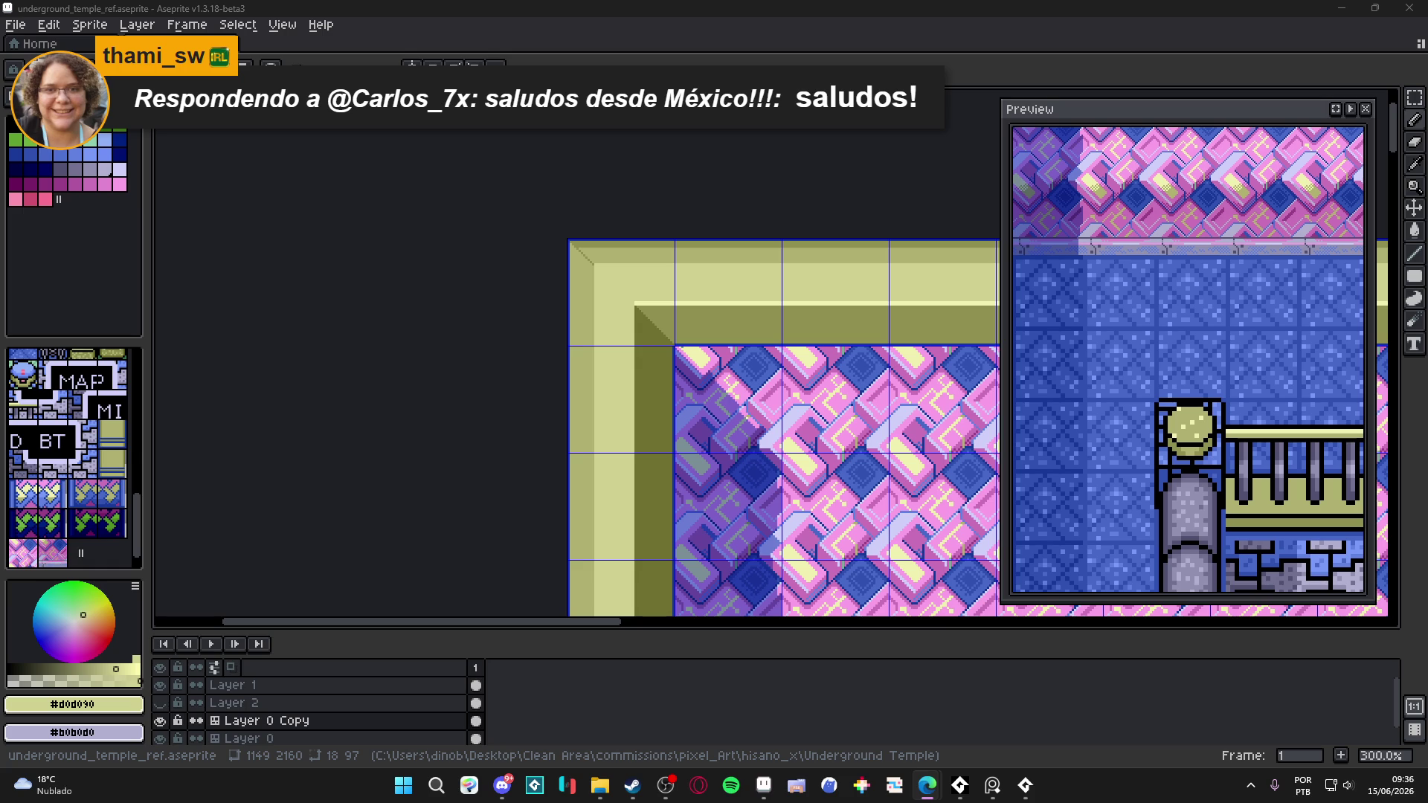
# - Sample olive #b0b070, then light olive #d0d090, from the frame's top-left corner
pyautogui.scroll(-2, 726, 279)
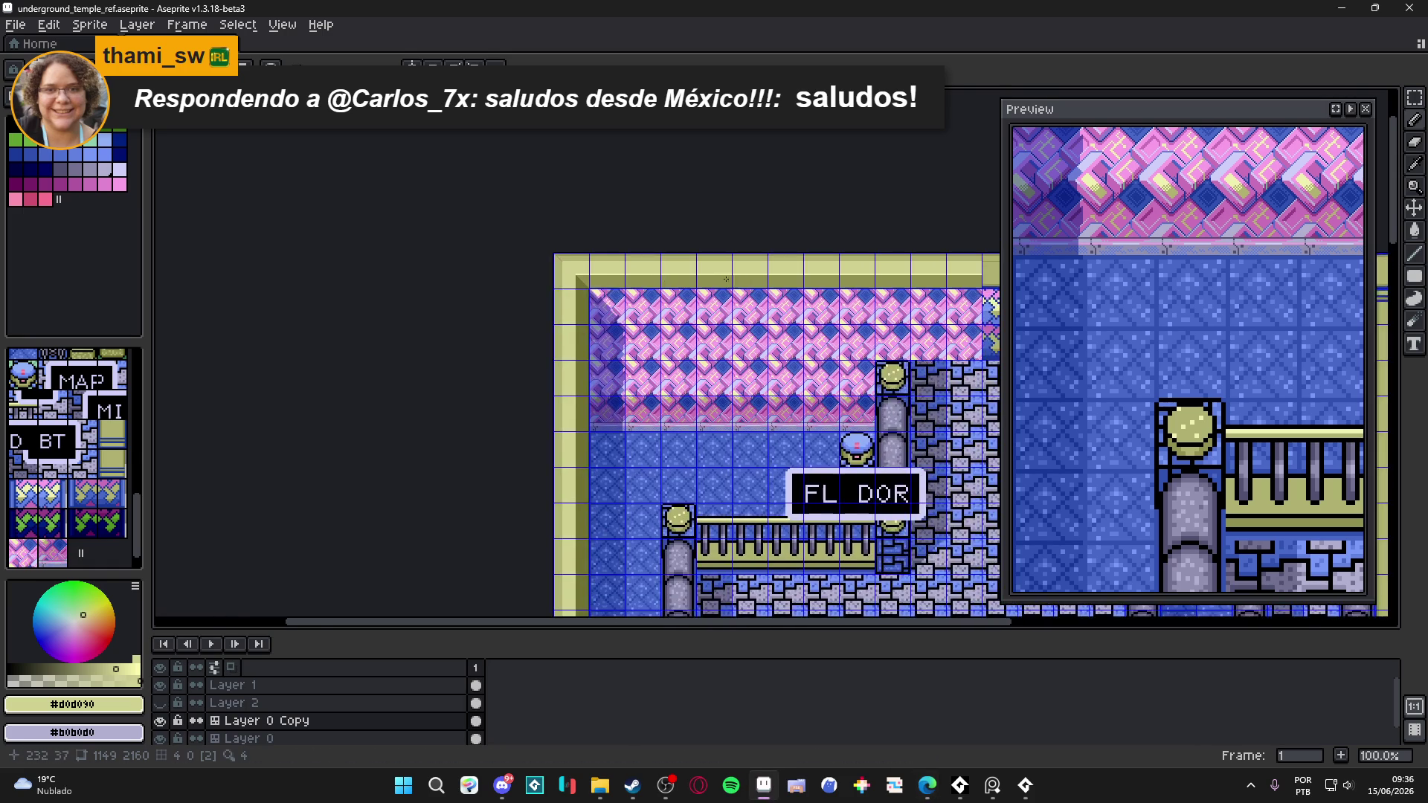
pyautogui.scroll(3, 726, 279)
pyautogui.keyDown('alt'); pyautogui.click(695, 190); pyautogui.keyUp('alt')
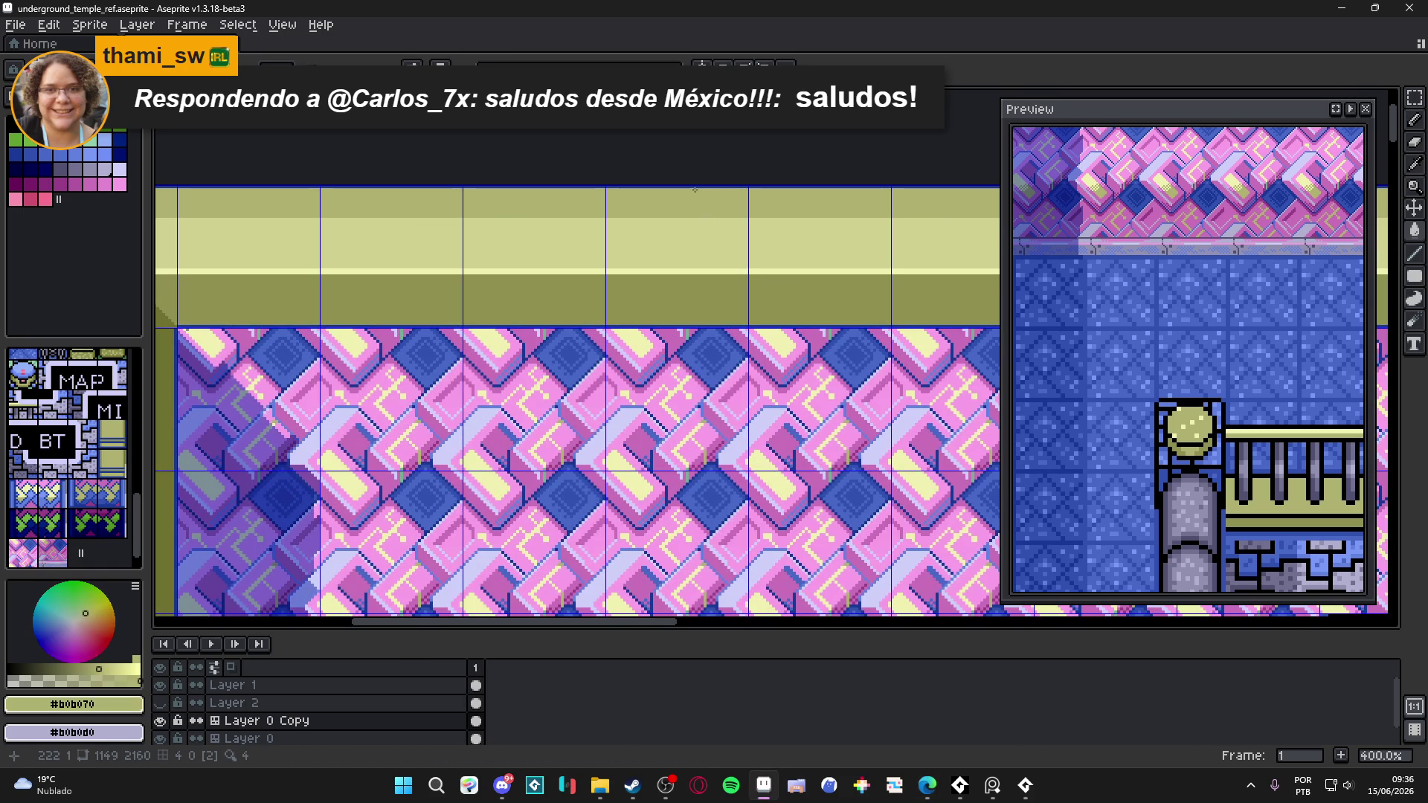
pyautogui.scroll(-2, 695, 190)
pyautogui.scroll(1, 708, 258)
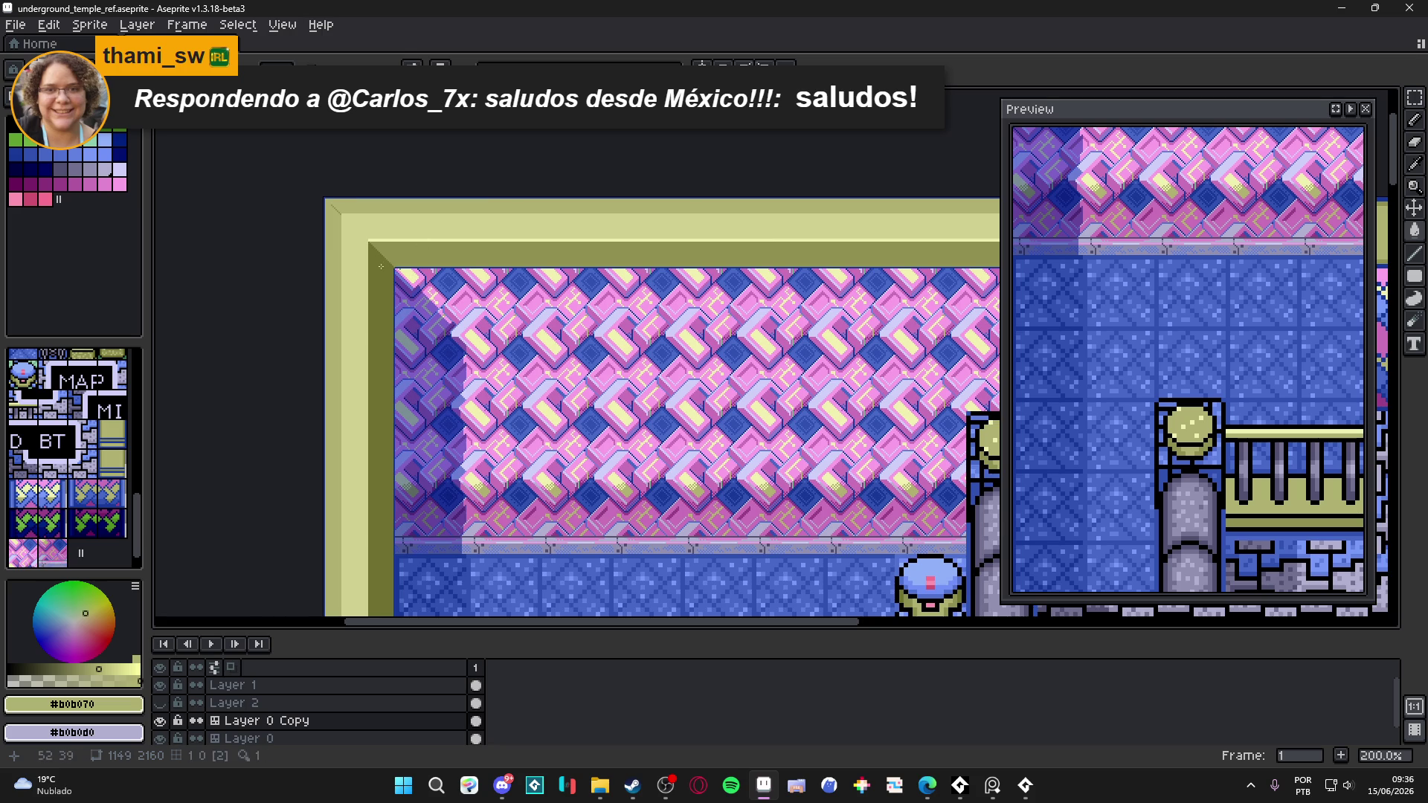
pyautogui.scroll(4, 344, 263)
pyautogui.keyDown('alt'); pyautogui.click(393, 210); pyautogui.keyUp('alt')
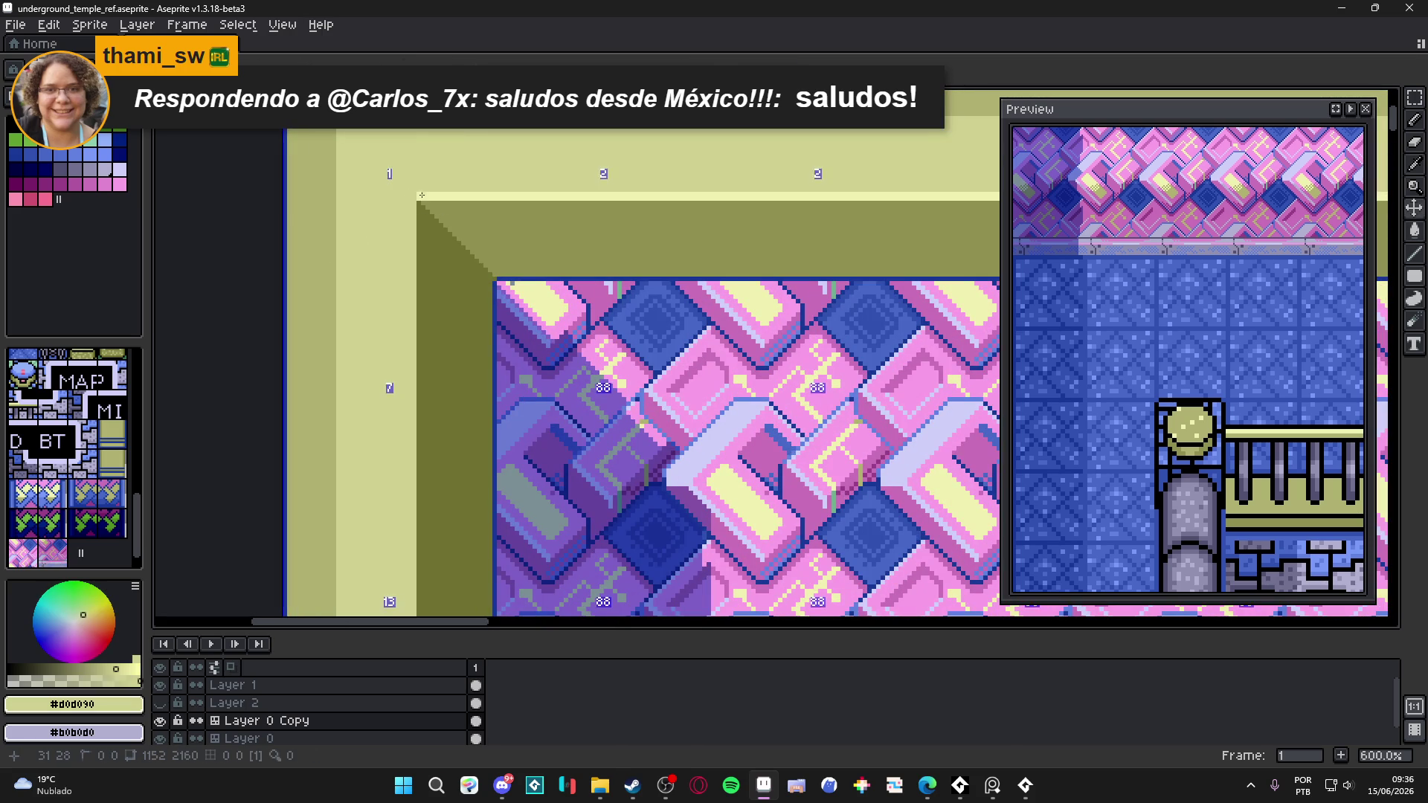
# - Switch to the fill tool and sample dark olive #707030 from the frame's shadow
pyautogui.scroll(4, 421, 194)
pyautogui.press('g')
pyautogui.scroll(-3, 421, 198)
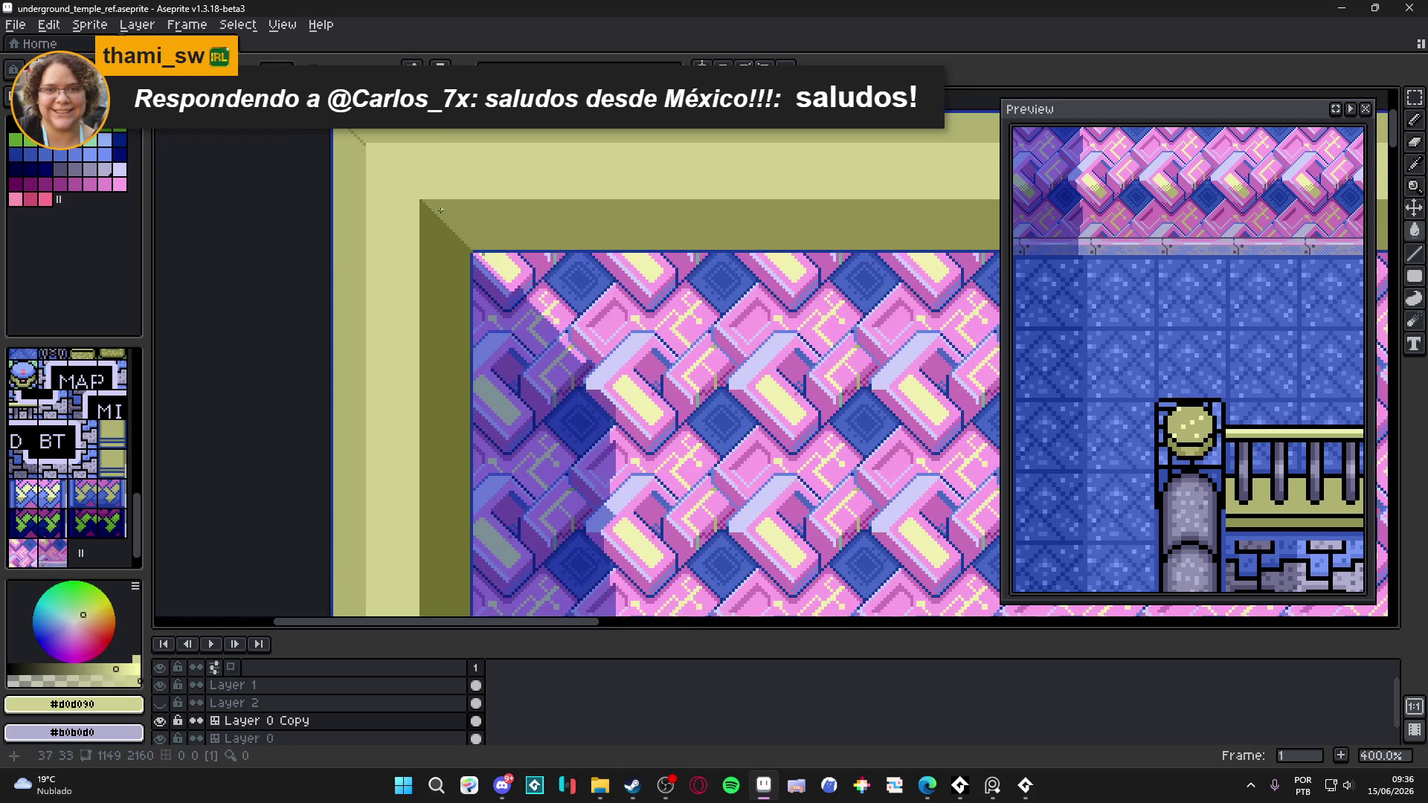
pyautogui.scroll(2, 461, 224)
pyautogui.keyDown('alt'); pyautogui.click(486, 192); pyautogui.keyUp('alt')
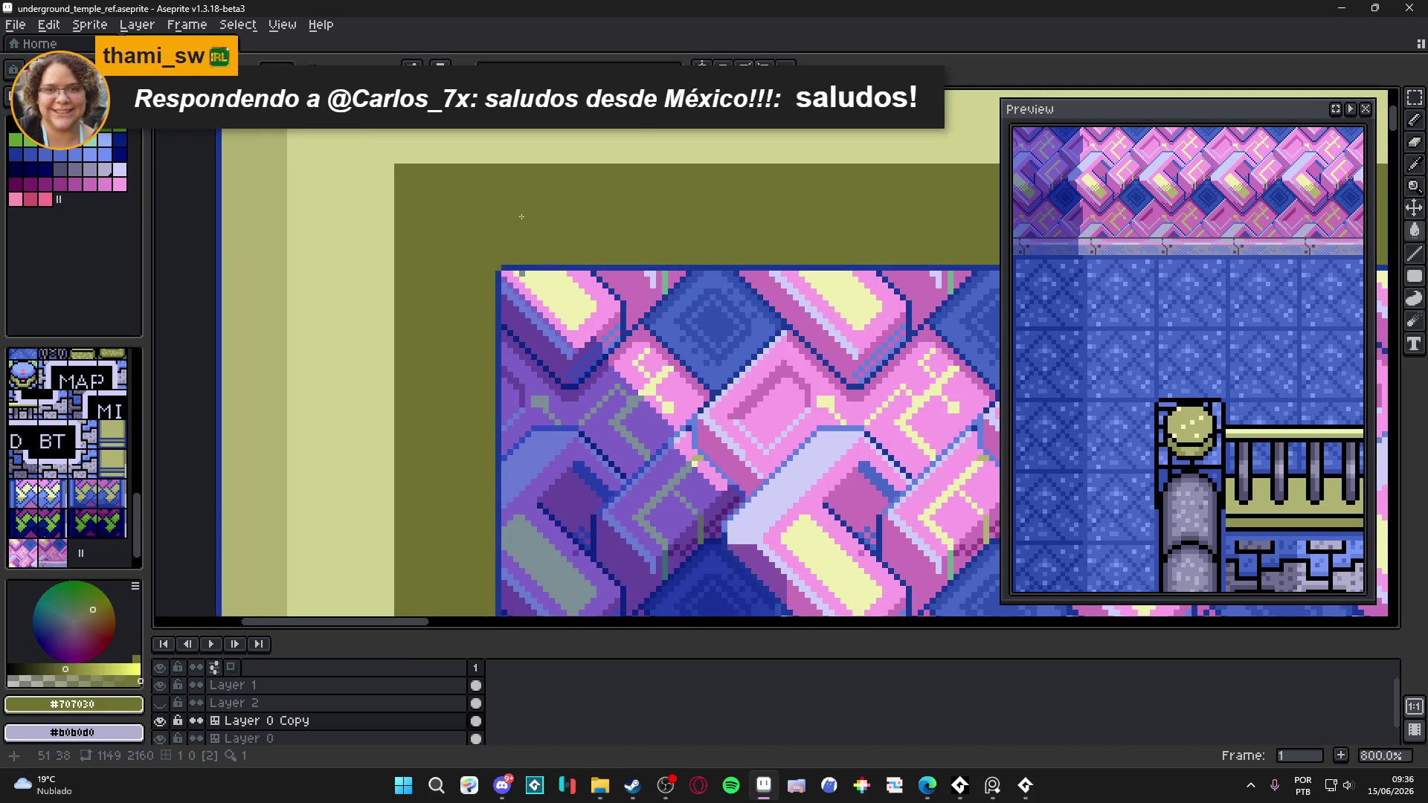
# - Draw a dark olive diagonal line across the frame's top bevel with the Line tool
pyautogui.press('l')
pyautogui.moveTo(478, 165); pyautogui.dragTo(560, 253)
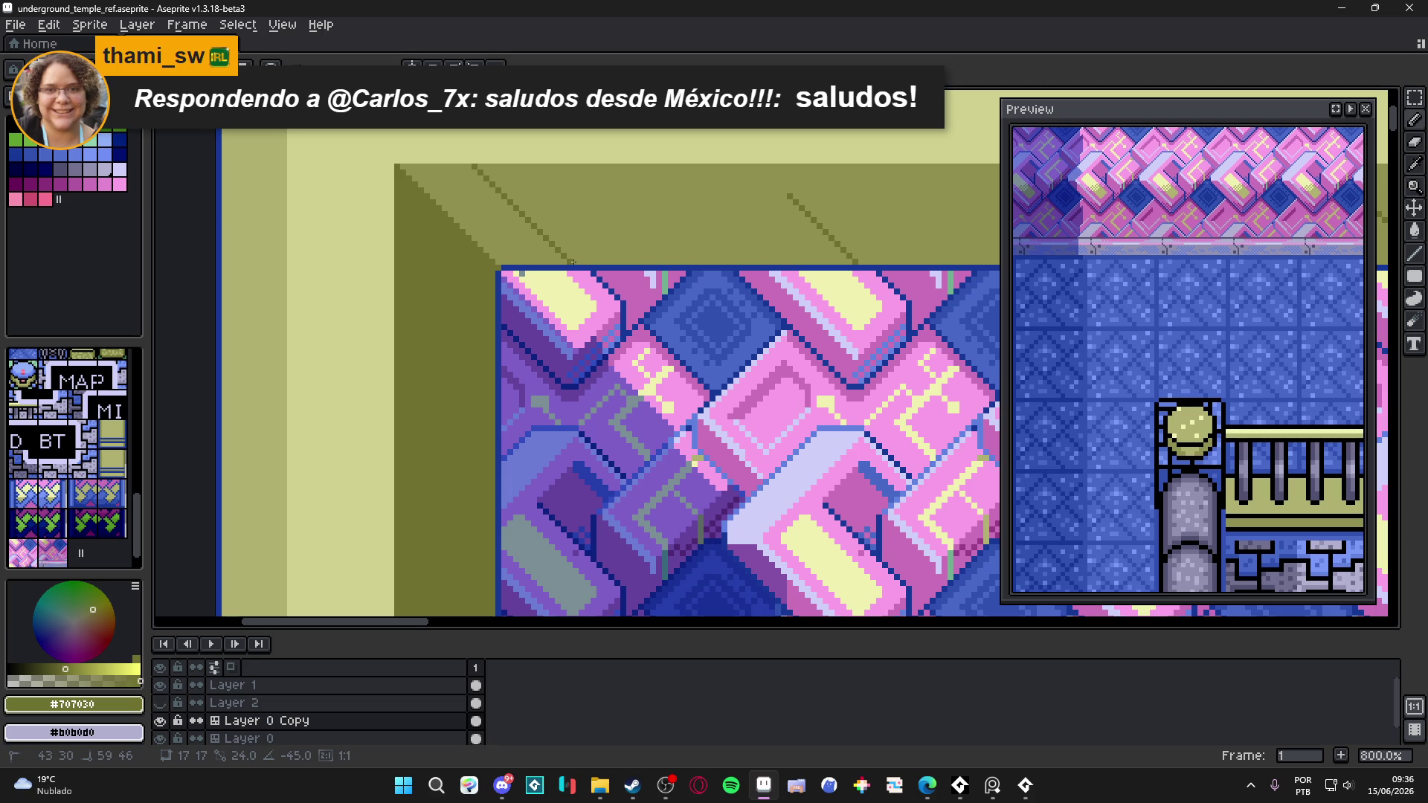
pyautogui.scroll(1, 482, 371)
# - Sample mid olive #909050 and draw a vertical seam up through the light strip
pyautogui.keyDown('alt'); pyautogui.click(483, 371); pyautogui.keyUp('alt')
pyautogui.scroll(1, 482, 371)
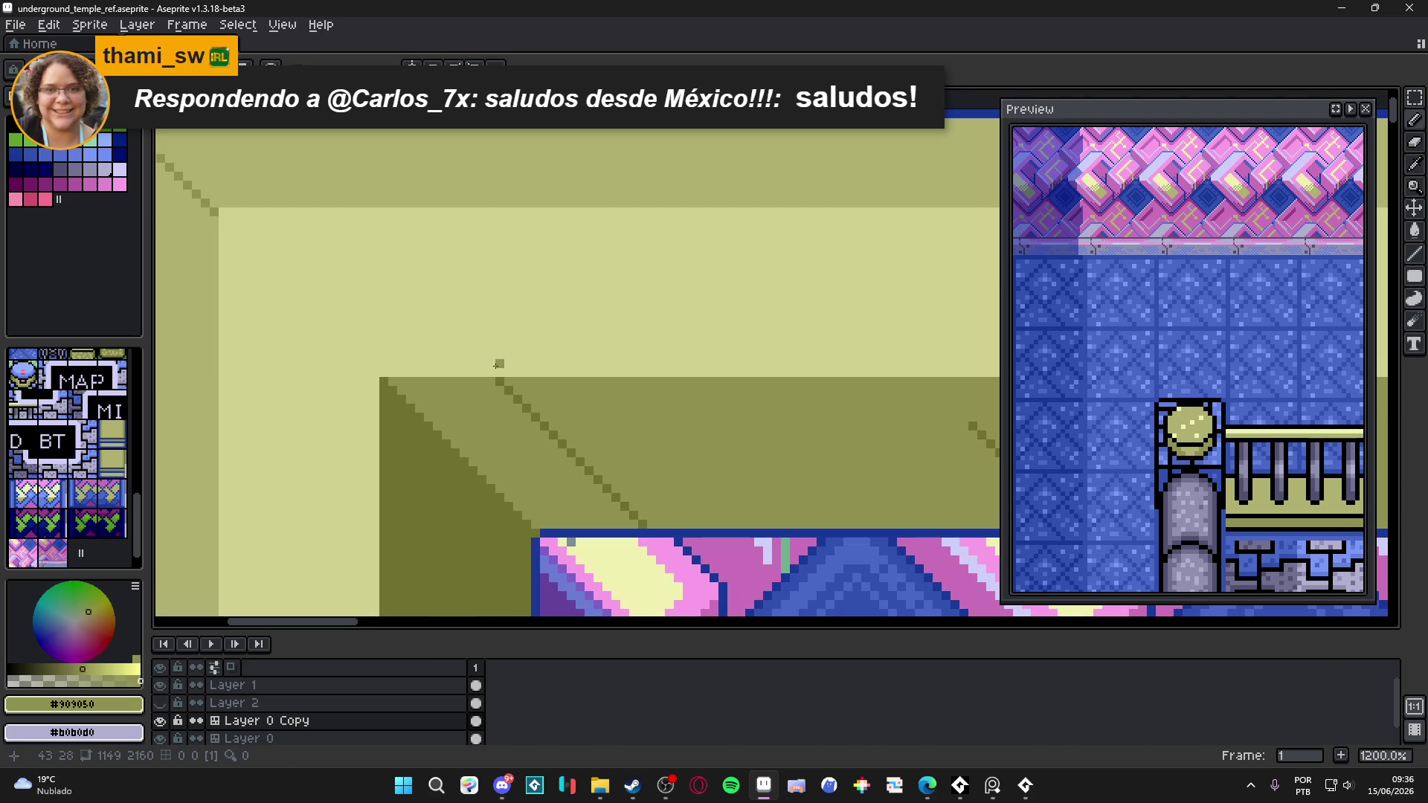
pyautogui.moveTo(500, 375)
pyautogui.mouseDown()
pyautogui.moveTo(502, 211)
pyautogui.moveTo(508, 327)
pyautogui.mouseUp()
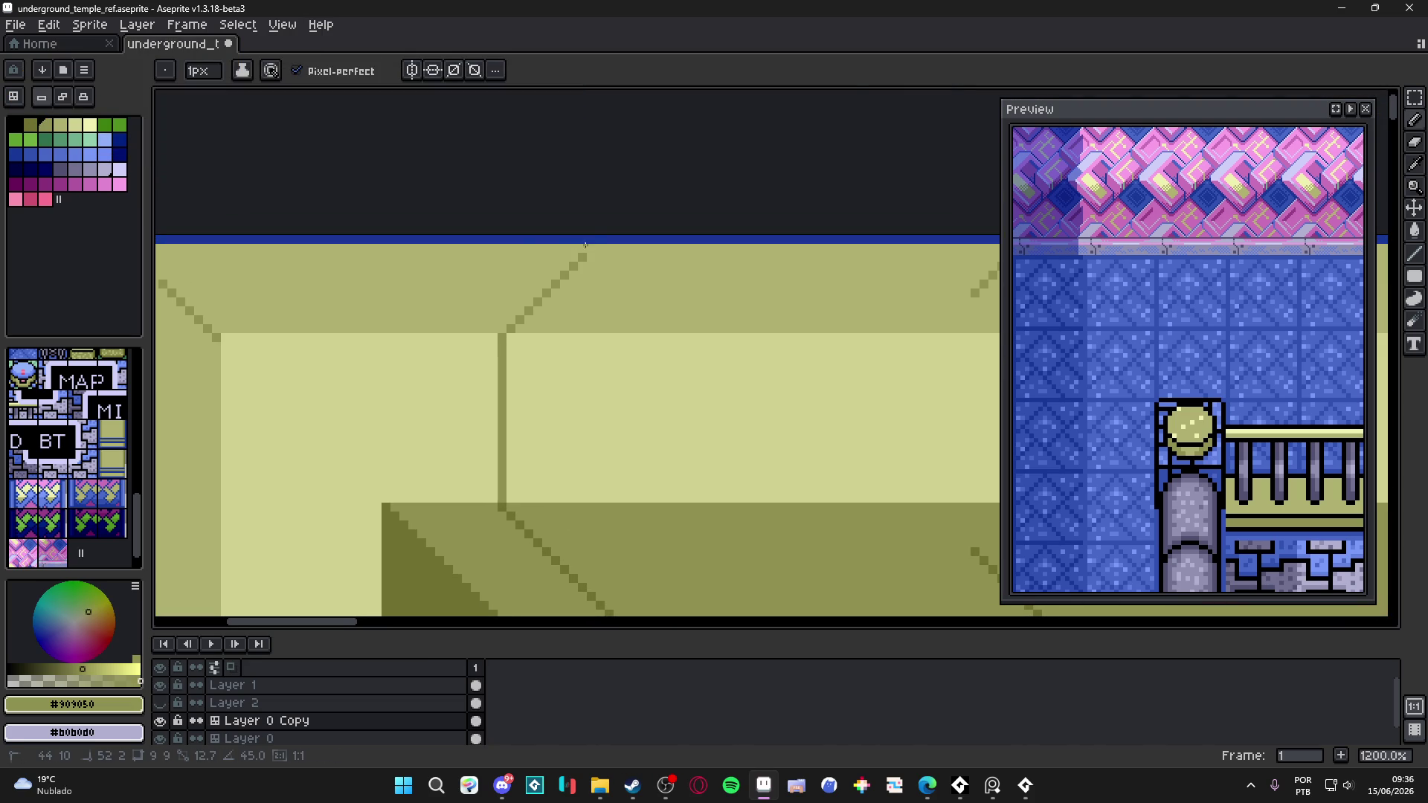
pyautogui.scroll(-6, 558, 320)
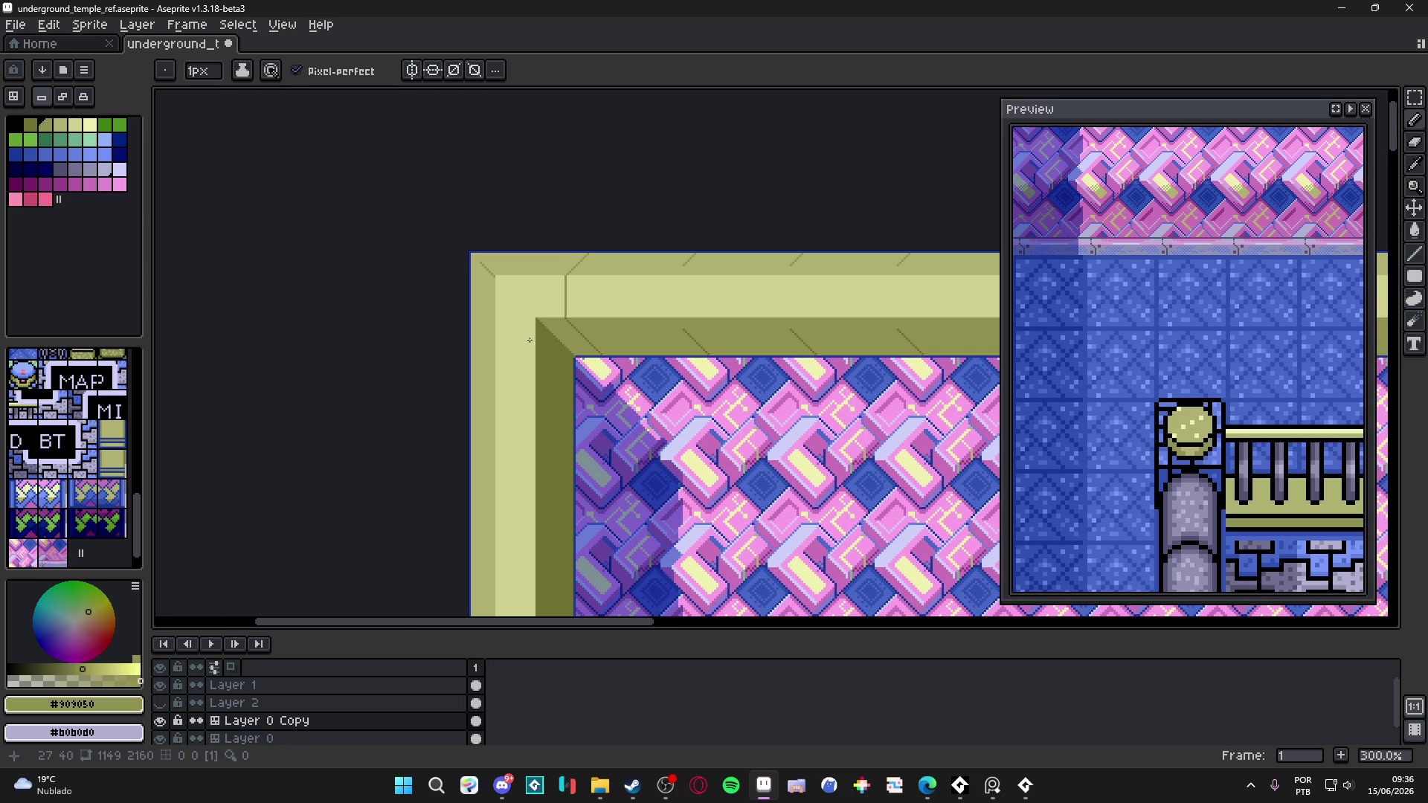
pyautogui.scroll(3, 580, 384)
# - Resample dark olive, then choose dark blue #183898 and place a blue pixel near the corner
pyautogui.keyDown('alt'); pyautogui.click(581, 384); pyautogui.keyUp('alt')
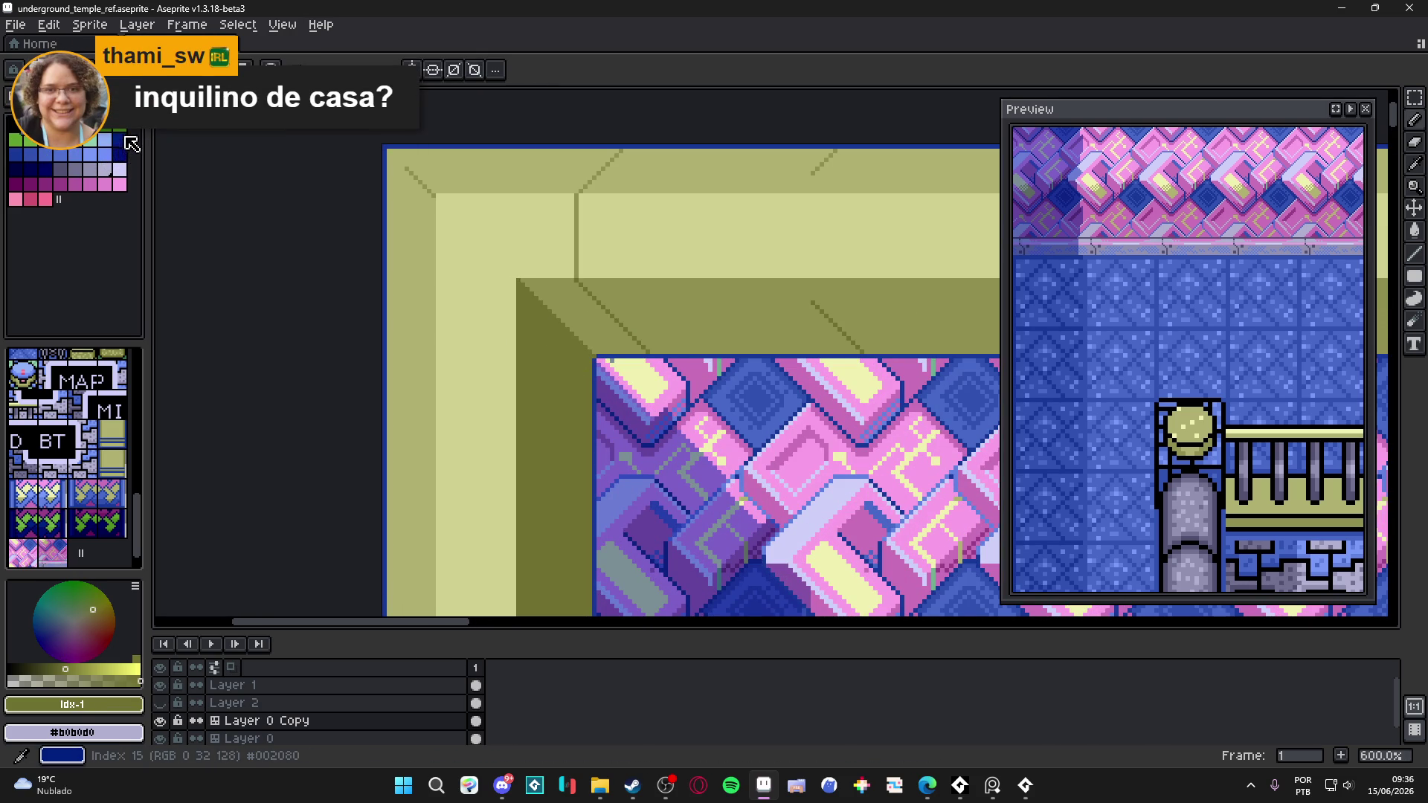
pyautogui.click(15, 154)
pyautogui.scroll(3, 590, 398)
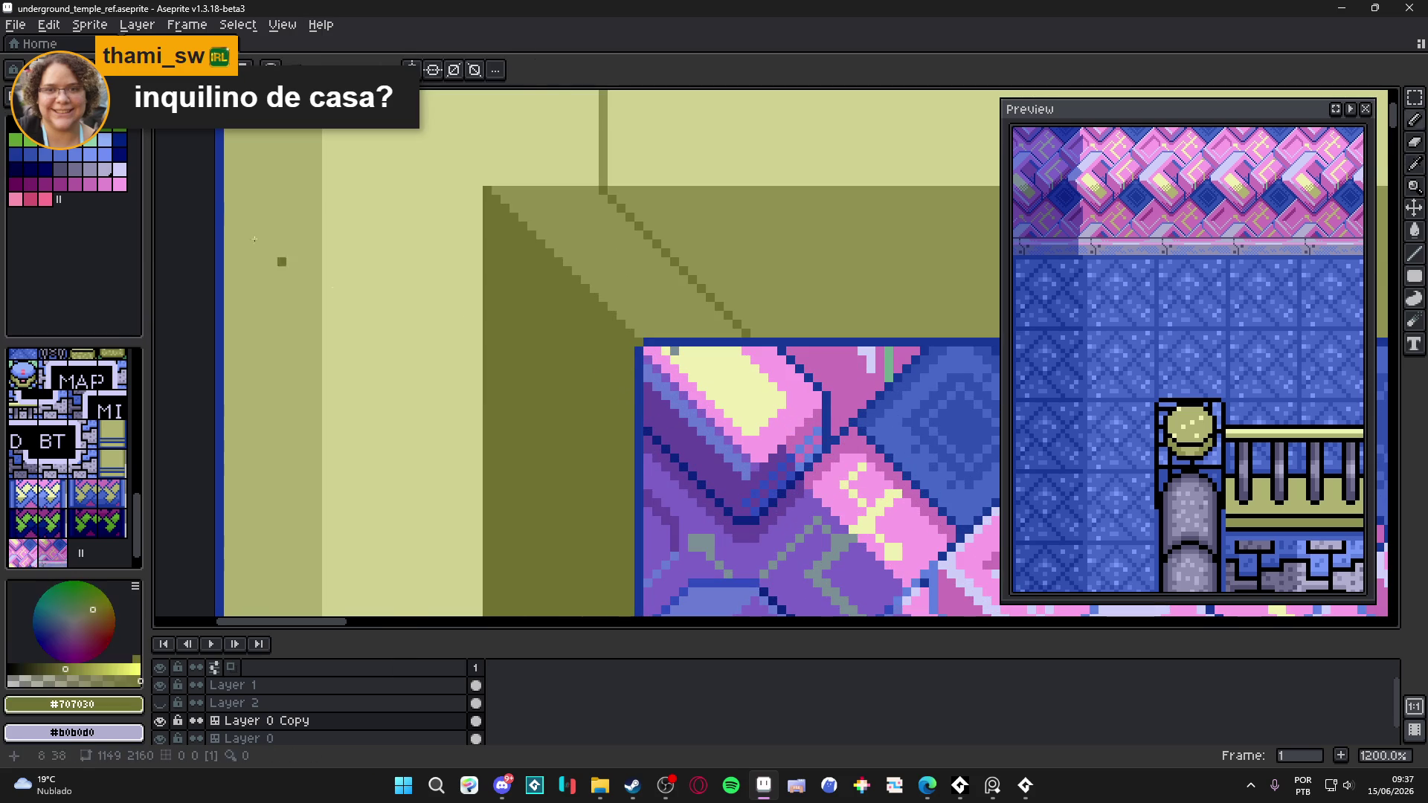
pyautogui.click(487, 315)
# - Draw a blue diagonal from the pink wall's corner up-left to the bevel corner, redrawing until it fits
pyautogui.press('0')
pyautogui.hotkey('ctrl', 'z')
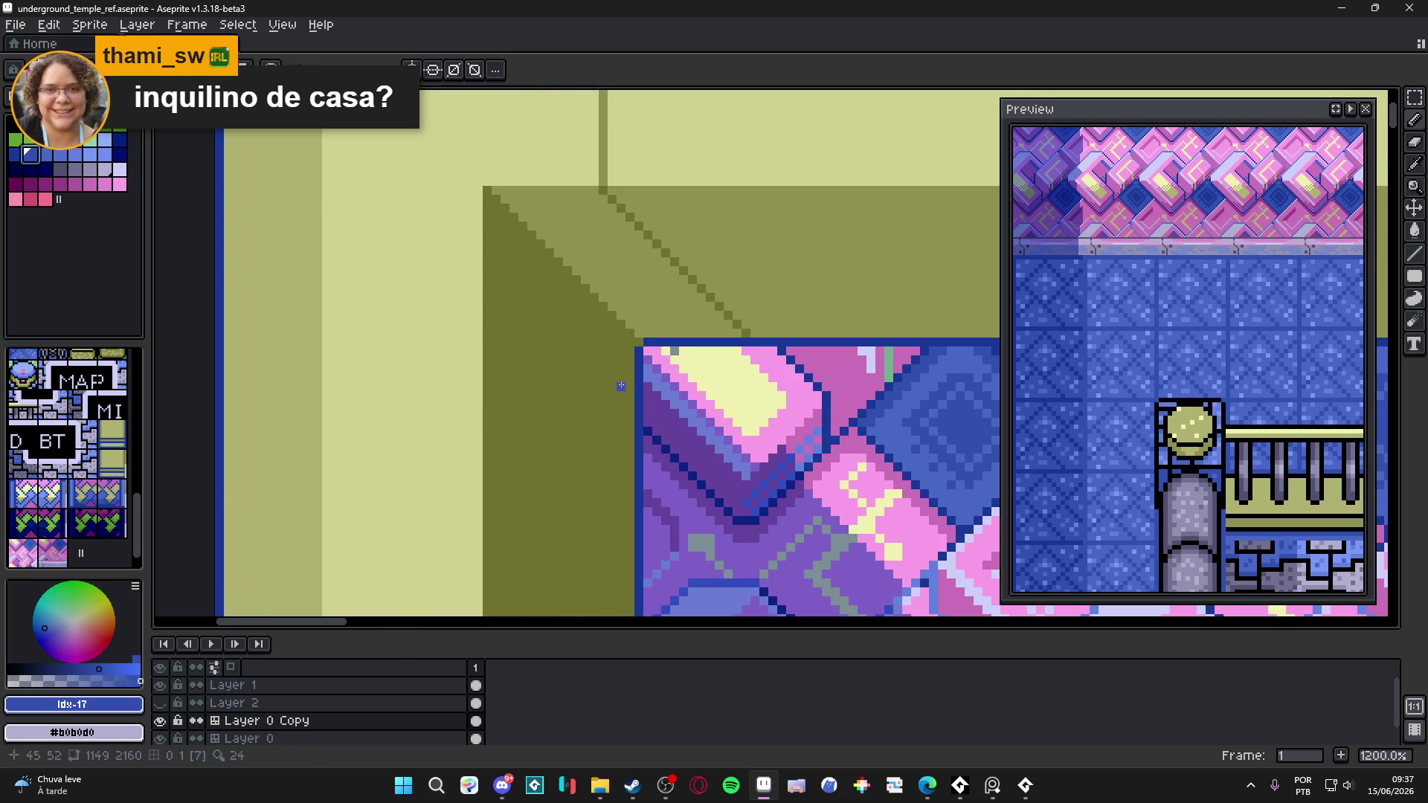
pyautogui.moveTo(629, 394)
pyautogui.mouseDown()
pyautogui.moveTo(462, 310)
pyautogui.moveTo(482, 261)
pyautogui.mouseUp()
pyautogui.hotkey('ctrl', 'z')
pyautogui.moveTo(628, 420)
pyautogui.mouseDown()
pyautogui.moveTo(469, 338)
pyautogui.moveTo(469, 275)
pyautogui.mouseUp()
pyautogui.hotkey('ctrl', 'z')
pyautogui.moveTo(630, 425); pyautogui.dragTo(489, 288)
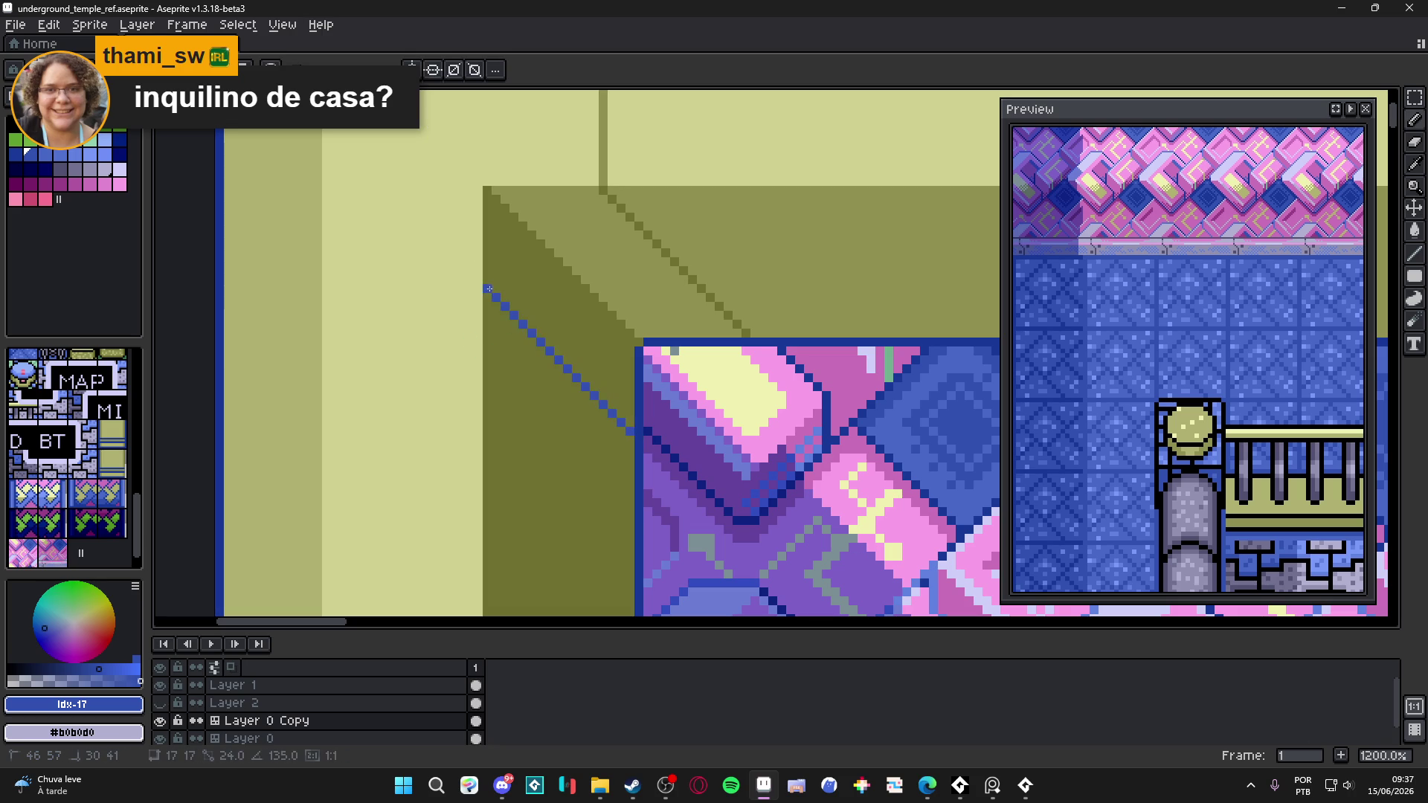
# - Sample olive #b0b070 from the frame
pyautogui.scroll(-7, 488, 289)
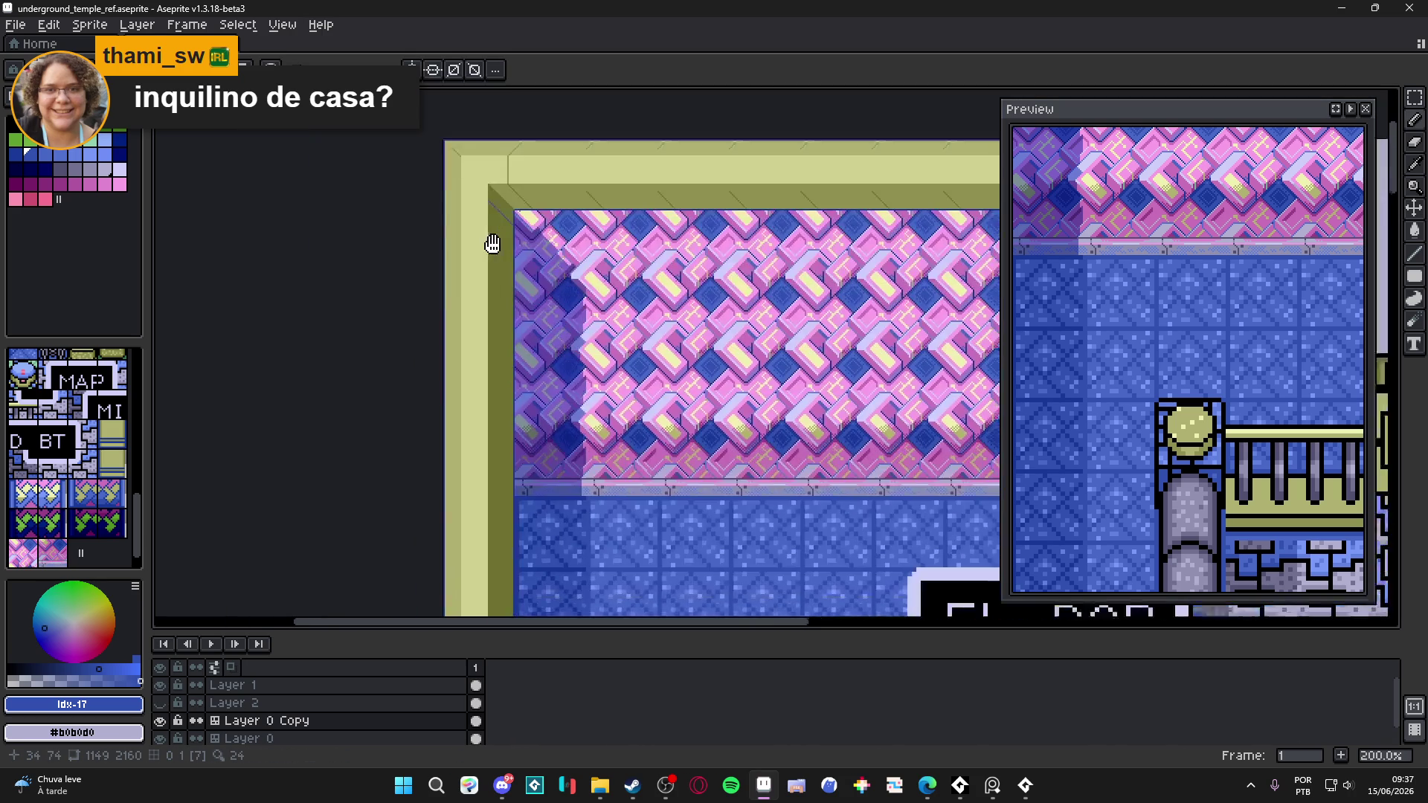
pyautogui.scroll(7, 514, 314)
pyautogui.scroll(-2, 572, 371)
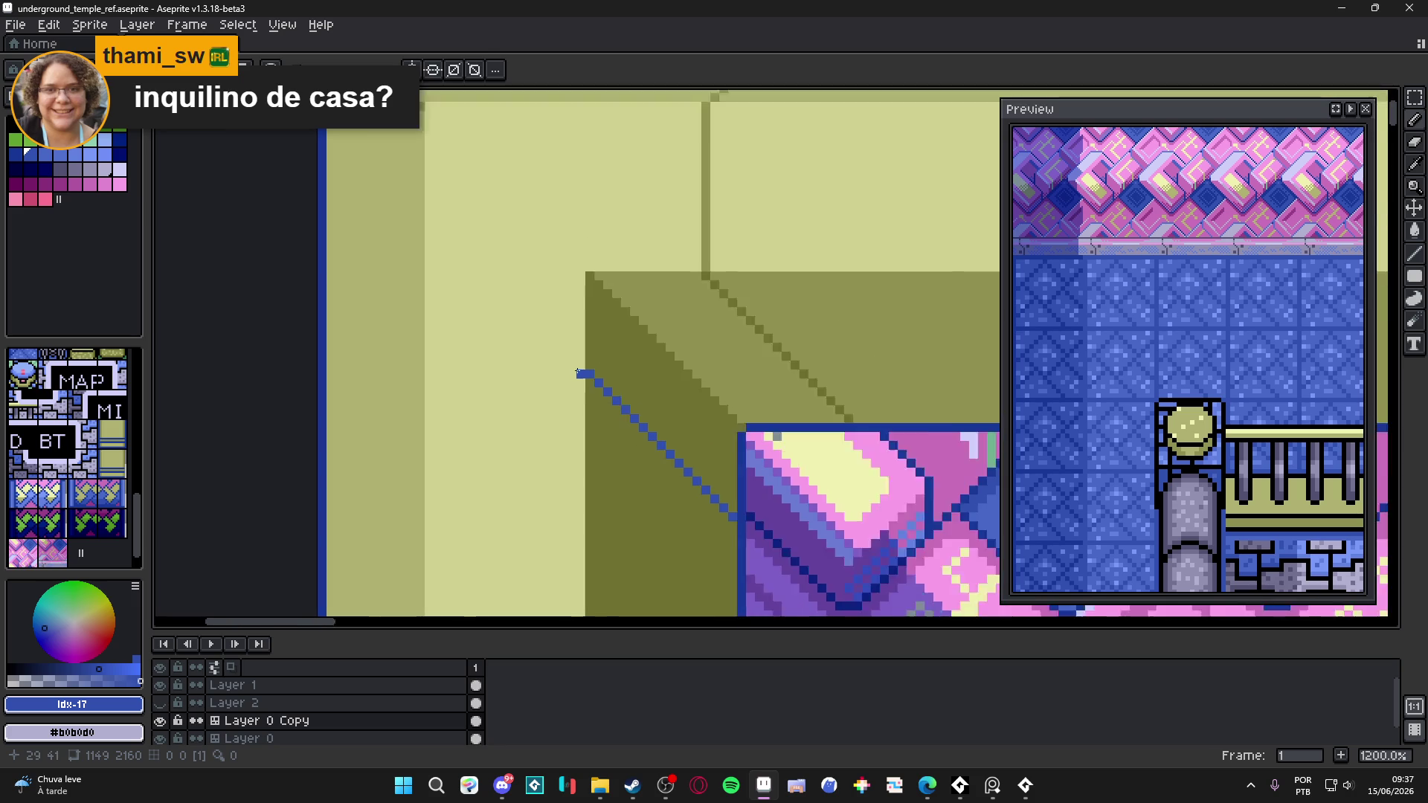
pyautogui.scroll(3, 614, 402)
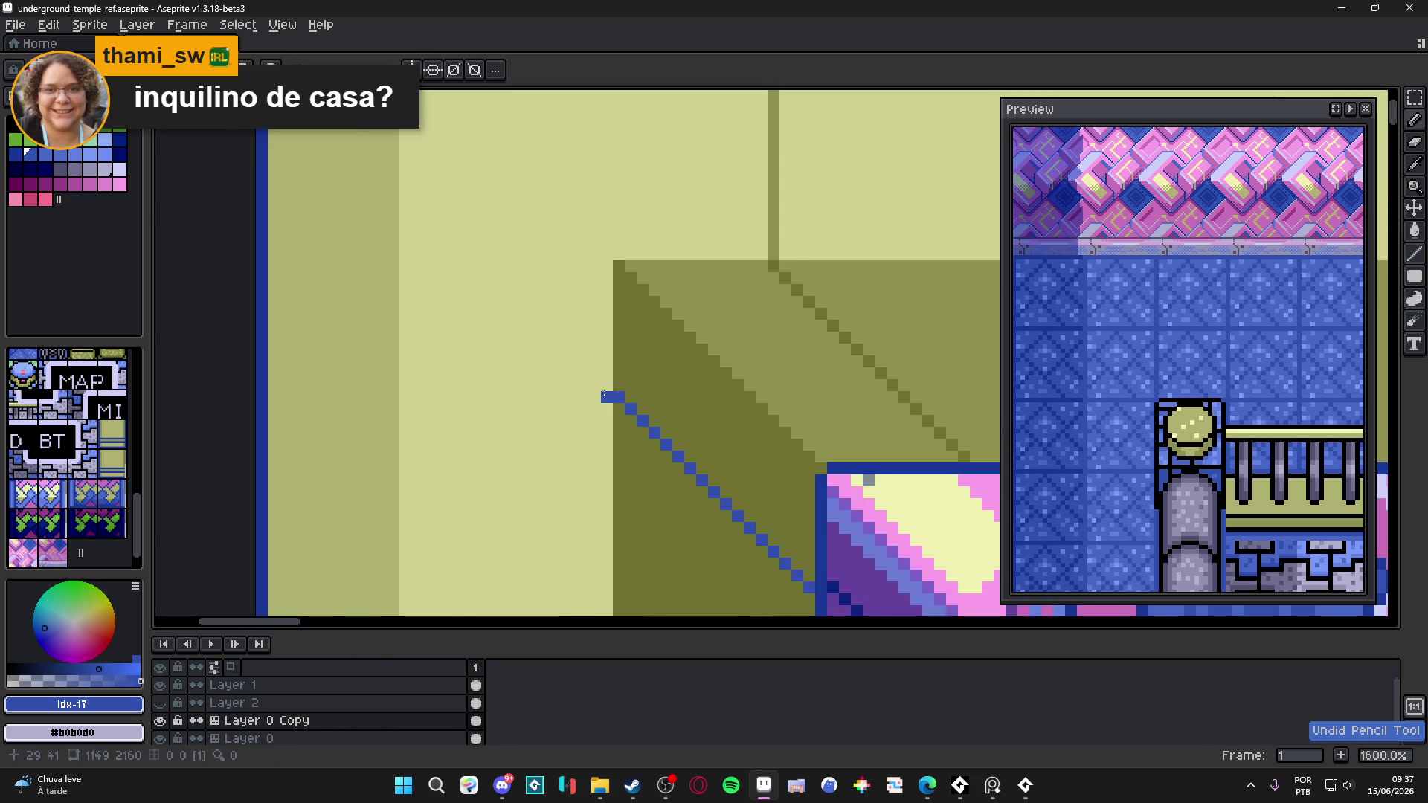
pyautogui.keyDown('alt'); pyautogui.click(376, 409); pyautogui.keyUp('alt')
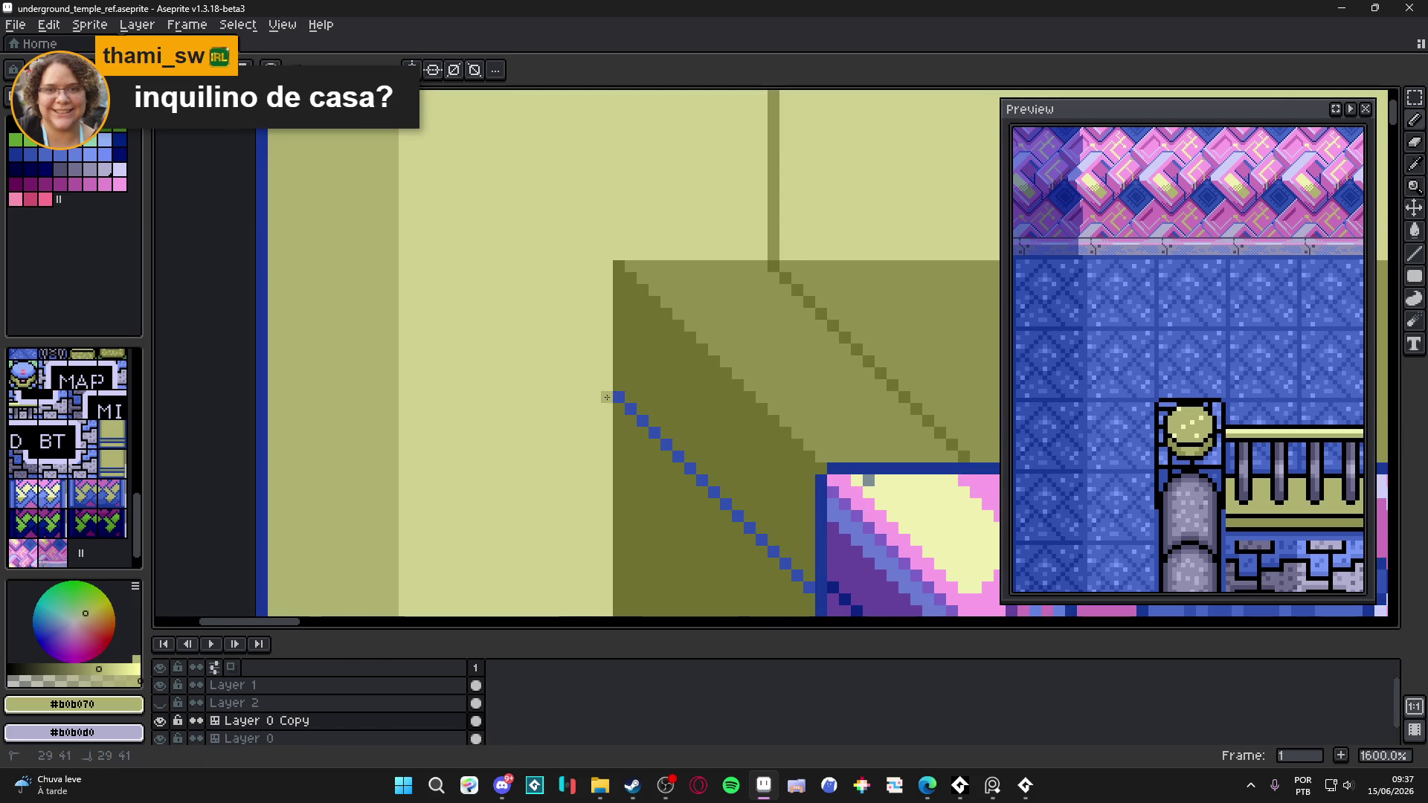
pyautogui.scroll(-1, 588, 401)
# - Draw a short horizontal line left from the diagonal's end, then try a dark olive diagonal and undo it
pyautogui.moveTo(649, 424)
pyautogui.mouseDown()
pyautogui.moveTo(546, 429)
pyautogui.moveTo(587, 404)
pyautogui.mouseUp()
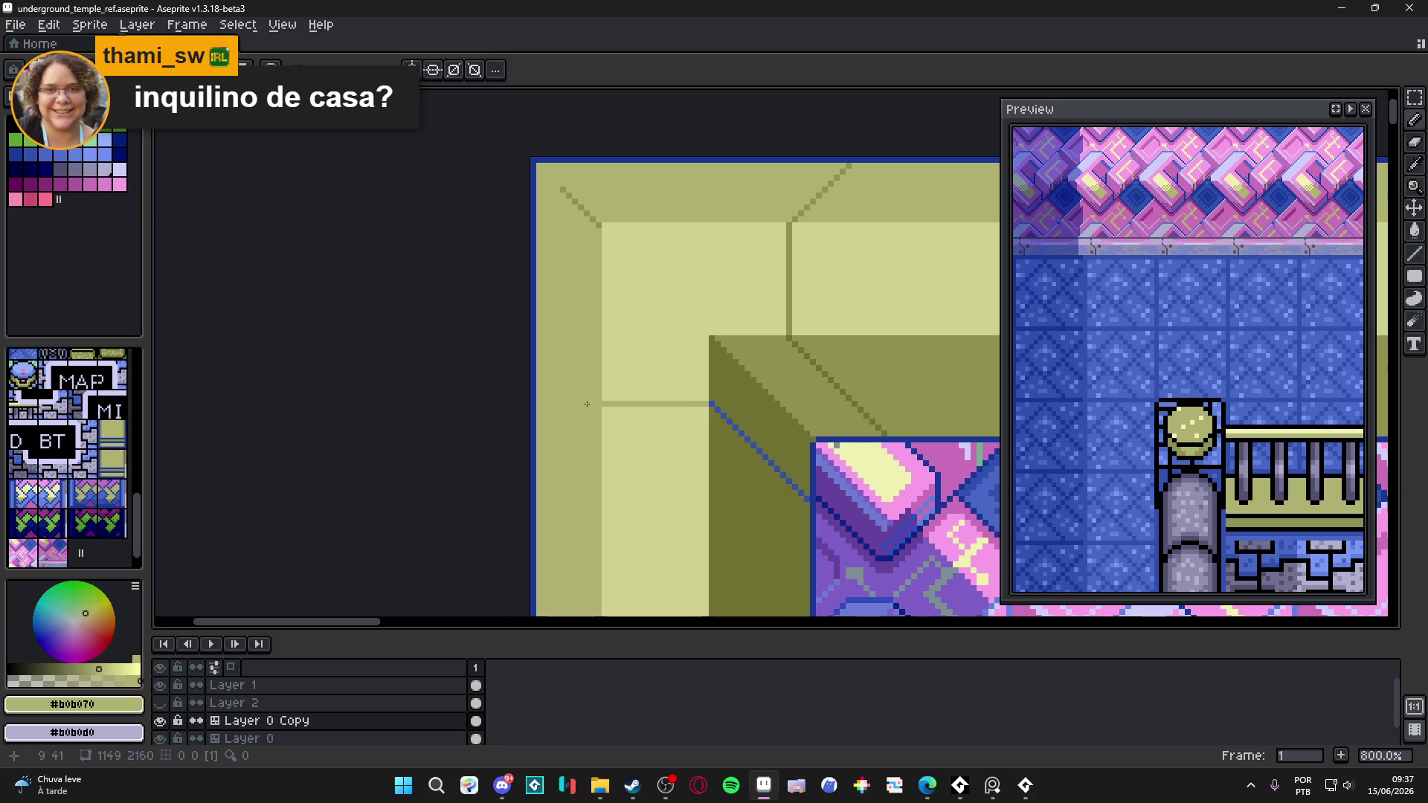
pyautogui.keyDown('alt'); pyautogui.click(635, 405); pyautogui.keyUp('alt')
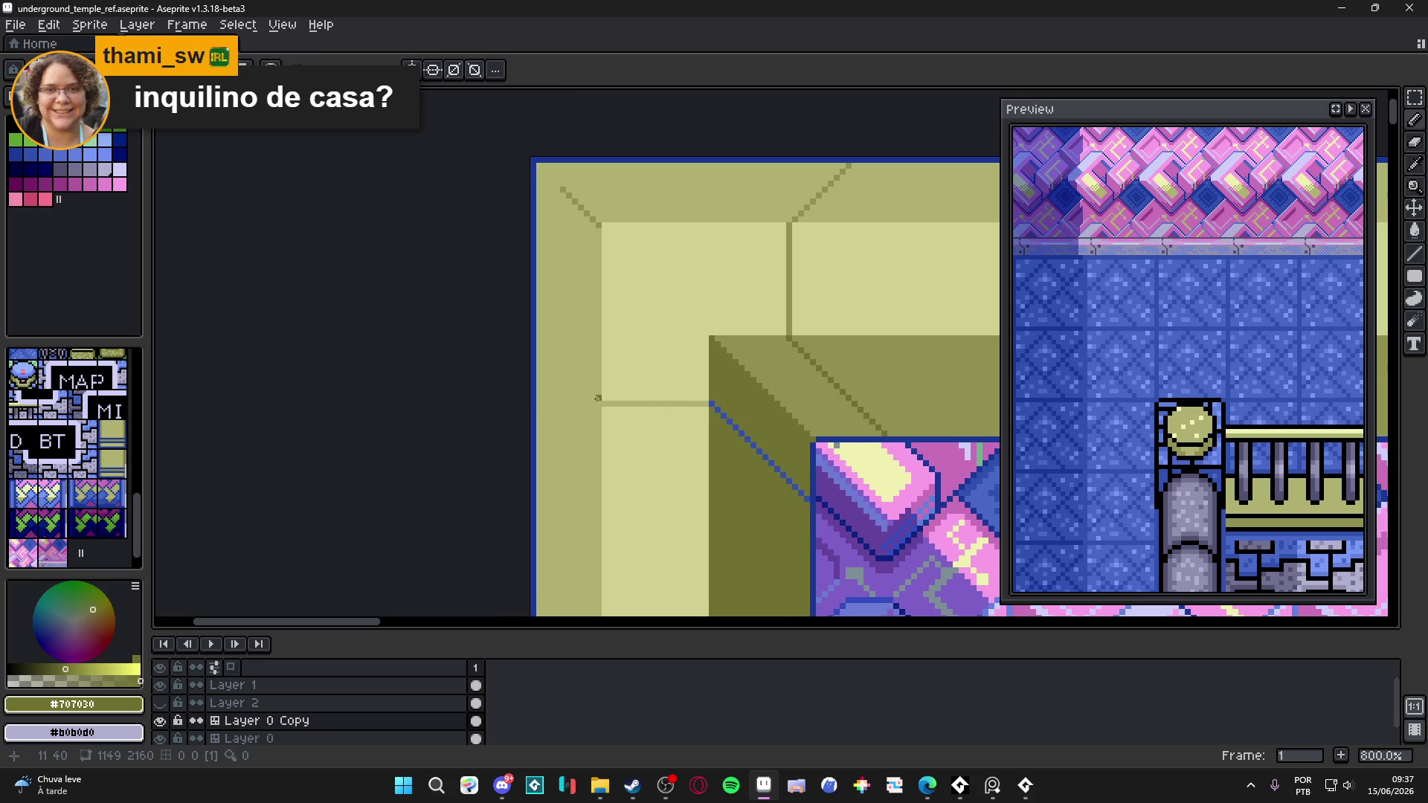
pyautogui.moveTo(599, 404); pyautogui.dragTo(523, 464)
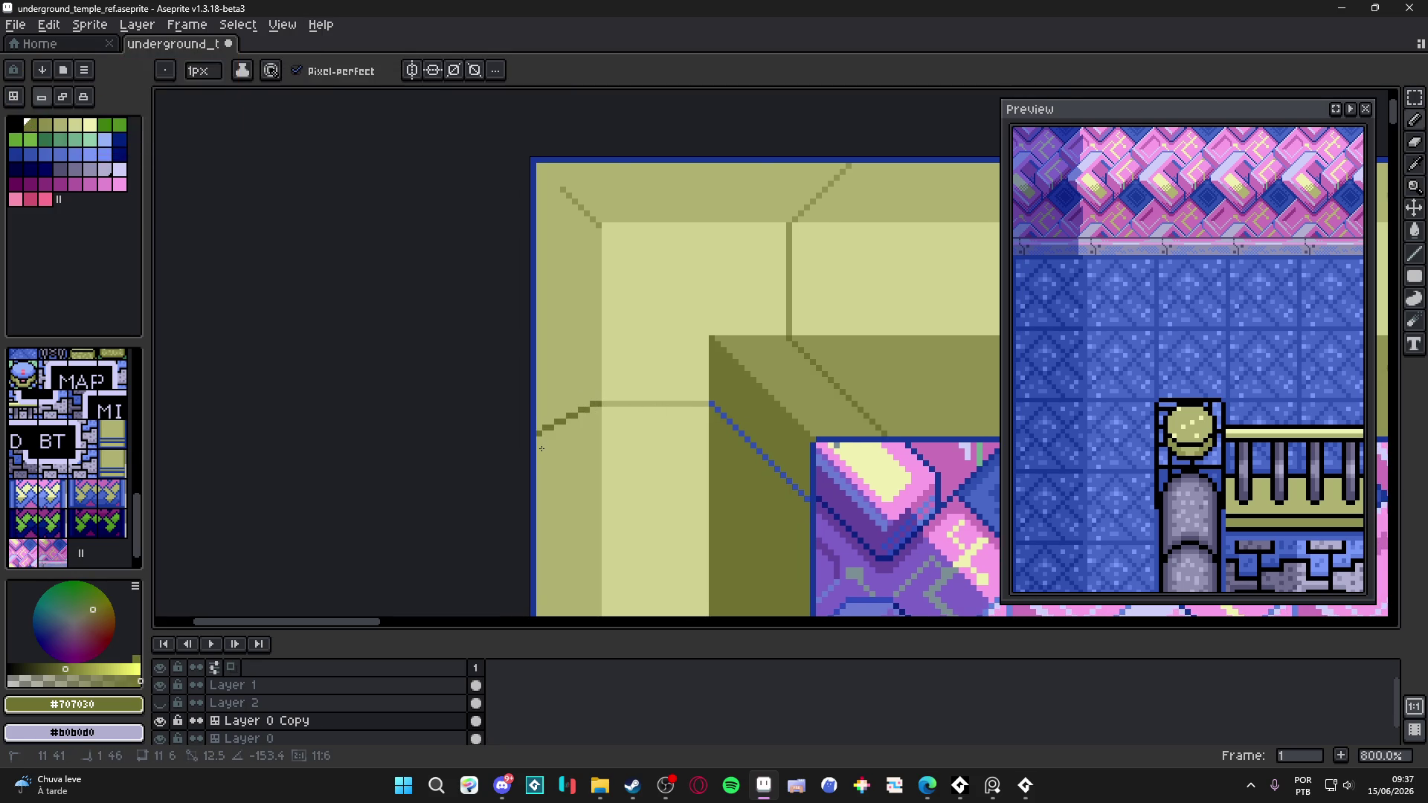
pyautogui.scroll(-4, 592, 441)
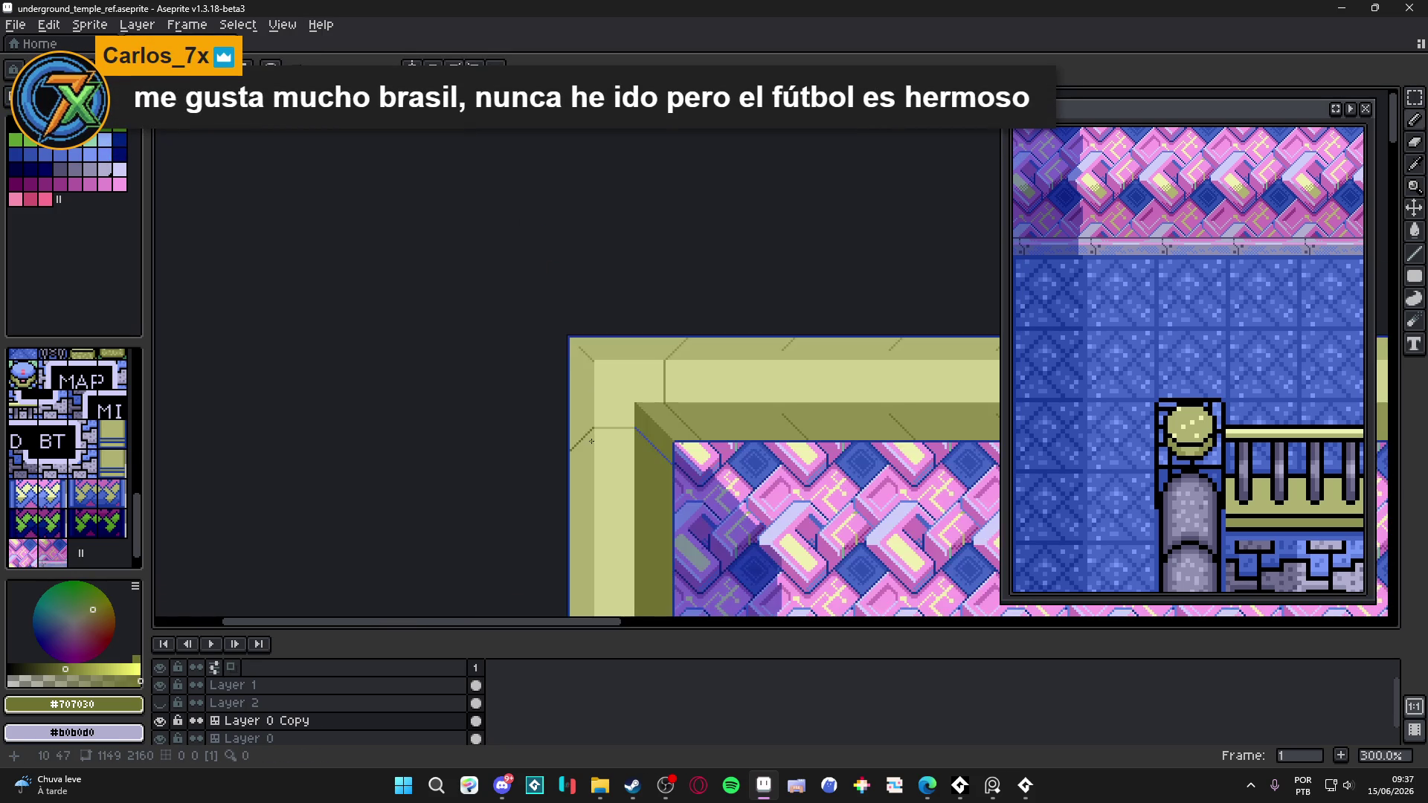
pyautogui.scroll(1, 617, 390)
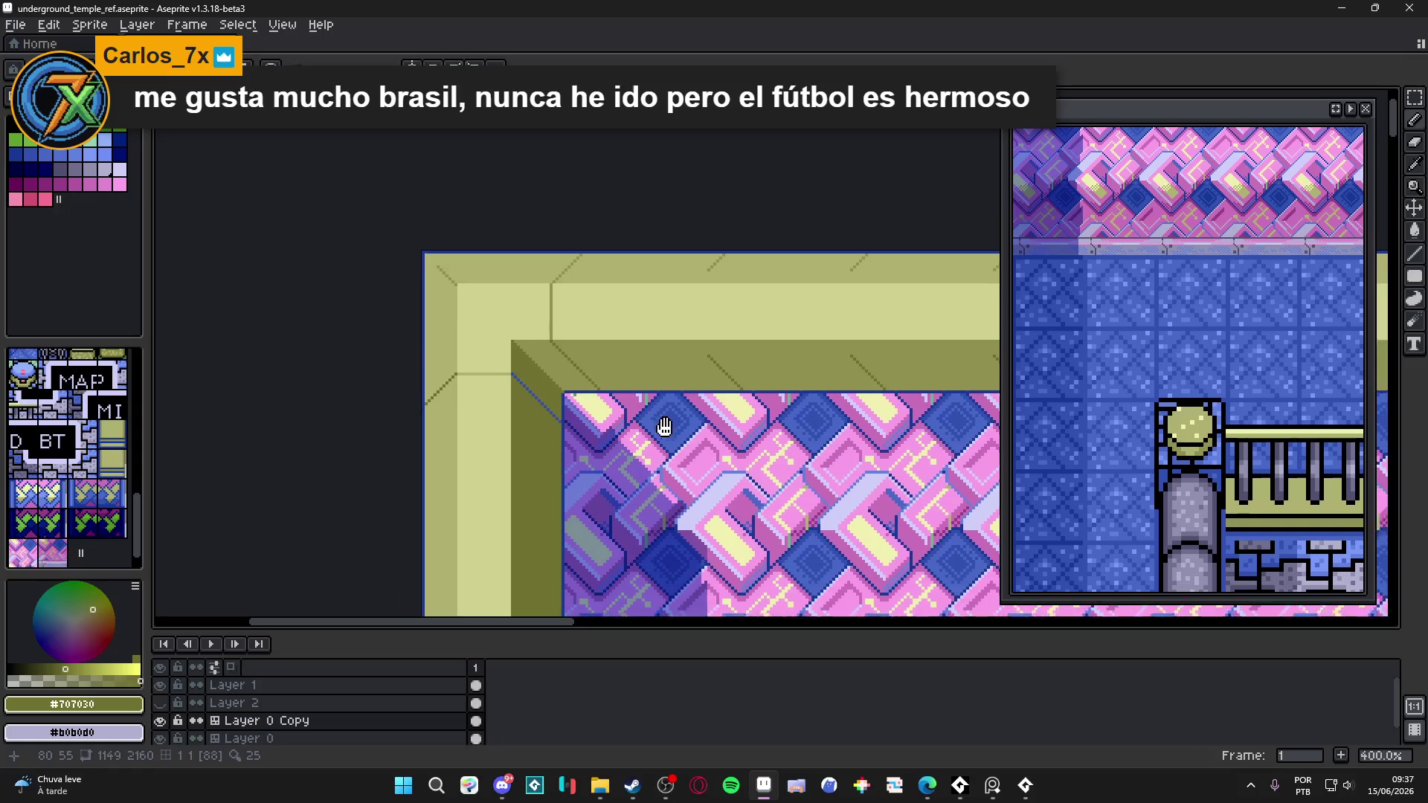
pyautogui.hotkey('ctrl', 'z')
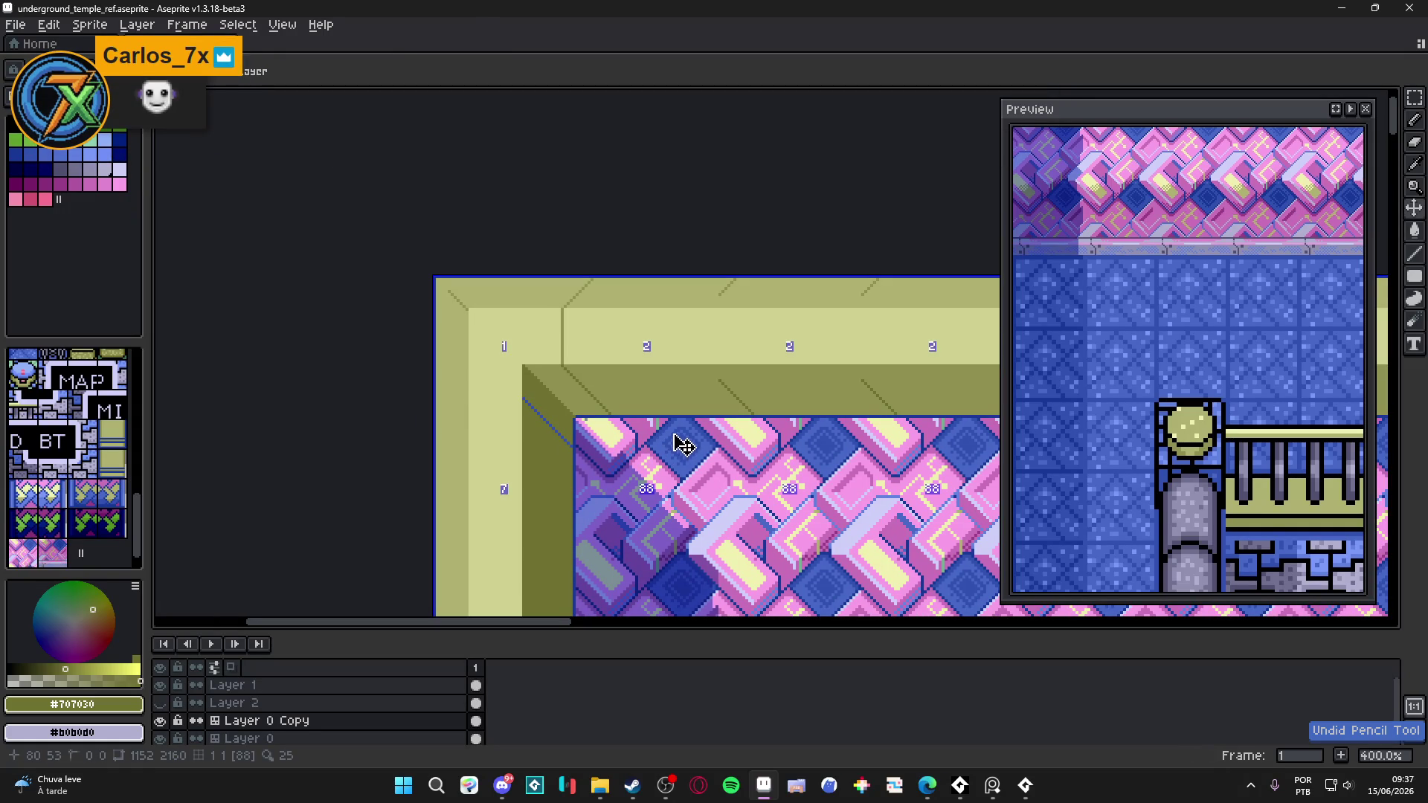
# - Turn on the pixel grid and paint over the stray dark diagonal with olive #b0b070 using the pencil
pyautogui.press('b')
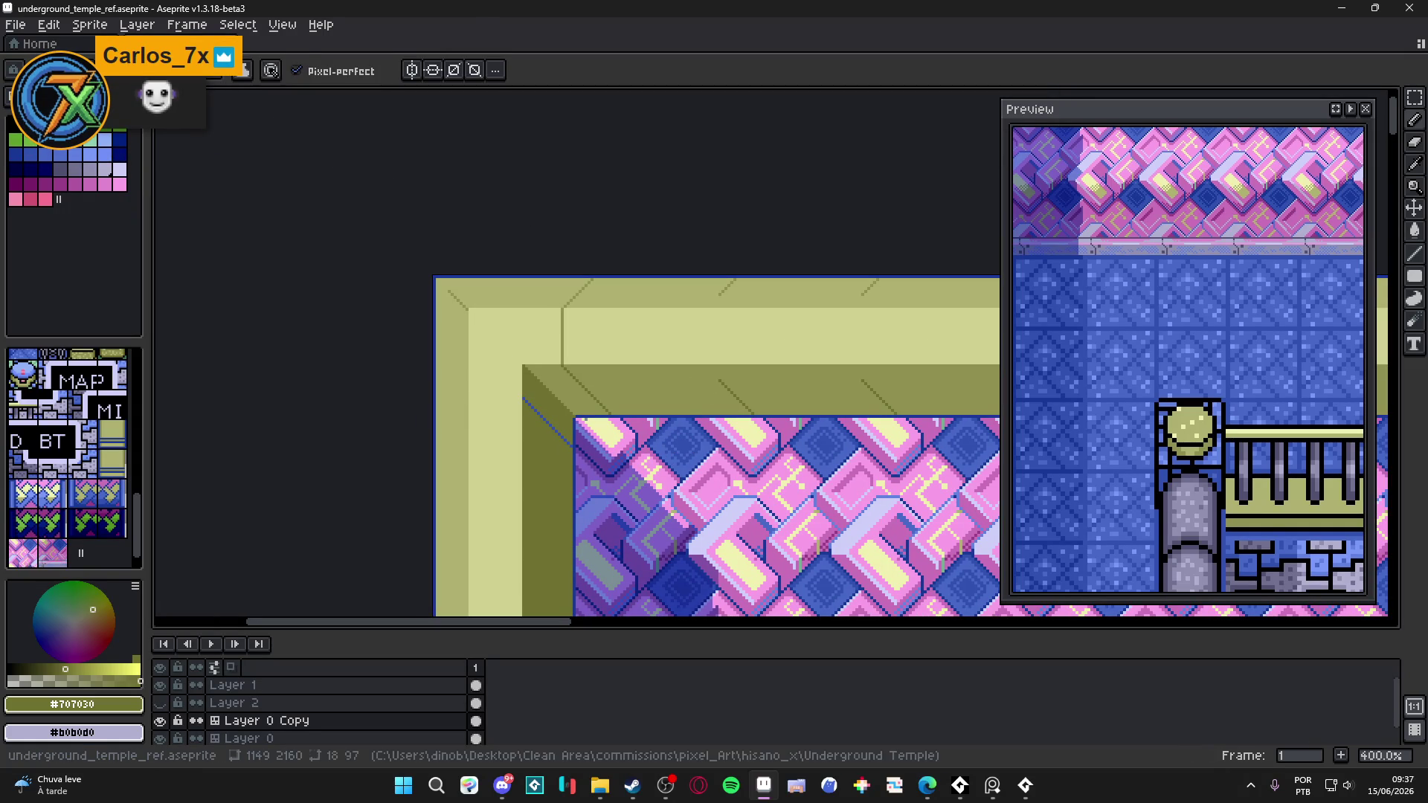
pyautogui.press("ctrl+'")
pyautogui.scroll(6, 742, 383)
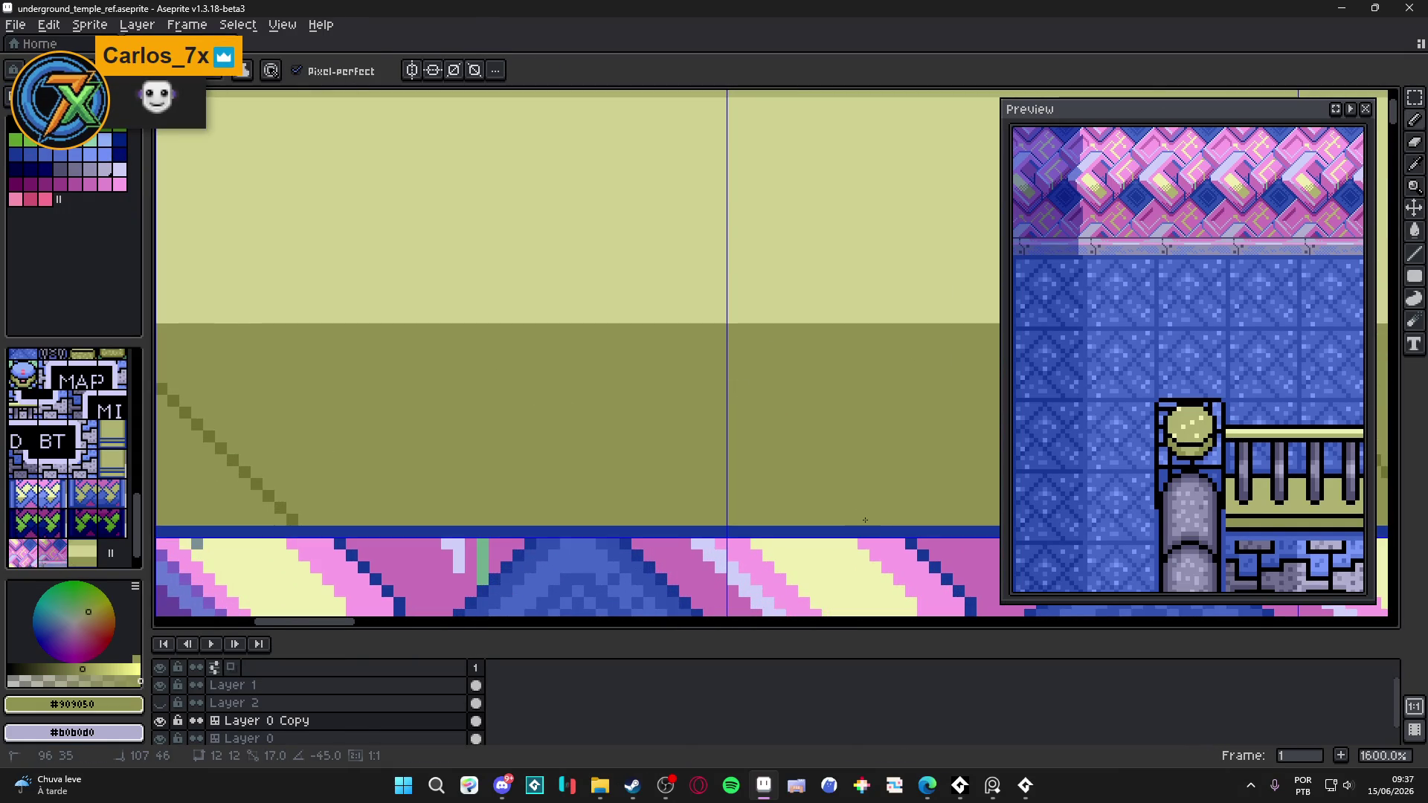
pyautogui.scroll(-3, 850, 480)
pyautogui.scroll(5, 777, 277)
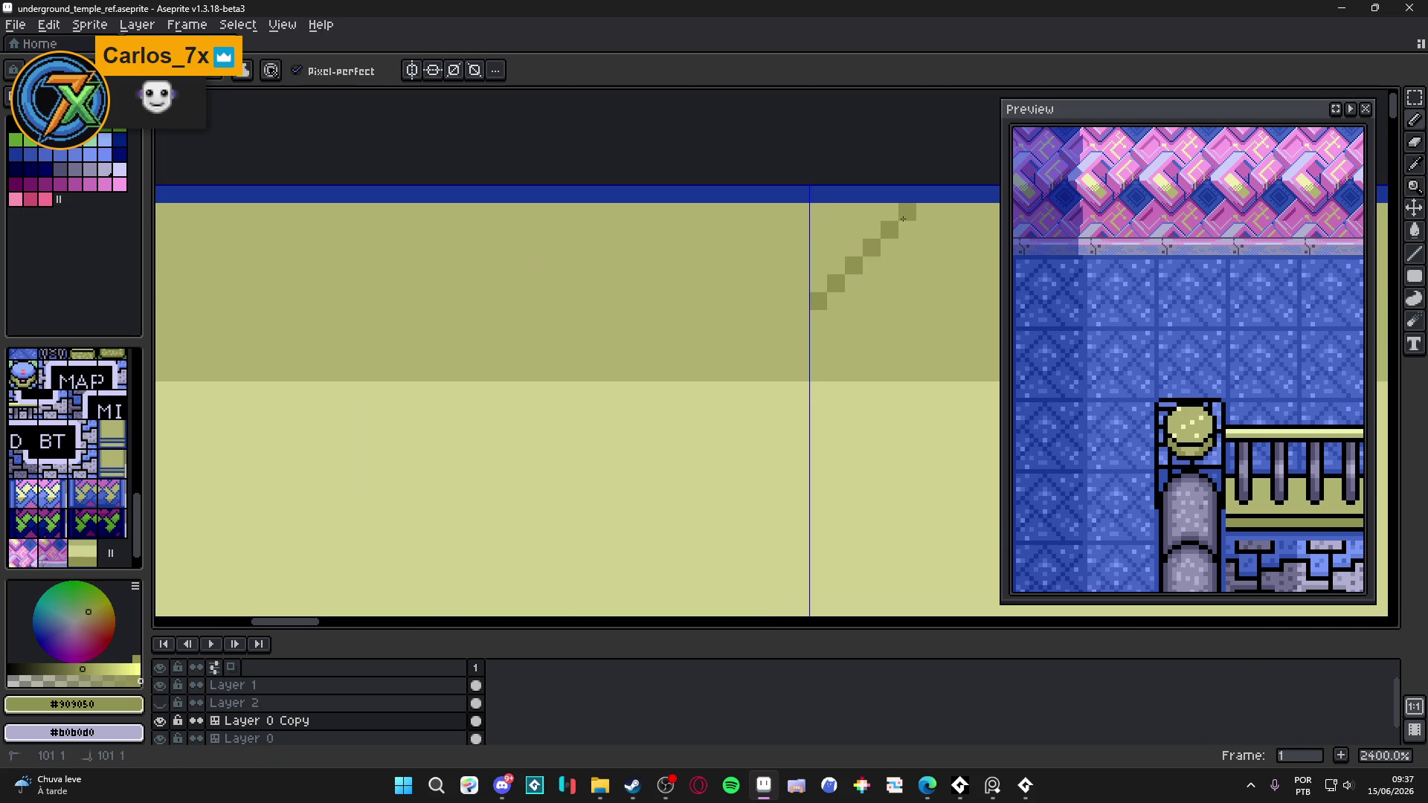
pyautogui.keyDown('alt'); pyautogui.click(886, 245); pyautogui.keyUp('alt')
pyautogui.moveTo(903, 216); pyautogui.dragTo(818, 305)
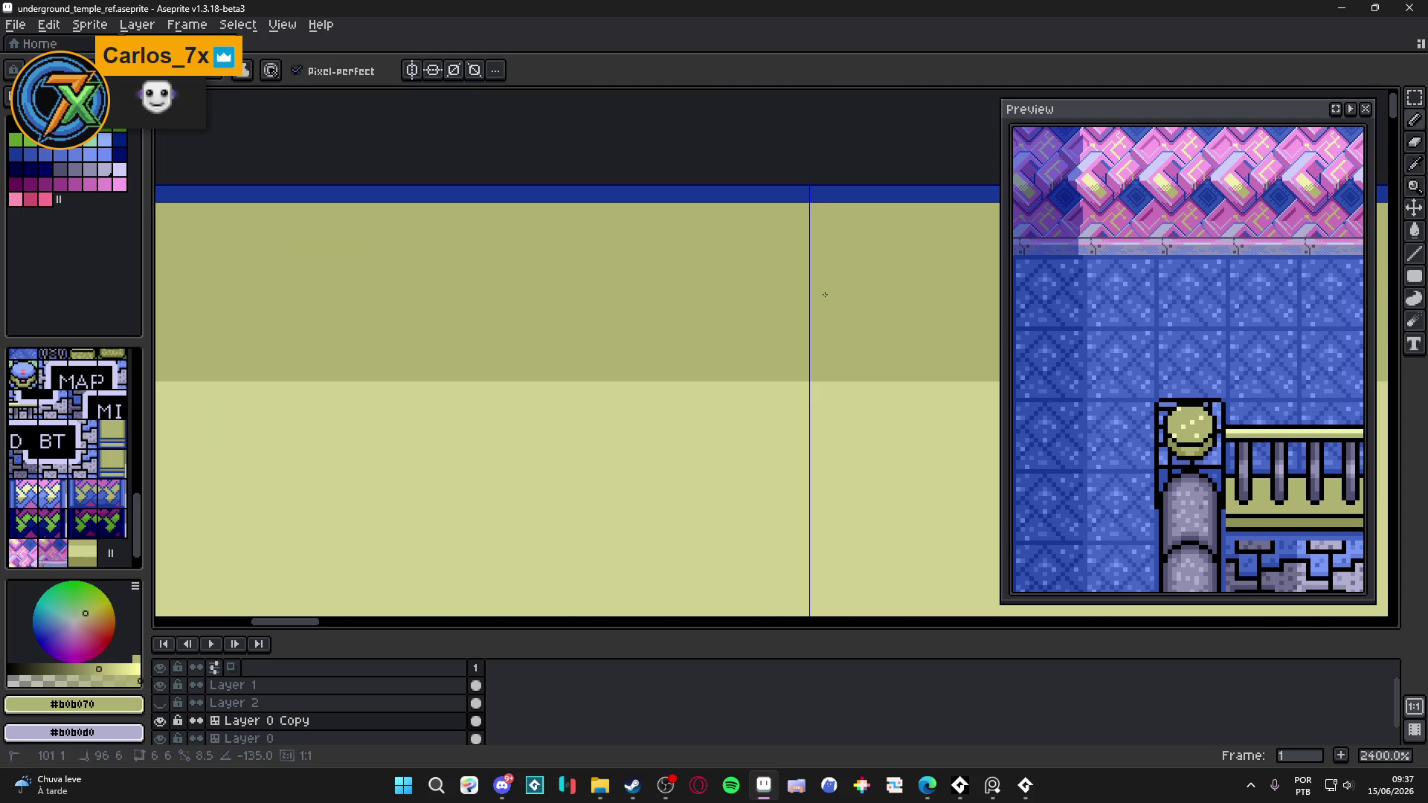
# - Draw a horizontal olive line across the corner, then a dark olive #707030 diagonal down-left from it
pyautogui.scroll(-6, 818, 316)
pyautogui.scroll(-1, 817, 315)
pyautogui.scroll(5, 642, 417)
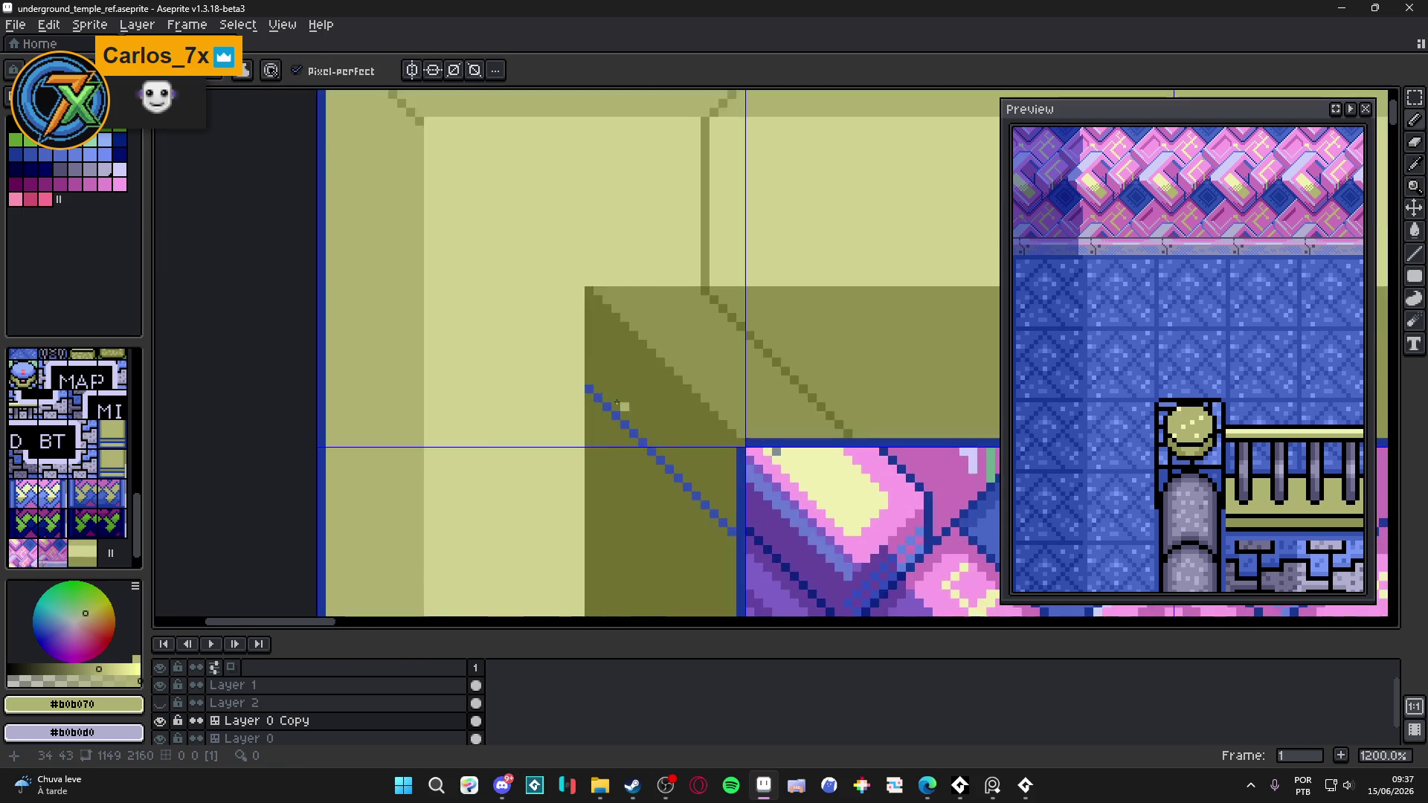
pyautogui.click(583, 388)
pyautogui.keyDown('shift'); pyautogui.click(431, 385); pyautogui.keyUp('shift')
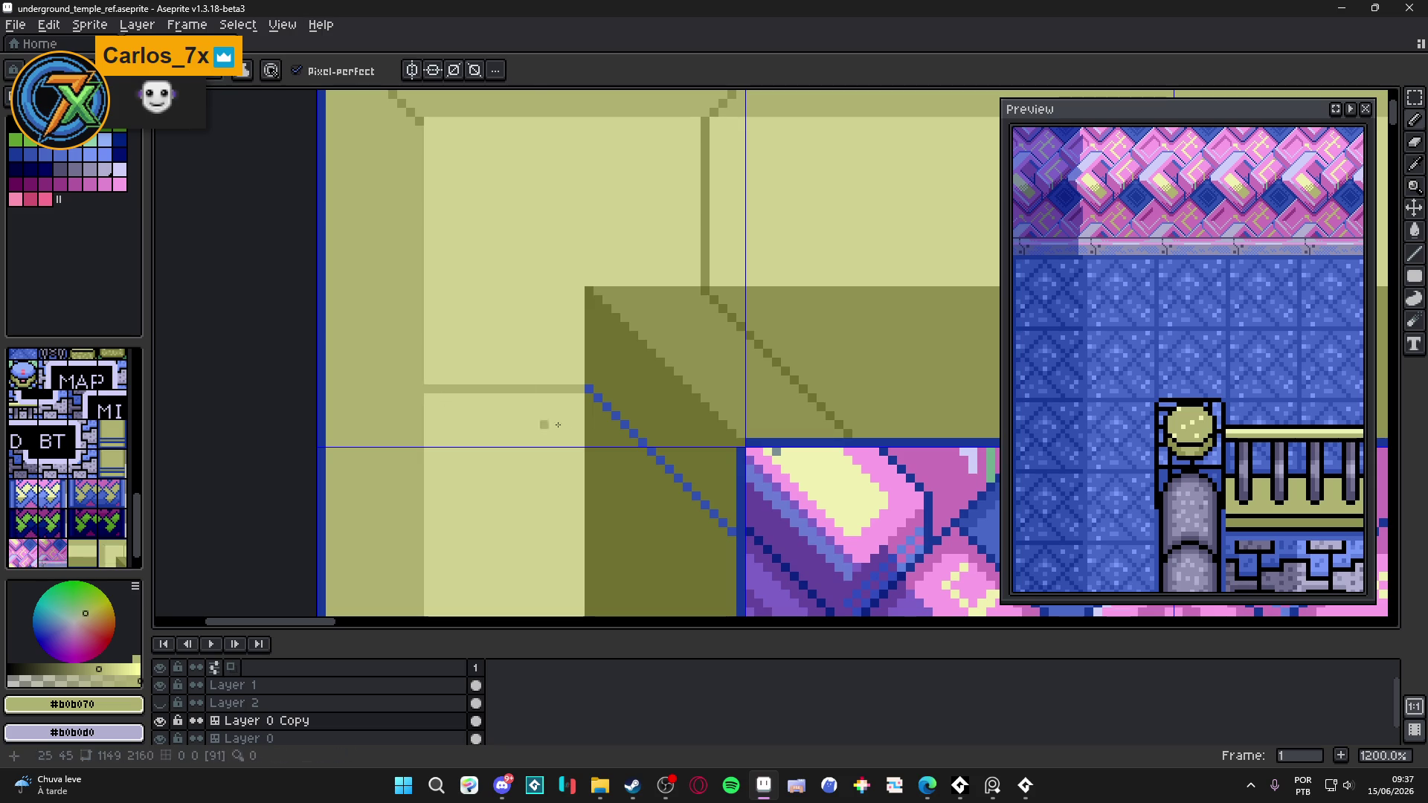
pyautogui.keyDown('alt'); pyautogui.click(408, 392); pyautogui.keyUp('alt')
pyautogui.scroll(-3, 573, 357)
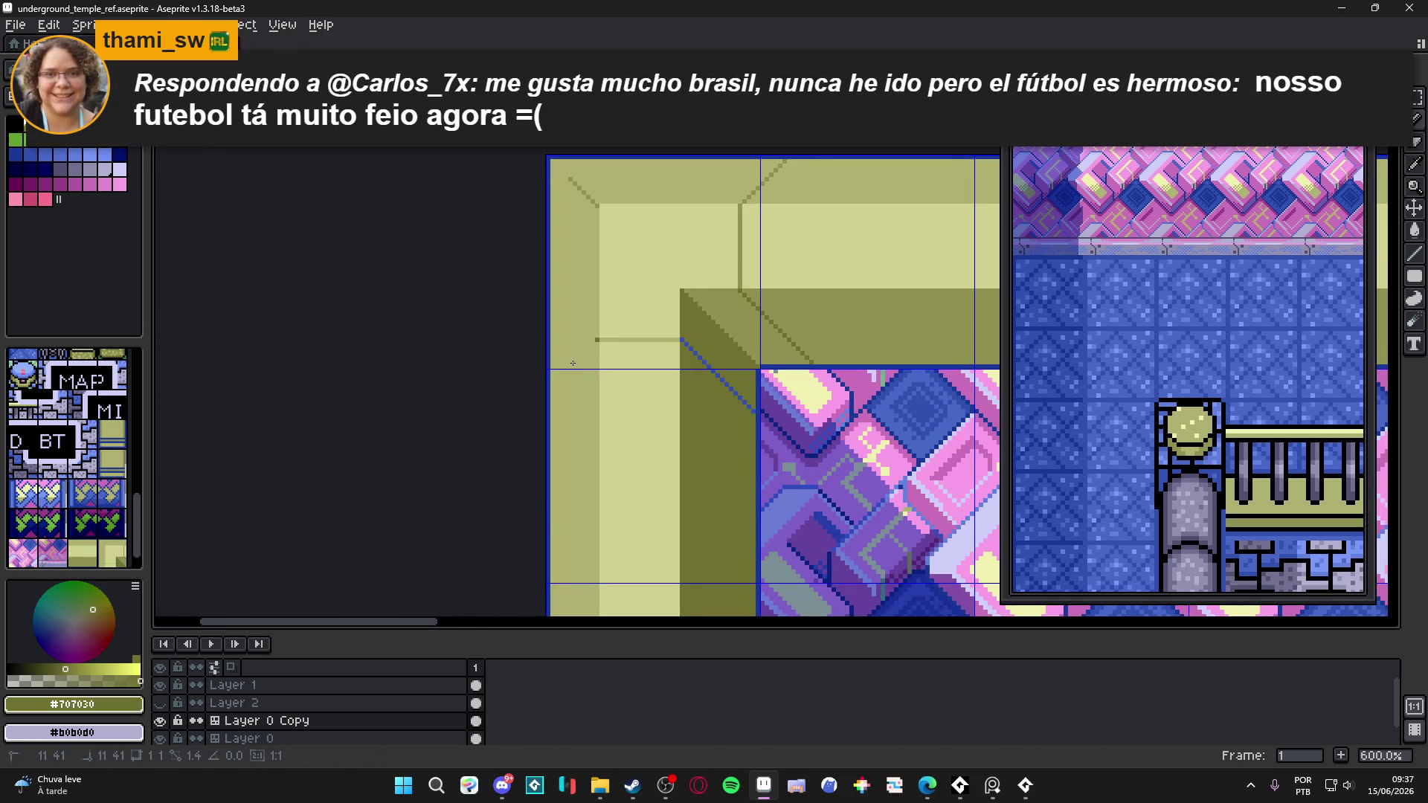
pyautogui.keyDown('shift'); pyautogui.click(573, 363); pyautogui.keyUp('shift')
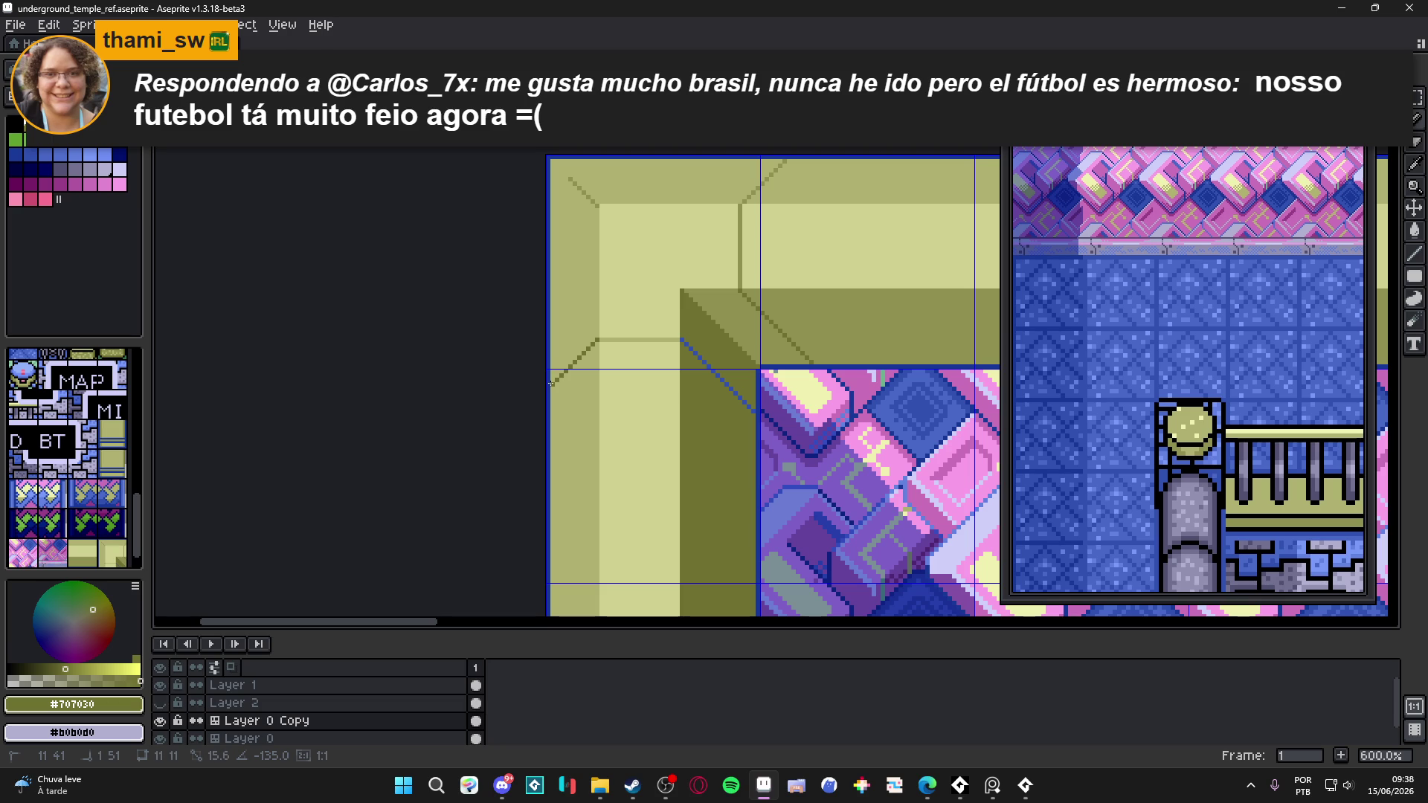
# - Pan around the frame's top-left corner and toggle tile mode off with Tab
pyautogui.scroll(-4, 629, 363)
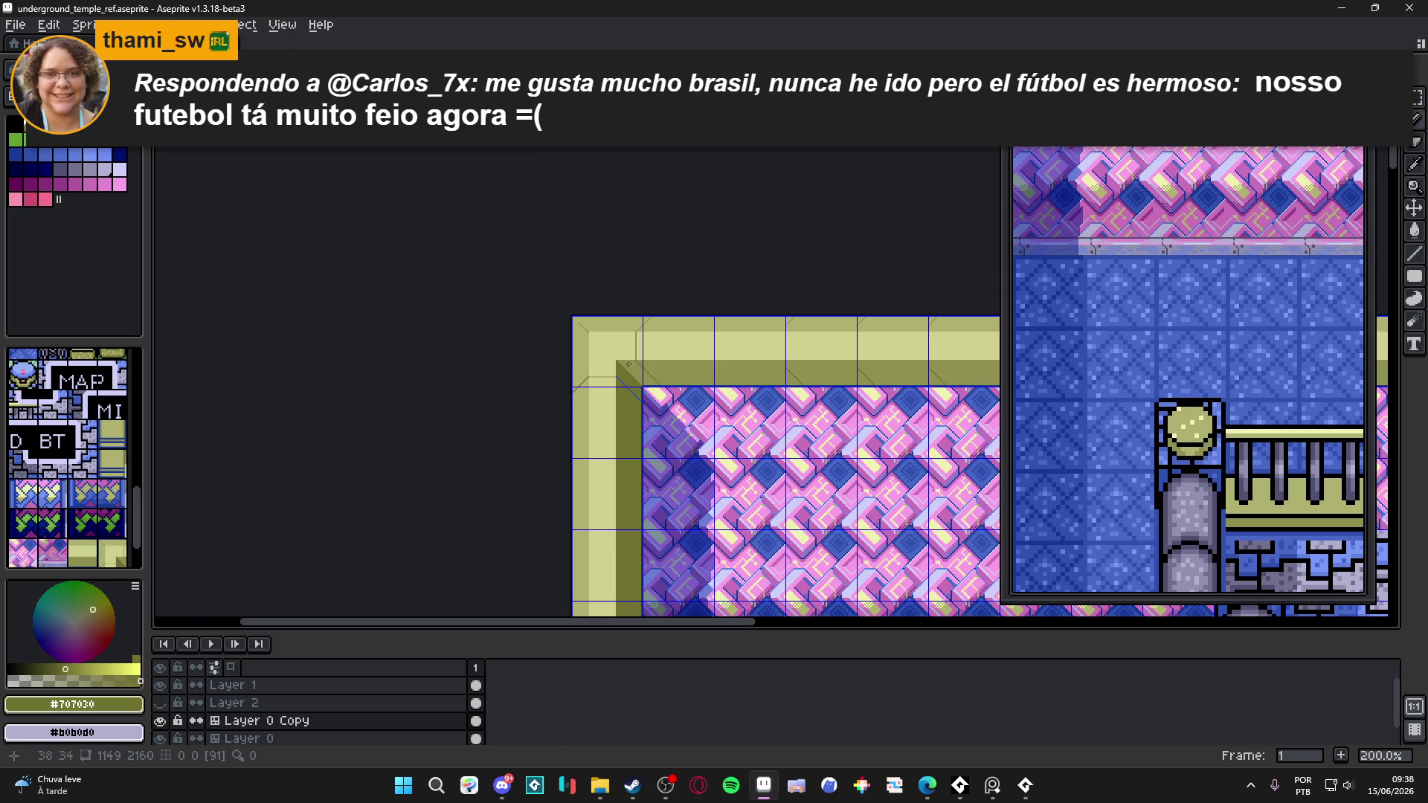
pyautogui.scroll(1, 634, 355)
pyautogui.hscroll(-1, 639, 359)
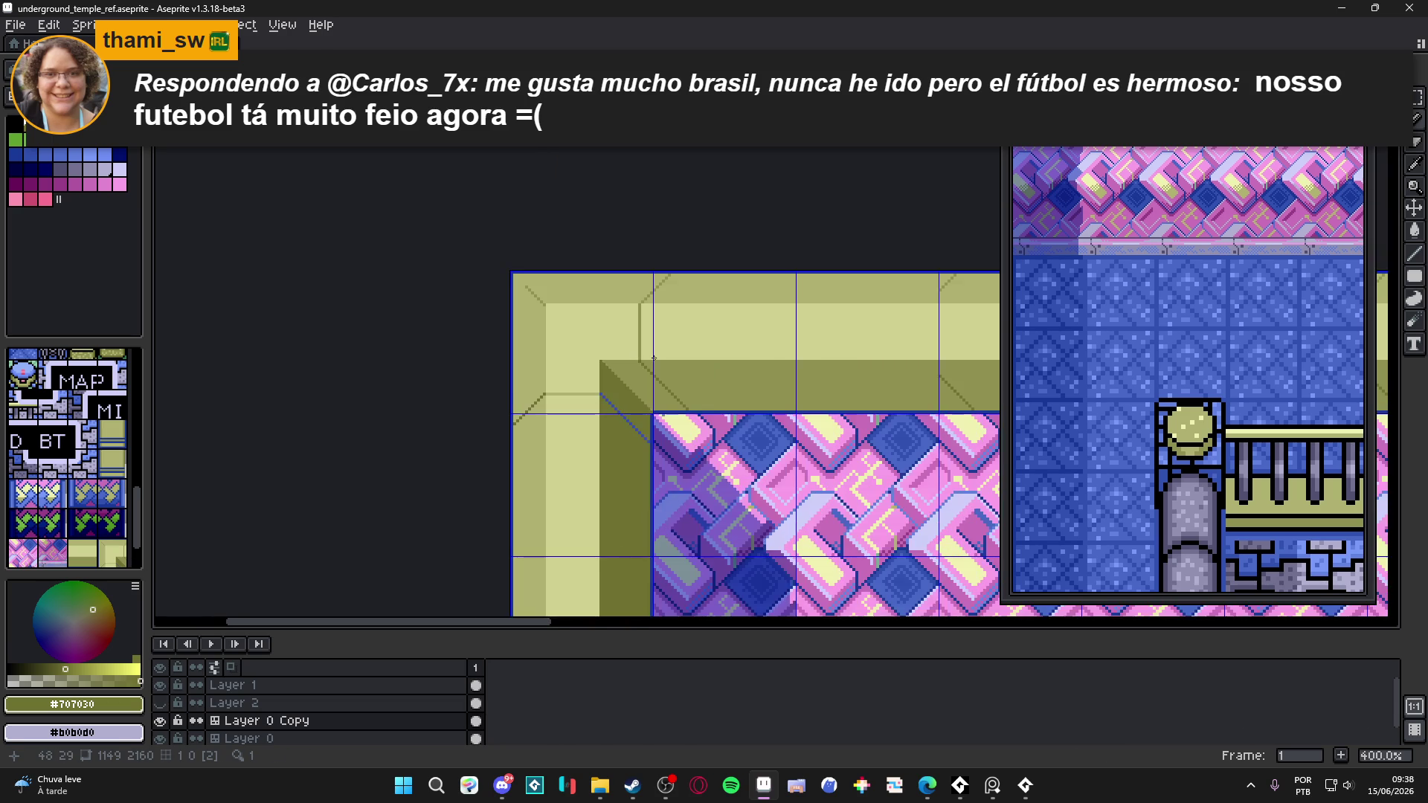
pyautogui.hscroll(3, 671, 323)
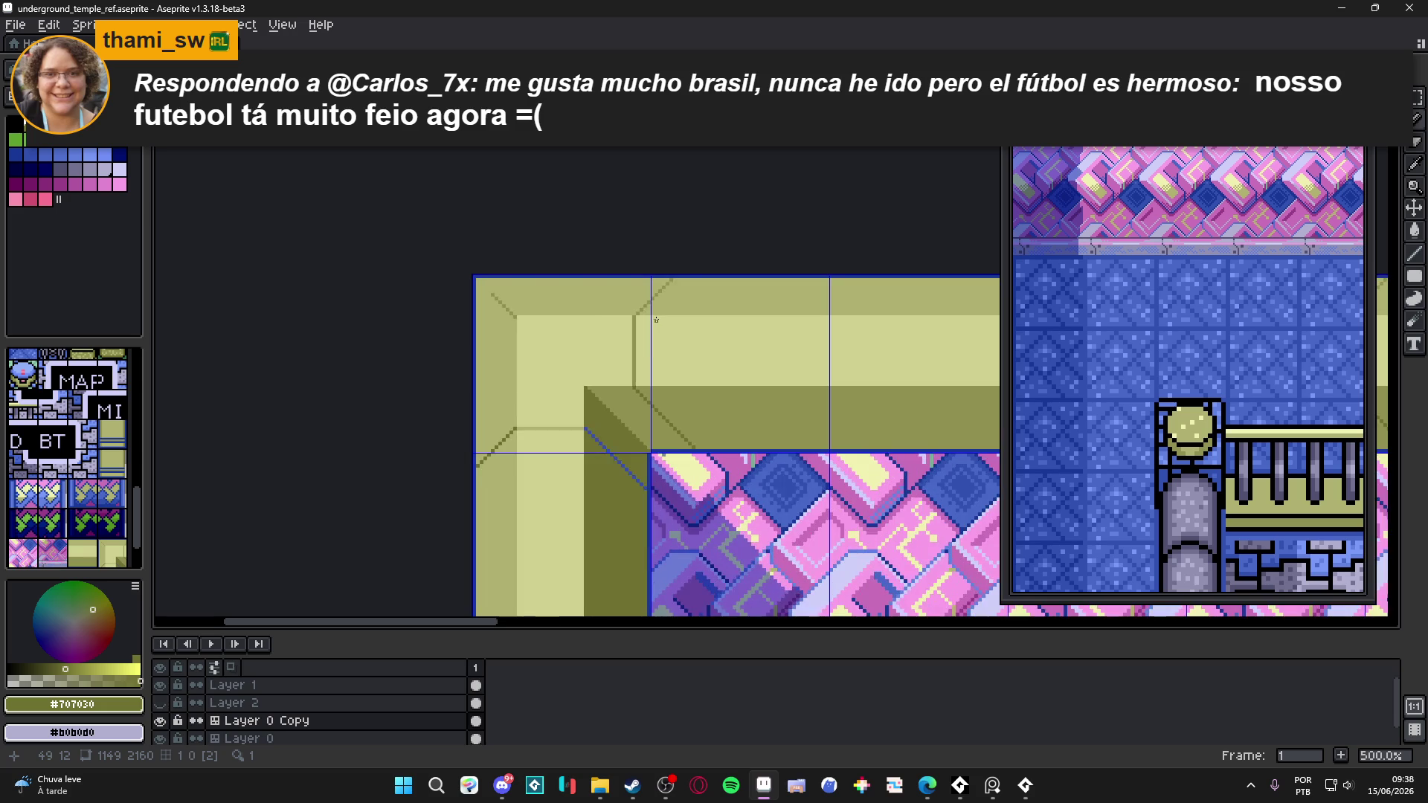
pyautogui.hscroll(-3, 656, 320)
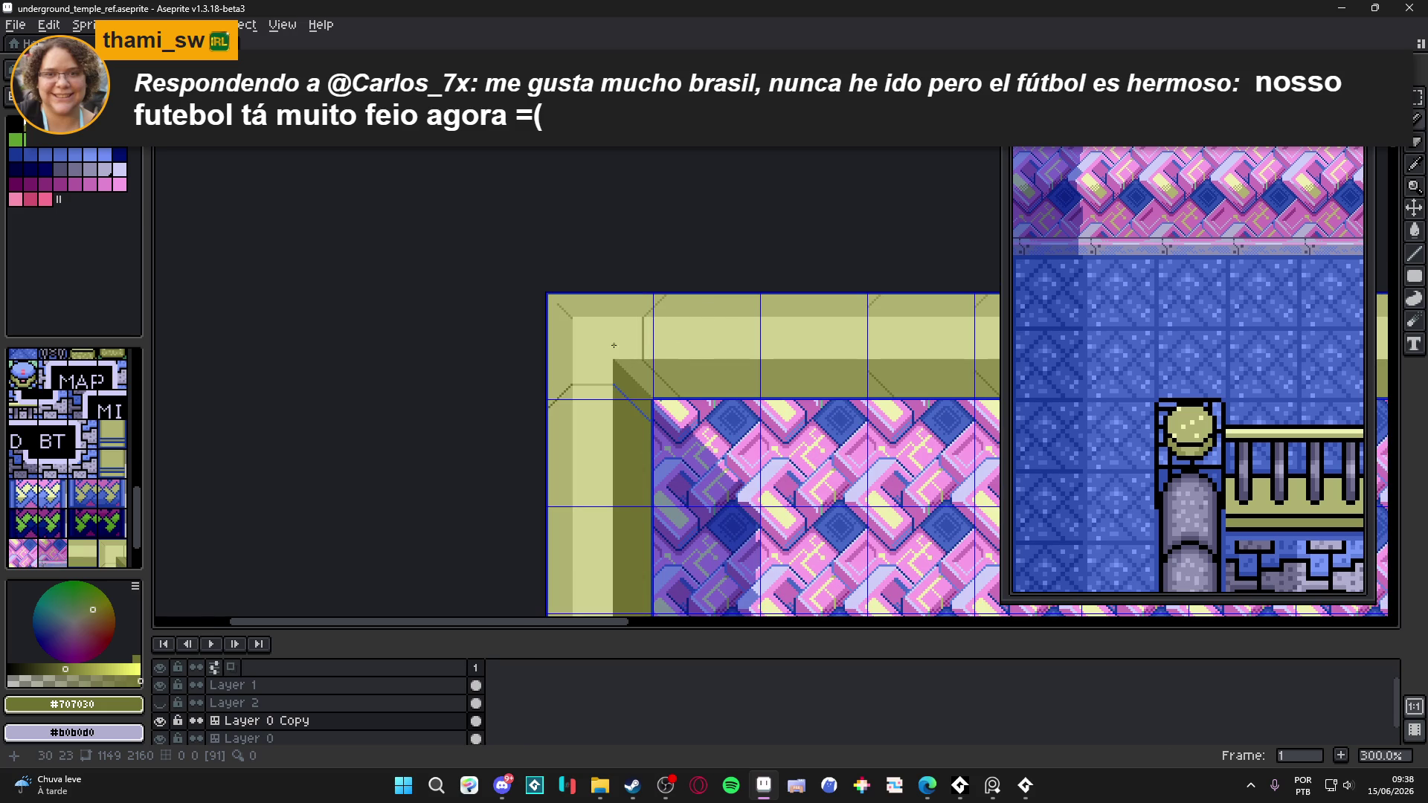
pyautogui.scroll(1, 614, 345)
pyautogui.scroll(2, 583, 361)
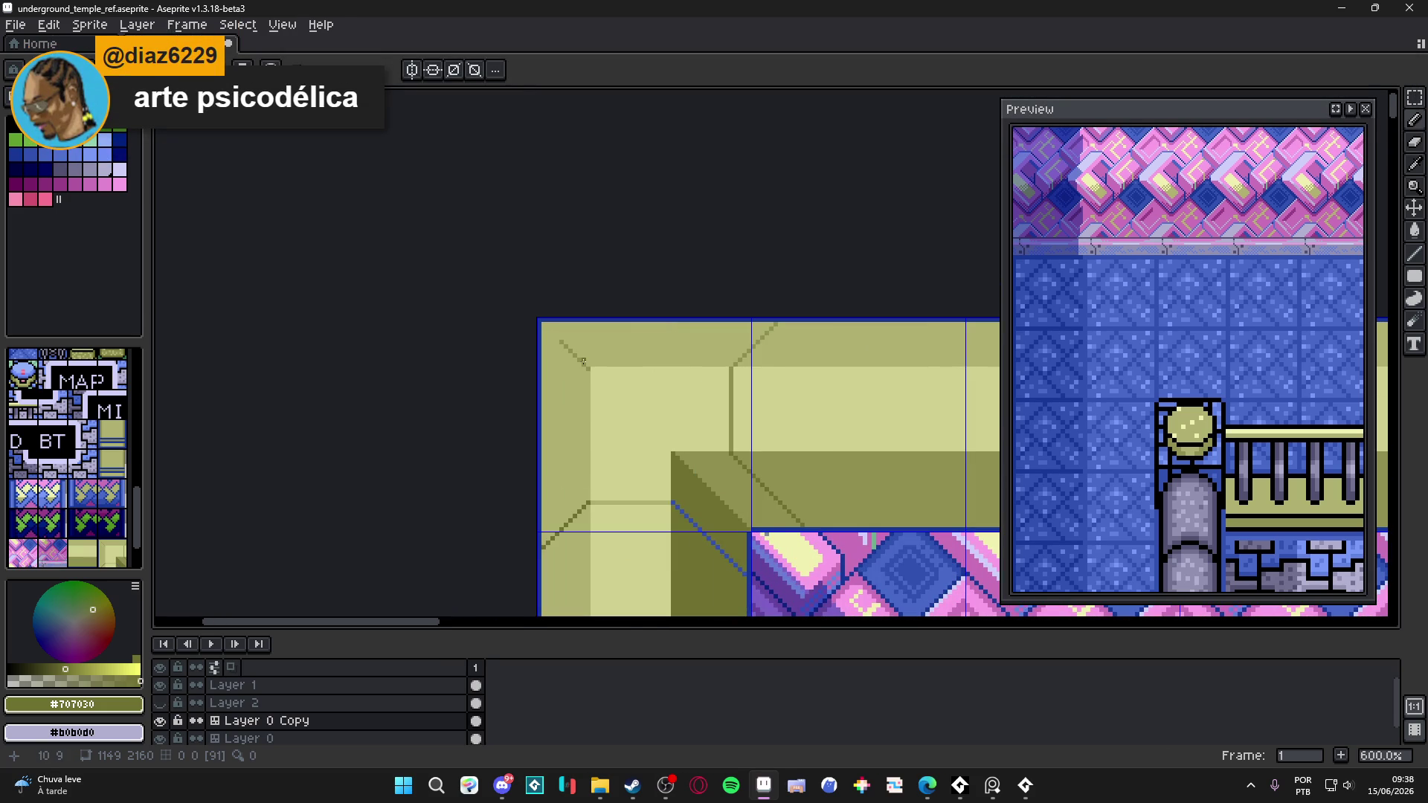
pyautogui.scroll(-4, 583, 361)
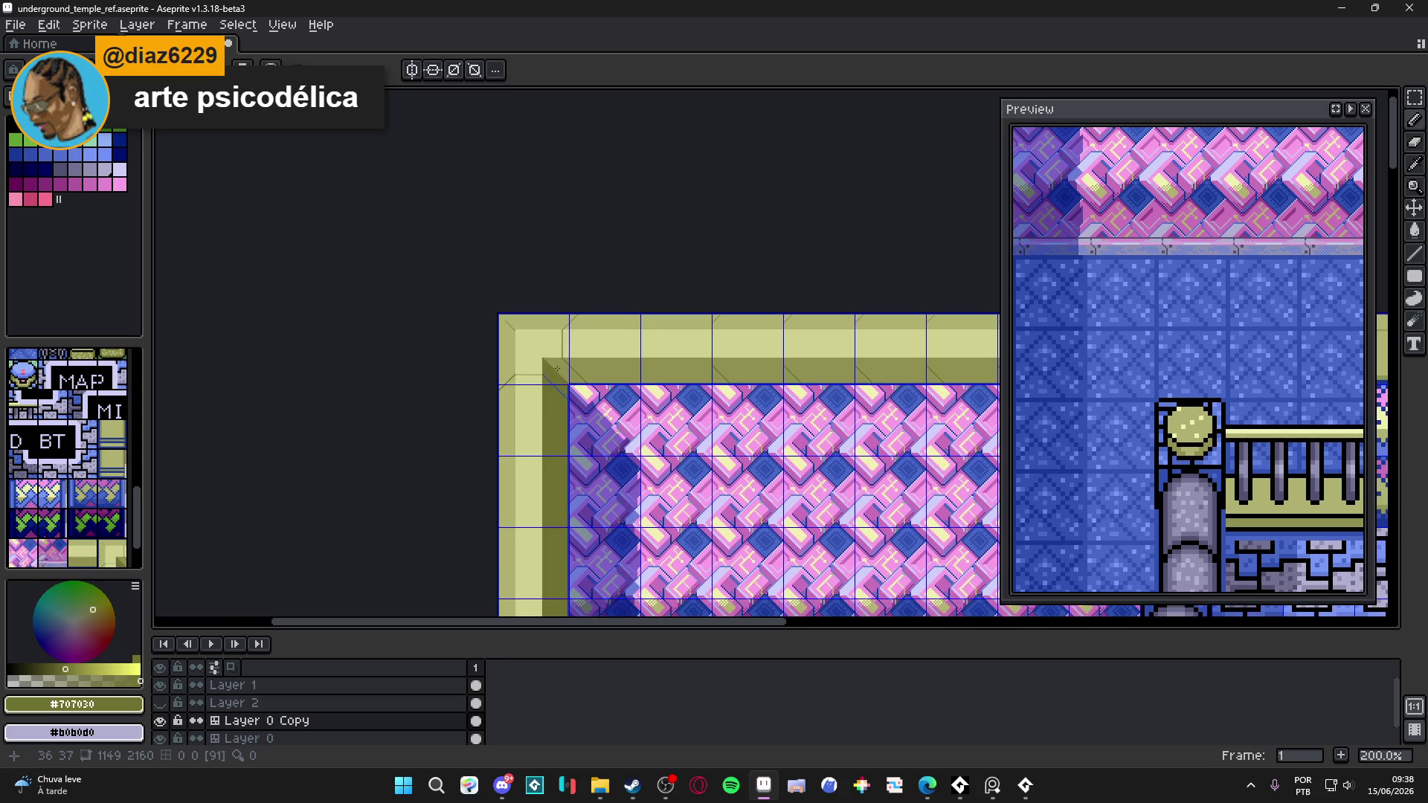
pyautogui.press('Tab')
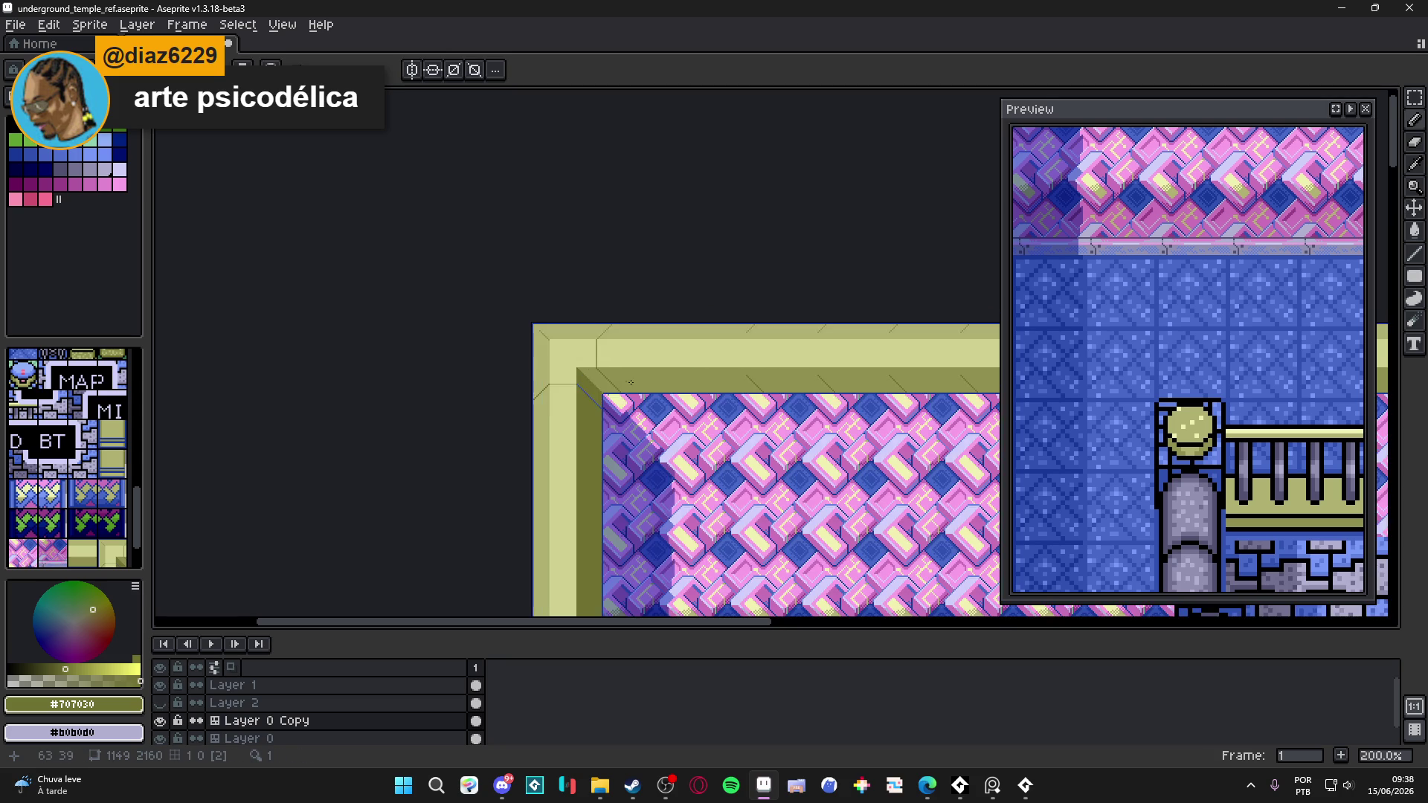
pyautogui.scroll(8, 582, 313)
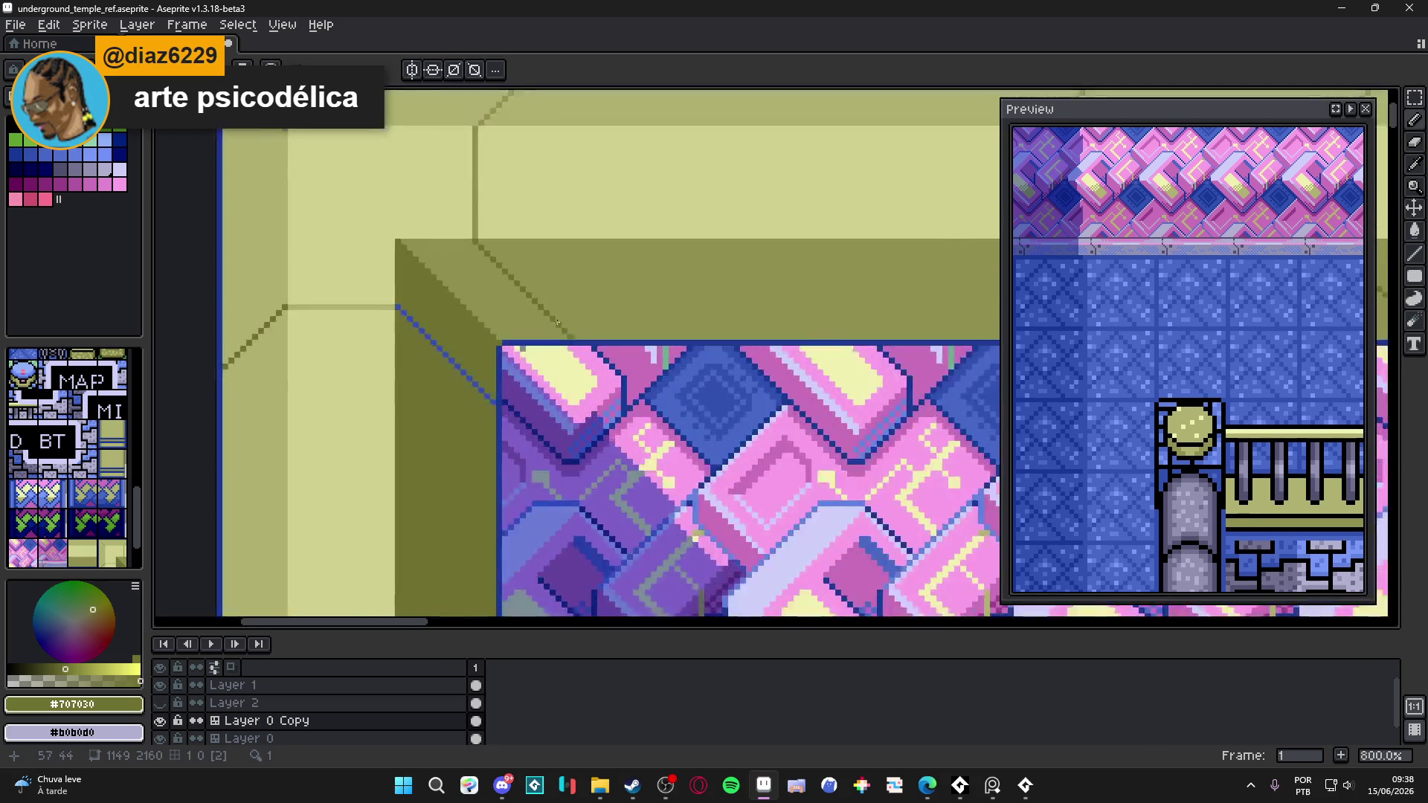
pyautogui.scroll(-3, 562, 325)
pyautogui.scroll(2, 461, 361)
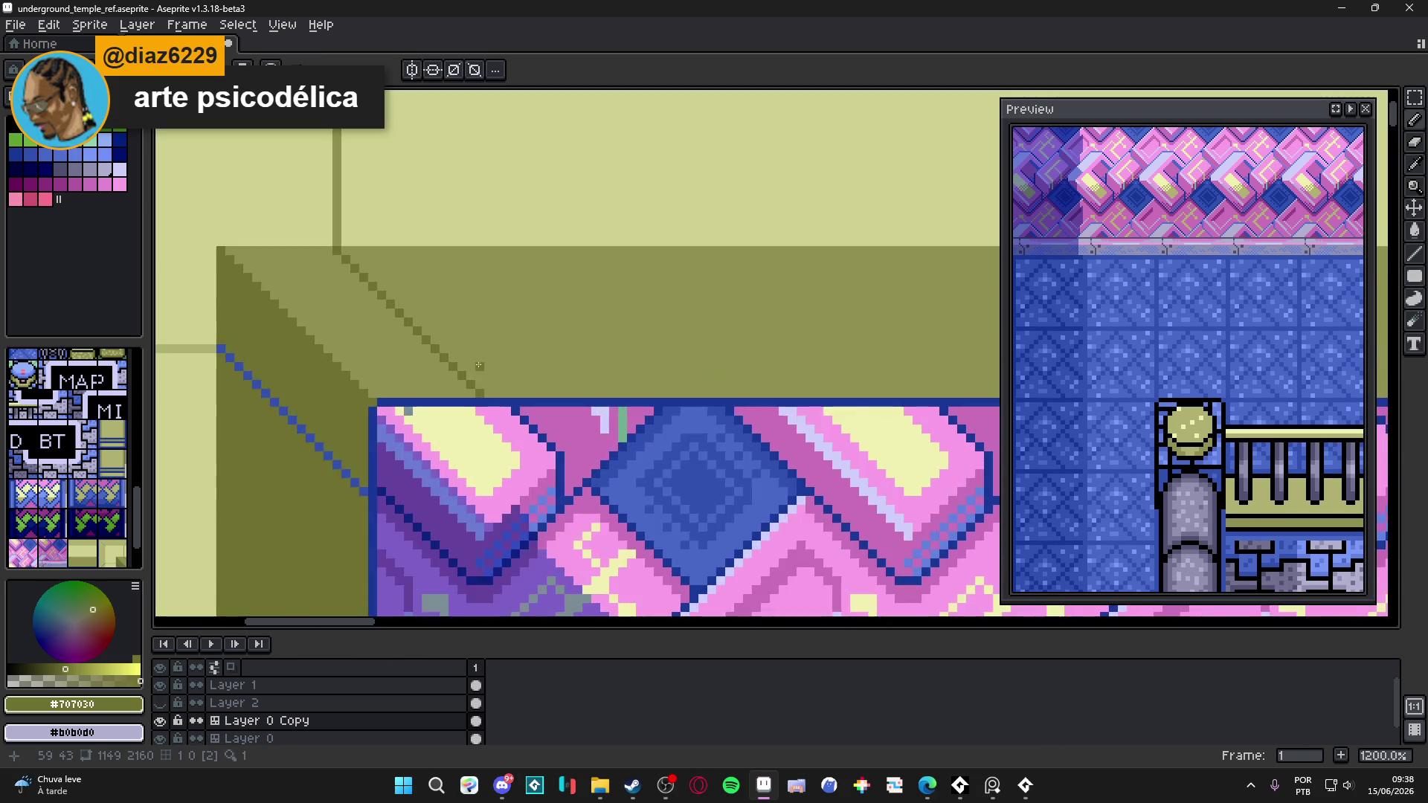
# - Draw a short horizontal line on the inner bevel, then eyedrop the blue outline colour
pyautogui.scroll(-3, 458, 367)
pyautogui.moveTo(346, 380)
pyautogui.mouseDown()
pyautogui.moveTo(909, 380)
pyautogui.moveTo(288, 384)
pyautogui.mouseUp()
pyautogui.scroll(3, 289, 383)
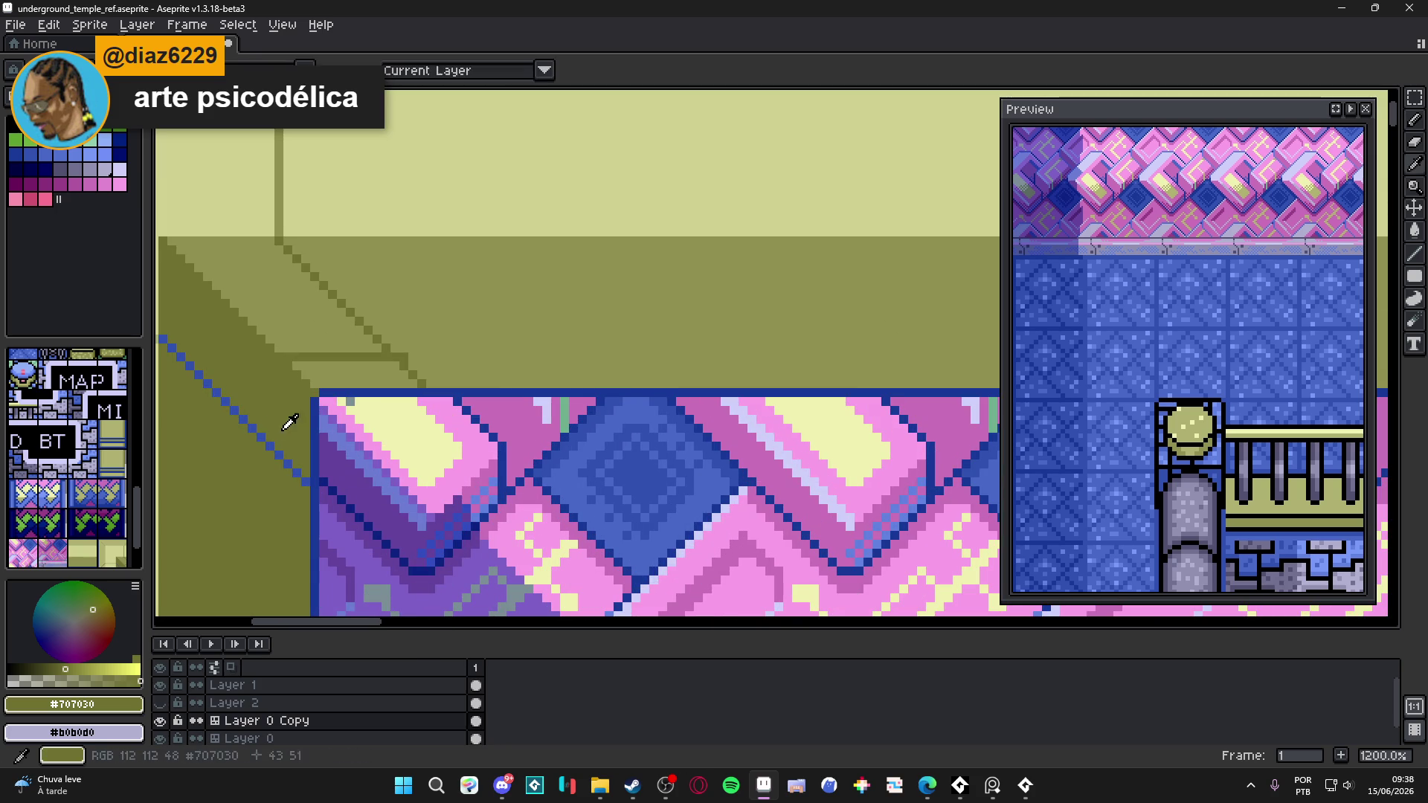
pyautogui.keyDown('alt'); pyautogui.click(284, 455); pyautogui.keyUp('alt')
pyautogui.hotkey('alt', 'Tab')
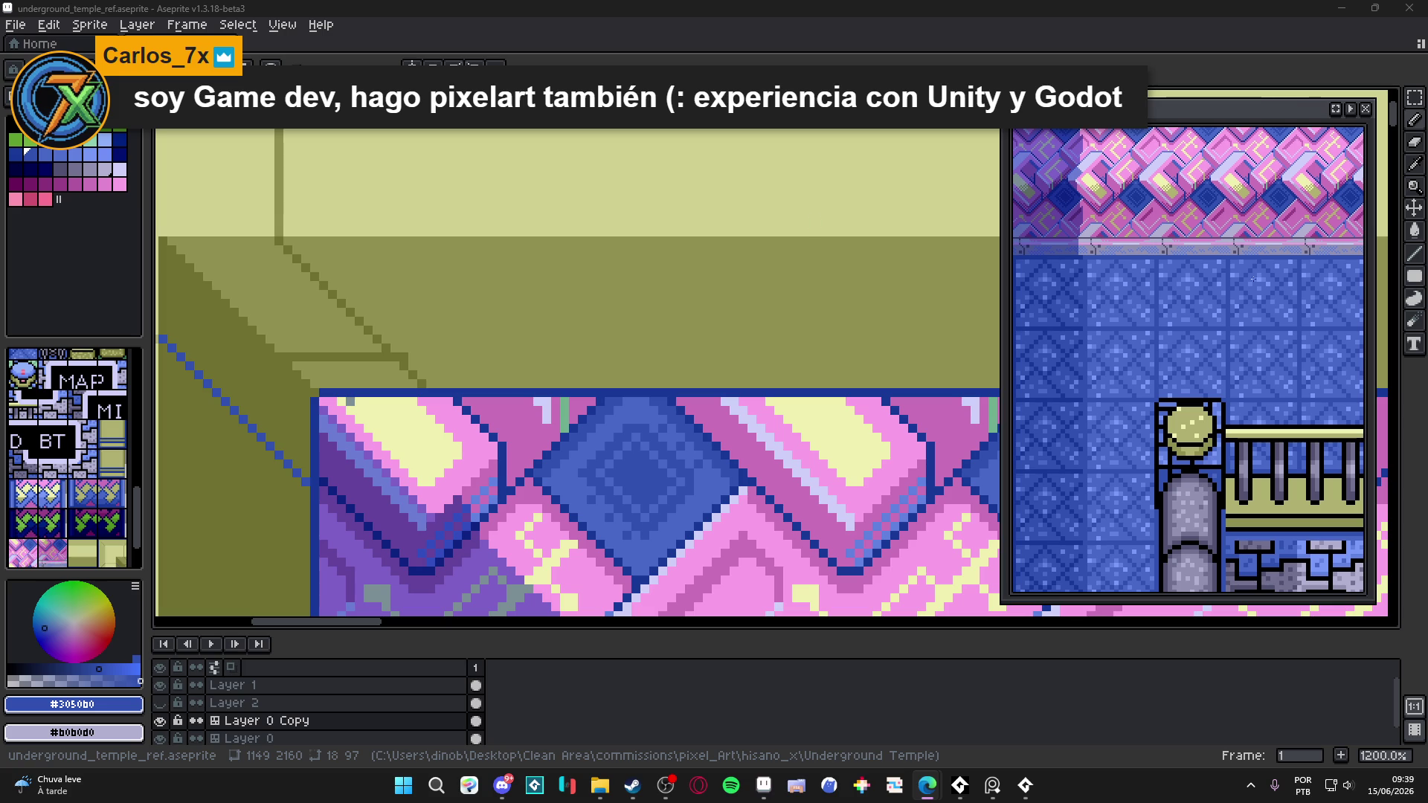
pyautogui.scroll(1, 787, 293)
# - Draw a vertical blue outline line down the frame's inner corner
pyautogui.keyDown('alt'); pyautogui.click(634, 330); pyautogui.keyUp('alt')
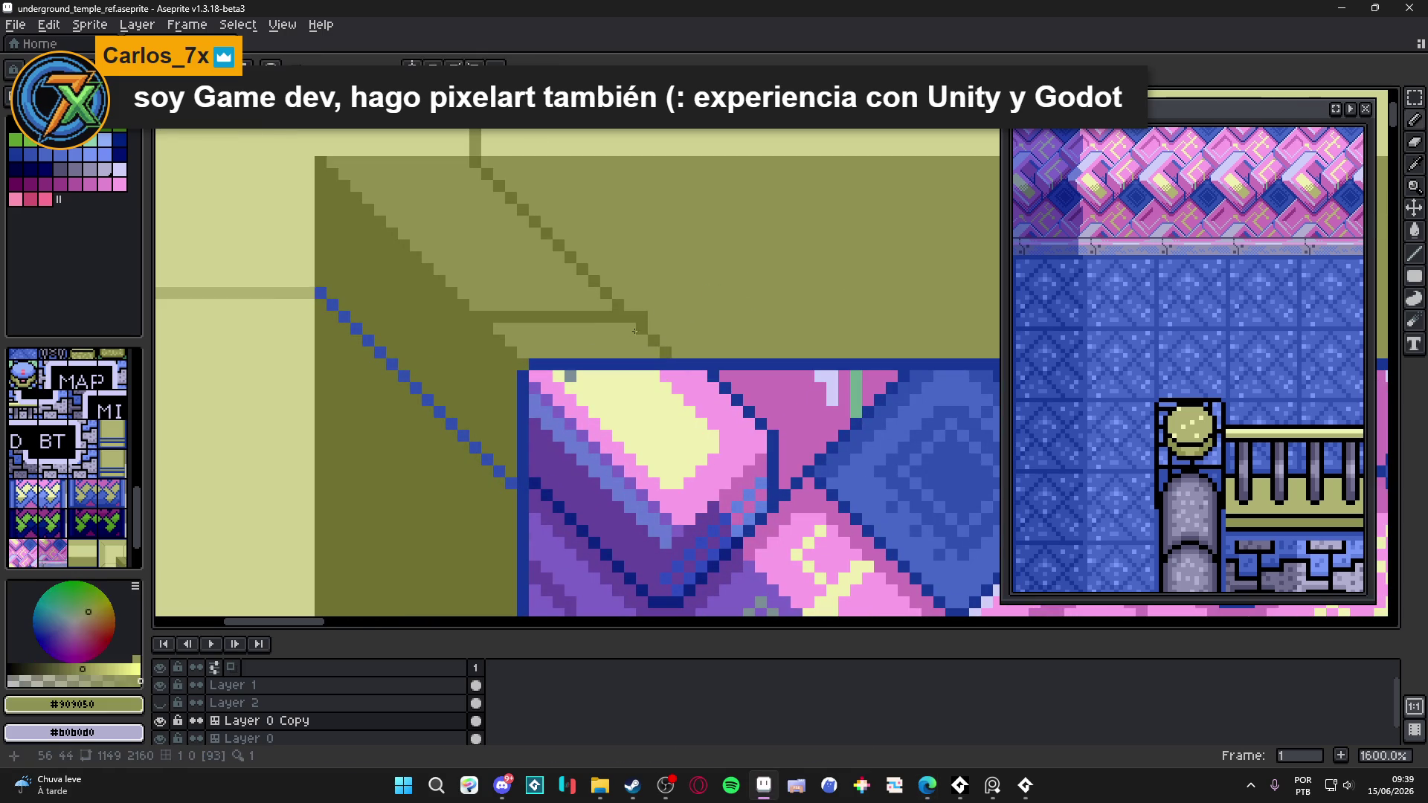
pyautogui.click(472, 317)
pyautogui.moveTo(473, 318); pyautogui.dragTo(476, 442)
pyautogui.scroll(-5, 476, 442)
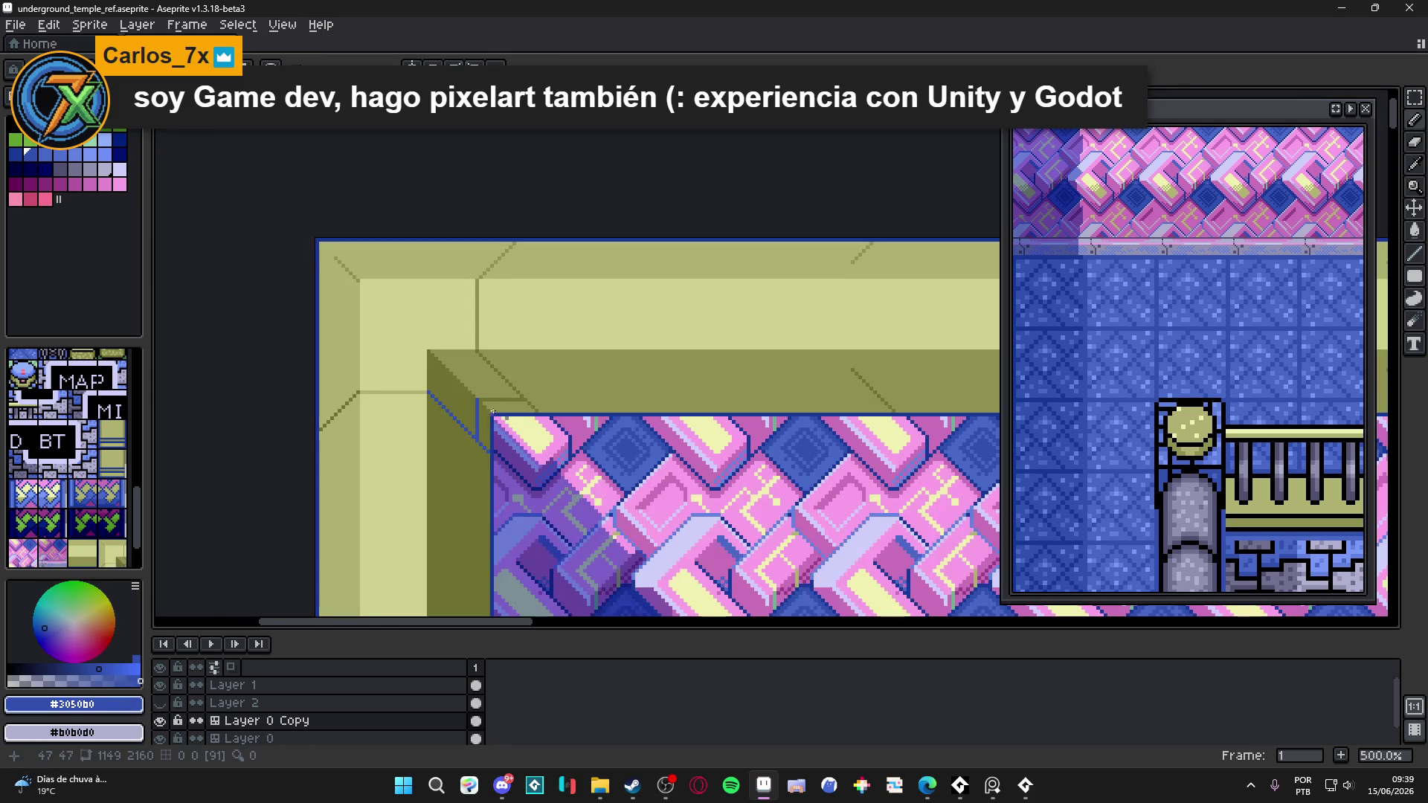
pyautogui.scroll(-1, 498, 396)
# - Pan the Preview to the frame's top-left corner and sample olives, ending on light olive #d0d090
pyautogui.moveTo(1102, 258)
pyautogui.mouseDown()
pyautogui.moveTo(1260, 341)
pyautogui.moveTo(1157, 389)
pyautogui.moveTo(1161, 417)
pyautogui.mouseUp()
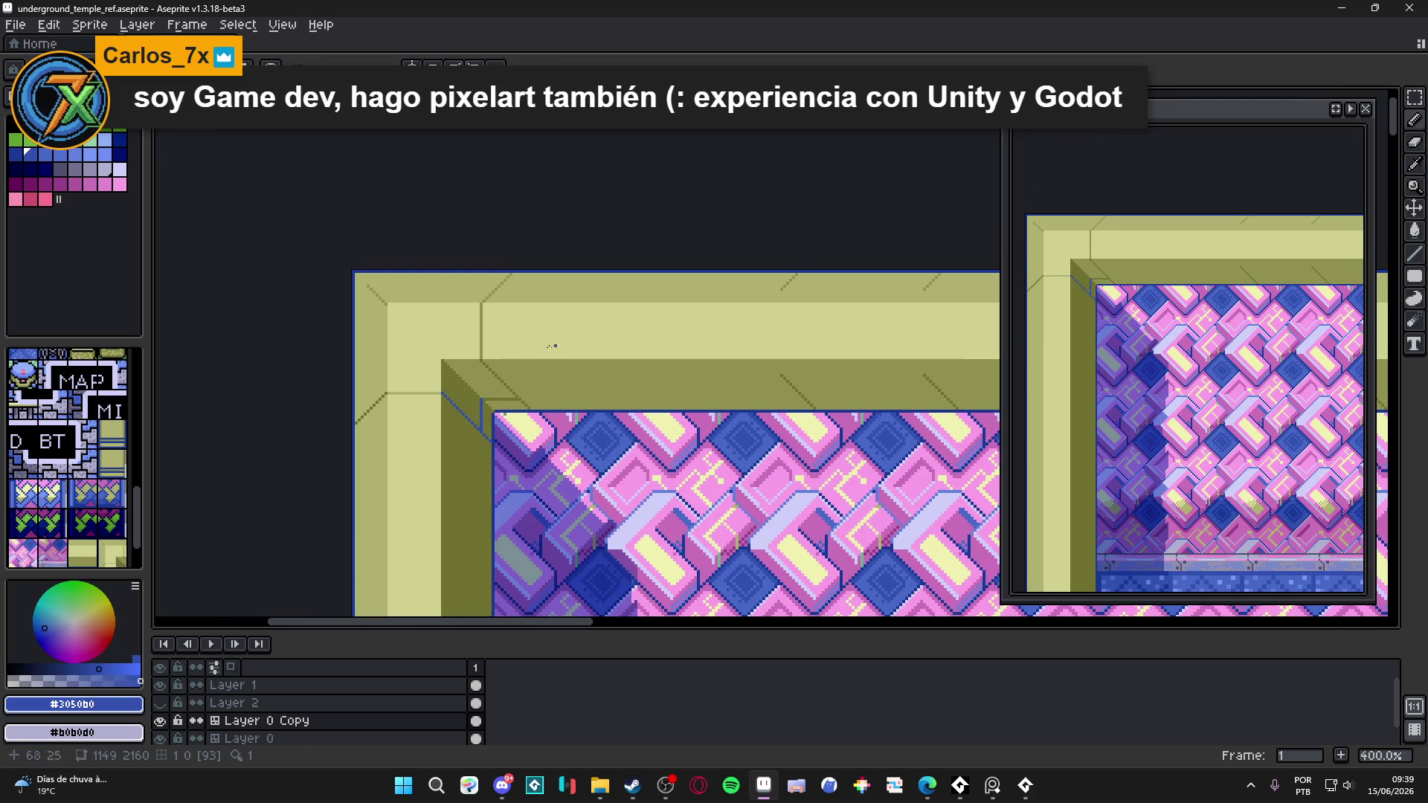
pyautogui.scroll(3, 448, 352)
pyautogui.keyDown('alt'); pyautogui.click(437, 369); pyautogui.keyUp('alt')
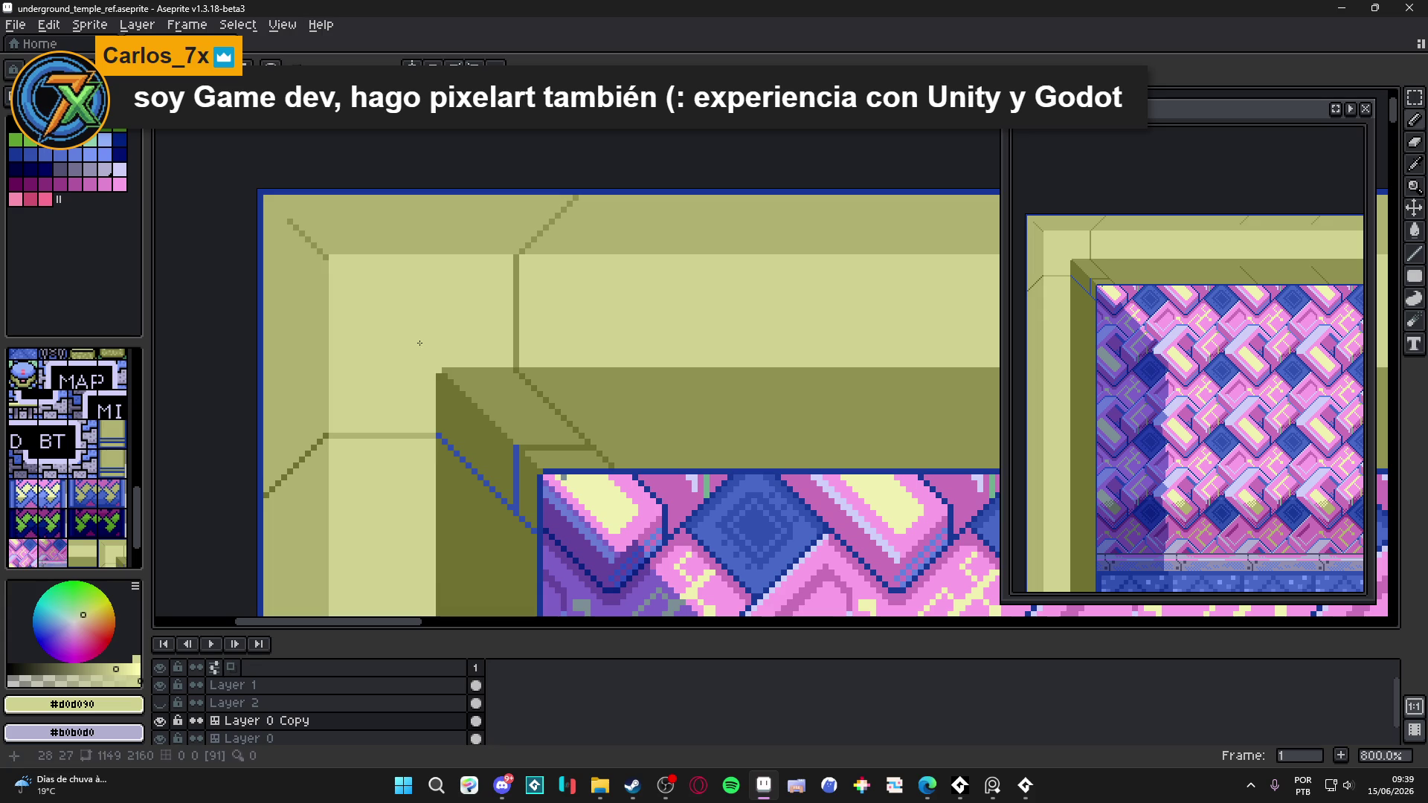
pyautogui.keyDown('alt'); pyautogui.click(350, 239); pyautogui.keyUp('alt')
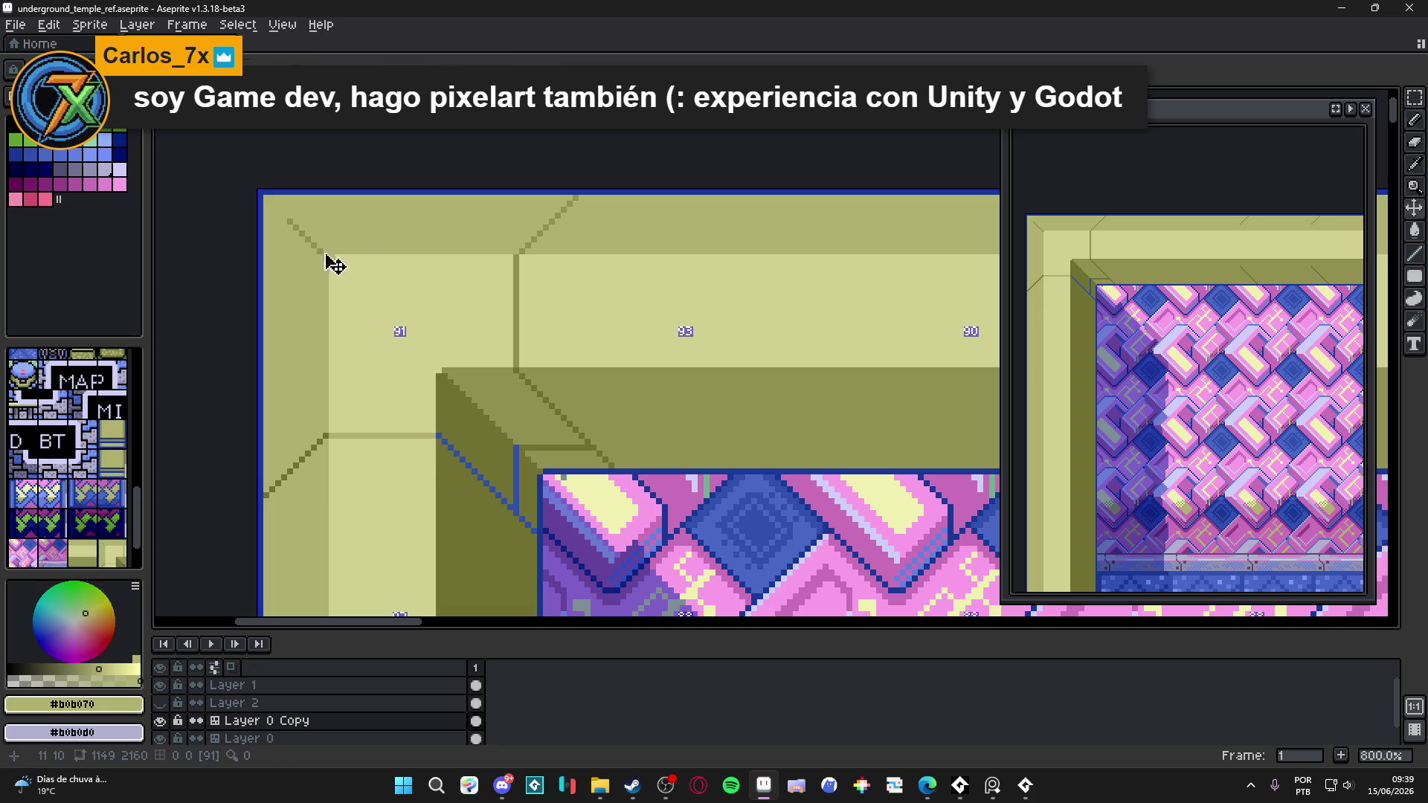
pyautogui.scroll(3, 335, 258)
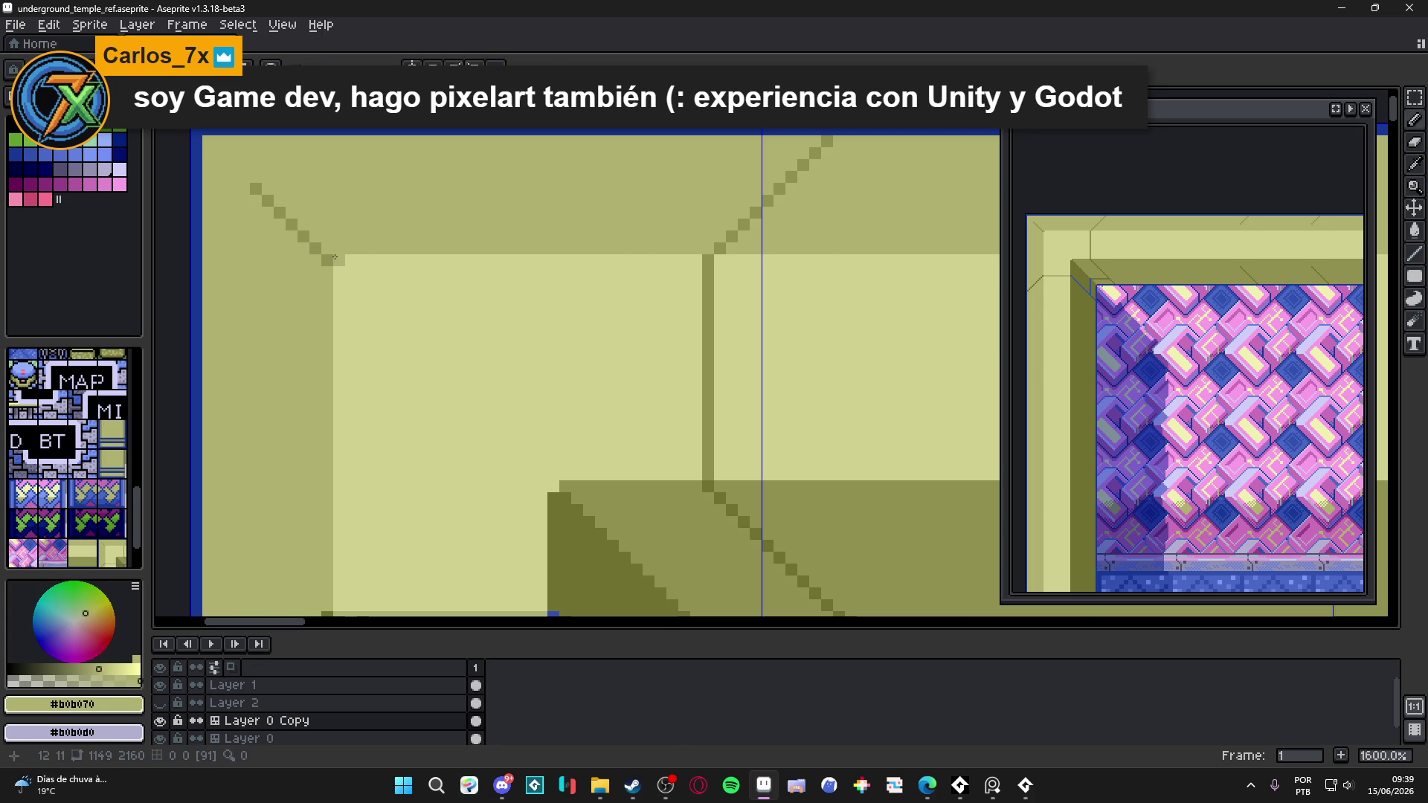
pyautogui.keyDown('alt'); pyautogui.click(335, 258); pyautogui.keyUp('alt')
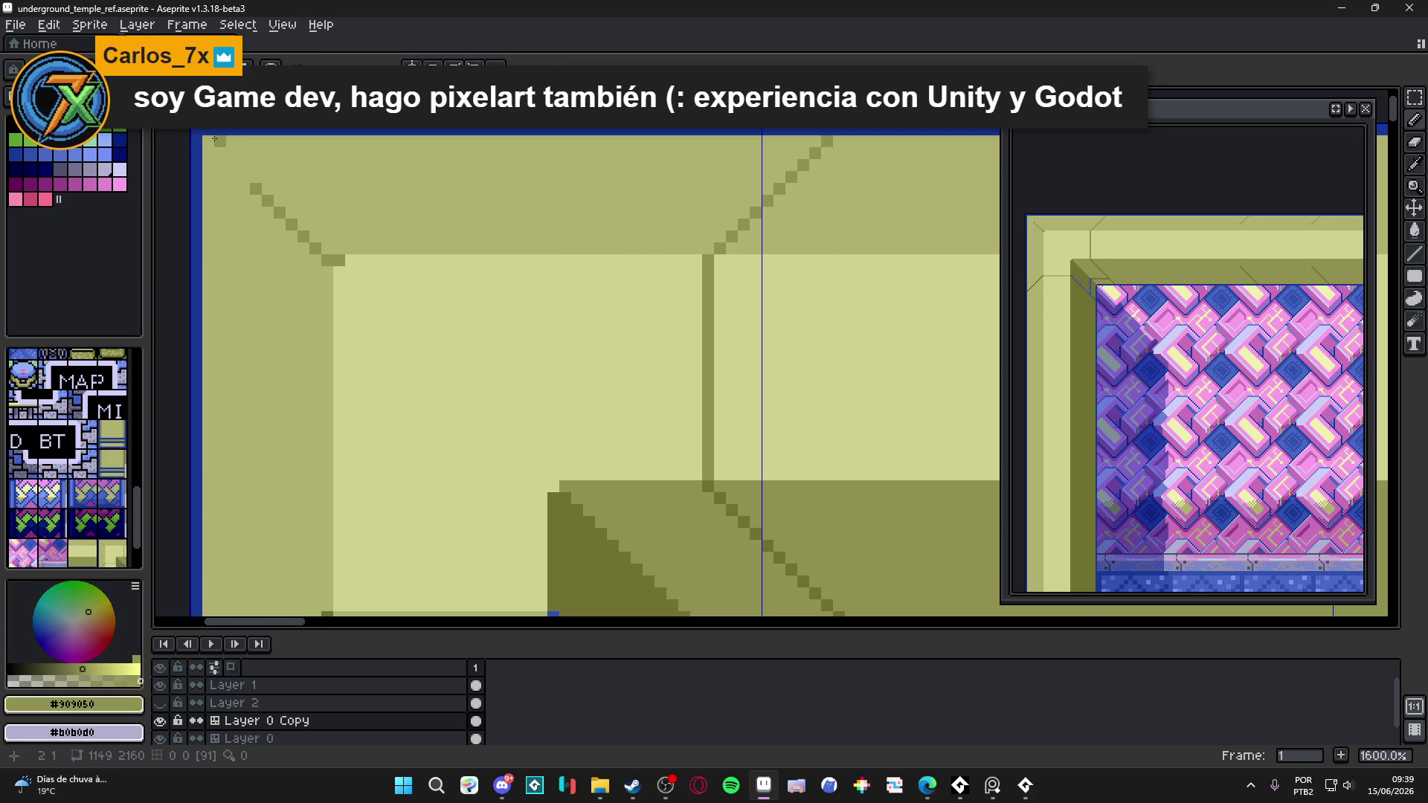
pyautogui.keyDown('alt'); pyautogui.click(364, 235); pyautogui.keyUp('alt')
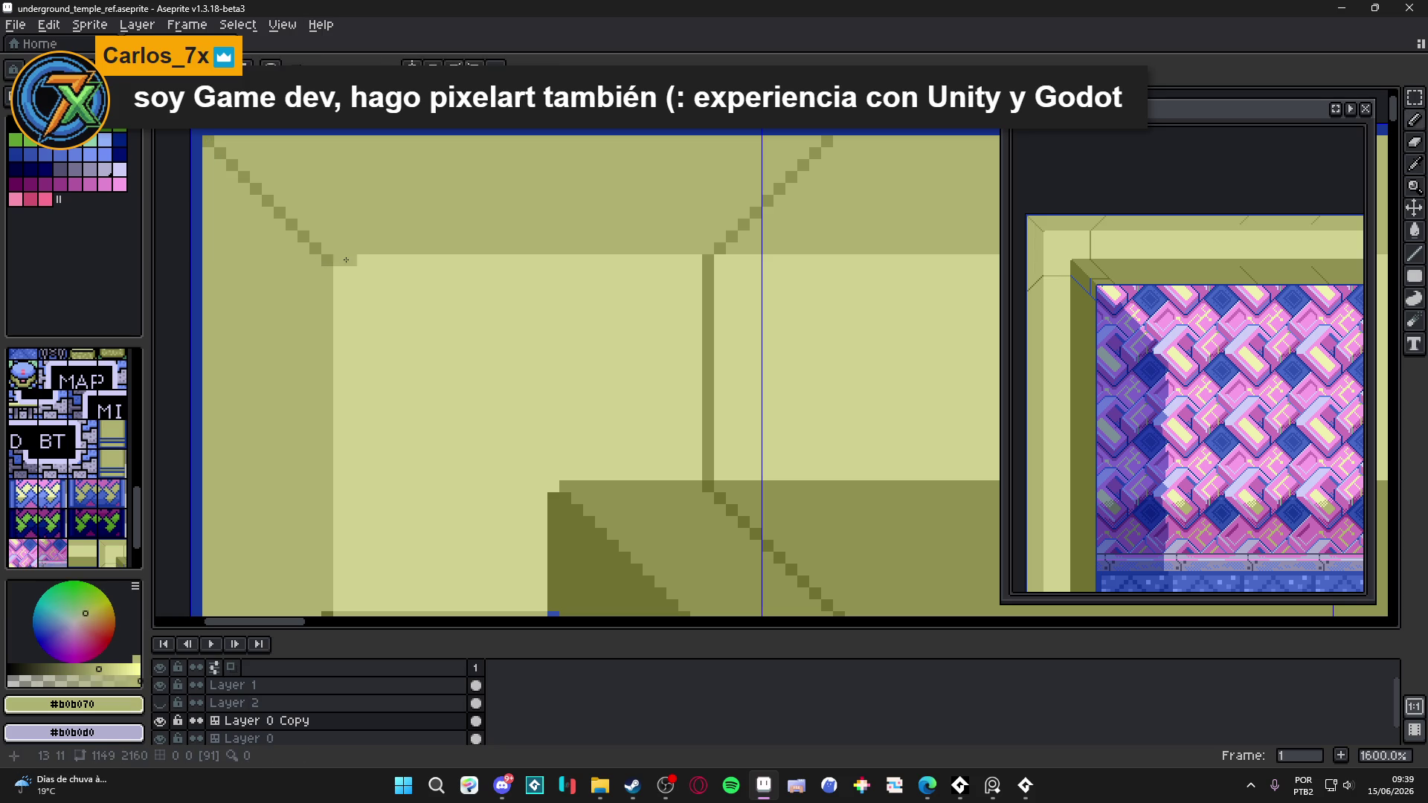
pyautogui.keyDown('alt'); pyautogui.click(340, 260); pyautogui.keyUp('alt')
pyautogui.scroll(-5, 323, 270)
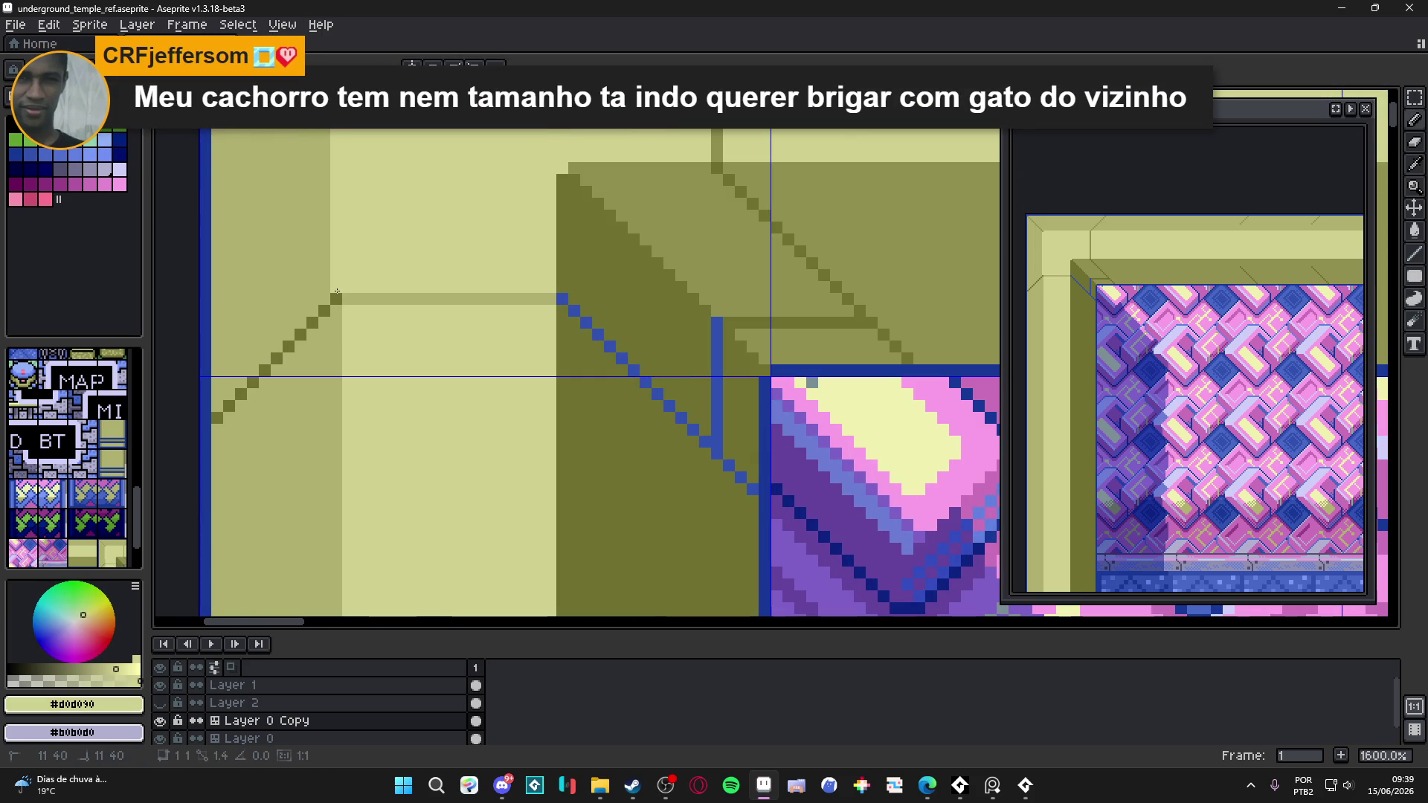
pyautogui.scroll(-3, 301, 402)
# - Draw two light #d0d090 vertical lines in the frame near its top-left corner, then sample olive #b0b070
pyautogui.keyDown('shift'); pyautogui.click(332, 393); pyautogui.keyUp('shift')
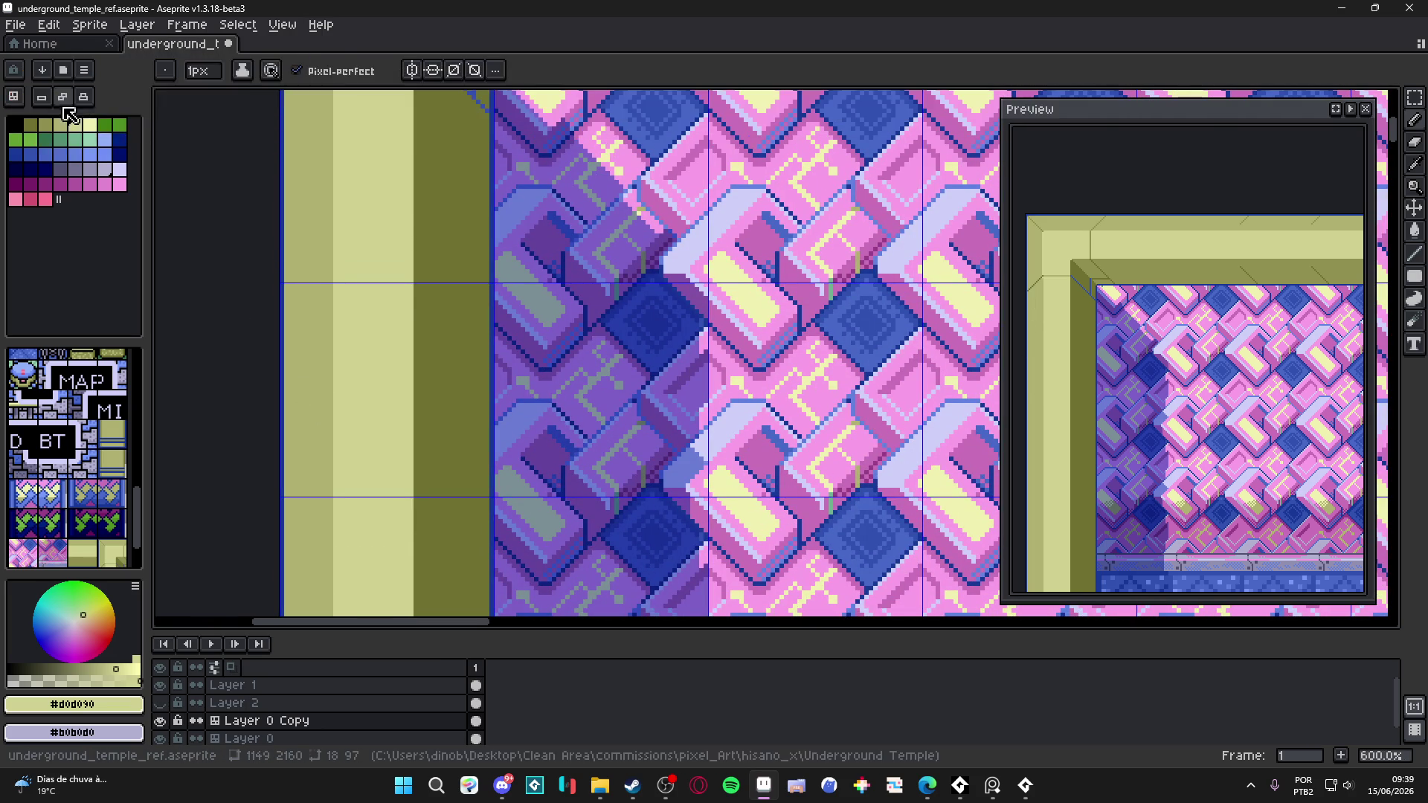
pyautogui.scroll(3, 458, 403)
pyautogui.scroll(2, 458, 404)
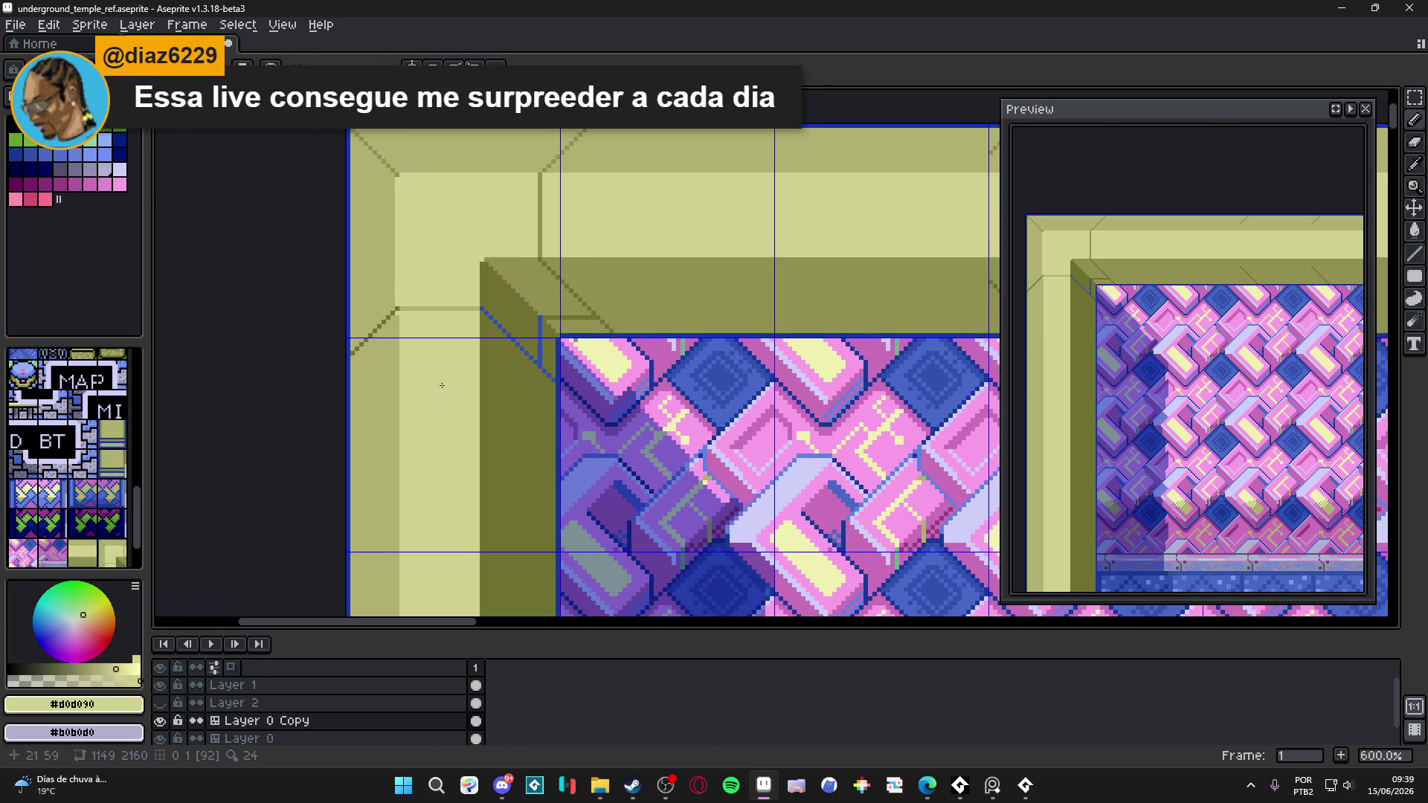
pyautogui.scroll(3, 422, 391)
pyautogui.scroll(-2, 373, 305)
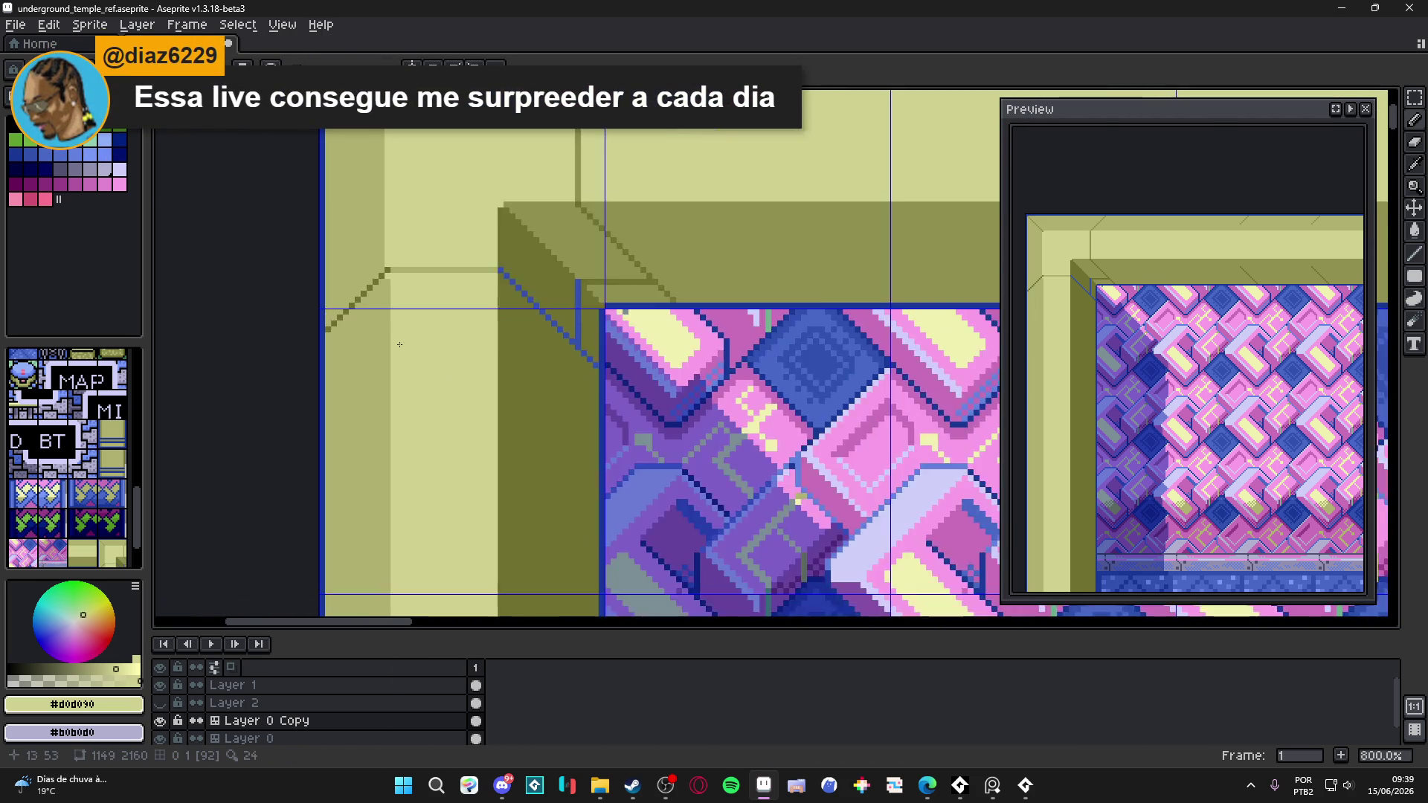
pyautogui.scroll(-2, 379, 384)
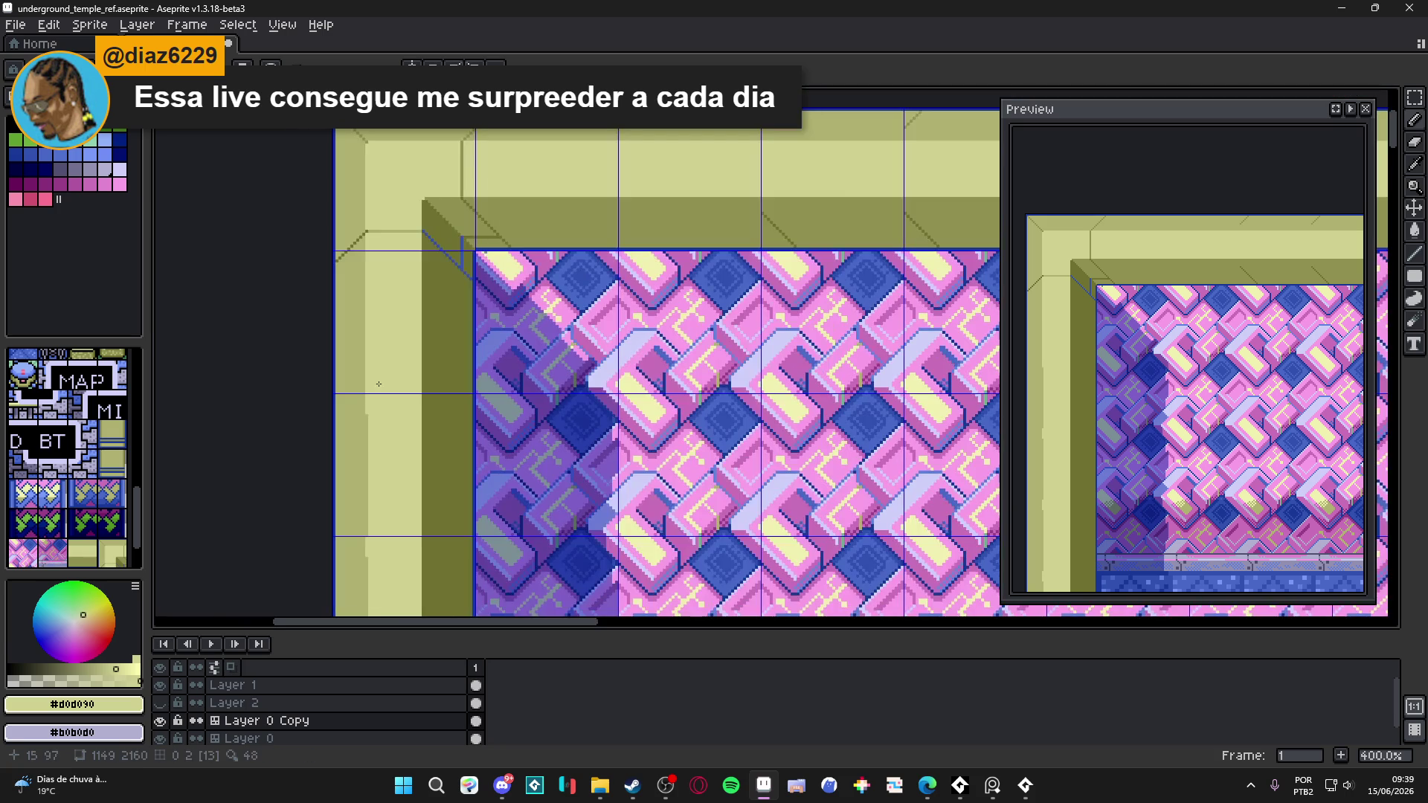
pyautogui.scroll(2, 356, 501)
pyautogui.moveTo(357, 404); pyautogui.dragTo(361, 591)
pyautogui.scroll(-2, 415, 414)
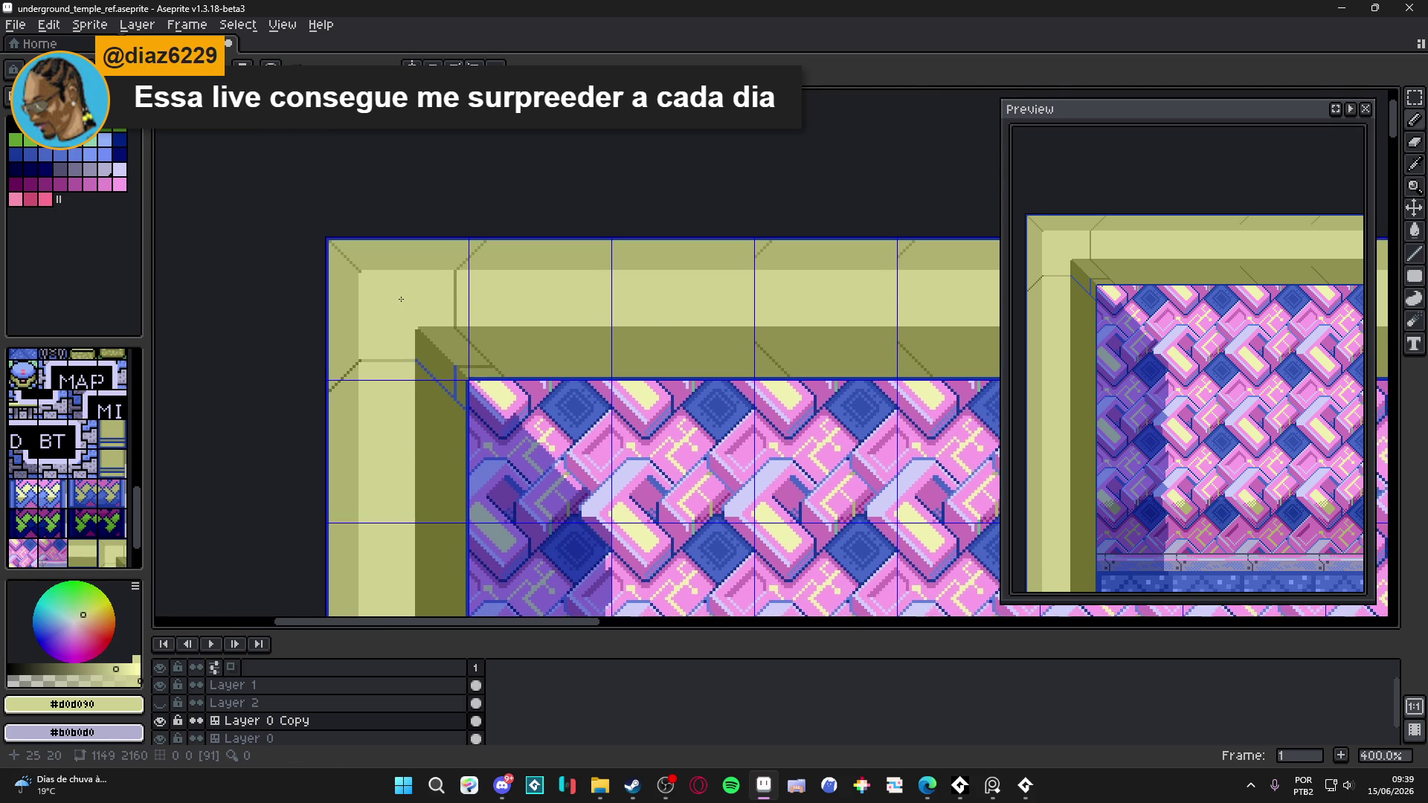
pyautogui.scroll(-1, 453, 336)
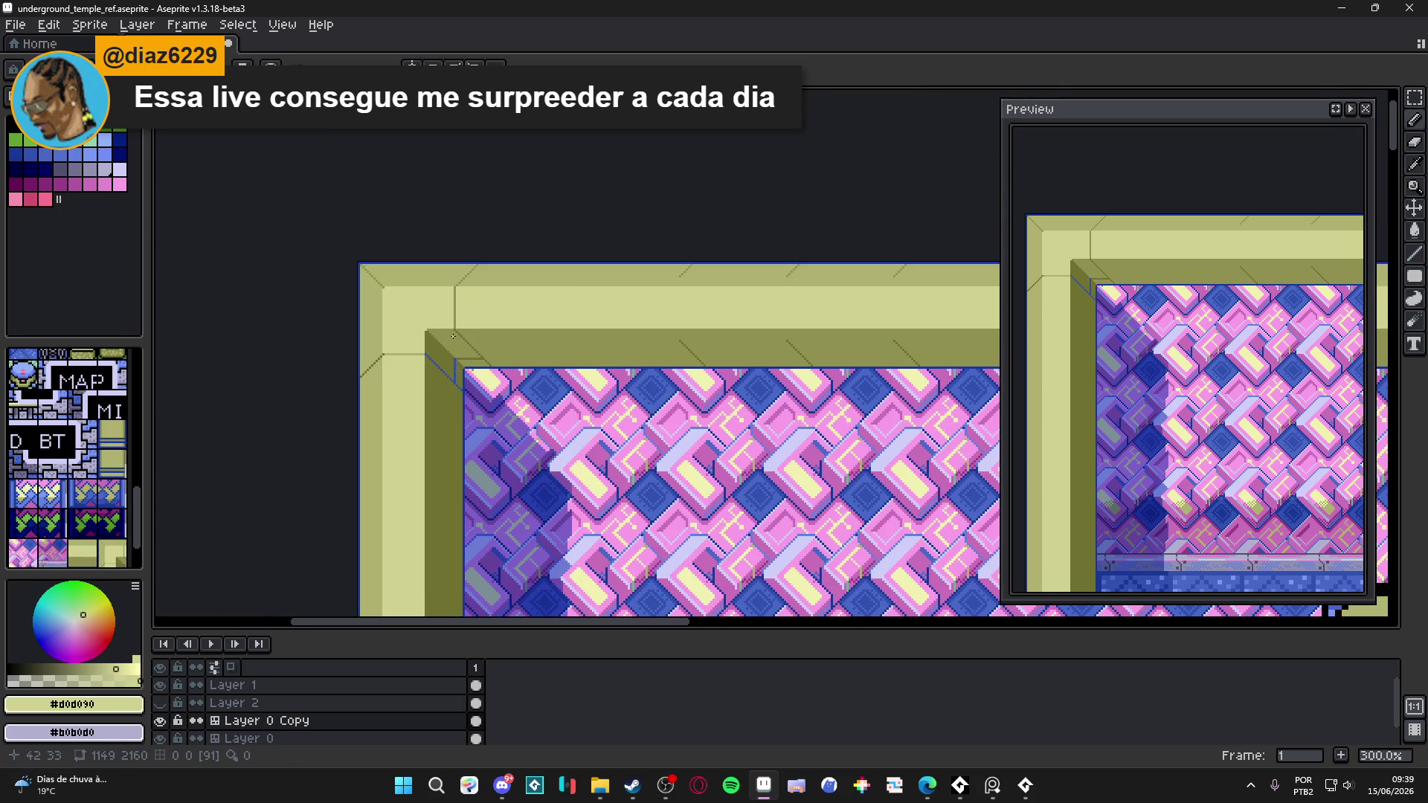
pyautogui.scroll(6, 457, 294)
pyautogui.keyDown('alt'); pyautogui.click(454, 283); pyautogui.keyUp('alt')
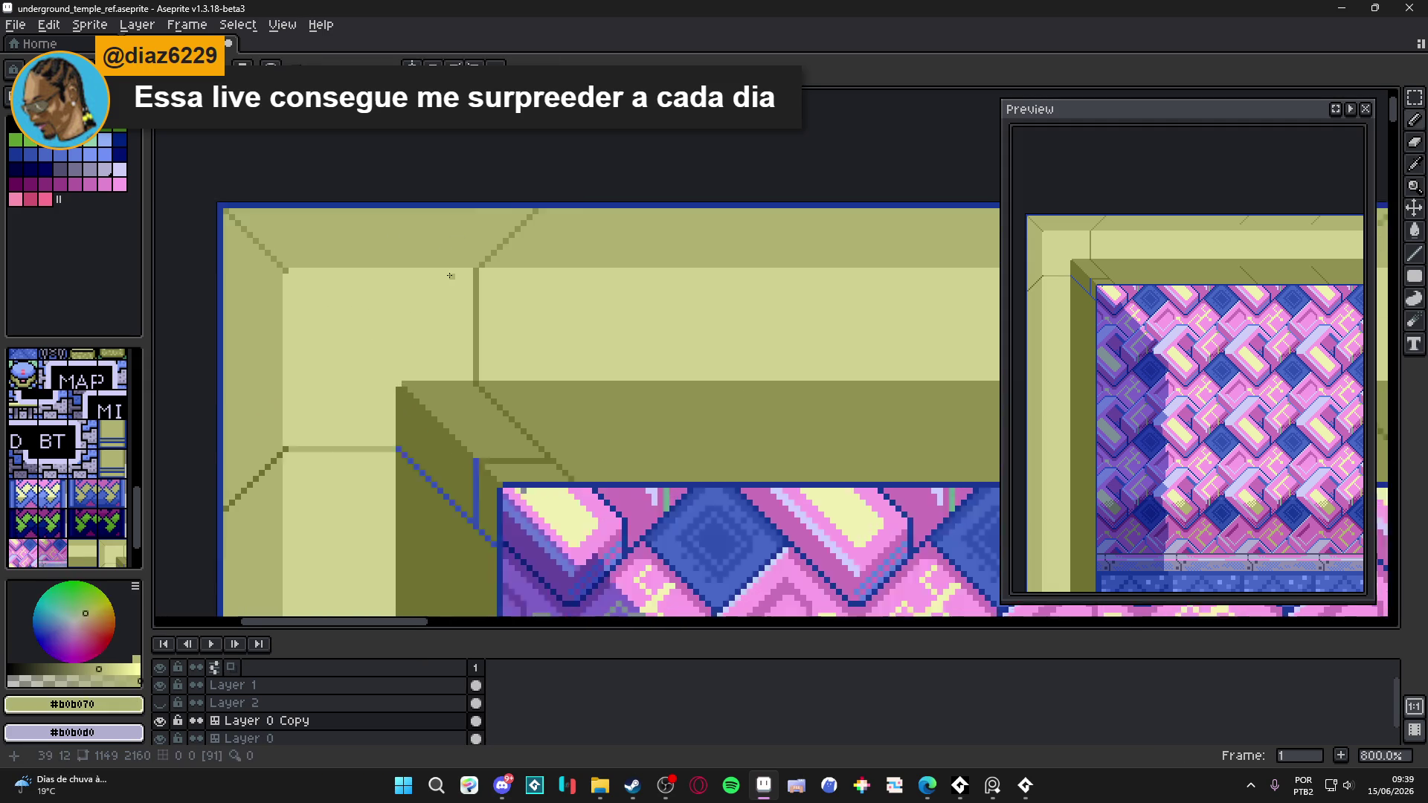
# - Draw two vertical lines down the frame's top band and a dark olive diagonal corner line
pyautogui.moveTo(444, 268); pyautogui.dragTo(444, 434)
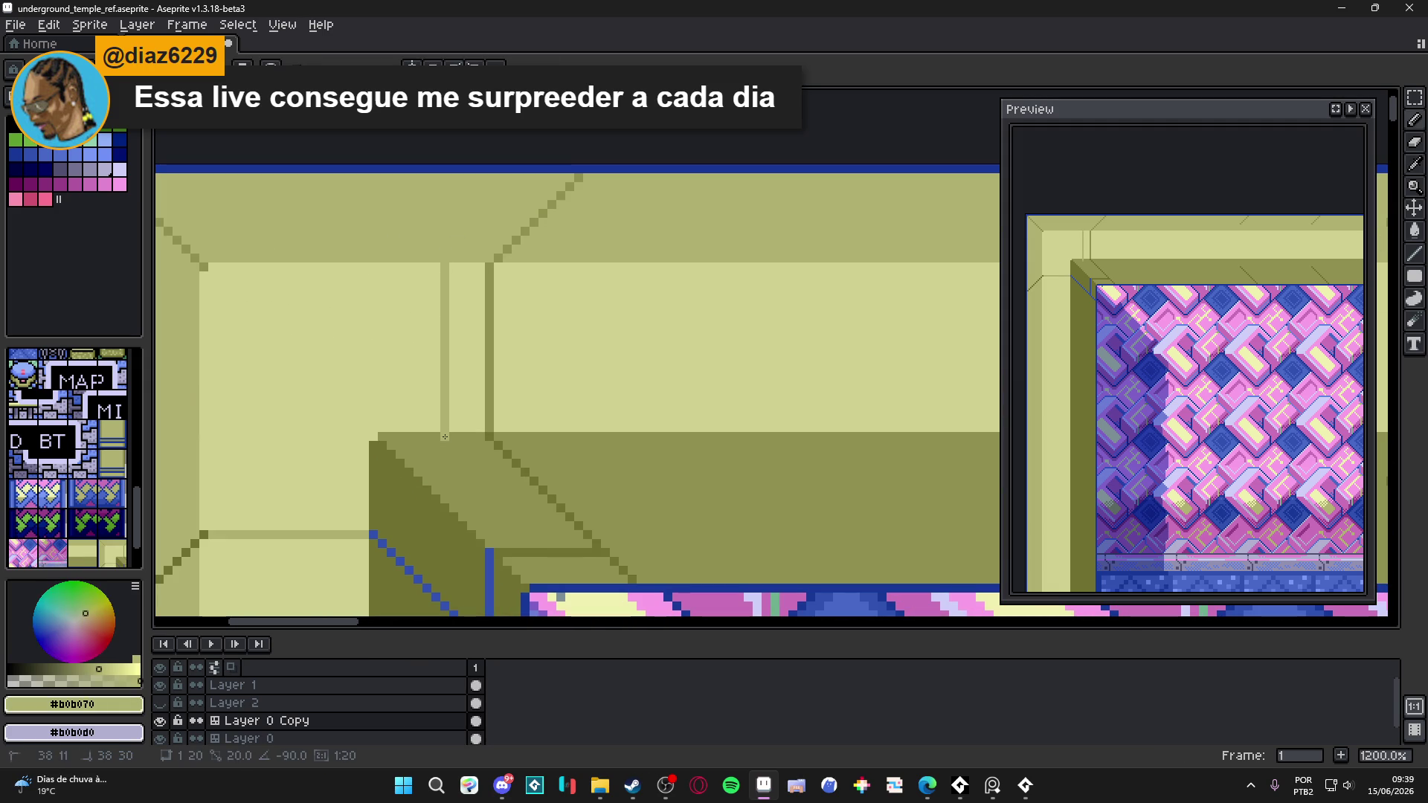
pyautogui.moveTo(488, 319); pyautogui.dragTo(488, 434)
pyautogui.keyDown('alt'); pyautogui.click(501, 360); pyautogui.keyUp('alt')
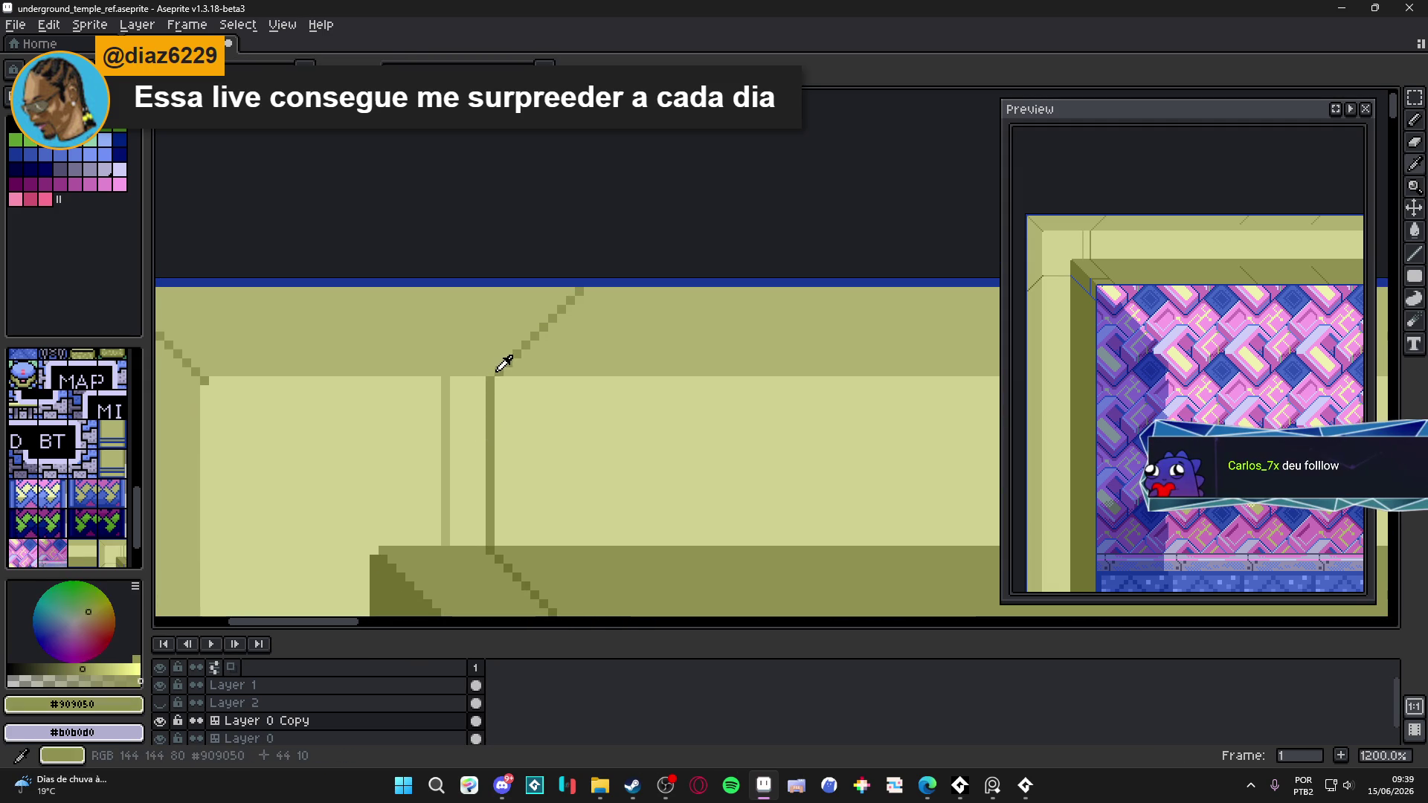
pyautogui.moveTo(453, 372); pyautogui.dragTo(538, 289)
# - Draw a second long dark olive diagonal line at the frame corner
pyautogui.scroll(-3, 491, 350)
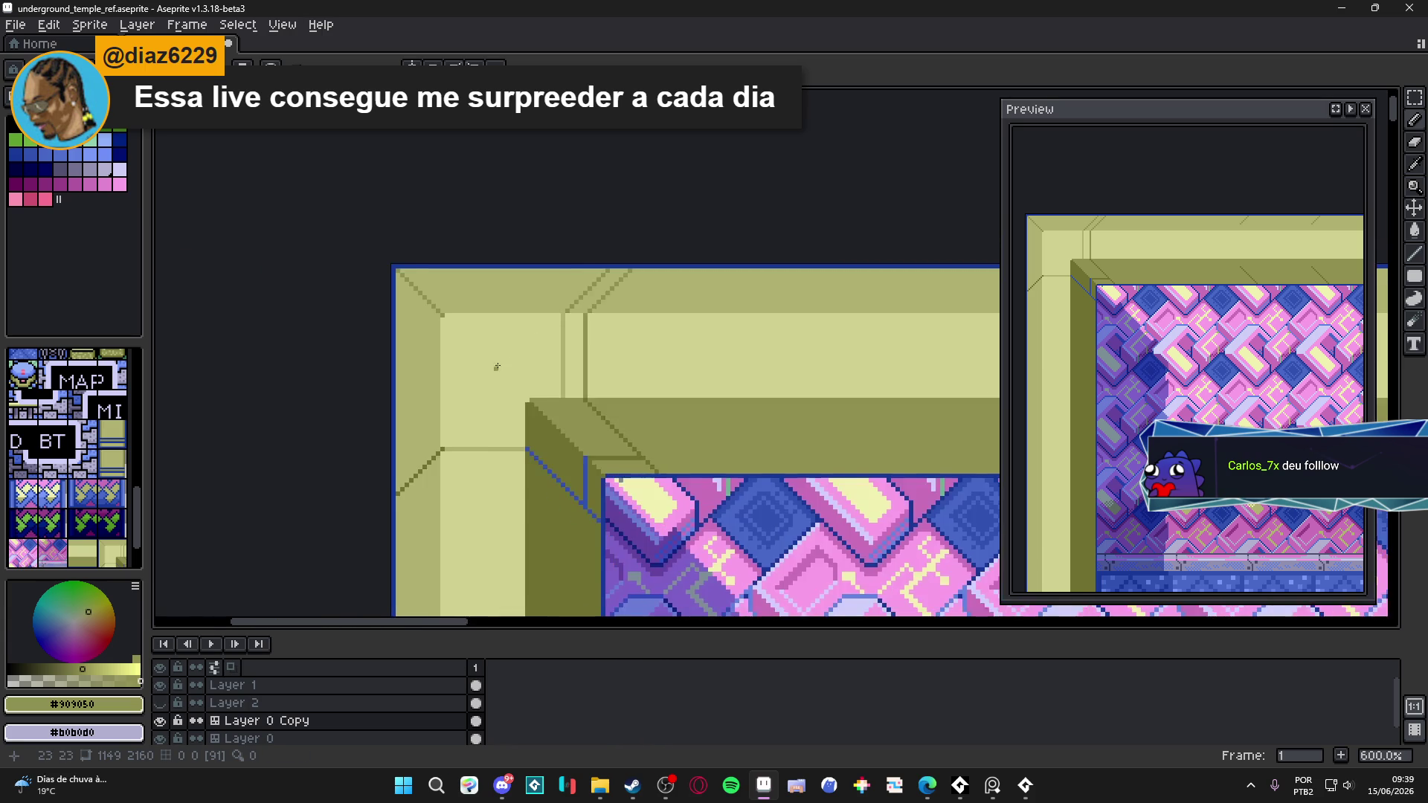
pyautogui.scroll(1, 608, 352)
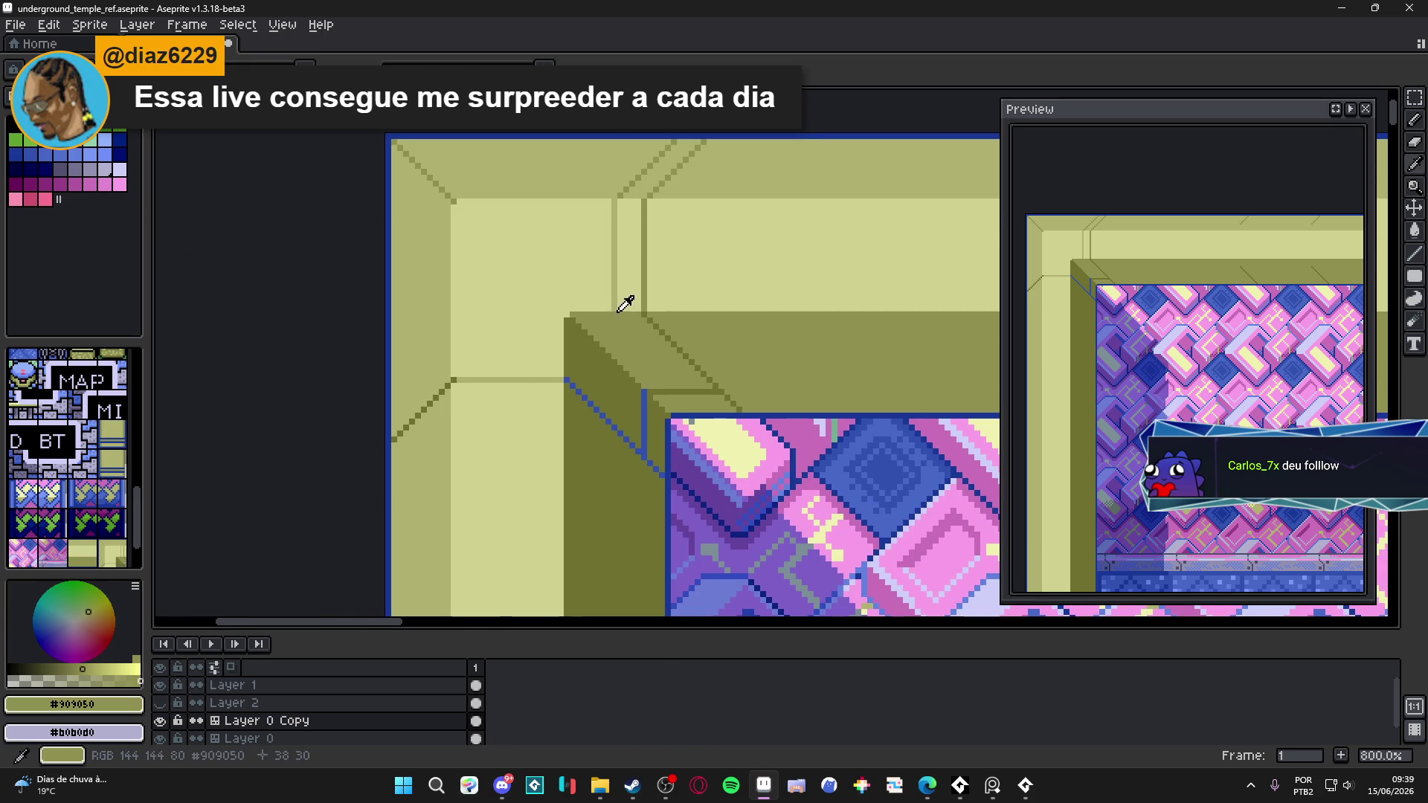
pyautogui.keyDown('alt'); pyautogui.click(639, 320); pyautogui.keyUp('alt')
pyautogui.scroll(-1, 608, 318)
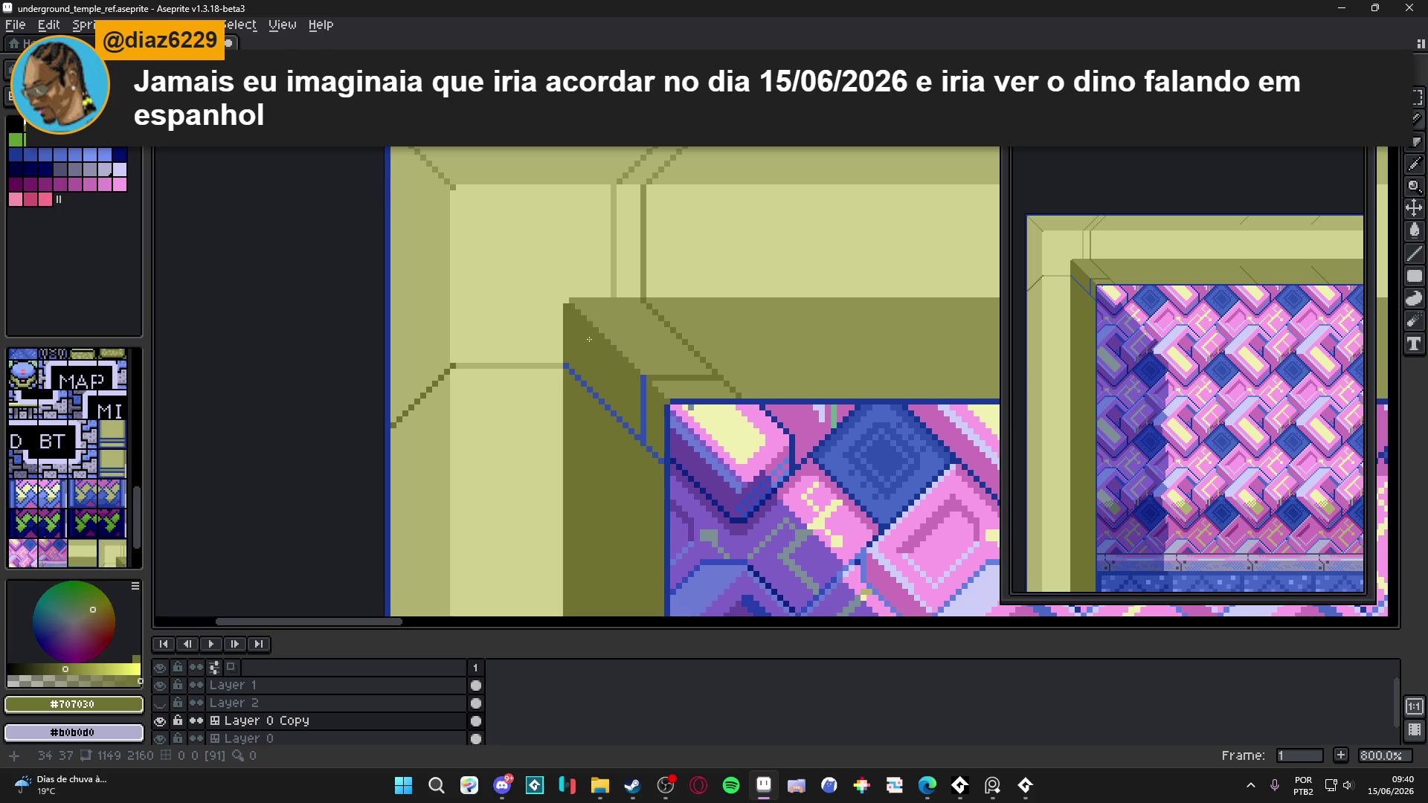
pyautogui.scroll(3, 589, 339)
pyautogui.moveTo(625, 307); pyautogui.dragTo(816, 499)
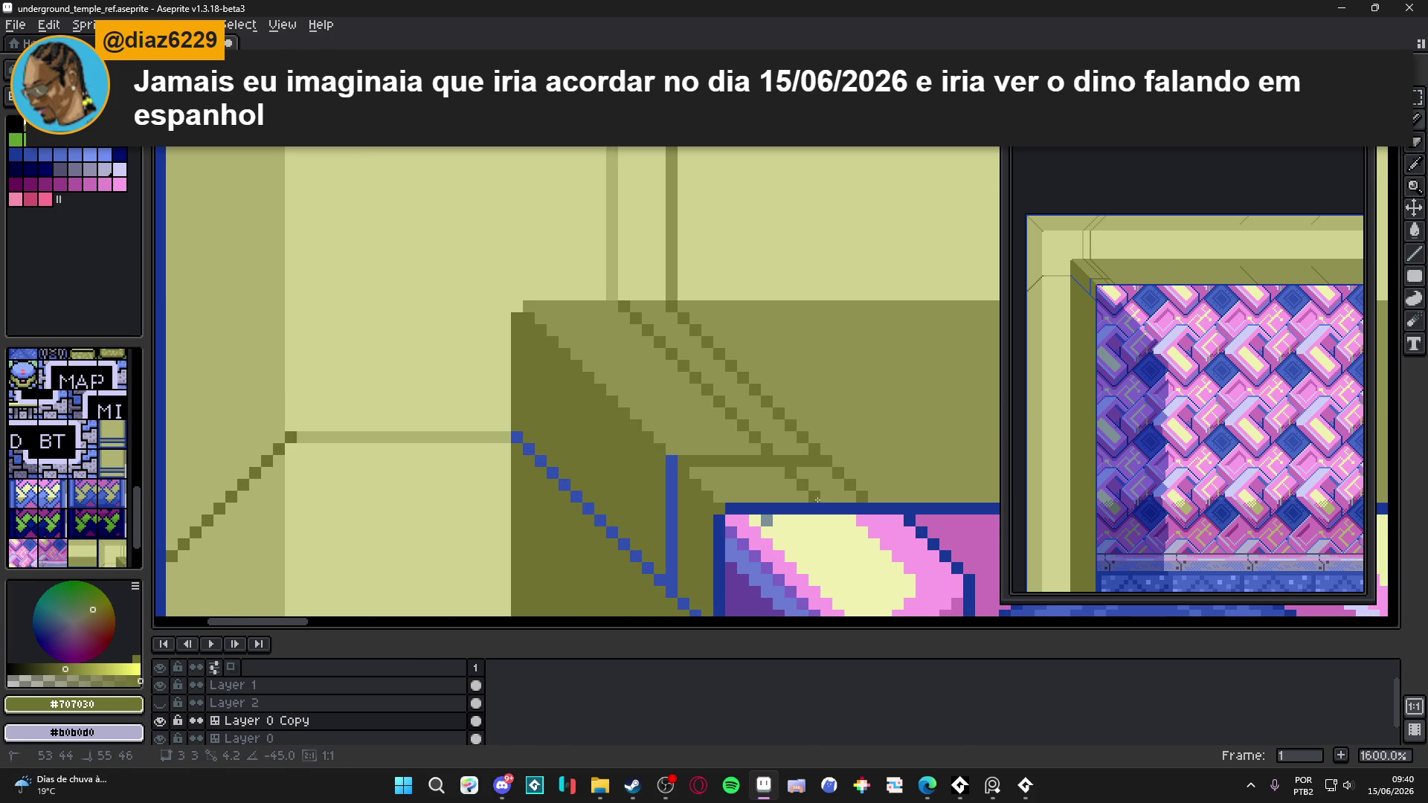
# - Draw a blue diagonal outline along the inner bevel, removing a stray blue pixel
pyautogui.moveTo(694, 544)
pyautogui.mouseDown()
pyautogui.moveTo(745, 525)
pyautogui.moveTo(771, 541)
pyautogui.moveTo(732, 478)
pyautogui.mouseUp()
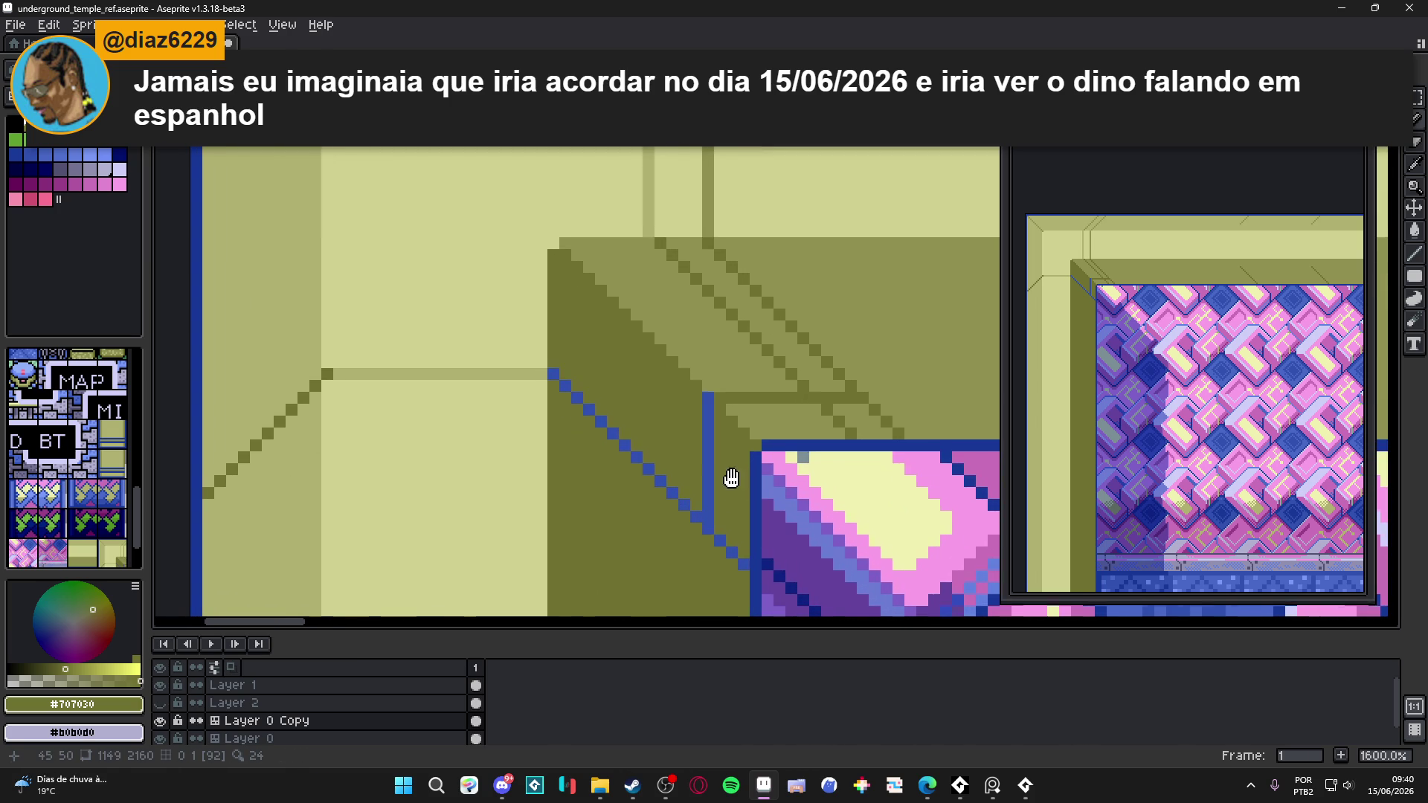
pyautogui.keyDown('alt'); pyautogui.click(733, 549); pyautogui.keyUp('alt')
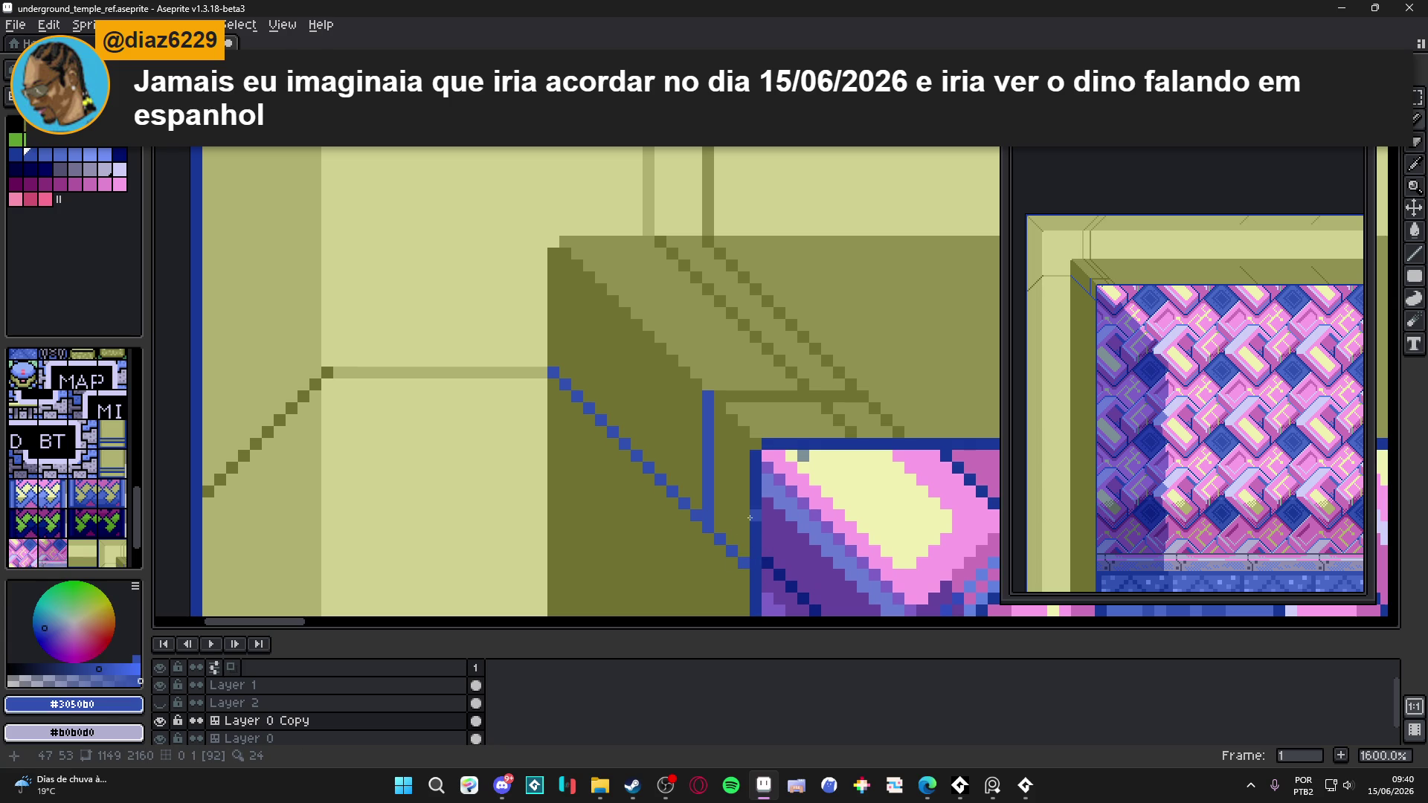
pyautogui.click(749, 525)
pyautogui.moveTo(746, 523)
pyautogui.mouseDown()
pyautogui.moveTo(552, 326)
pyautogui.moveTo(319, 333)
pyautogui.moveTo(495, 352)
pyautogui.moveTo(392, 445)
pyautogui.mouseUp()
pyautogui.click(543, 350)
pyautogui.hotkey('ctrl', 'z')
# - Draw a light horizontal line across the frame, resample dark olive #707030, then switch to the Knight of Ice DX page
pyautogui.keyDown('alt'); pyautogui.click(543, 372); pyautogui.keyUp('alt')
pyautogui.keyDown('alt'); pyautogui.click(501, 389); pyautogui.keyUp('alt')
pyautogui.click(488, 342)
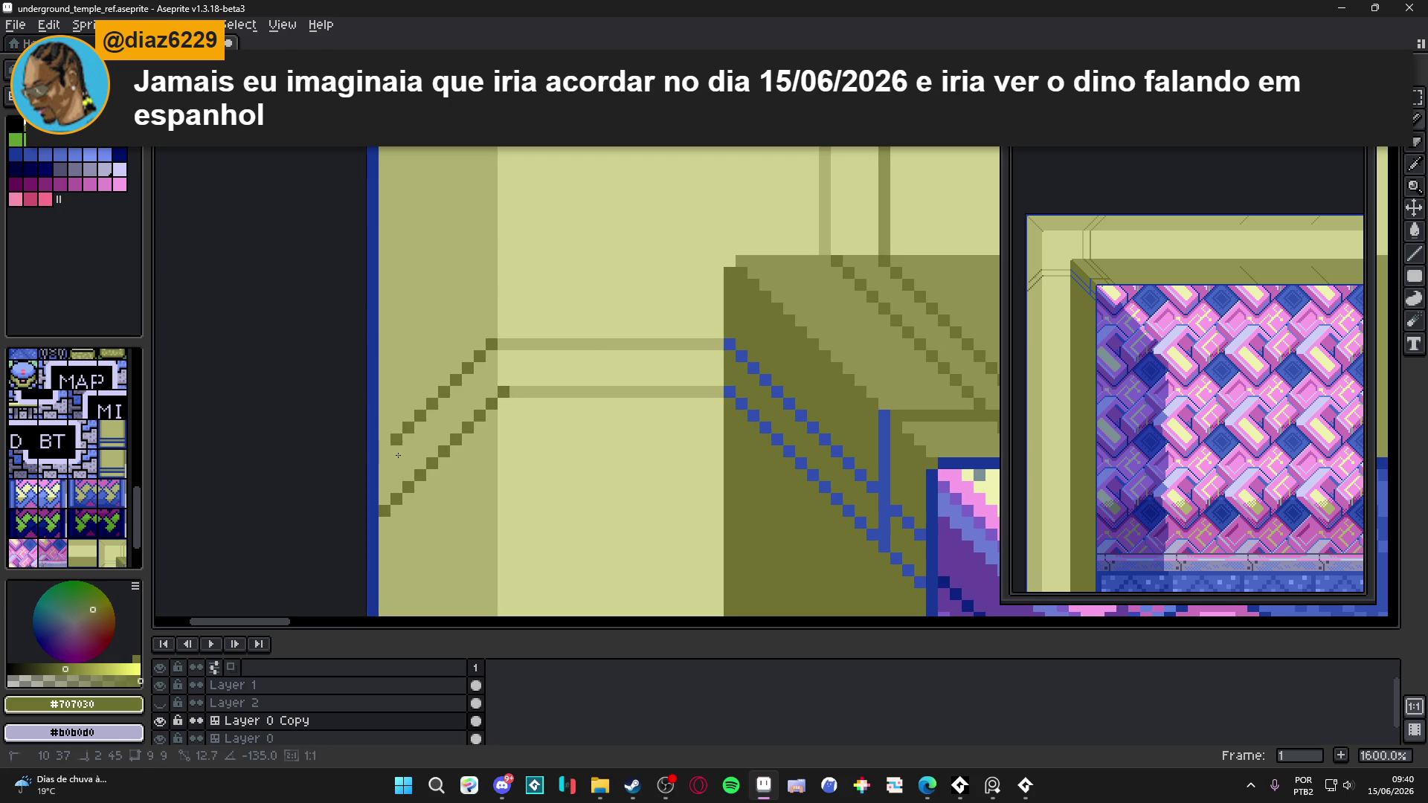
pyautogui.scroll(-7, 514, 467)
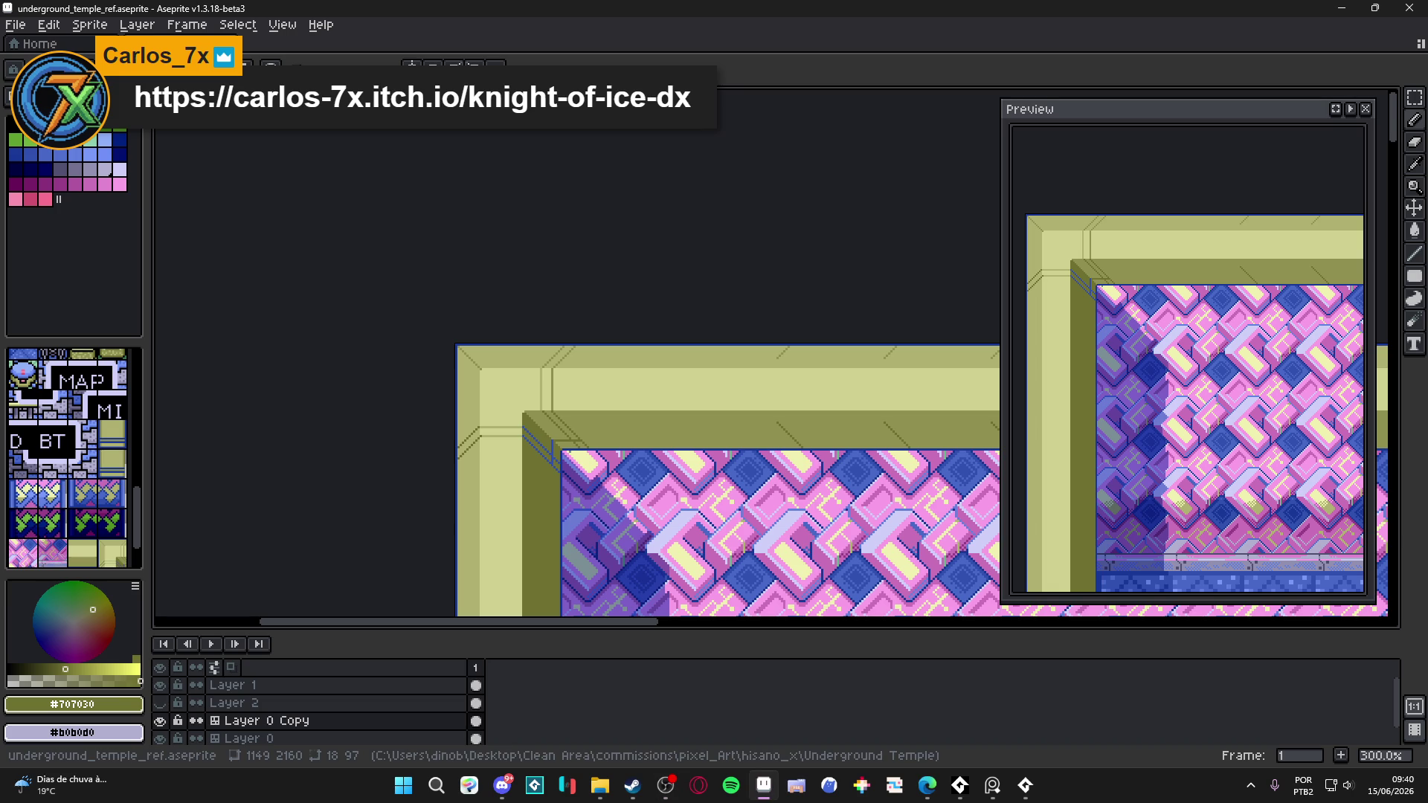
pyautogui.click(764, 785)
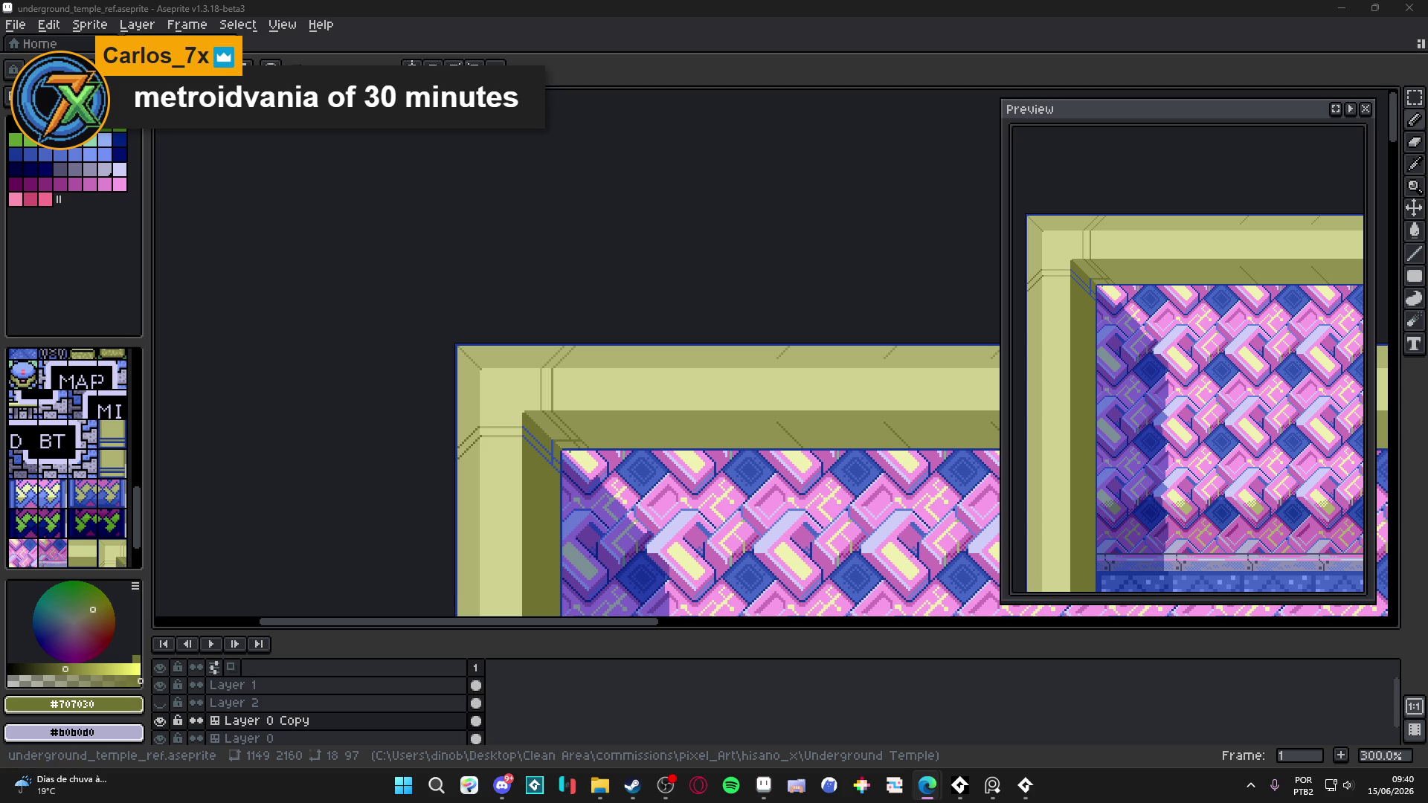
pyautogui.hotkey('alt', 'Tab')
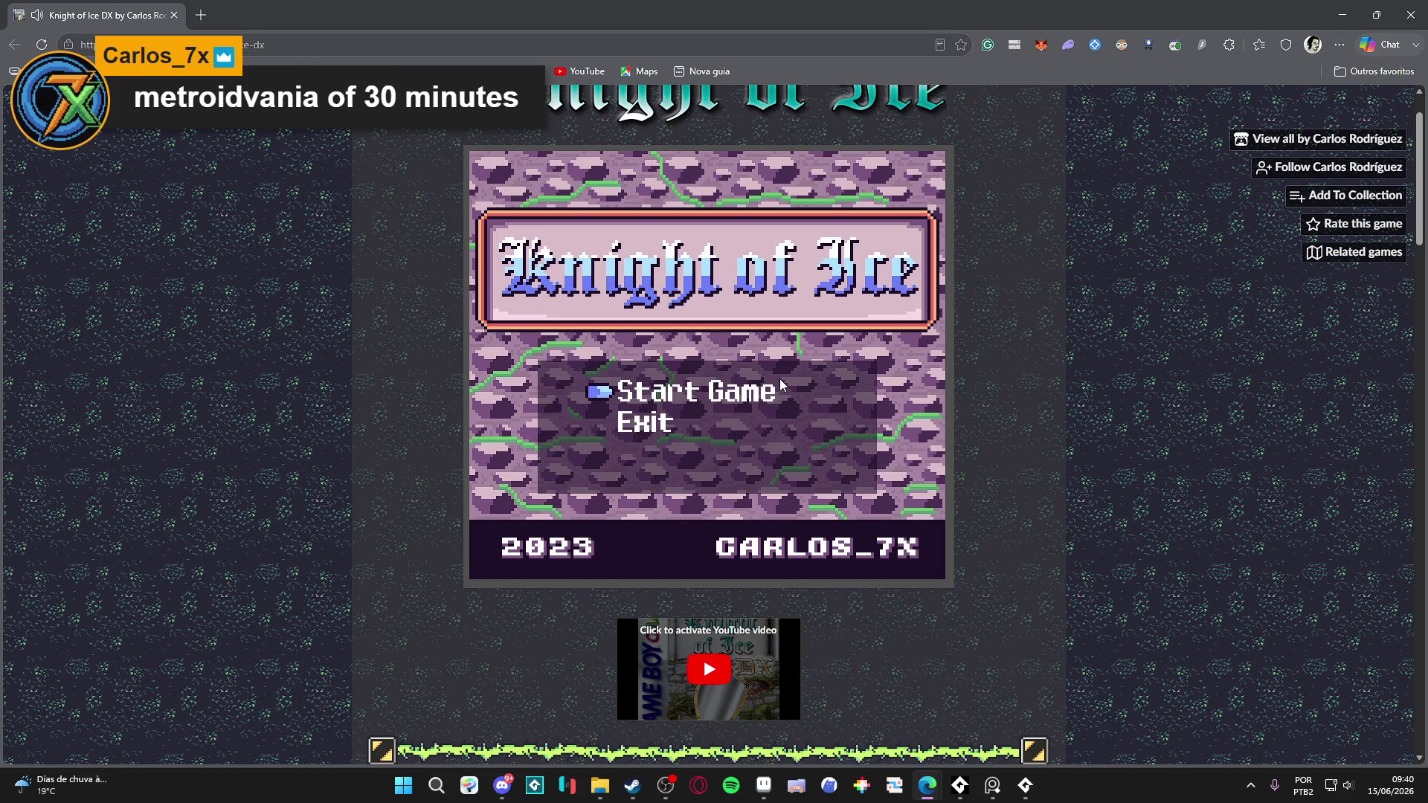
# - Start Knight of Ice DX with Z and choose English as the game language
pyautogui.press('z')
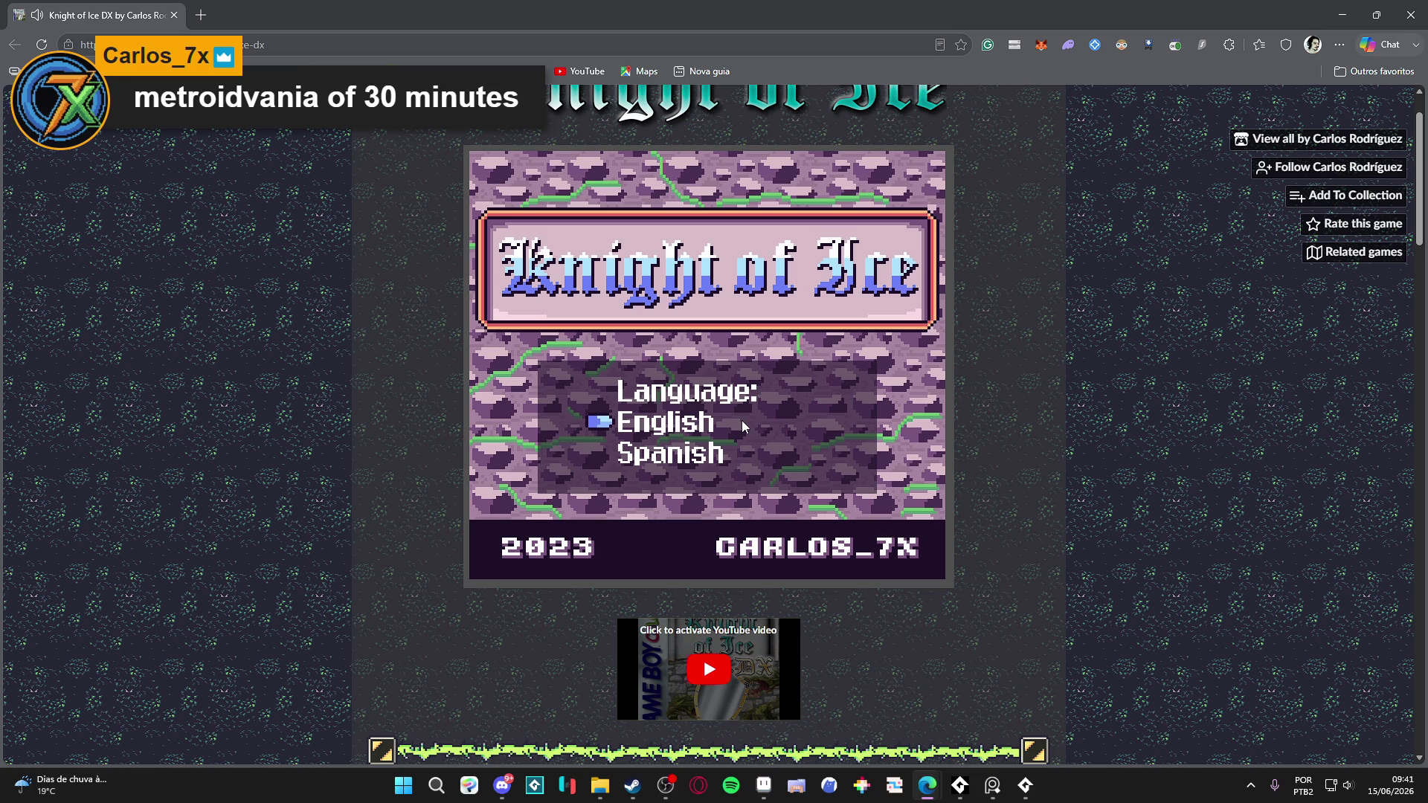
pyautogui.press('z')
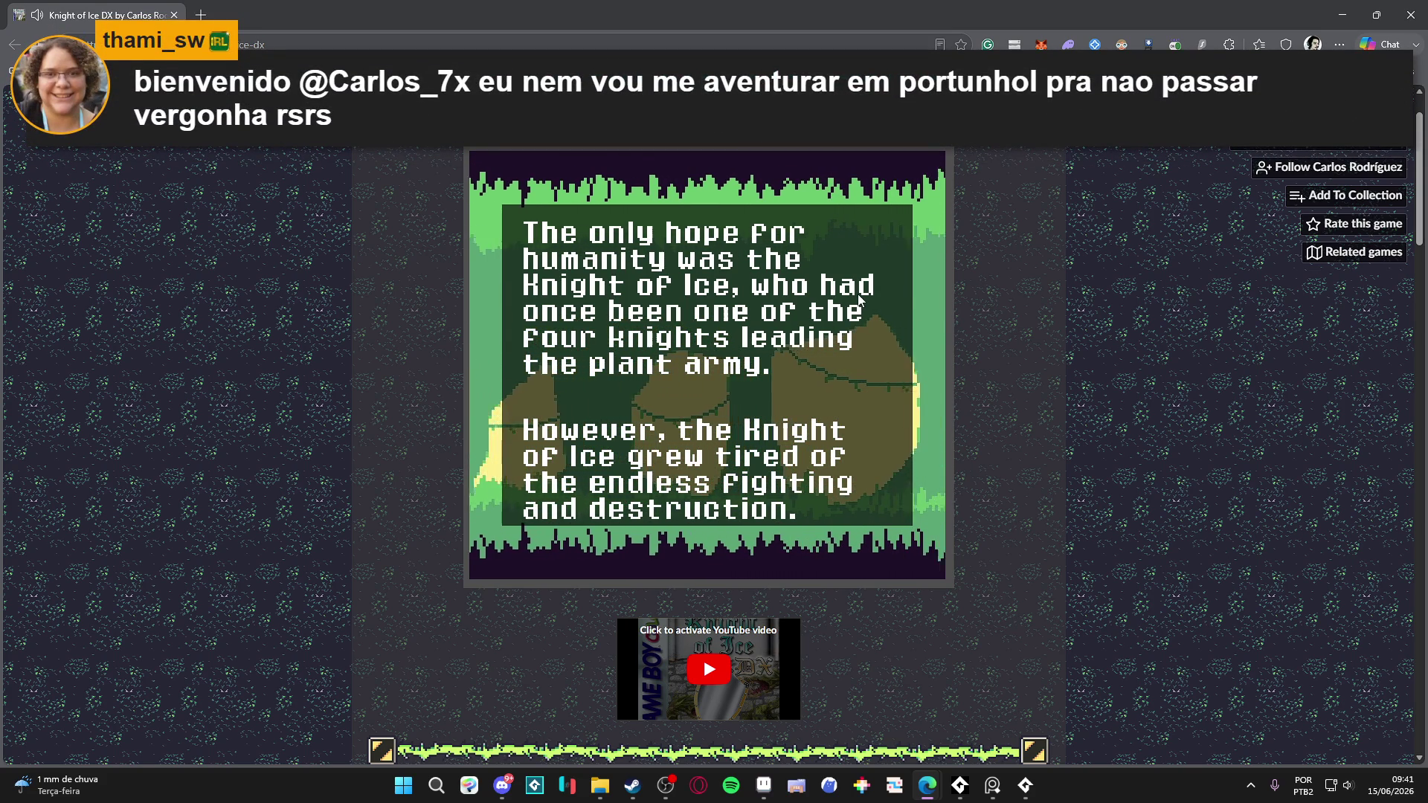
# - Page through the Knight of Ice DX intro story until play begins
pyautogui.press('z')
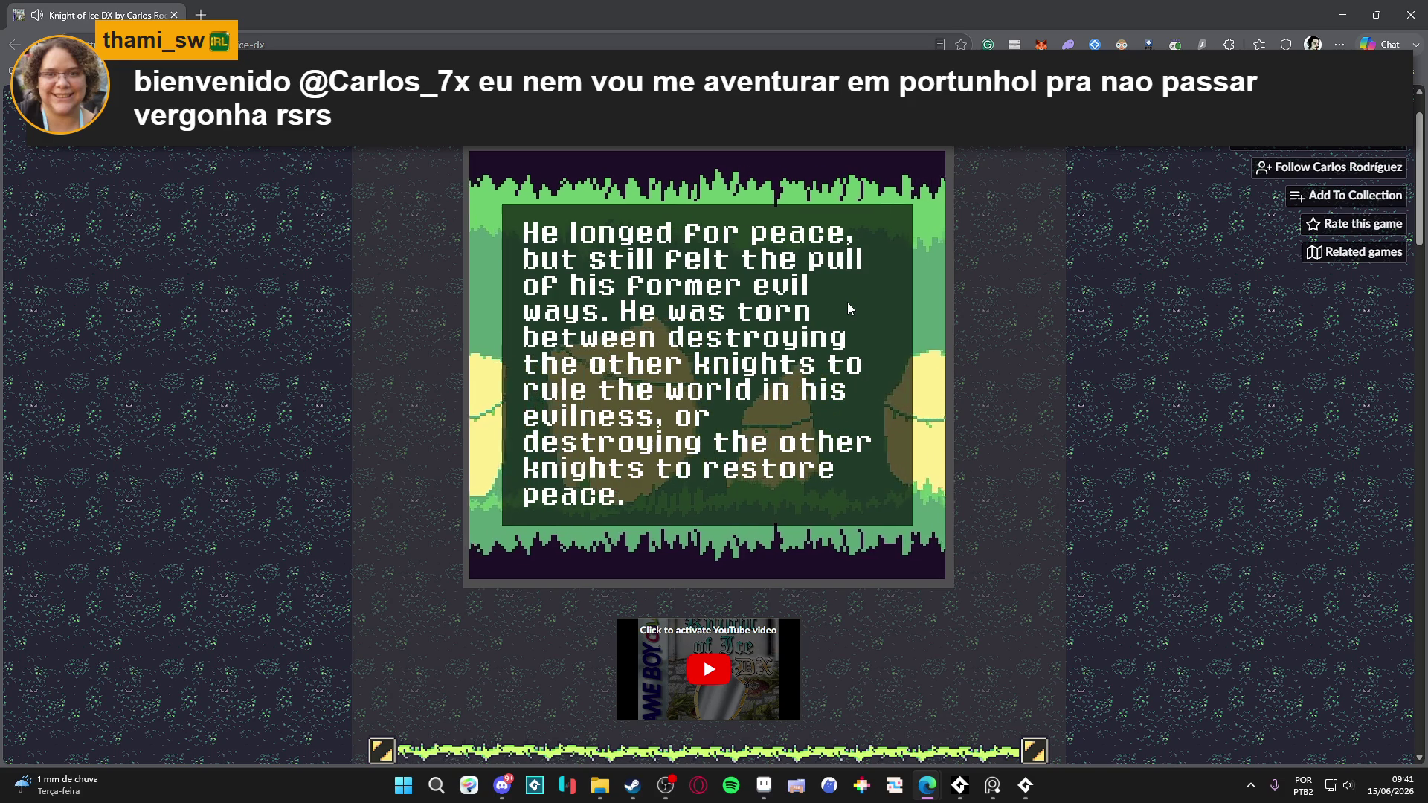
pyautogui.press('z')
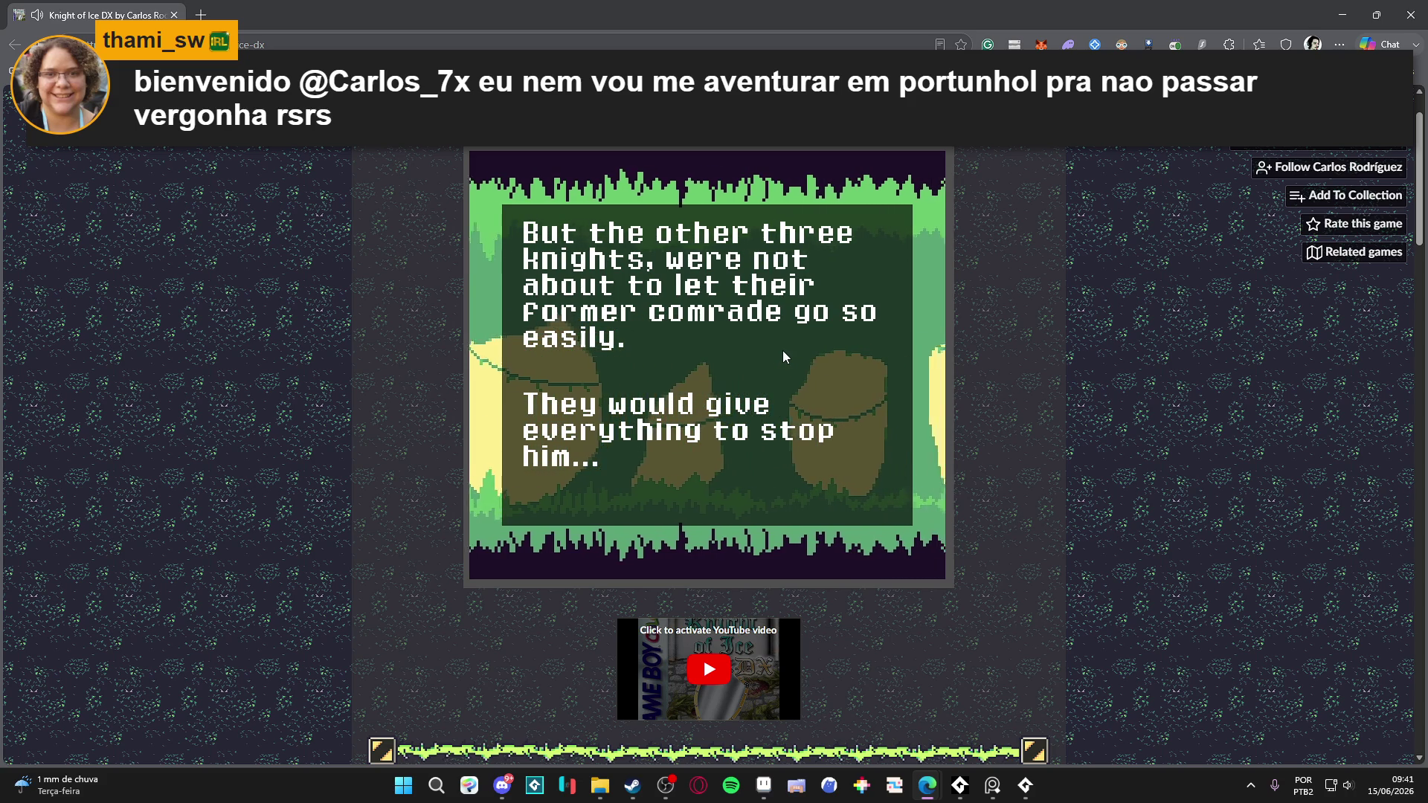
pyautogui.press('z')
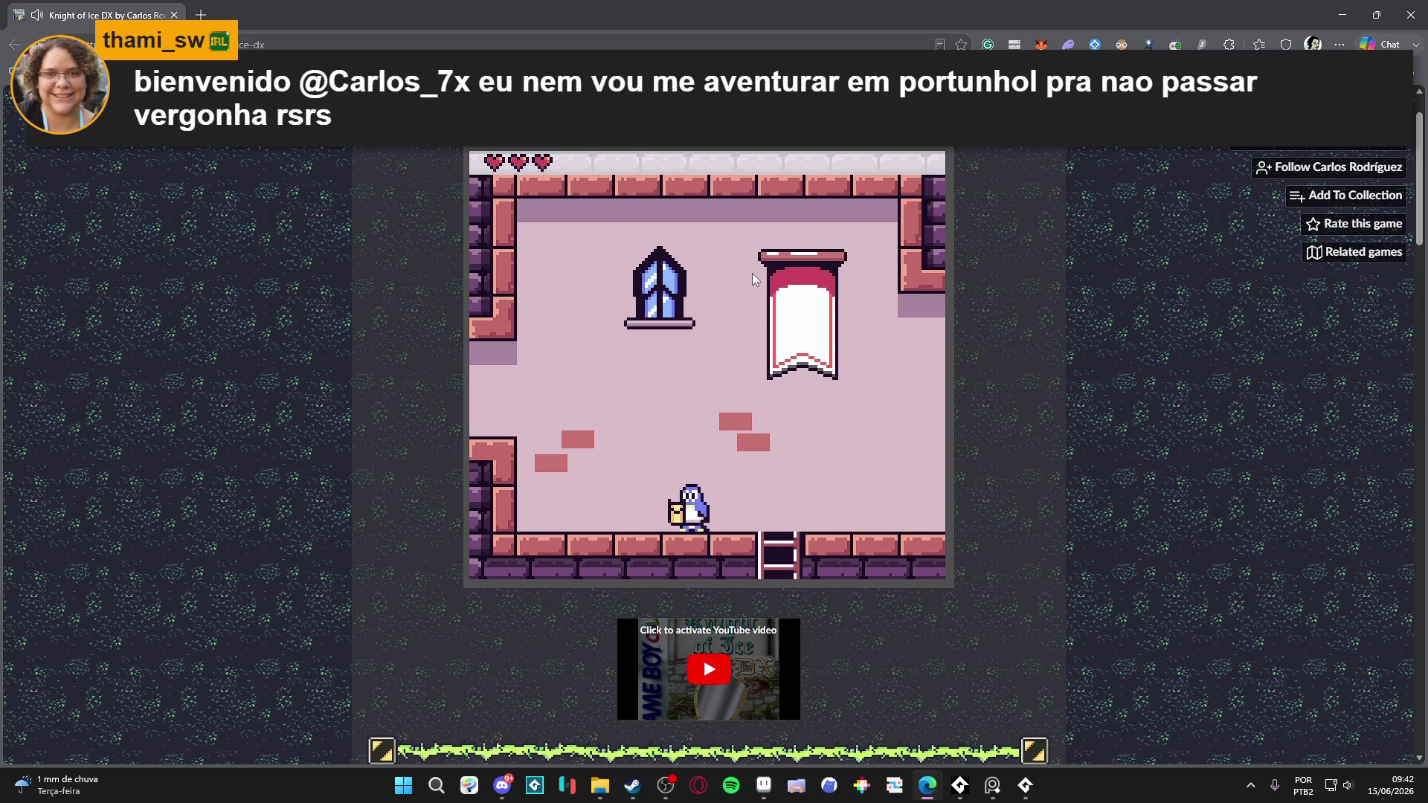
# - Run the knight left out of the castle room and climb up through the cave
pyautogui.press('z')
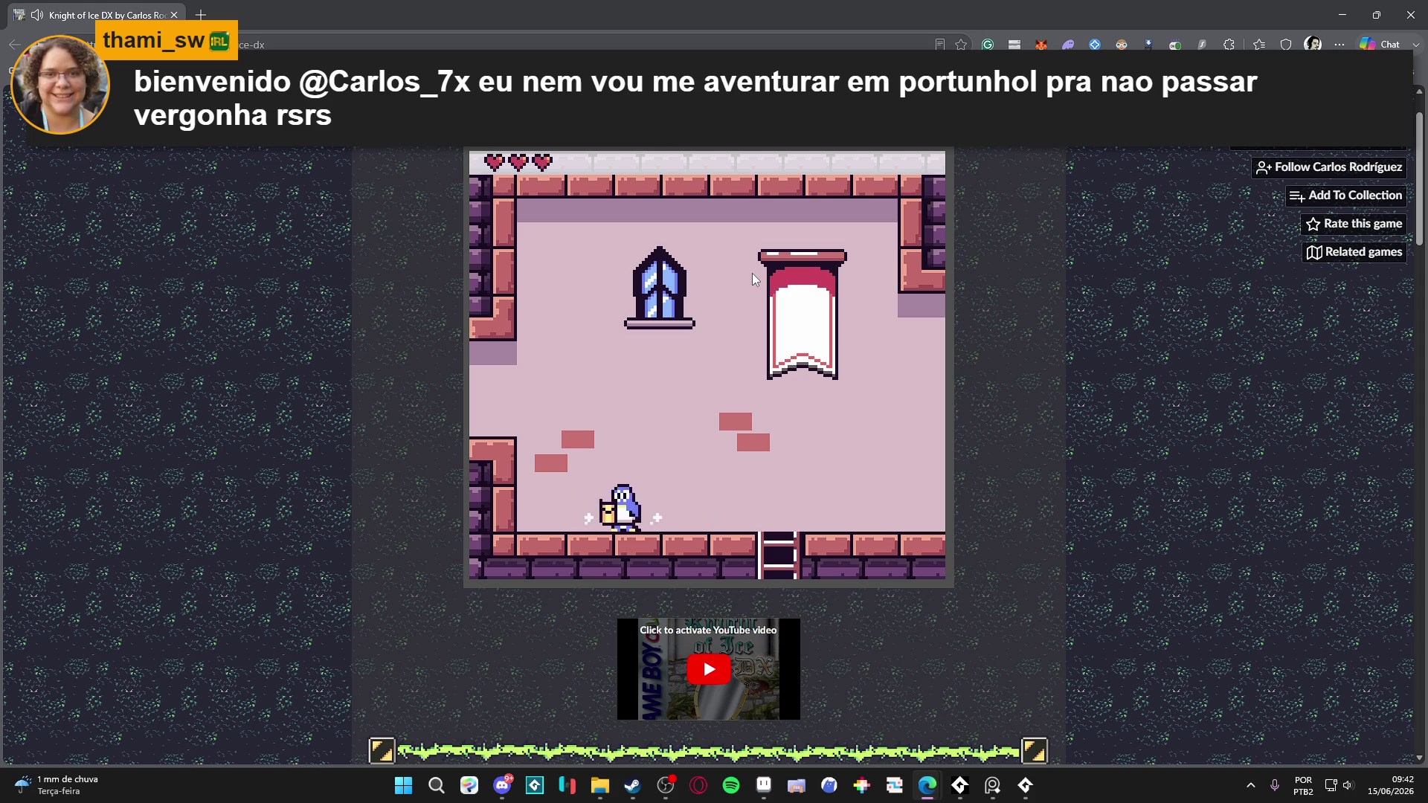
pyautogui.press('z')
pyautogui.press('Left')
pyautogui.press('z')
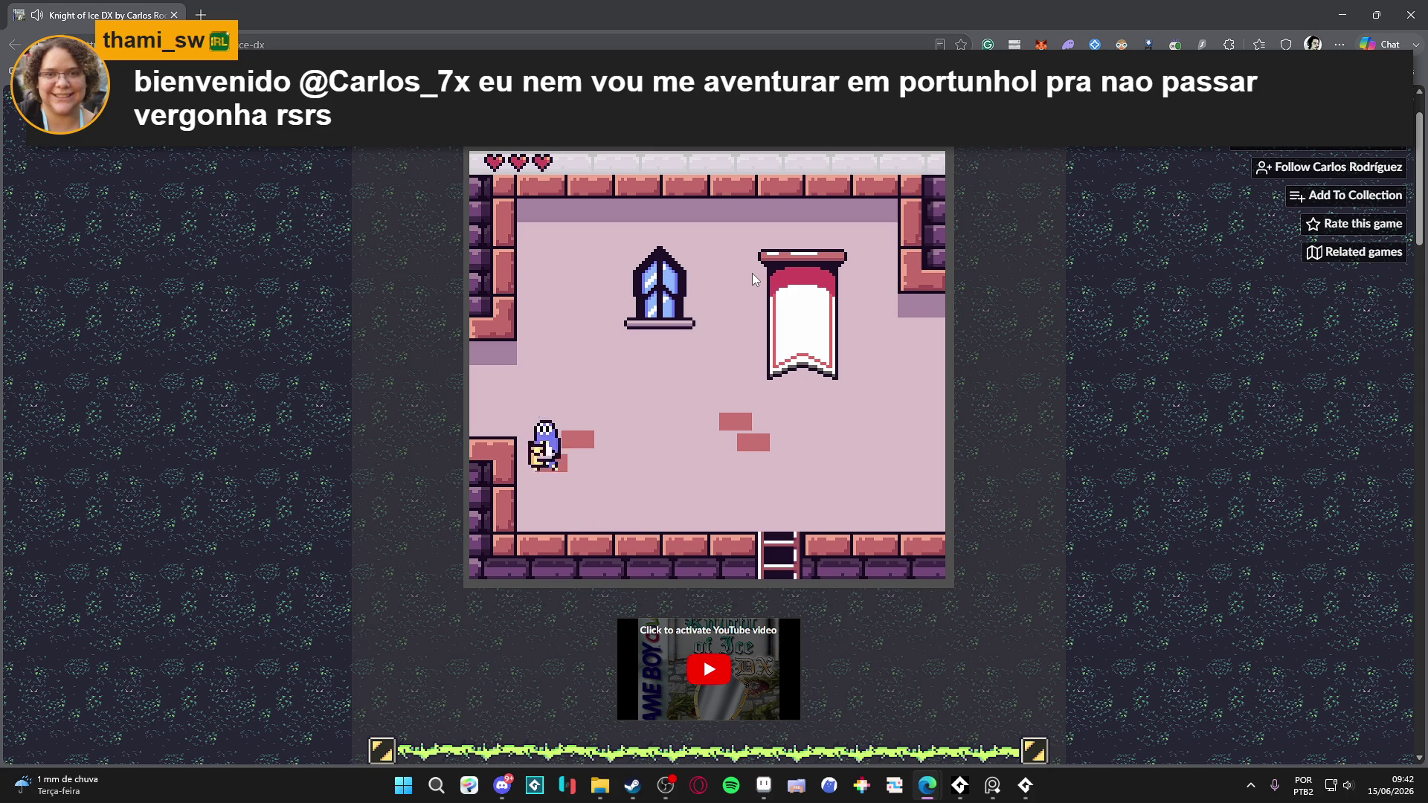
pyautogui.press('Left')
pyautogui.press('z')
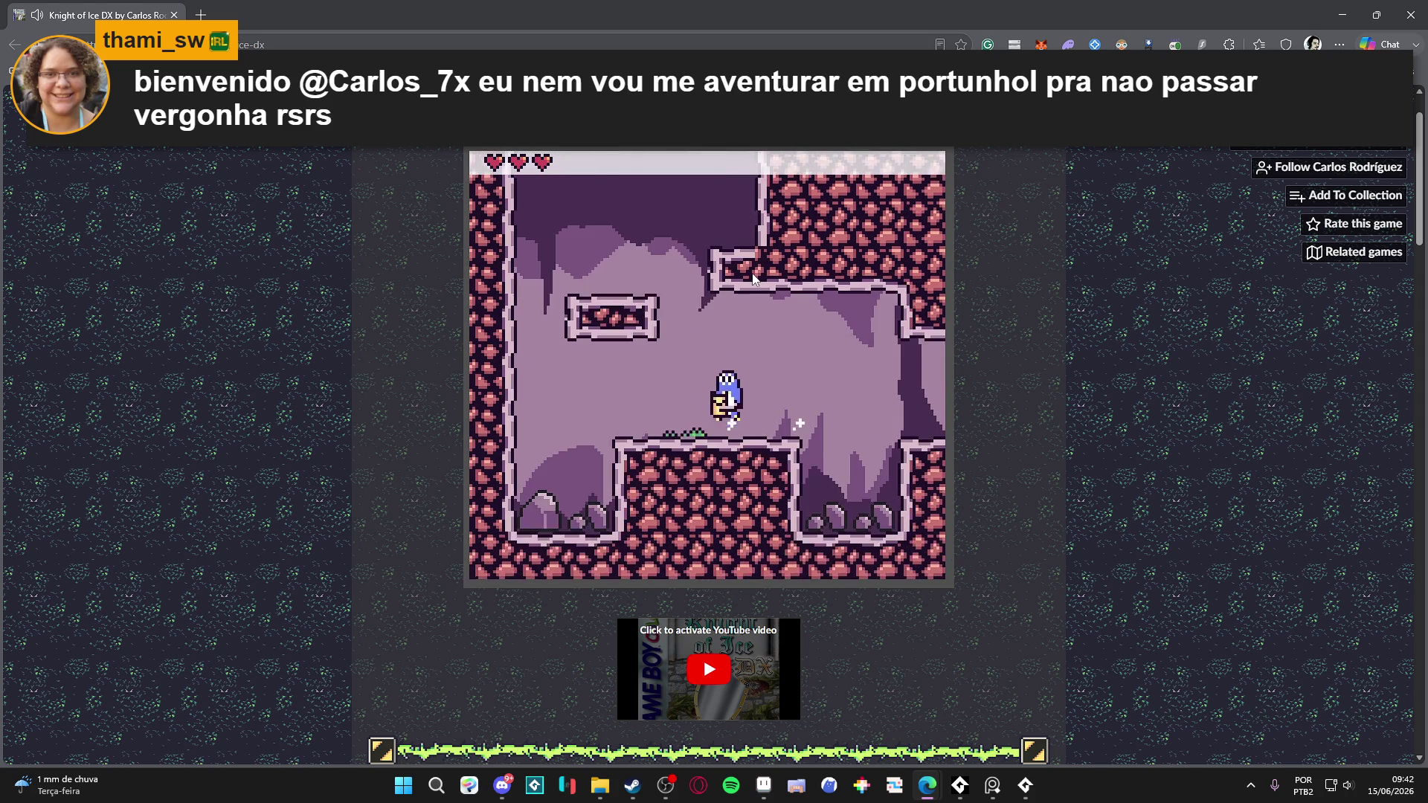
pyautogui.press('z')
pyautogui.press('z')
pyautogui.press('Right')
# - Reach the flower enemy's room, hop between its platforms and swing the sword at it
pyautogui.press('z')
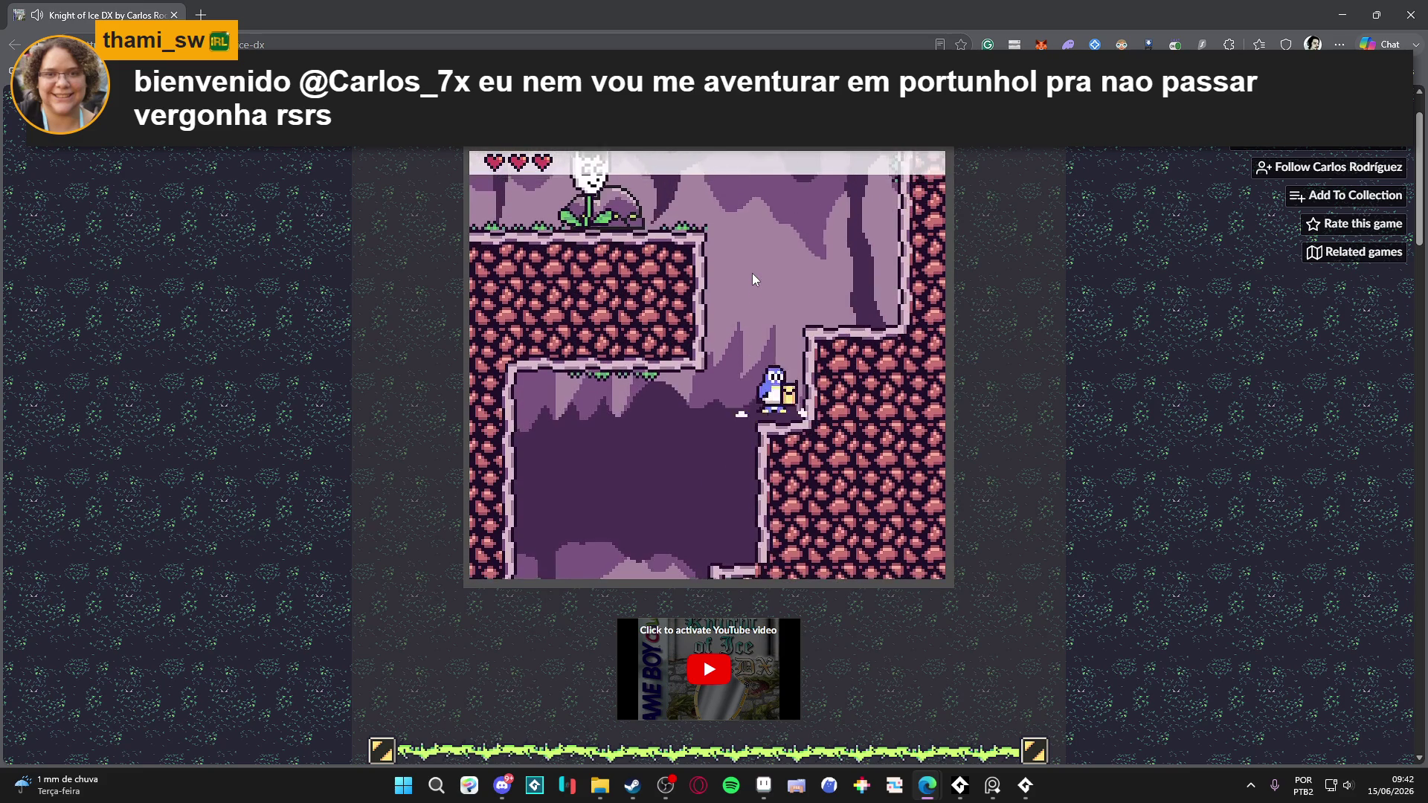
pyautogui.press('Left')
pyautogui.press('z')
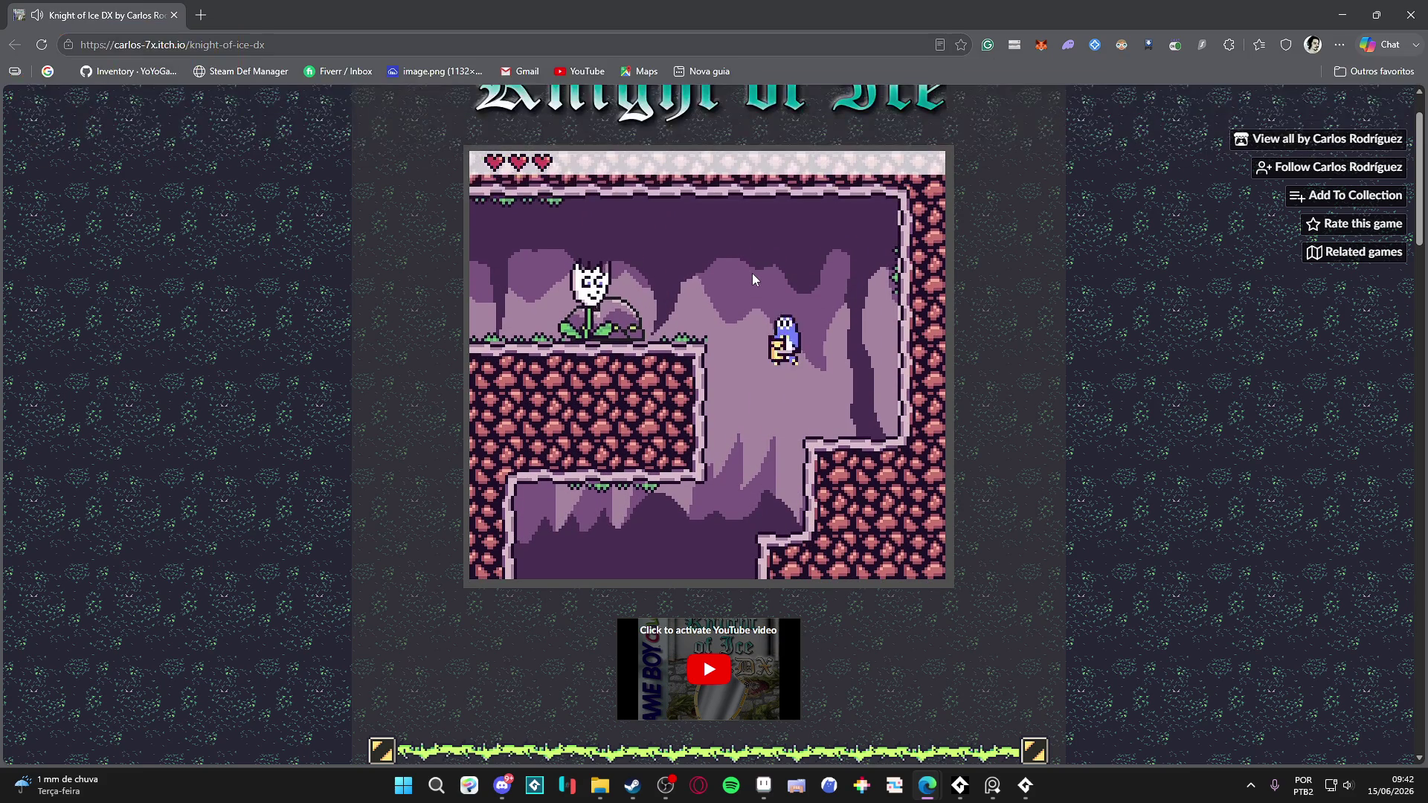
pyautogui.press('z')
pyautogui.press('Right')
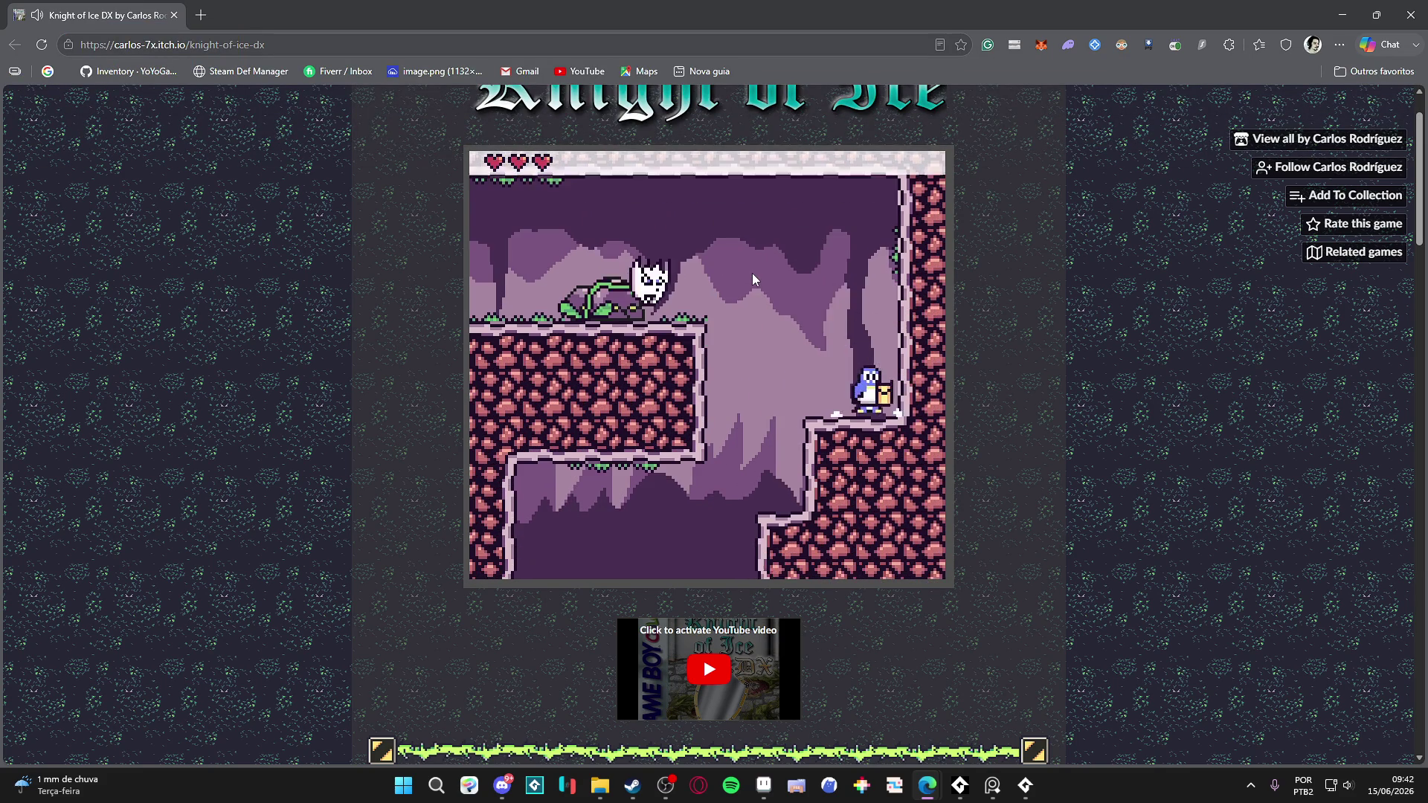
pyautogui.press('z')
pyautogui.press('Left')
pyautogui.press('x')
# - Jump up-left into the room above, onto the floating block, then right under the ceiling spikes
pyautogui.press('z')
pyautogui.press('Left')
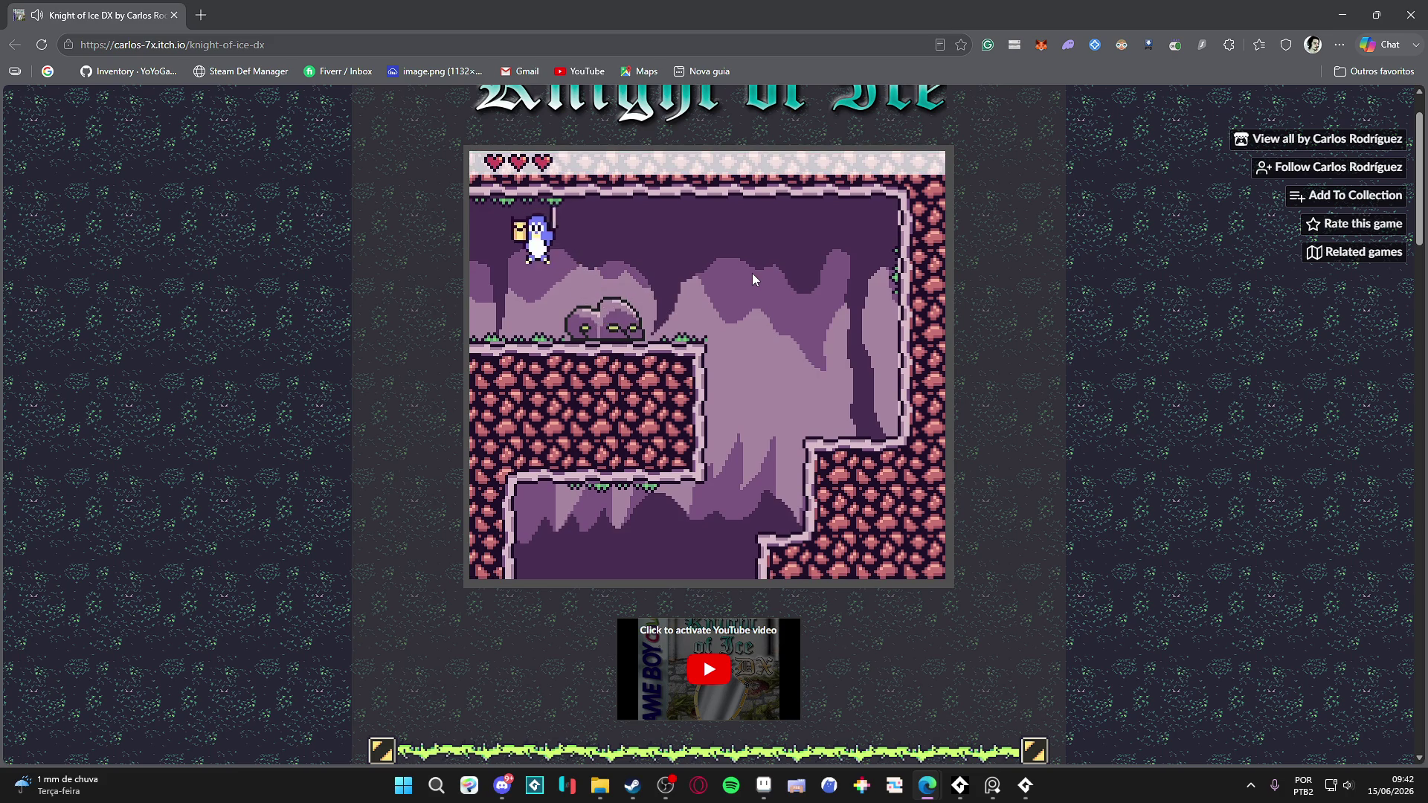
pyautogui.press('Left')
pyautogui.press('z')
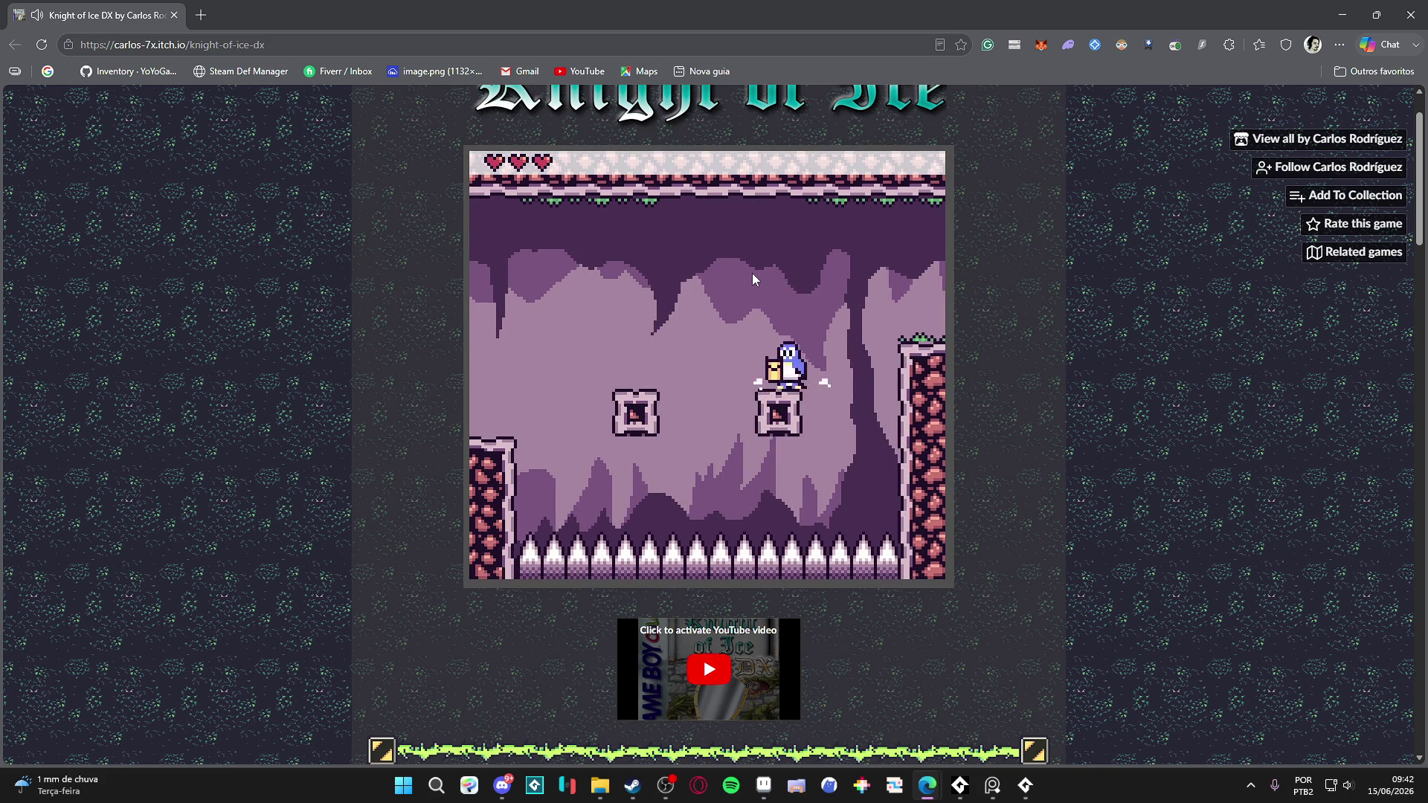
pyautogui.press('z')
pyautogui.press('Right')
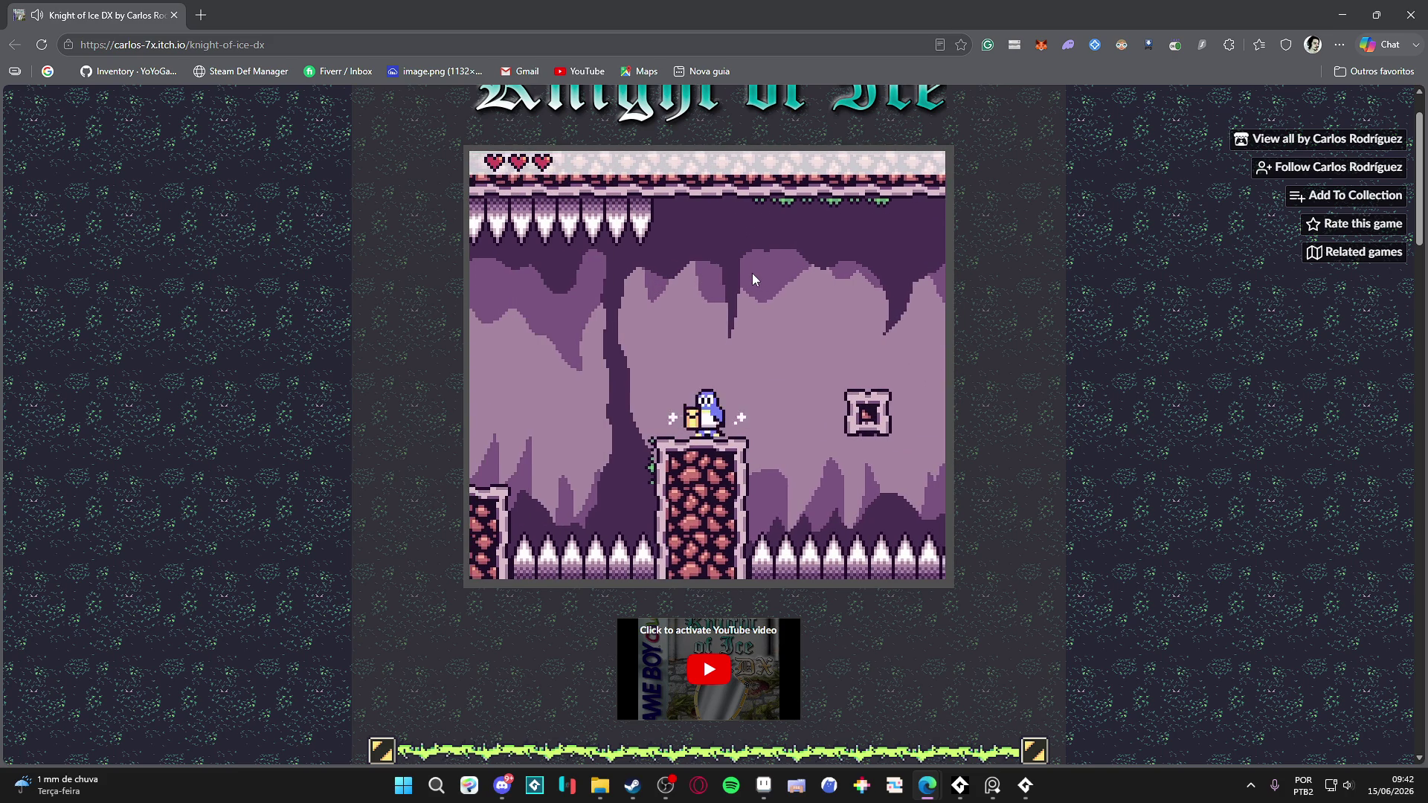
pyautogui.press('z')
pyautogui.press('Right')
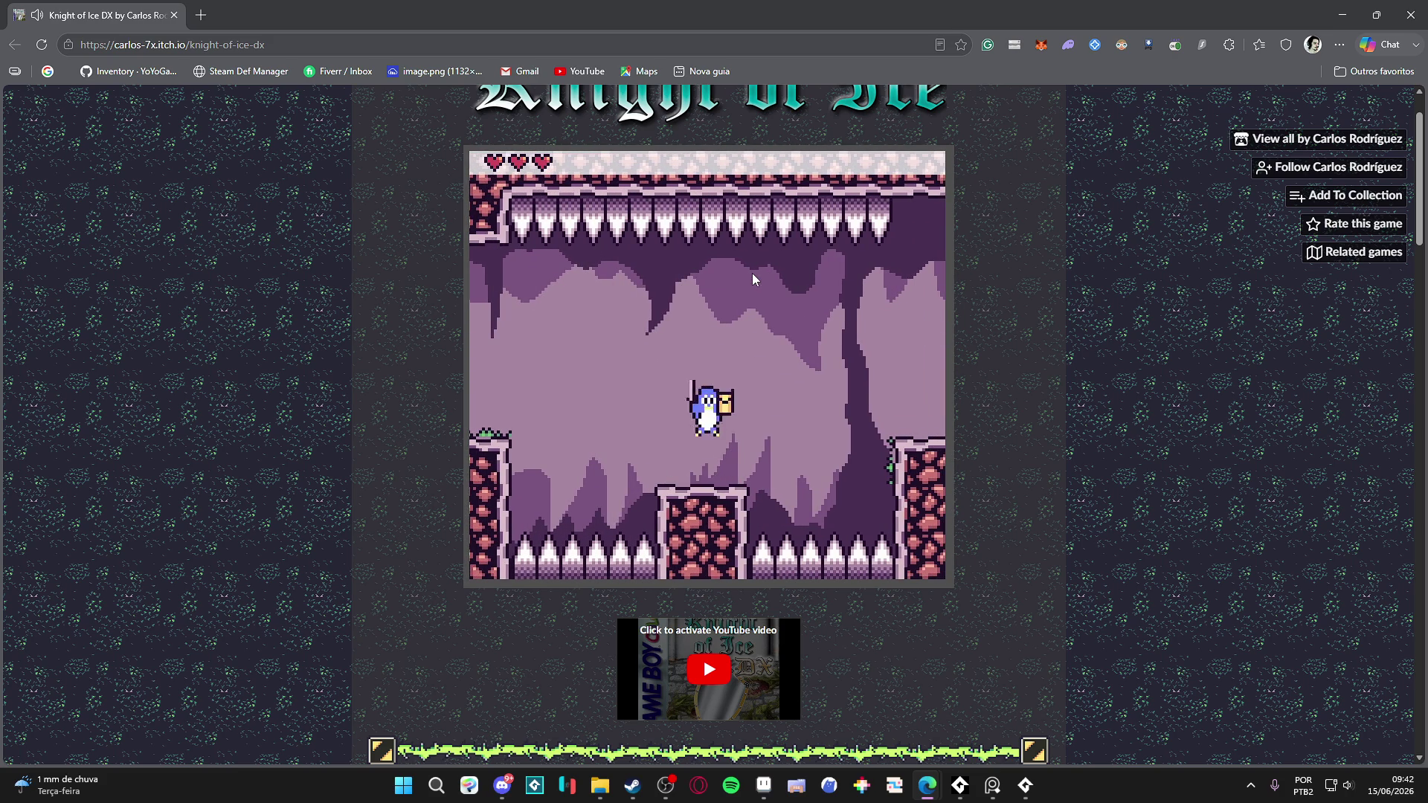
# - Move across the cave's pillars and jump up toward the ceiling
pyautogui.press('Left')
pyautogui.press('z')
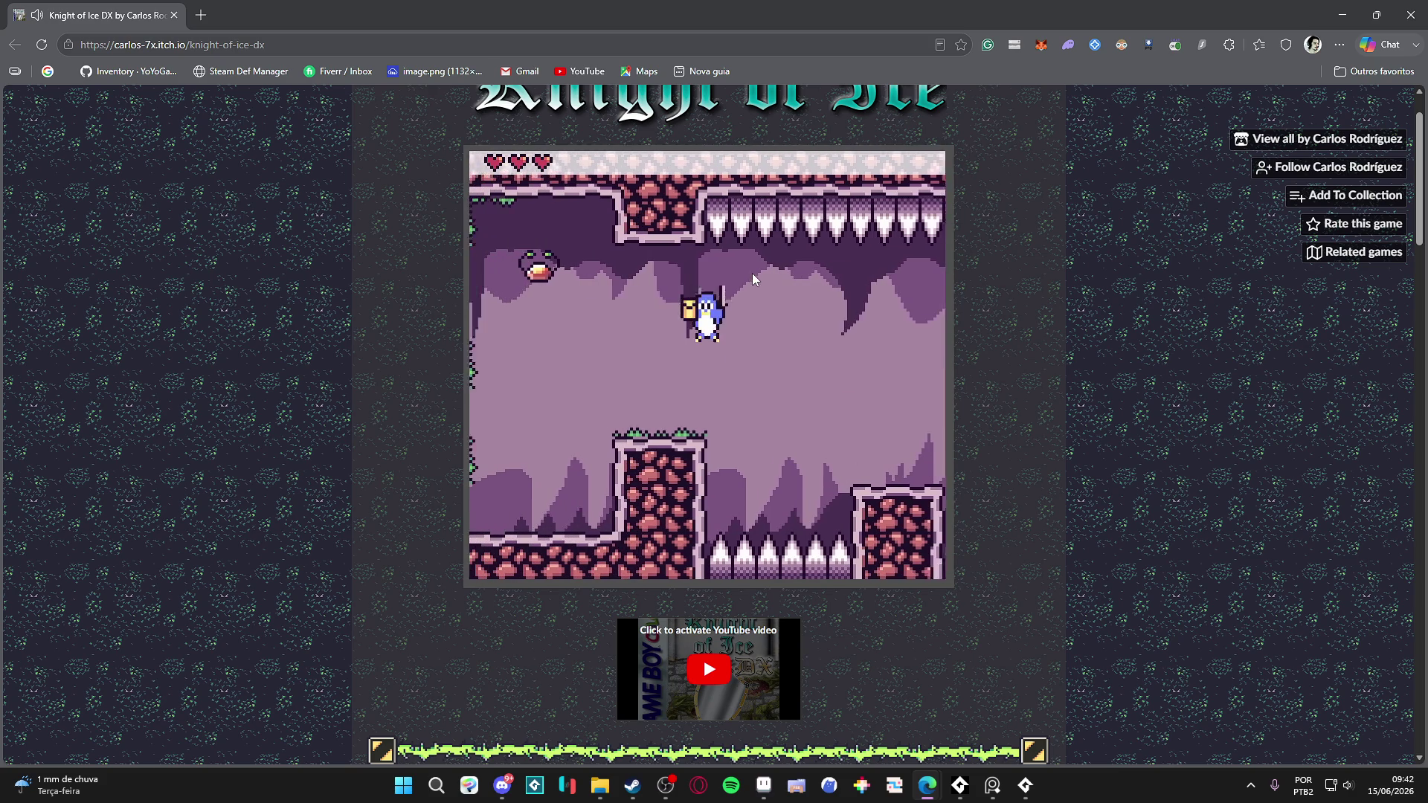
pyautogui.press('Left')
pyautogui.press('z')
pyautogui.press('Right')
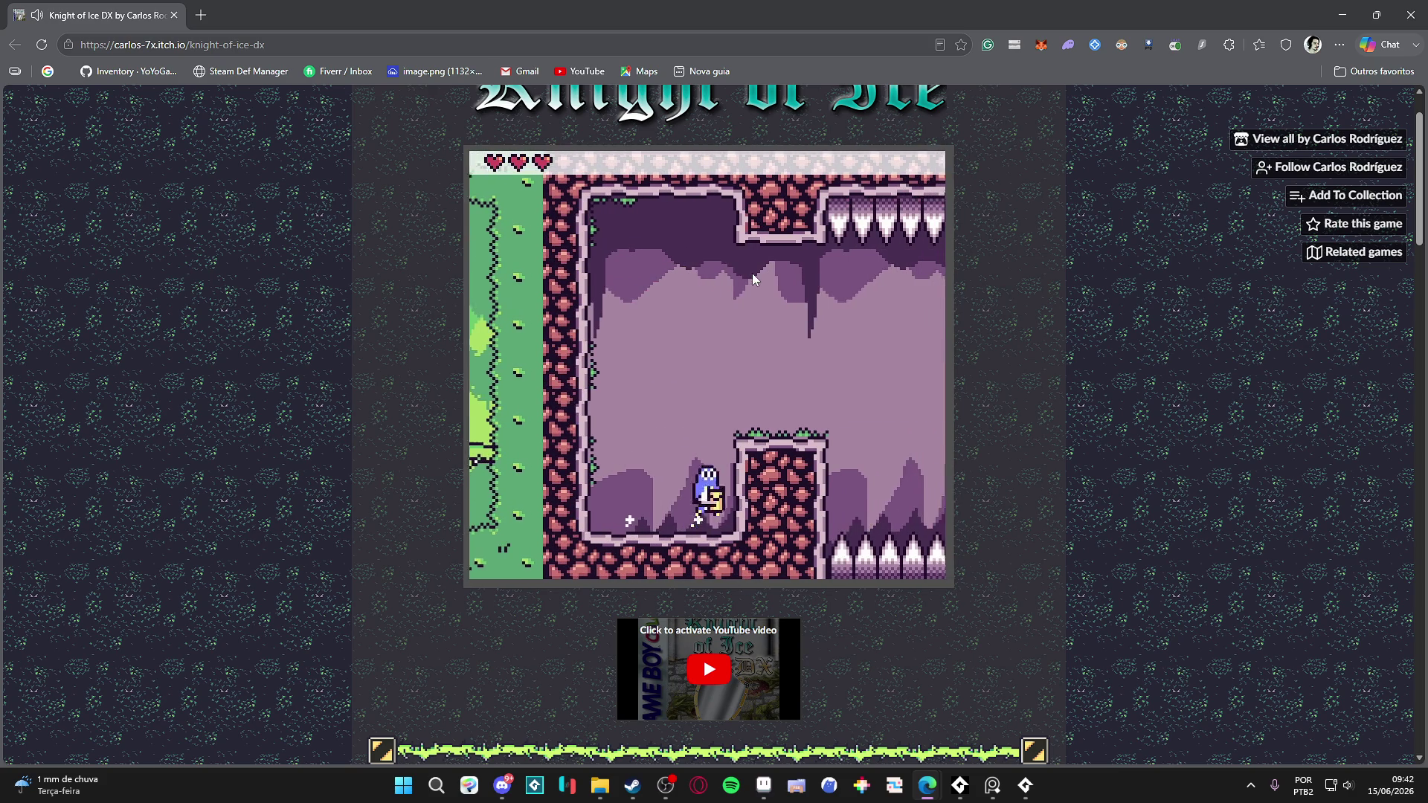
pyautogui.press('Left')
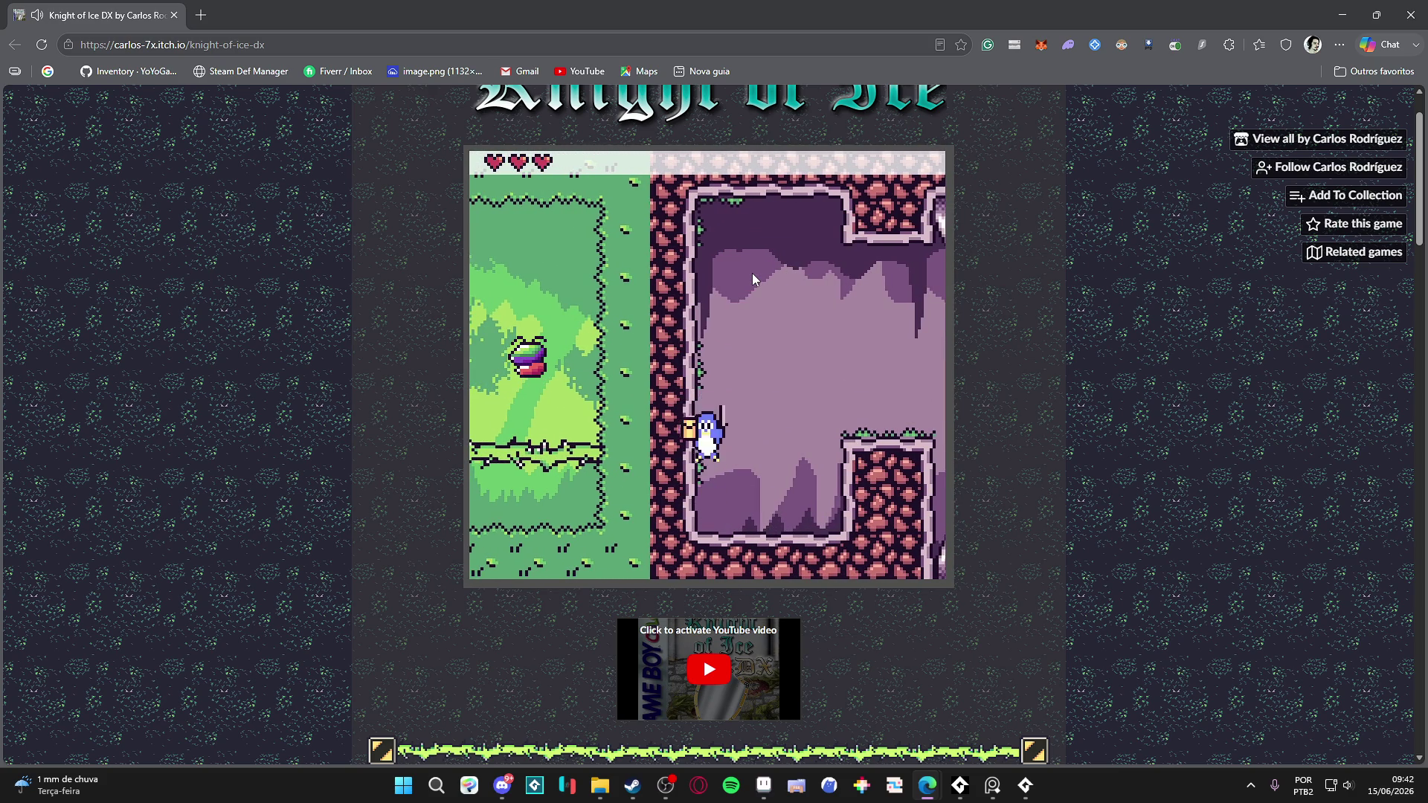
pyautogui.press('Right')
pyautogui.press('z')
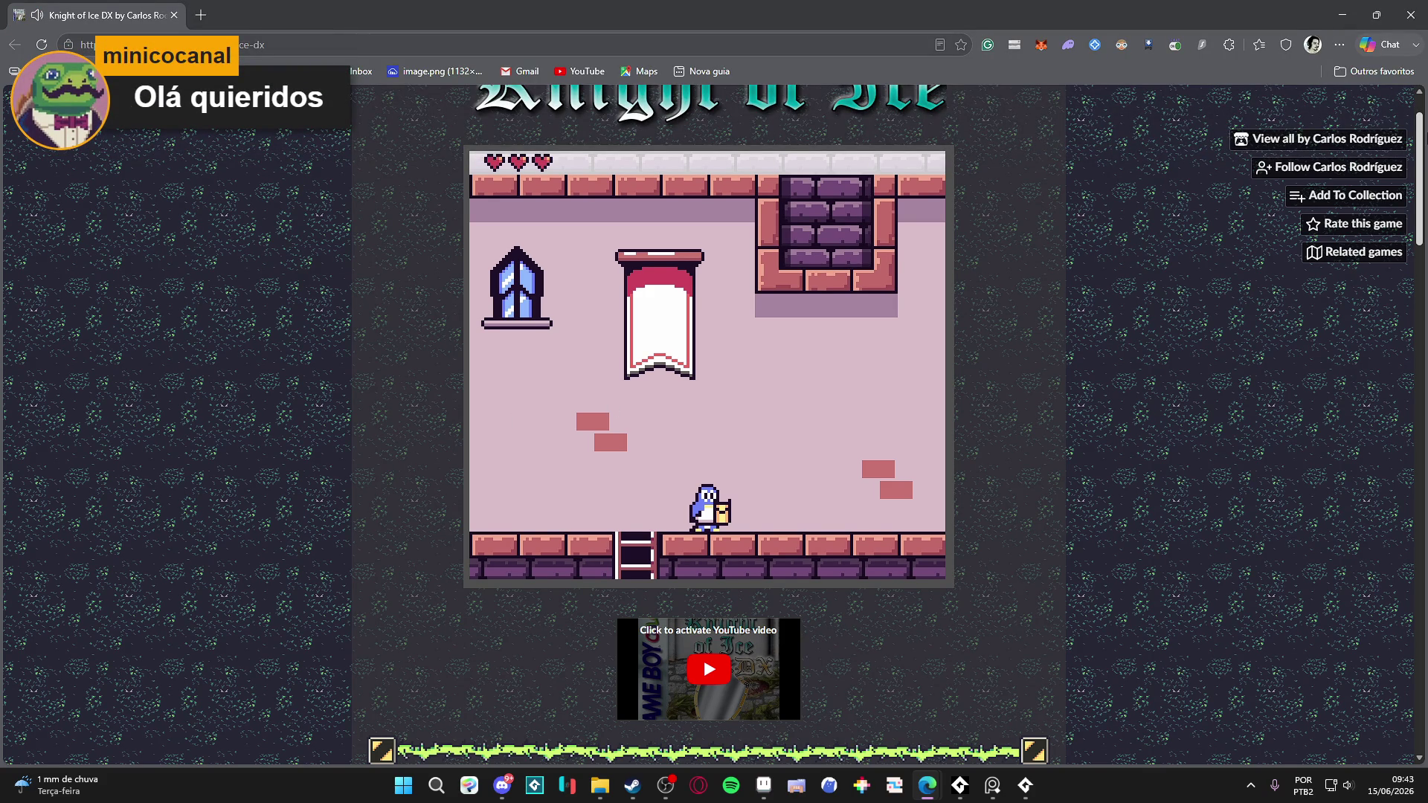
# - Pass the checkpoint and climb the brick stairway into the room above
pyautogui.press('Right')
pyautogui.press('z')
pyautogui.press('Right')
pyautogui.press('Right')
pyautogui.press('z')
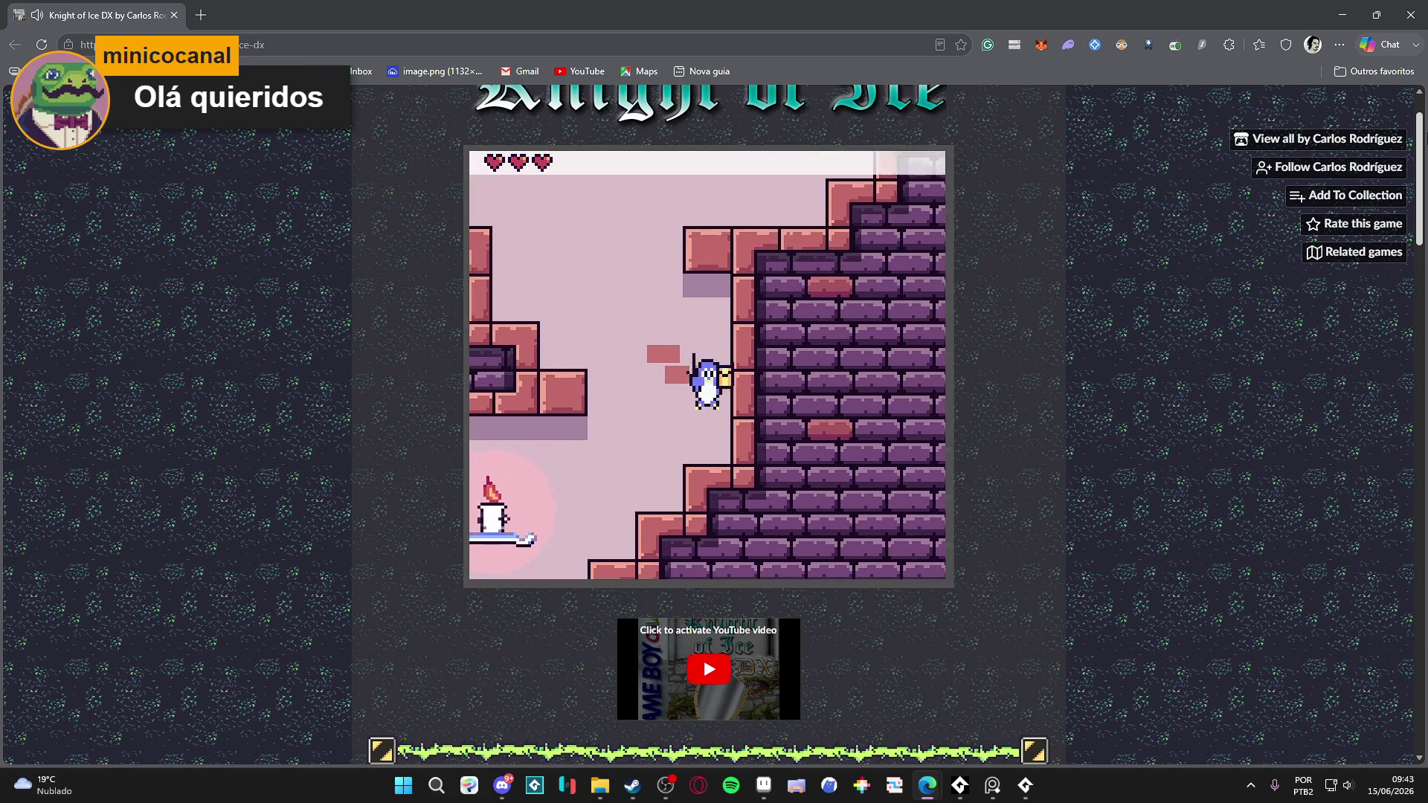
pyautogui.press('z')
pyautogui.press('z')
pyautogui.press('z')
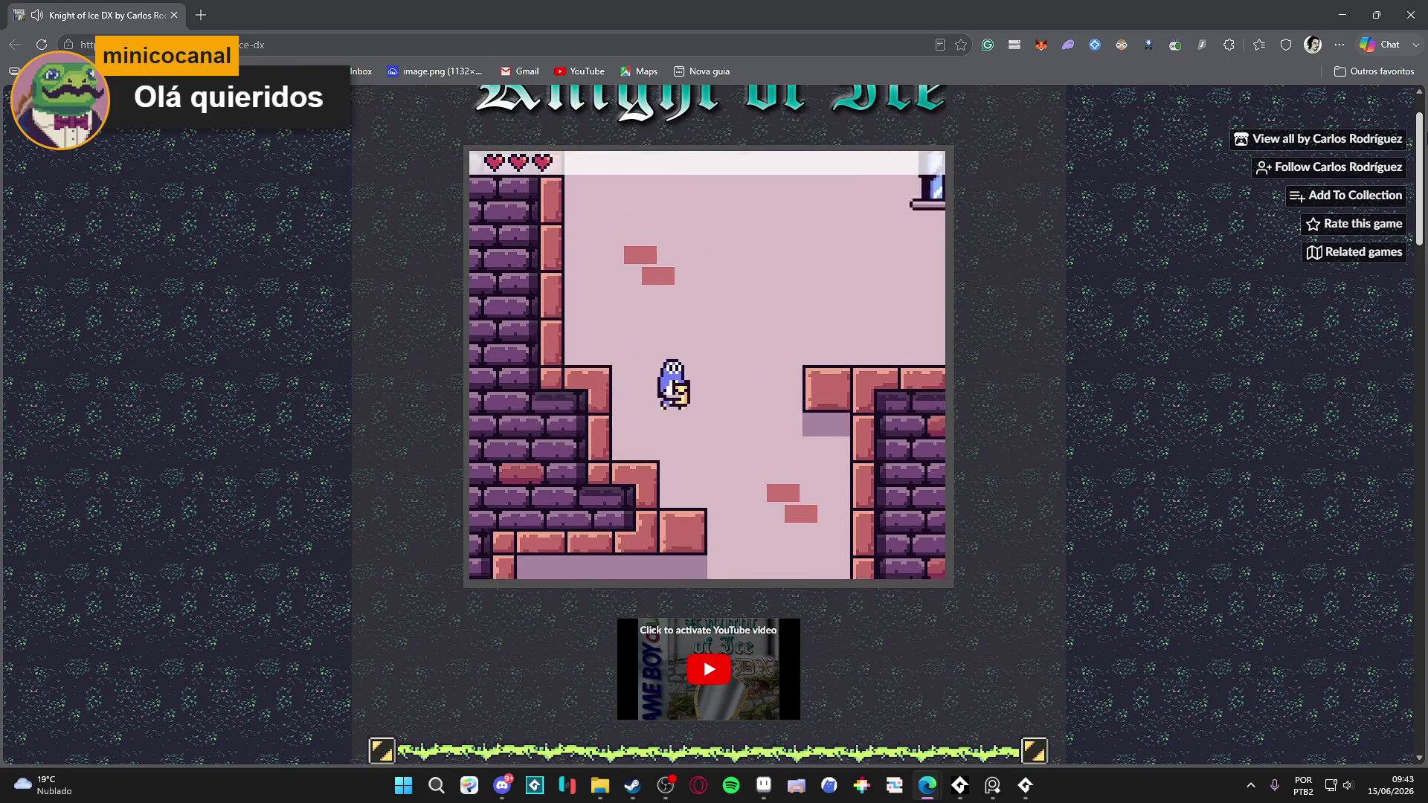
pyautogui.press('z')
pyautogui.press('z')
pyautogui.press('Right')
pyautogui.press('Left')
pyautogui.press('Right')
pyautogui.press('z')
pyautogui.press('z')
pyautogui.press('z')
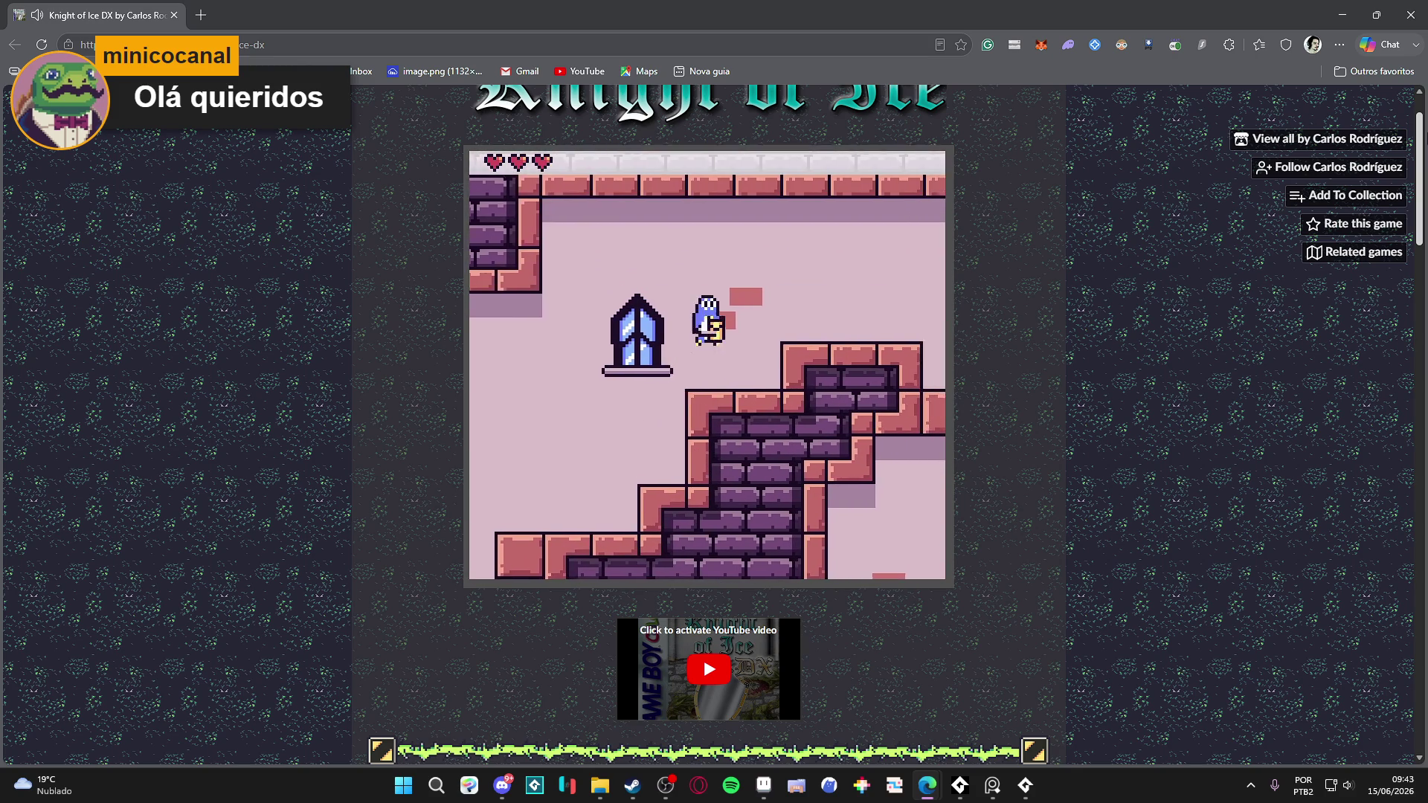
# - Cross the castle room, jump onto the pillar and defeat the blob enemy
pyautogui.press('Right')
pyautogui.press('Left')
pyautogui.press('Left')
pyautogui.press('Right')
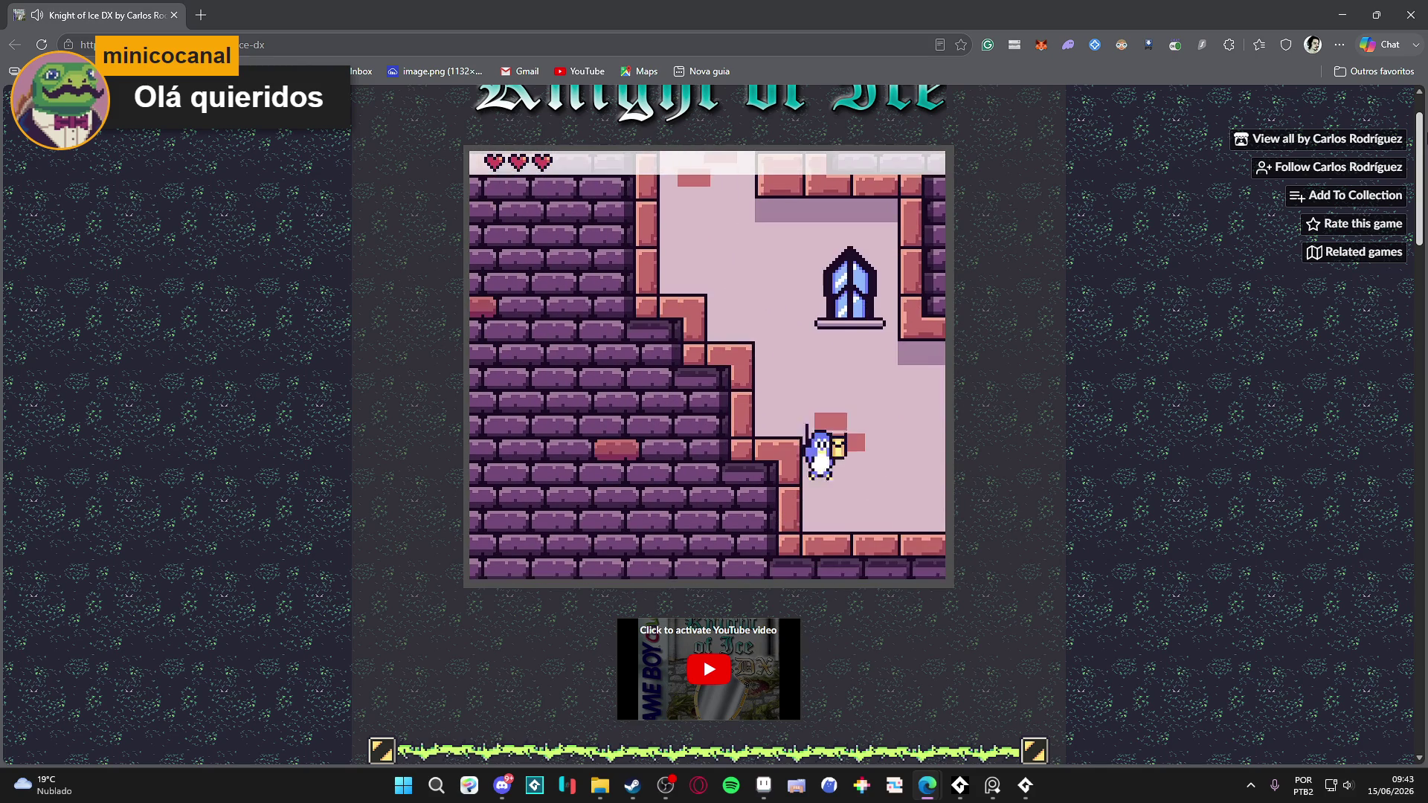
pyautogui.press('Right')
pyautogui.press('z')
pyautogui.press('Left')
pyautogui.press('Right')
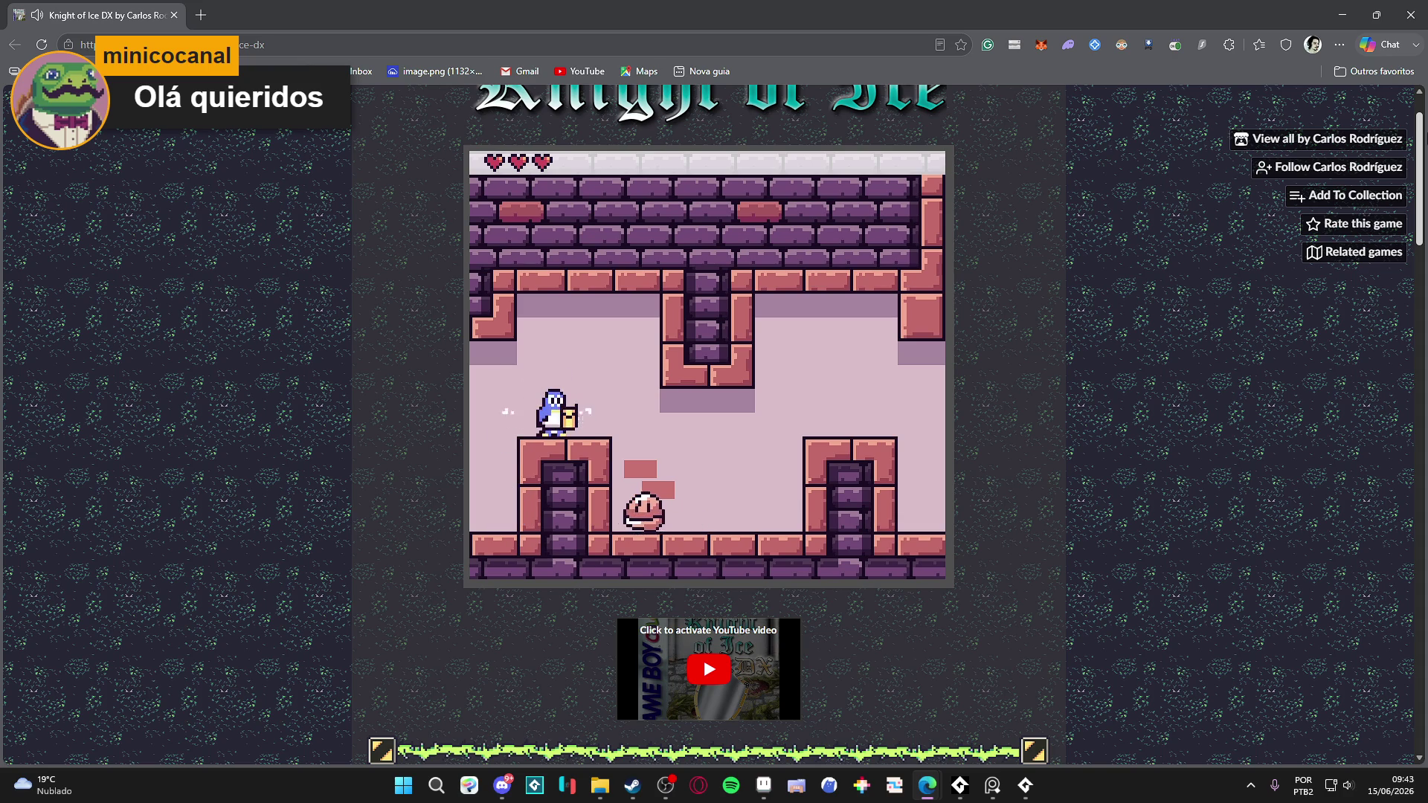
pyautogui.press('x')
pyautogui.press('Right')
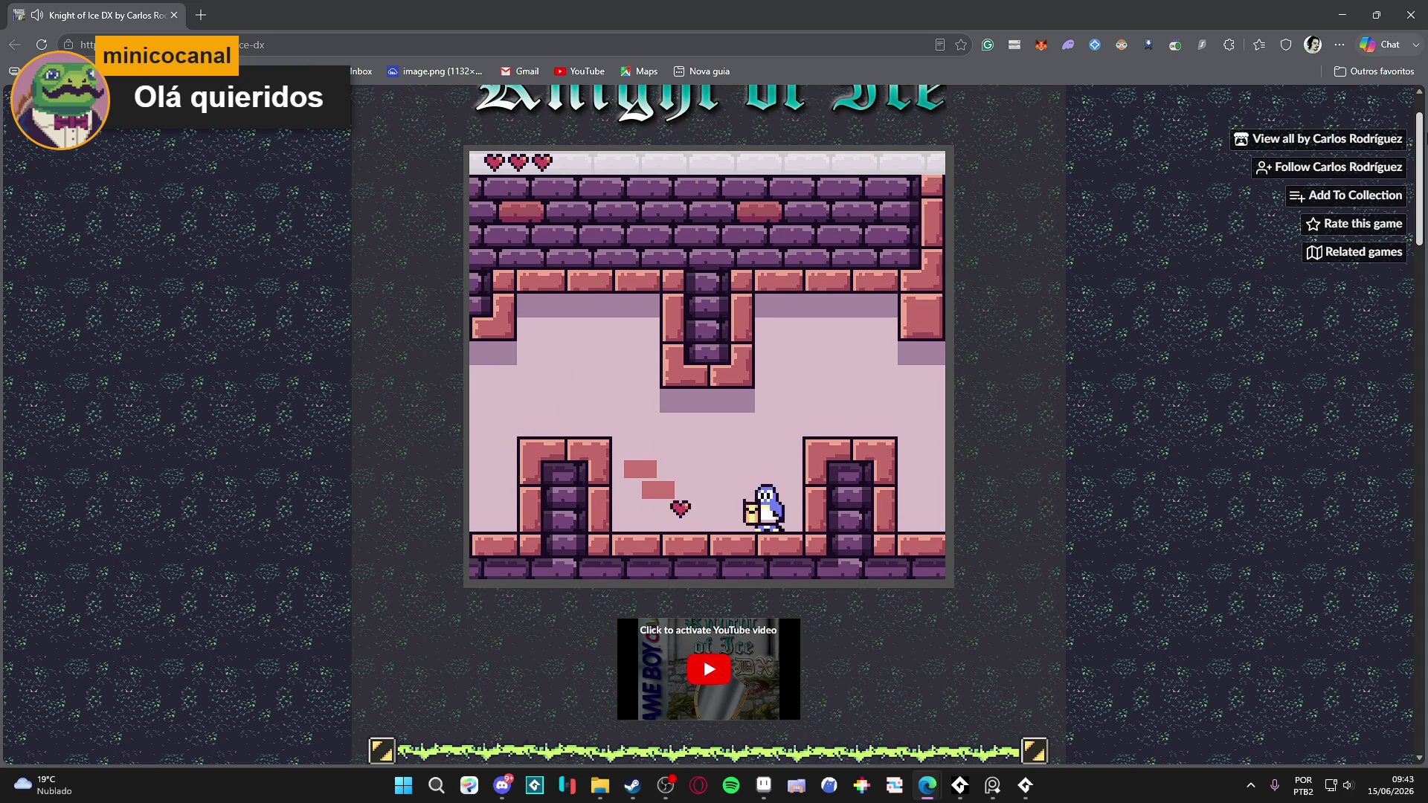
# - Cross the candle room's central platform and climb down the ladder to the lower floor
pyautogui.press('Right')
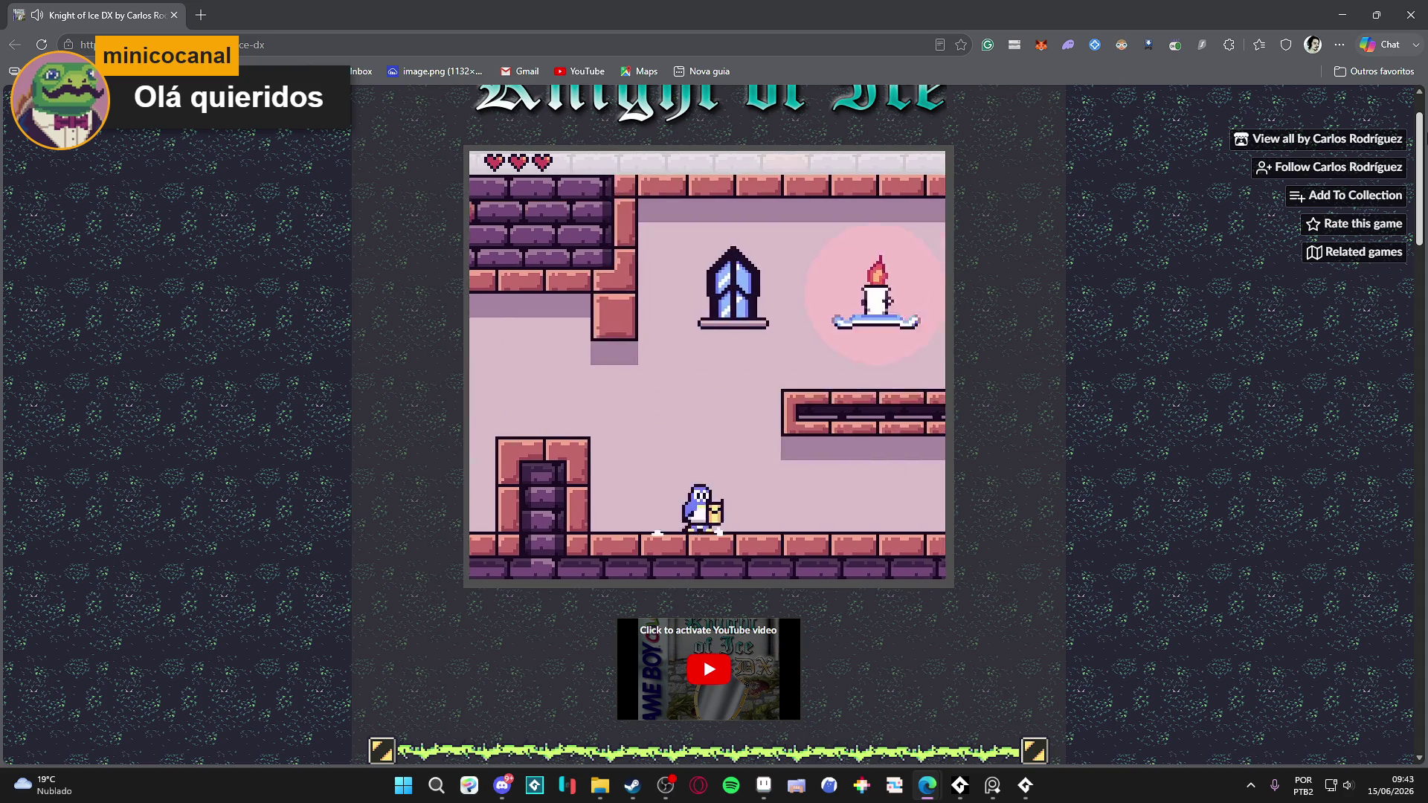
pyautogui.press('Left')
pyautogui.press('z')
pyautogui.press('Right')
pyautogui.press('Right')
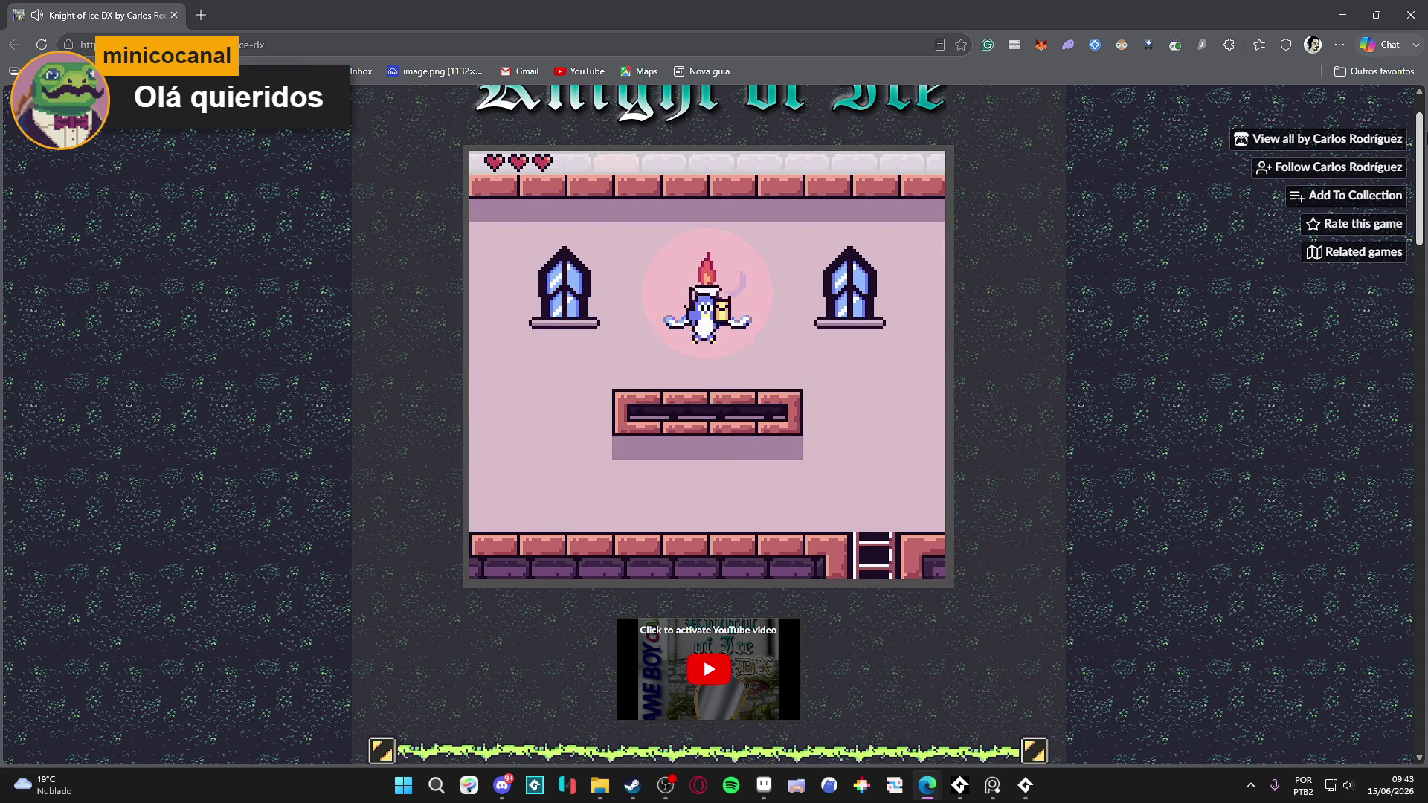
pyautogui.press('Left')
pyautogui.press('Down')
pyautogui.press('Down')
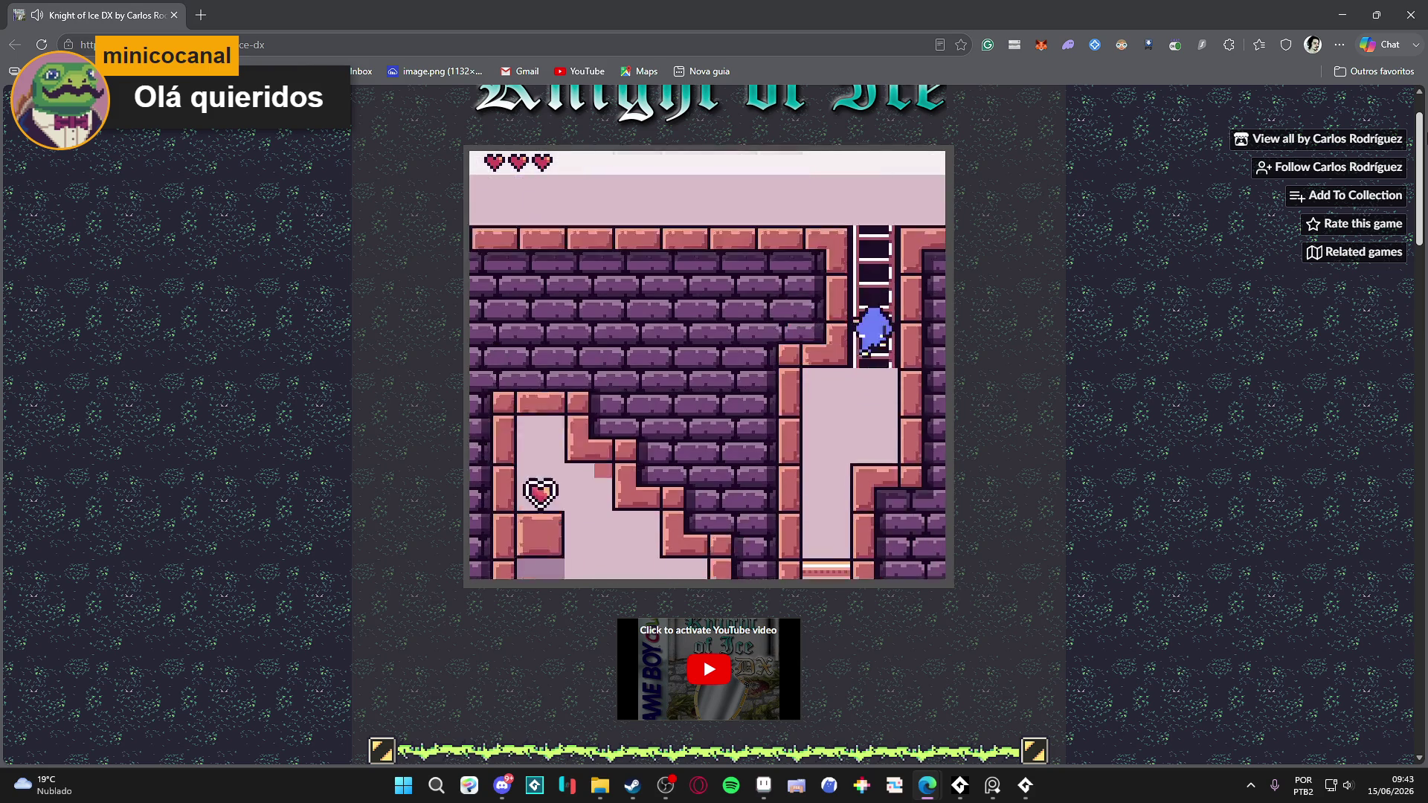
pyautogui.press('Left')
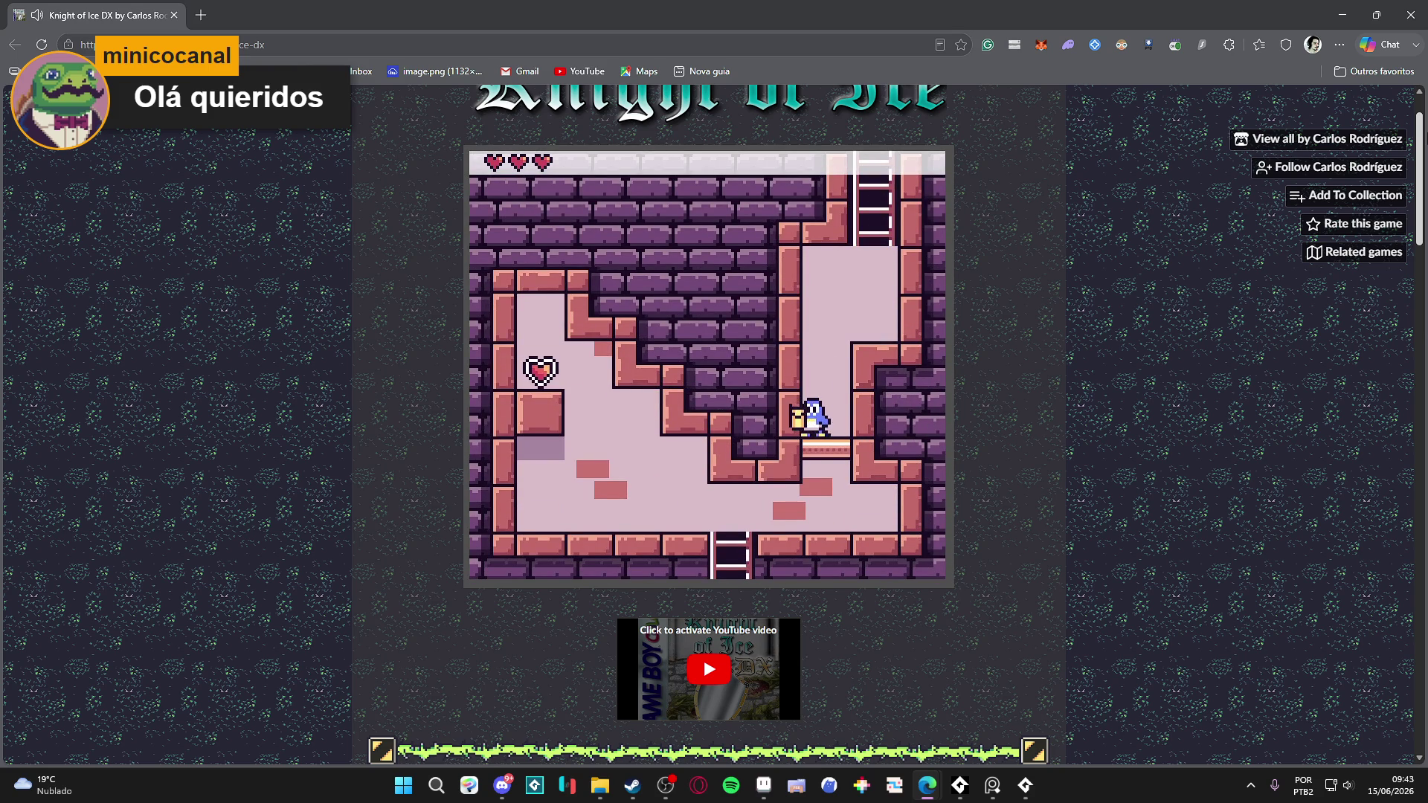
pyautogui.press('Right')
pyautogui.press('x')
# - Climb up to the pedestal and strike its orb to light it
pyautogui.press('z')
pyautogui.press('Right')
pyautogui.press('Up')
pyautogui.press('Left')
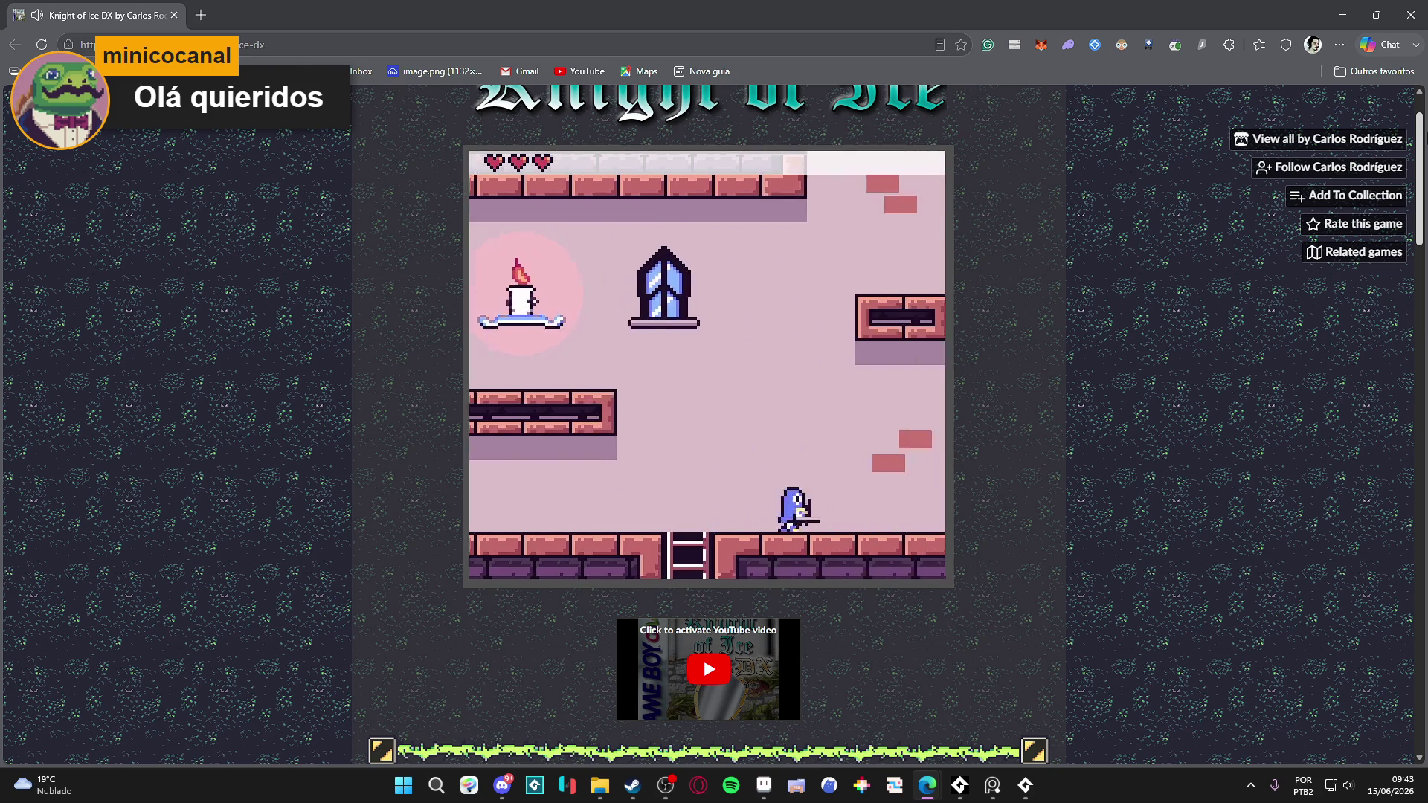
pyautogui.press('z')
pyautogui.press('Right')
pyautogui.press('x')
pyautogui.press('Right')
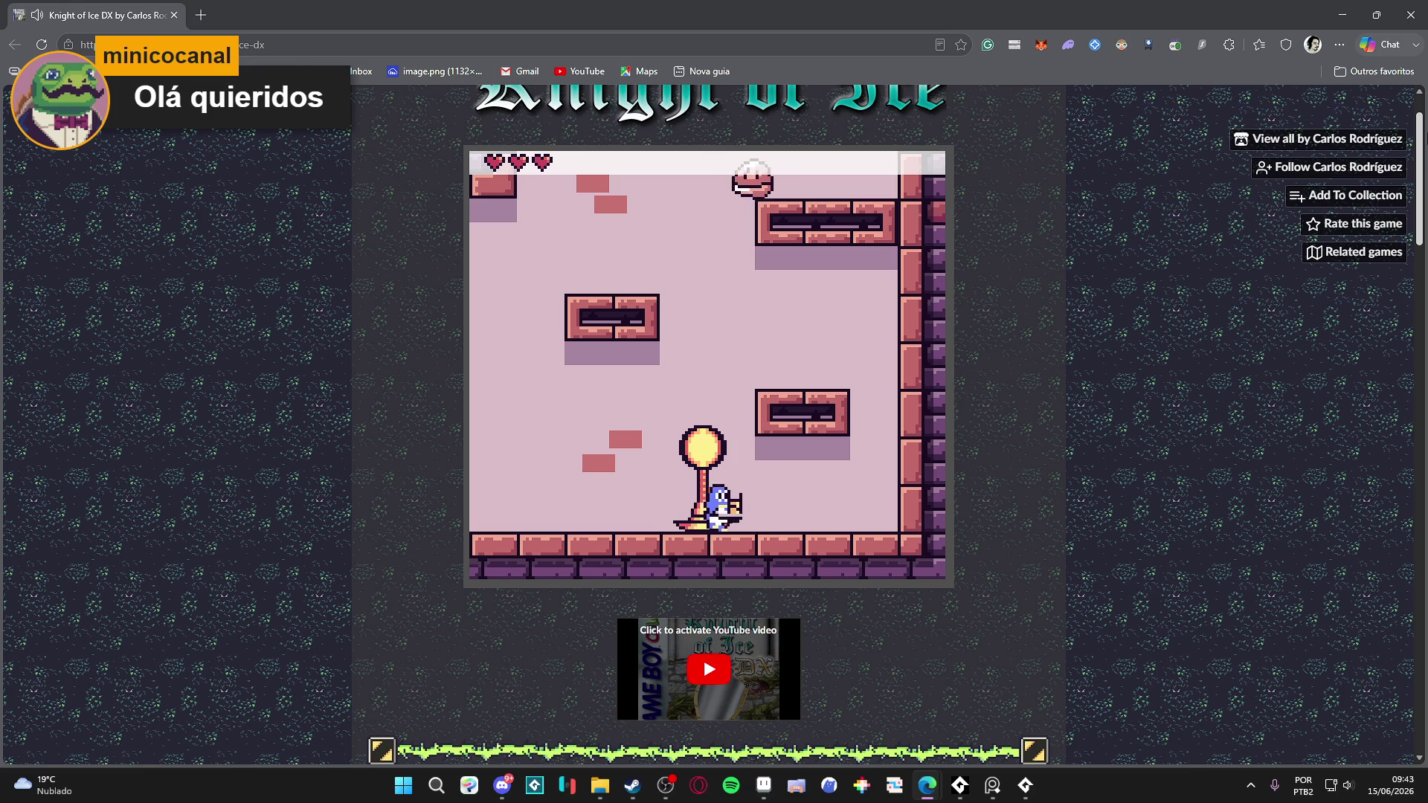
pyautogui.press('Left')
# - Jump up the tall shaft's platforms beside the pedestal
pyautogui.press('Right')
pyautogui.press('z')
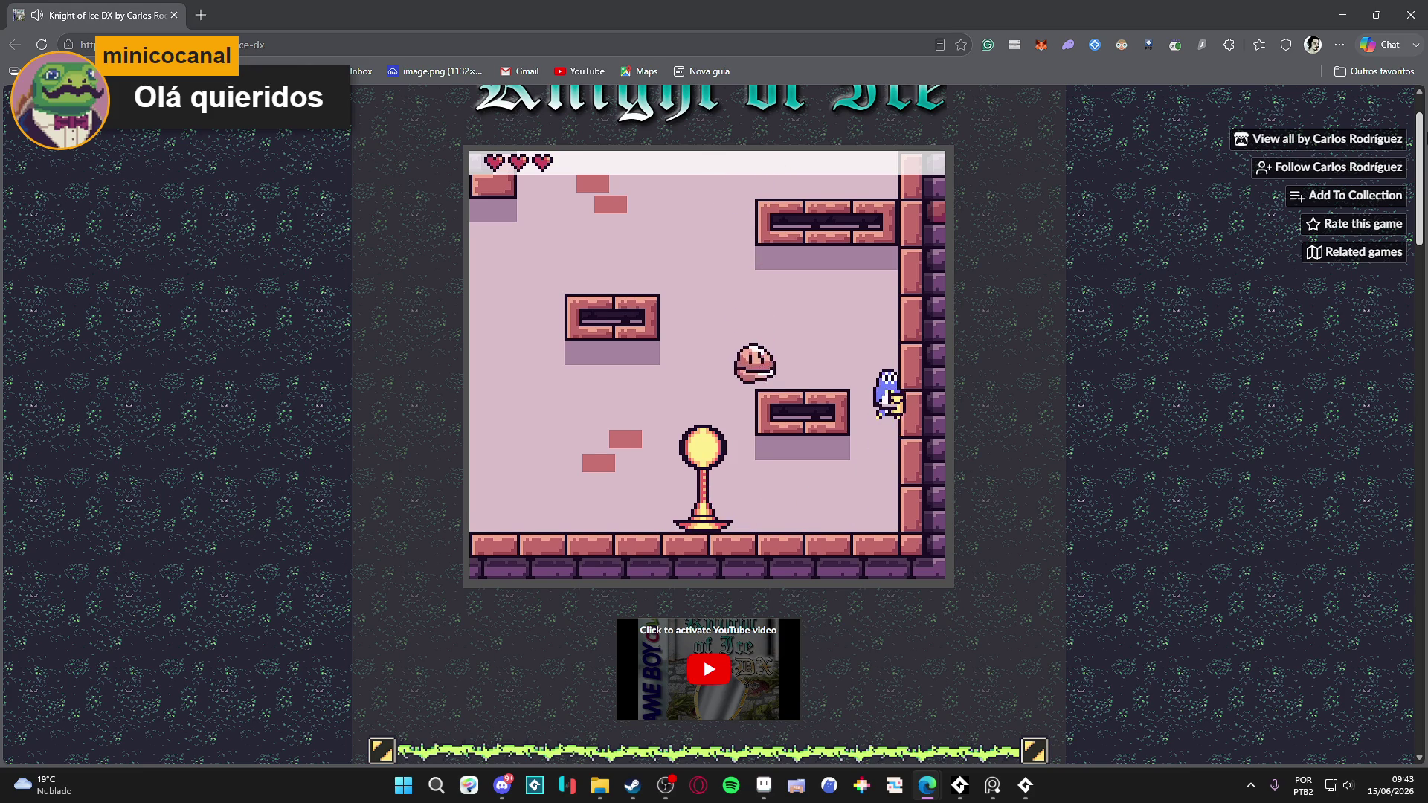
pyautogui.press('Left')
pyautogui.press('Left')
pyautogui.press('z')
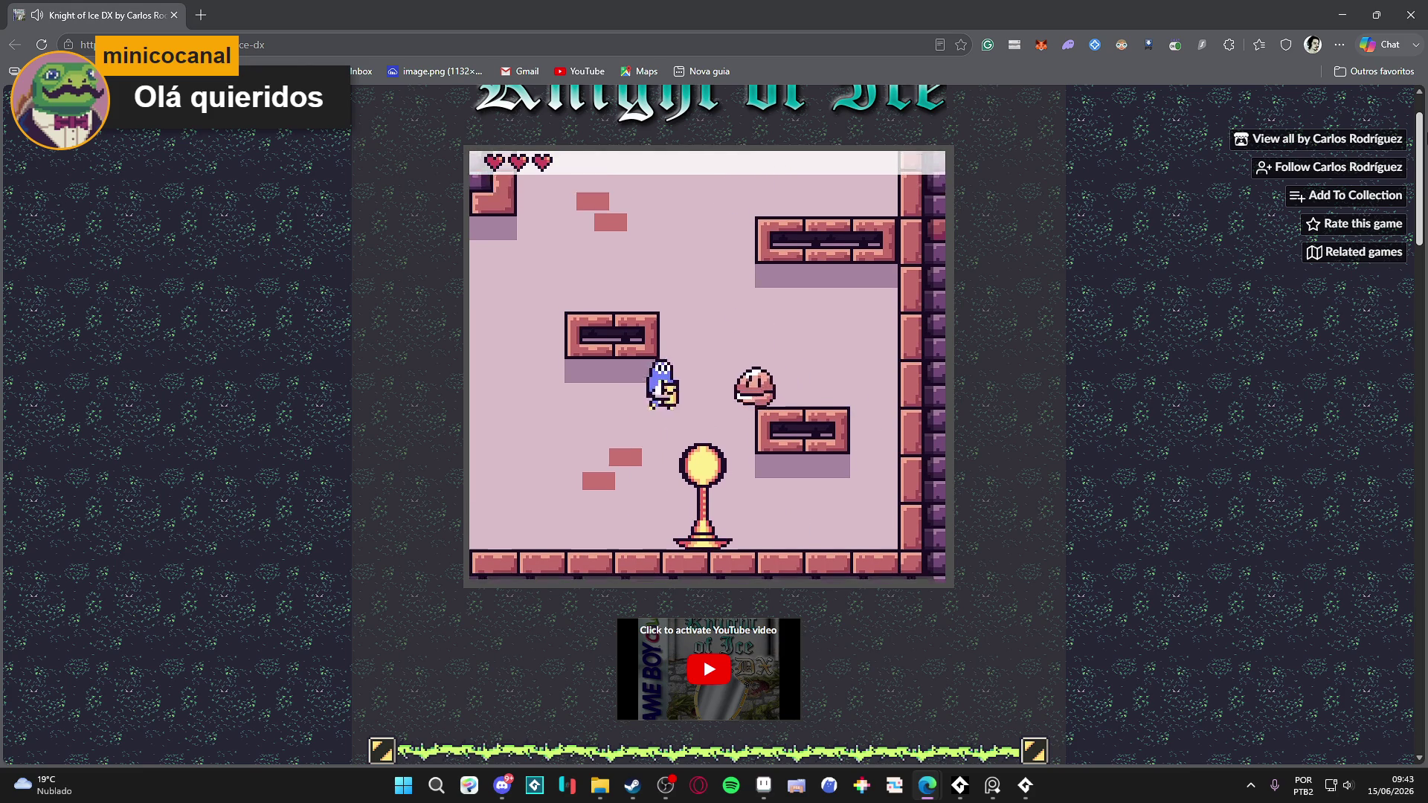
pyautogui.press('z')
pyautogui.press('Left')
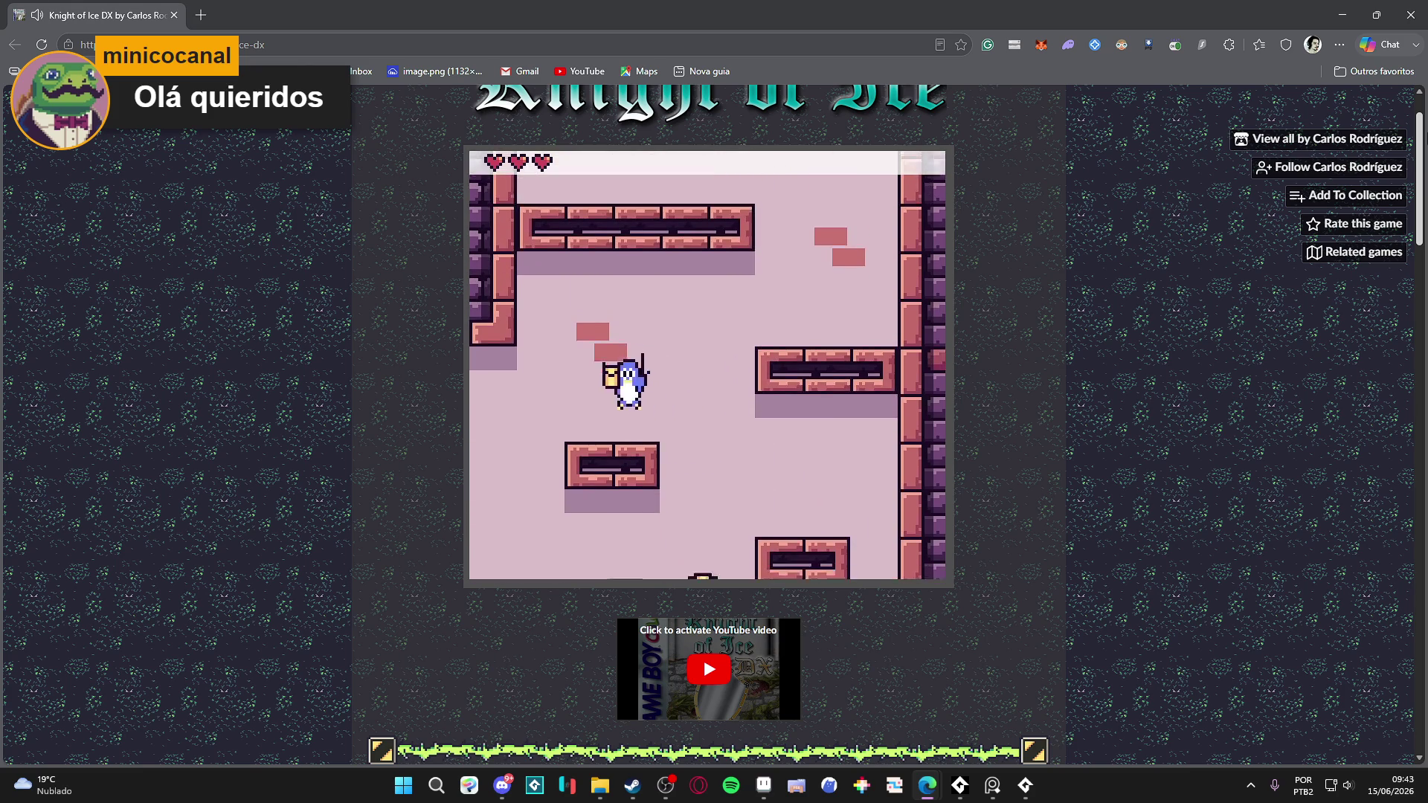
pyautogui.press('Right')
pyautogui.press('z')
pyautogui.press('Left')
pyautogui.press('Right')
pyautogui.press('Left')
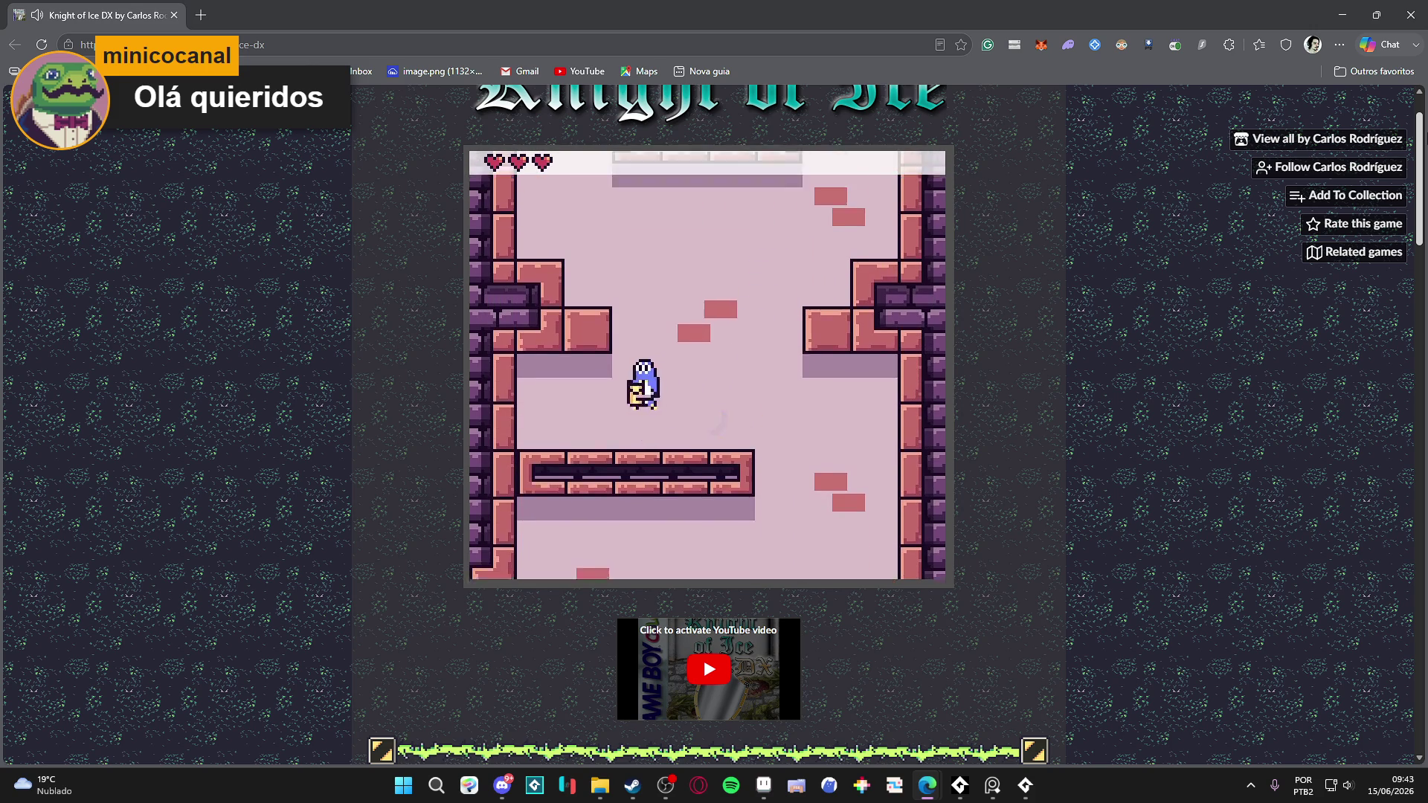
# - Keep climbing the shaft through the next screens, finishing up and to the left
pyautogui.press('z')
pyautogui.press('Left')
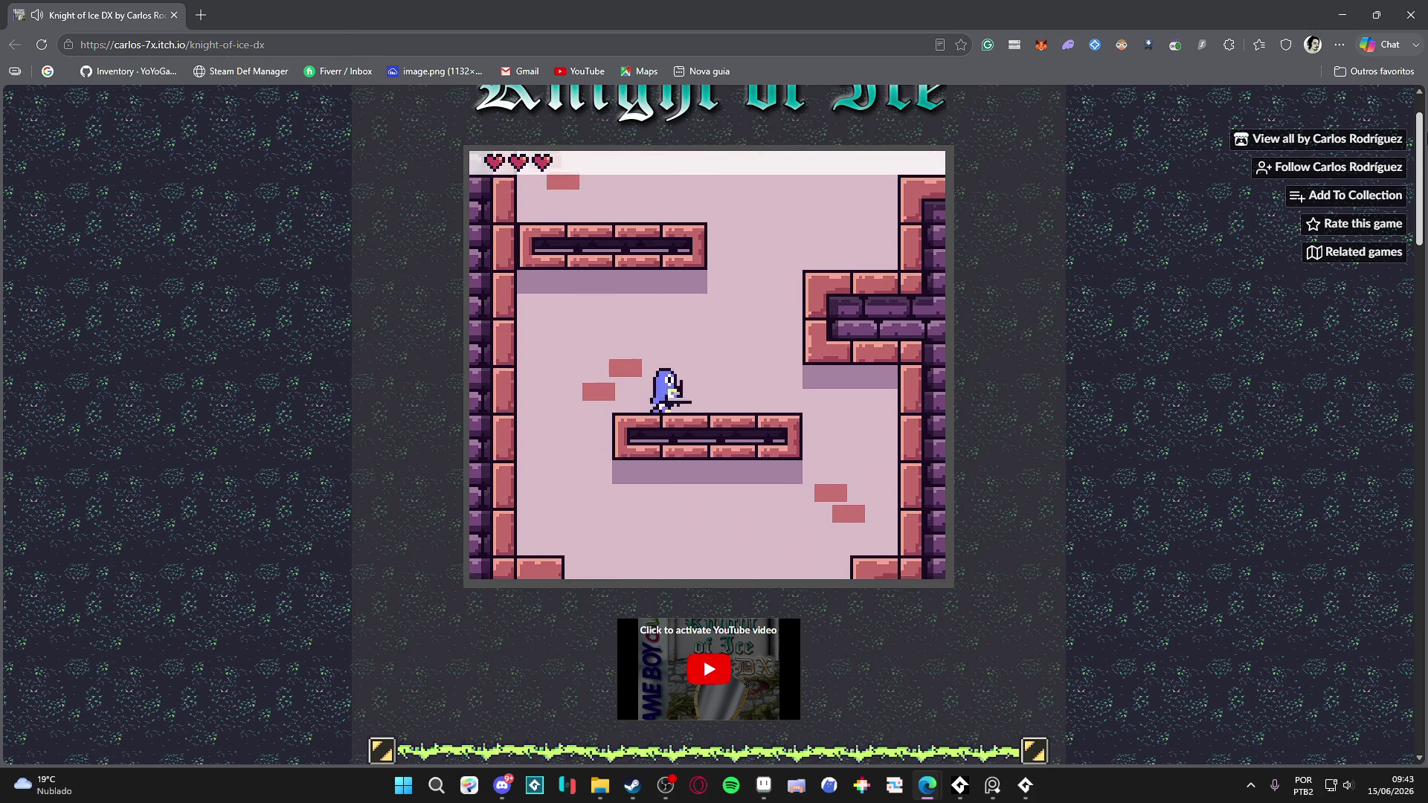
pyautogui.press('Right')
pyautogui.press('z')
pyautogui.press('Left')
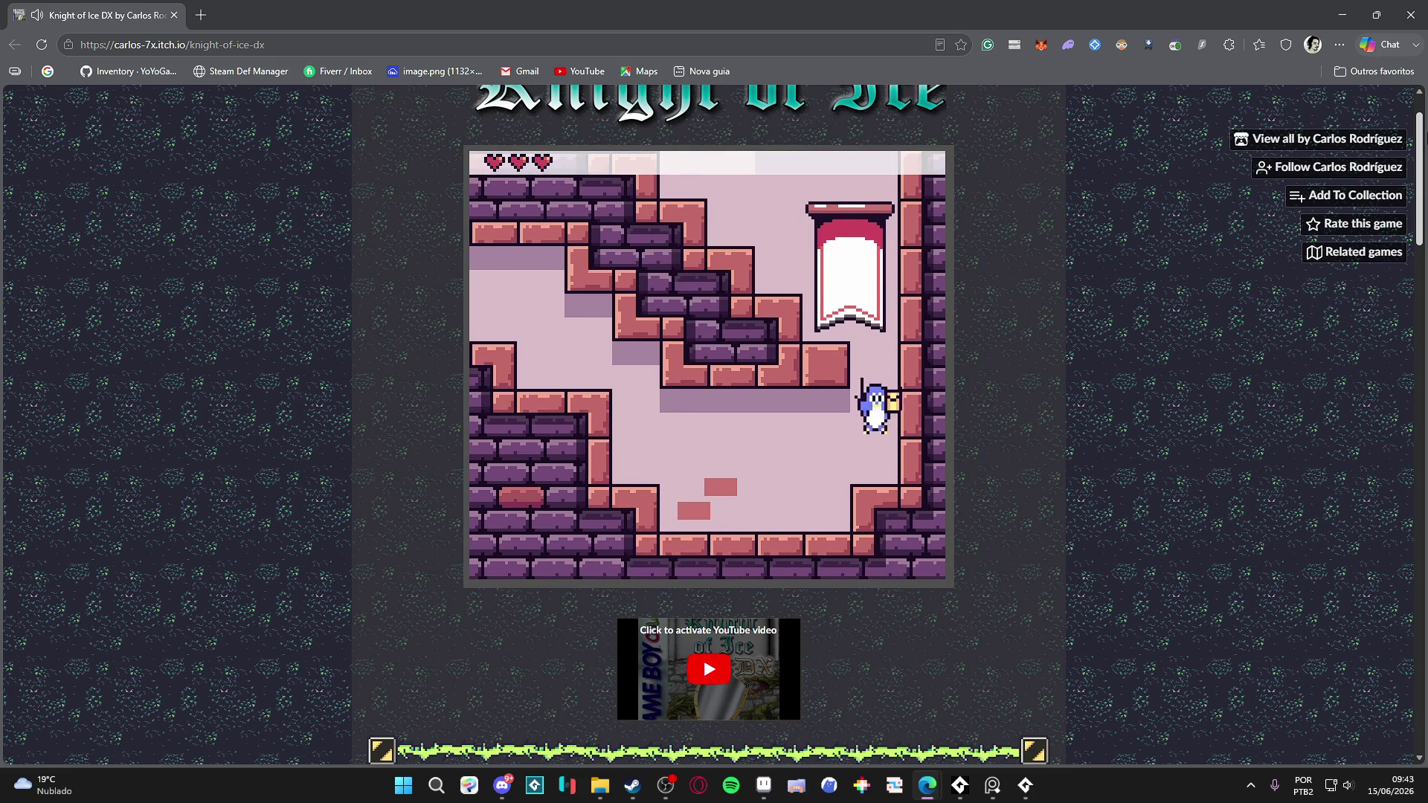
pyautogui.press('z')
pyautogui.press('Left')
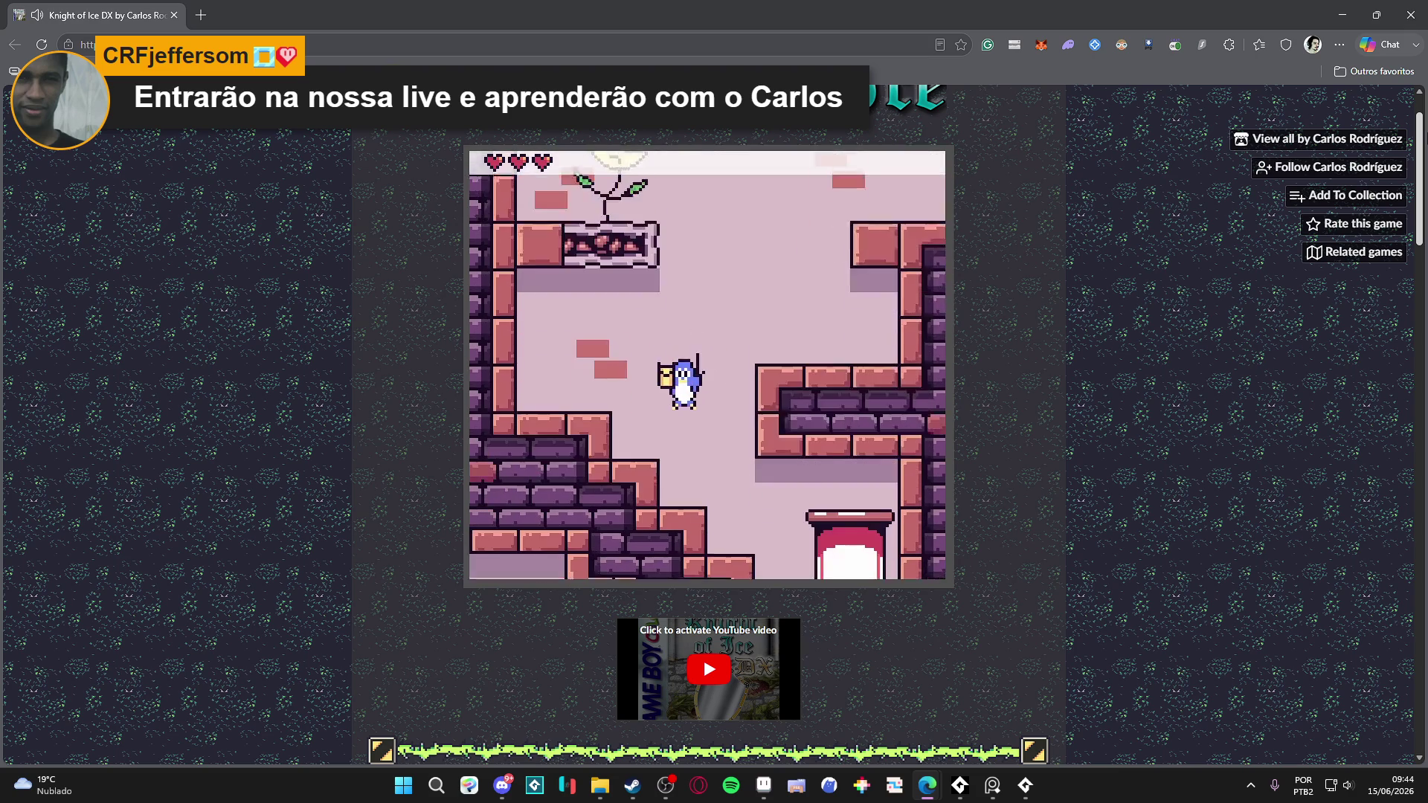
# - Rise into the room above, jump onto the brick block and light the lamp post
pyautogui.press('z')
pyautogui.press('Left')
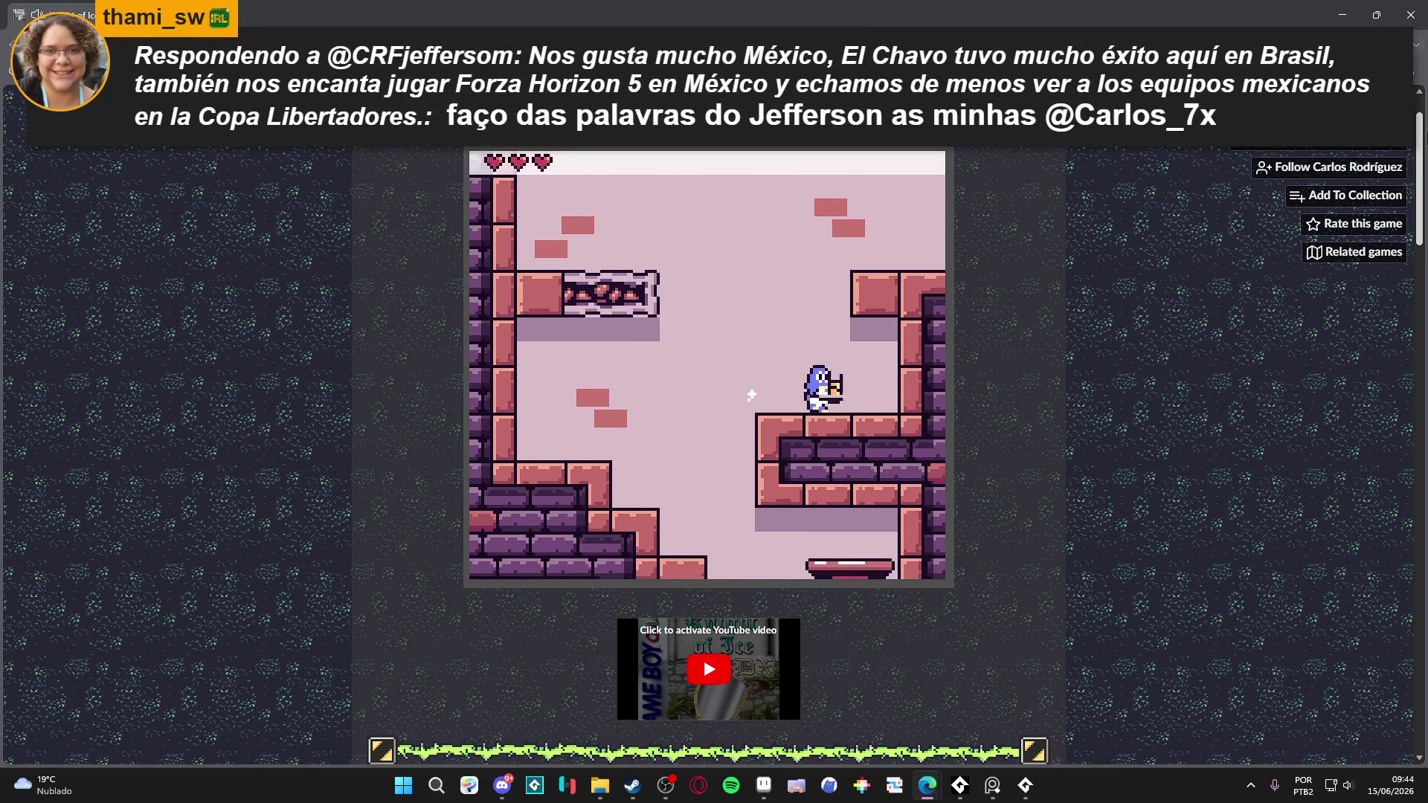
pyautogui.press('z')
pyautogui.press('Left')
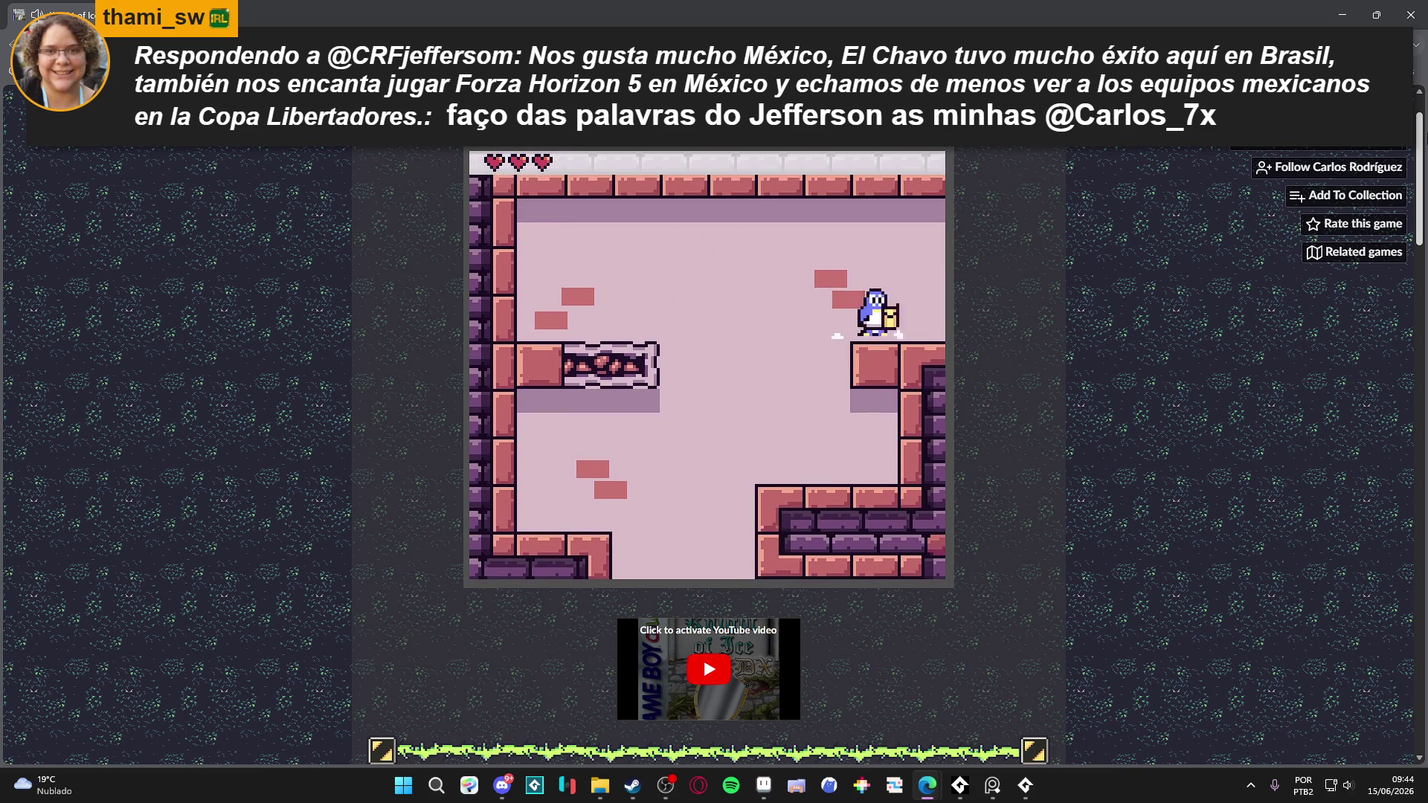
pyautogui.press('Right')
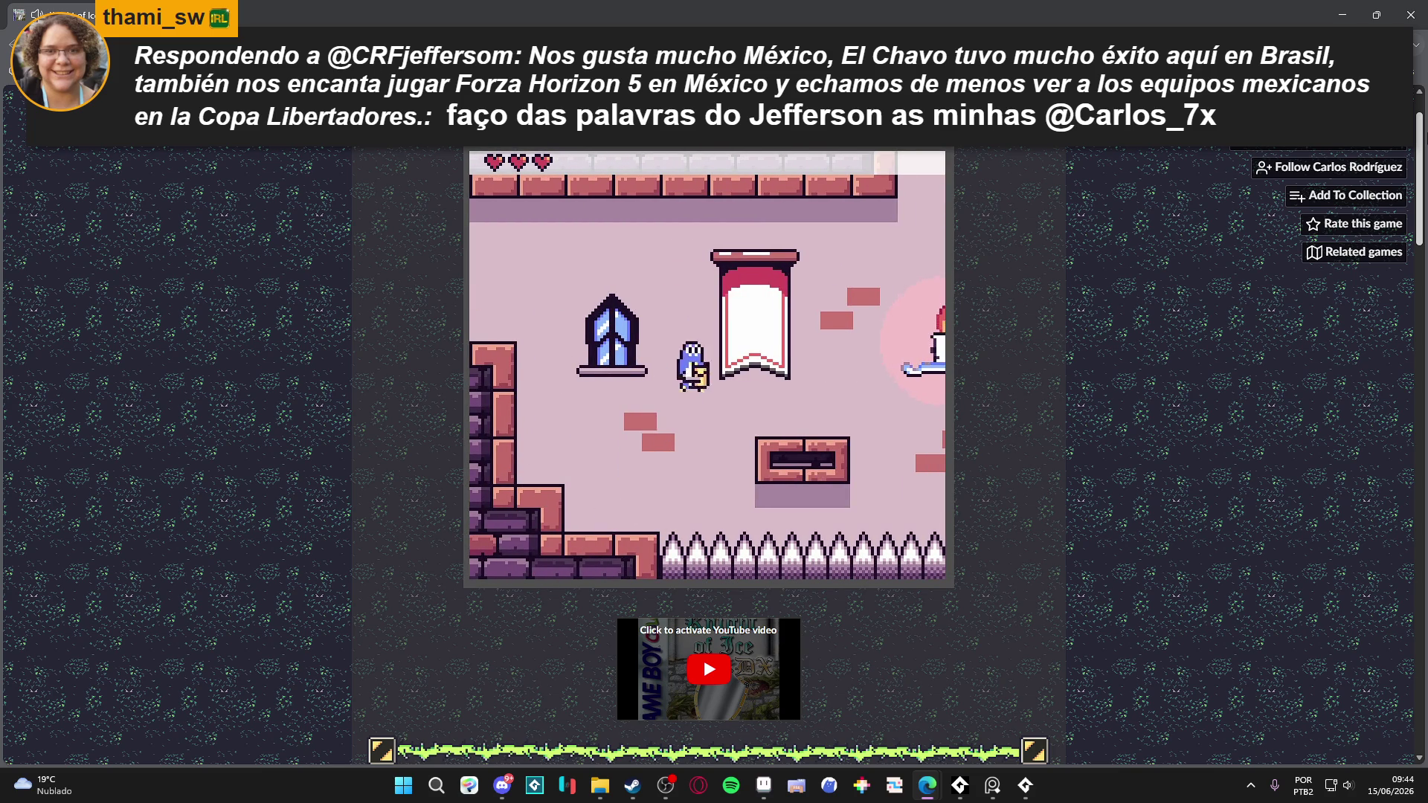
pyautogui.press('Right')
pyautogui.press('z')
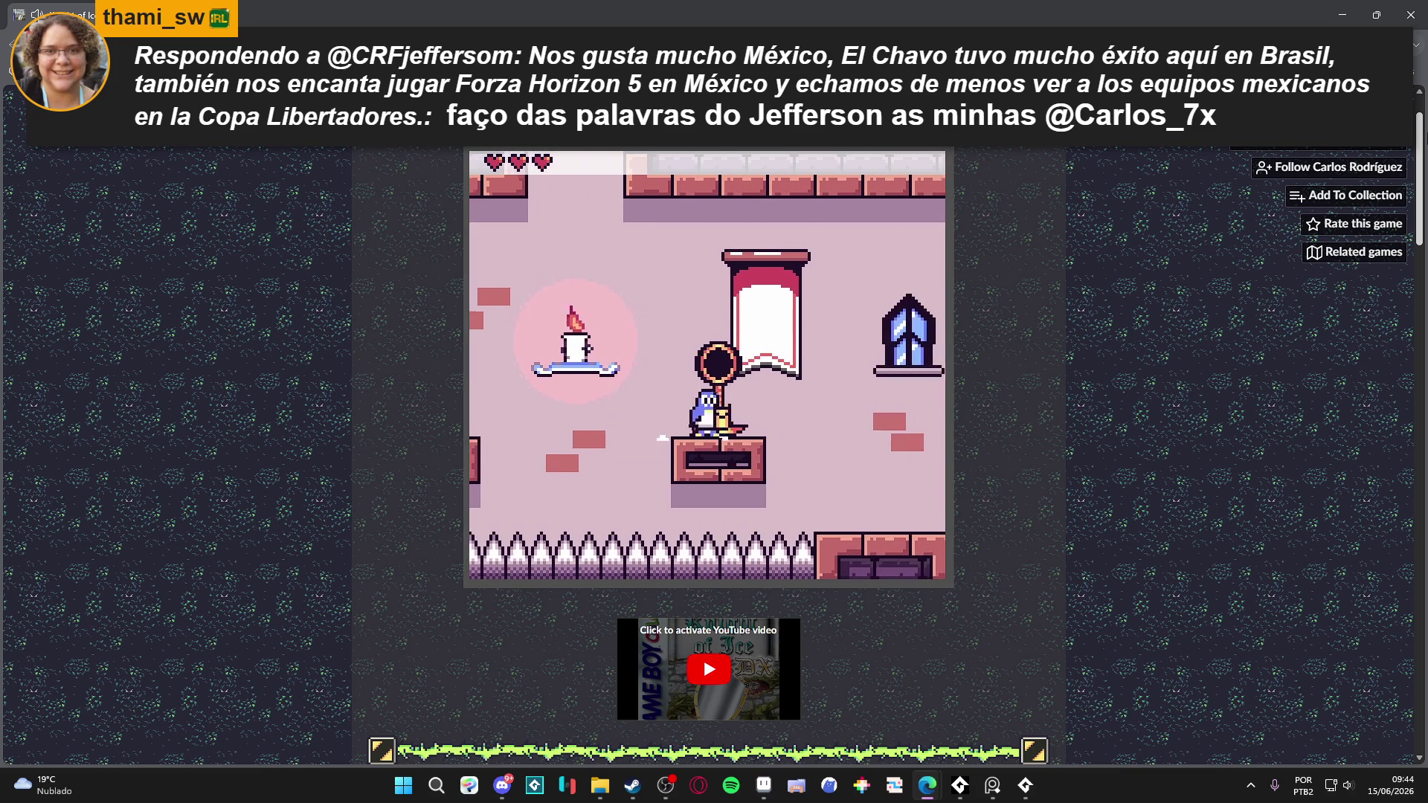
pyautogui.press('Right')
pyautogui.press('z')
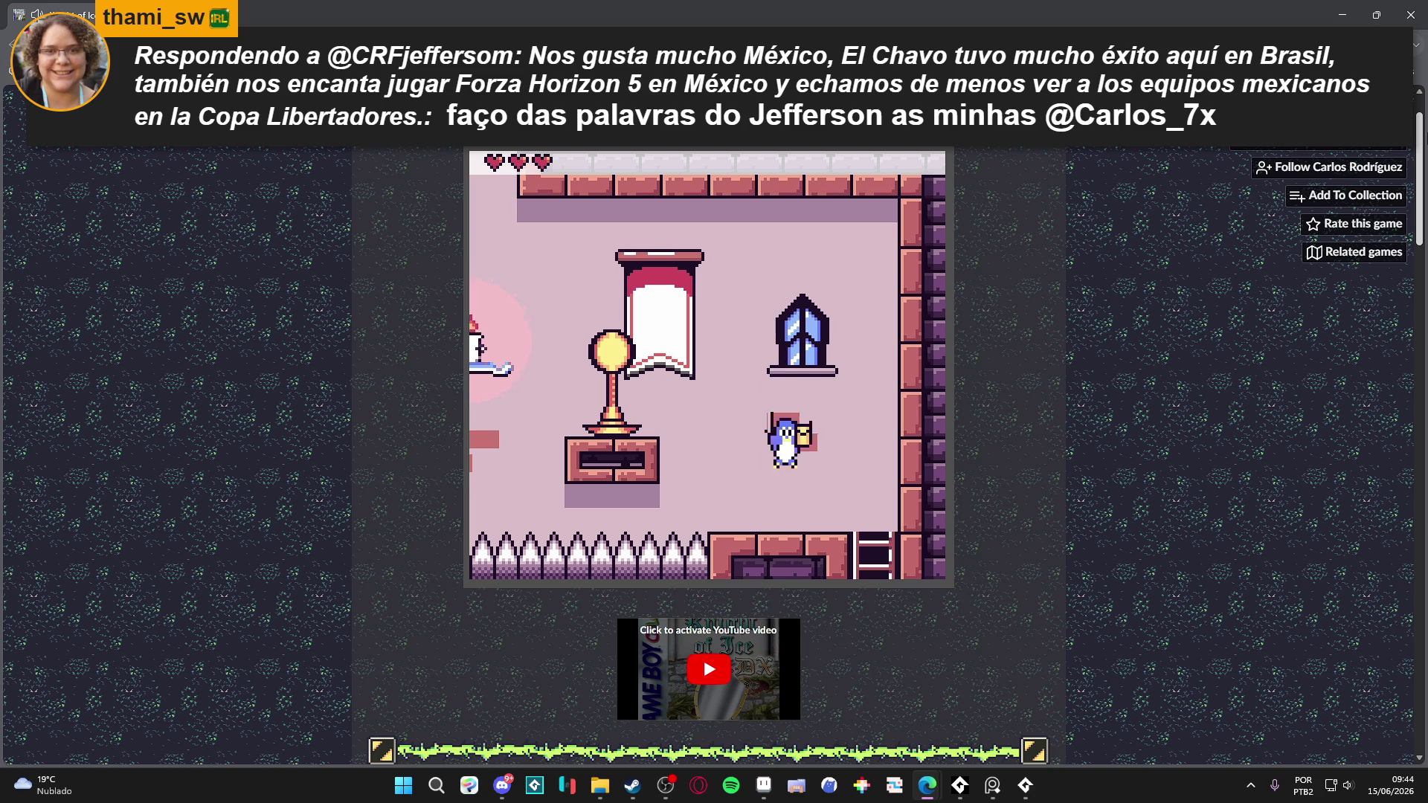
# - Climb down the ladder and defeat the flower enemy with the sword
pyautogui.press('Left')
pyautogui.press('Right')
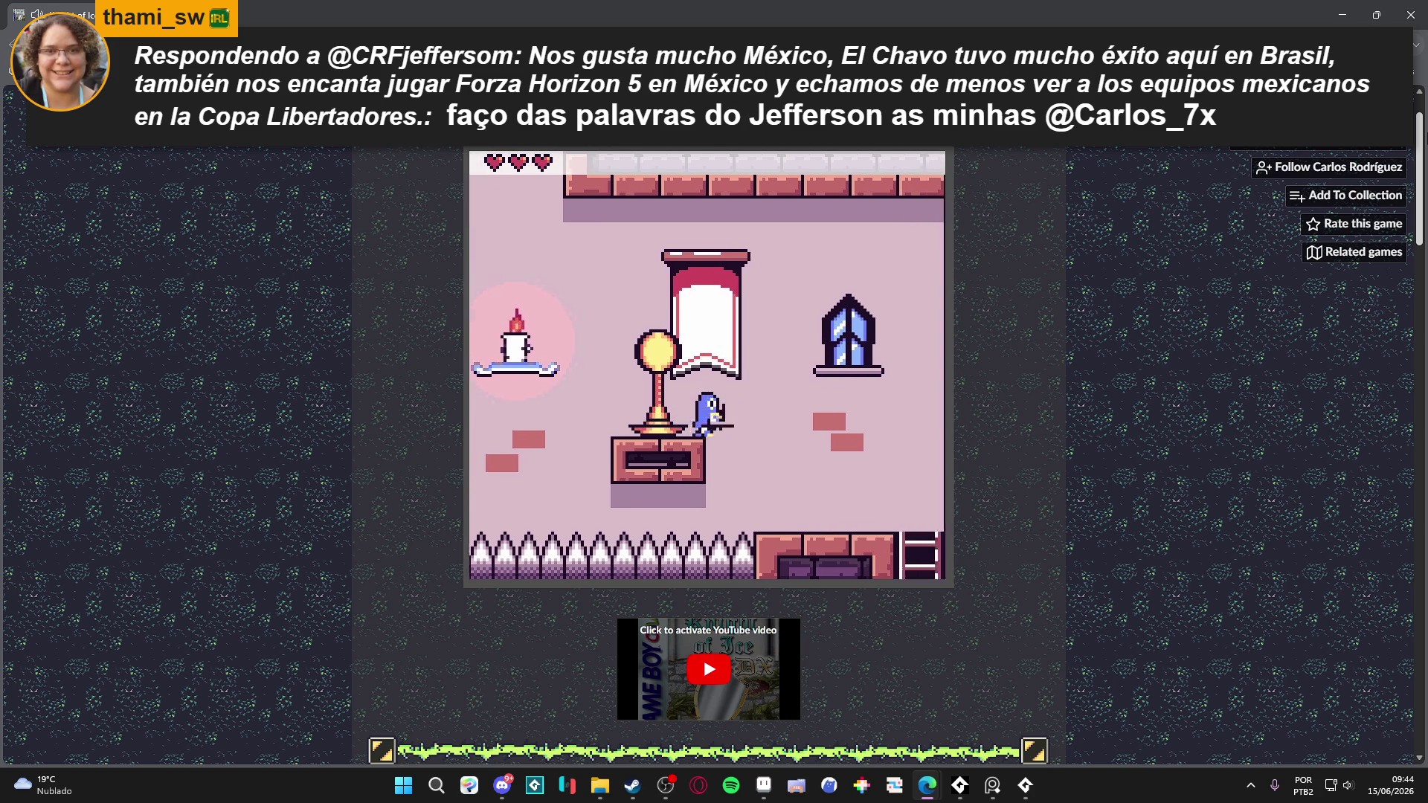
pyautogui.press('Right')
pyautogui.press('Down')
pyautogui.press('Left')
pyautogui.press('Left')
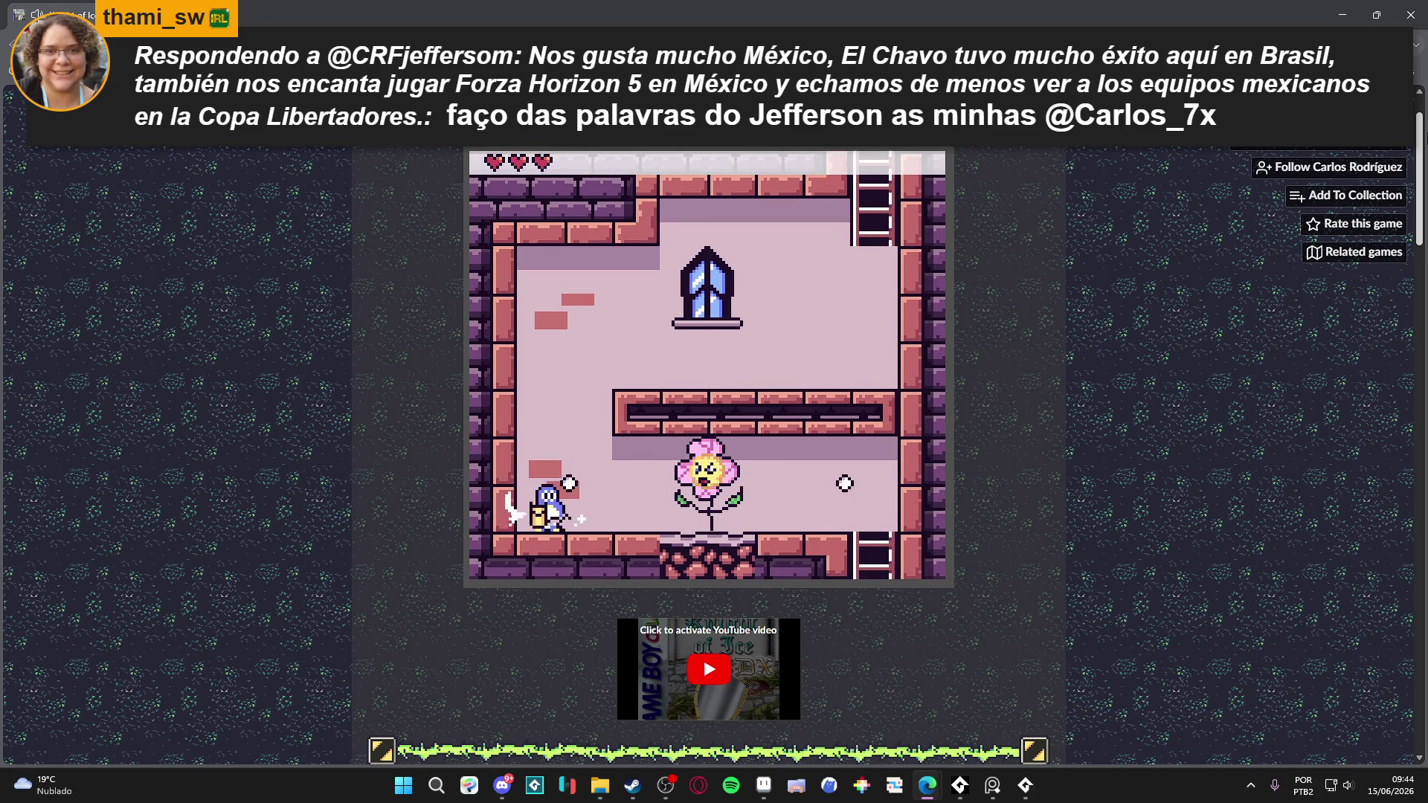
pyautogui.press('x')
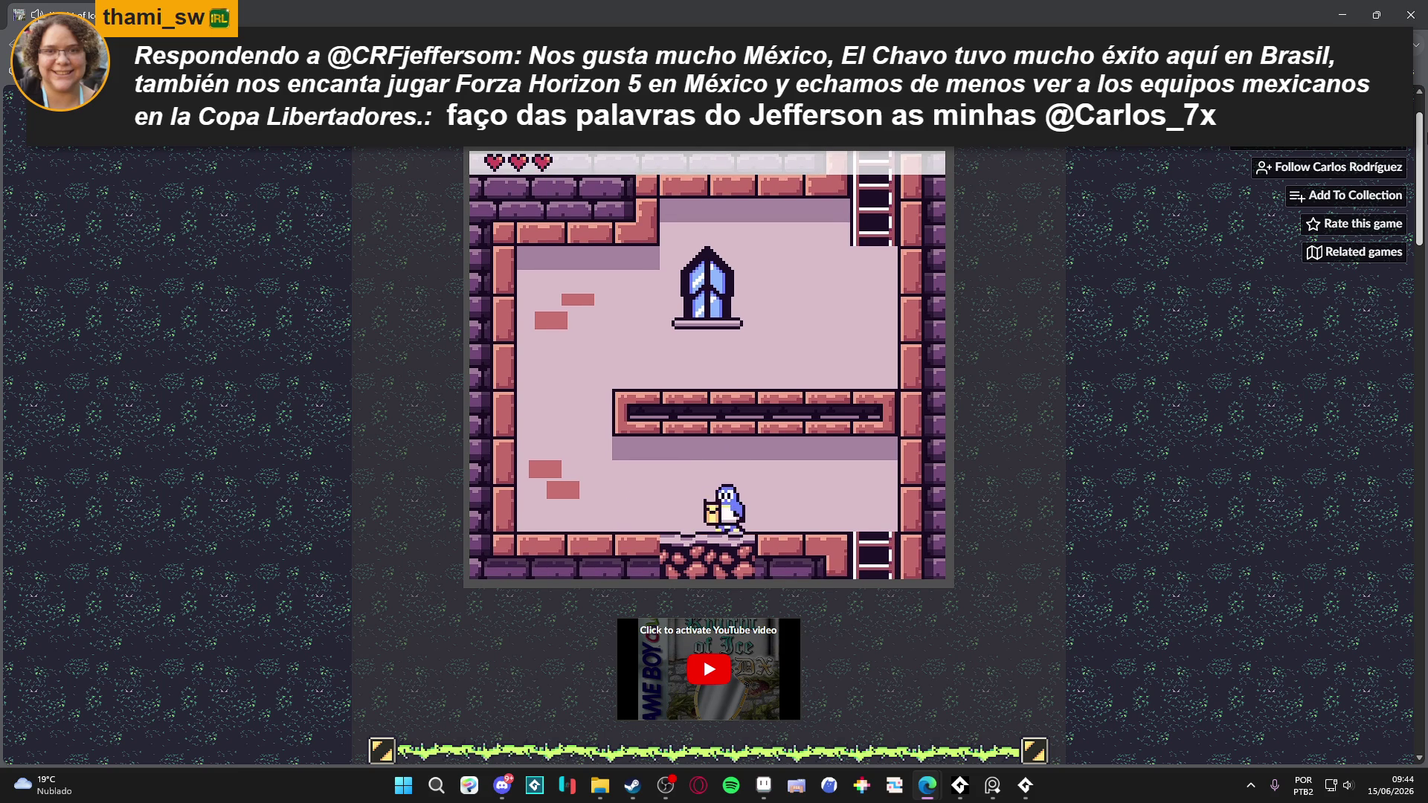
pyautogui.press('x')
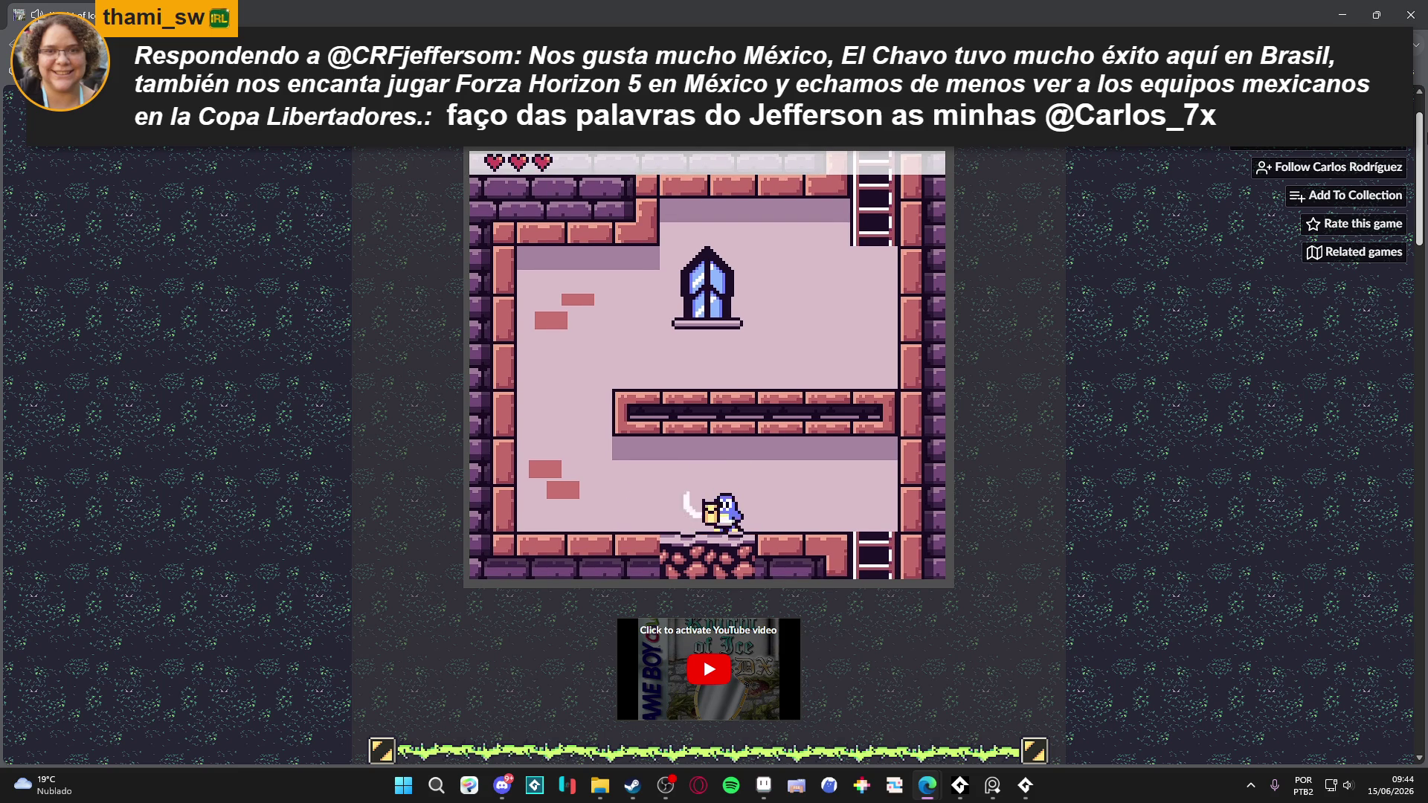
# - Descend the next ladder, grab the fruit and exit right into the boss room
pyautogui.press('Down')
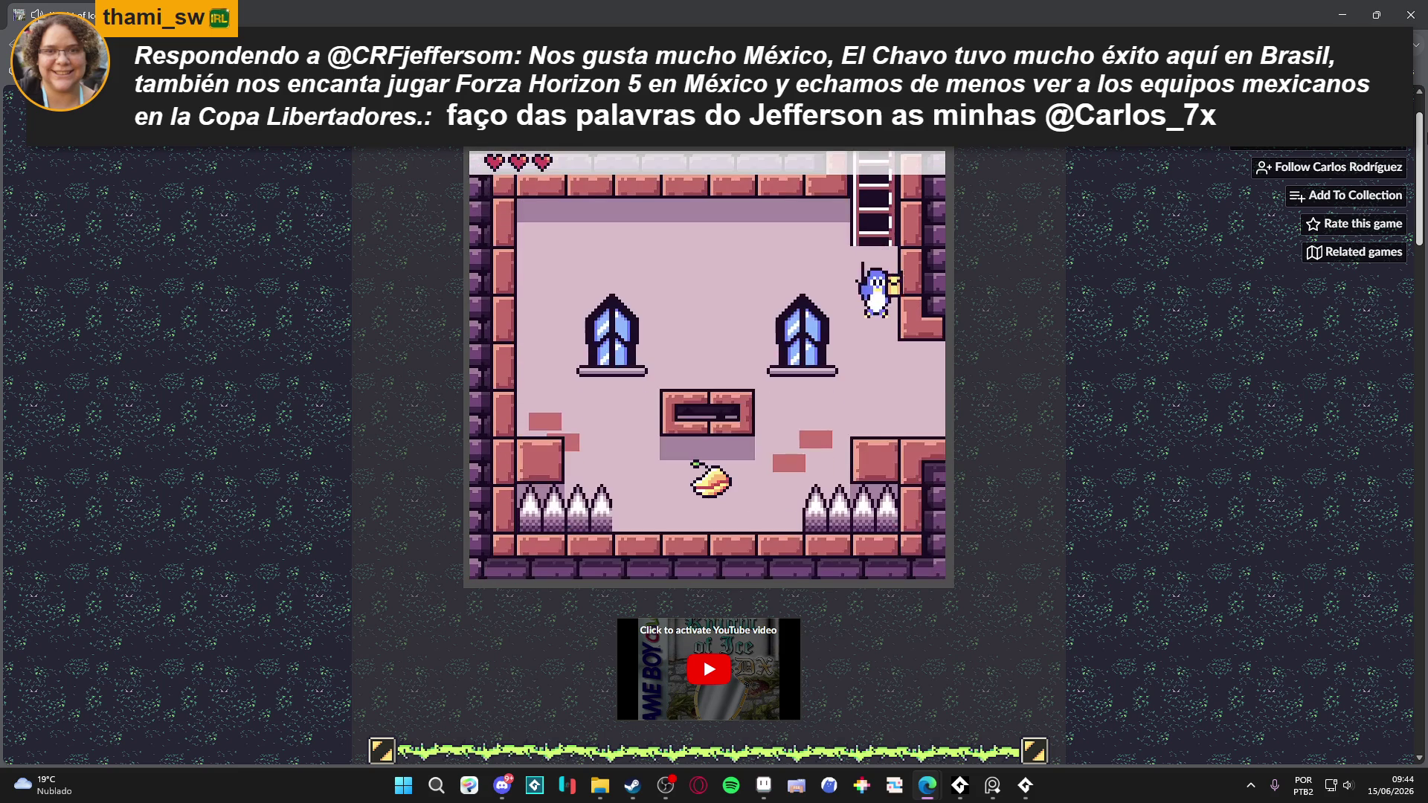
pyautogui.press('Left')
pyautogui.press('z')
pyautogui.press('Left')
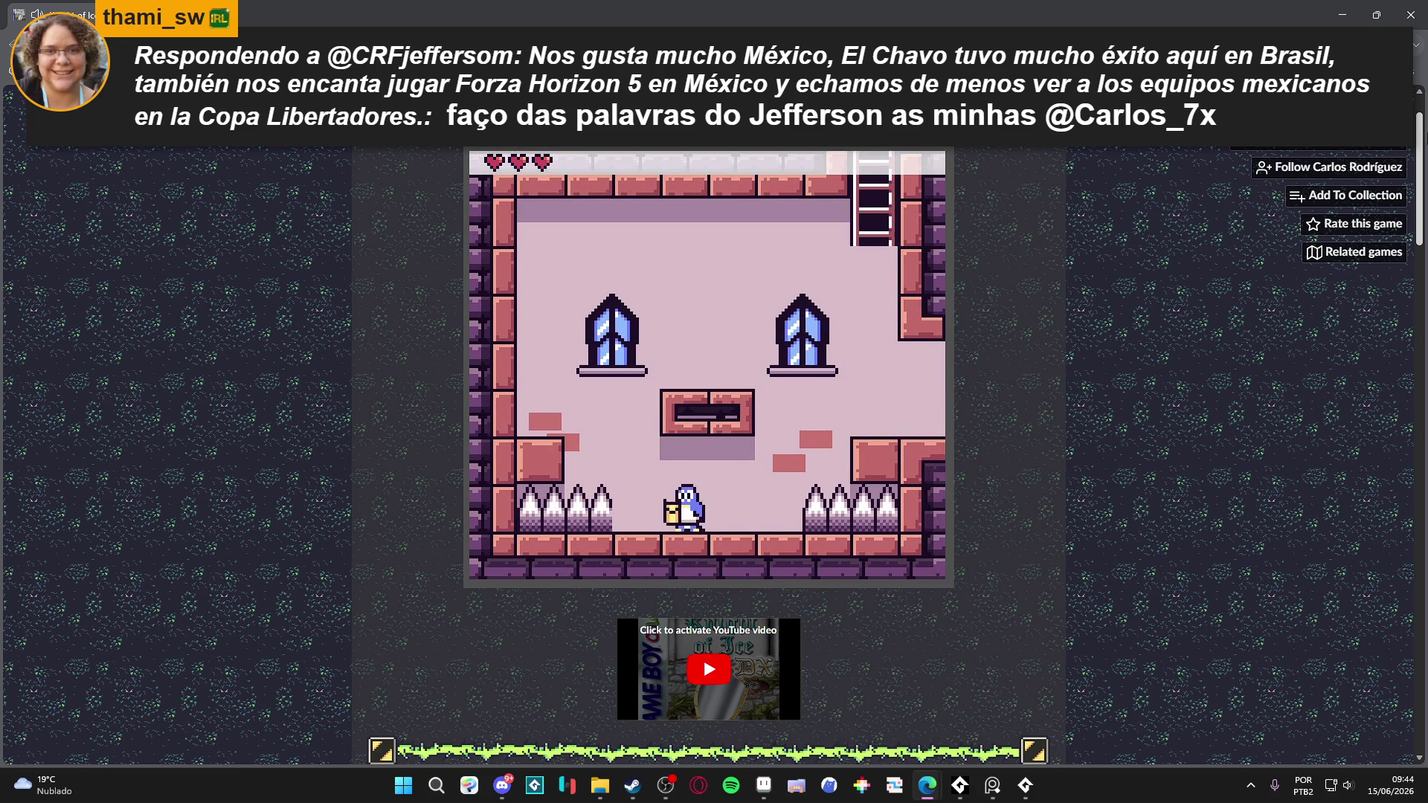
pyautogui.press('Right')
pyautogui.press('z')
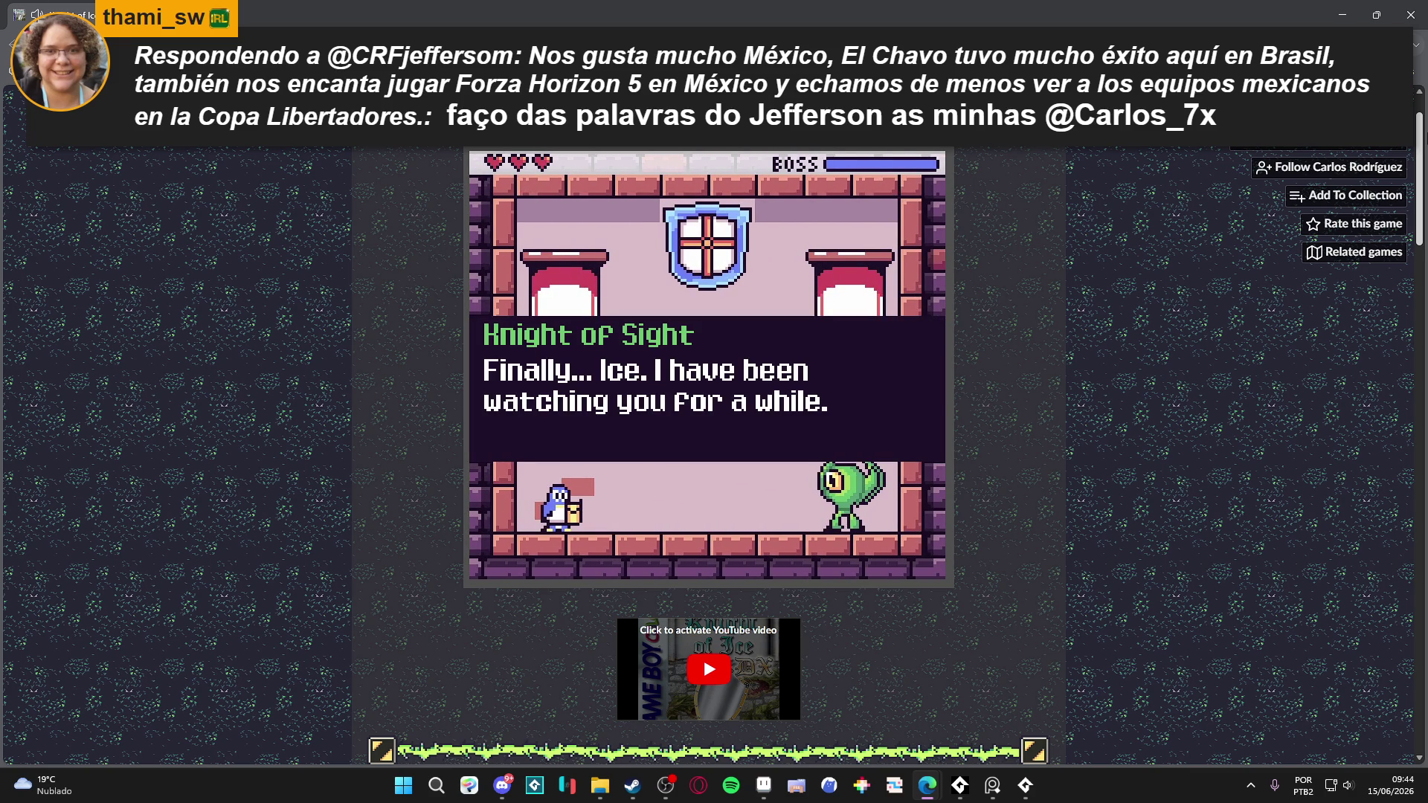
# - Advance through the Knight of Sight and Knight of Ice dialogue until the boss fight starts
pyautogui.press('z')
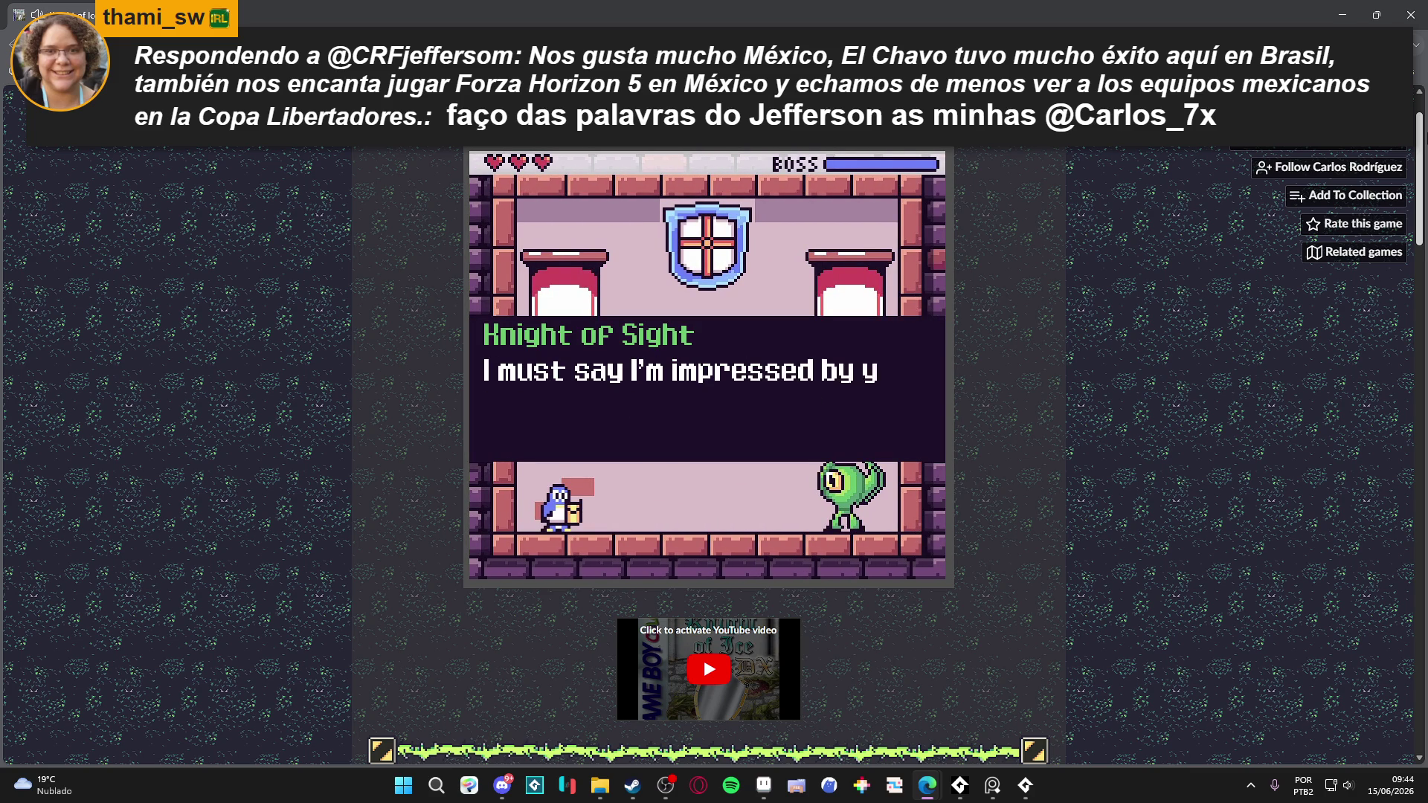
pyautogui.press('z')
pyautogui.press('z')
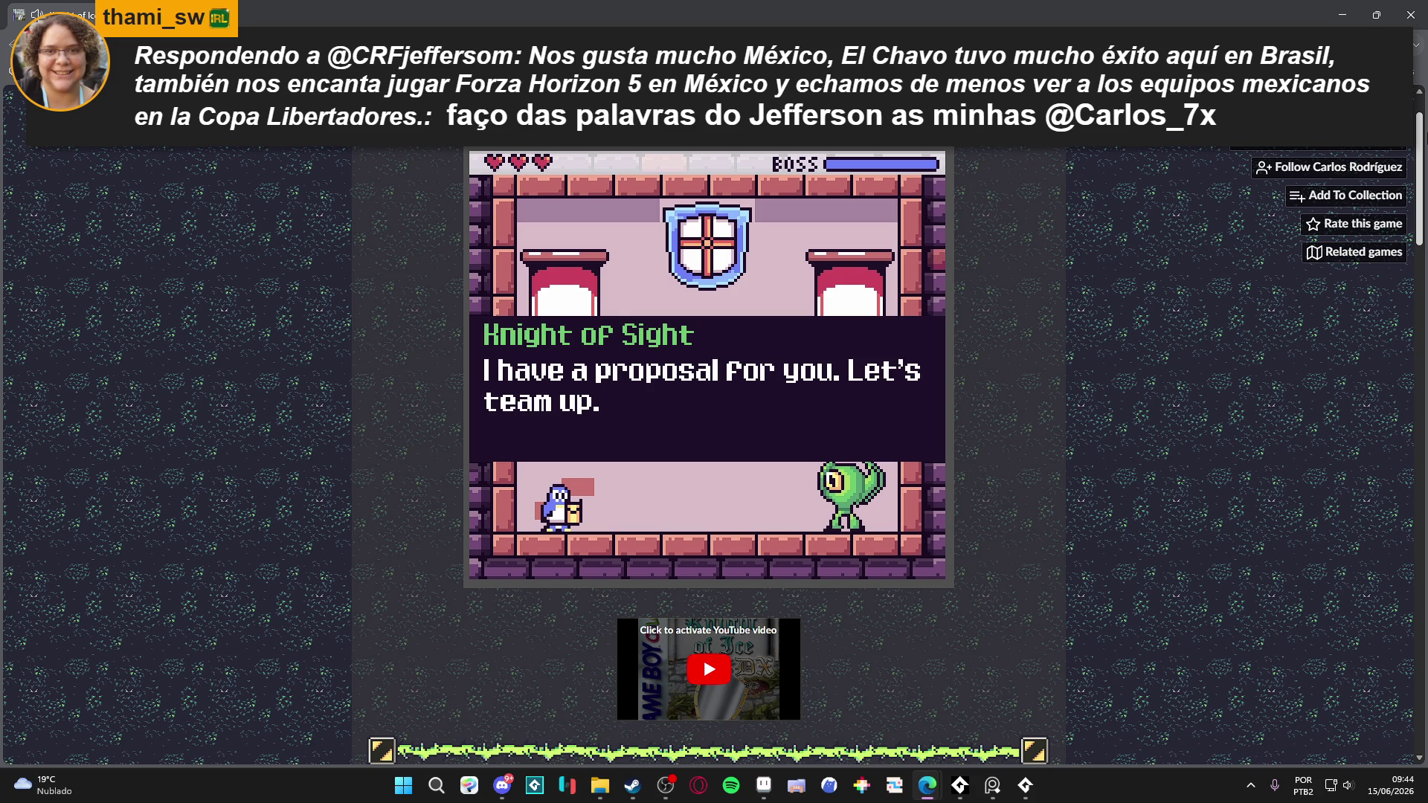
pyautogui.press('z')
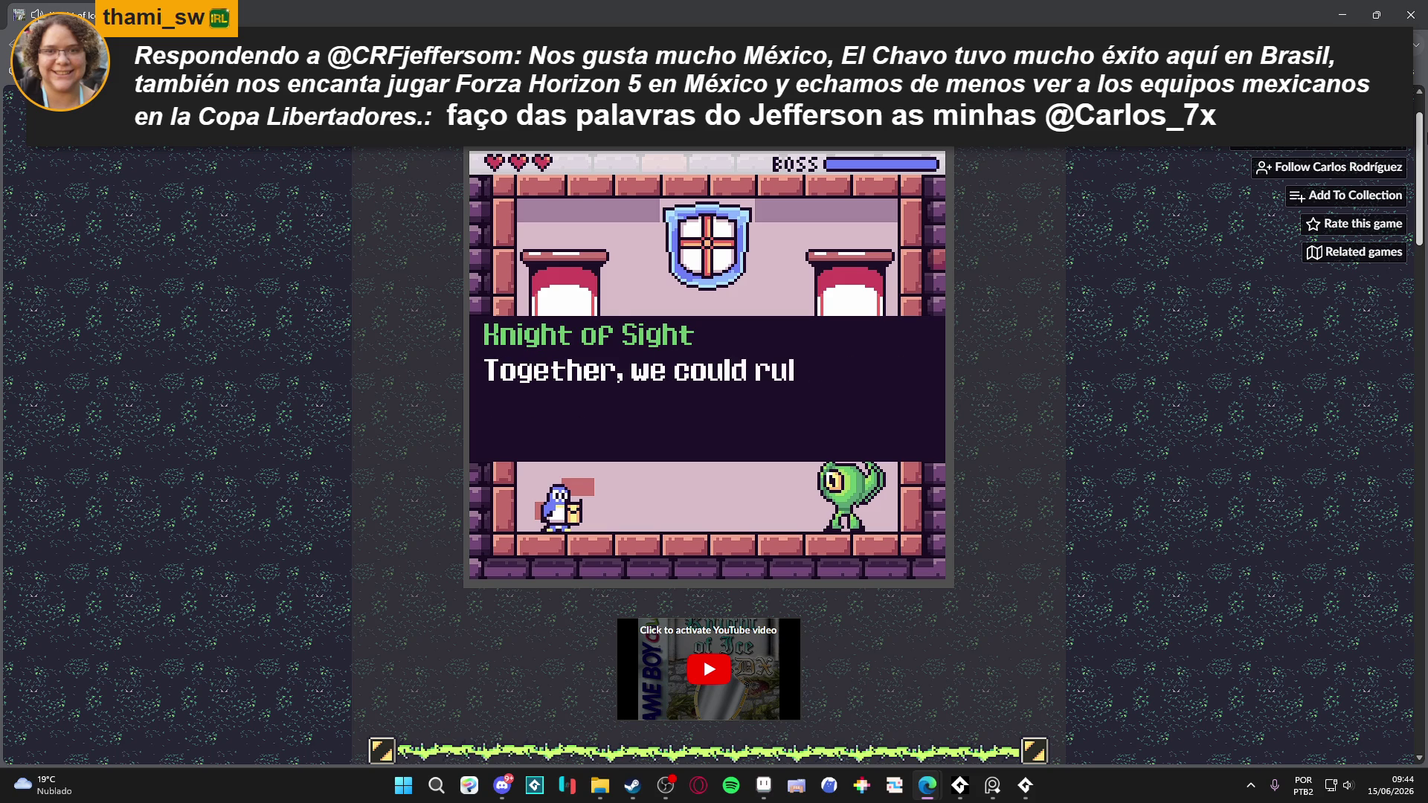
pyautogui.press('z')
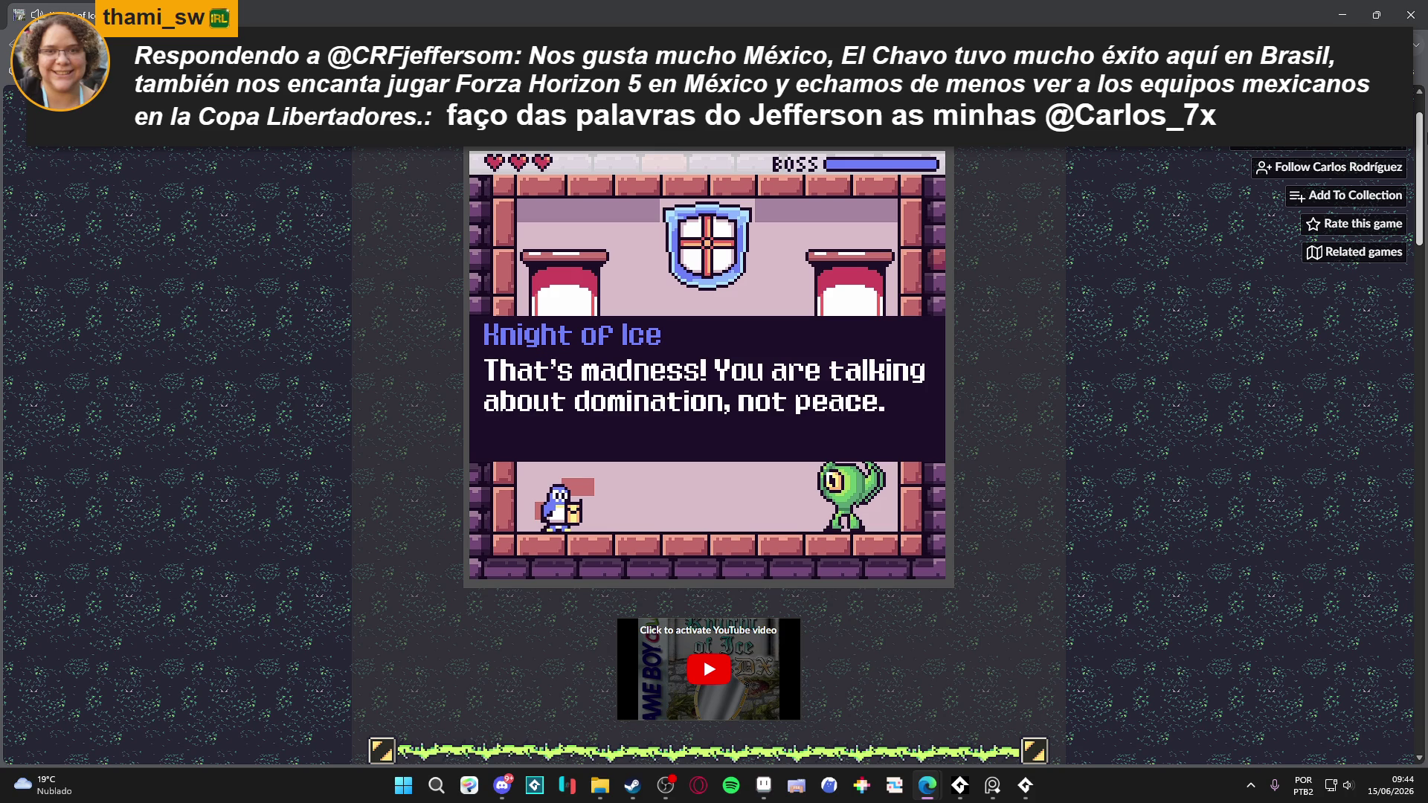
pyautogui.press('z')
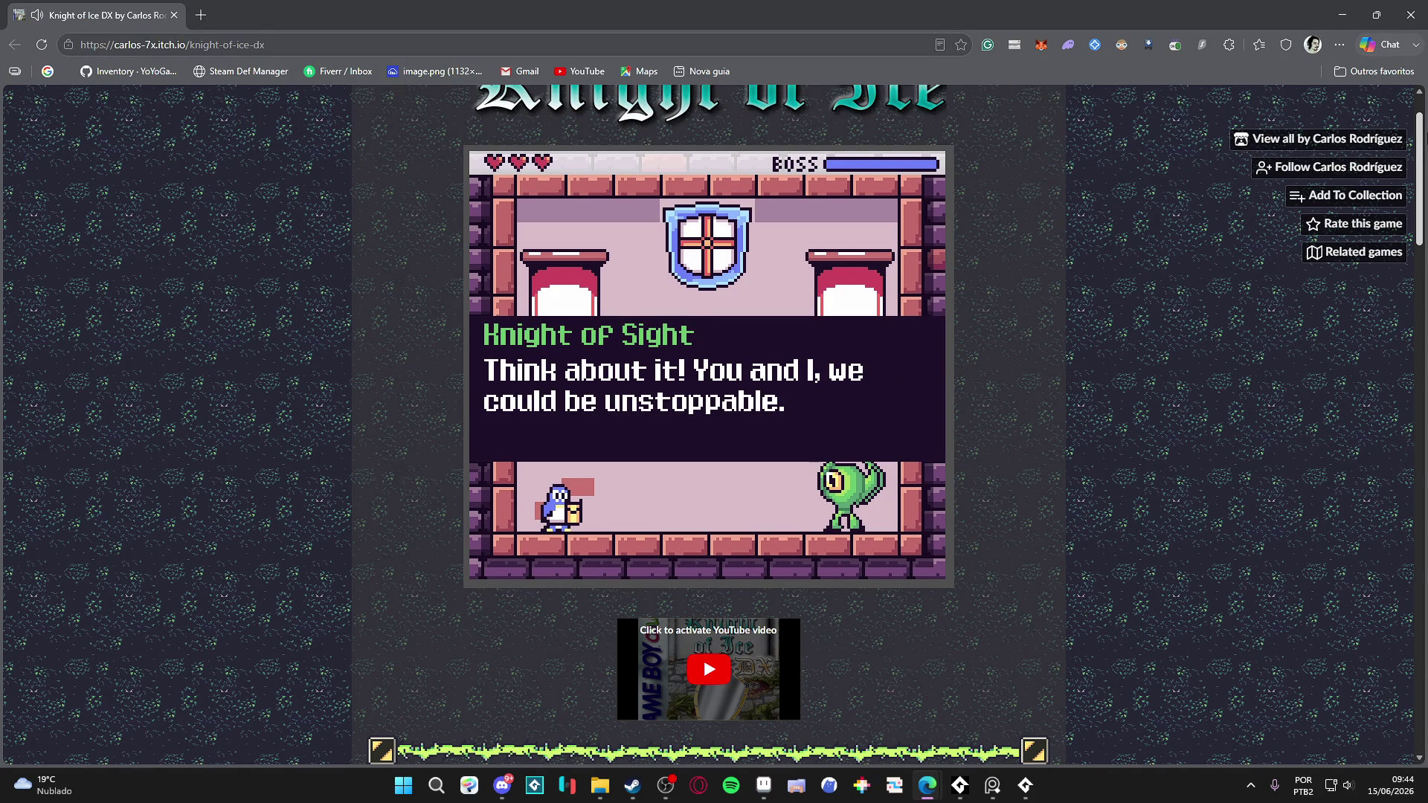
pyautogui.press('z')
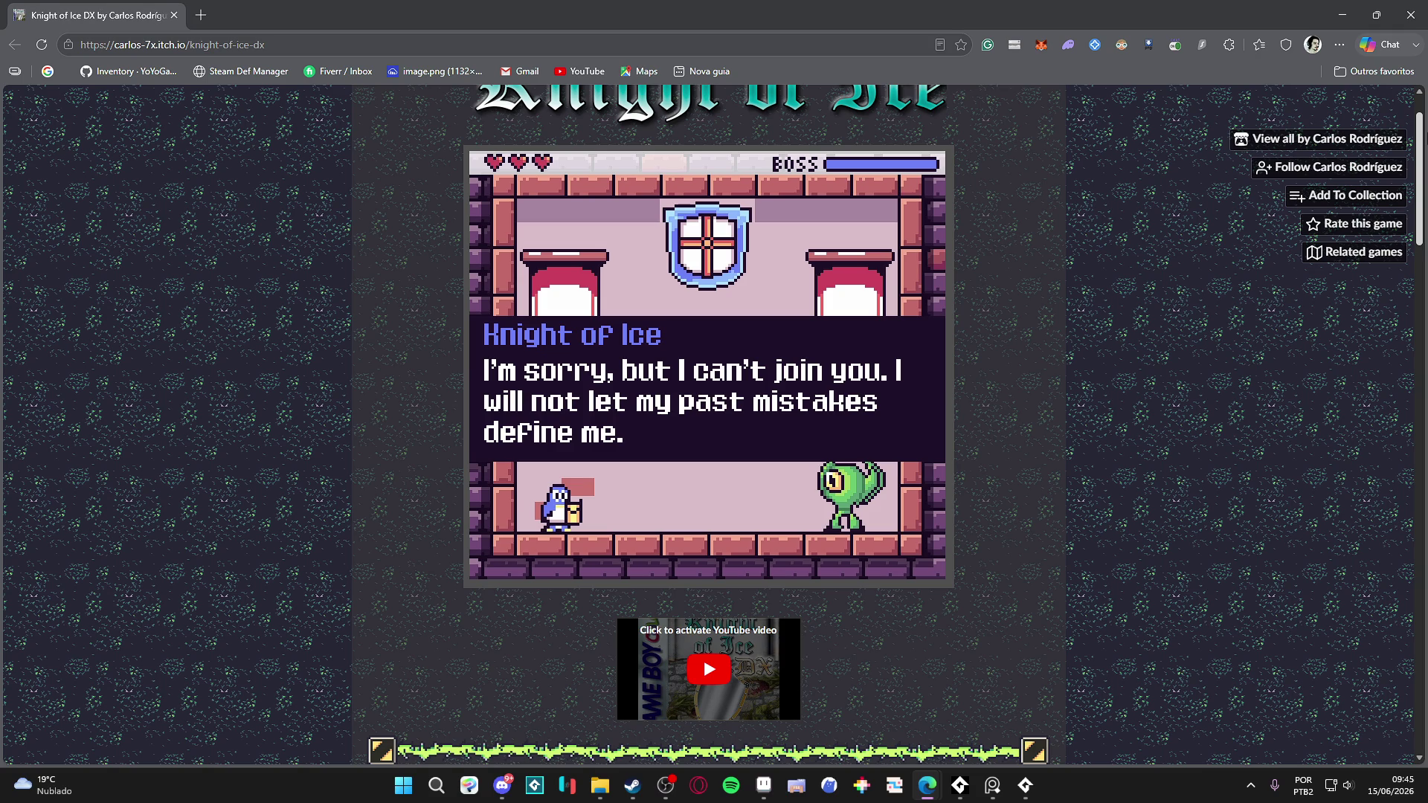
pyautogui.press('z')
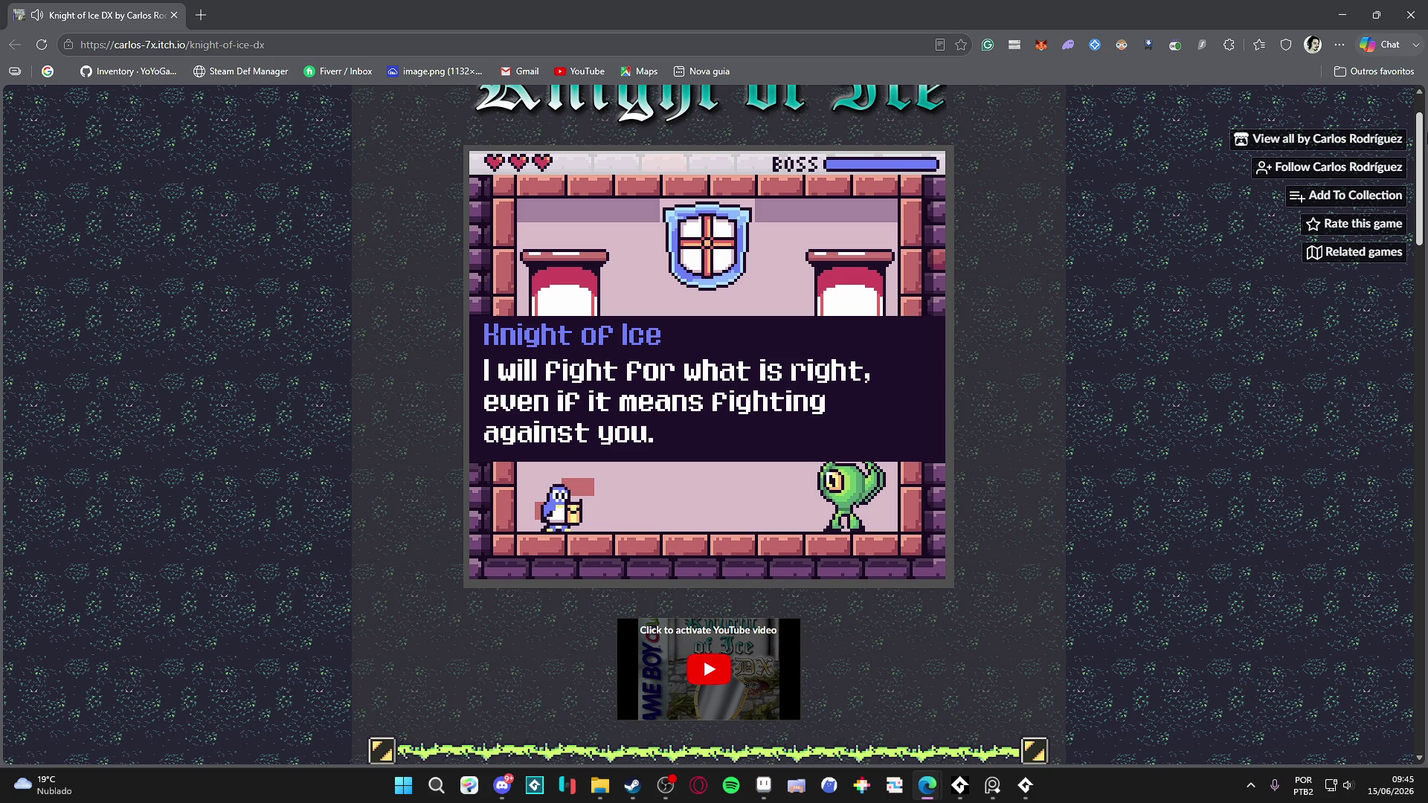
pyautogui.press('z')
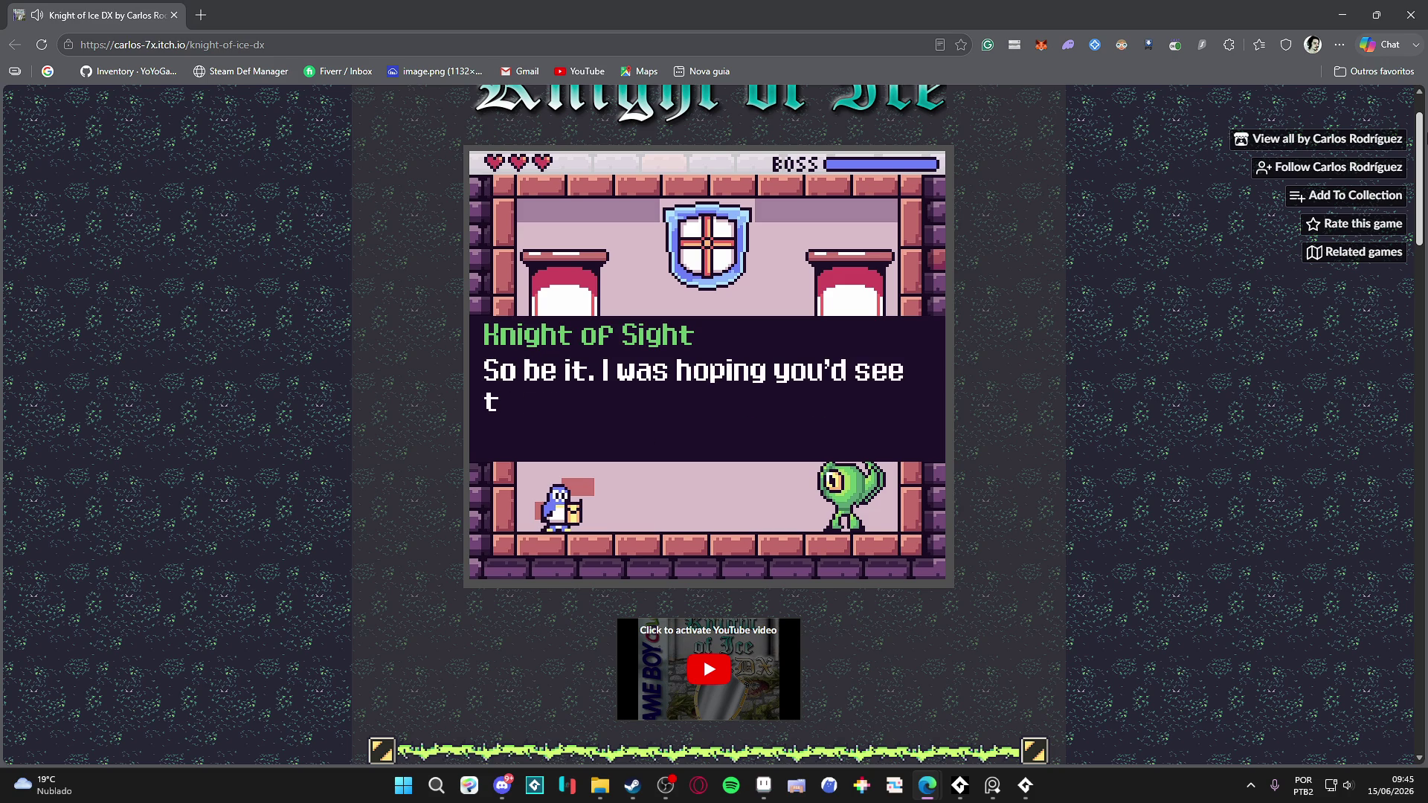
pyautogui.press('z')
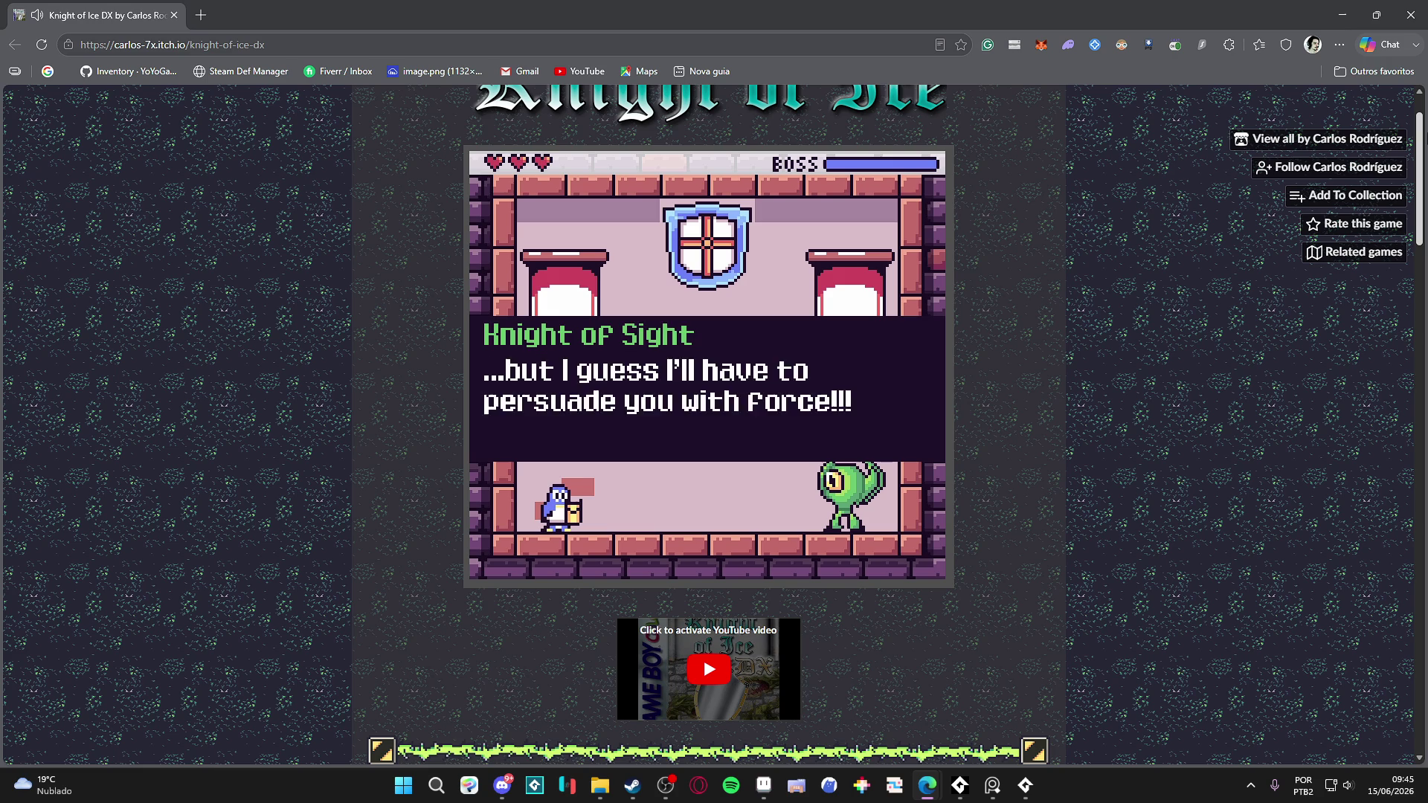
pyautogui.press('z')
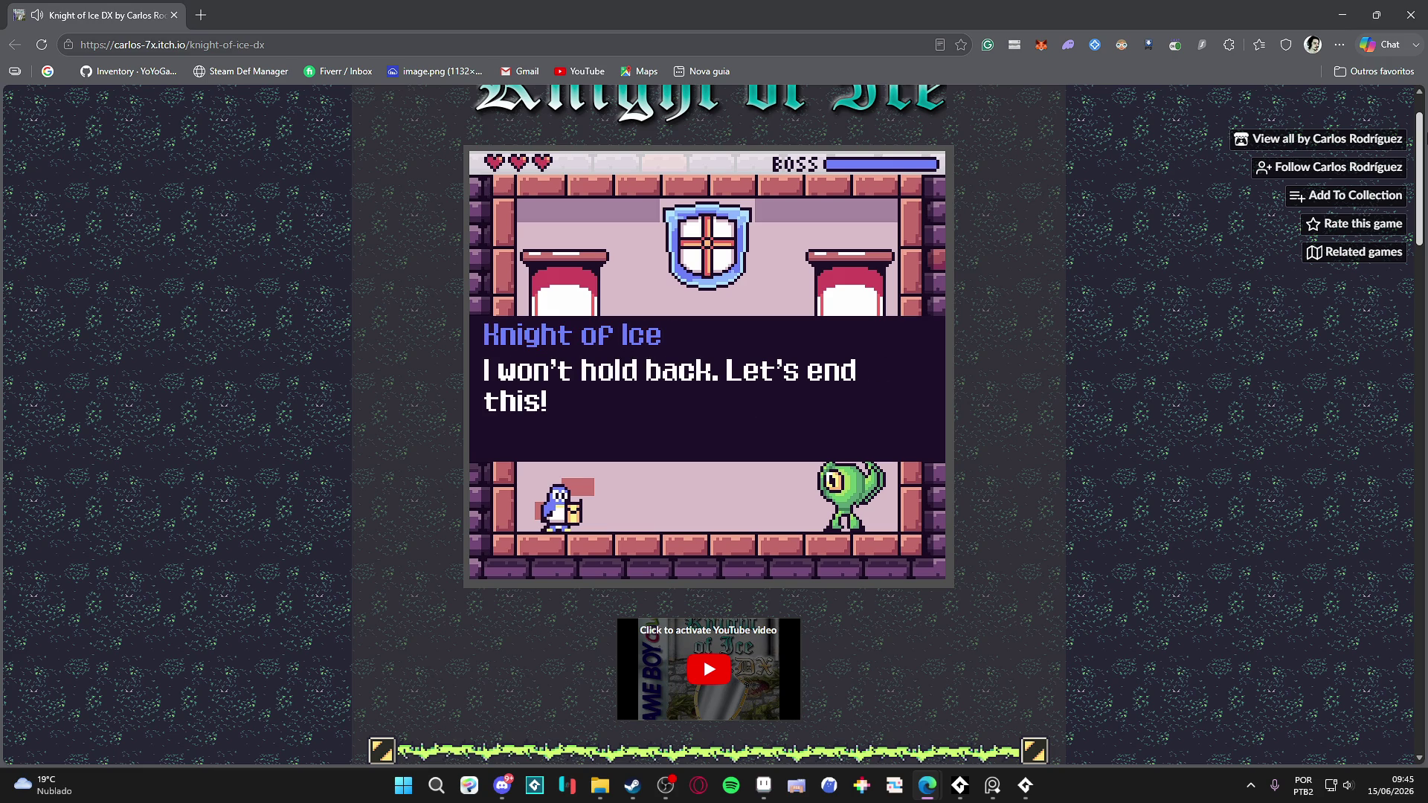
pyautogui.press('z')
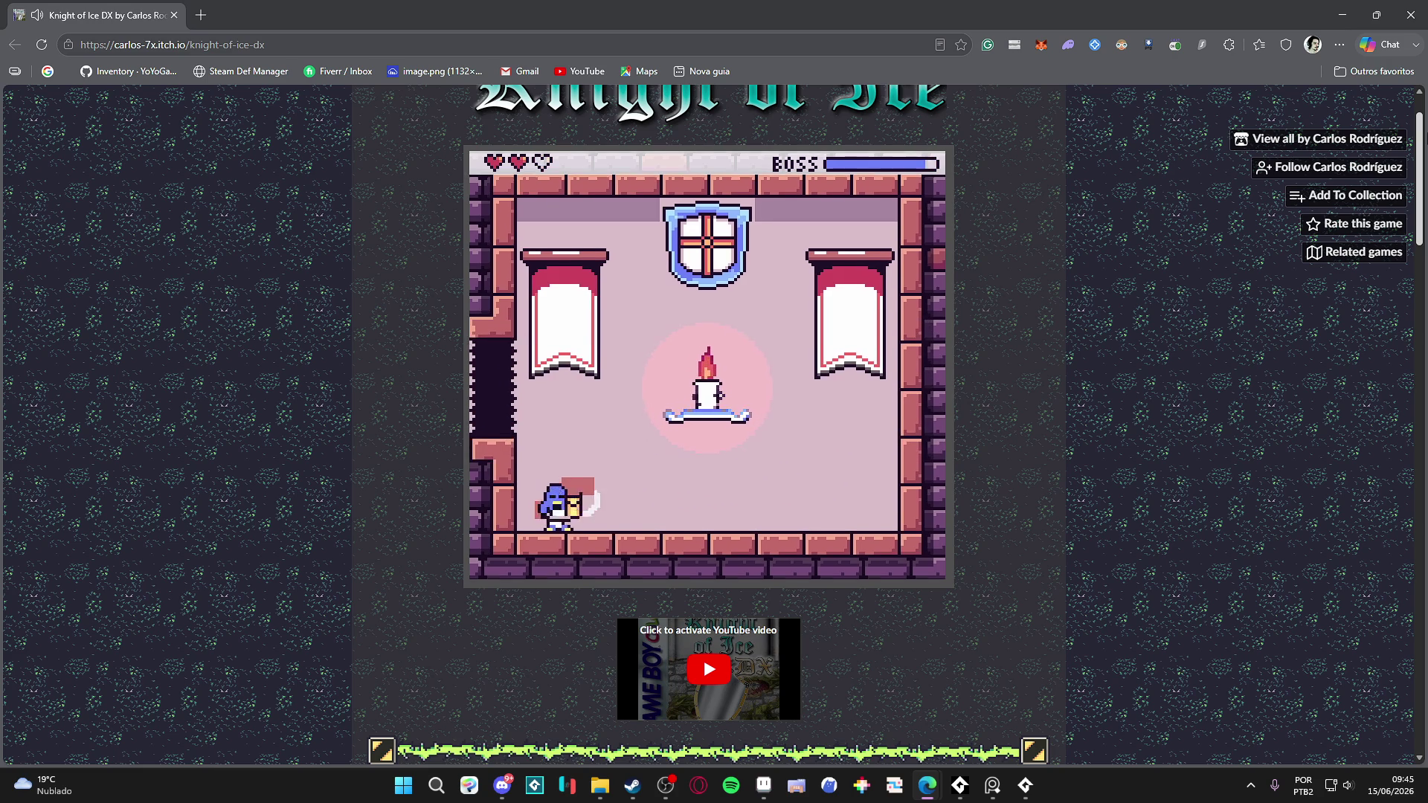
# - Attack the green boss with the sliding shell, then back away toward the candle
pyautogui.press('z')
pyautogui.press('Right')
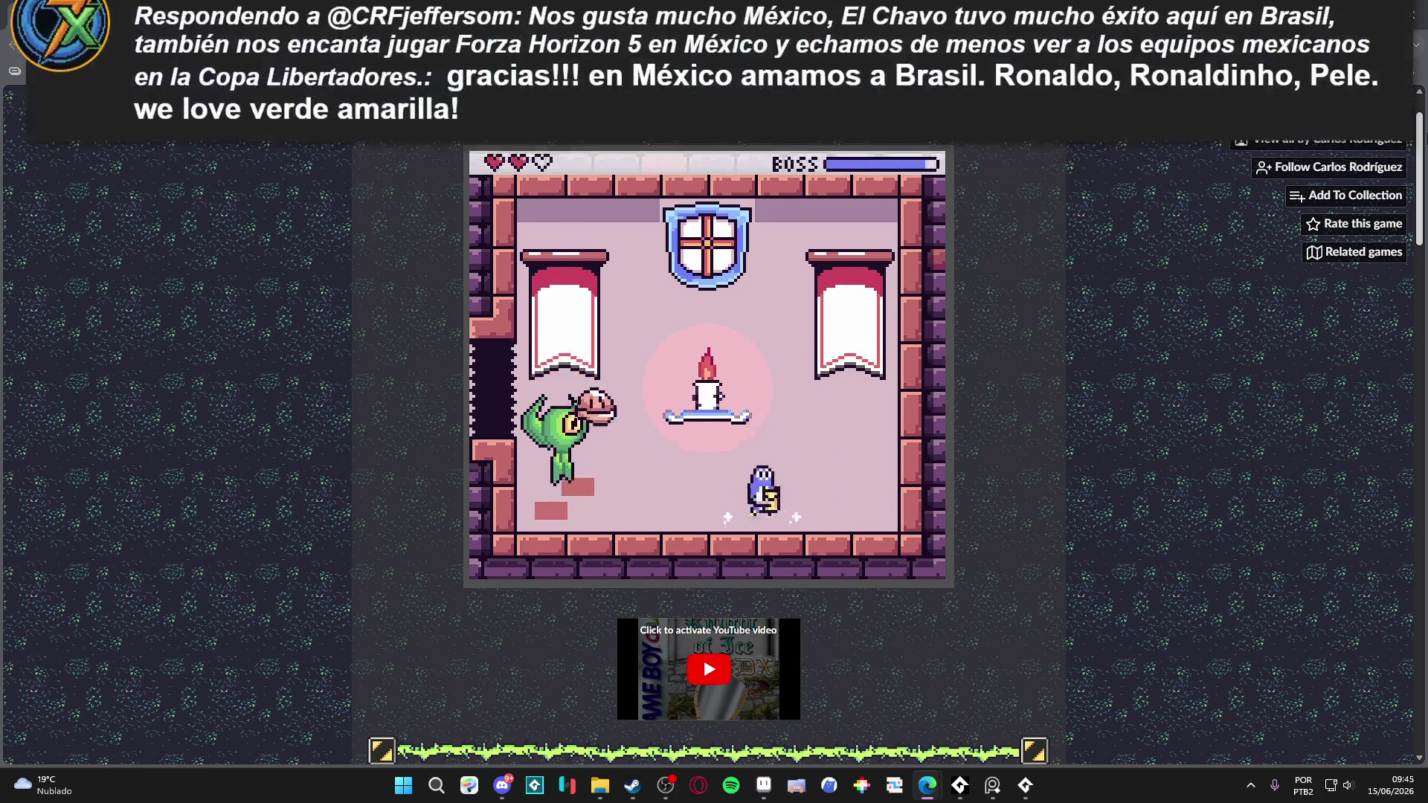
pyautogui.press('z')
pyautogui.press('Right')
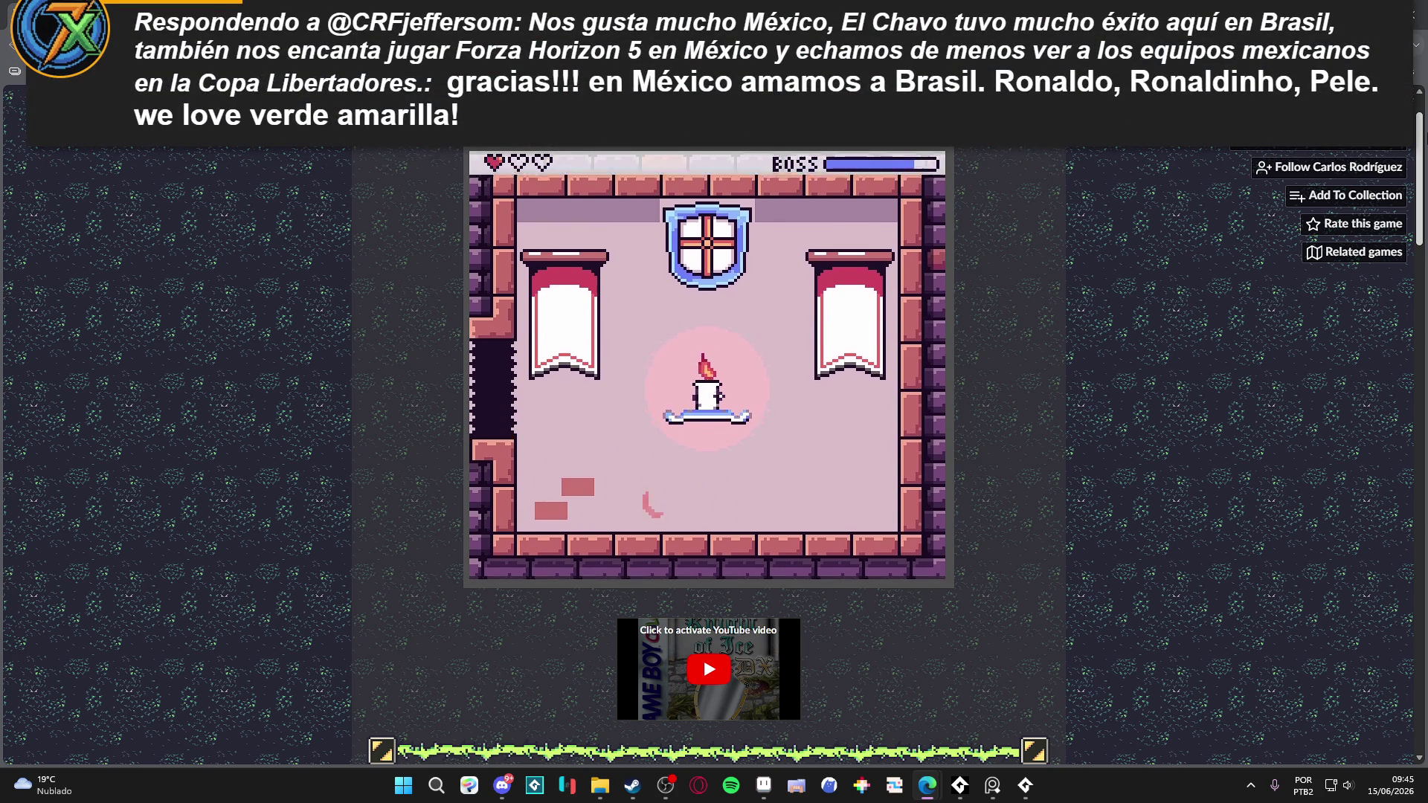
pyautogui.press('Left')
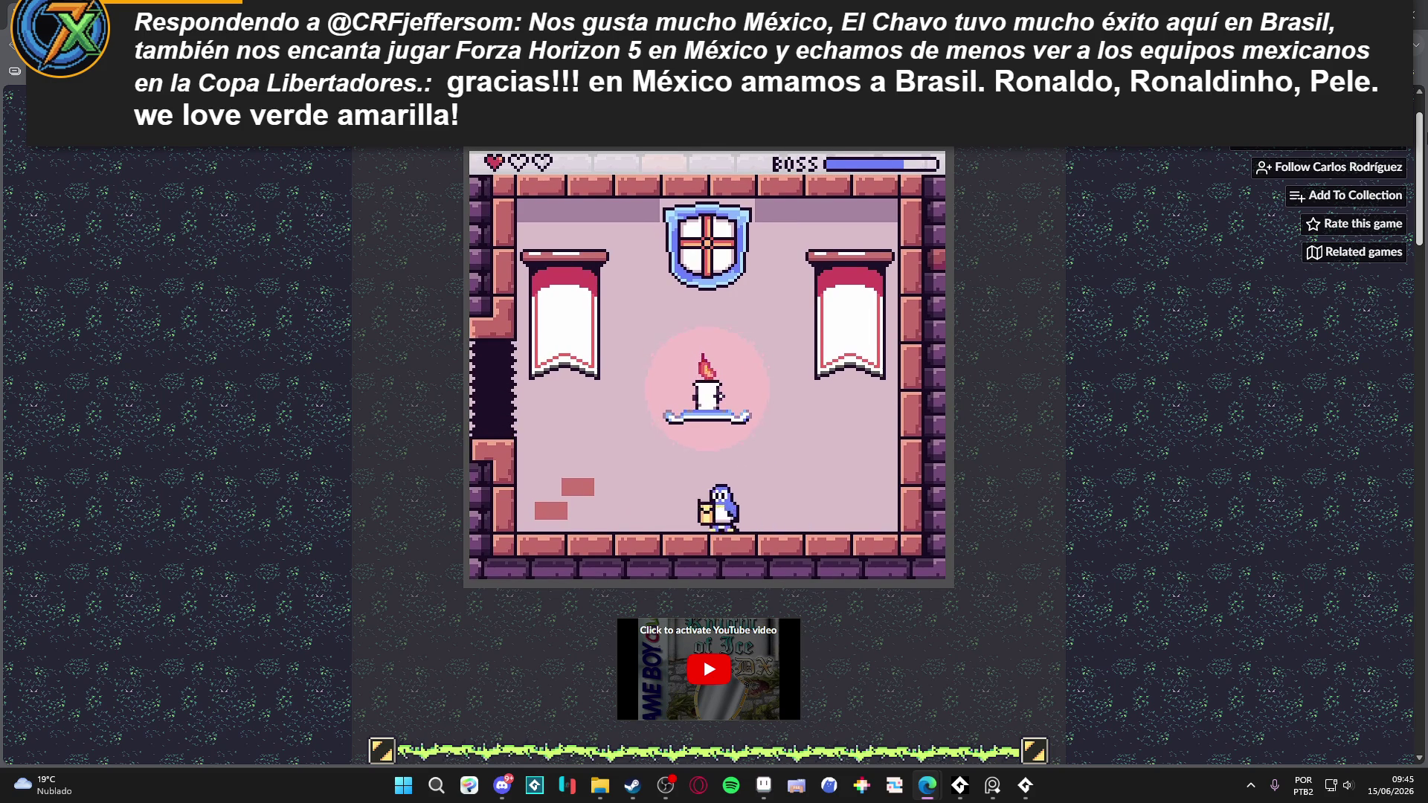
pyautogui.press('Right')
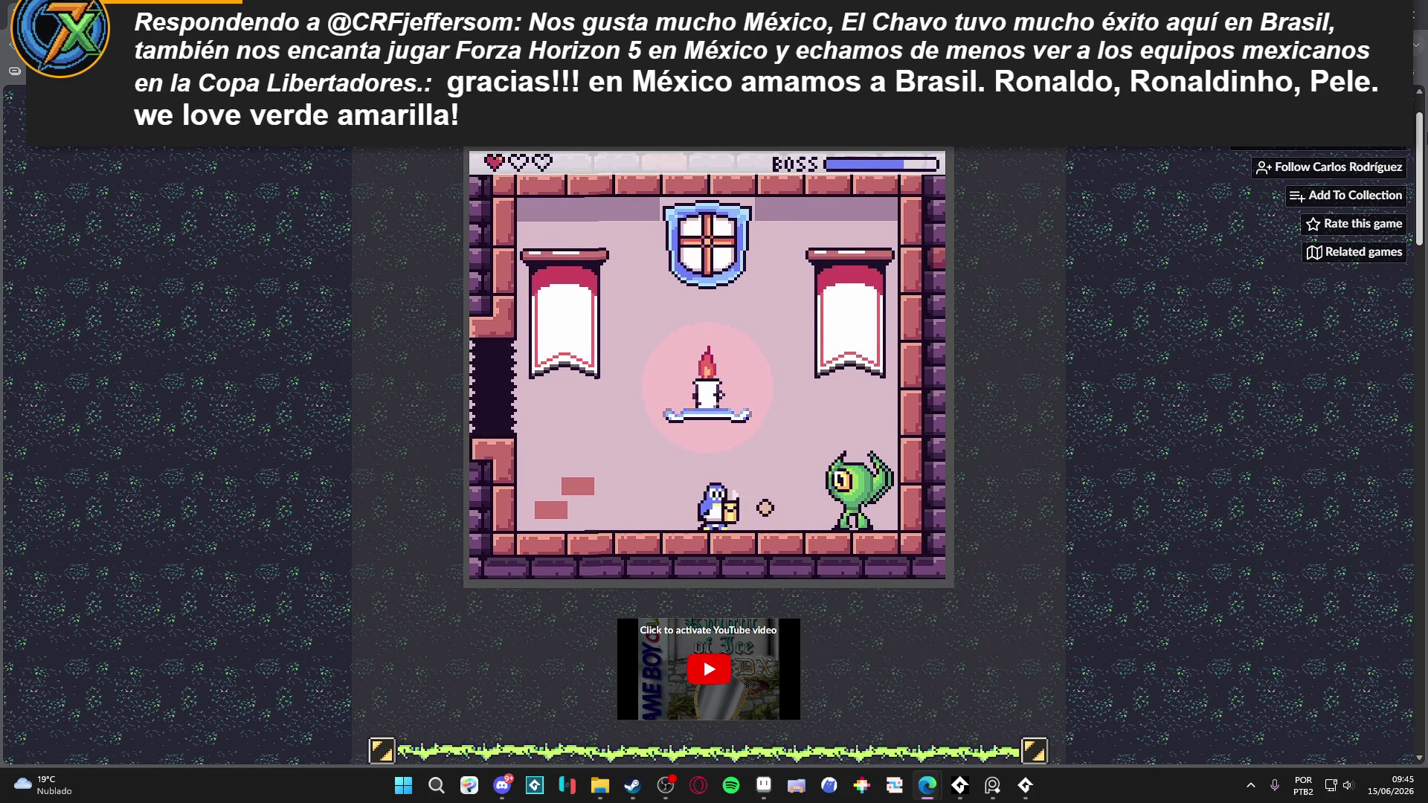
pyautogui.press('Left')
pyautogui.press('Right')
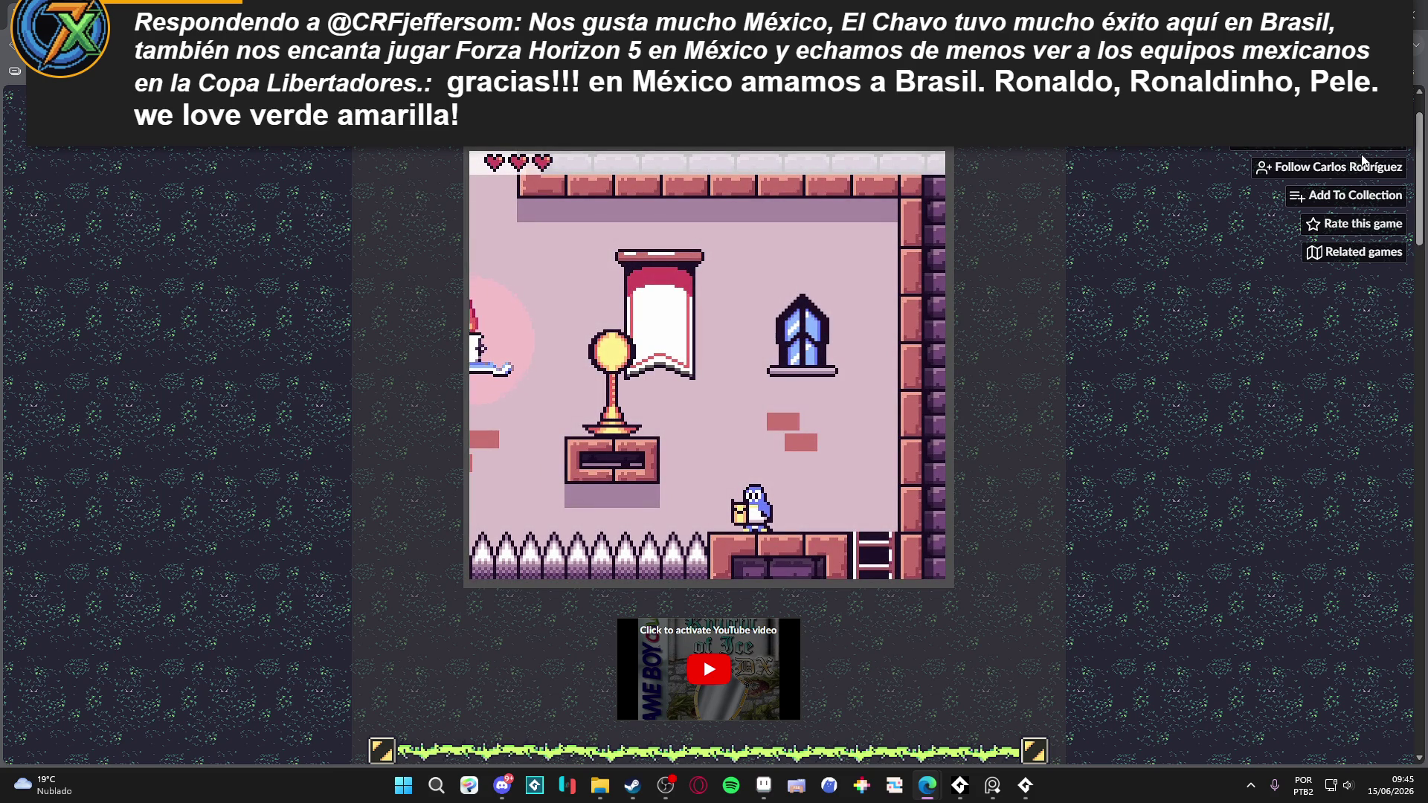
# - Climb the ladders back to the boss room and face the green boss again
pyautogui.press('Right')
pyautogui.press('Up')
pyautogui.press('Left')
pyautogui.press('x')
pyautogui.press('Left')
pyautogui.press('Right')
pyautogui.press('Right')
pyautogui.press('Down')
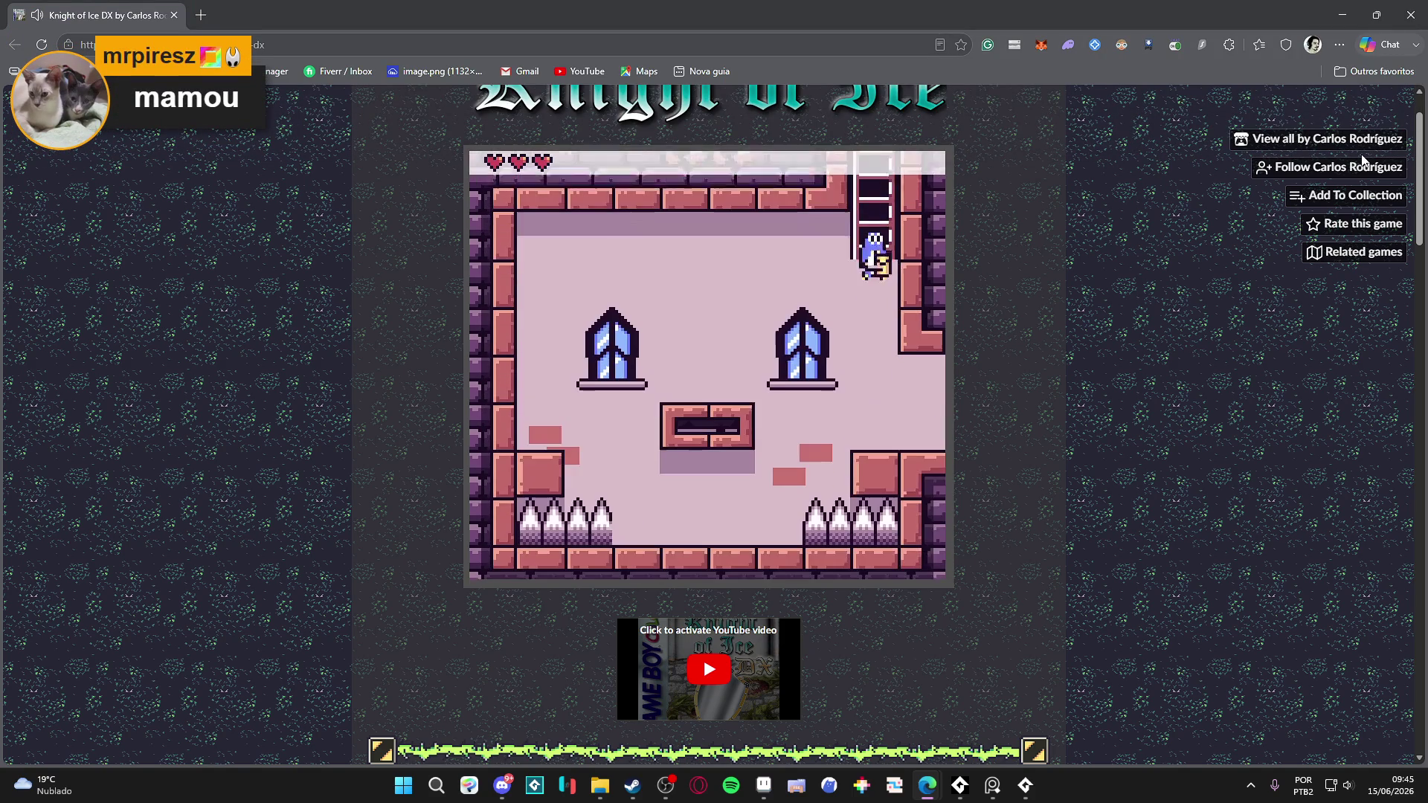
pyautogui.press('Right')
pyautogui.press('Right')
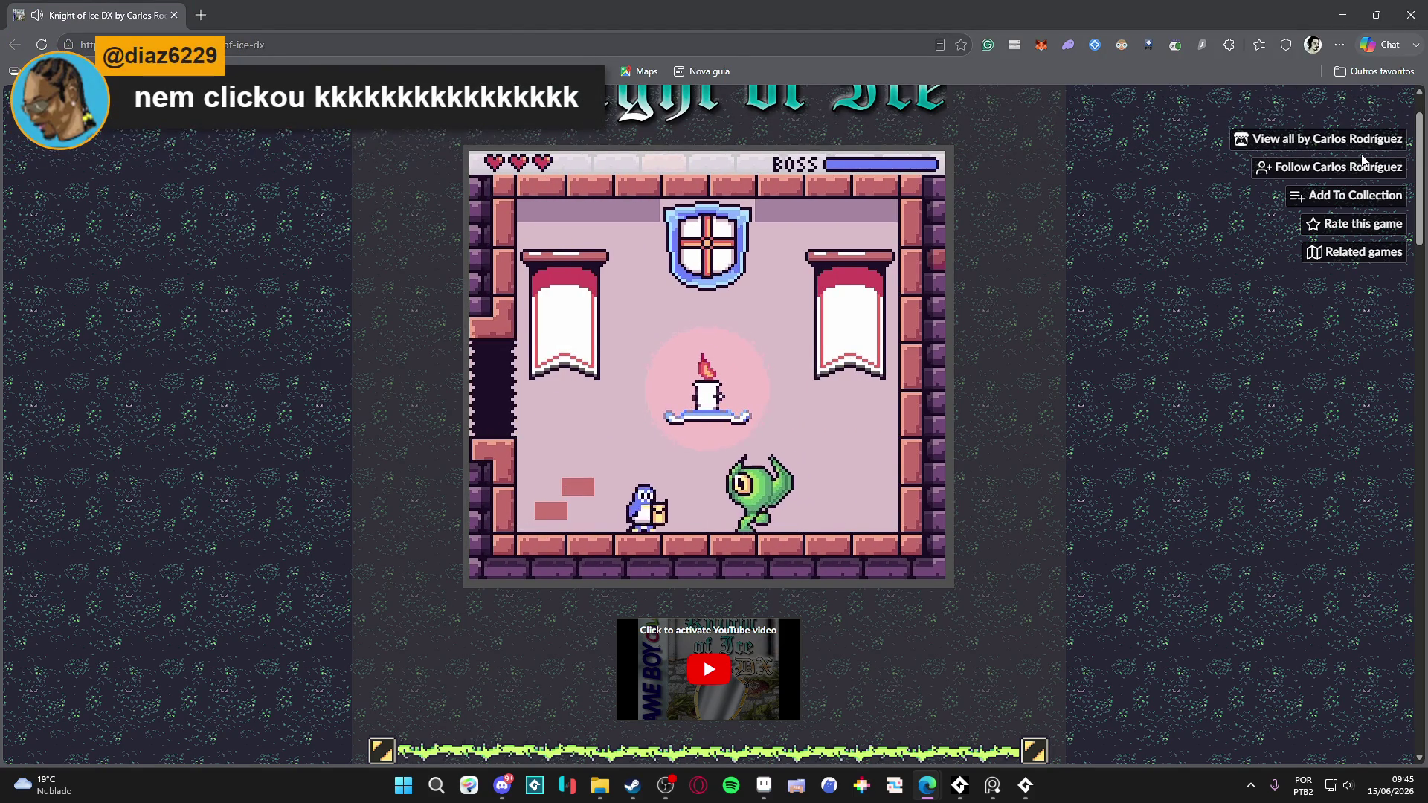
pyautogui.press('Right')
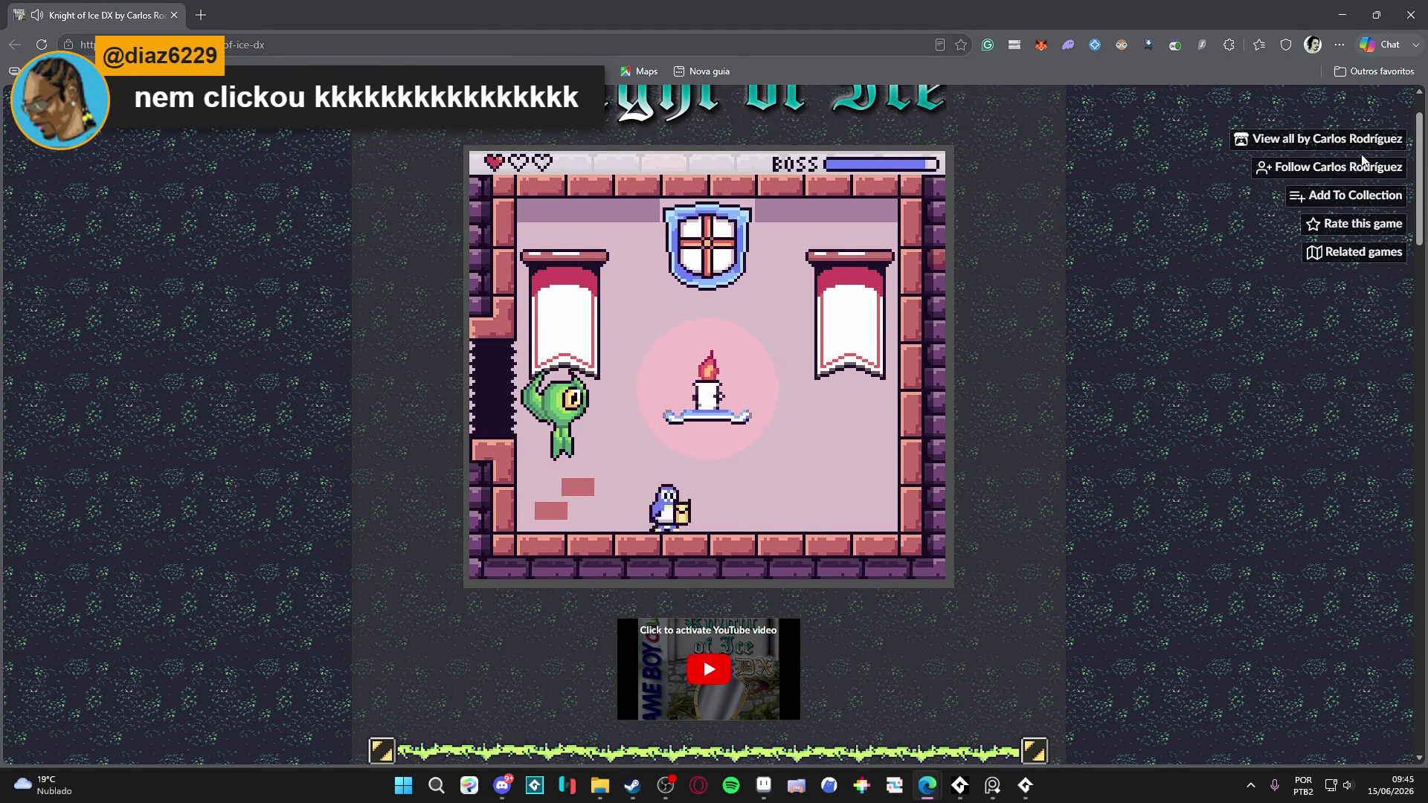
pyautogui.press('Left')
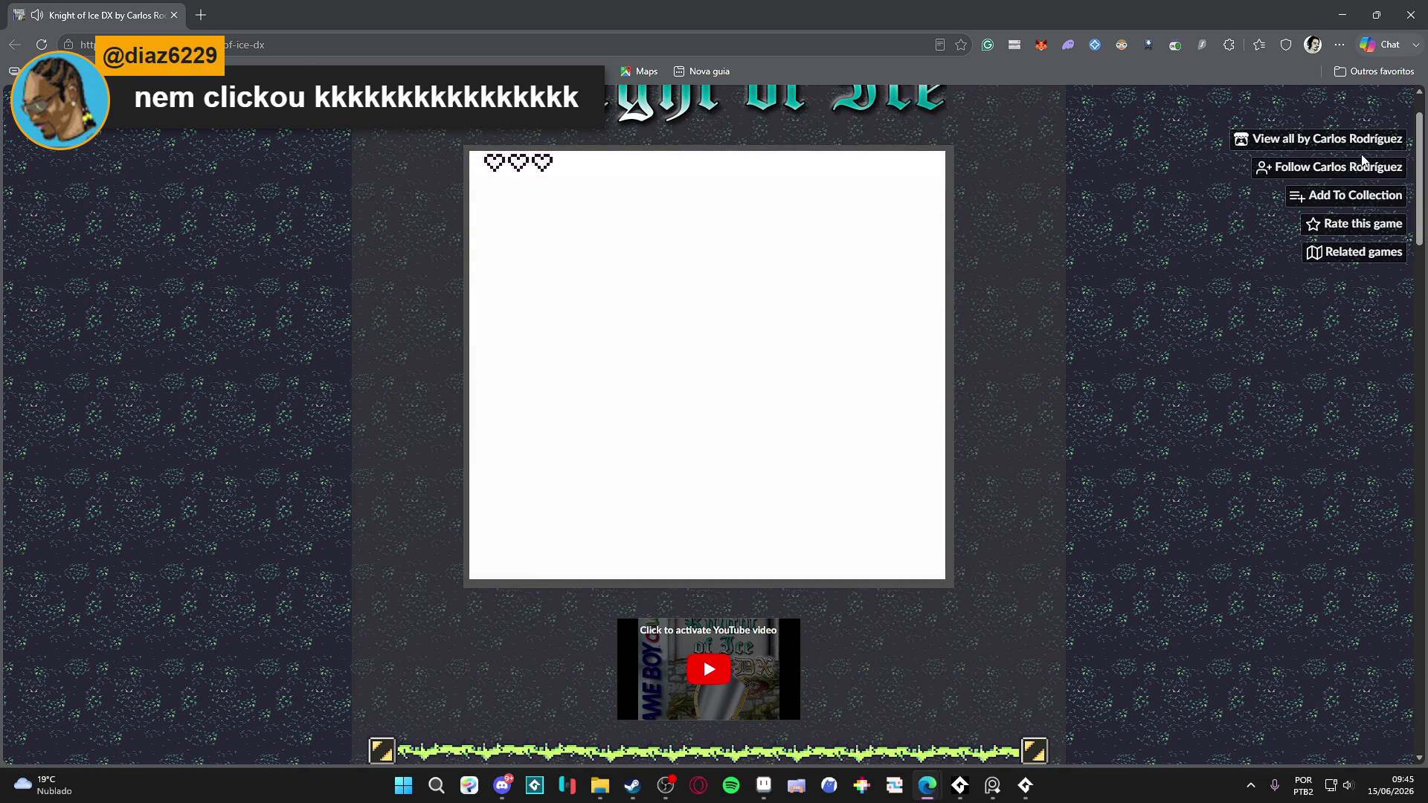
# - After respawning, climb up and down the ladders back into the boss room
pyautogui.press('Right')
pyautogui.press('Up')
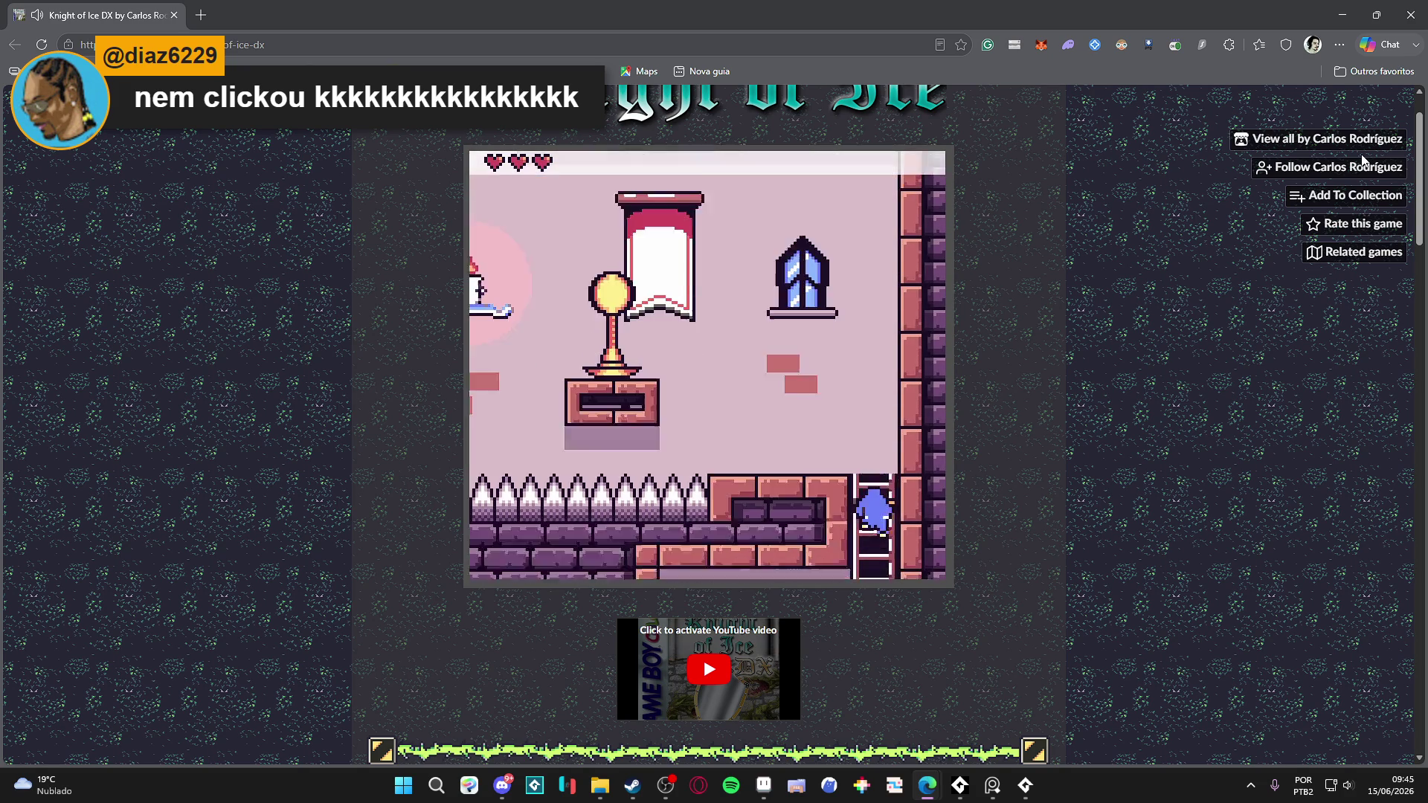
pyautogui.press('Down')
pyautogui.press('Left')
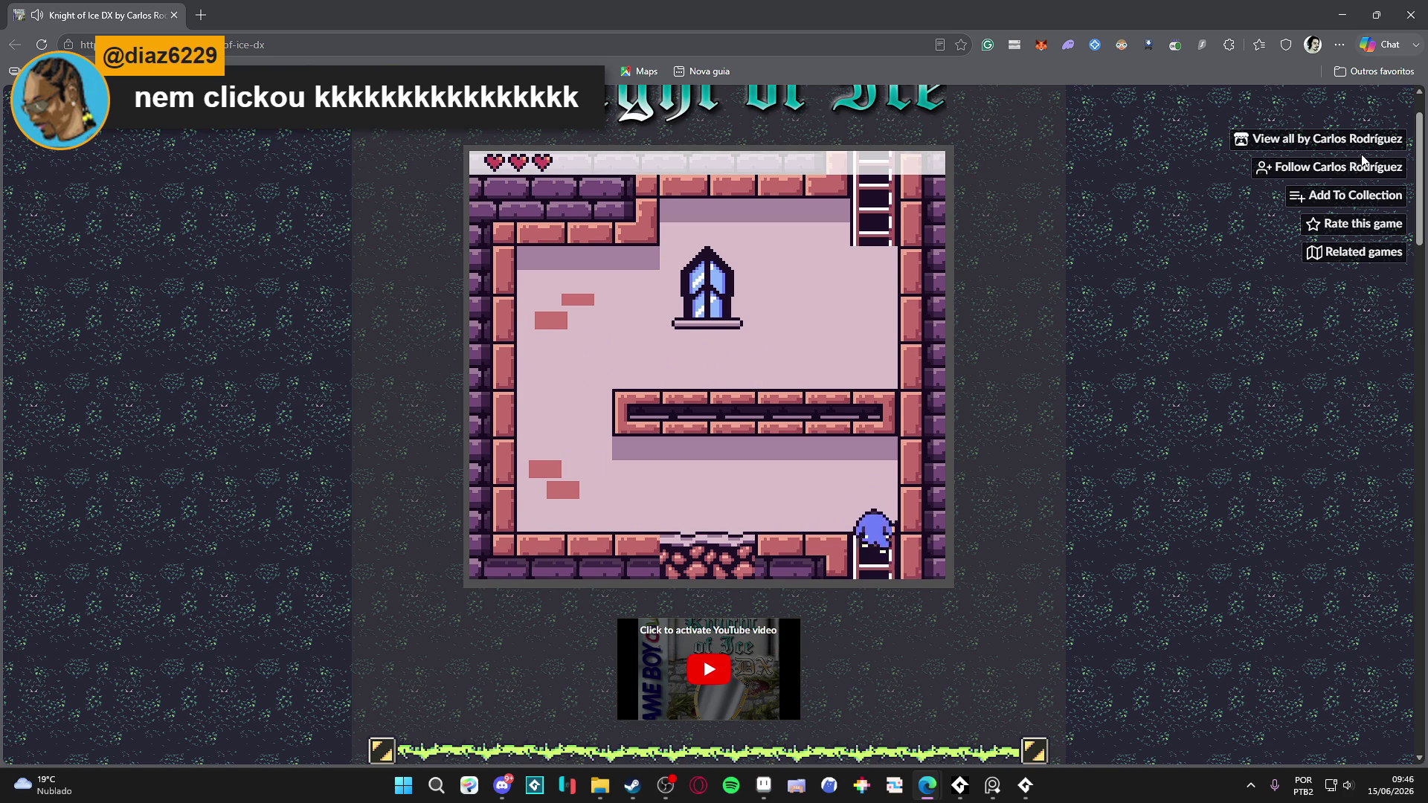
pyautogui.press('Down')
pyautogui.press('Right')
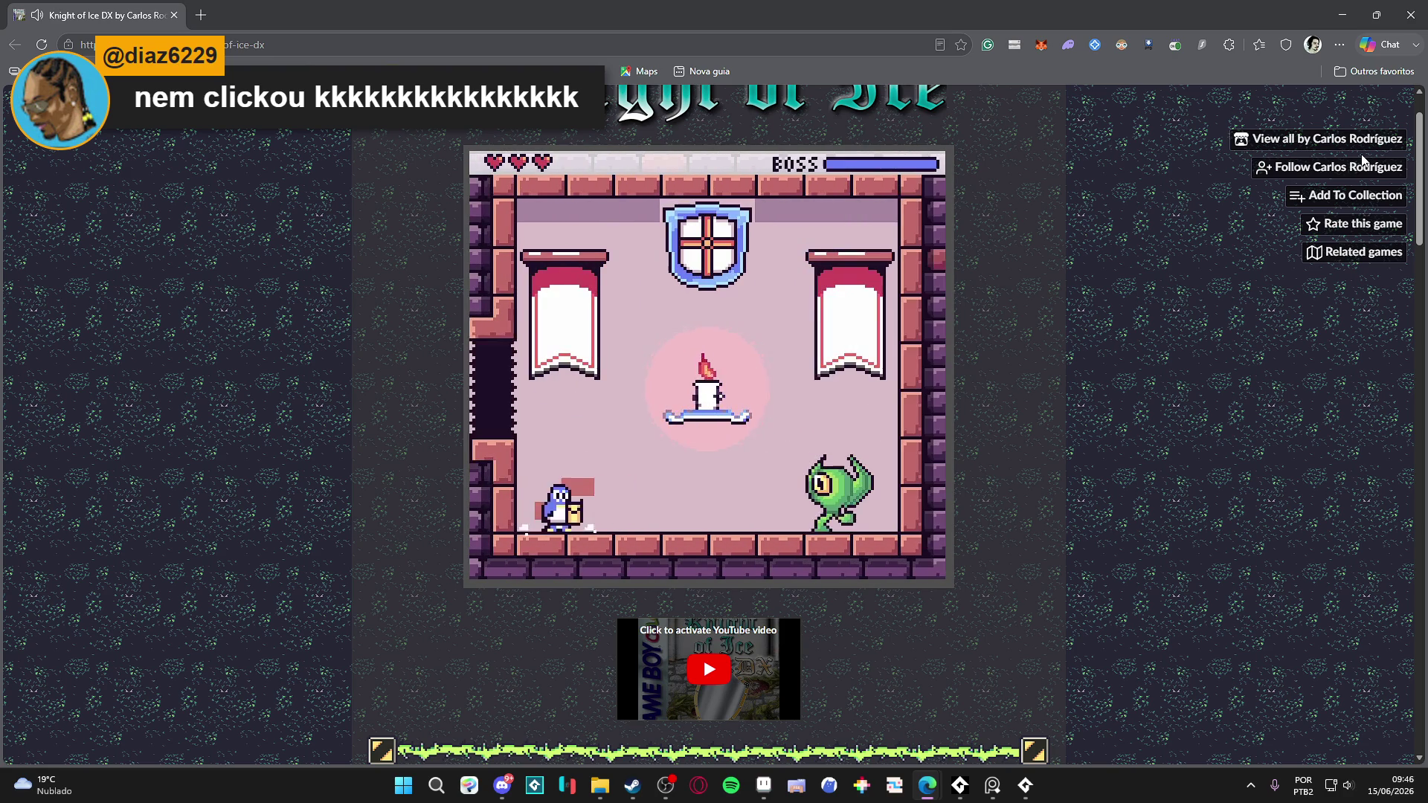
# - Dodge the green boss with jumps and slash it twice to lower its health
pyautogui.press('z')
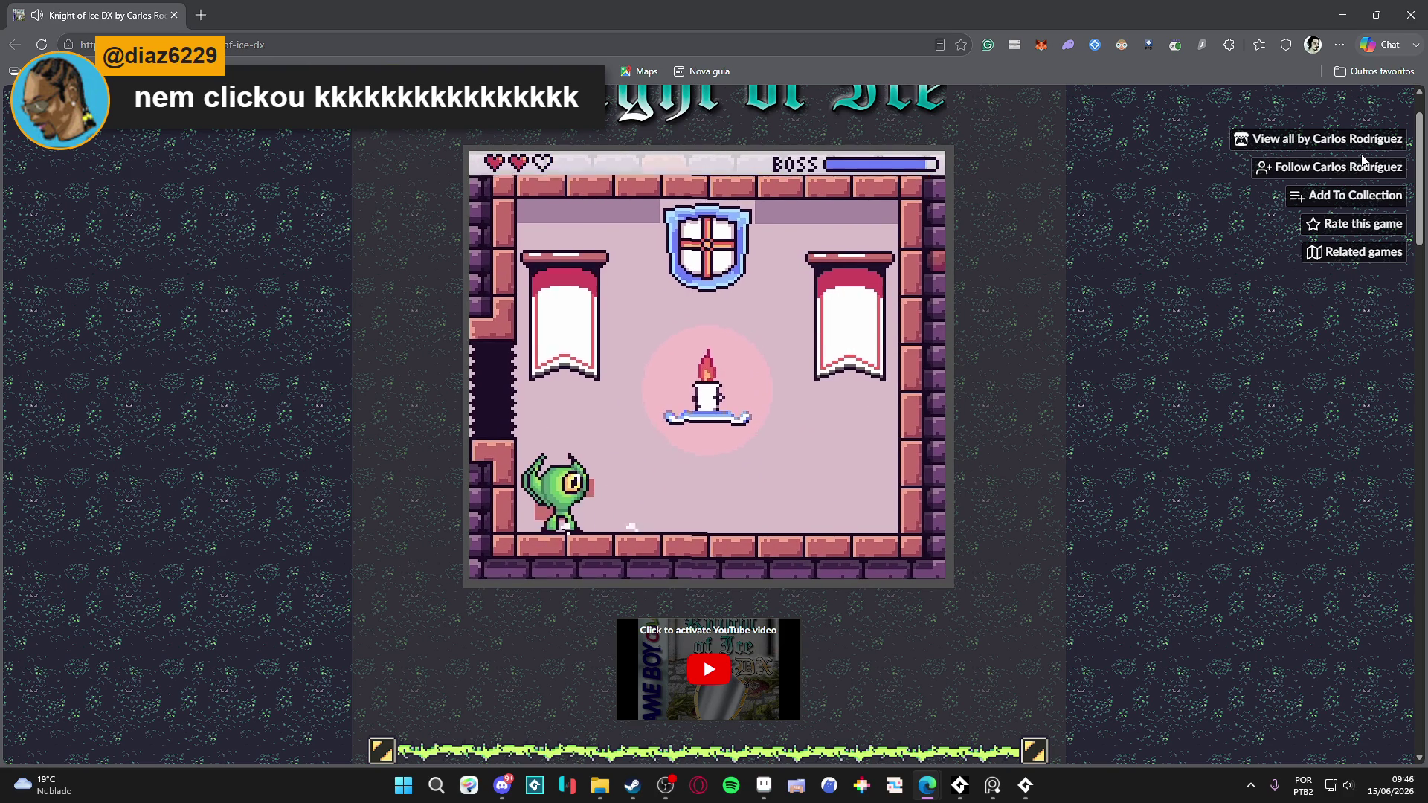
pyautogui.press('Left')
pyautogui.press('Right')
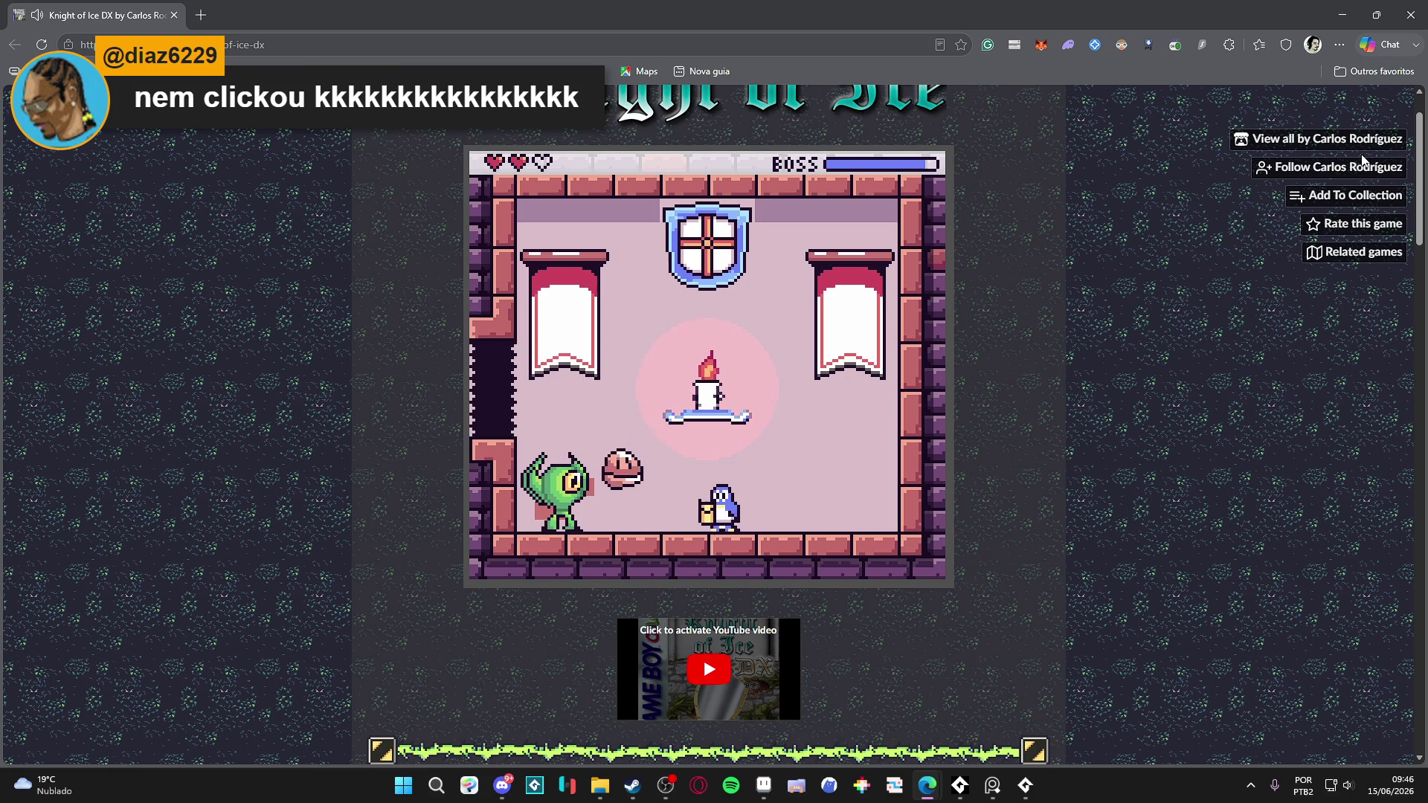
pyautogui.press('Right')
pyautogui.press('z')
pyautogui.press('Left')
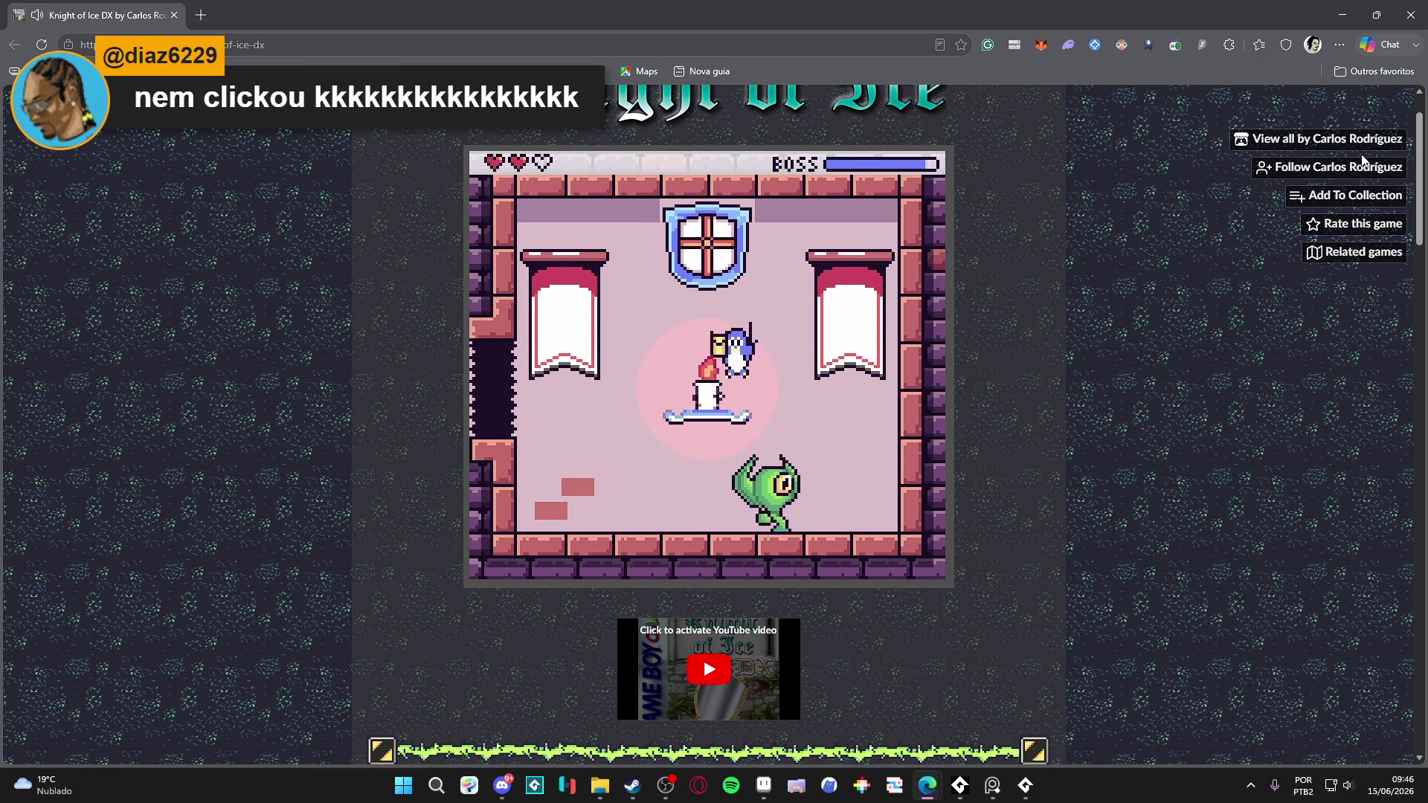
pyautogui.press('Right')
pyautogui.press('x')
pyautogui.press('Left')
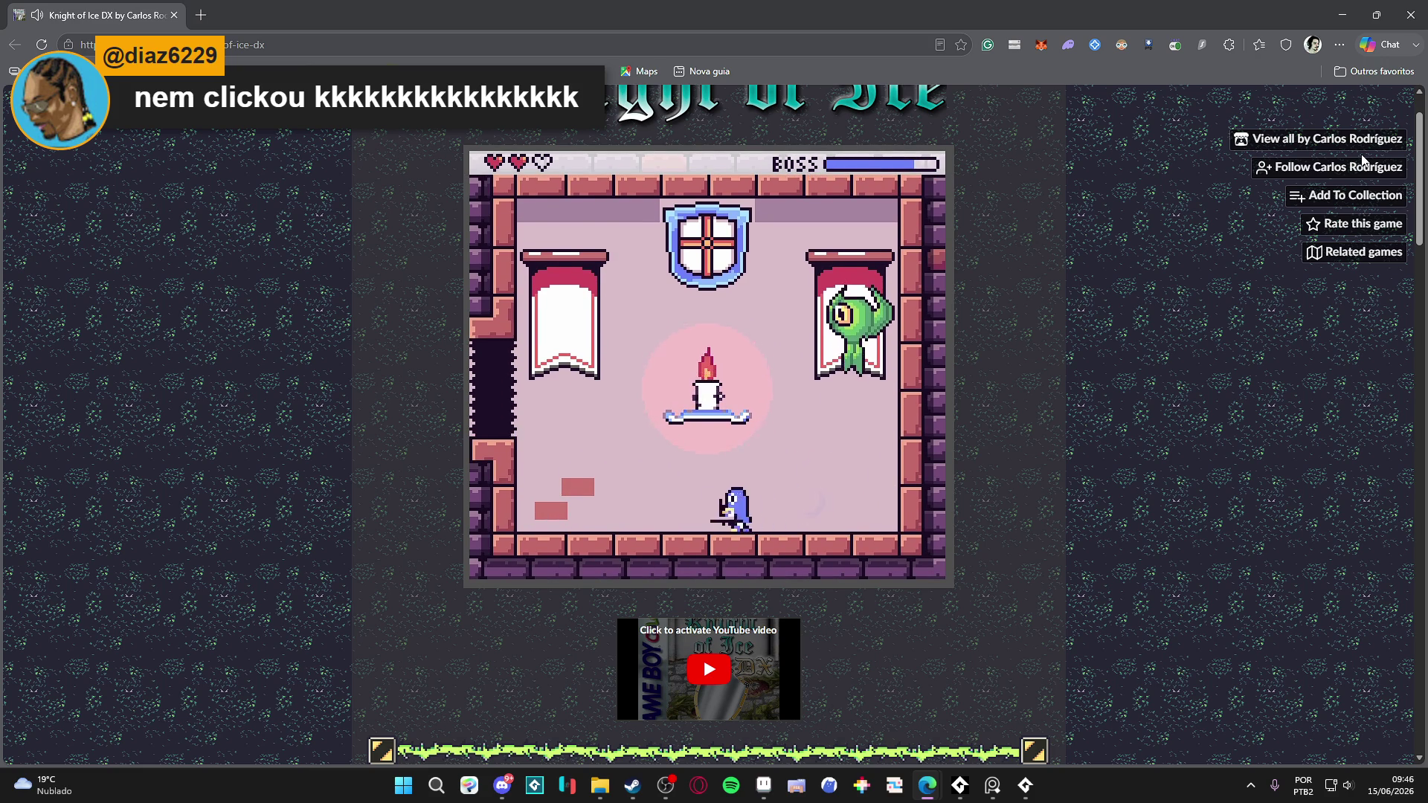
pyautogui.press('Right')
pyautogui.press('x')
pyautogui.press('Left')
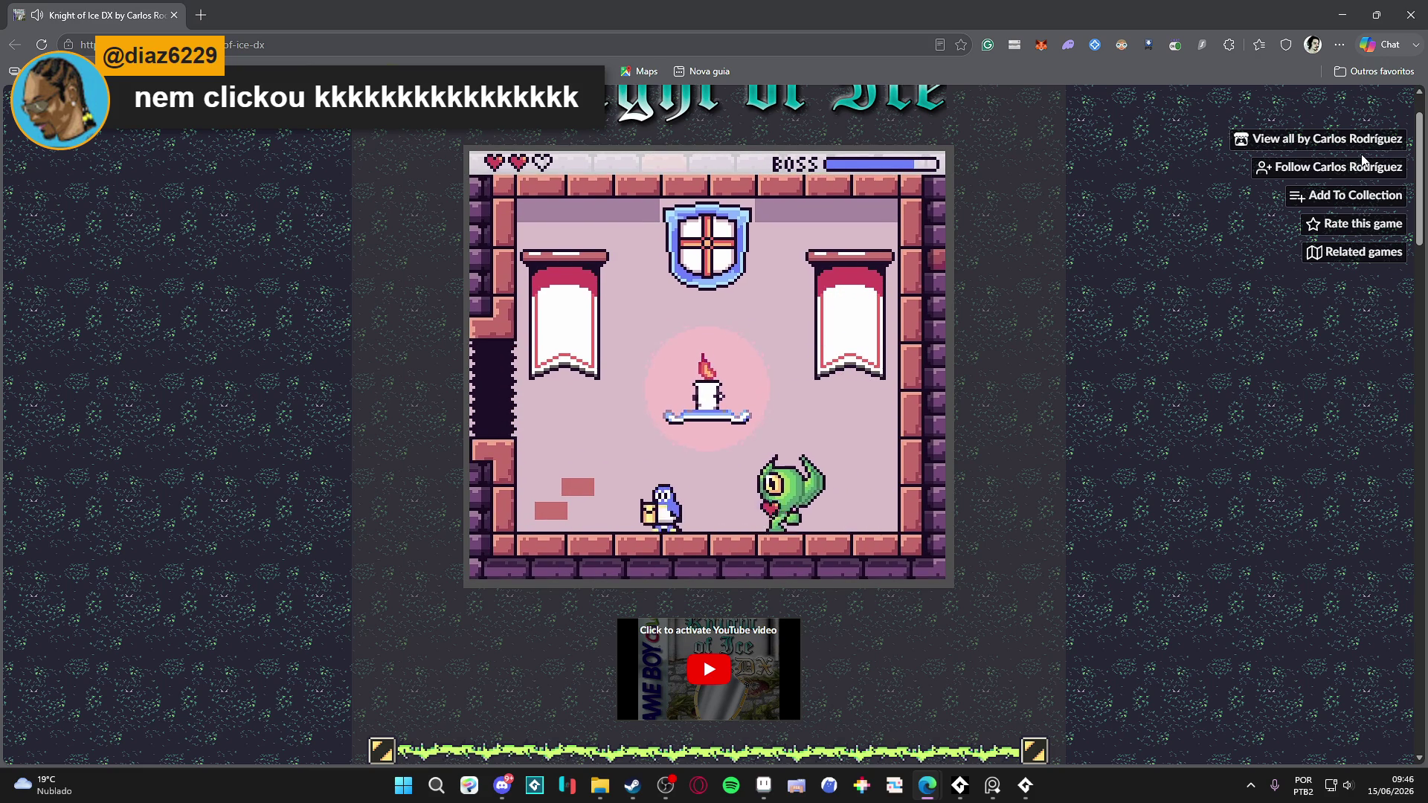
# - Run across the room onto the candle platform and keep swinging at the boss
pyautogui.press('Right')
pyautogui.press('Left')
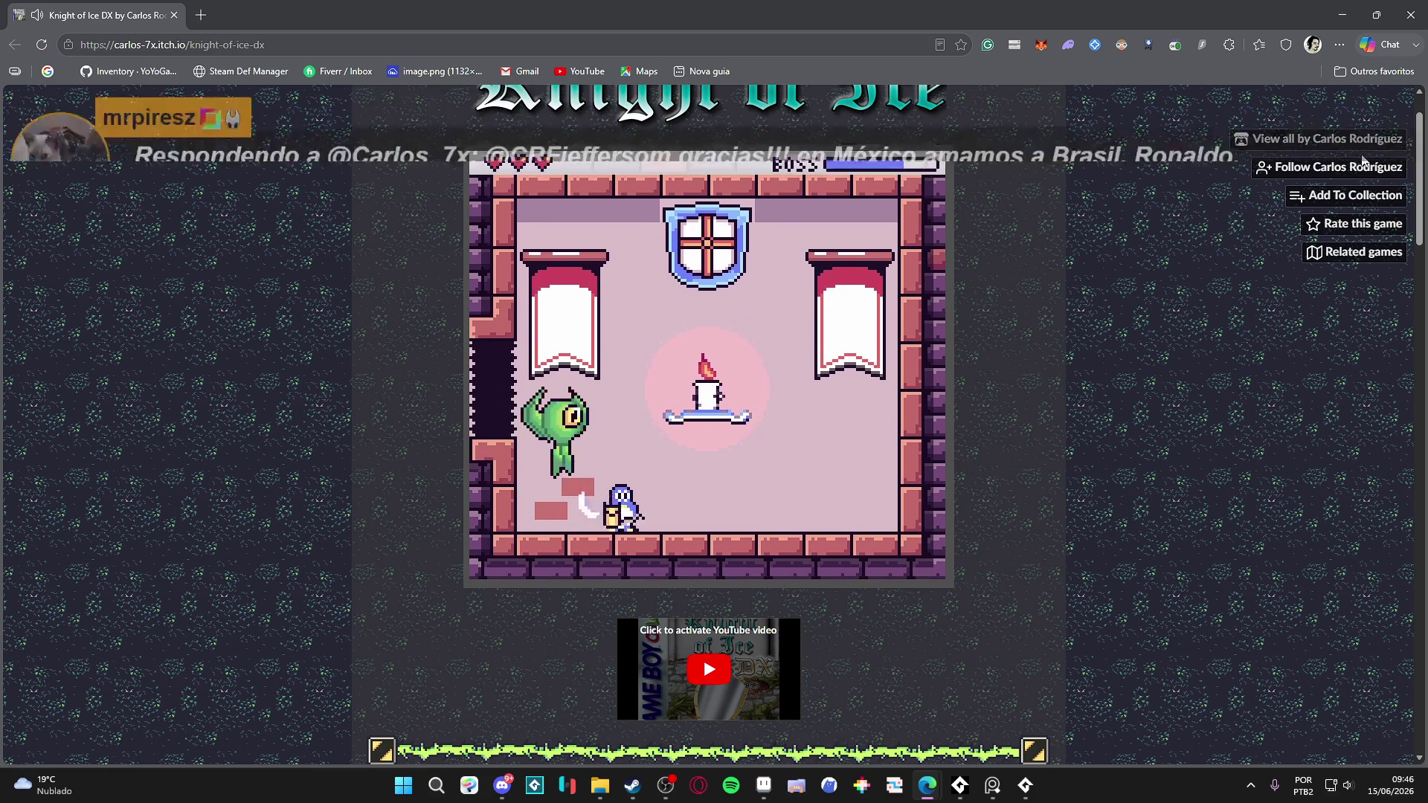
pyautogui.press('Right')
pyautogui.press('Right')
pyautogui.press('Left')
pyautogui.press('z')
pyautogui.press('Right')
pyautogui.press('Left')
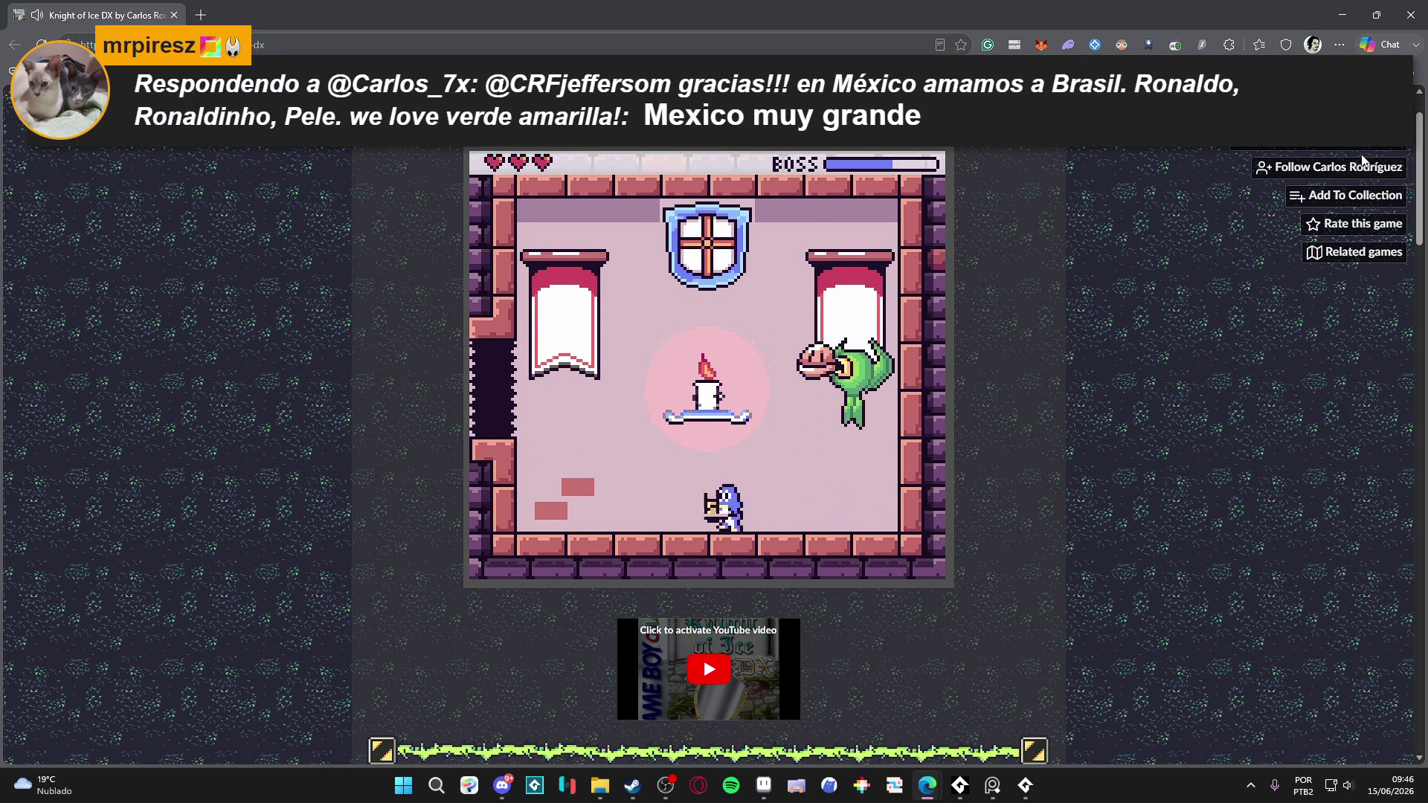
pyautogui.press('Left')
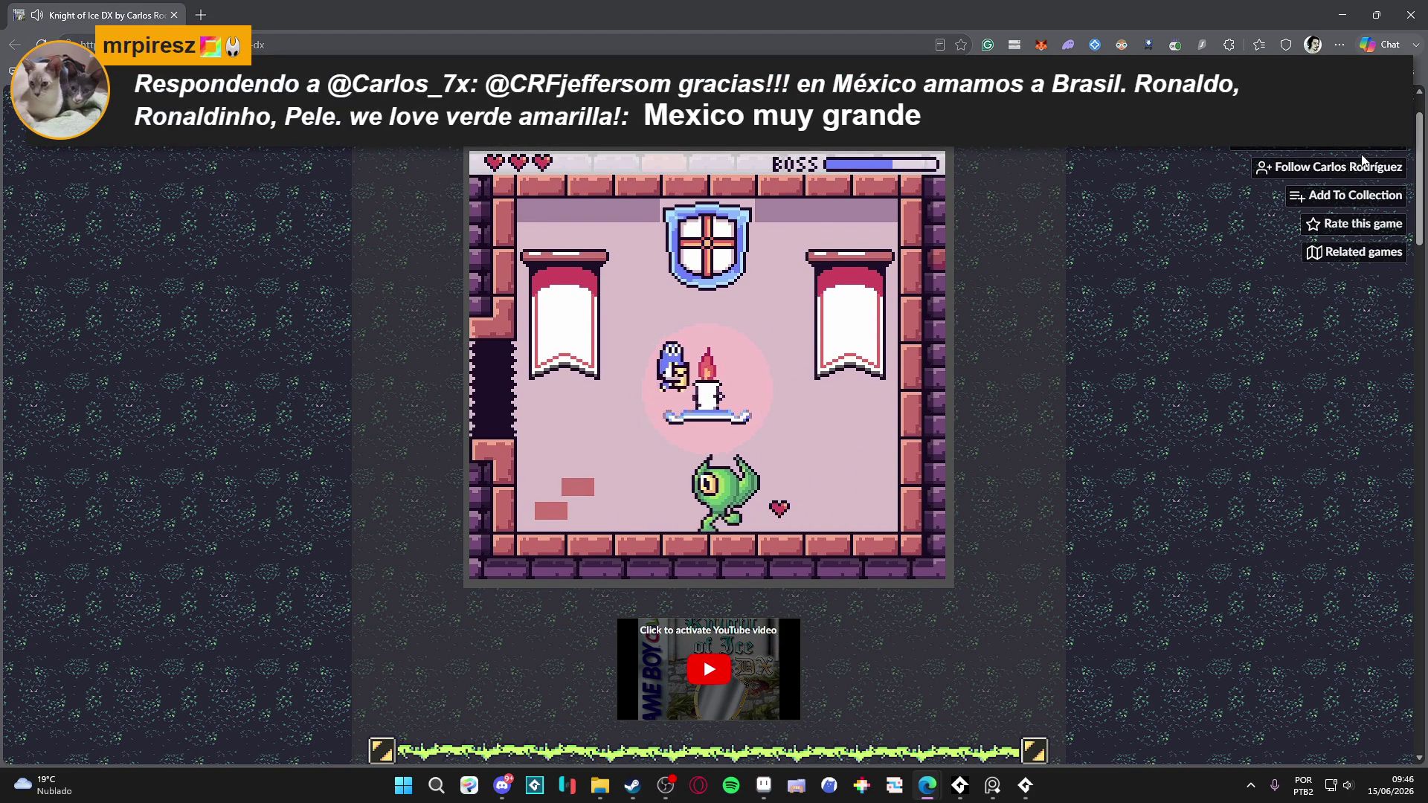
pyautogui.press('Left')
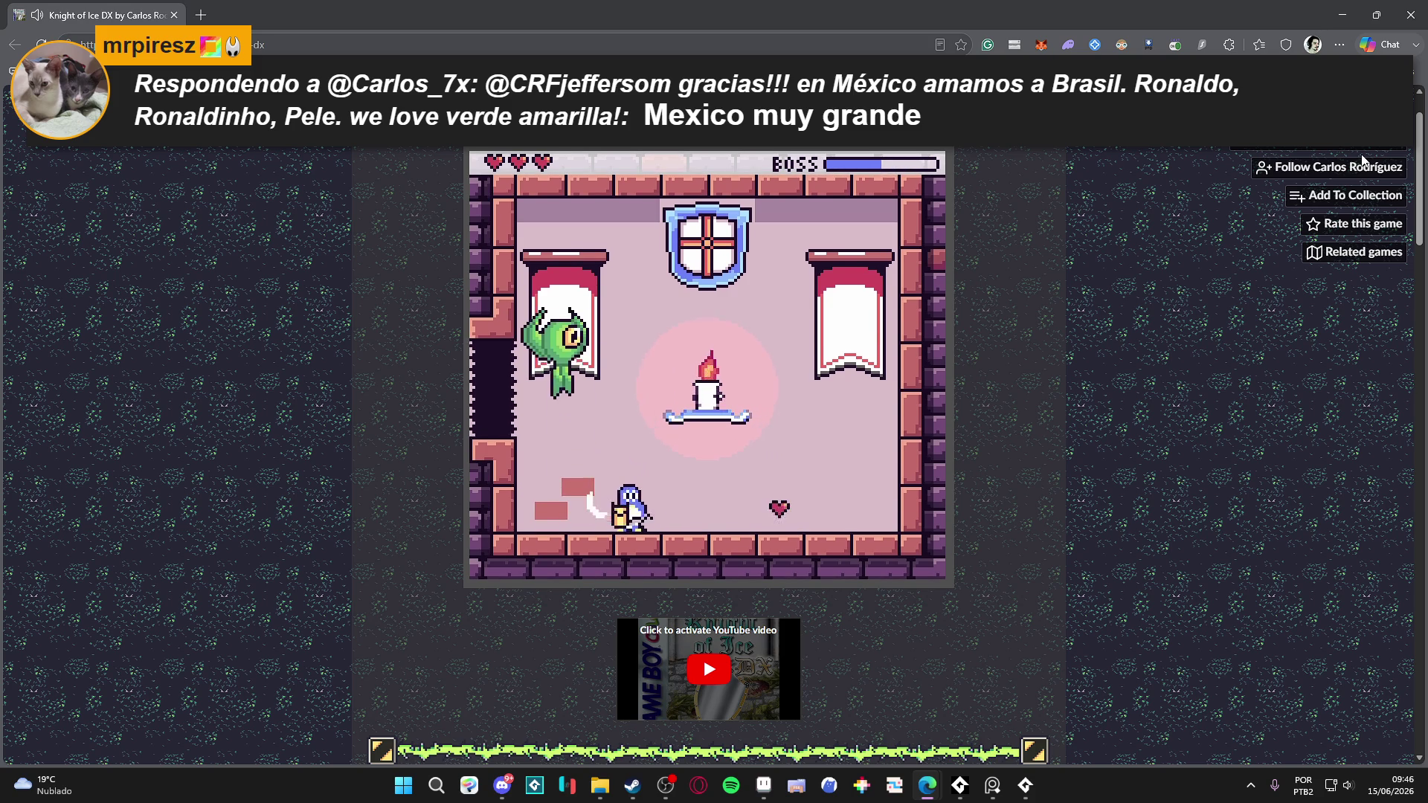
pyautogui.press('Right')
pyautogui.press('Left')
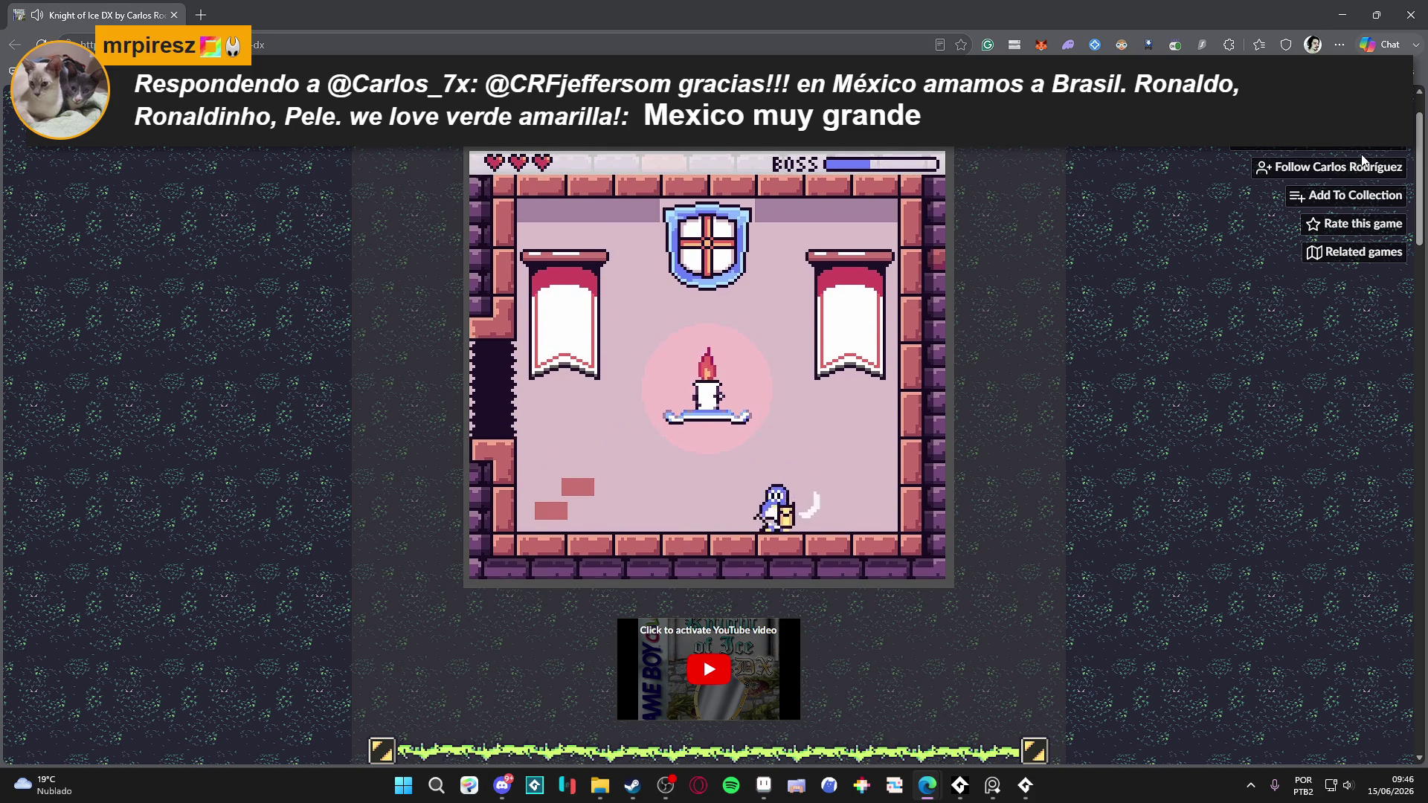
# - Dodge the dropping boss, then jump over it and land the final slash
pyautogui.press('Left')
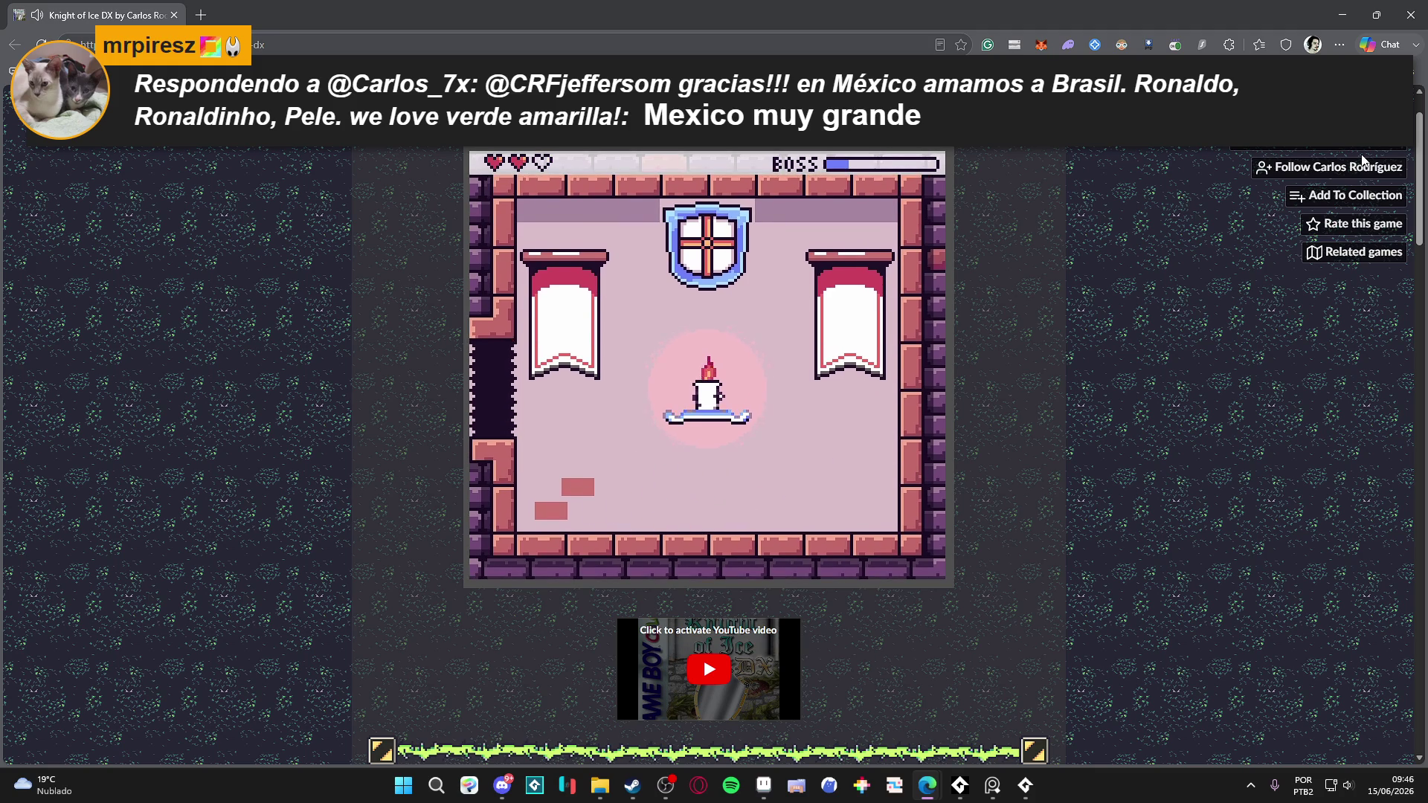
pyautogui.press('Right')
pyautogui.press('Left')
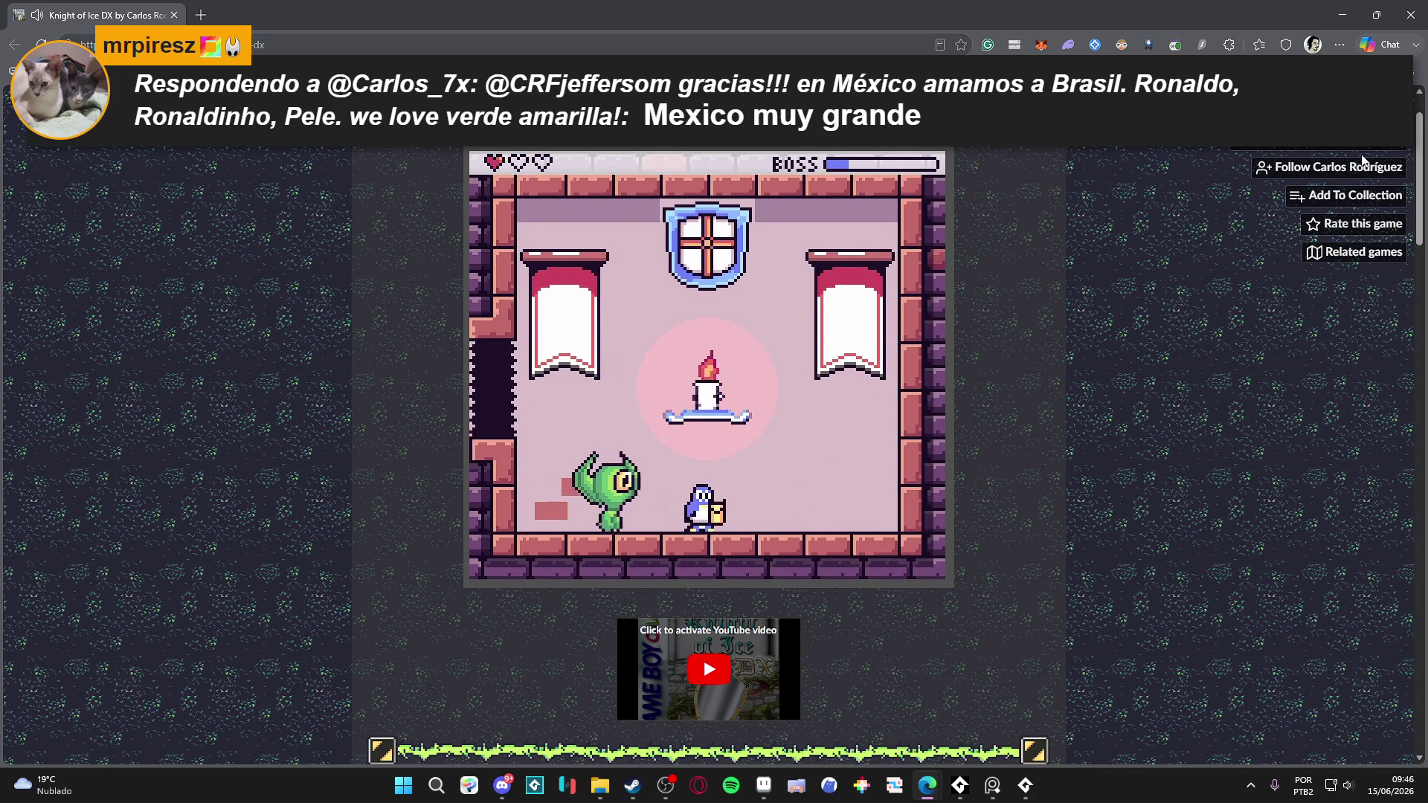
pyautogui.press('Left')
pyautogui.press('Right')
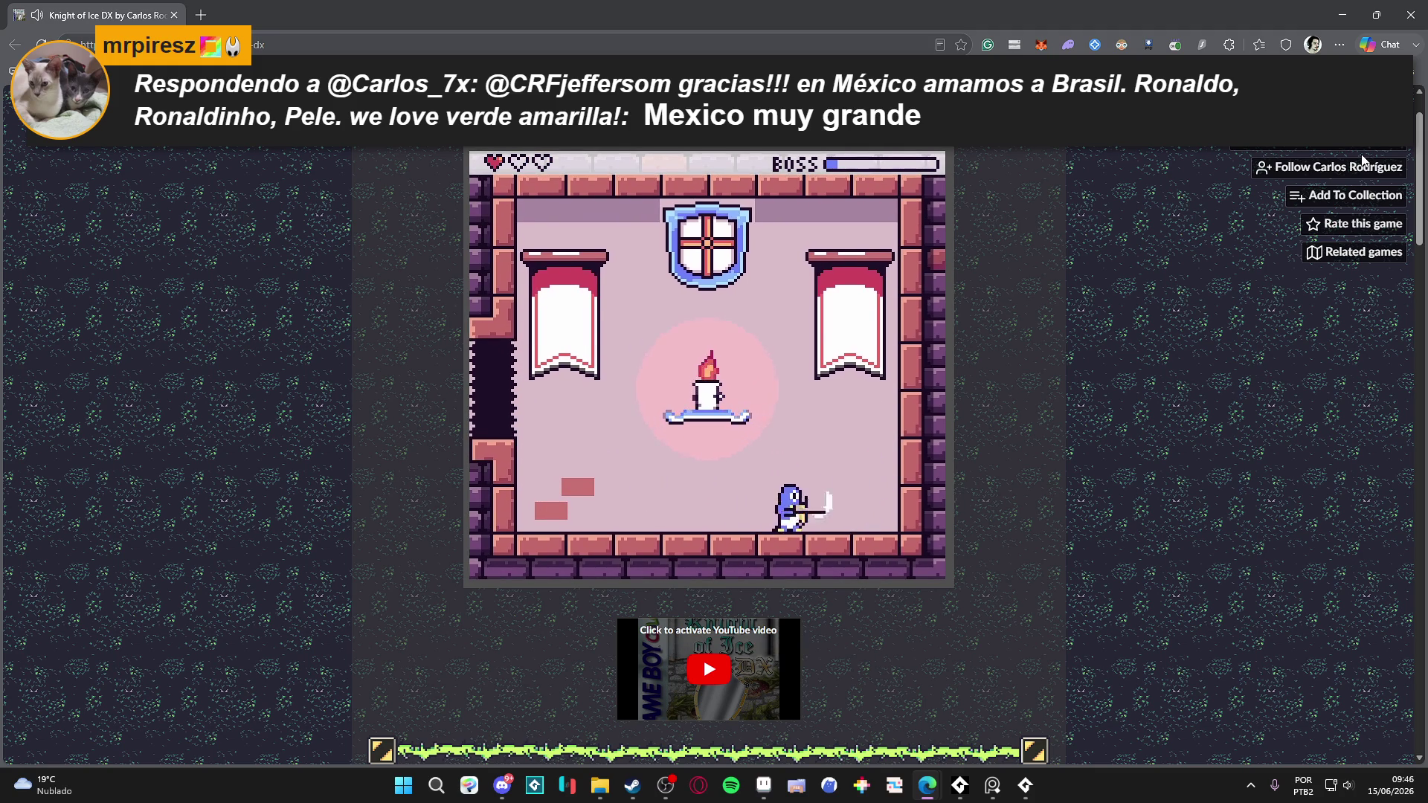
pyautogui.press('Left')
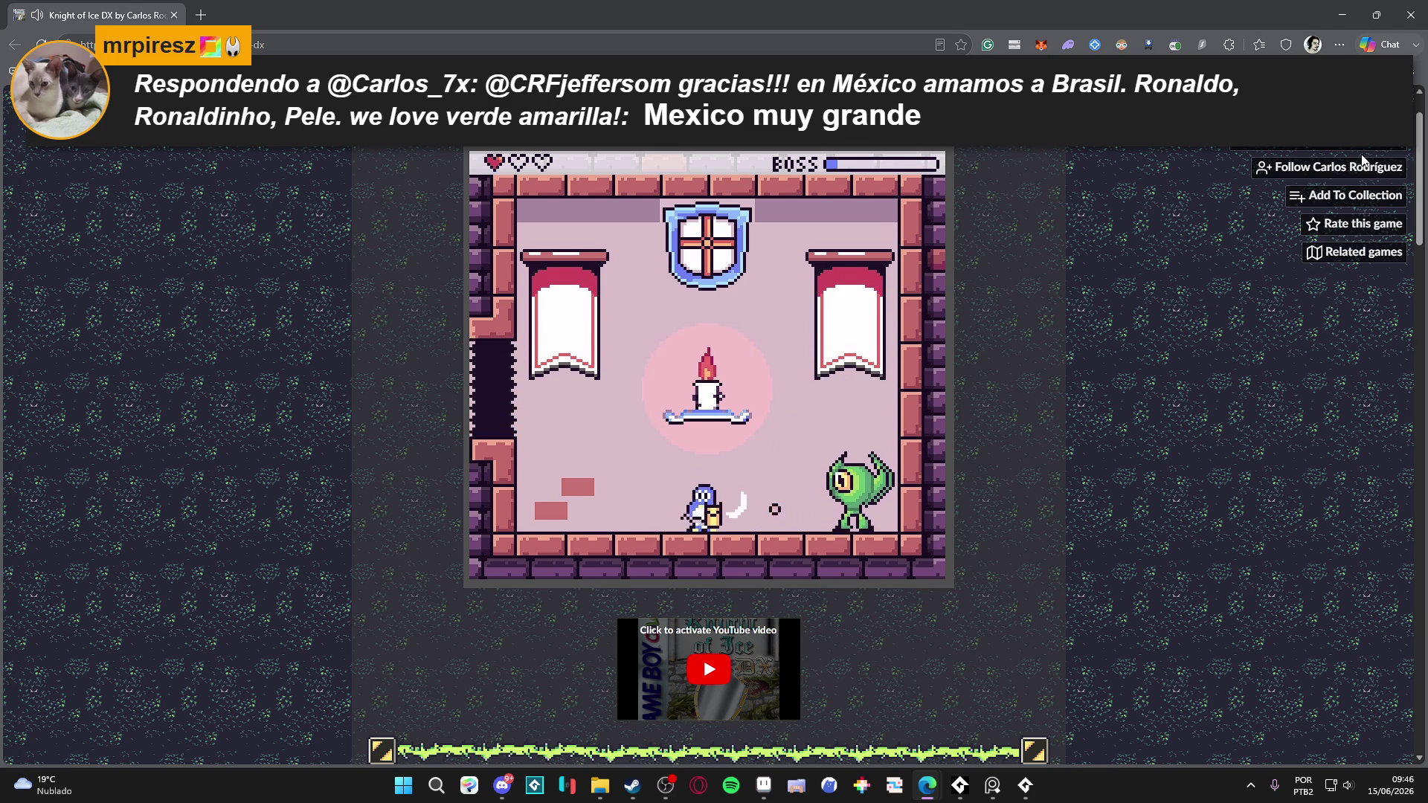
pyautogui.press('Left')
pyautogui.press('z')
pyautogui.press('Right')
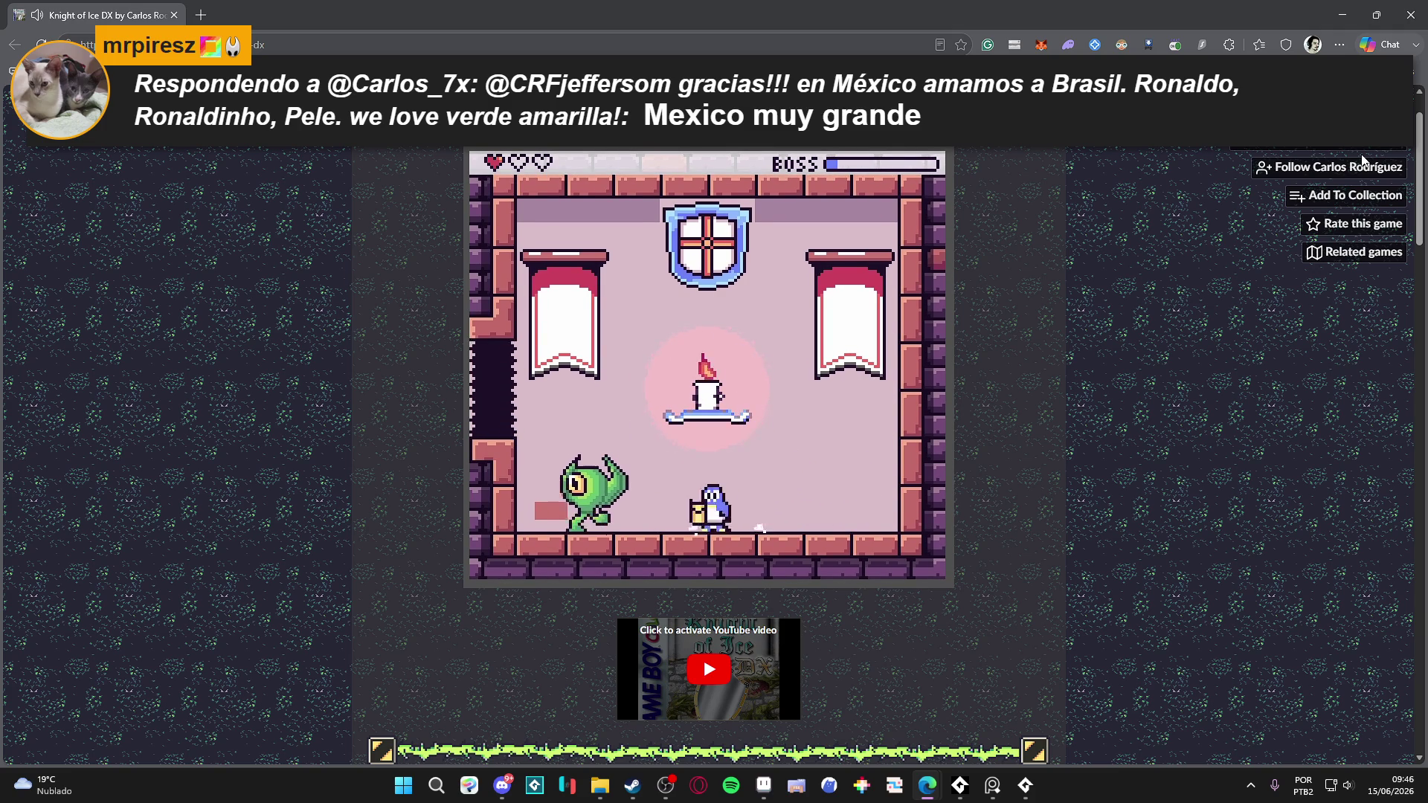
pyautogui.press('Left')
pyautogui.press('x')
pyautogui.press('Right')
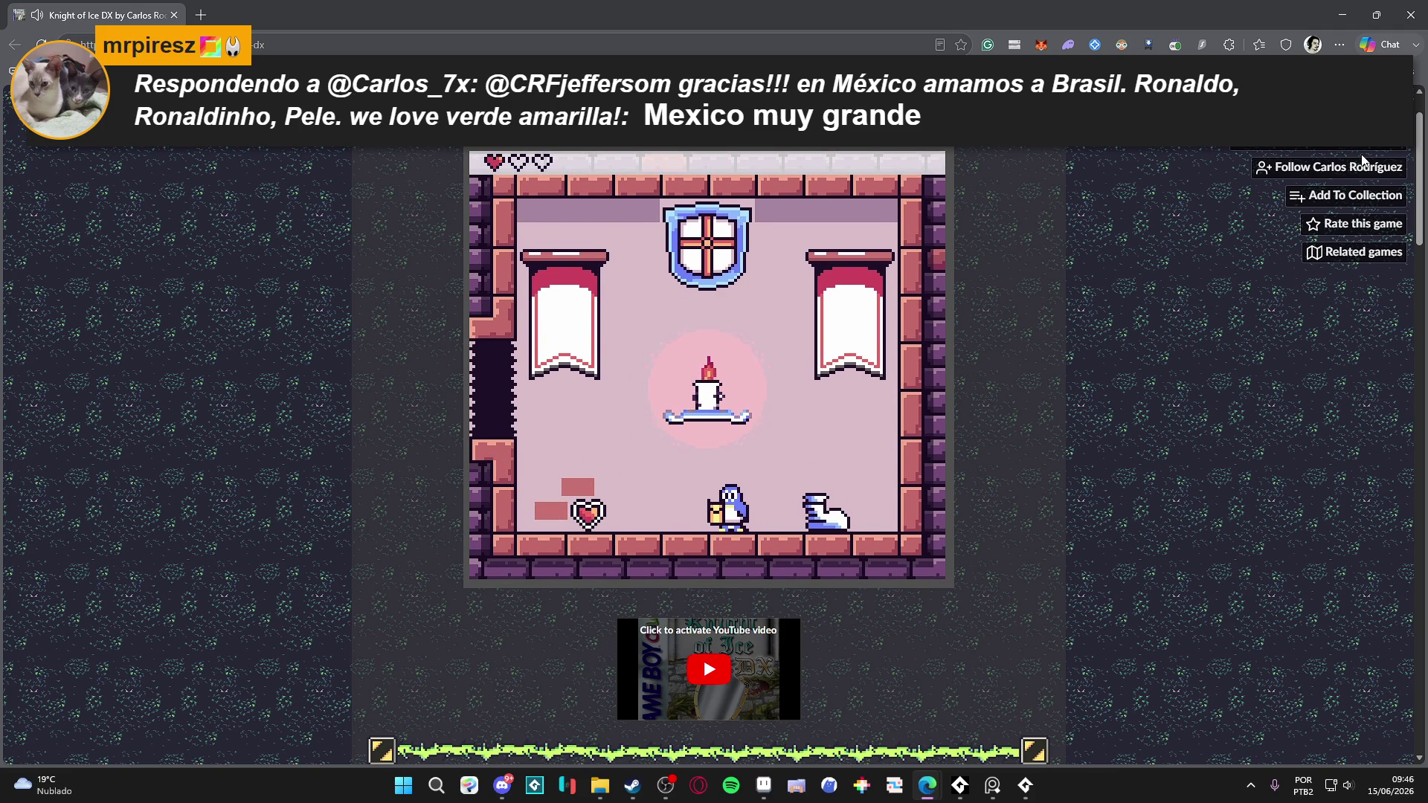
# - Collect the heart and the boot, then try out the new Double Jump
pyautogui.press('Left')
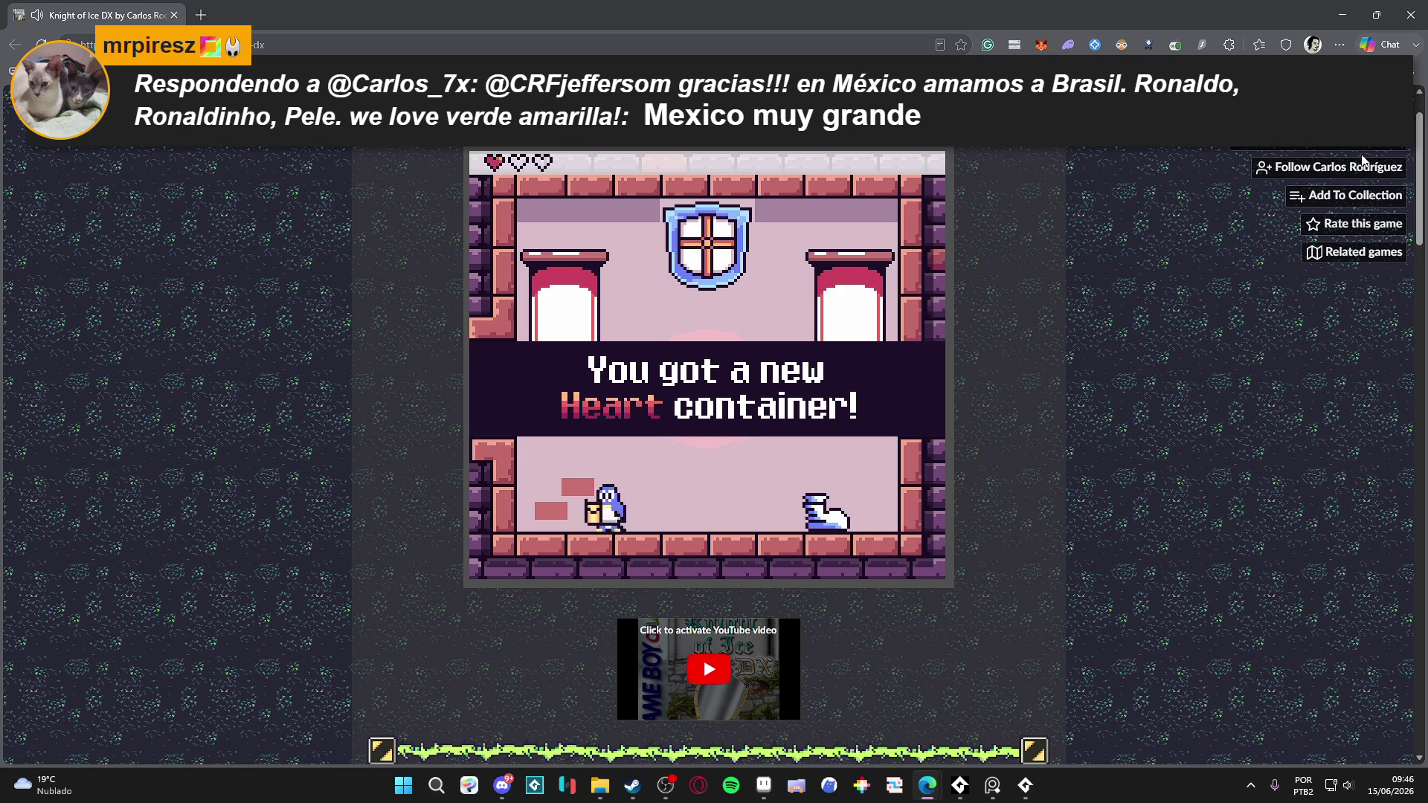
pyautogui.press('Right')
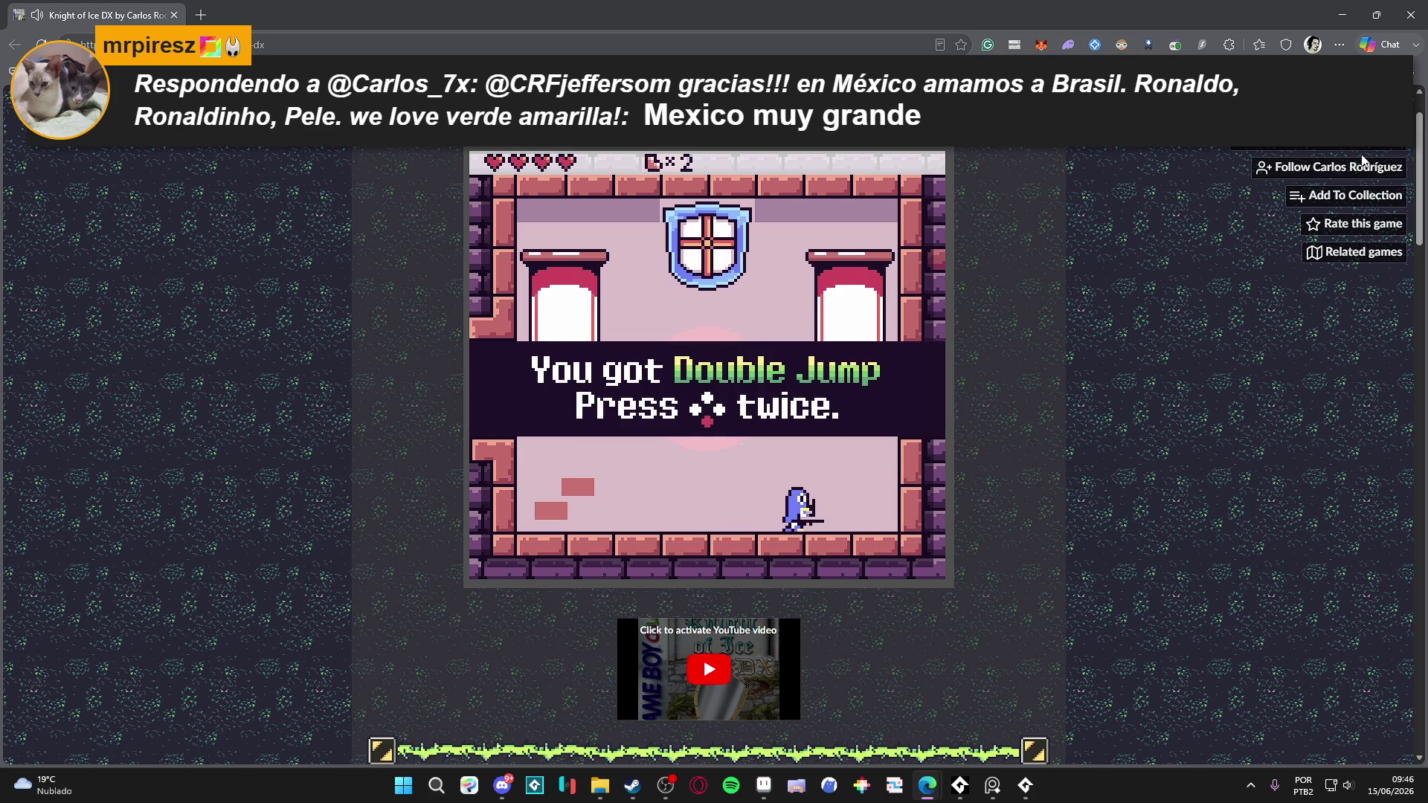
pyautogui.press('z')
pyautogui.press('Left')
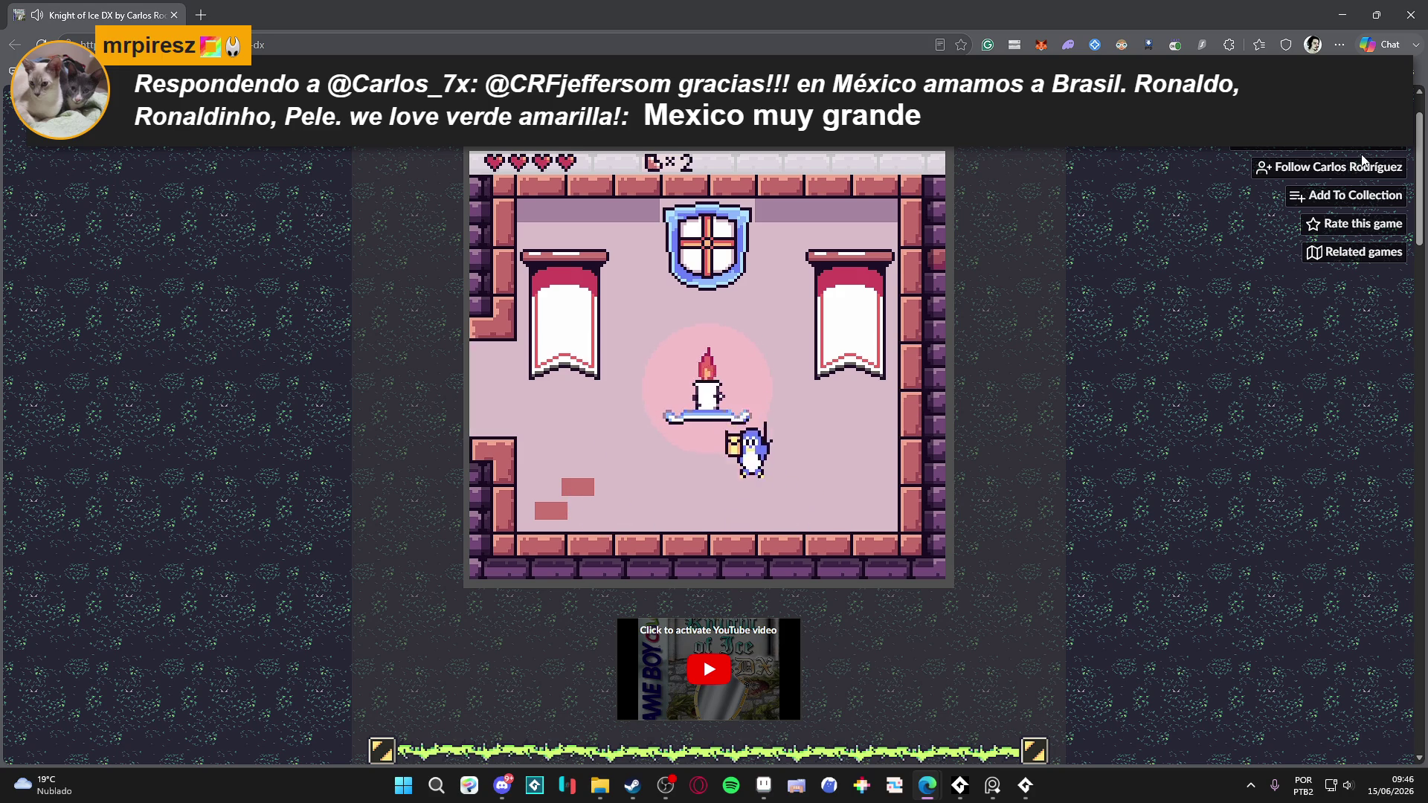
pyautogui.press('z')
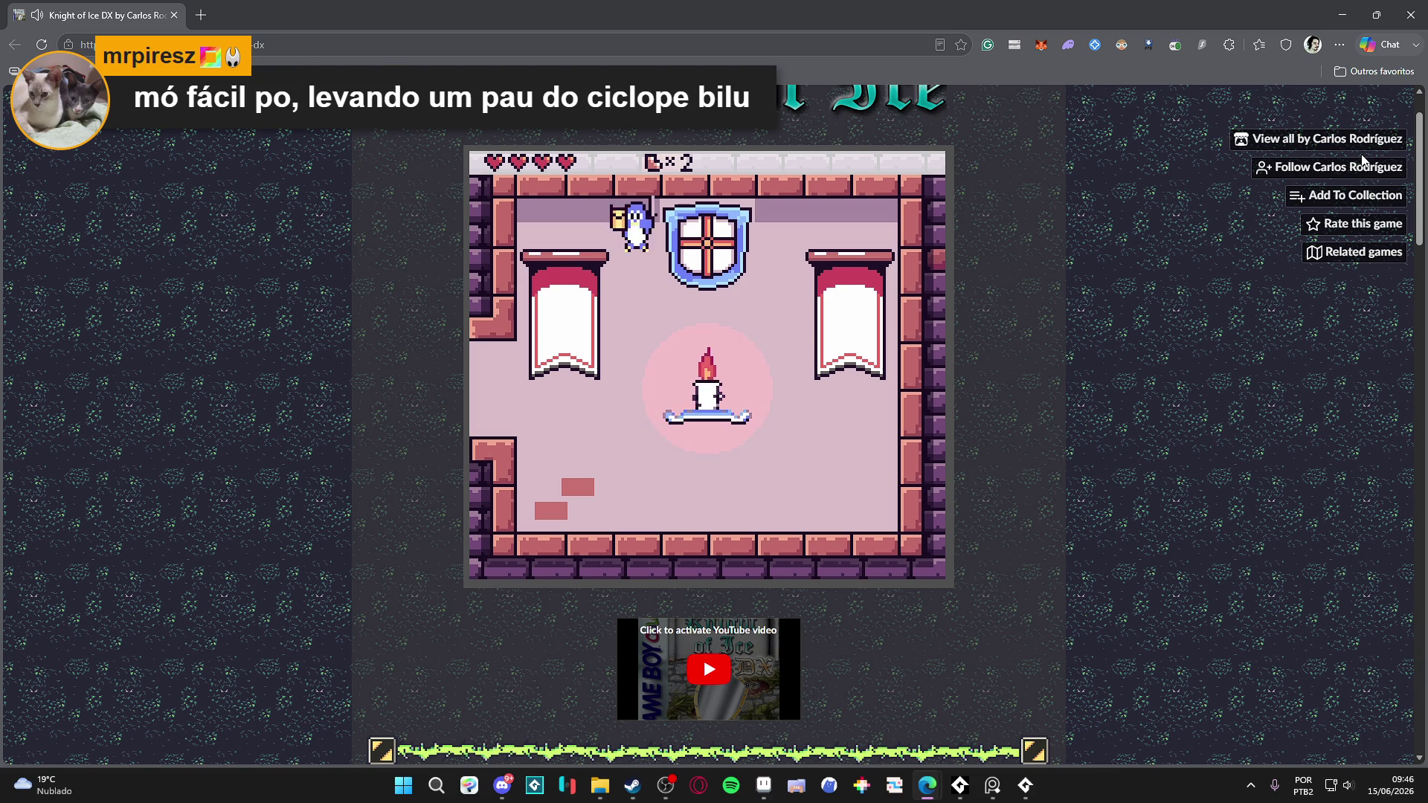
pyautogui.press('Left')
pyautogui.press('z')
pyautogui.press('Left')
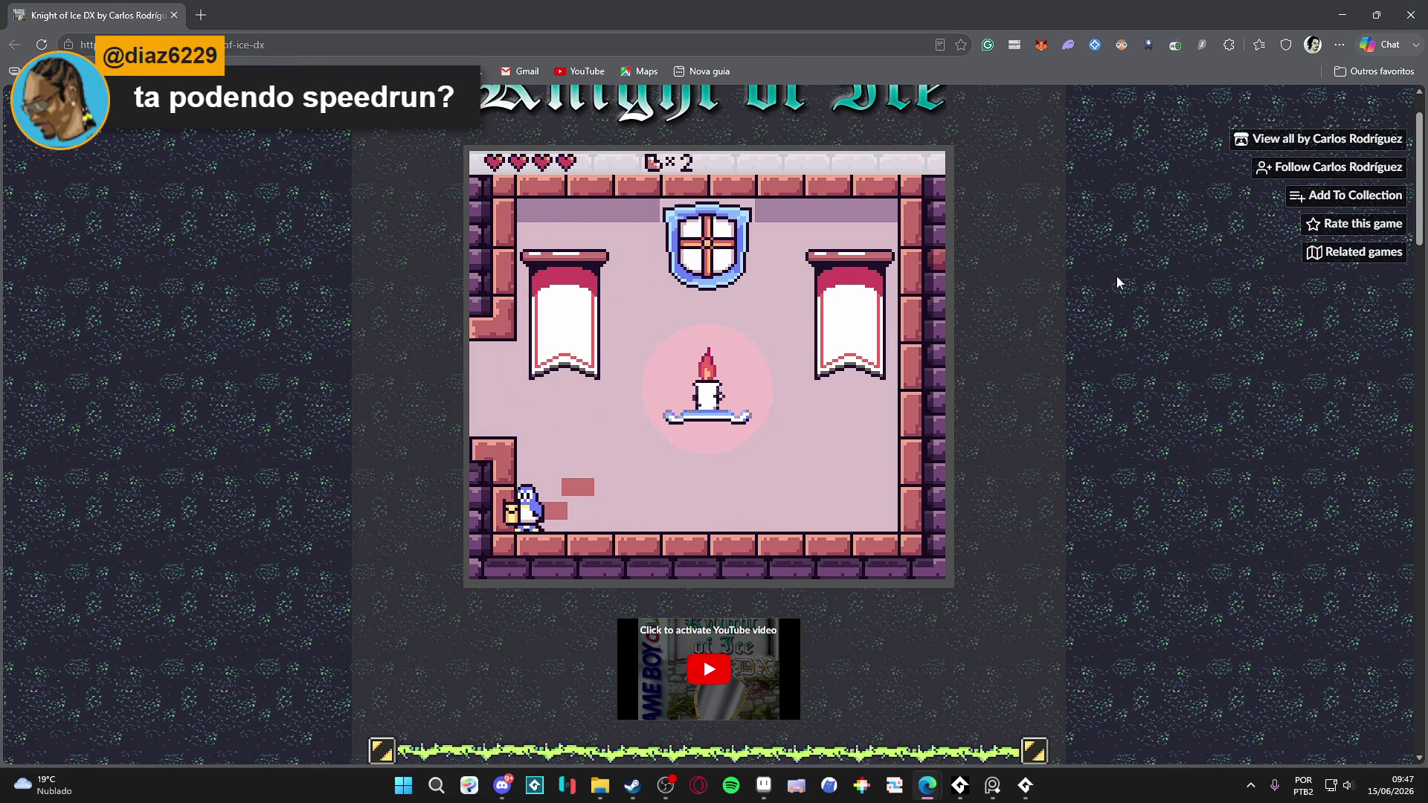
# - Follow the game's creator on the itch.io page and close the Edge window
pyautogui.scroll(-3, 1167, 254)
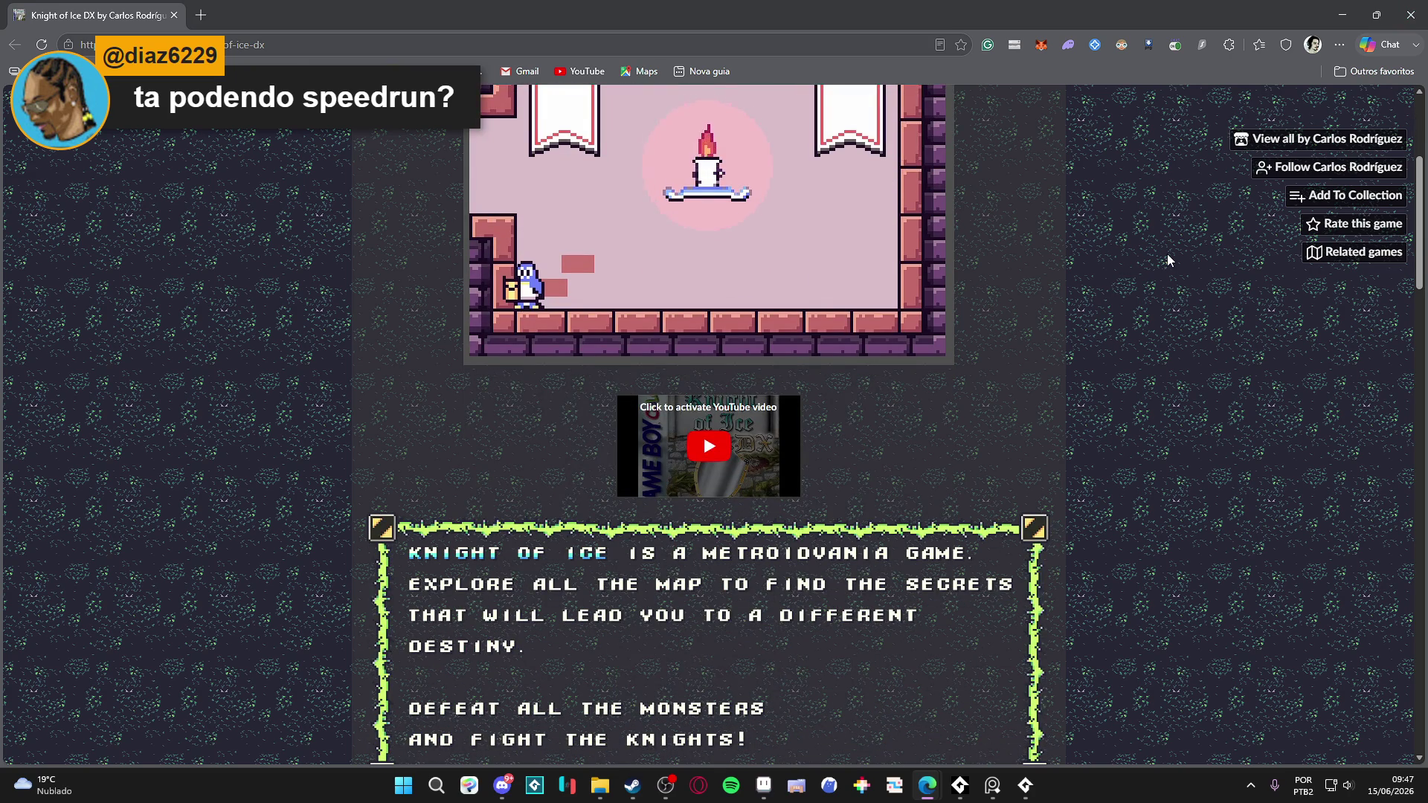
pyautogui.scroll(4, 1077, 270)
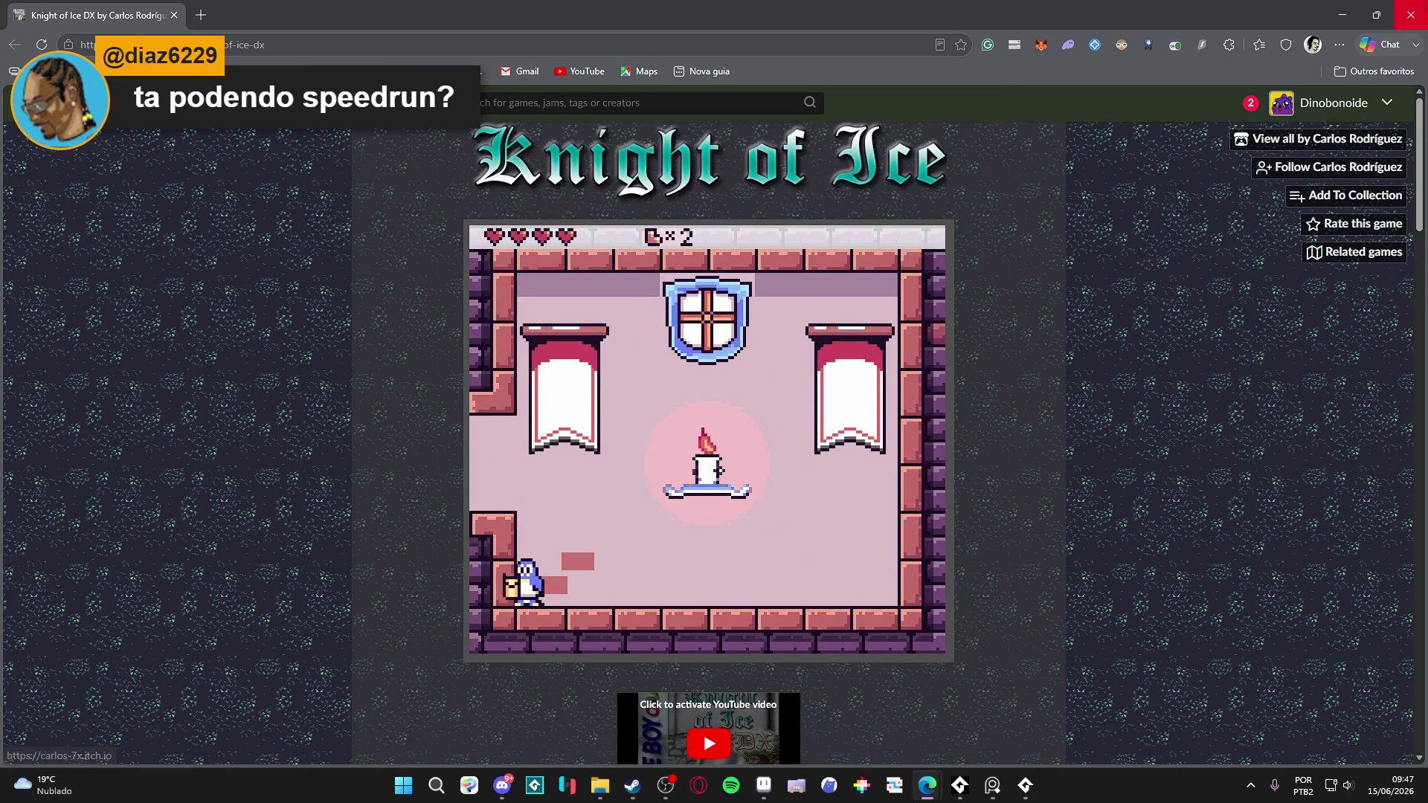
pyautogui.click(1336, 167)
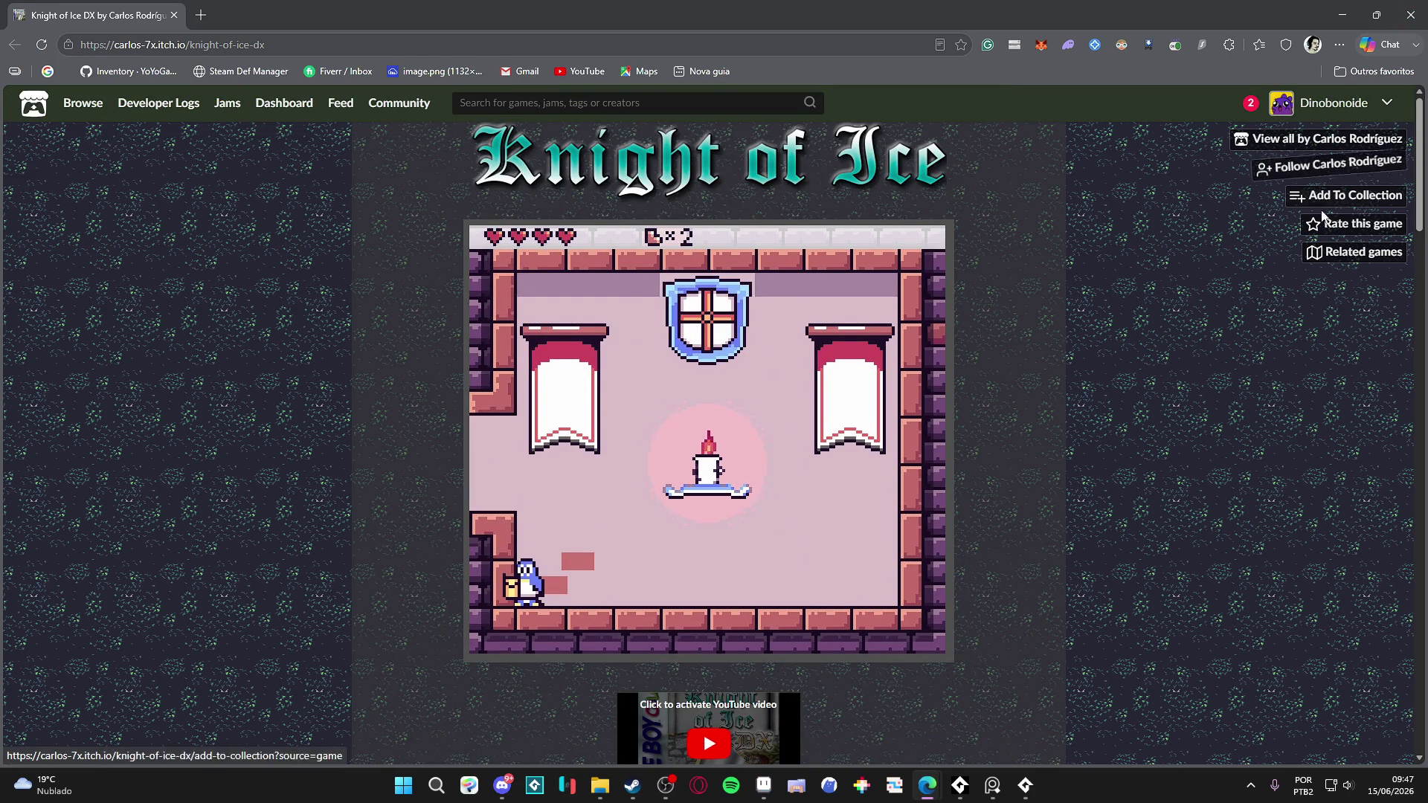
pyautogui.click(1411, 15)
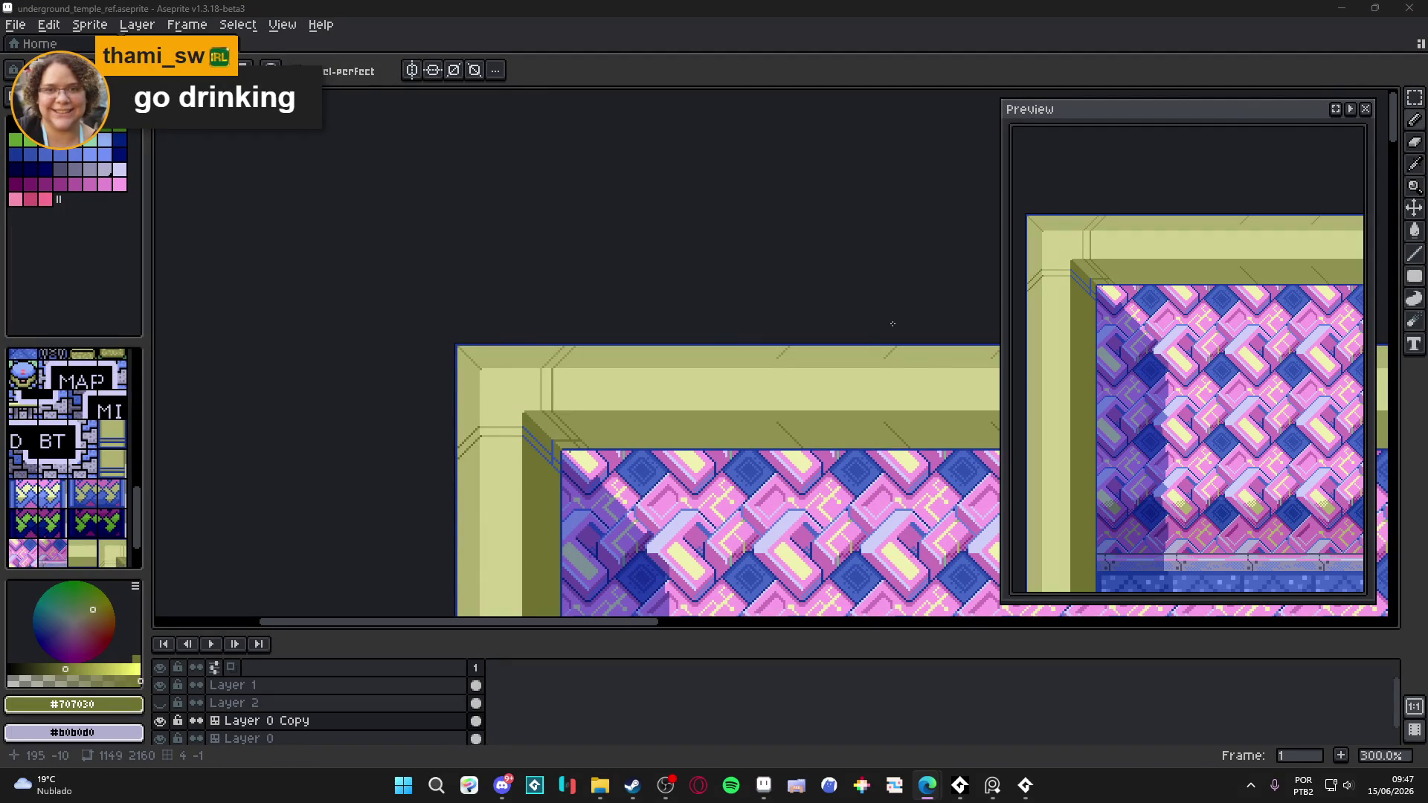
pyautogui.scroll(2, 625, 344)
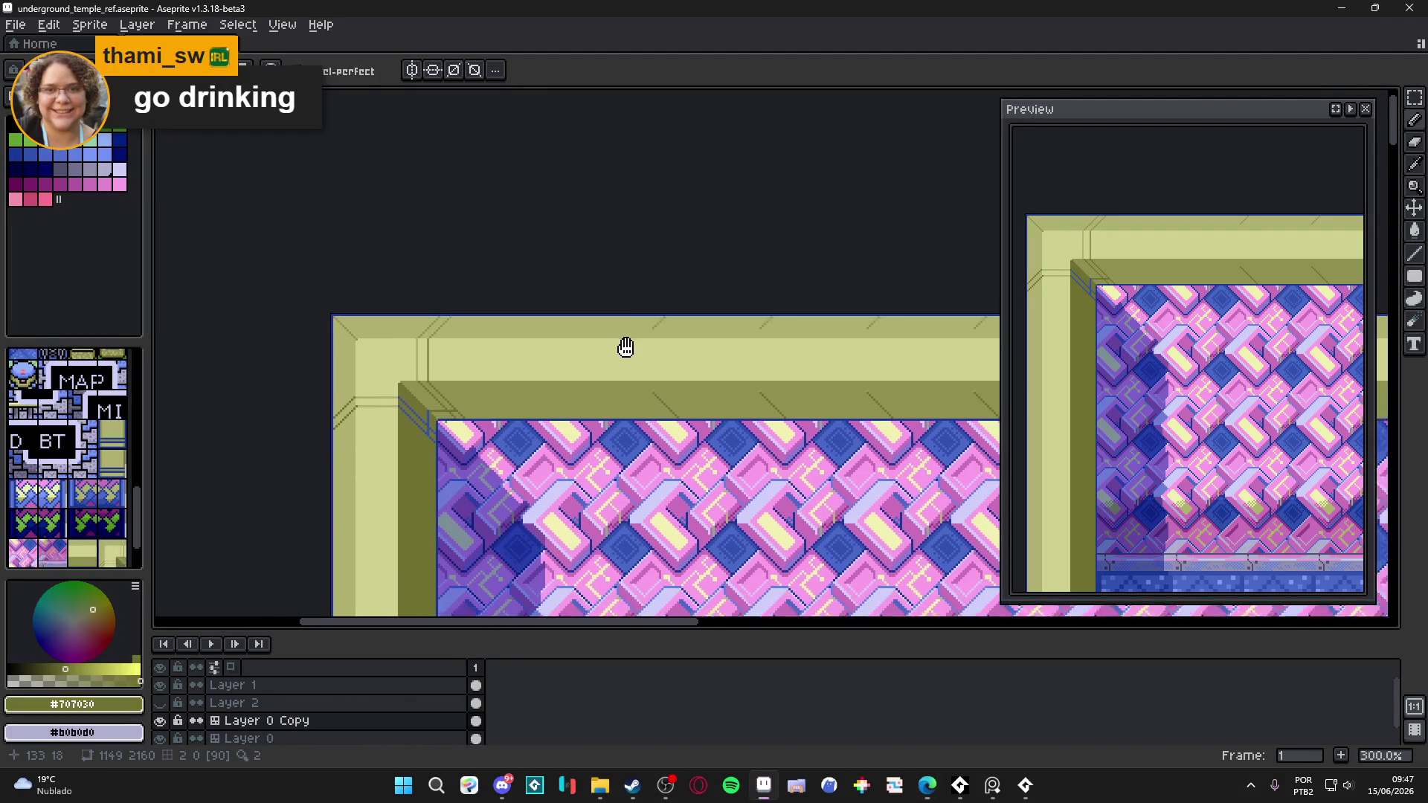
pyautogui.scroll(-1, 617, 319)
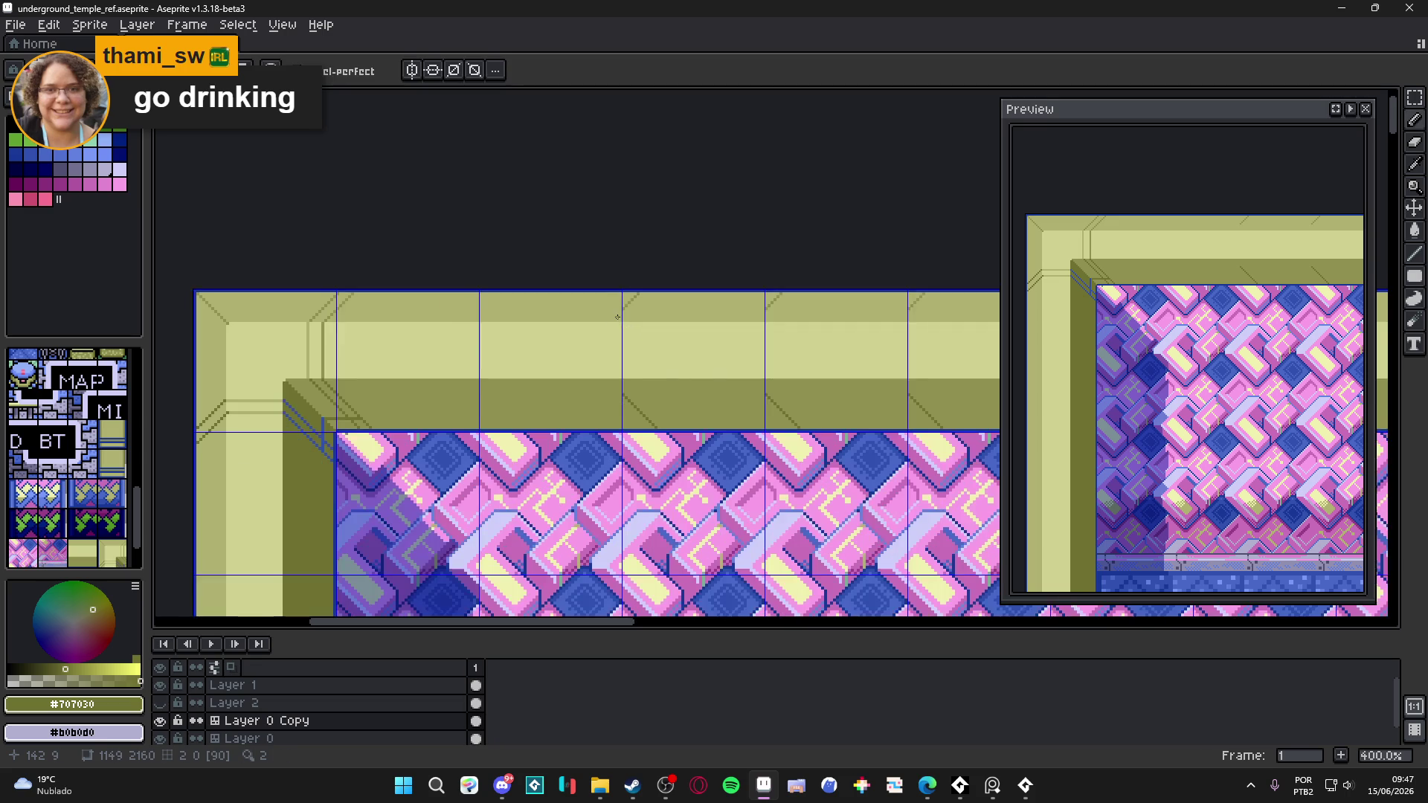
pyautogui.scroll(-1, 627, 474)
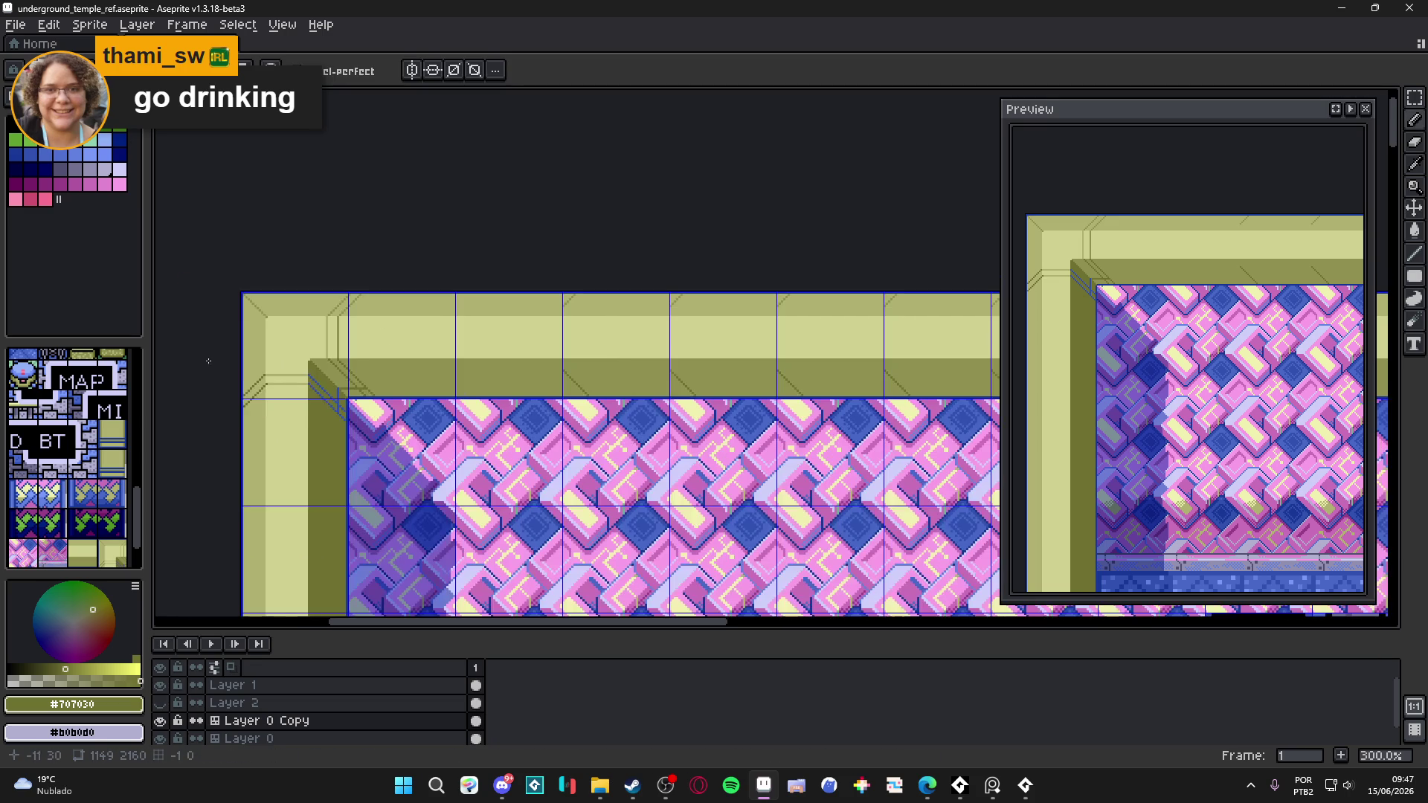
pyautogui.press('Tab')
pyautogui.press('i')
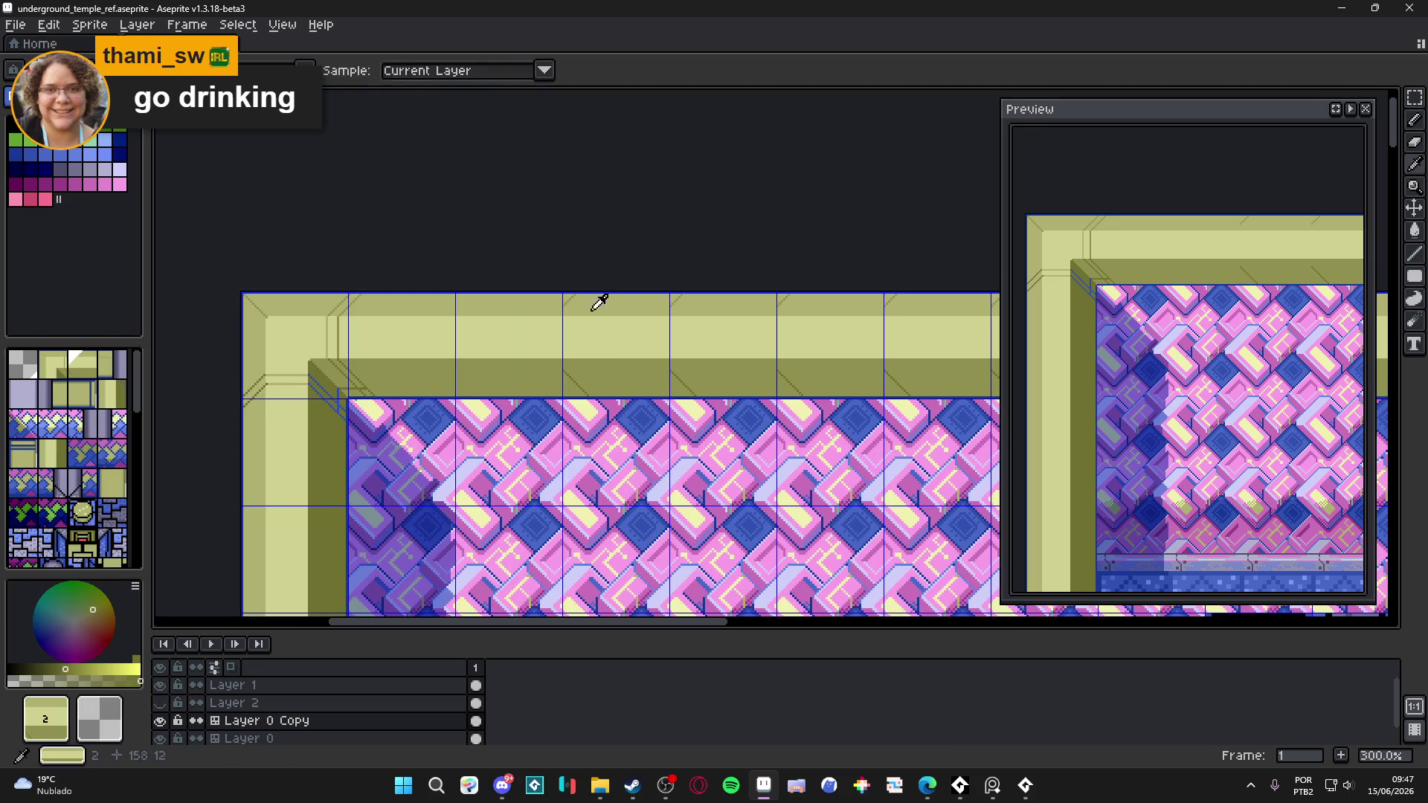
pyautogui.click(623, 330)
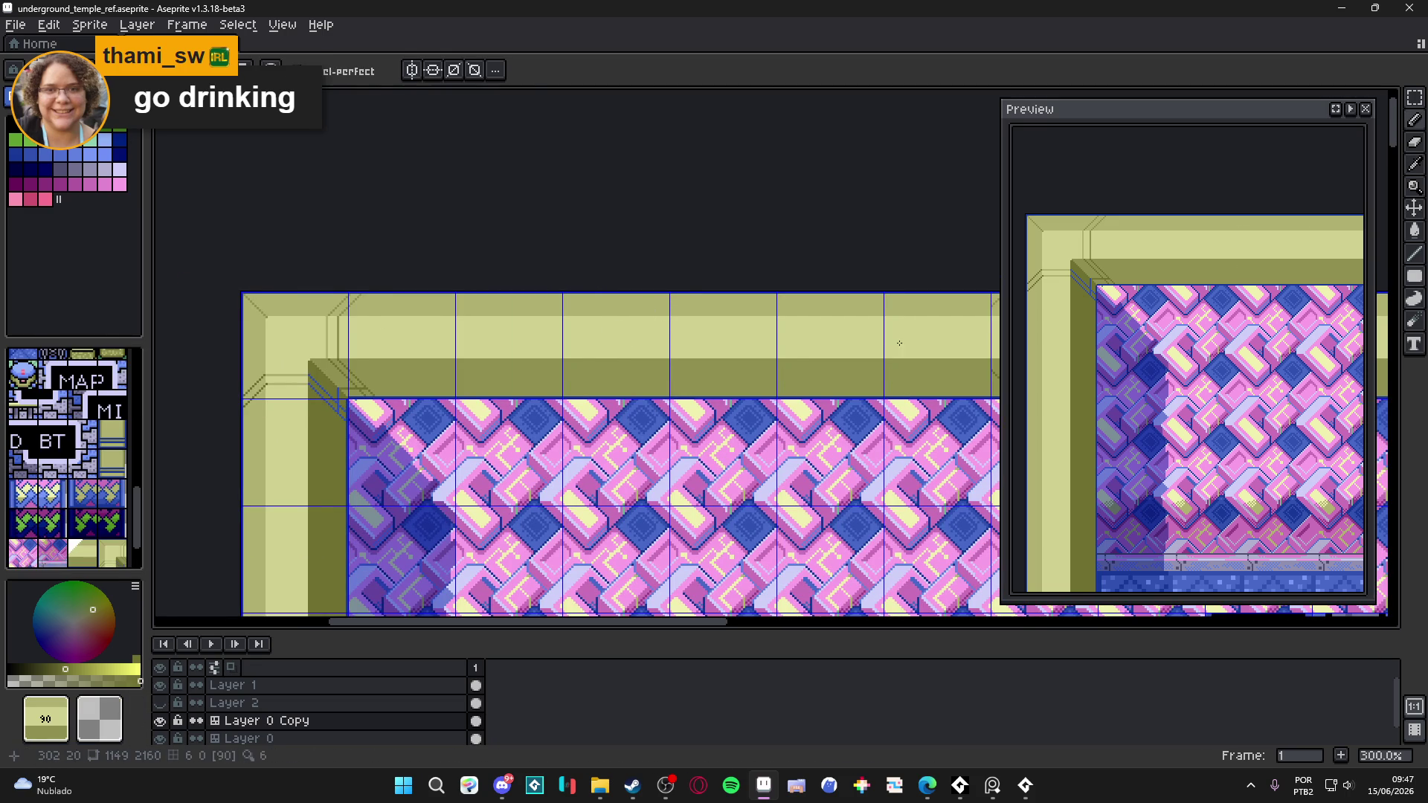
pyautogui.hscroll(5, 900, 343)
pyautogui.scroll(-1, 627, 357)
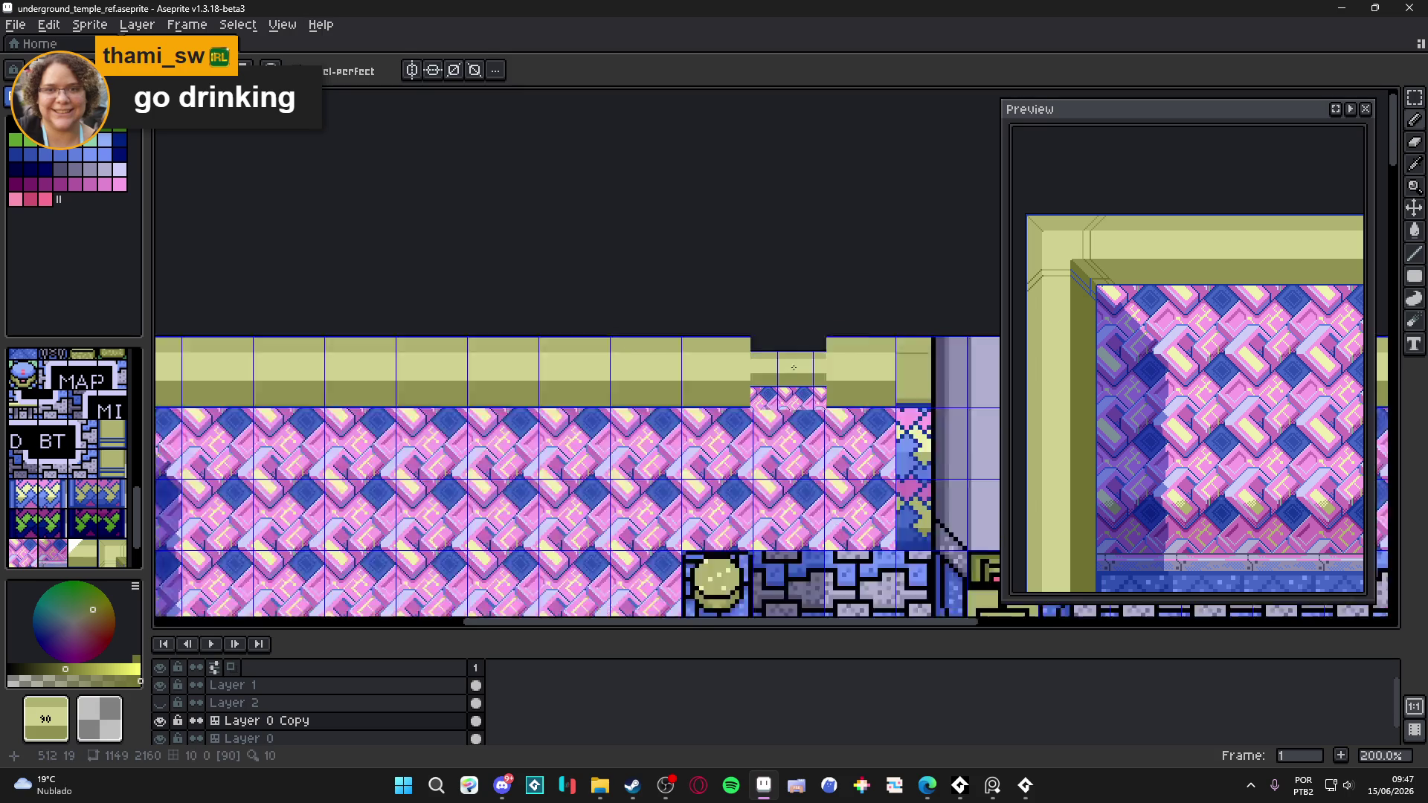
pyautogui.hscroll(-5, 669, 364)
pyautogui.scroll(1, 536, 289)
pyautogui.press('Tab')
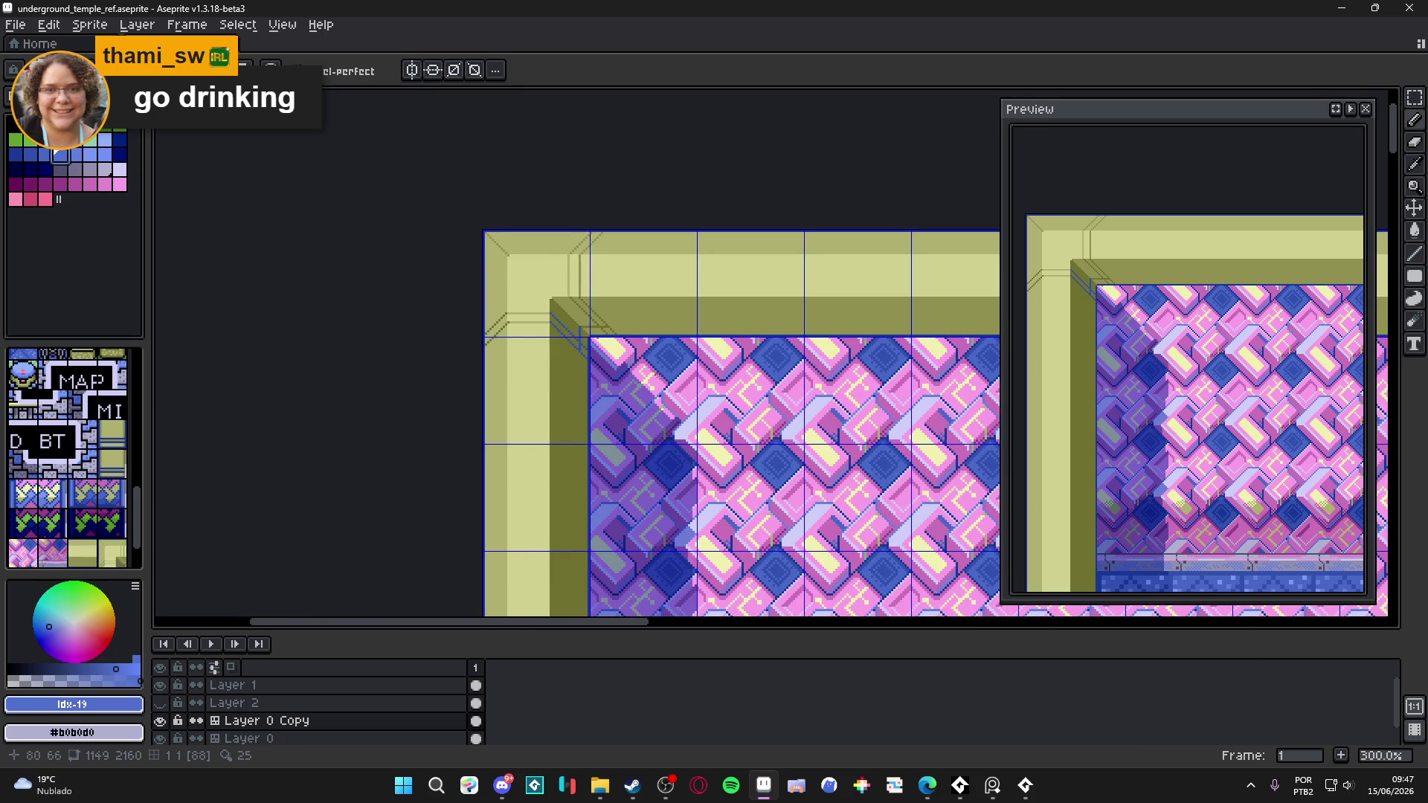
pyautogui.moveTo(567, 317); pyautogui.dragTo(573, 302)
# - Sample the light olive and darker bevel olive shades from the frame corner
pyautogui.keyDown('alt'); pyautogui.click(539, 224); pyautogui.keyUp('alt')
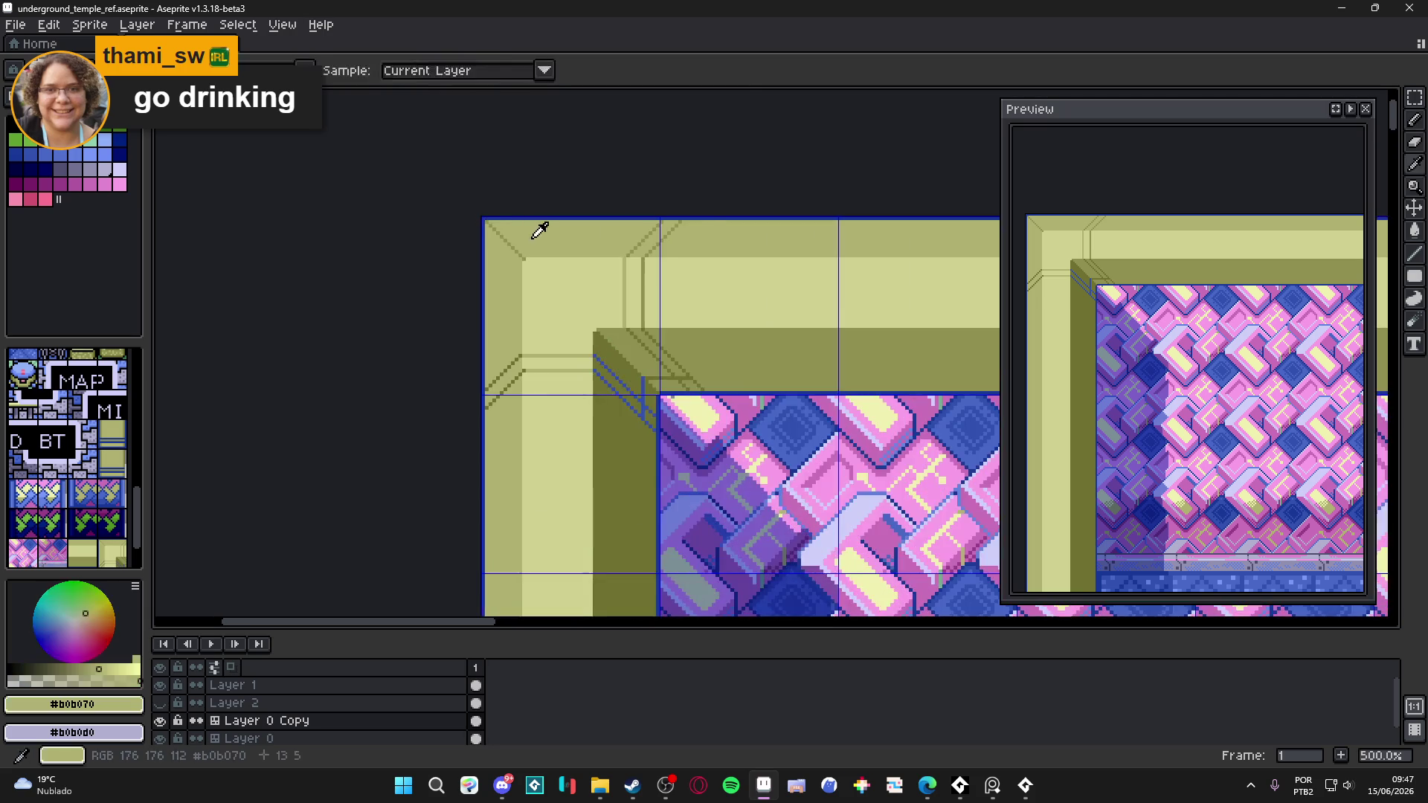
pyautogui.scroll(6, 514, 230)
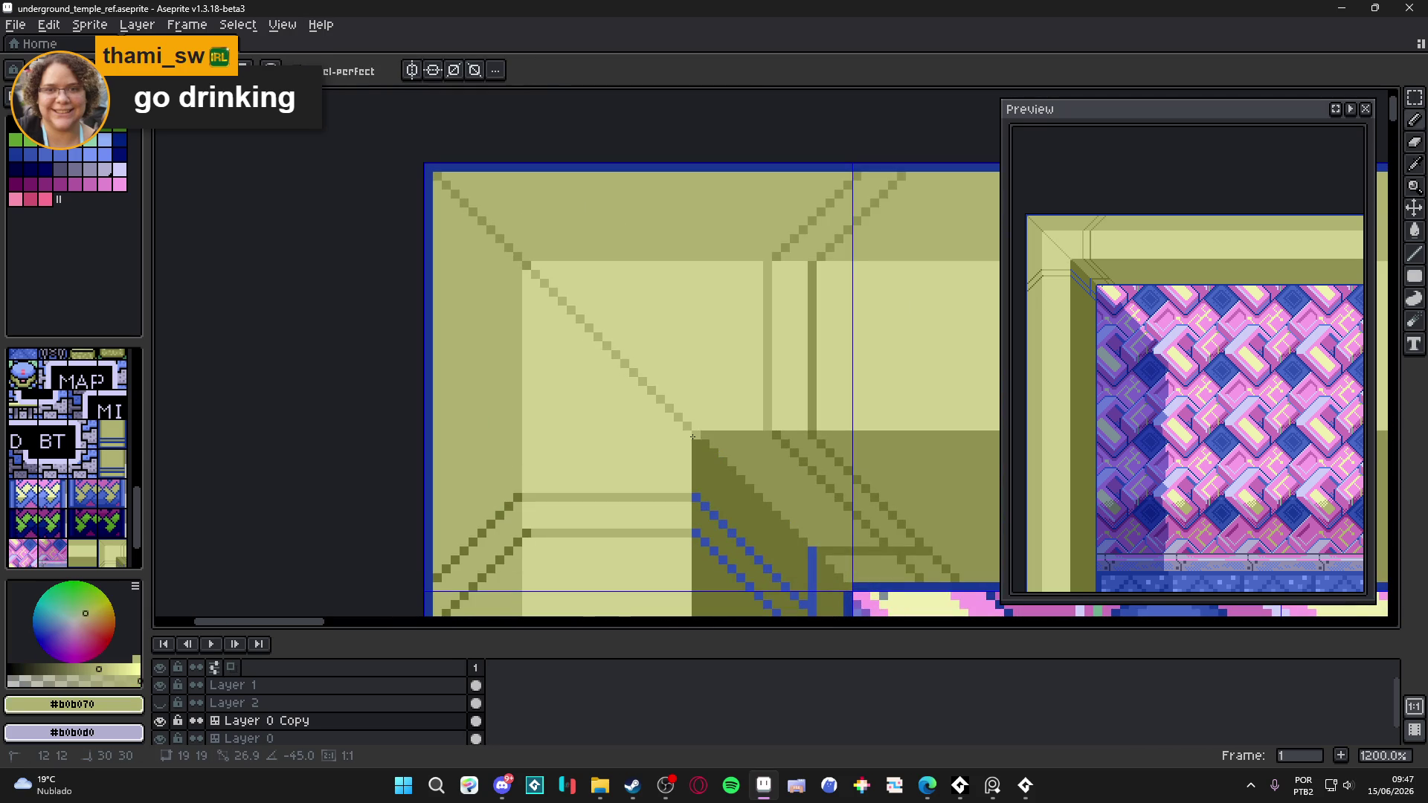
pyautogui.scroll(-3, 683, 436)
pyautogui.scroll(4, 669, 410)
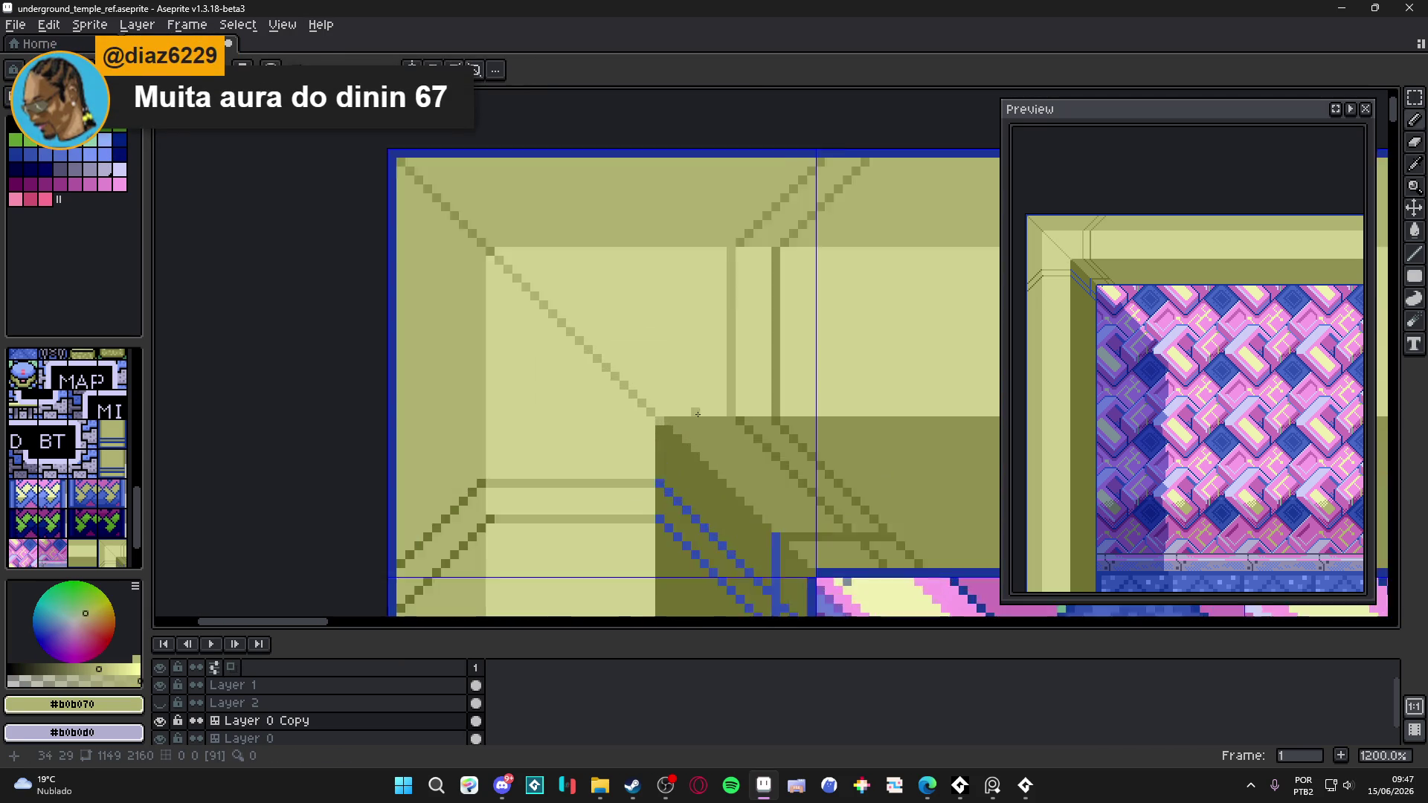
pyautogui.scroll(-2, 659, 388)
pyautogui.scroll(2, 659, 388)
pyautogui.scroll(2, 670, 409)
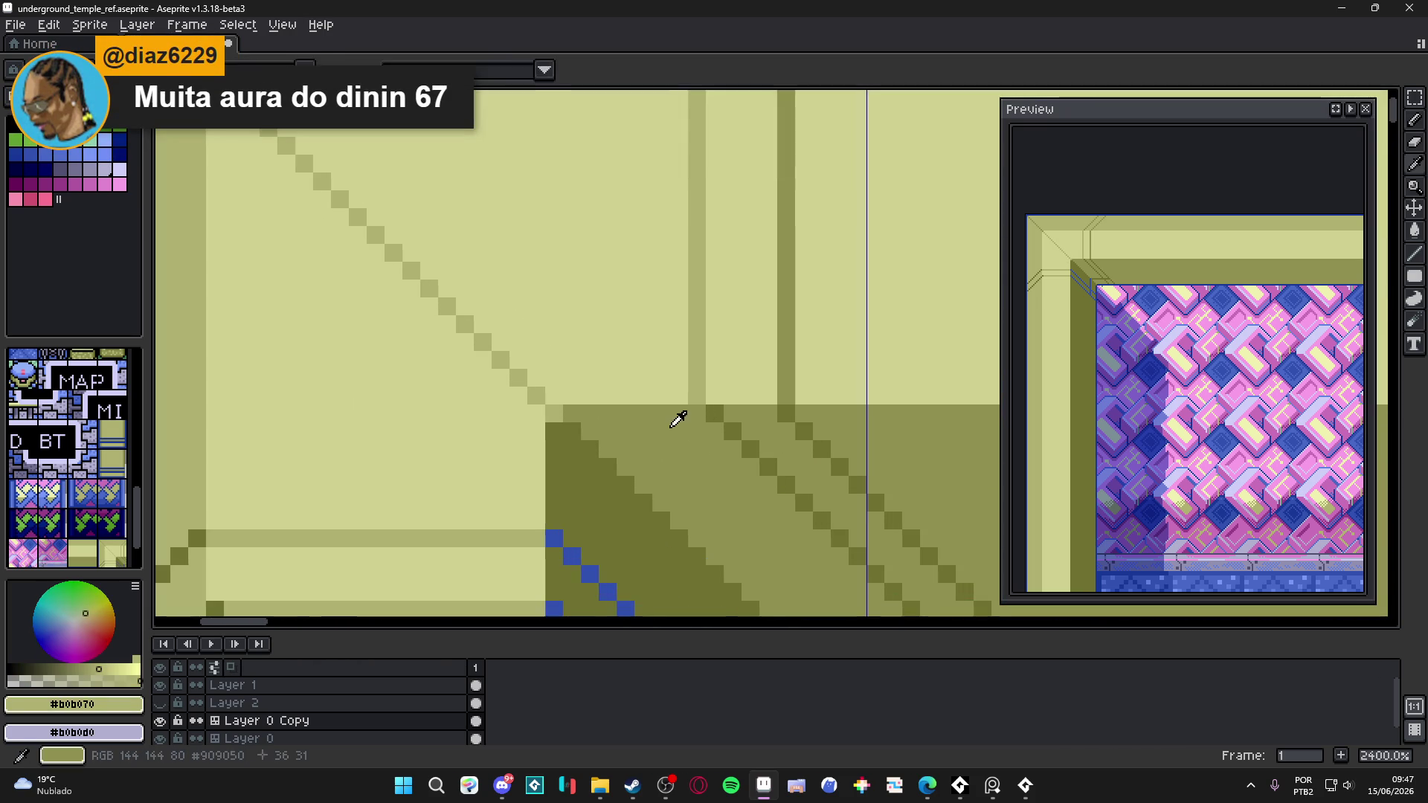
pyautogui.keyDown('alt'); pyautogui.click(561, 388); pyautogui.keyUp('alt')
pyautogui.scroll(-3, 590, 384)
pyautogui.scroll(2, 654, 395)
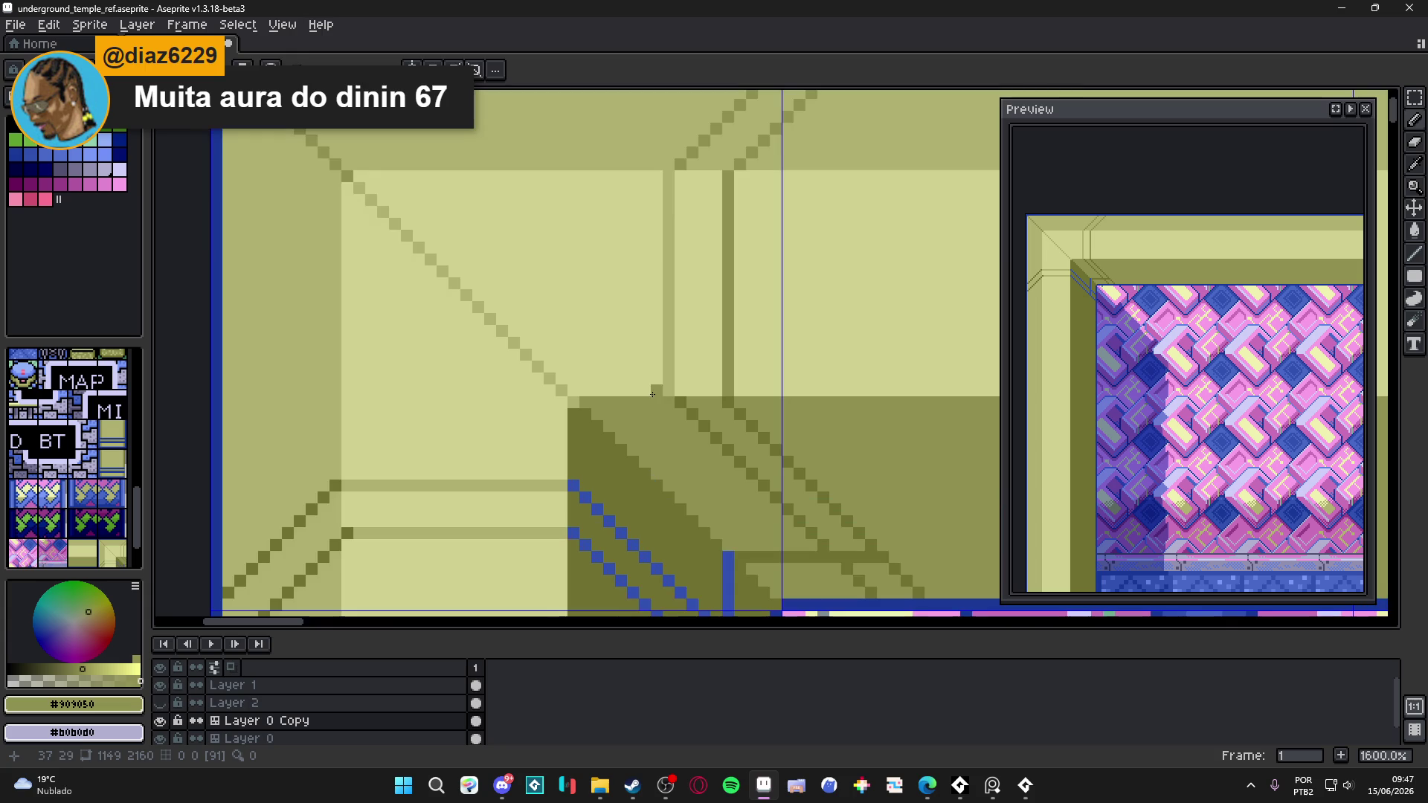
pyautogui.scroll(-2, 659, 405)
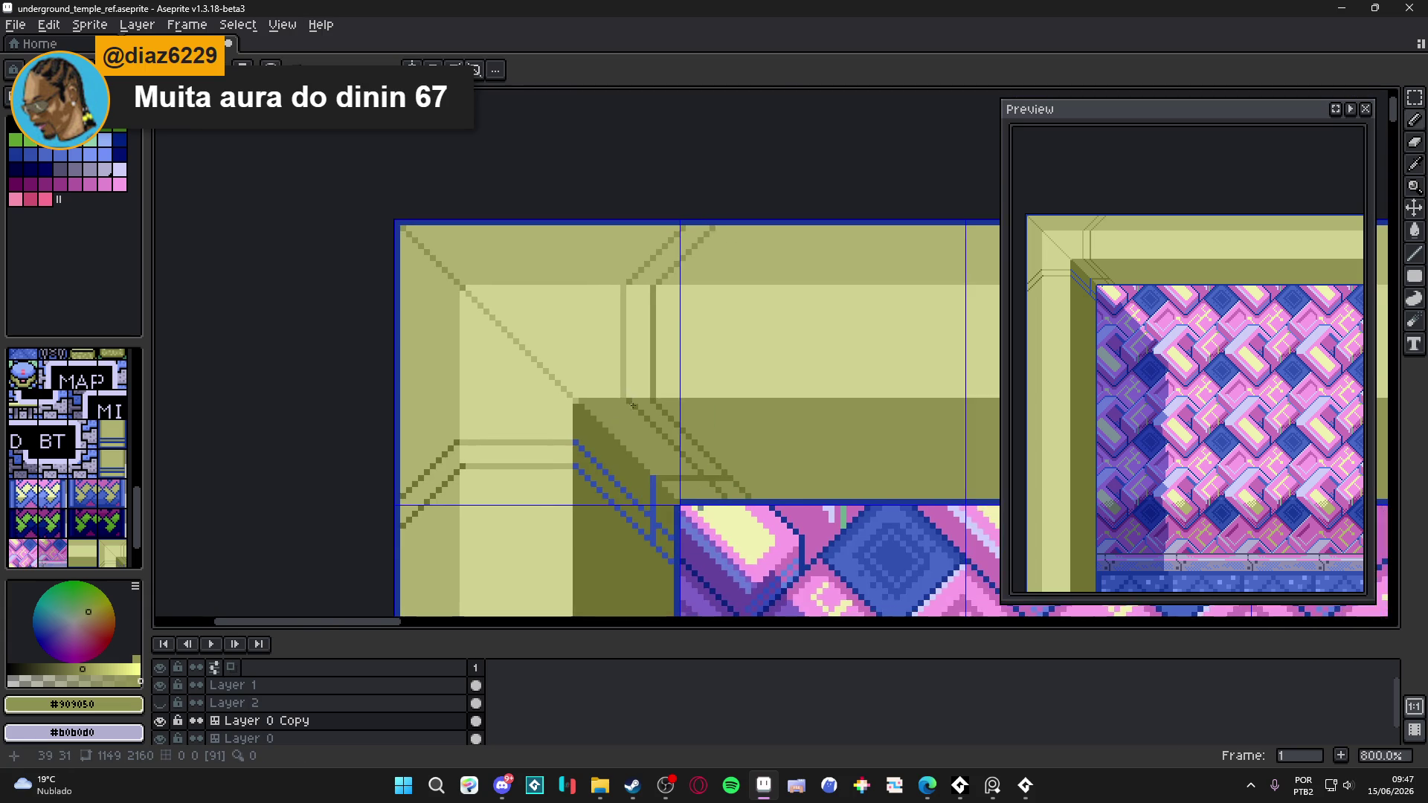
pyautogui.scroll(2, 654, 394)
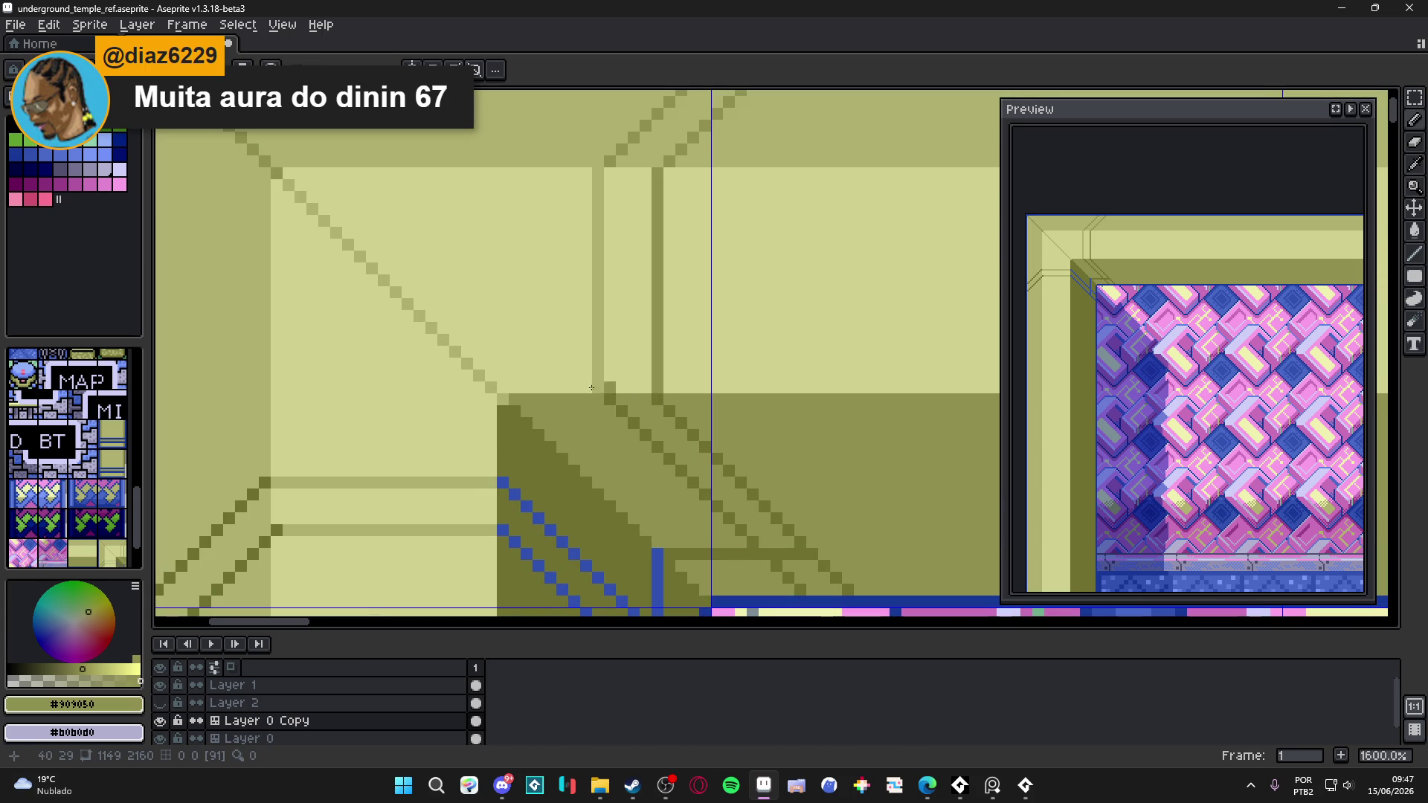
pyautogui.scroll(-3, 527, 376)
pyautogui.scroll(4, 526, 376)
pyautogui.scroll(-2, 591, 364)
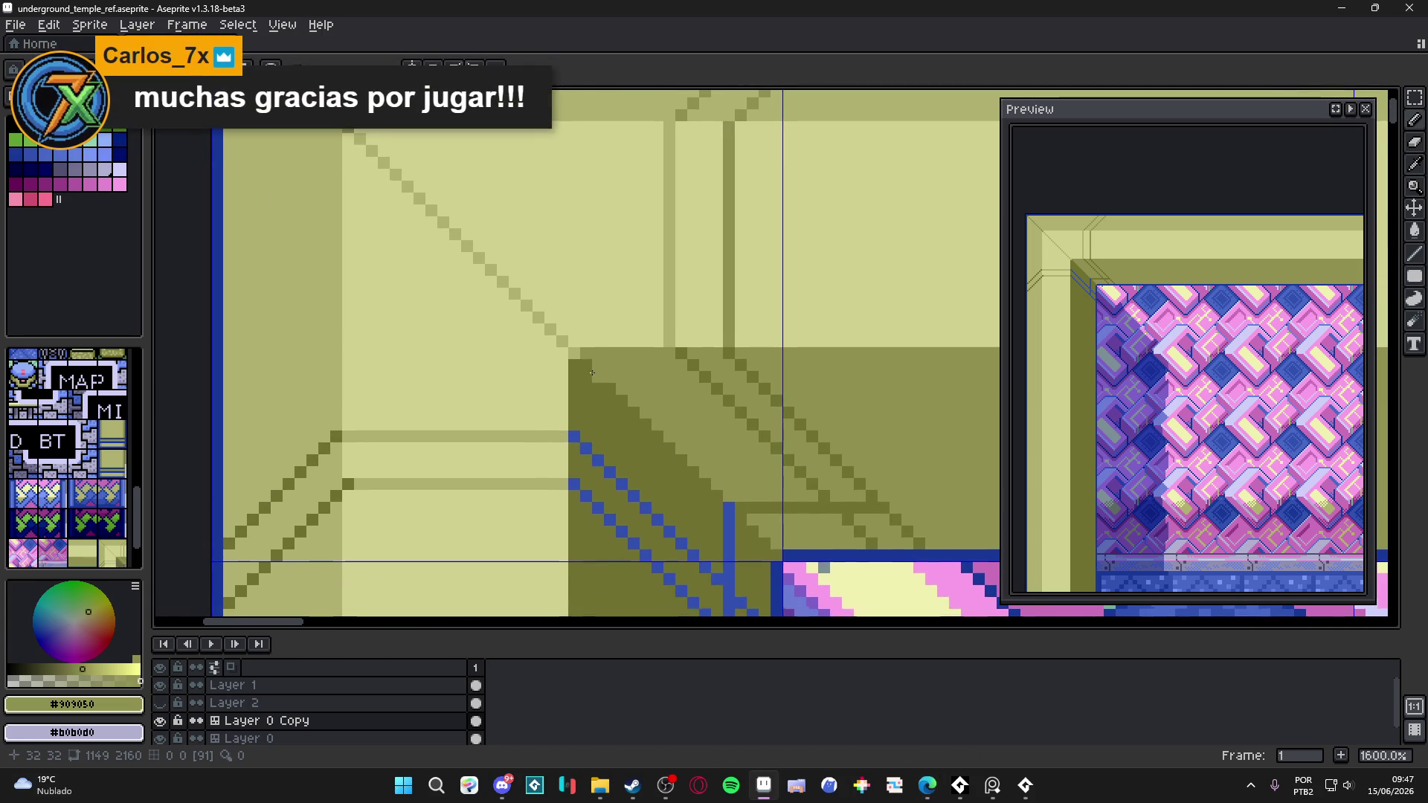
pyautogui.scroll(-1, 593, 372)
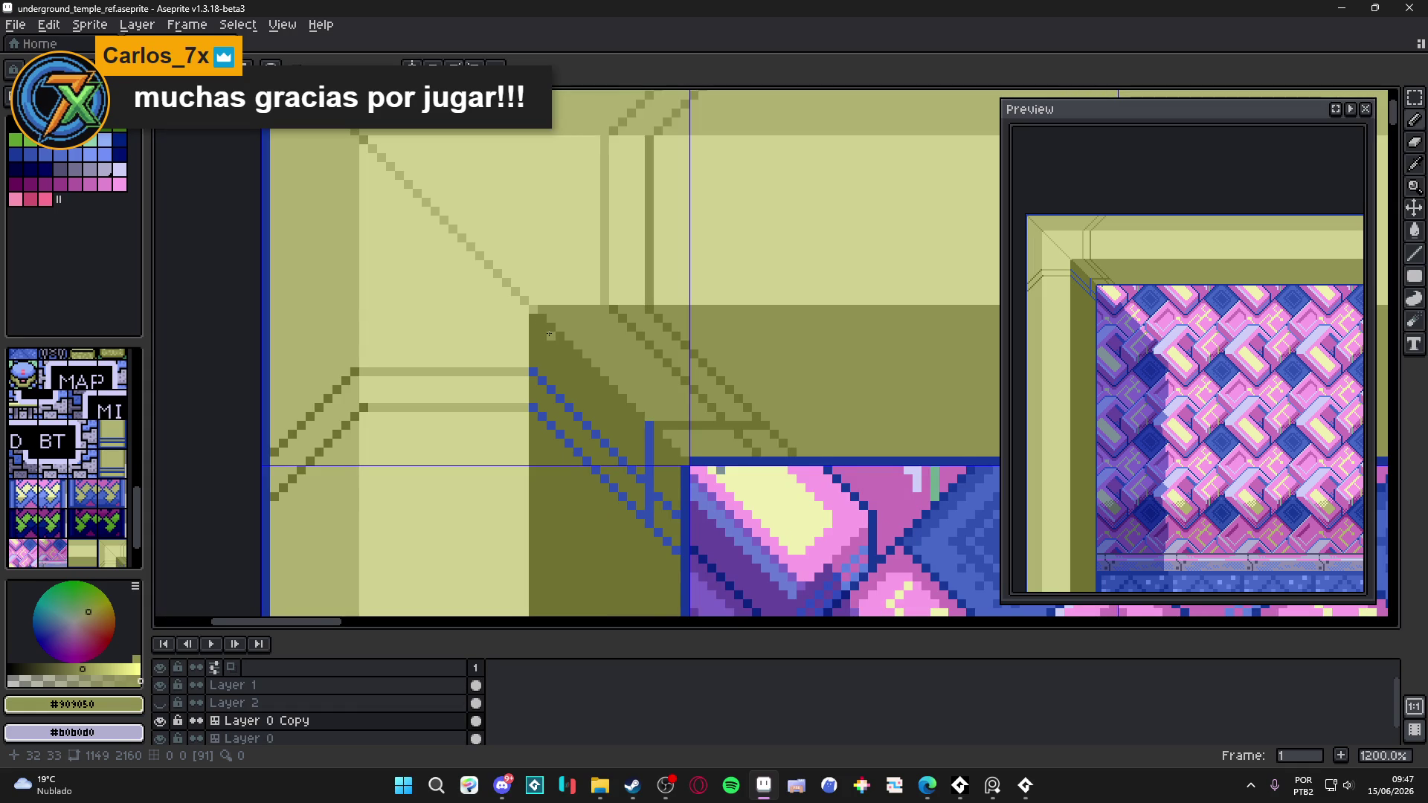
pyautogui.scroll(-1, 549, 334)
pyautogui.scroll(-1, 516, 331)
pyautogui.scroll(2, 516, 332)
pyautogui.scroll(1, 328, 221)
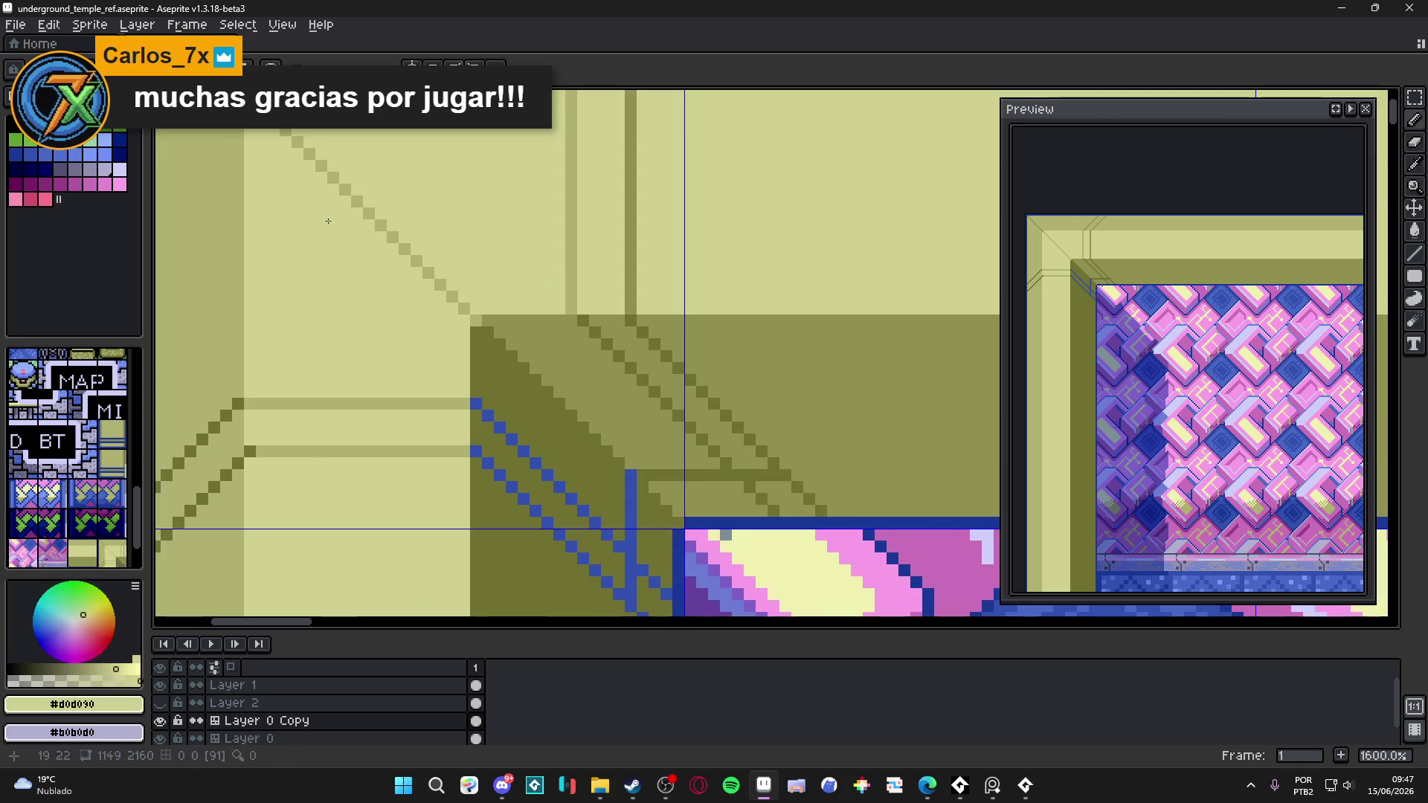
# - Draw a pale yellow highlight line along the top edge of the olive ledge
pyautogui.click(101, 132)
pyautogui.moveTo(477, 307); pyautogui.dragTo(625, 309)
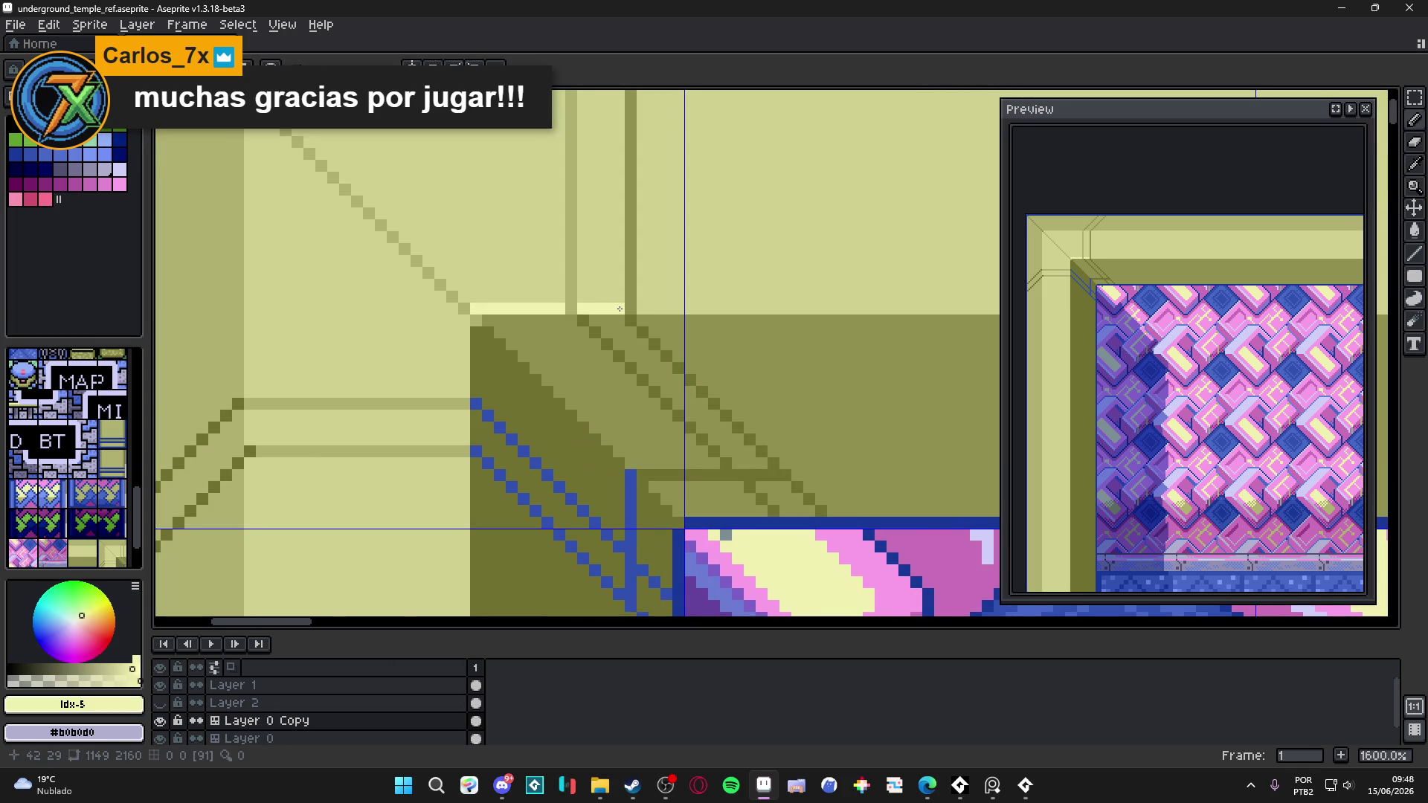
pyautogui.scroll(-2, 595, 312)
pyautogui.scroll(1, 550, 333)
pyautogui.scroll(-4, 549, 332)
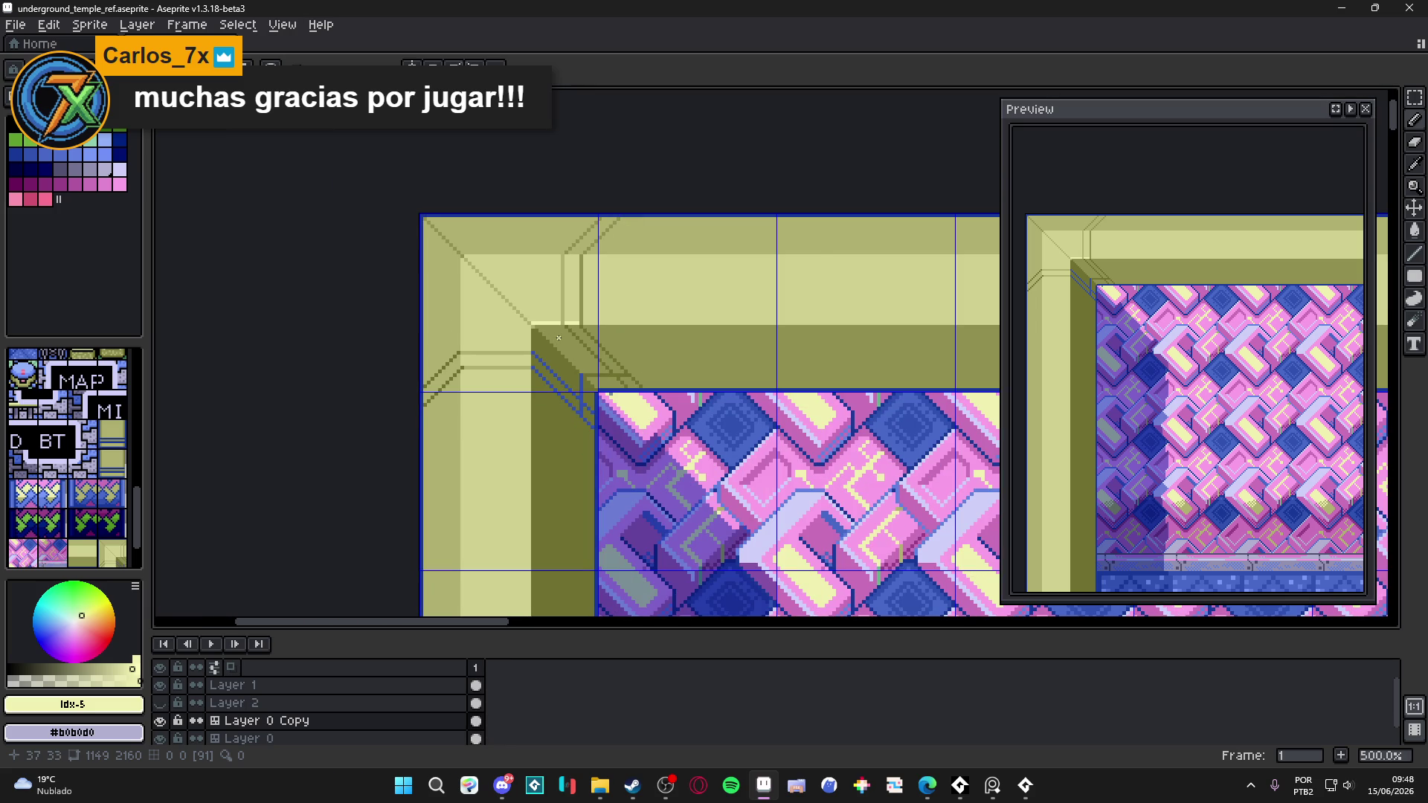
pyautogui.scroll(4, 559, 337)
# - Add a short vertical #b0b070 olive line running upward beside the highlight
pyautogui.keyDown('alt'); pyautogui.click(566, 309); pyautogui.keyUp('alt')
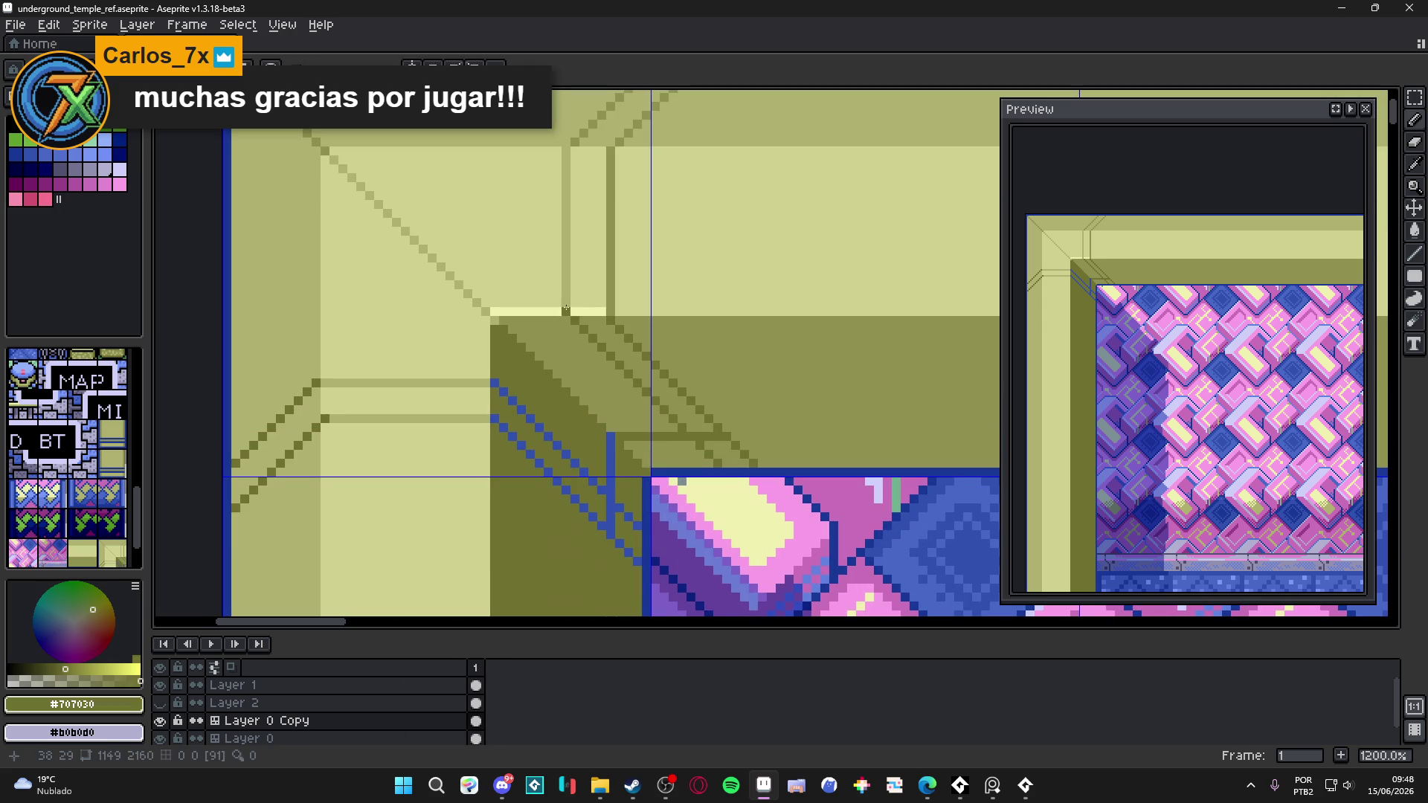
pyautogui.keyDown('alt'); pyautogui.click(574, 293); pyautogui.keyUp('alt')
pyautogui.moveTo(610, 301); pyautogui.dragTo(607, 154)
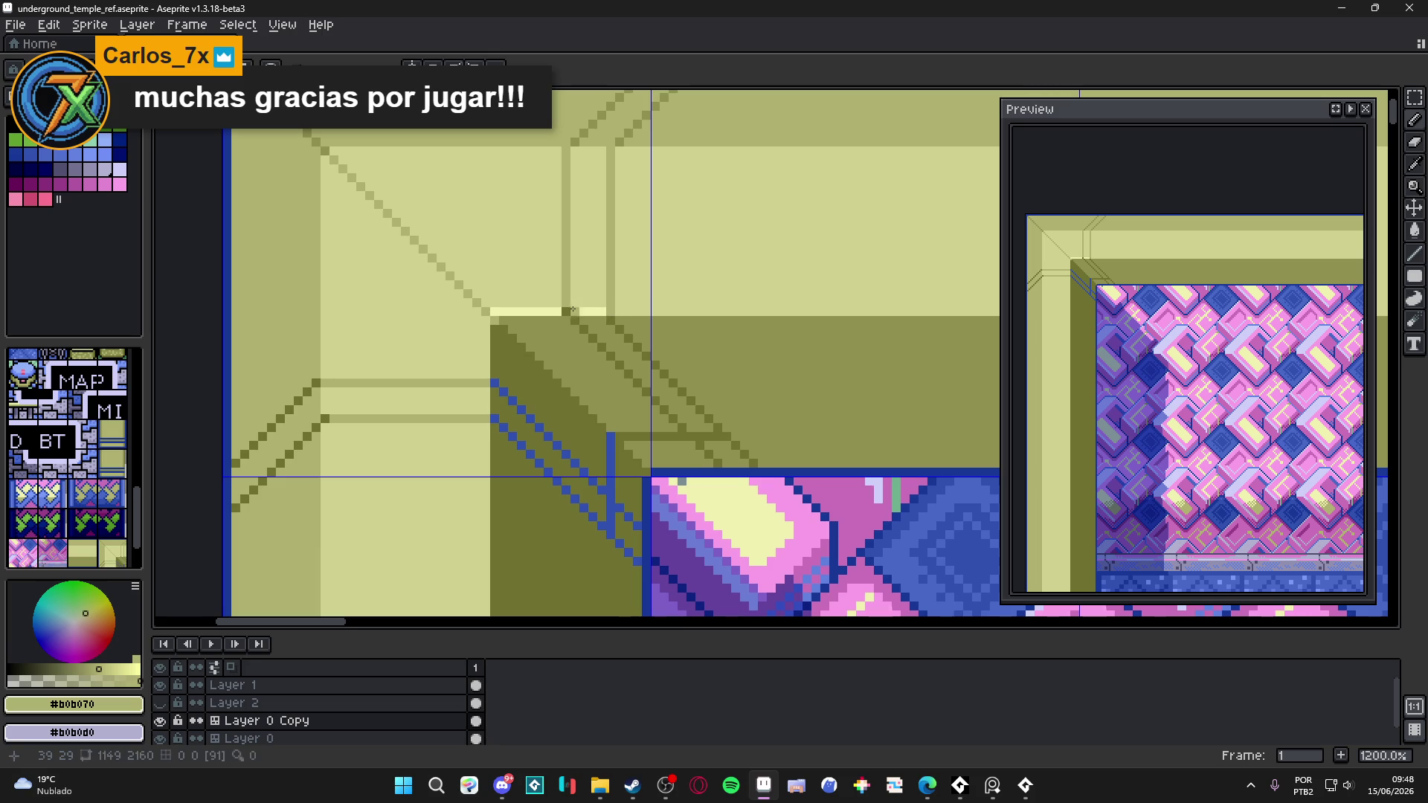
pyautogui.scroll(-6, 551, 325)
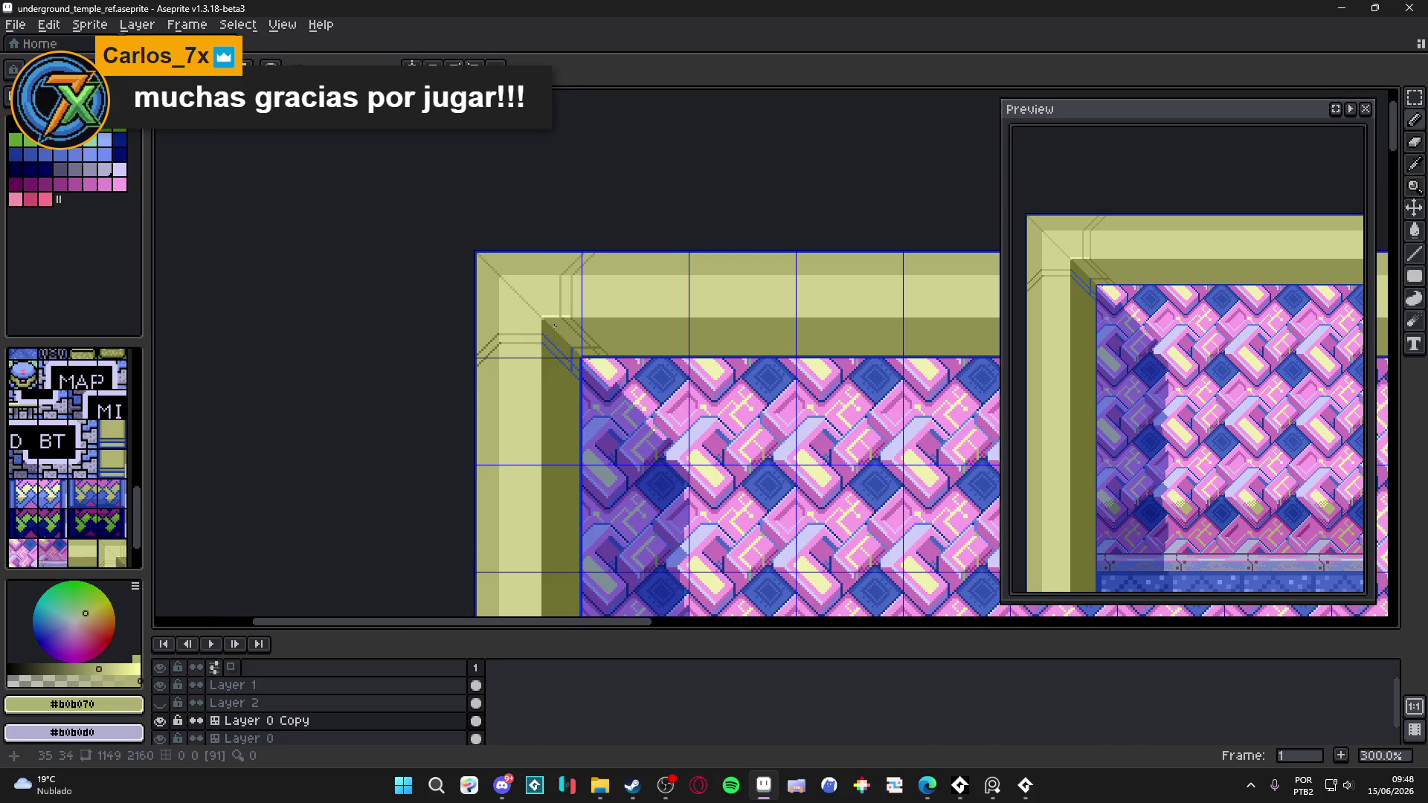
# - Draw a blue #183898 diagonal outline up-left from the wall border into the corner
pyautogui.scroll(3, 555, 325)
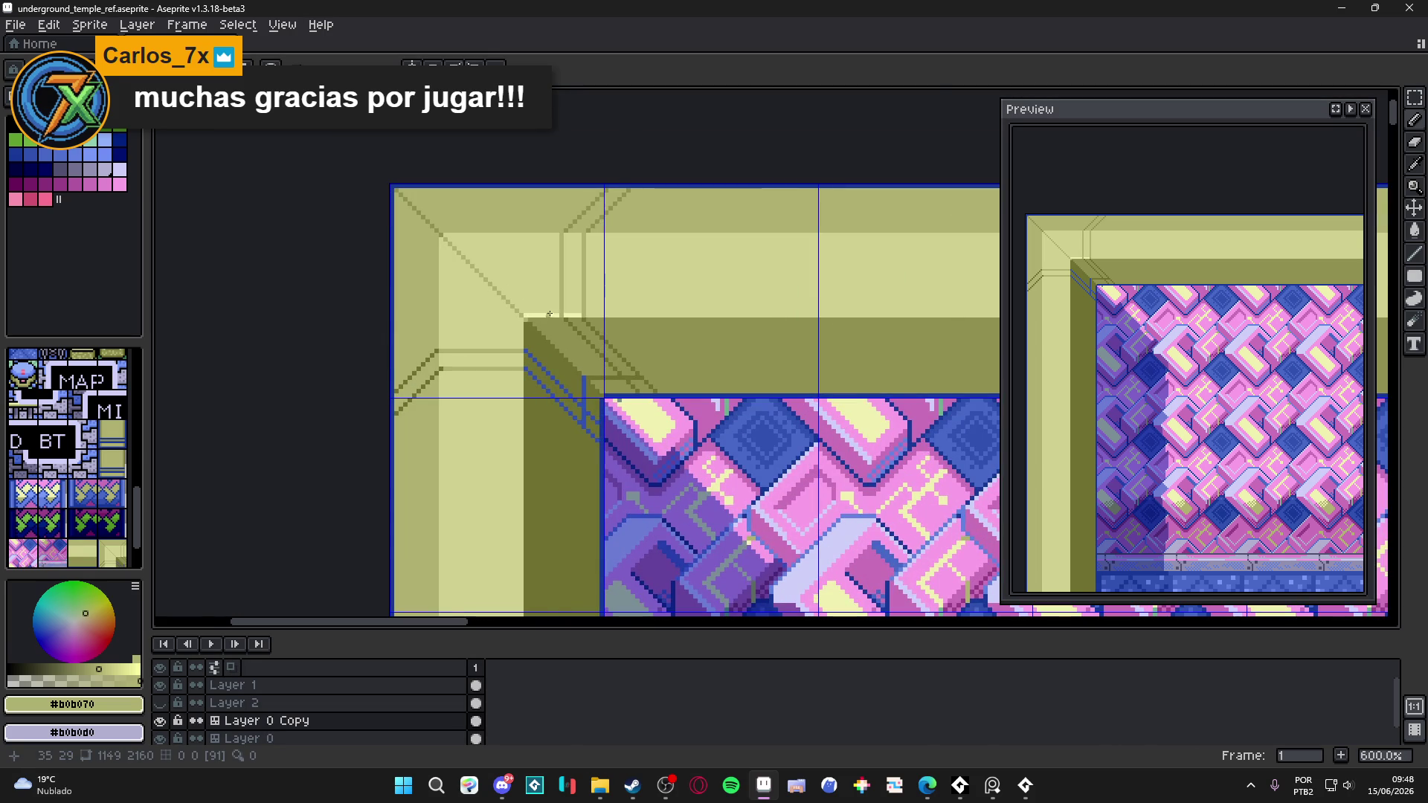
pyautogui.scroll(6, 555, 325)
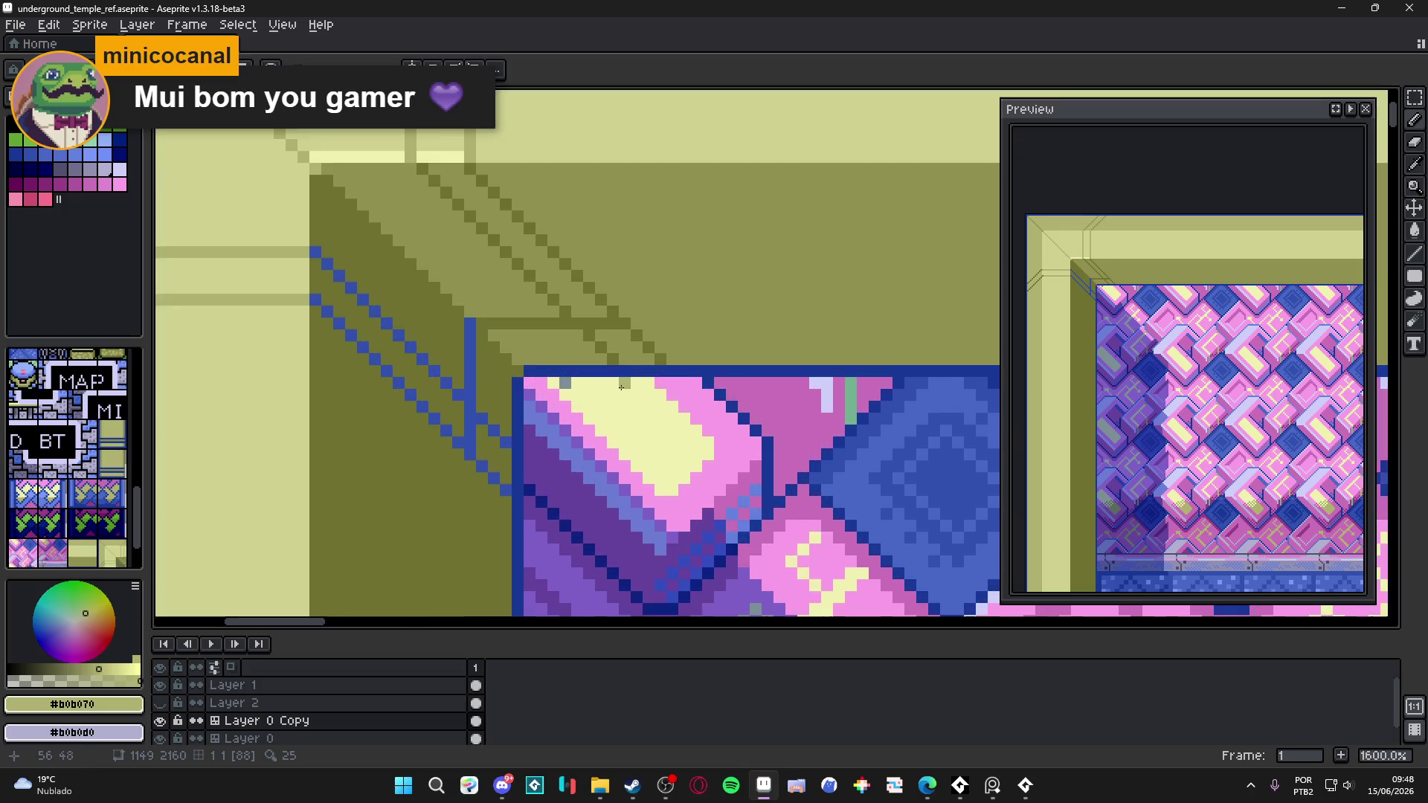
pyautogui.keyDown('alt'); pyautogui.click(608, 350); pyautogui.keyUp('alt')
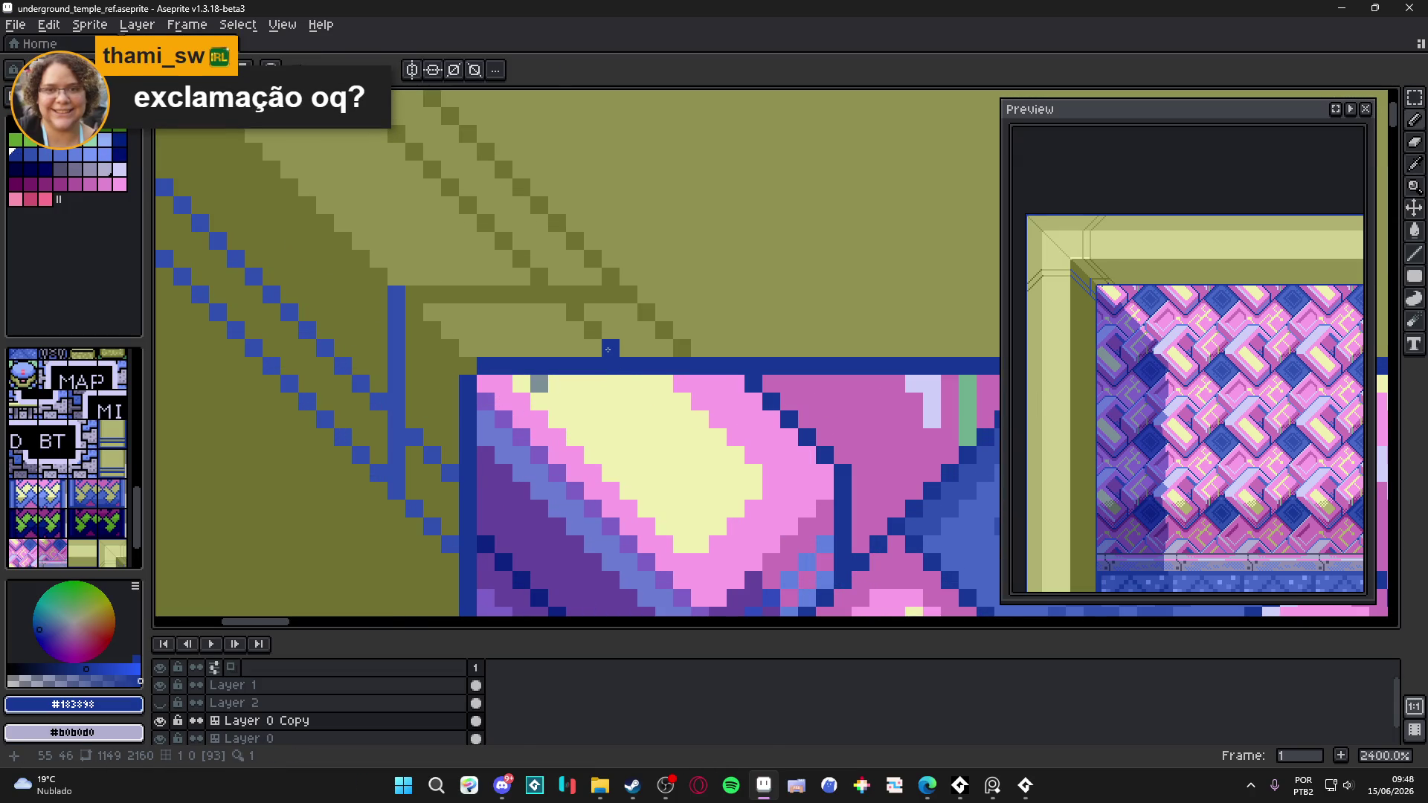
pyautogui.moveTo(632, 356); pyautogui.dragTo(560, 284)
pyautogui.click(703, 337)
pyautogui.moveTo(703, 356); pyautogui.dragTo(612, 264)
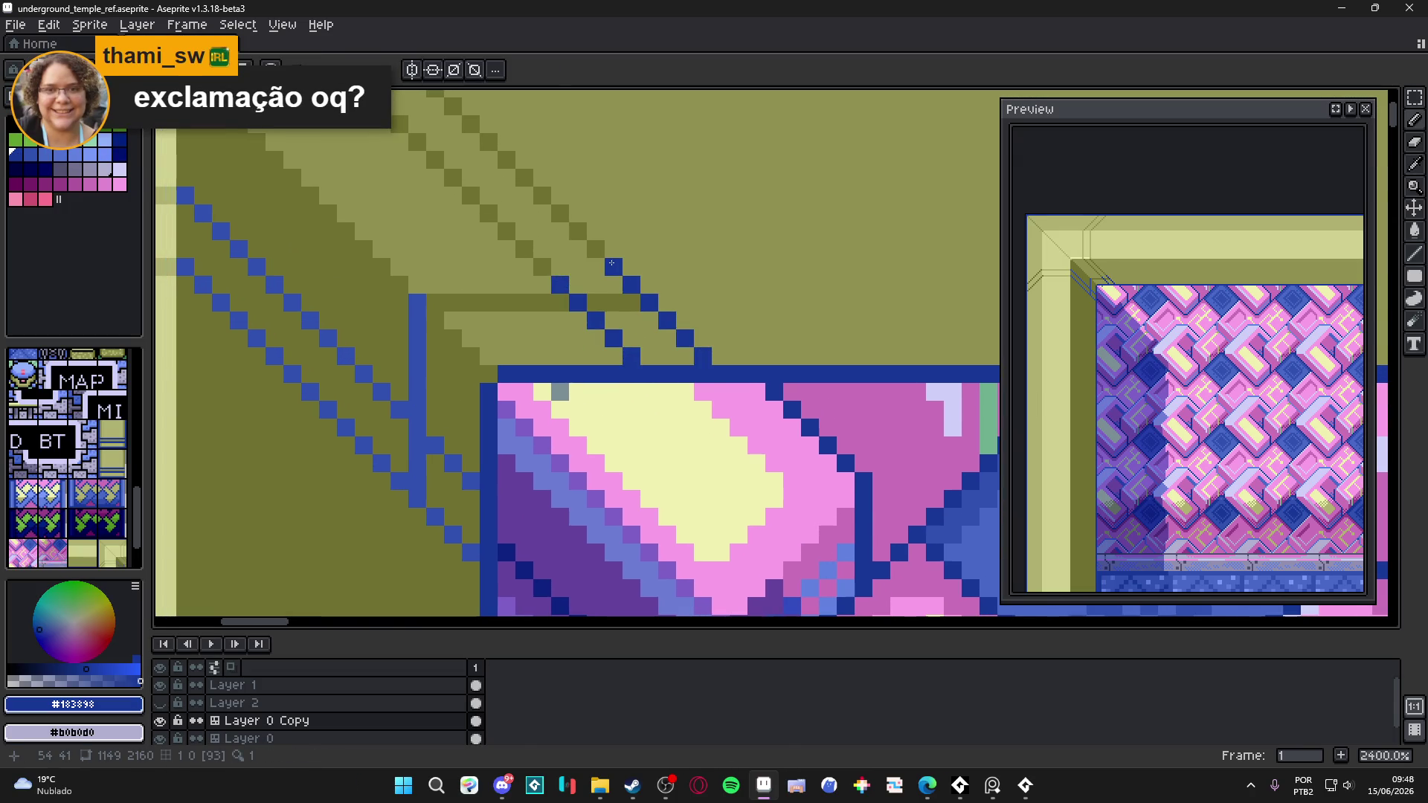
# - Recenter the view on the frame corner and pick pale yellow #F0F0B0
pyautogui.scroll(-5, 596, 313)
pyautogui.scroll(-3, 591, 323)
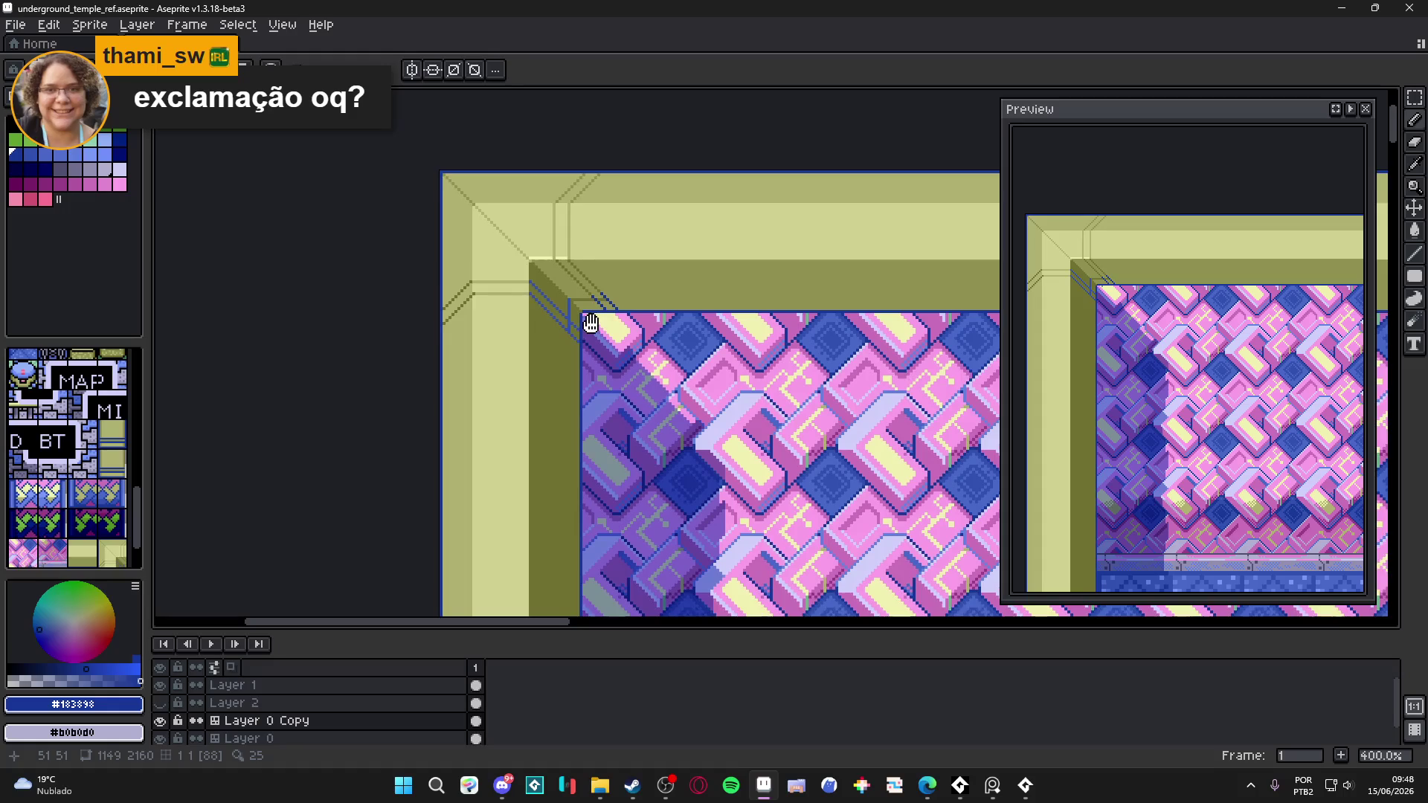
pyautogui.moveTo(591, 322); pyautogui.dragTo(598, 356)
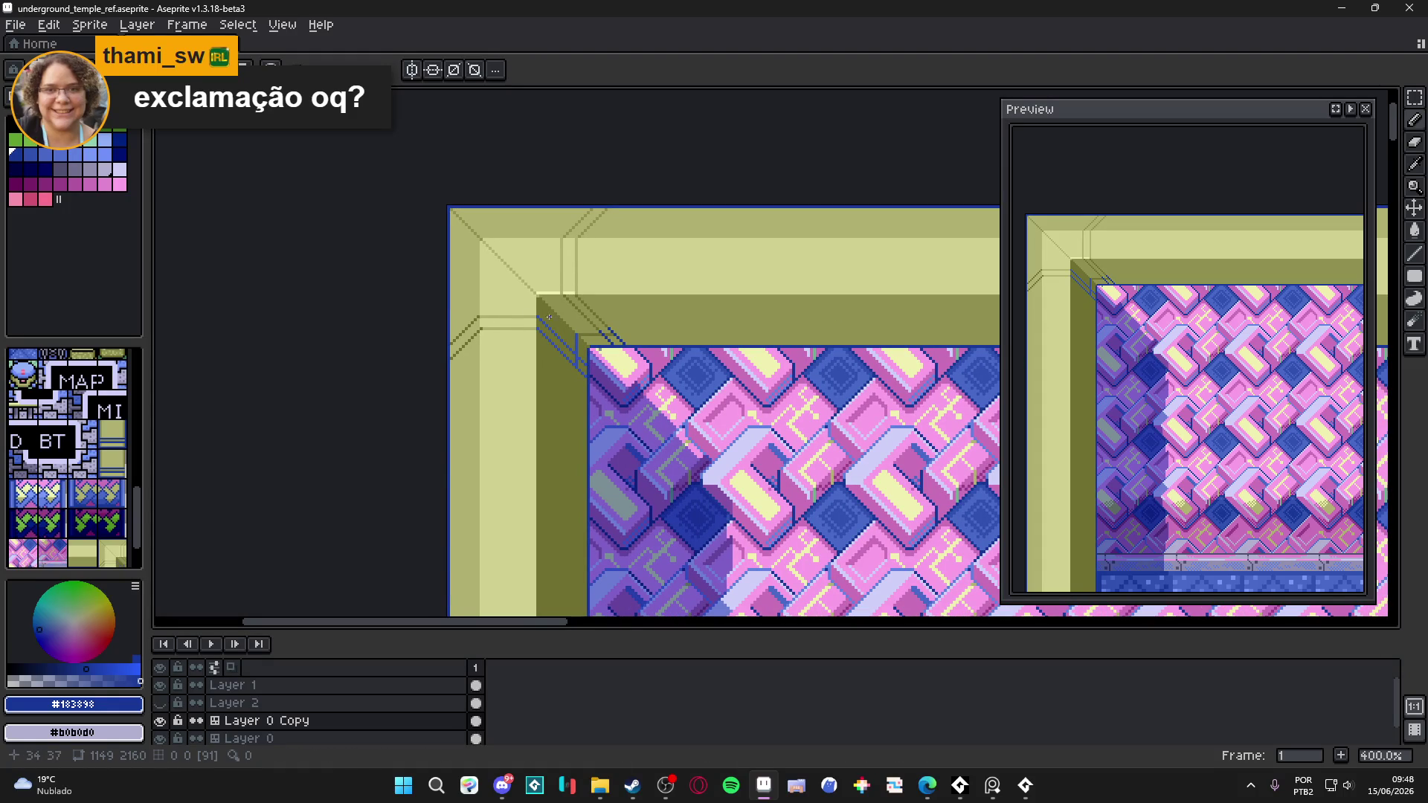
pyautogui.scroll(3, 491, 313)
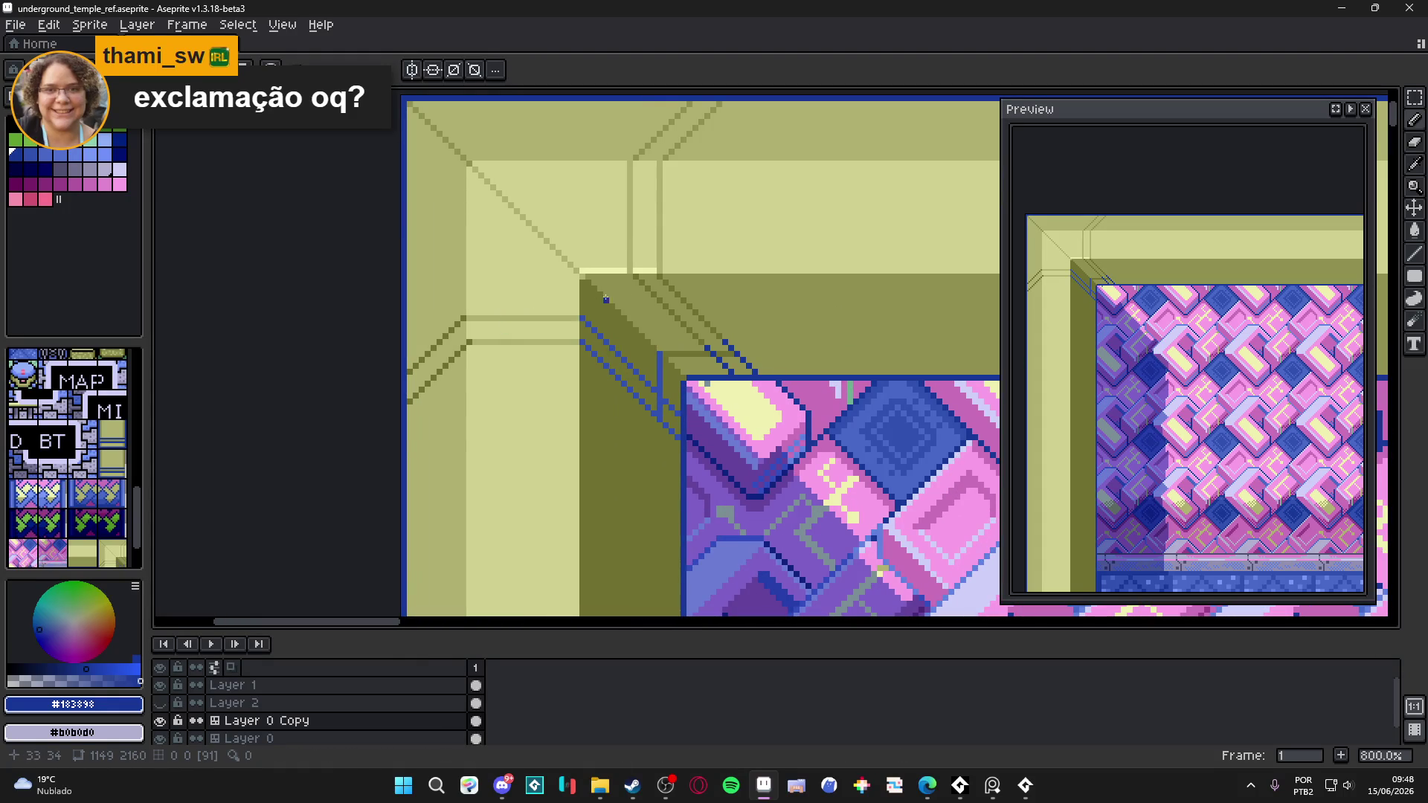
pyautogui.keyDown('alt'); pyautogui.click(622, 270); pyautogui.keyUp('alt')
# - Draw two pale #F0F0B0 horizontal highlight lines across the frame's left band
pyautogui.scroll(2, 525, 352)
pyautogui.moveTo(595, 334); pyautogui.dragTo(434, 336)
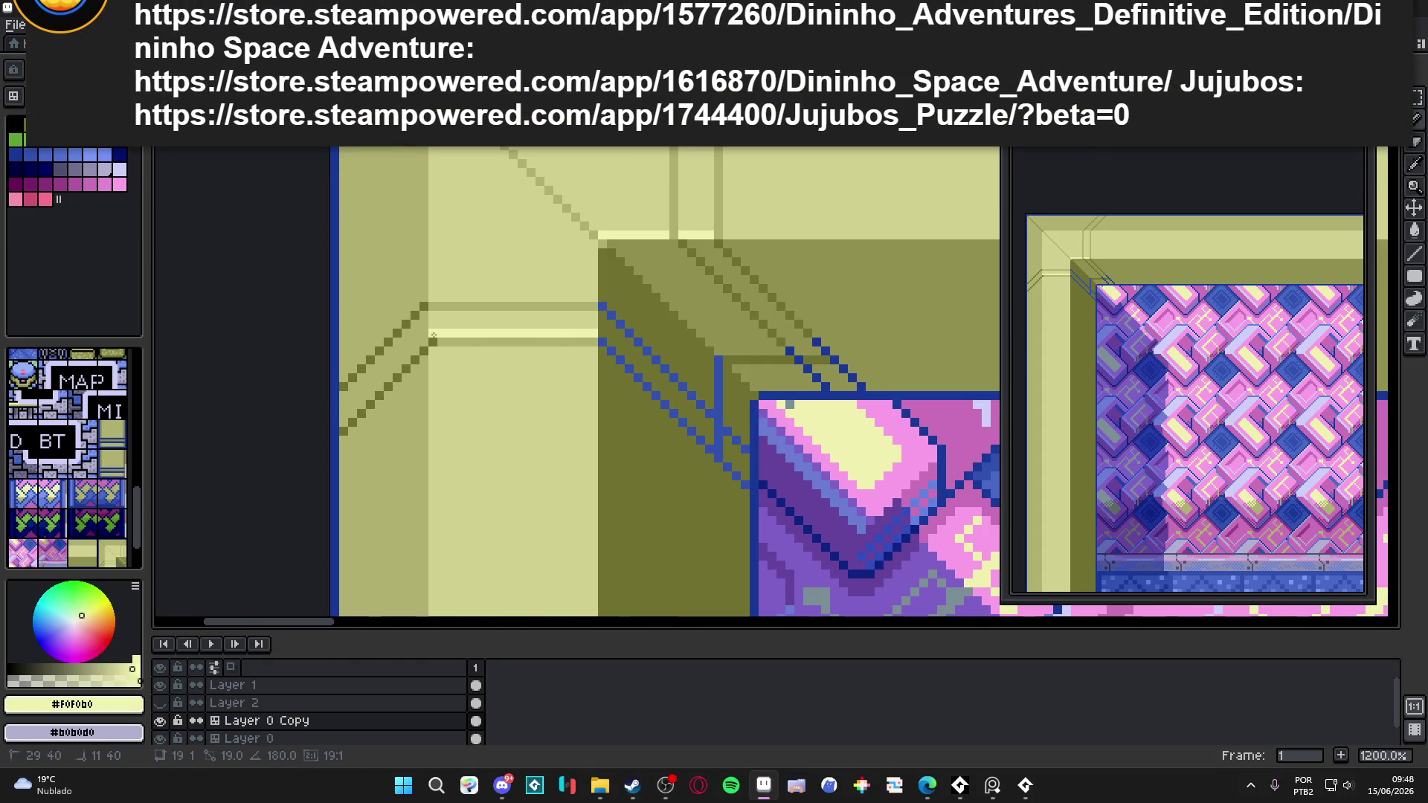
pyautogui.moveTo(595, 294); pyautogui.dragTo(433, 294)
pyautogui.scroll(3, 668, 360)
pyautogui.scroll(-4, 660, 354)
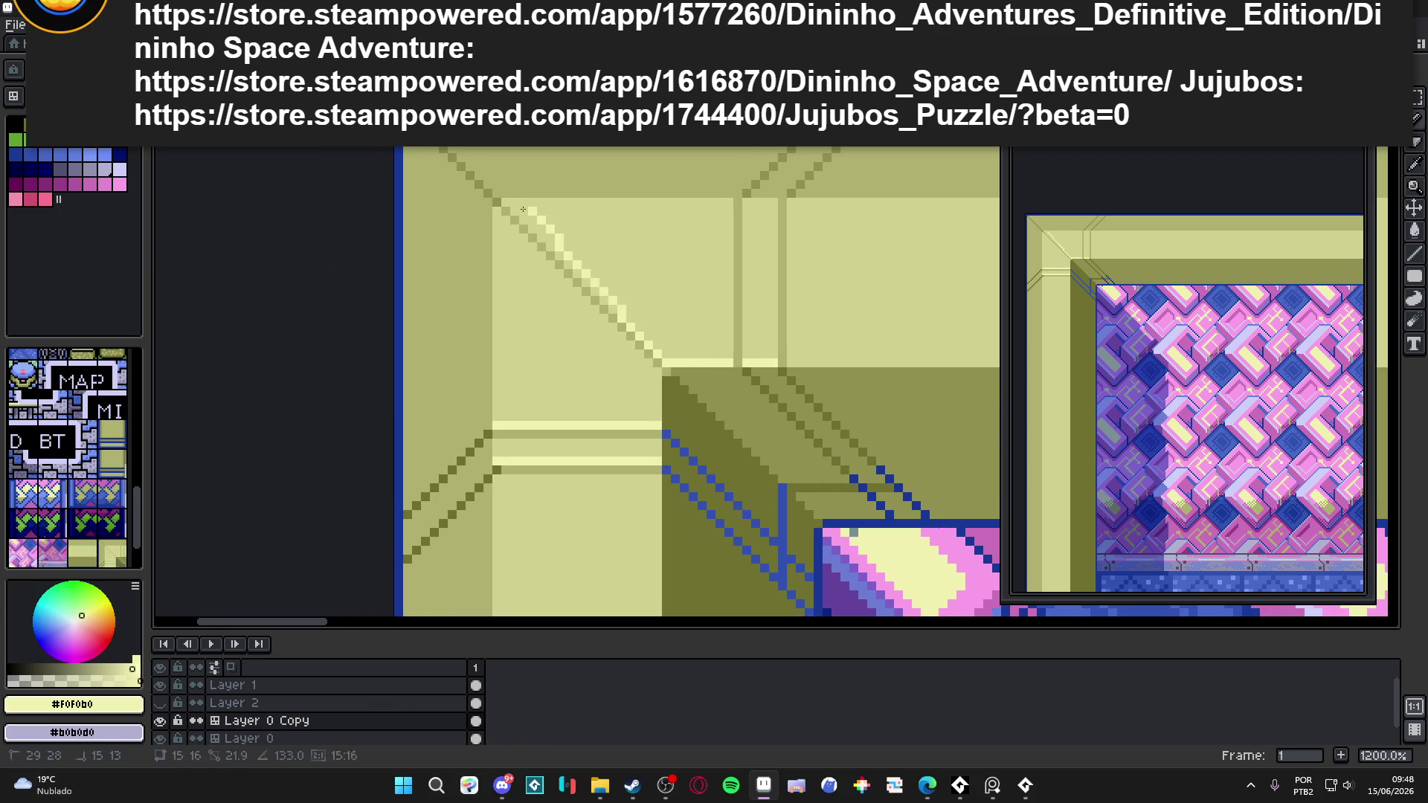
pyautogui.scroll(2, 727, 324)
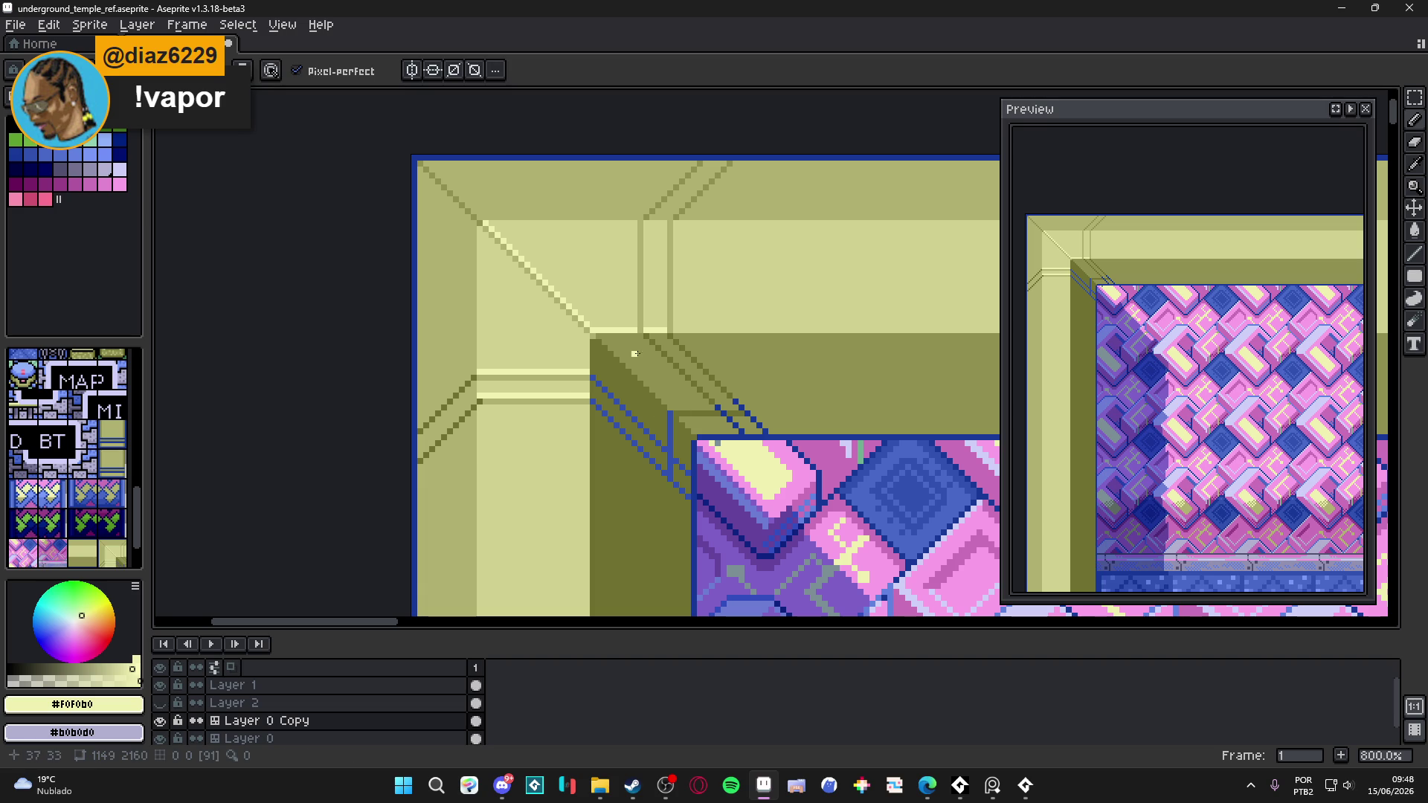
pyautogui.scroll(2, 680, 330)
pyautogui.scroll(-3, 680, 330)
# - Run a long pale highlight along the top ledge and touch up its pixels
pyautogui.moveTo(202, 398)
pyautogui.mouseDown()
pyautogui.moveTo(967, 401)
pyautogui.moveTo(607, 398)
pyautogui.mouseUp()
pyautogui.hscroll(-5, 423, 455)
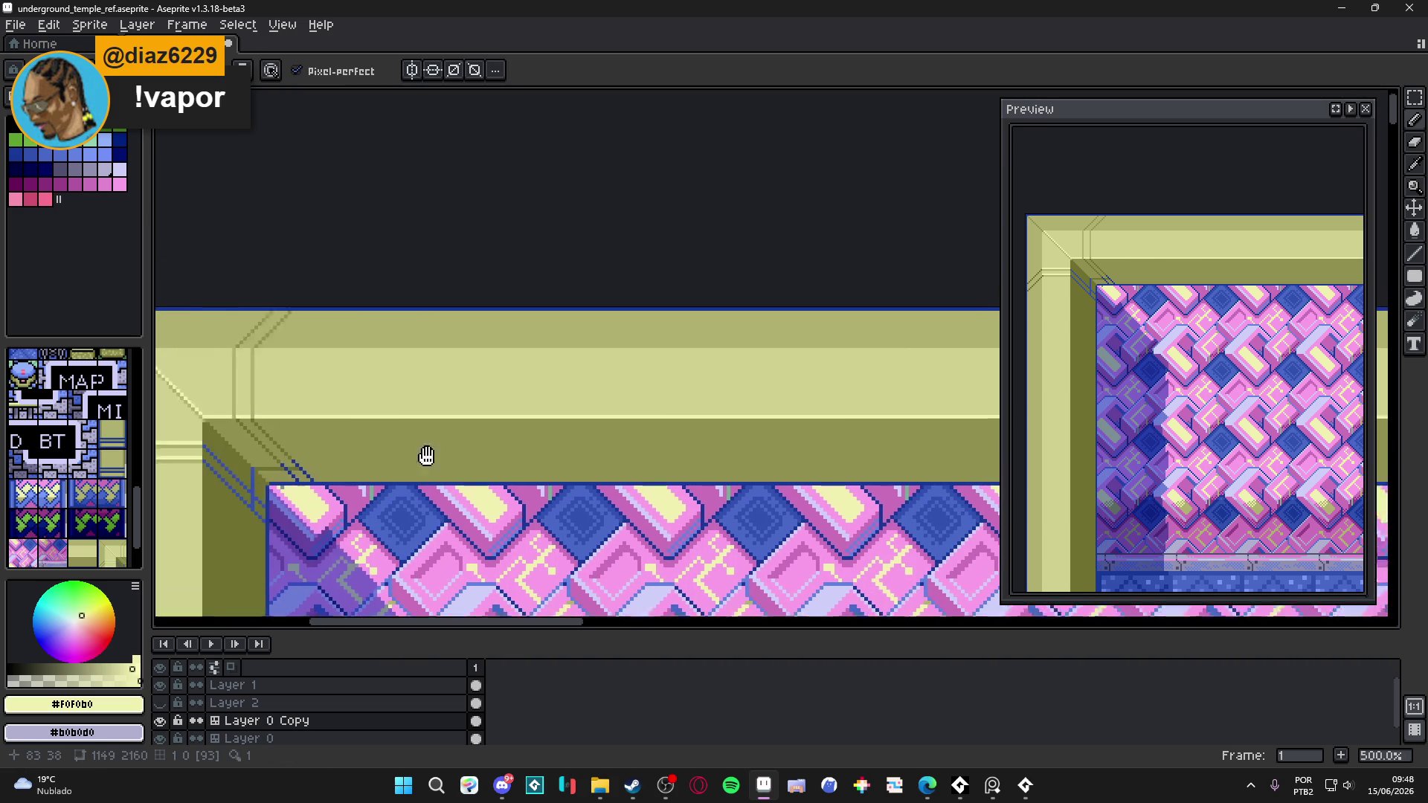
pyautogui.hscroll(-2, 468, 444)
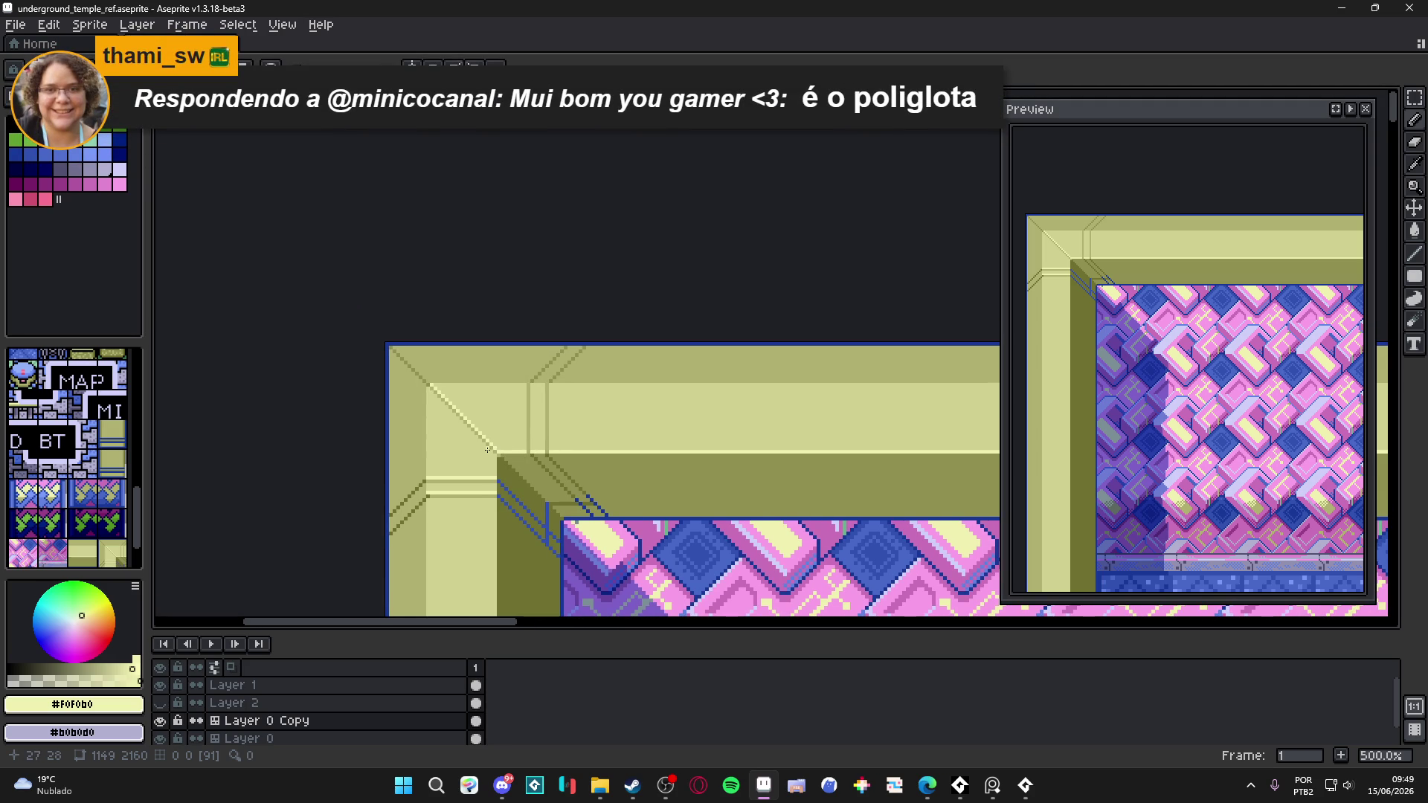
pyautogui.scroll(4, 495, 449)
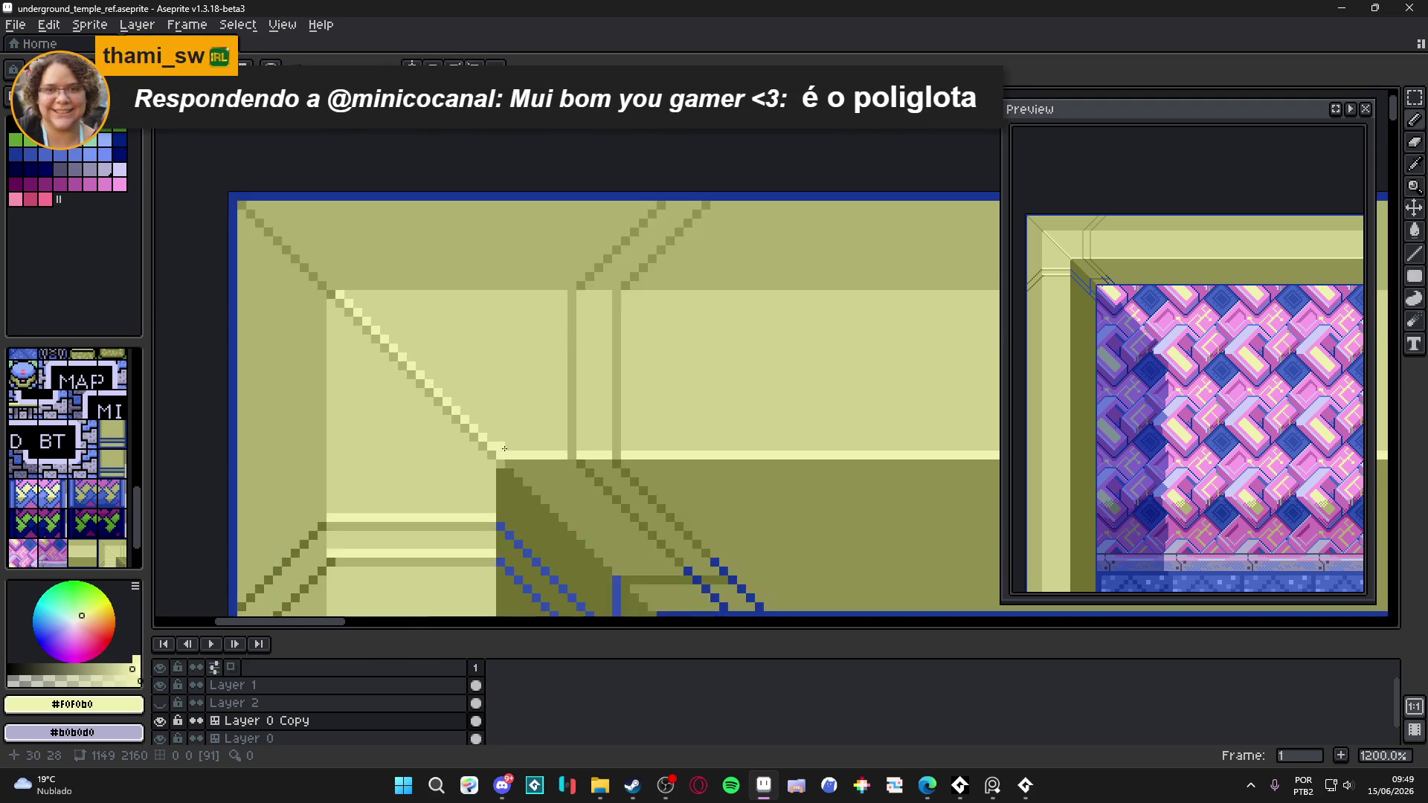
pyautogui.click(587, 446)
pyautogui.scroll(-3, 630, 447)
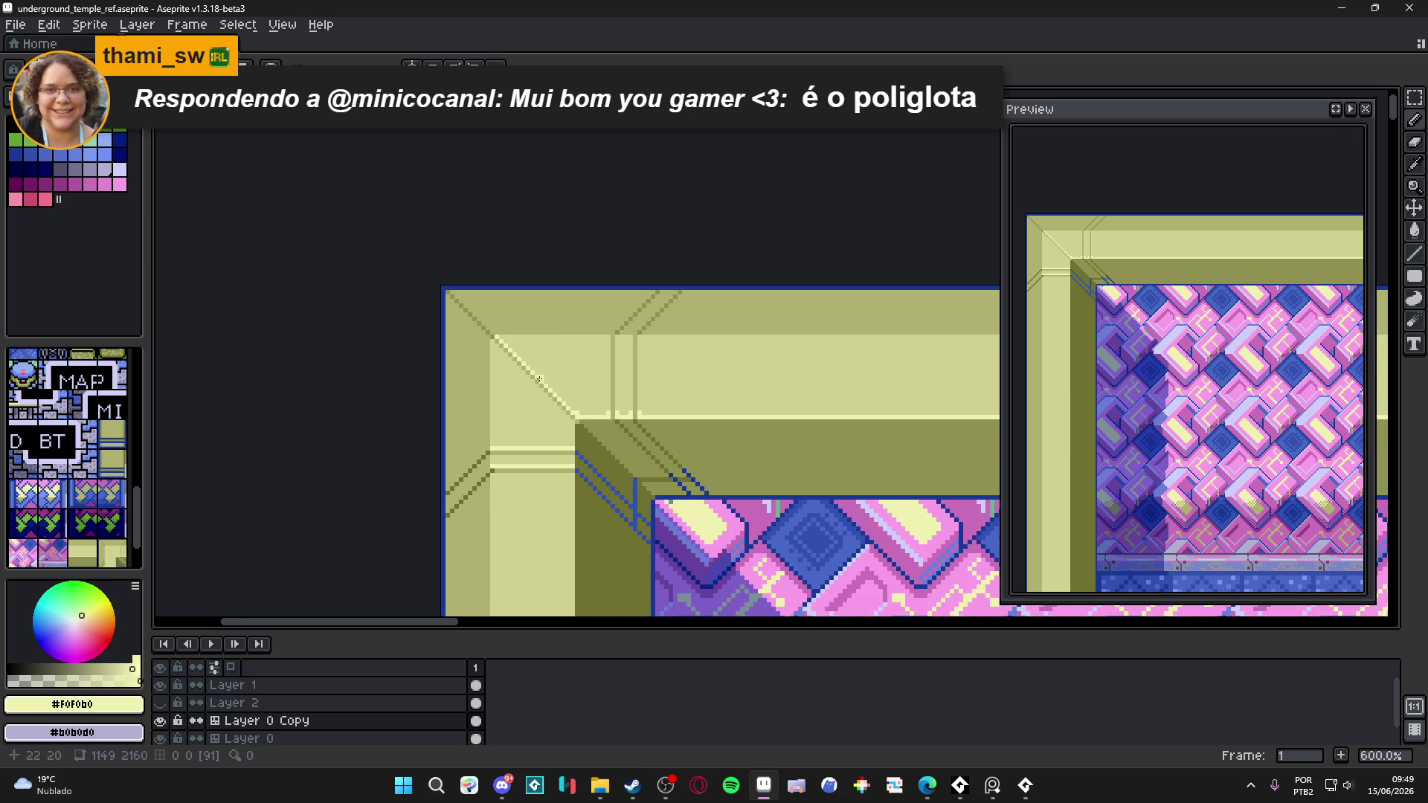
pyautogui.scroll(-4, 563, 372)
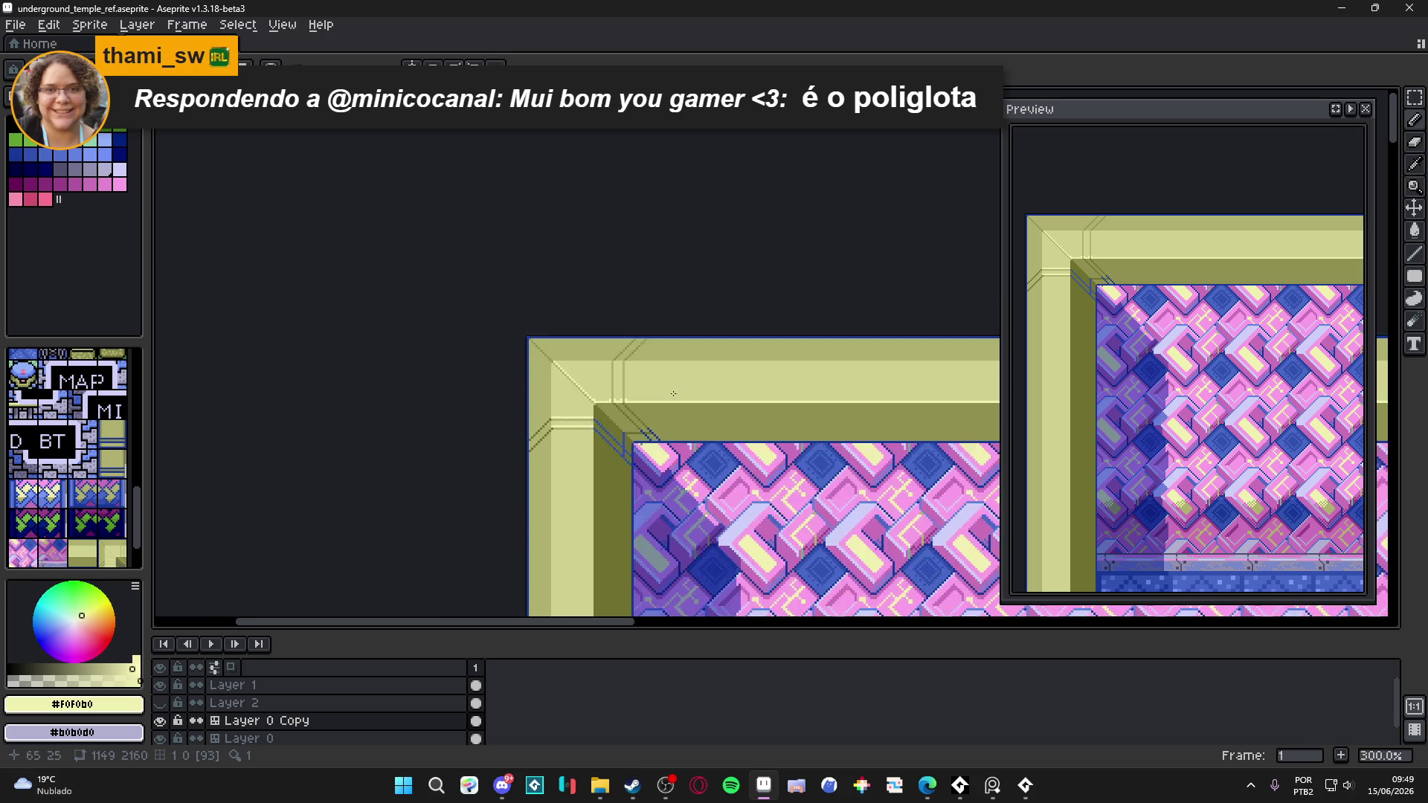
pyautogui.scroll(-1, 575, 395)
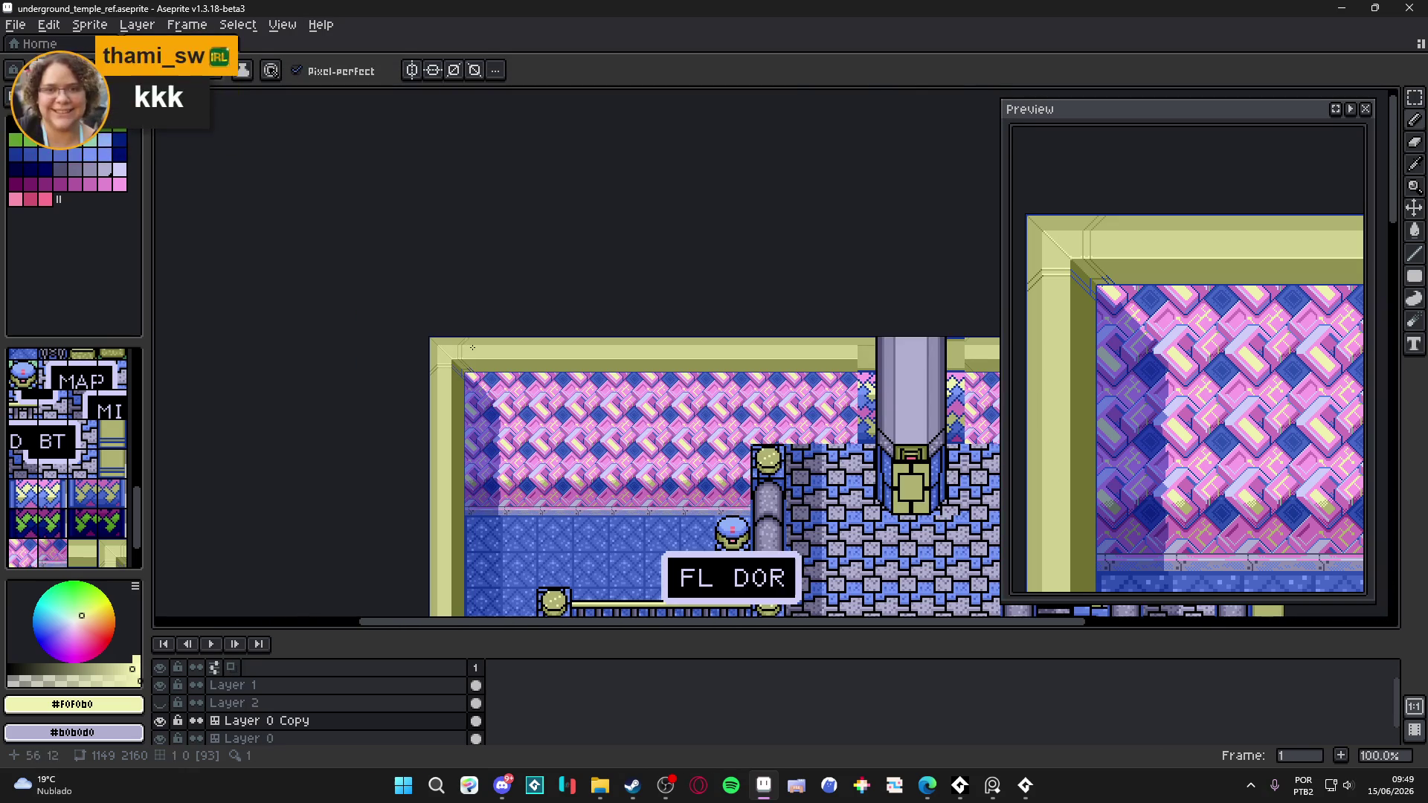
pyautogui.scroll(2, 440, 342)
pyautogui.scroll(6, 417, 331)
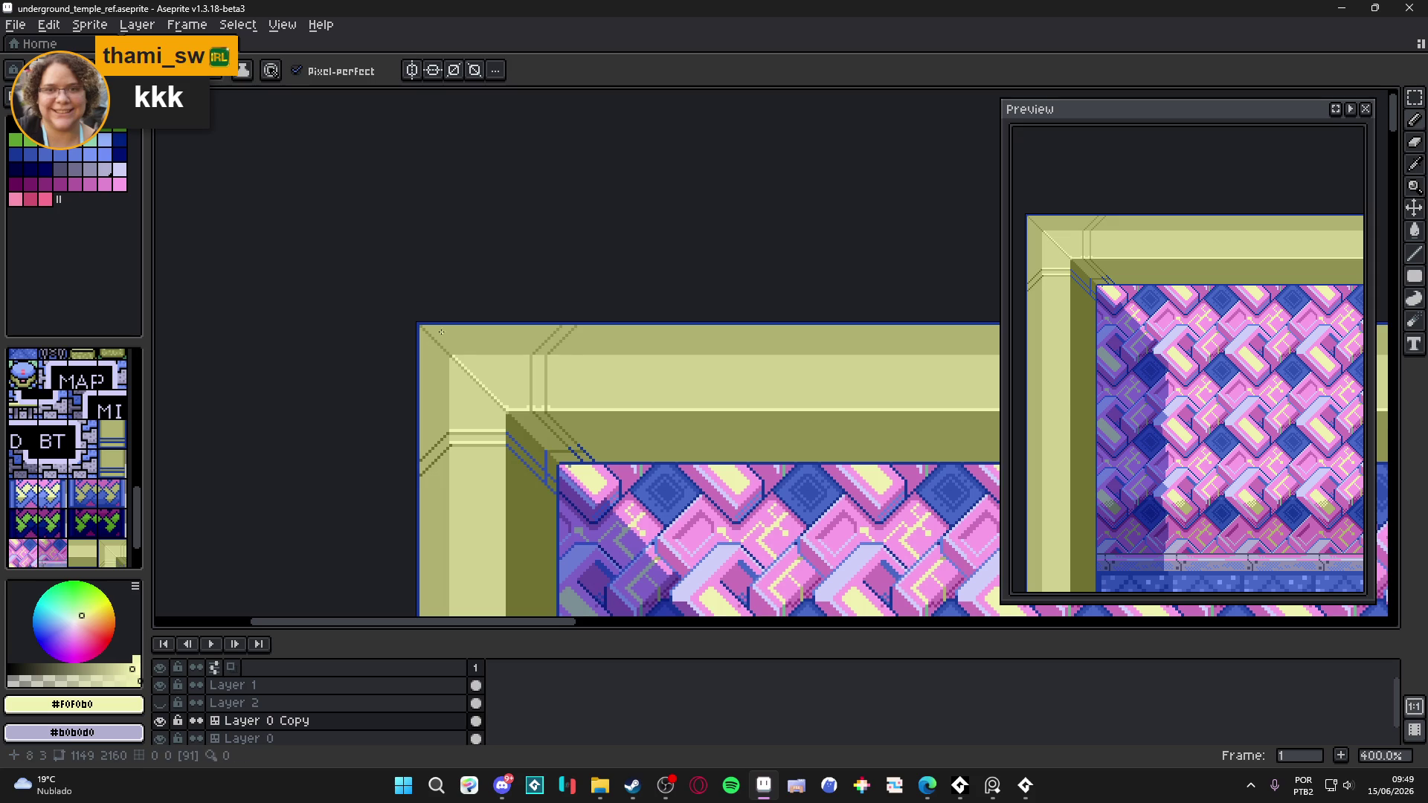
pyautogui.keyDown('alt'); pyautogui.click(406, 324); pyautogui.keyUp('alt')
pyautogui.scroll(-6, 406, 324)
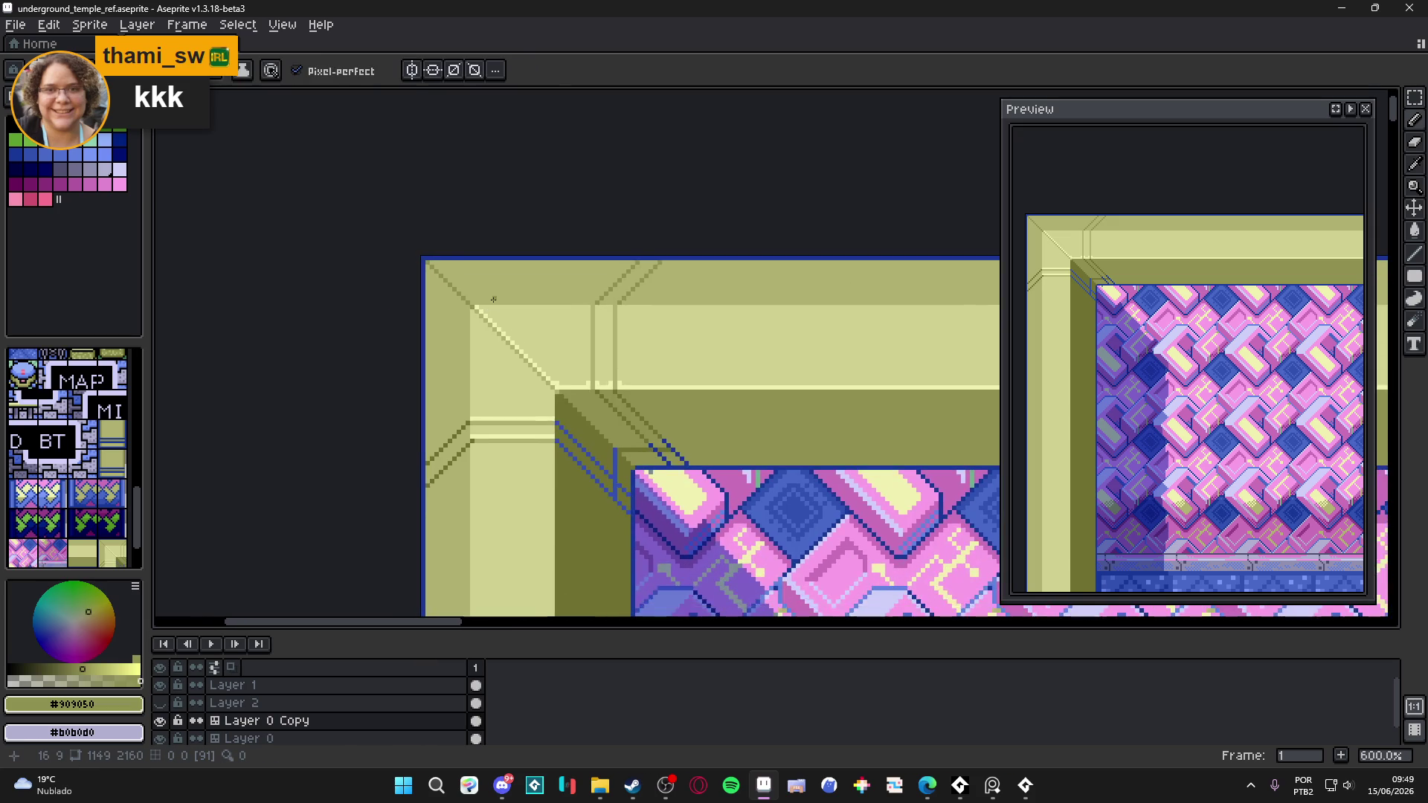
pyautogui.scroll(-2, 506, 298)
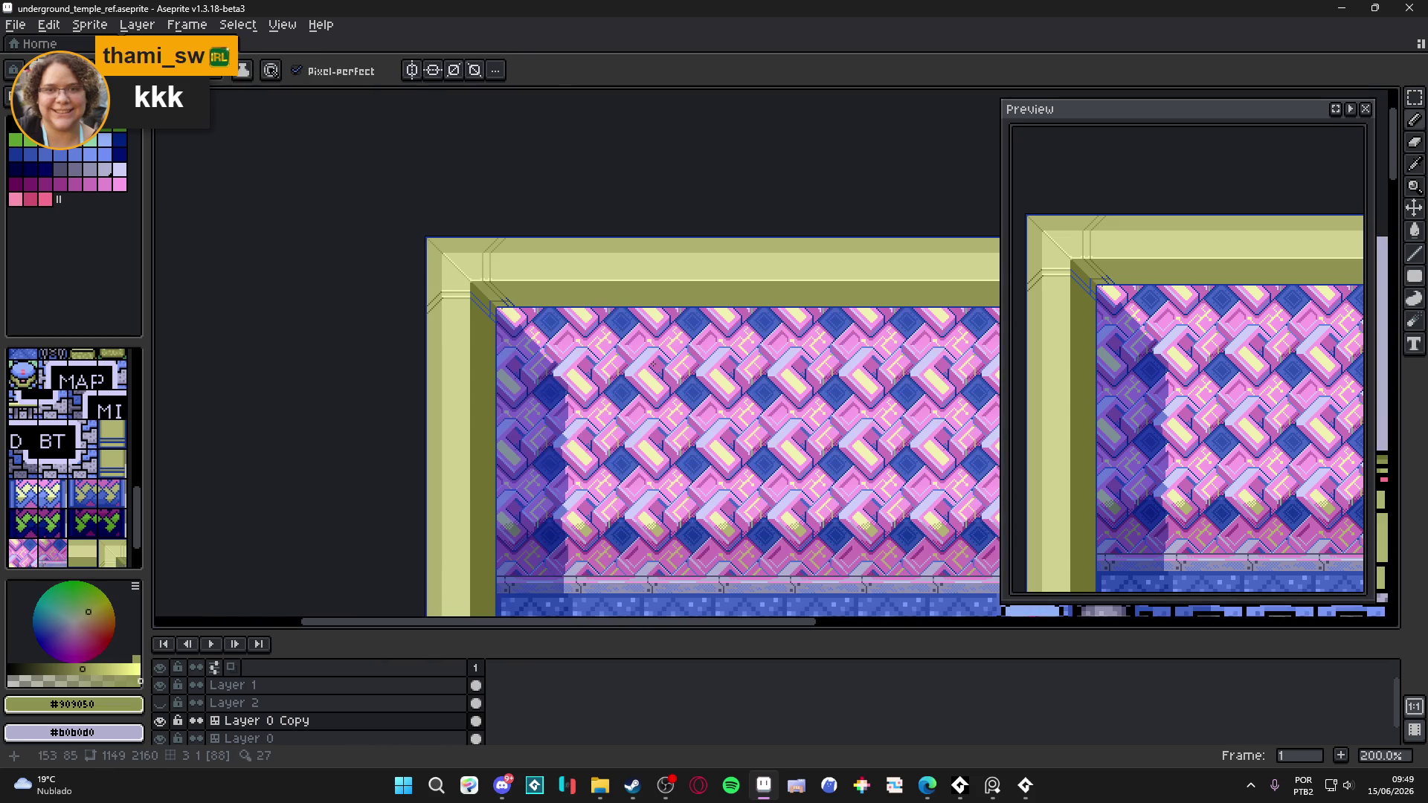
pyautogui.scroll(-1, 564, 357)
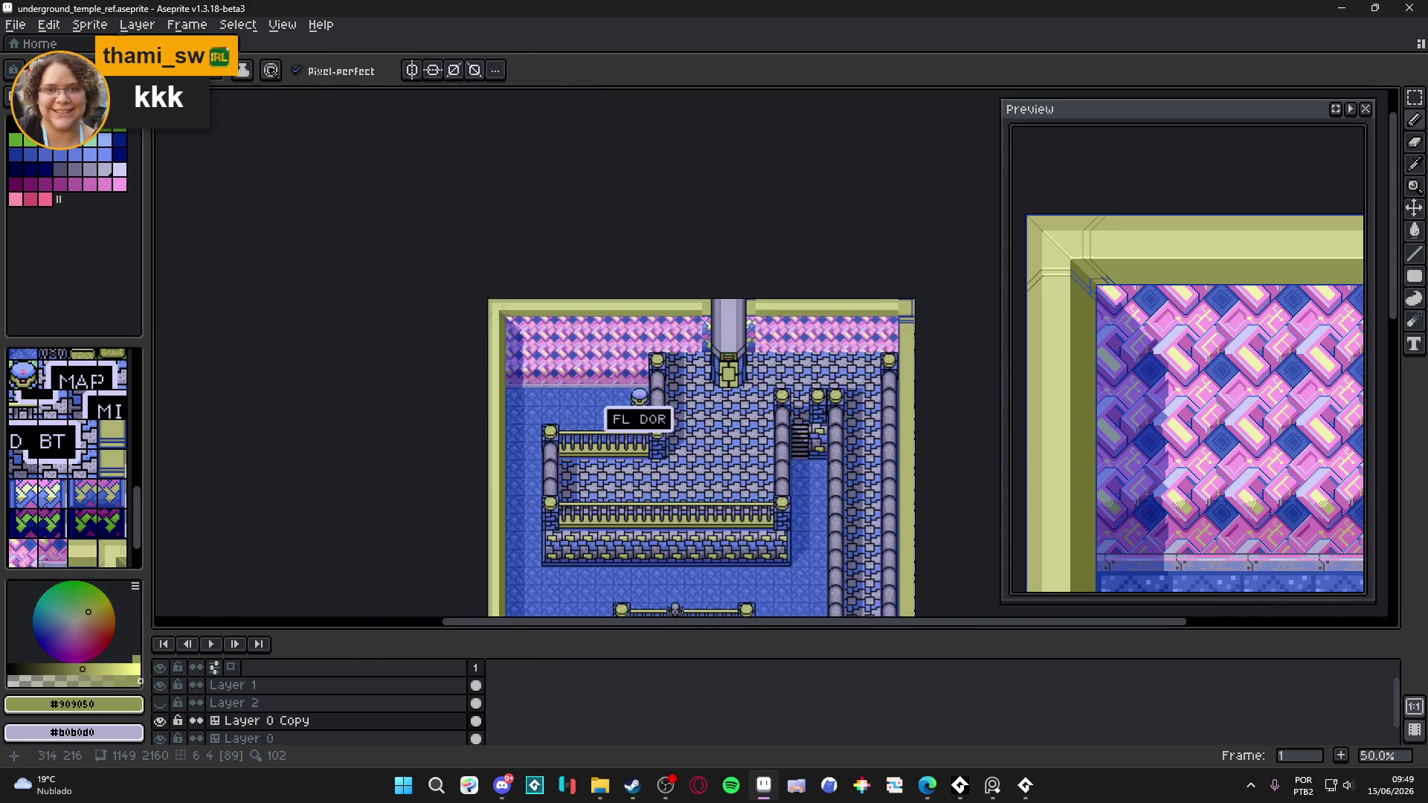
pyautogui.scroll(1, 637, 360)
pyautogui.scroll(-1, 790, 361)
pyautogui.scroll(1, 812, 393)
pyautogui.moveTo(813, 393); pyautogui.dragTo(744, 349)
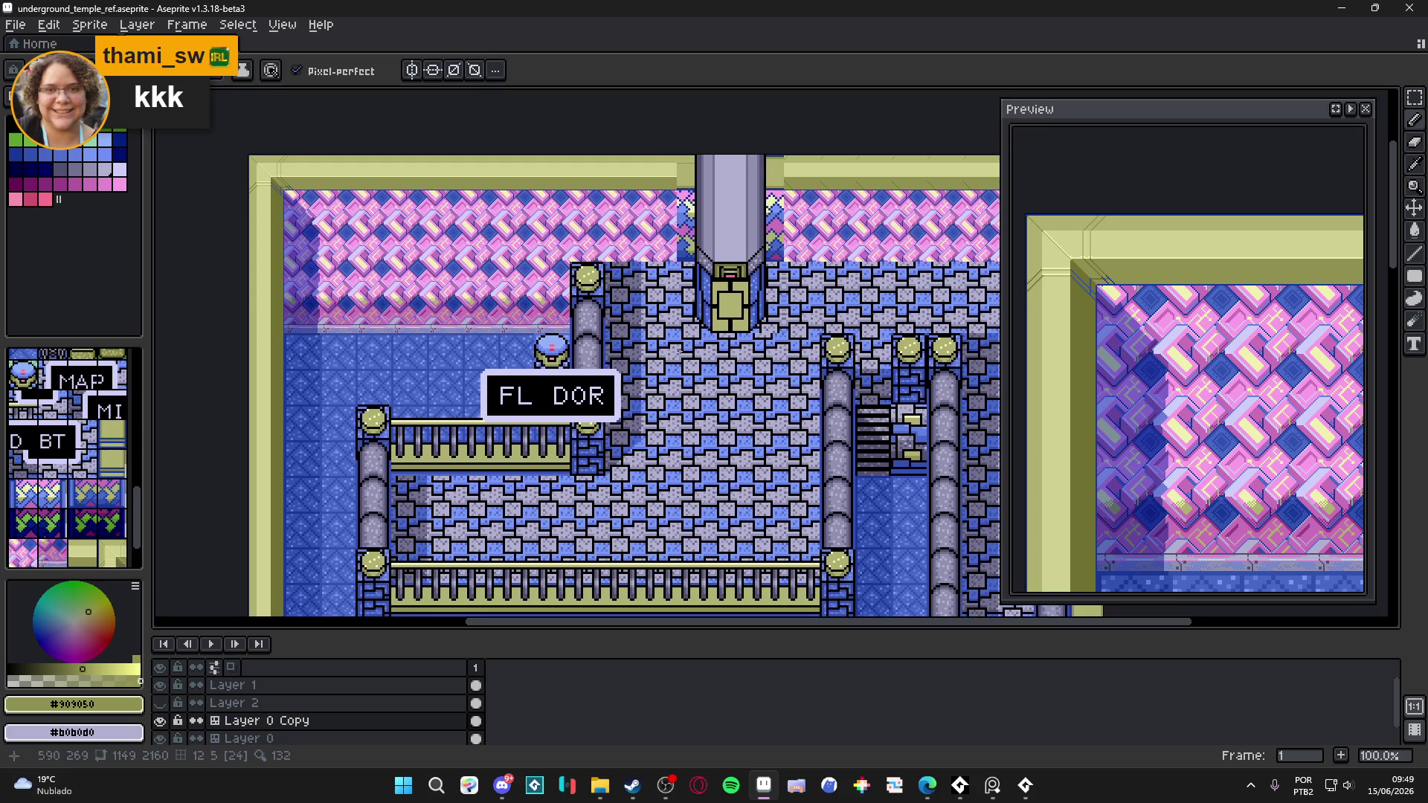
pyautogui.moveTo(534, 403); pyautogui.dragTo(628, 340)
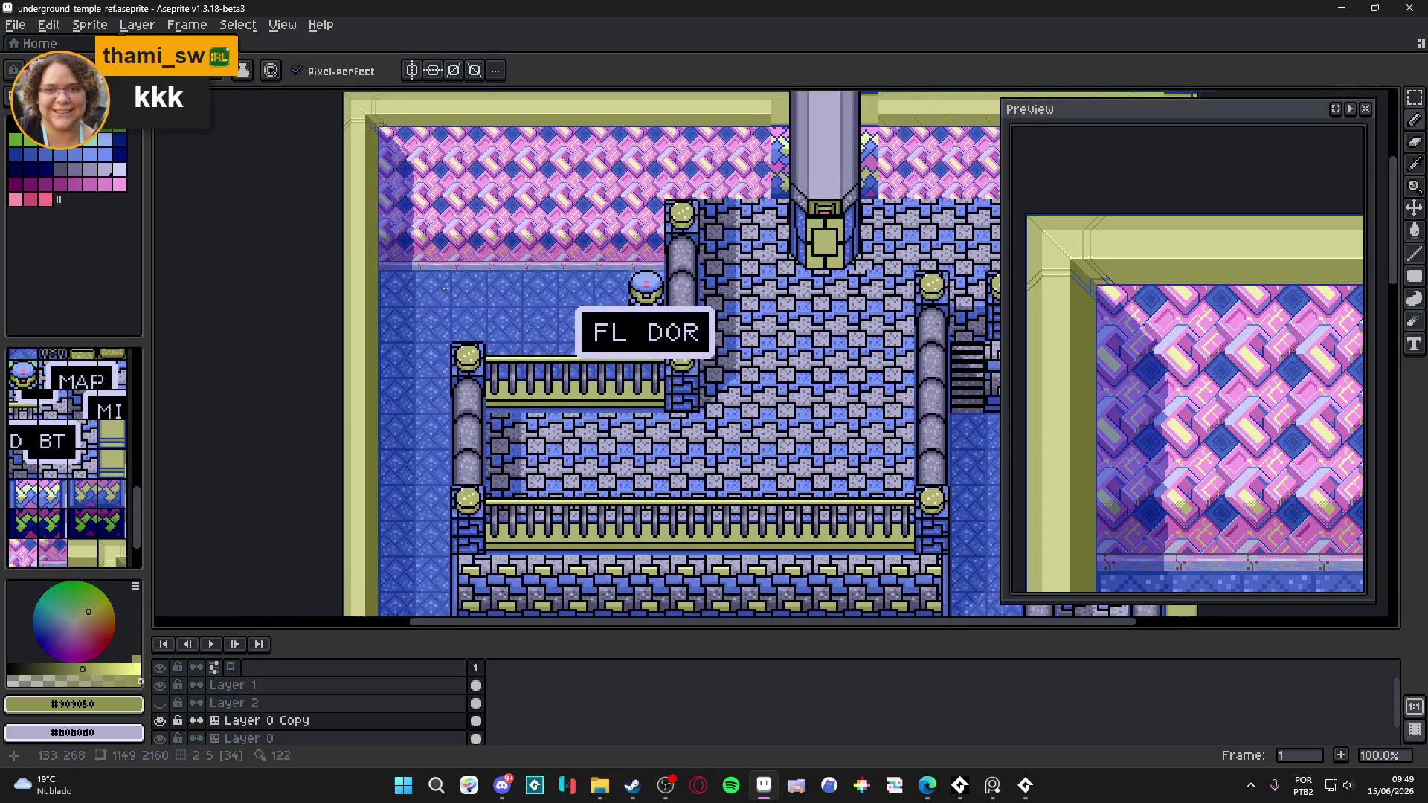
pyautogui.scroll(-1, 509, 325)
pyautogui.moveTo(396, 265)
pyautogui.mouseDown()
pyautogui.moveTo(419, 325)
pyautogui.moveTo(419, 305)
pyautogui.mouseUp()
pyautogui.scroll(-1, 419, 326)
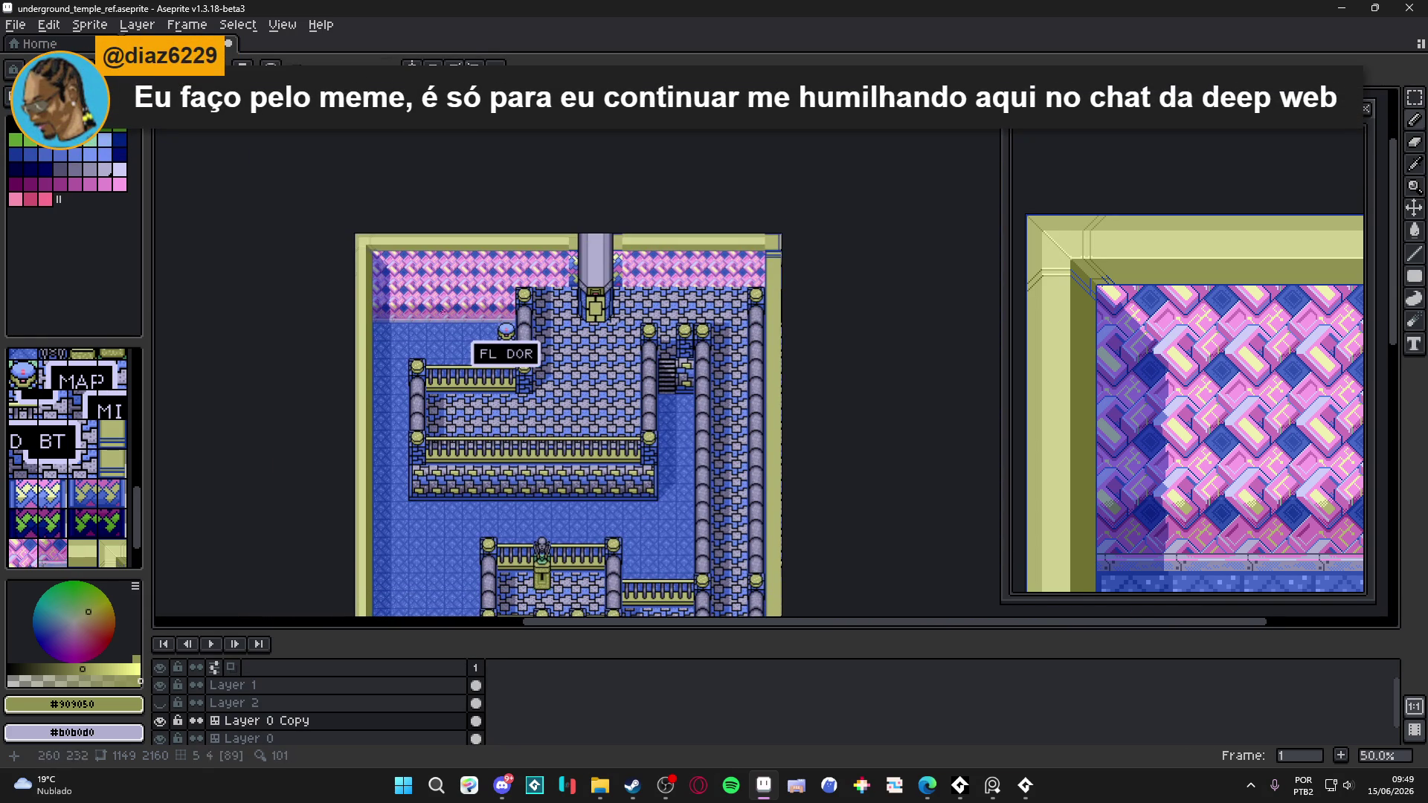
pyautogui.scroll(1, 418, 297)
pyautogui.hscroll(1, 647, 394)
pyautogui.scroll(1, 672, 389)
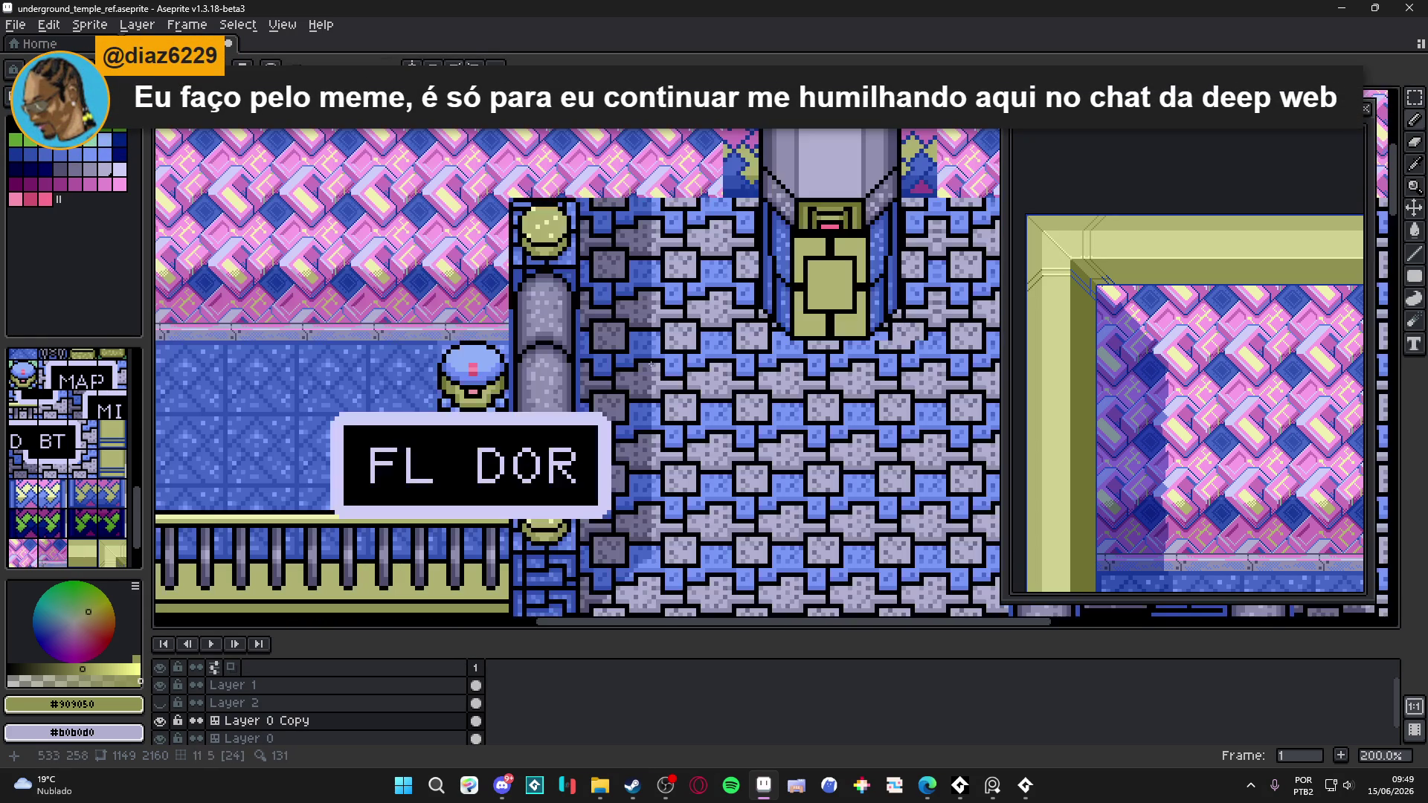
pyautogui.scroll(-1, 655, 320)
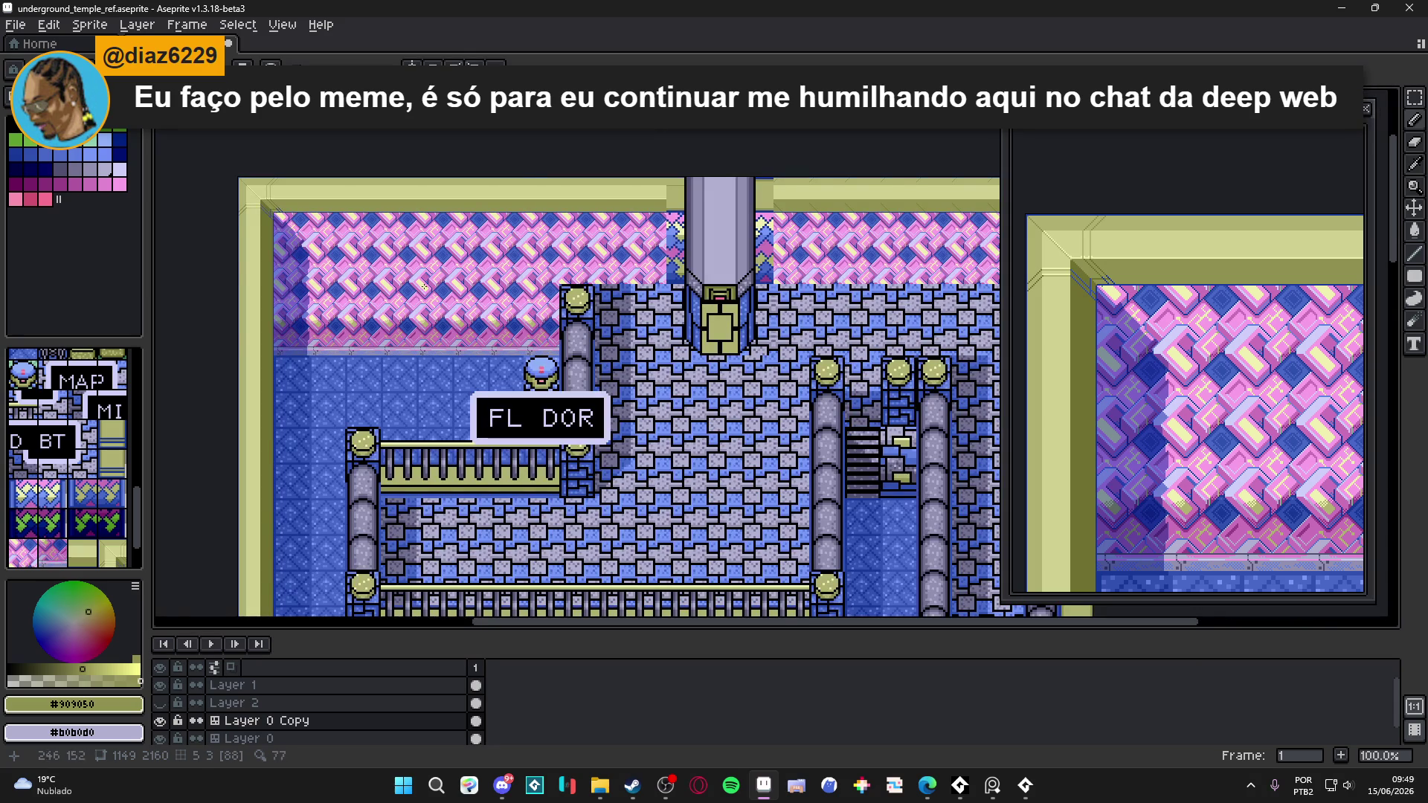
pyautogui.scroll(1, 447, 273)
pyautogui.hscroll(-3, 476, 286)
pyautogui.scroll(2, 476, 286)
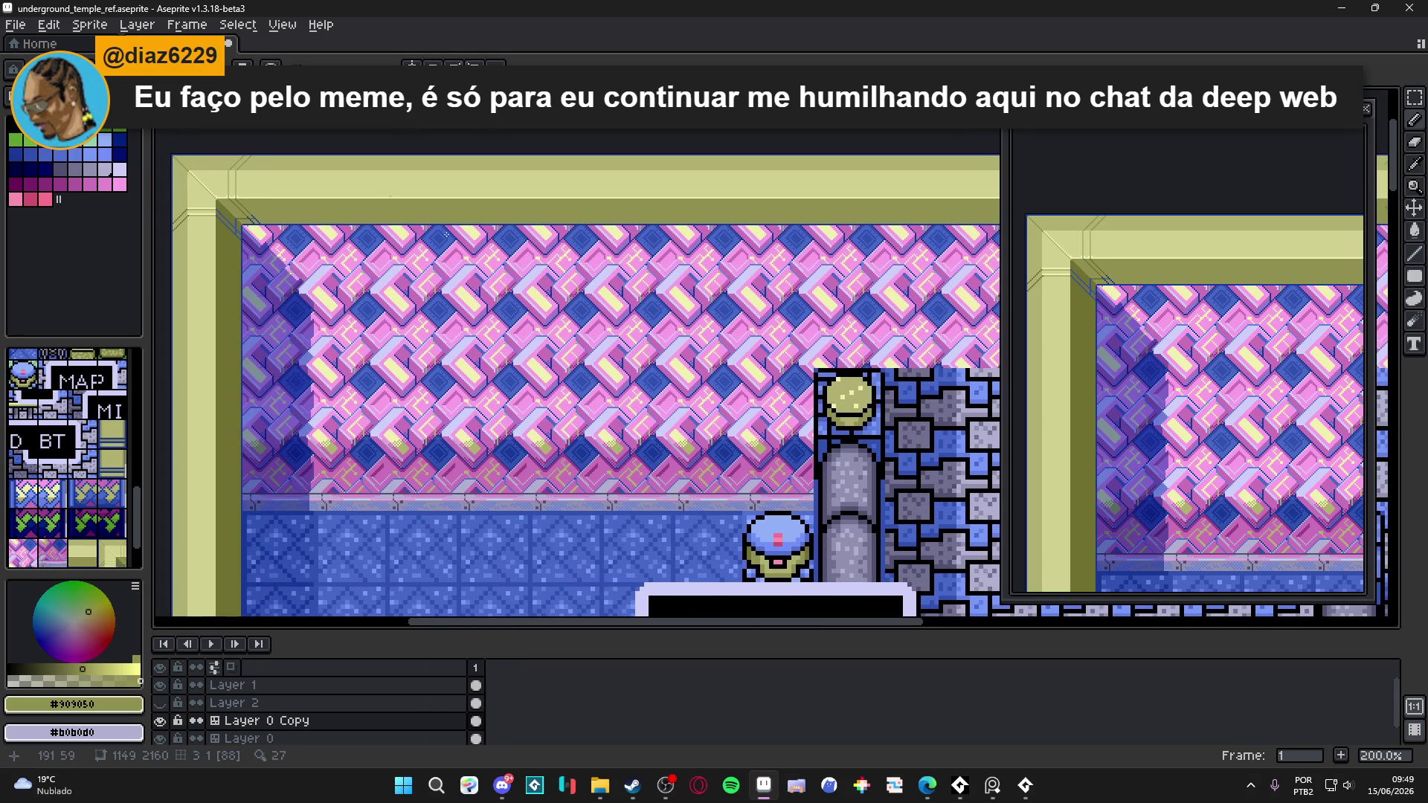
pyautogui.scroll(5, 281, 265)
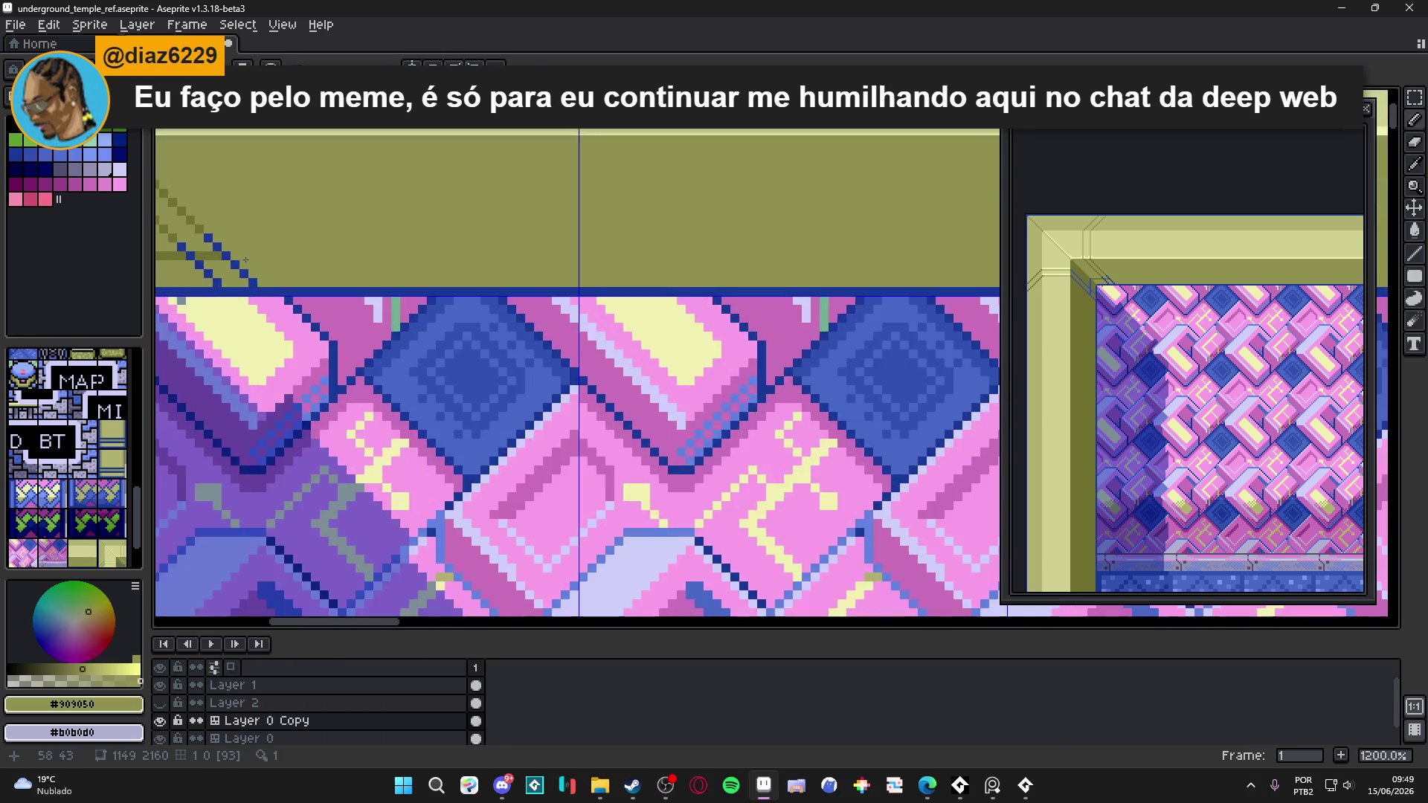
# - Compare the dark and lighter blue outline colours, settling back on dark blue
pyautogui.keyDown('alt'); pyautogui.click(238, 255); pyautogui.keyUp('alt')
pyautogui.scroll(-4, 665, 258)
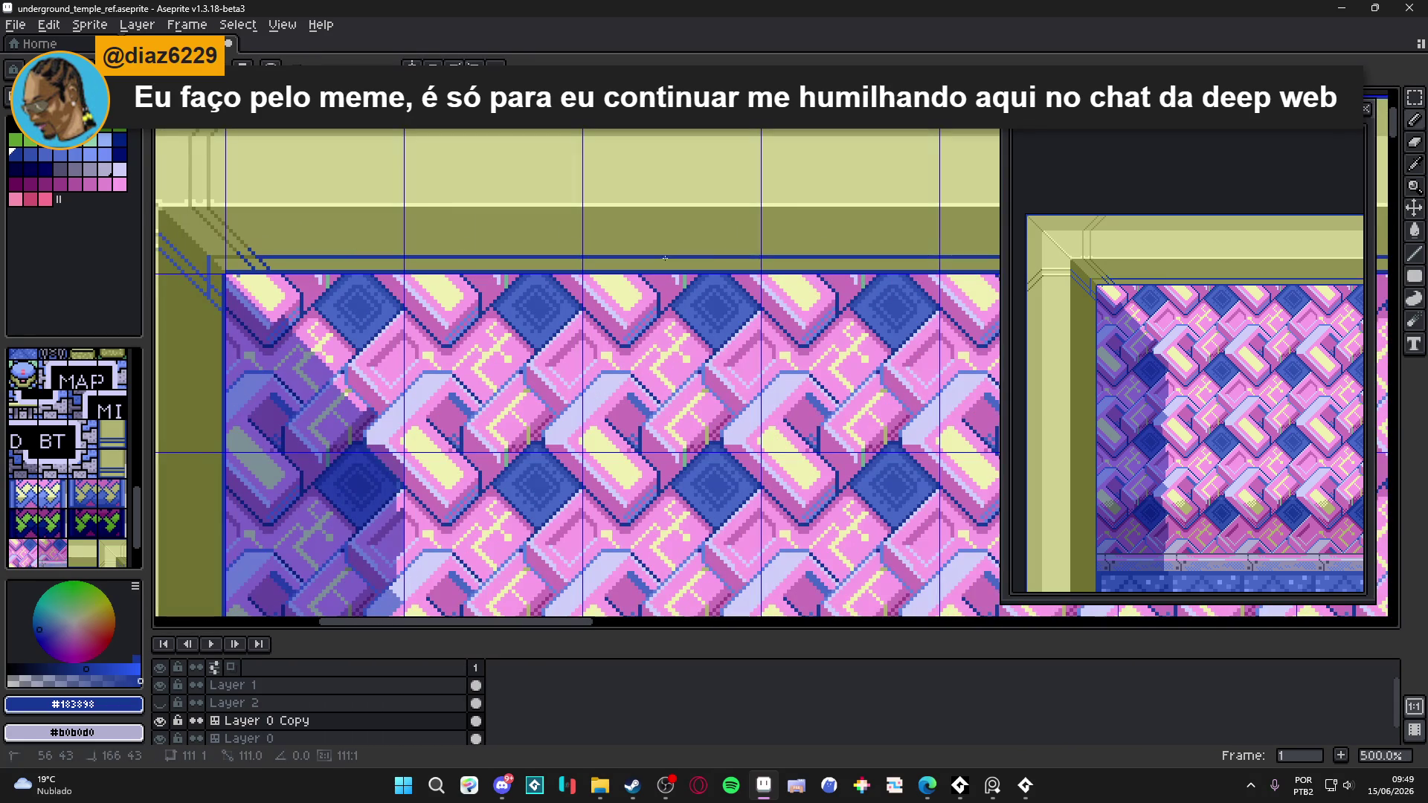
pyautogui.scroll(3, 283, 237)
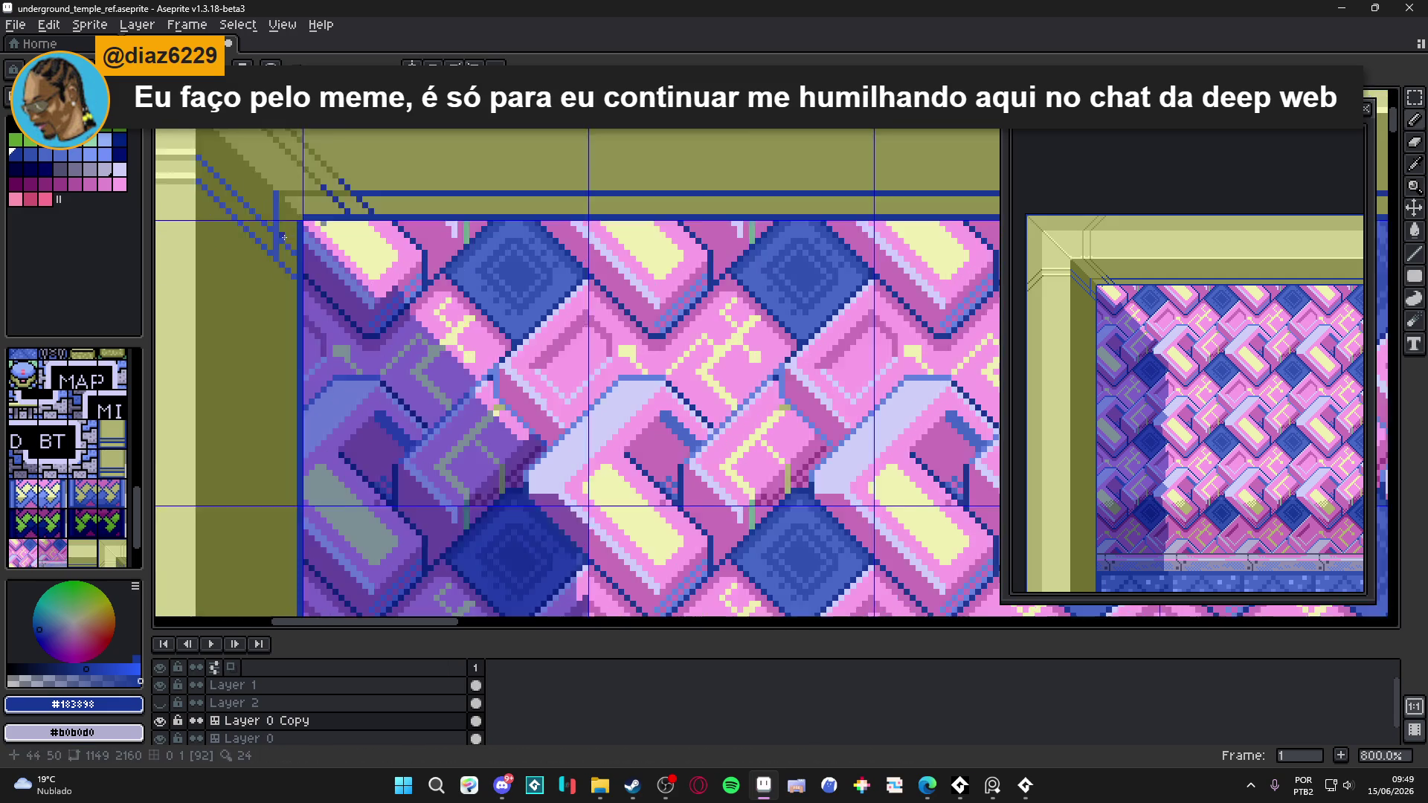
pyautogui.keyDown('alt'); pyautogui.click(283, 237); pyautogui.keyUp('alt')
pyautogui.scroll(-1, 283, 237)
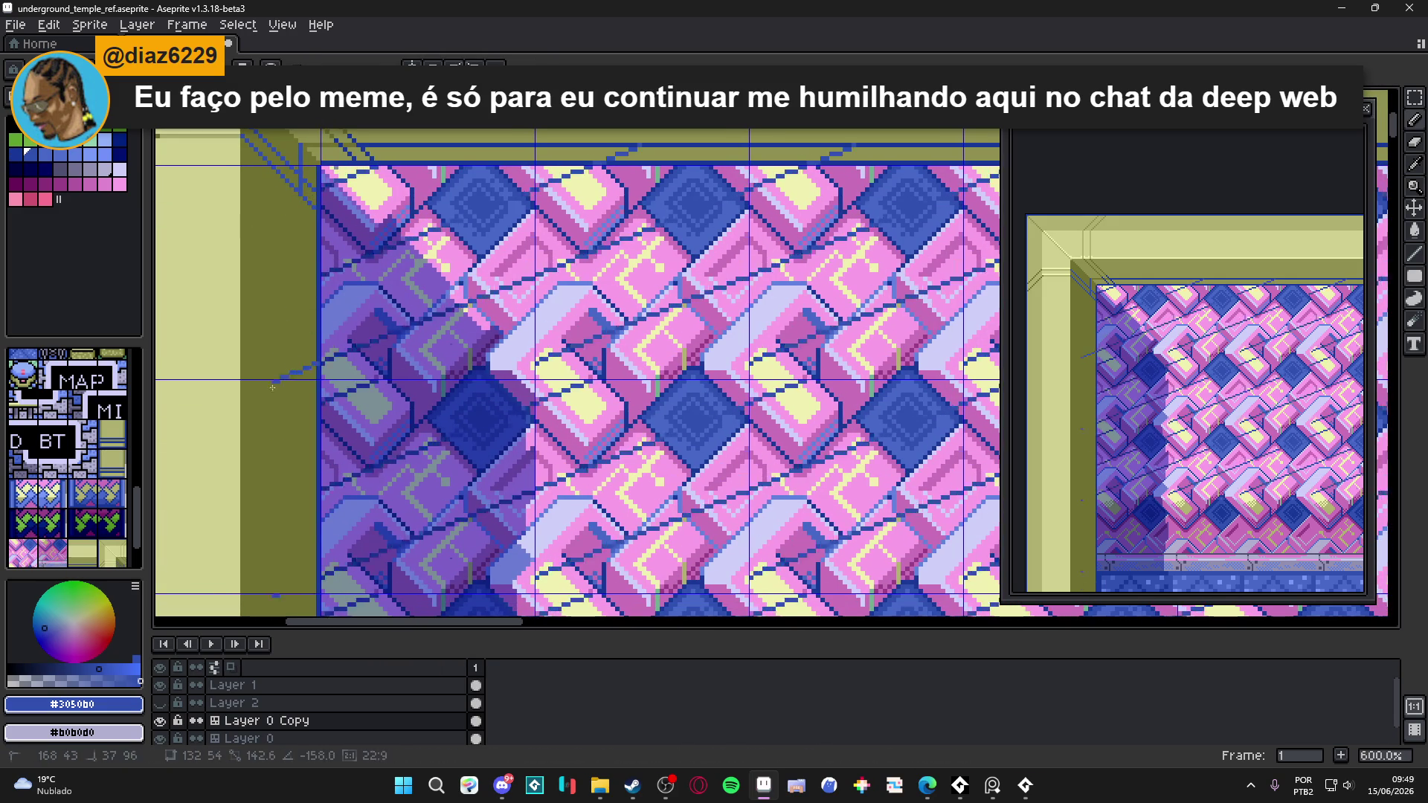
pyautogui.scroll(2, 273, 388)
pyautogui.scroll(-3, 268, 386)
pyautogui.scroll(1, 264, 383)
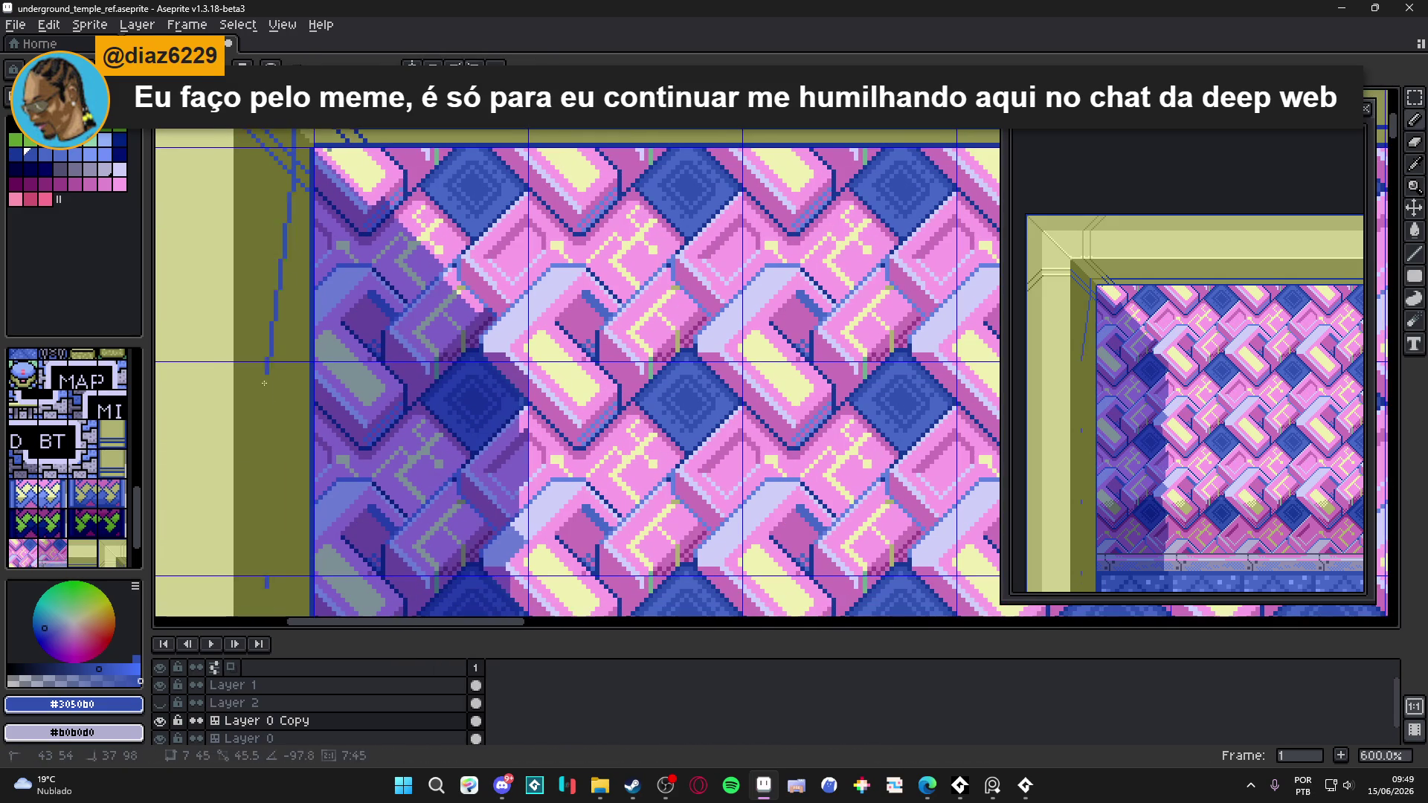
pyautogui.scroll(-2, 315, 297)
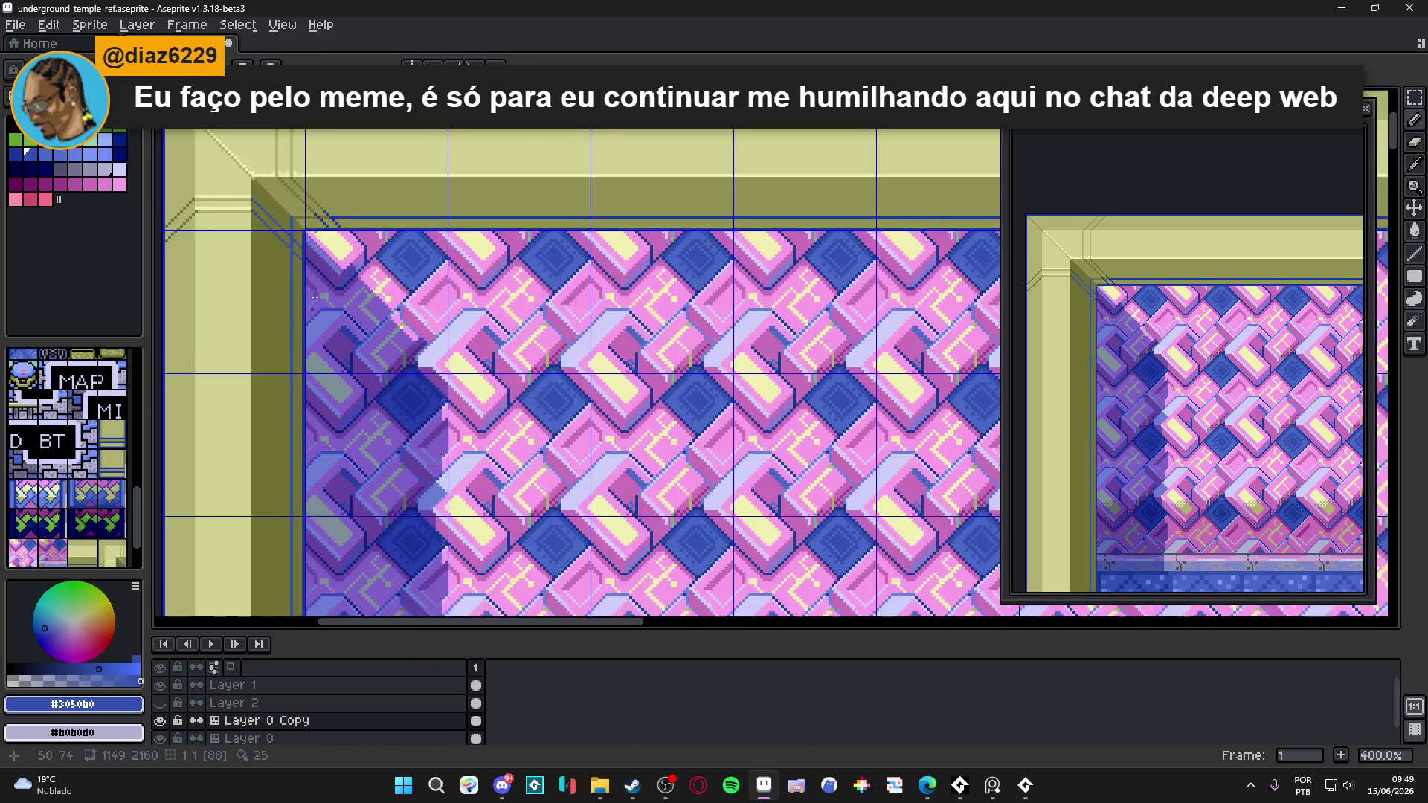
pyautogui.scroll(6, 314, 297)
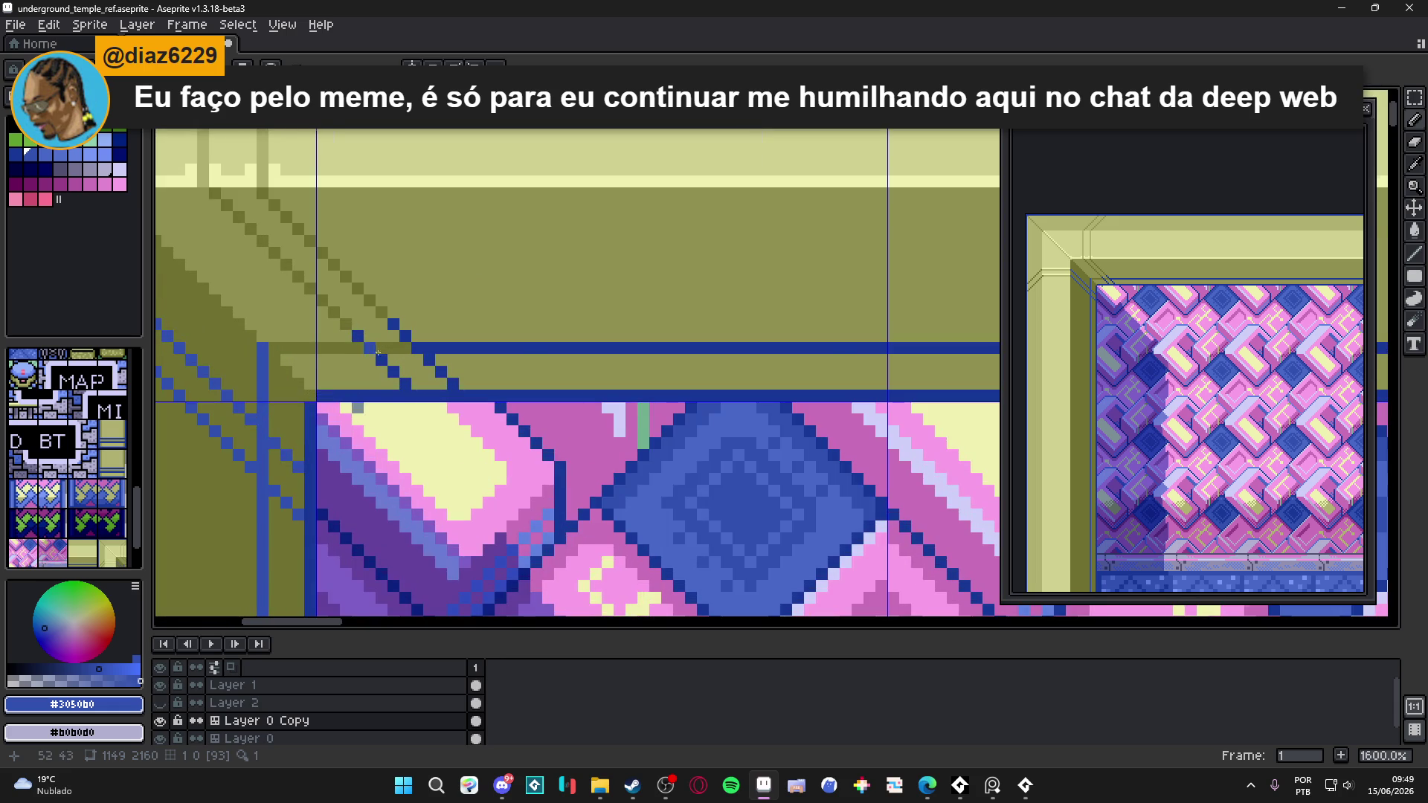
pyautogui.scroll(-2, 378, 353)
pyautogui.scroll(2, 401, 353)
pyautogui.keyDown('alt'); pyautogui.click(414, 354); pyautogui.keyUp('alt')
pyautogui.scroll(-4, 397, 350)
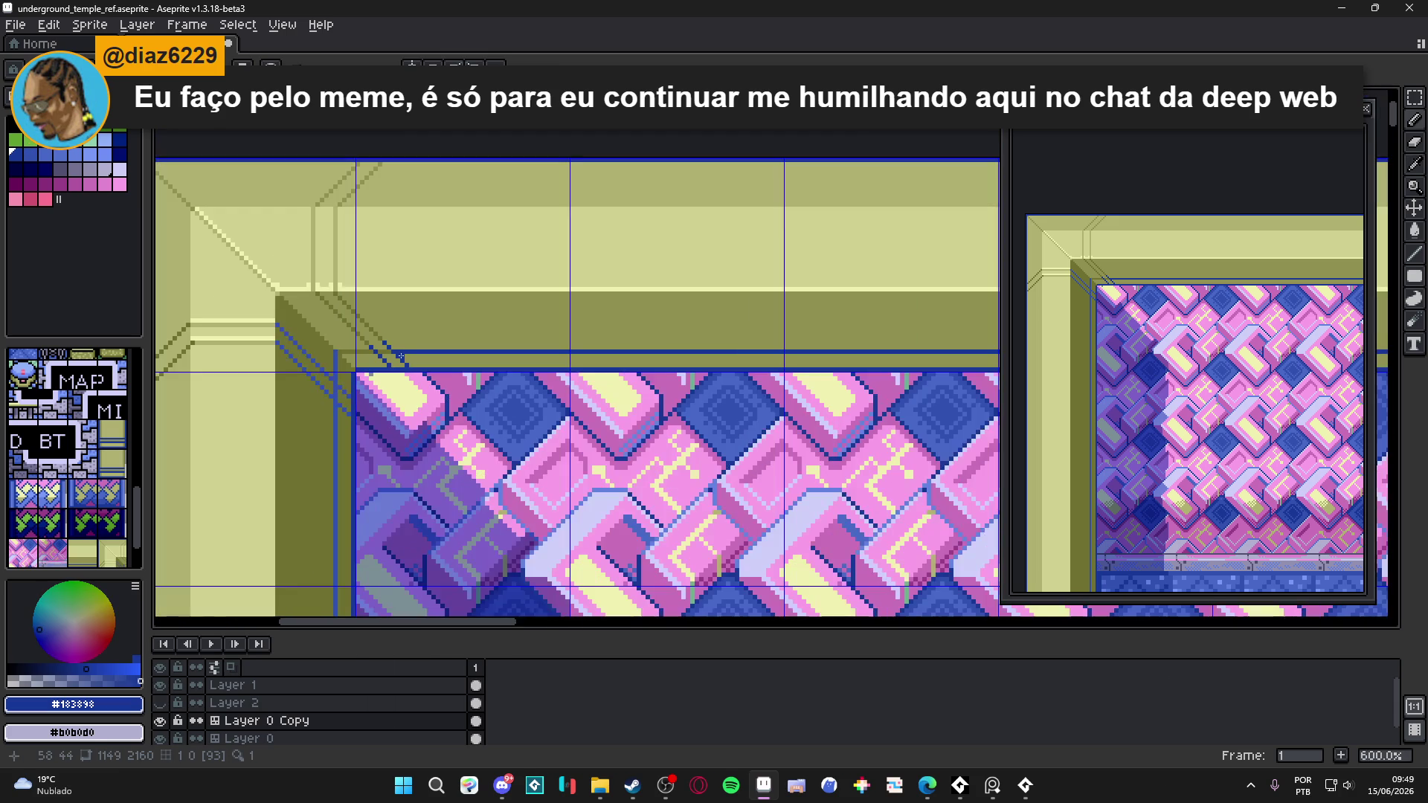
pyautogui.scroll(-2, 401, 356)
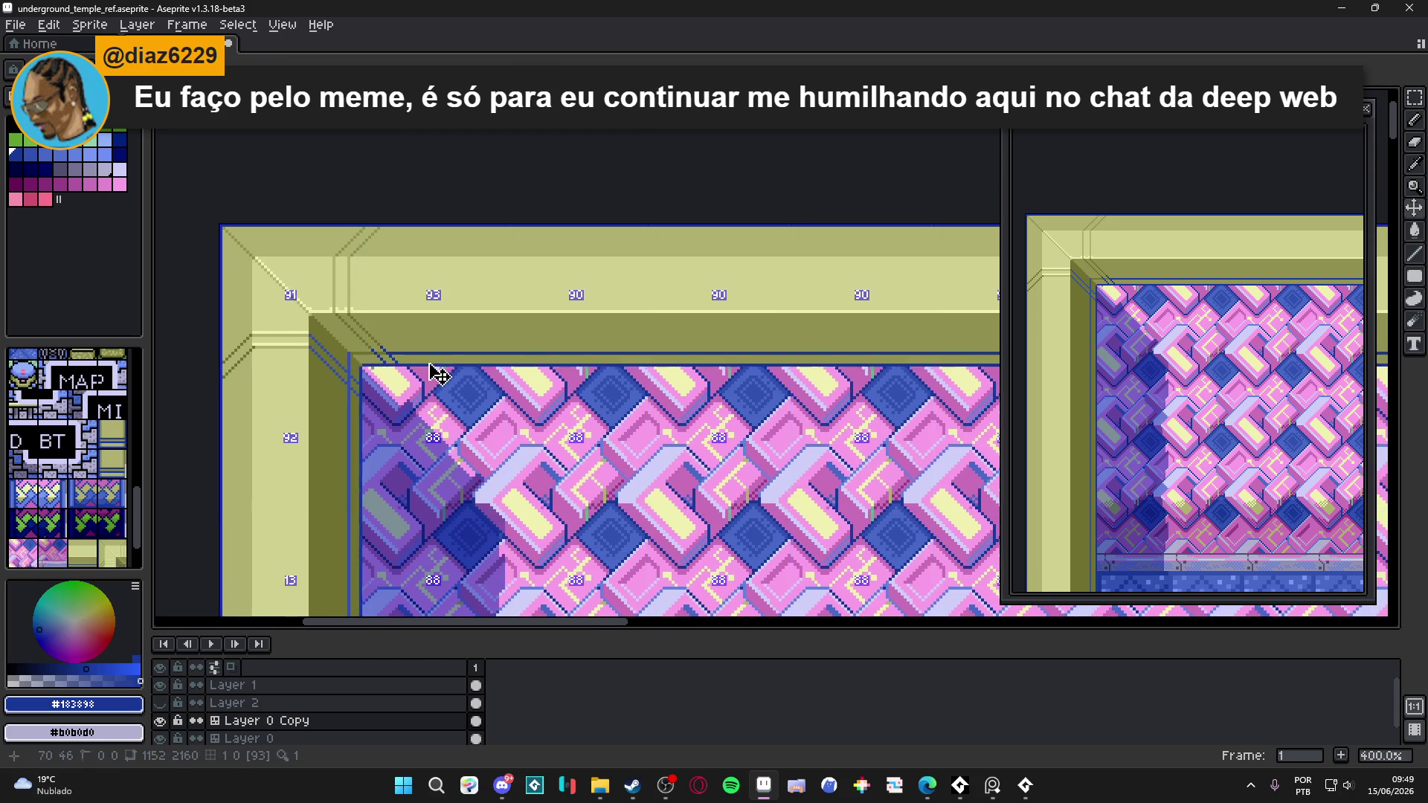
pyautogui.scroll(2, 422, 292)
# - Eyedrop light olive #d0d090 and draw highlight lines along the frame's inner edge and blue line
pyautogui.keyDown('alt'); pyautogui.click(423, 292); pyautogui.keyUp('alt')
pyautogui.scroll(4, 423, 292)
pyautogui.moveTo(339, 405); pyautogui.dragTo(910, 407)
pyautogui.scroll(-2, 462, 424)
pyautogui.scroll(1, 504, 437)
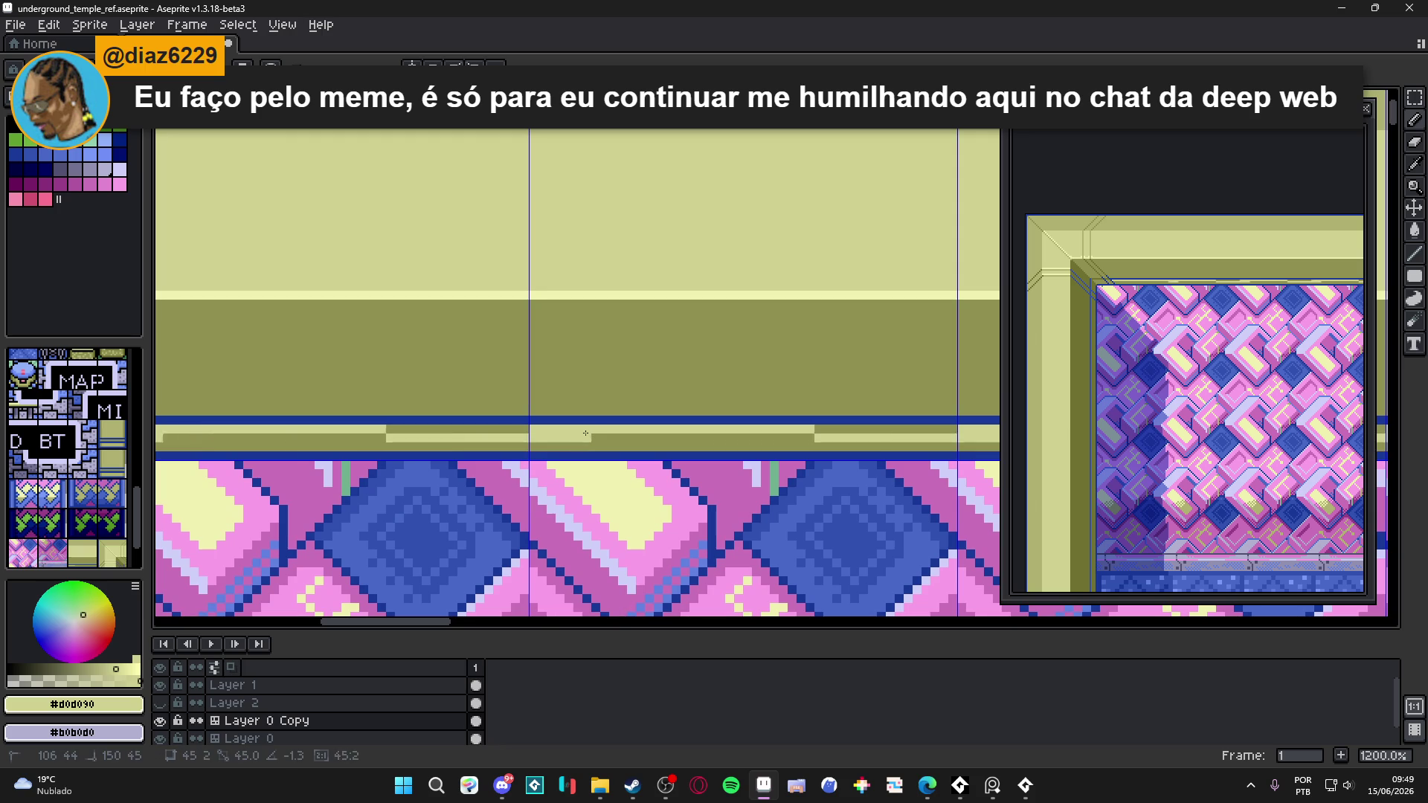
pyautogui.scroll(-5, 594, 428)
pyautogui.scroll(5, 342, 416)
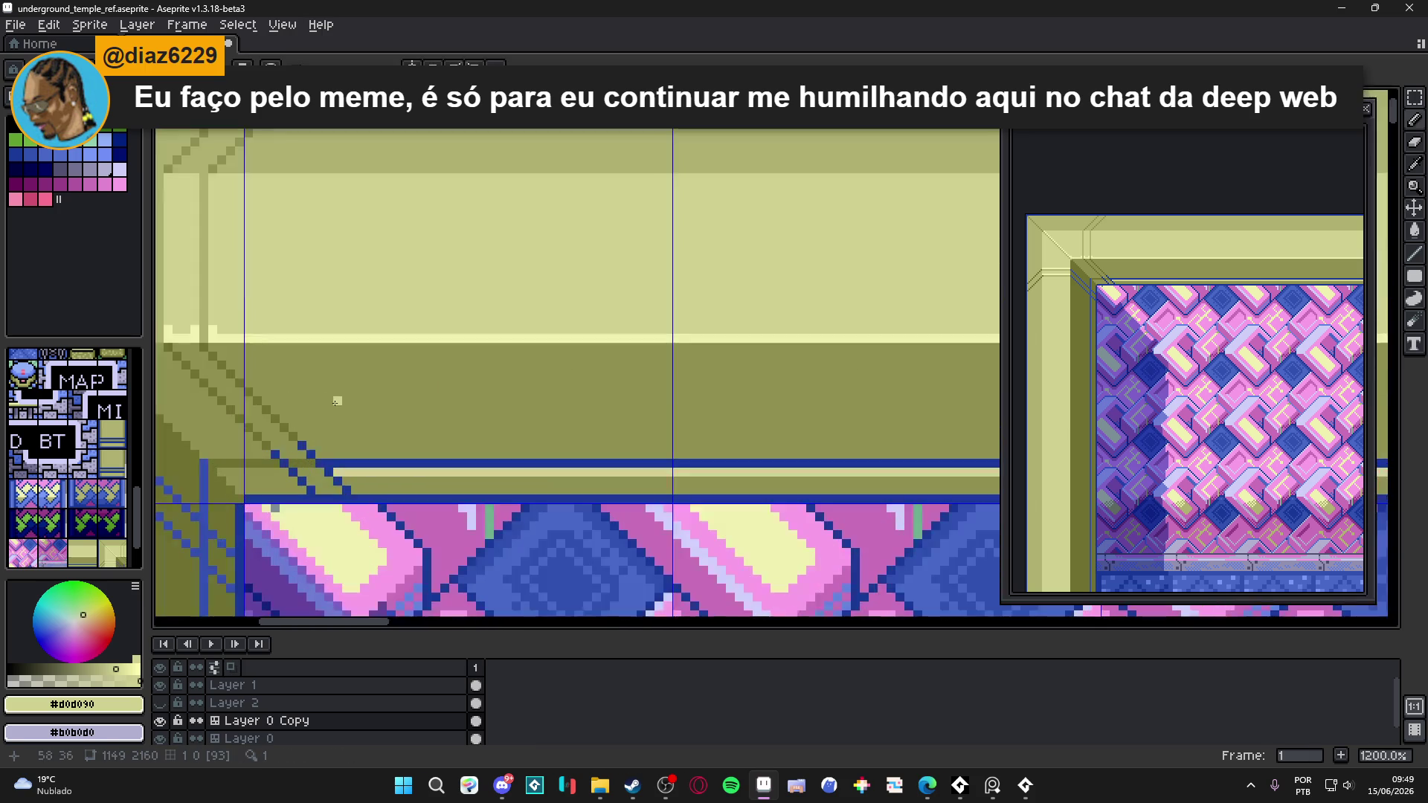
pyautogui.scroll(2, 319, 395)
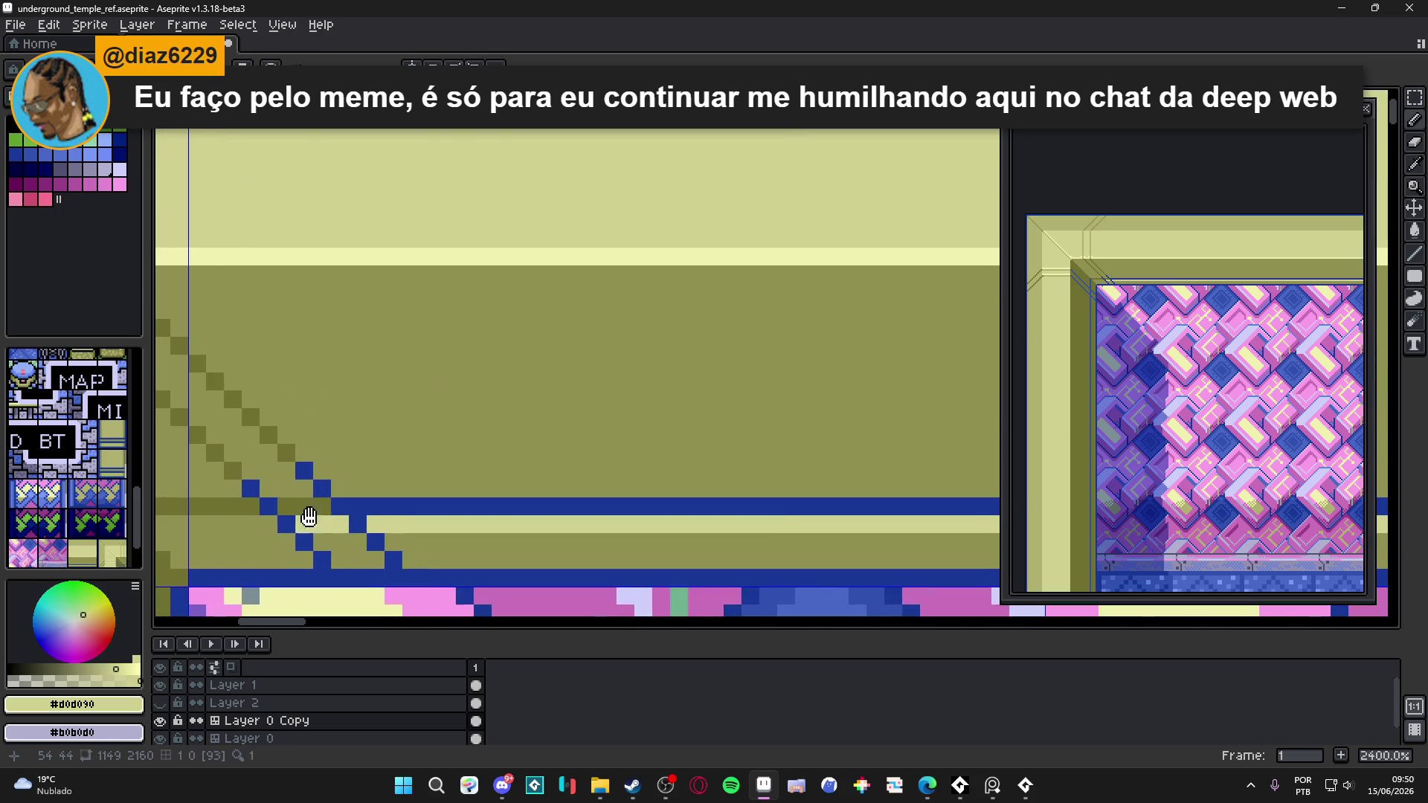
pyautogui.scroll(1, 305, 520)
pyautogui.moveTo(632, 514); pyautogui.dragTo(484, 514)
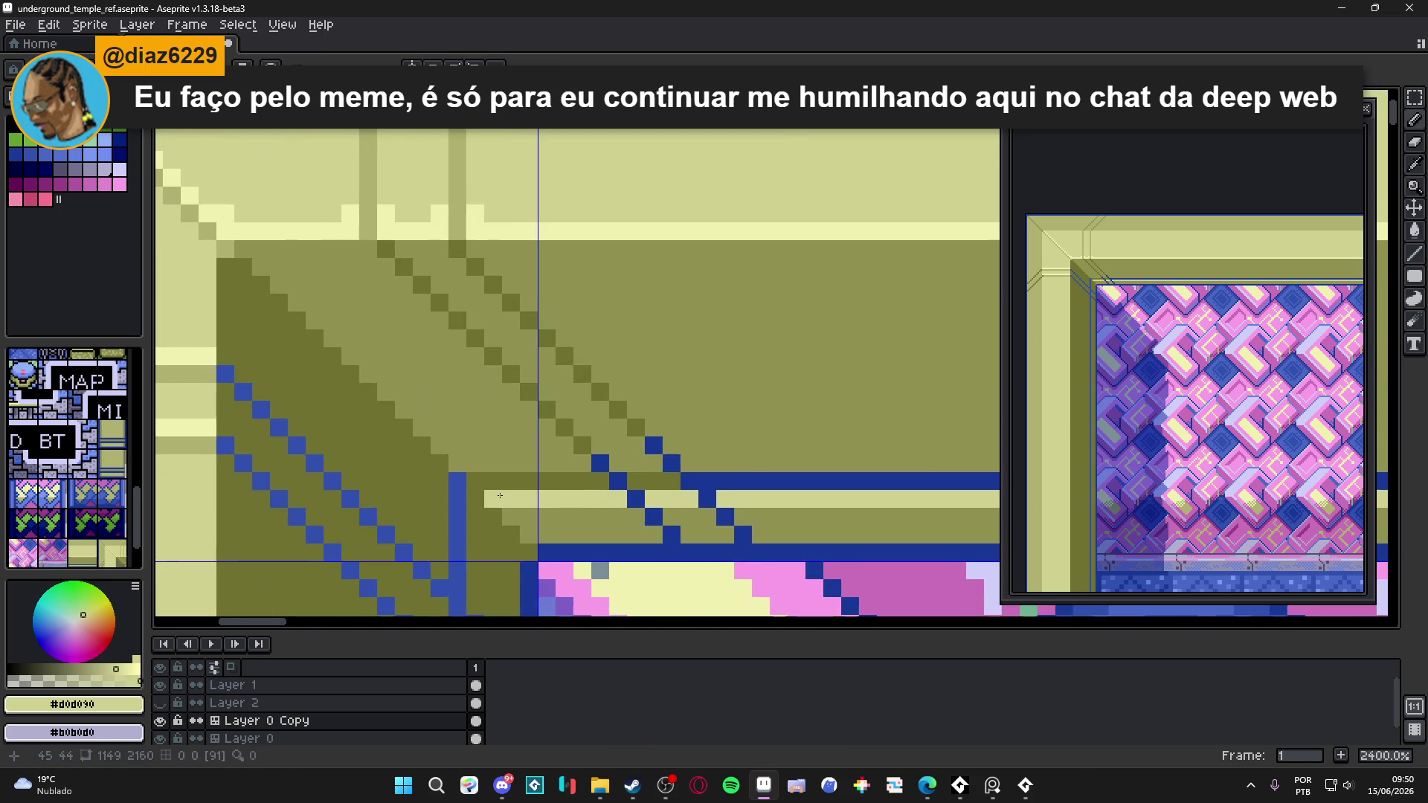
pyautogui.scroll(-3, 537, 463)
pyautogui.moveTo(537, 464); pyautogui.dragTo(536, 450)
pyautogui.scroll(4, 477, 402)
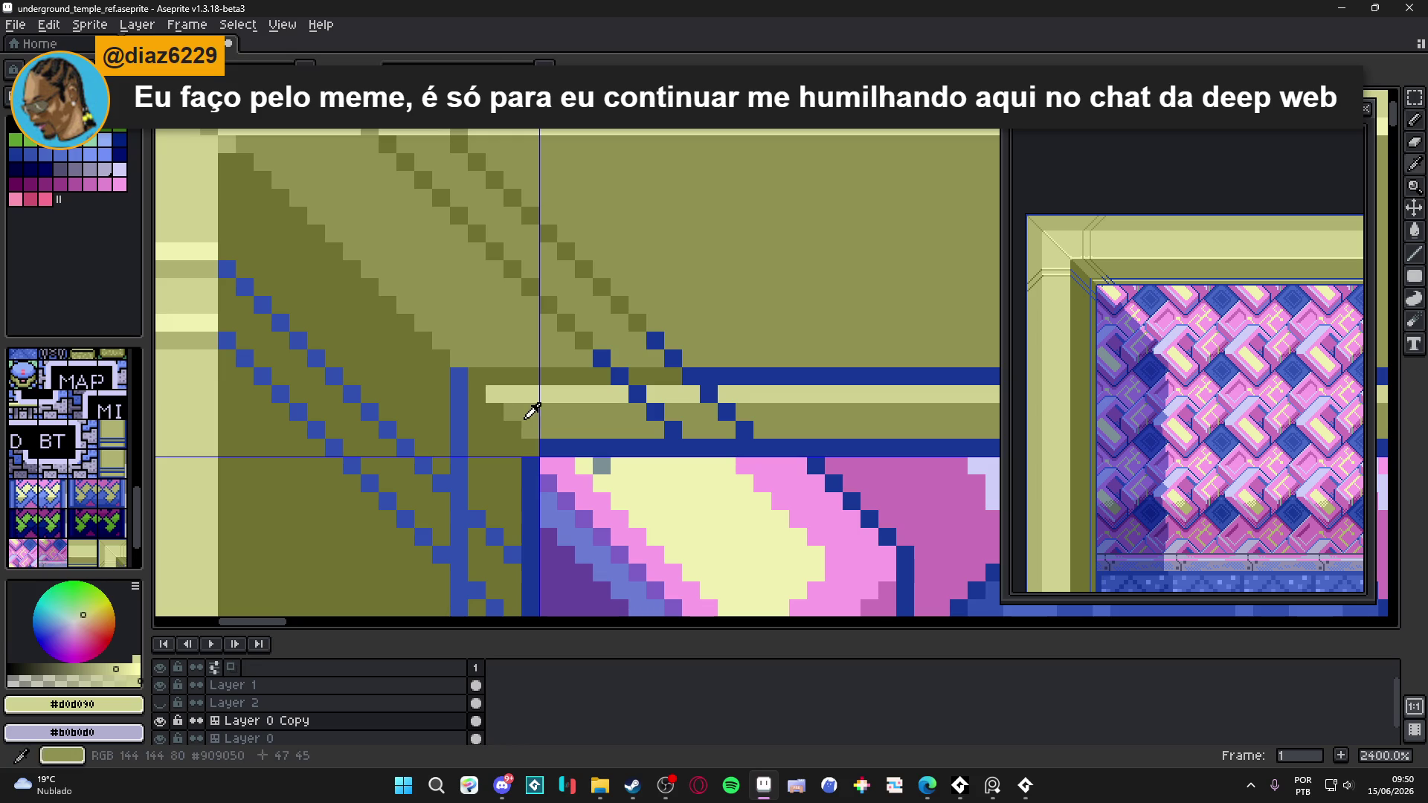
# - Eyedrop mid olive #909050 and paint a short vertical line beside the inner blue outline
pyautogui.keyDown('alt'); pyautogui.click(477, 402); pyautogui.keyUp('alt')
pyautogui.moveTo(477, 402)
pyautogui.mouseDown()
pyautogui.moveTo(476, 510)
pyautogui.moveTo(481, 389)
pyautogui.mouseUp()
pyautogui.moveTo(489, 469)
pyautogui.mouseDown()
pyautogui.moveTo(507, 335)
pyautogui.moveTo(490, 334)
pyautogui.mouseUp()
pyautogui.scroll(-2, 508, 336)
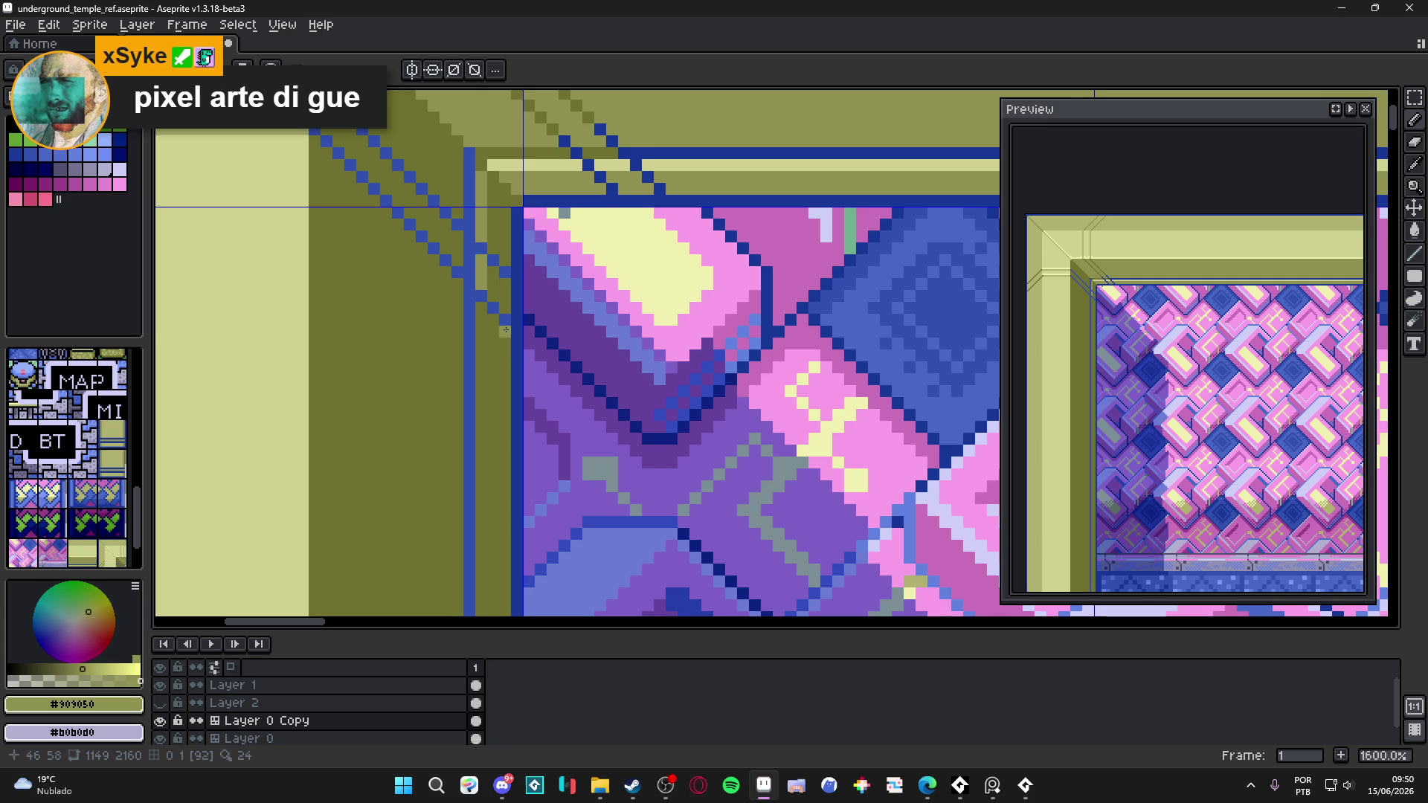
# - Pick pale yellow #F0F0B0 and place one highlight pixel near the frame's upper-left corner
pyautogui.scroll(1, 499, 313)
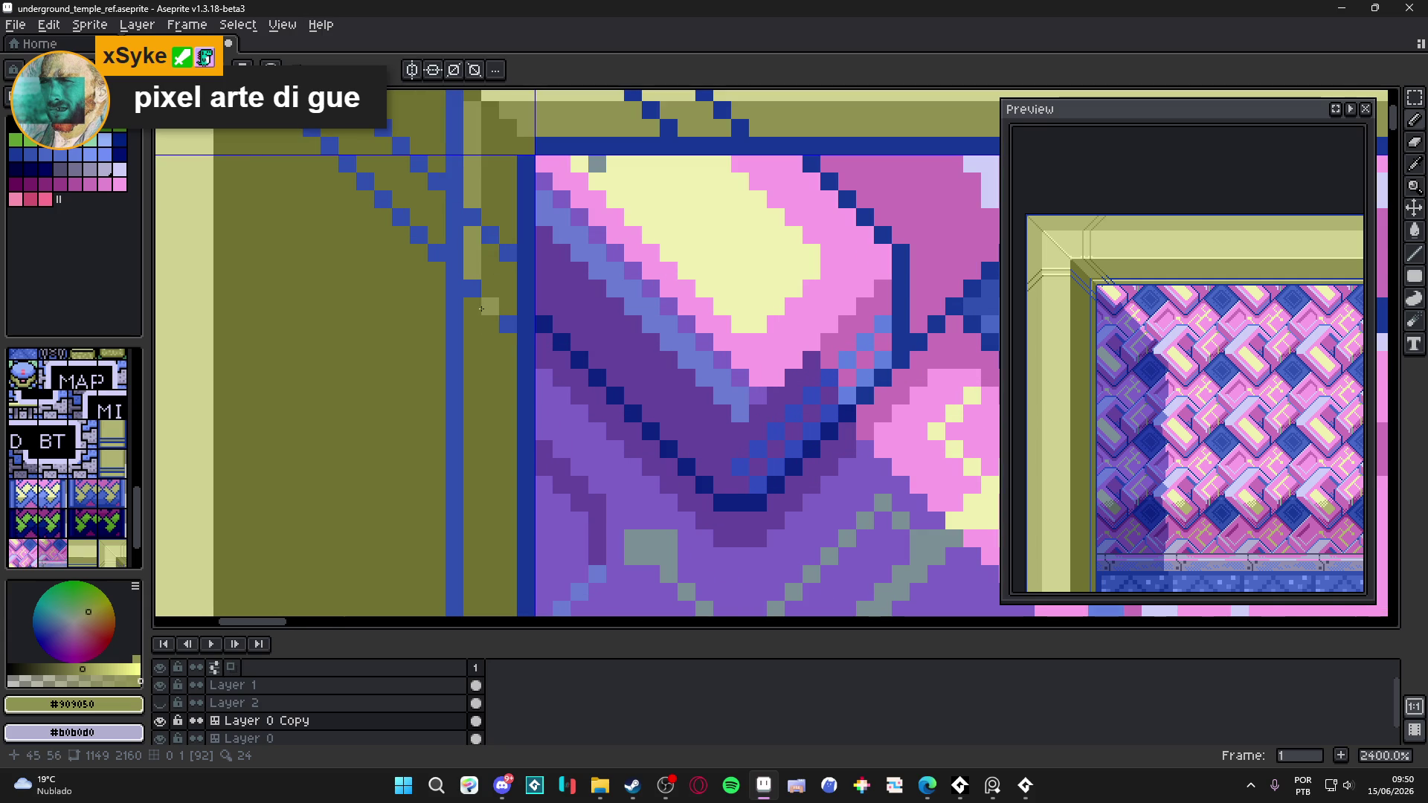
pyautogui.scroll(-5, 482, 308)
pyautogui.scroll(2, 477, 334)
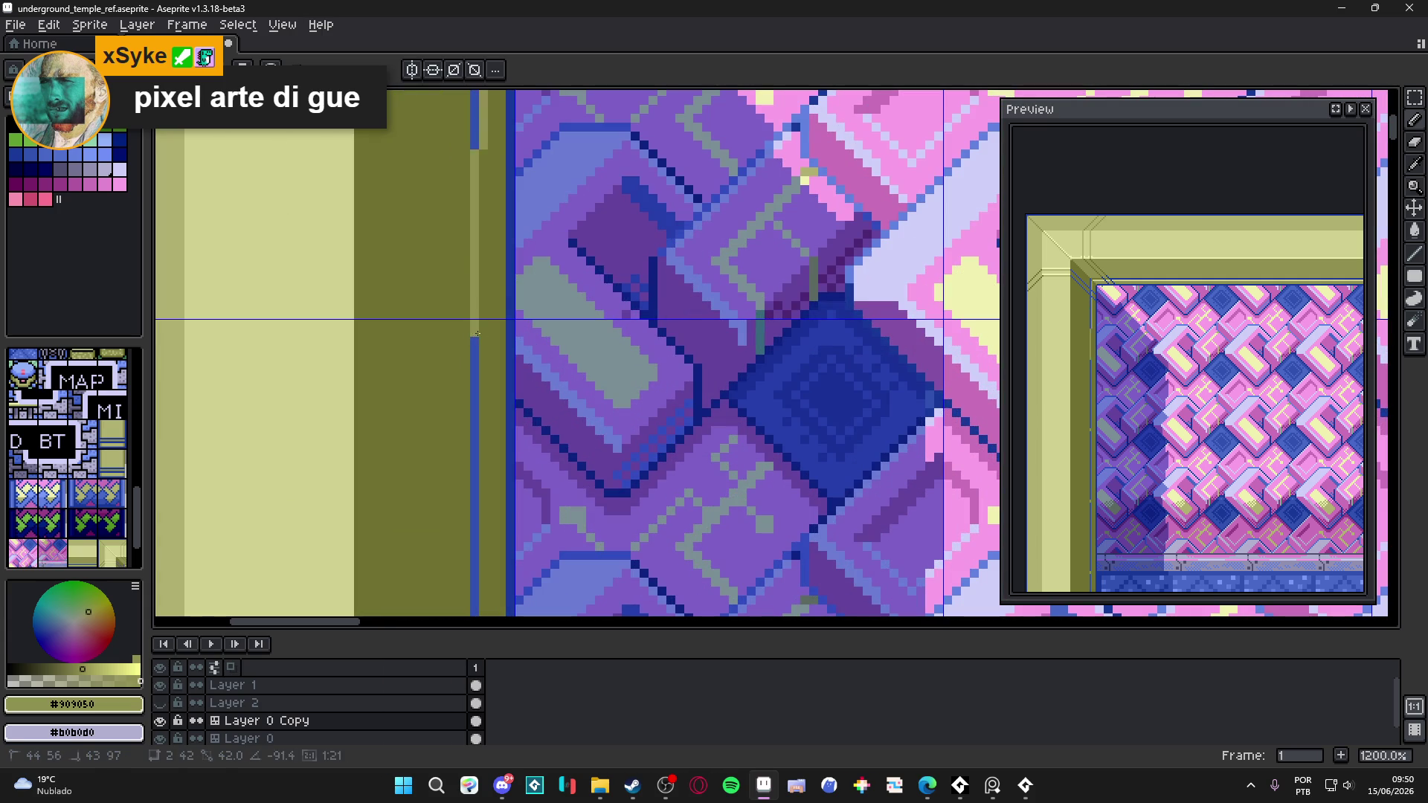
pyautogui.moveTo(492, 135); pyautogui.dragTo(507, 271)
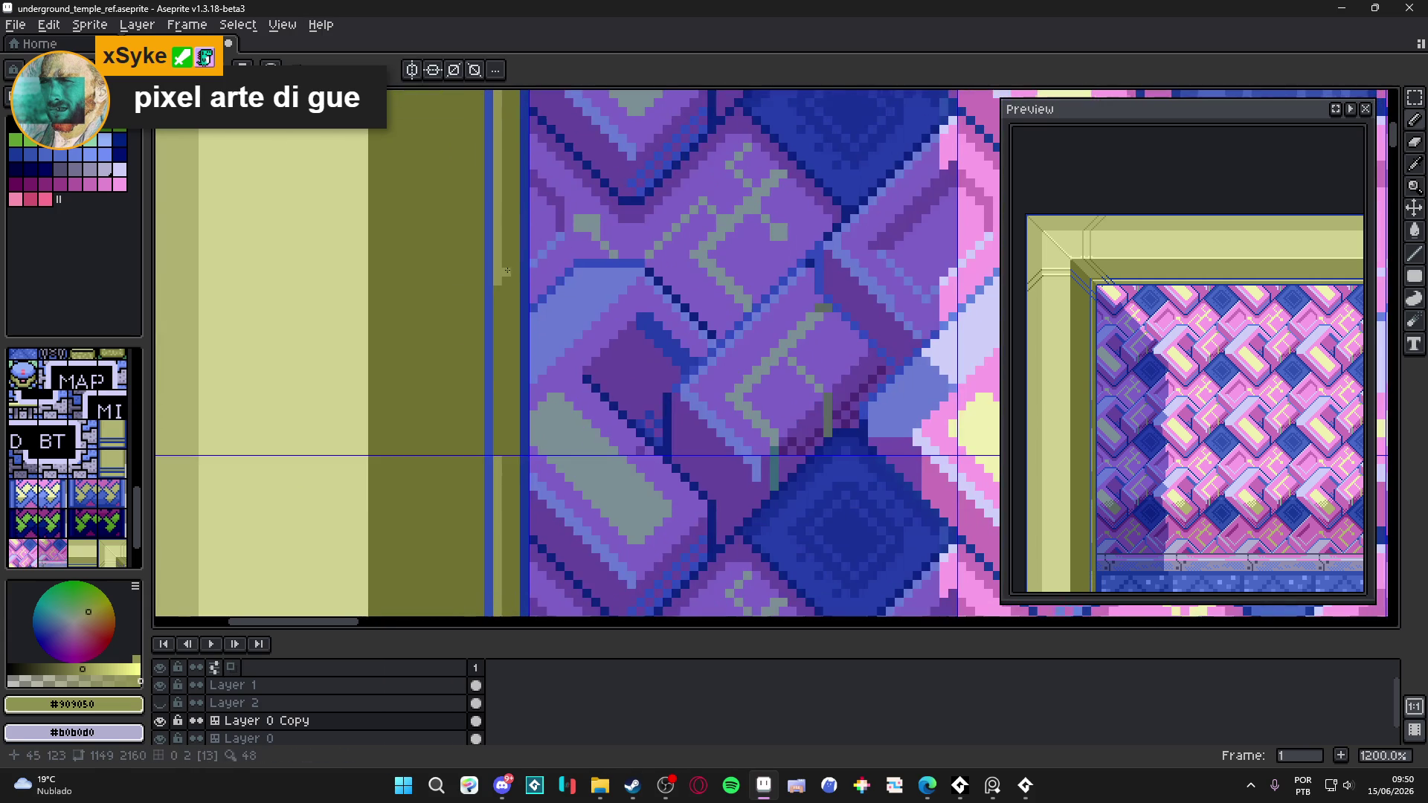
pyautogui.scroll(-5, 563, 410)
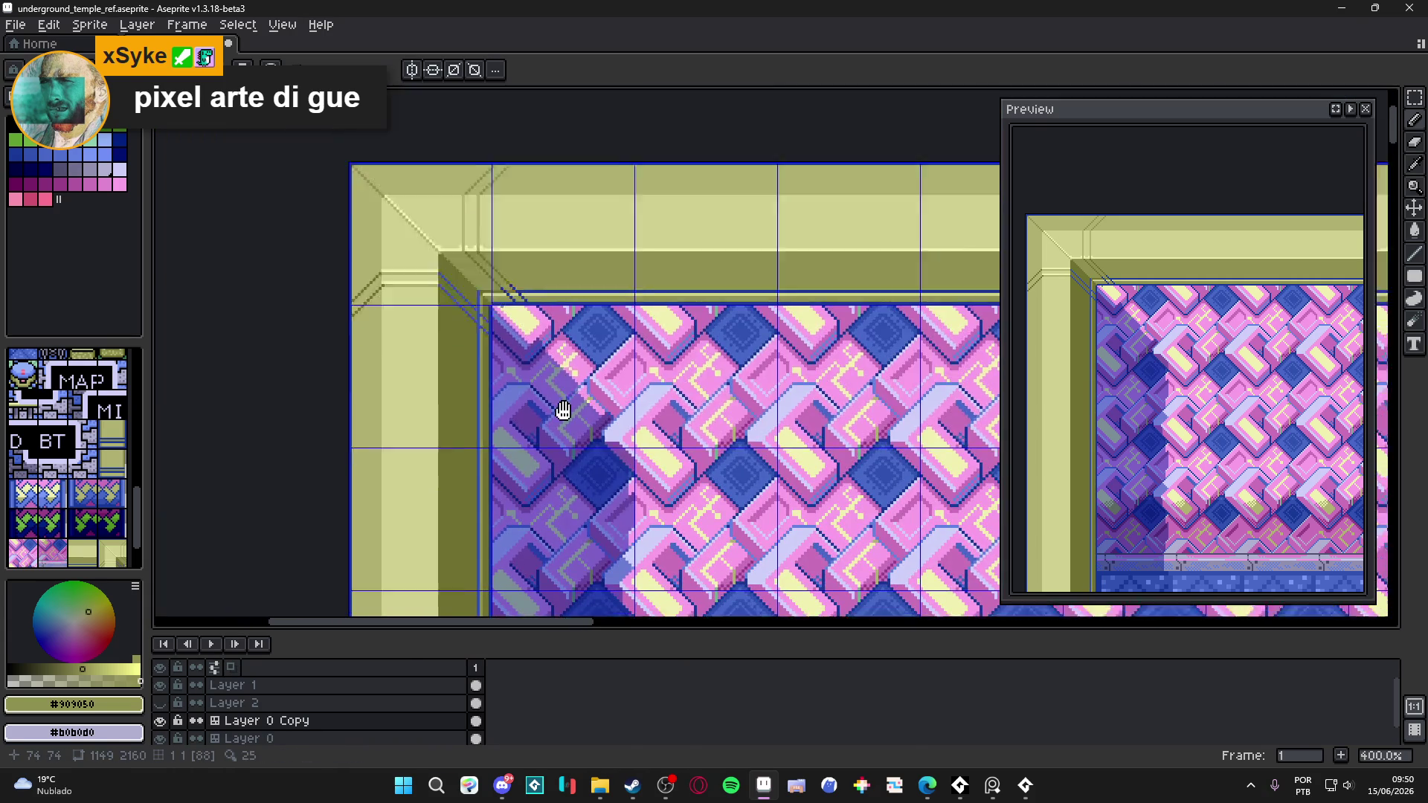
pyautogui.moveTo(563, 410); pyautogui.dragTo(524, 515)
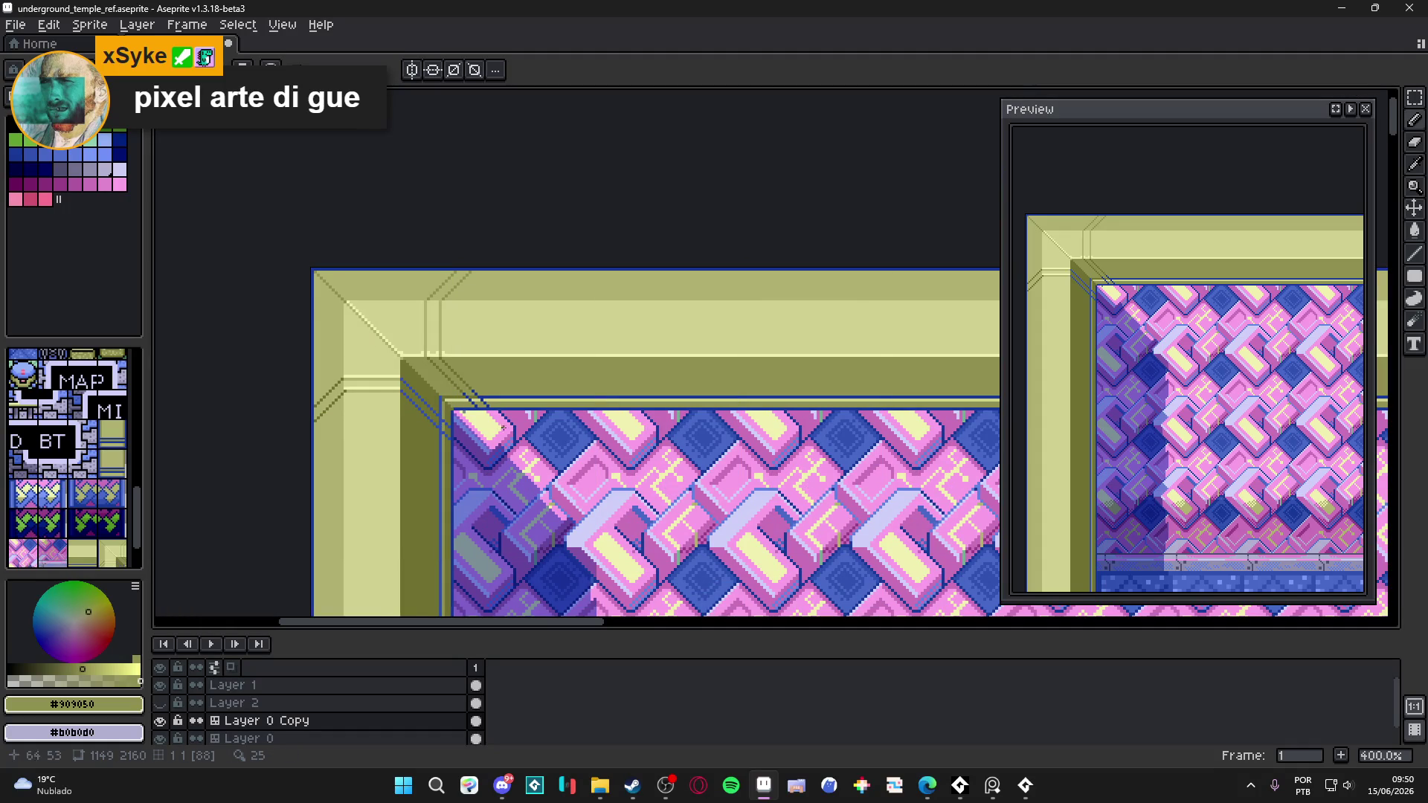
pyautogui.scroll(-1, 507, 438)
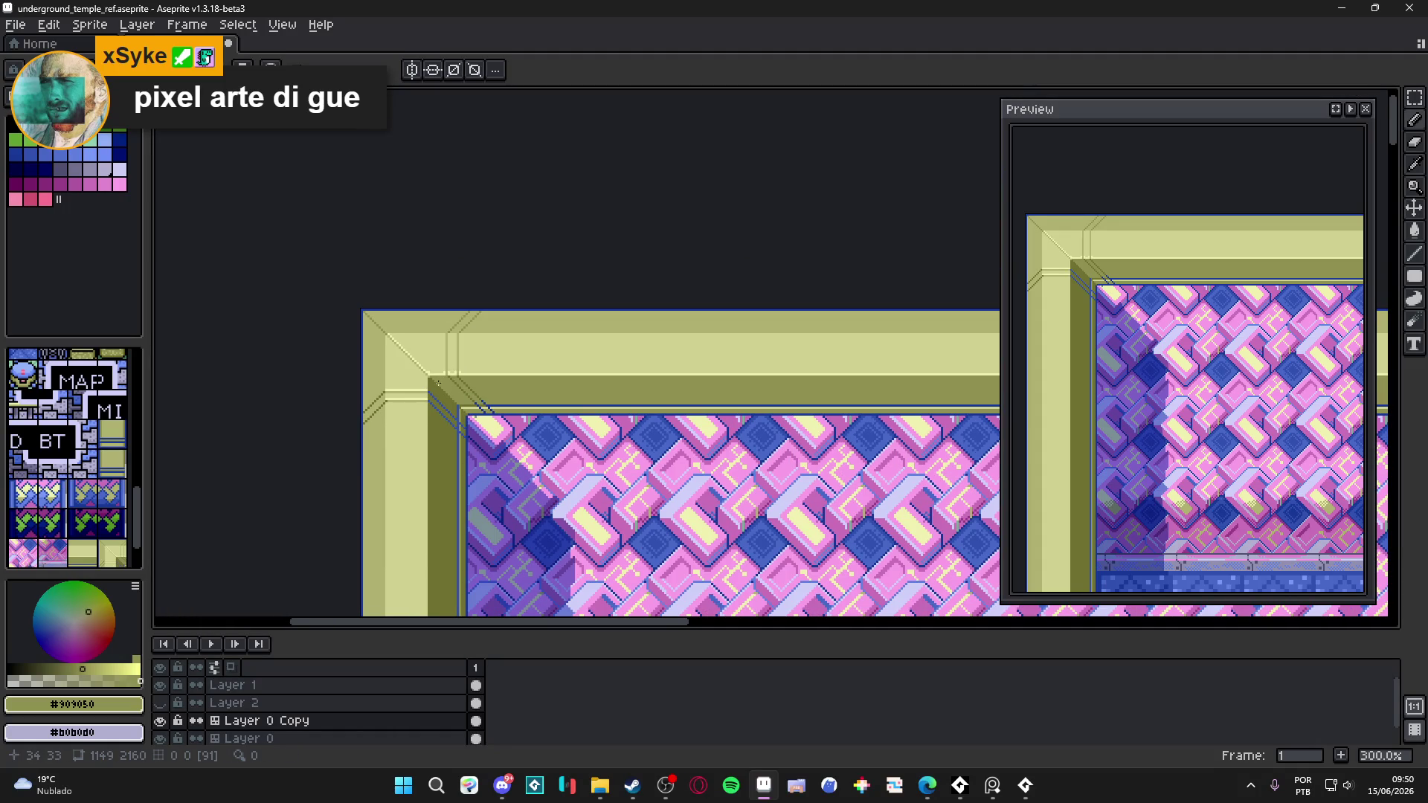
pyautogui.scroll(6, 426, 388)
pyautogui.keyDown('alt'); pyautogui.click(426, 388); pyautogui.keyUp('alt')
pyautogui.click(426, 389)
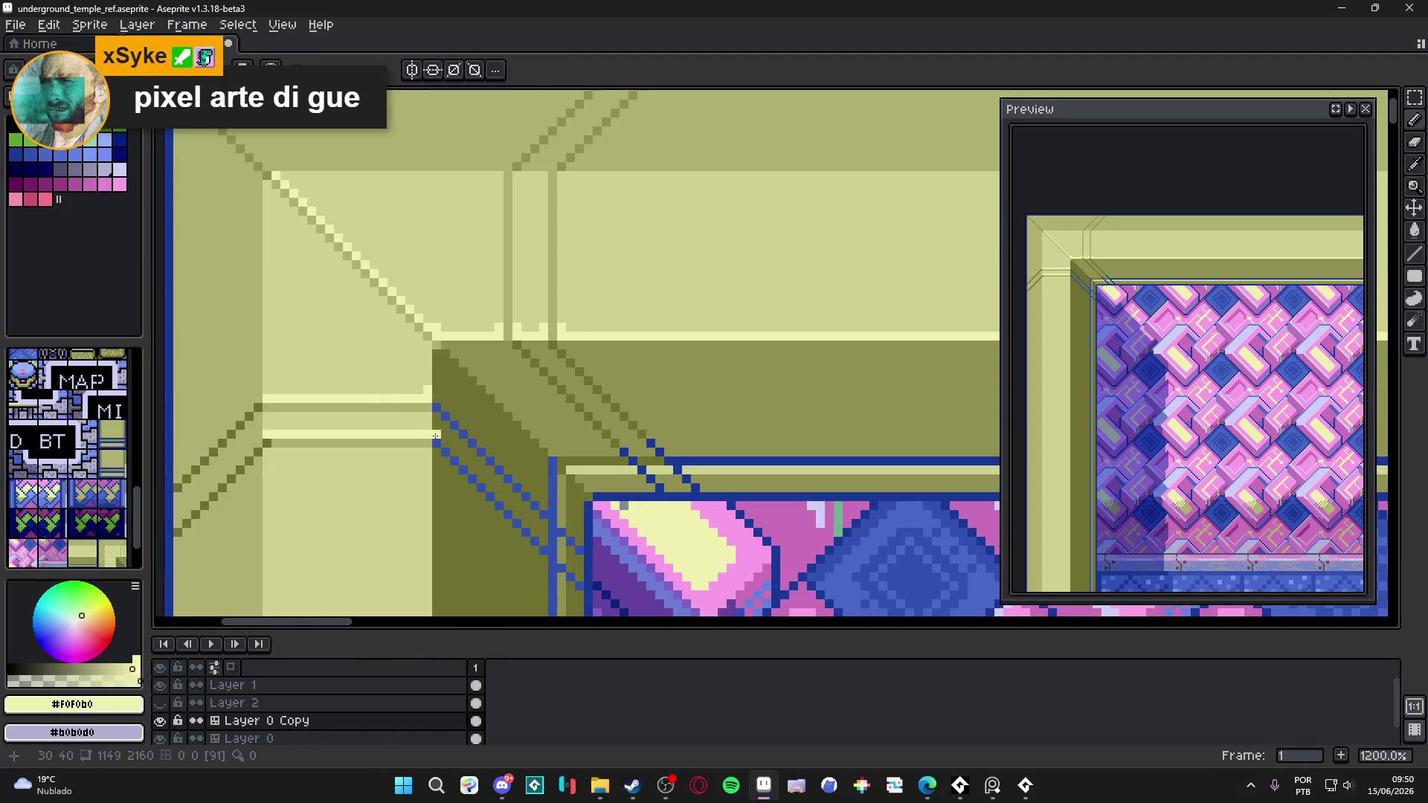
pyautogui.scroll(-3, 428, 430)
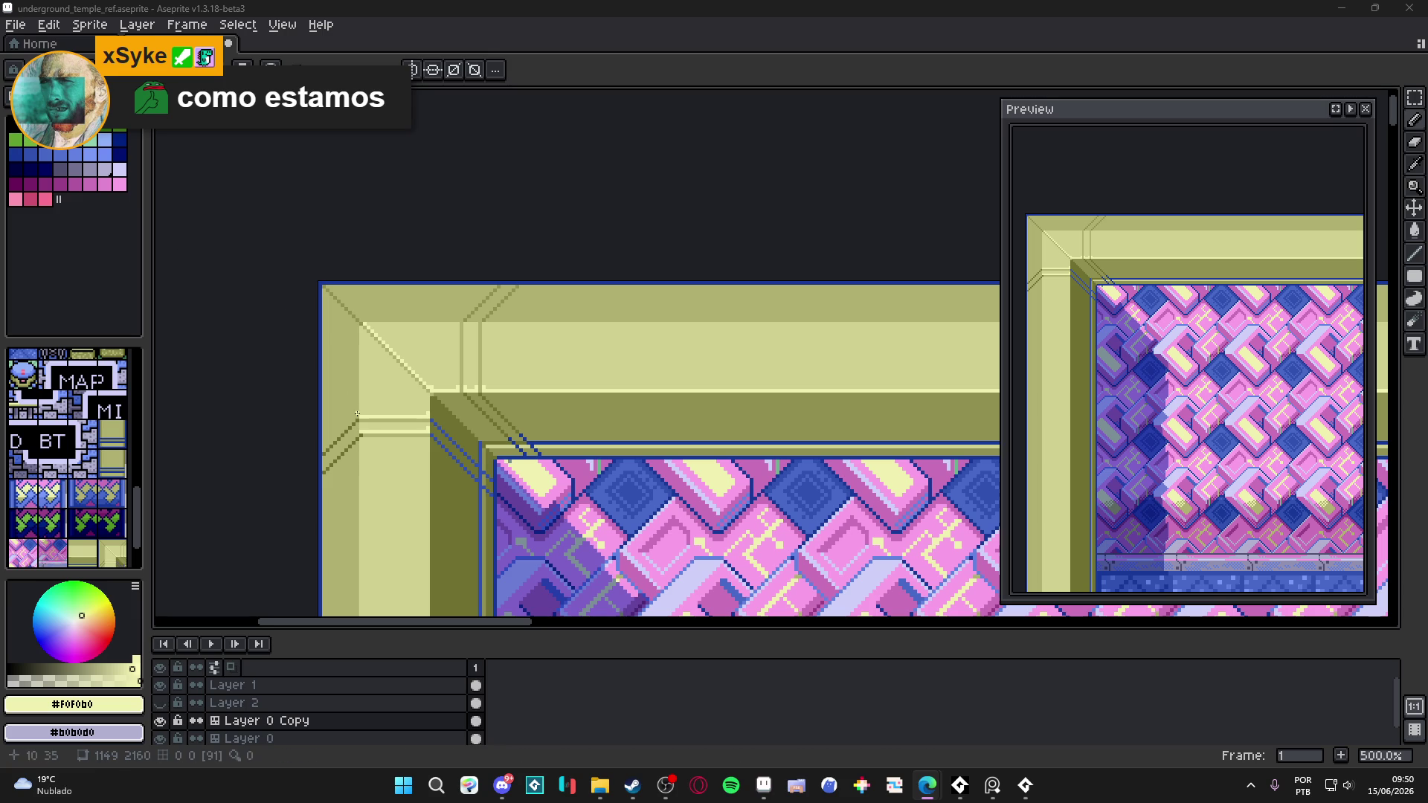
pyautogui.scroll(4, 423, 421)
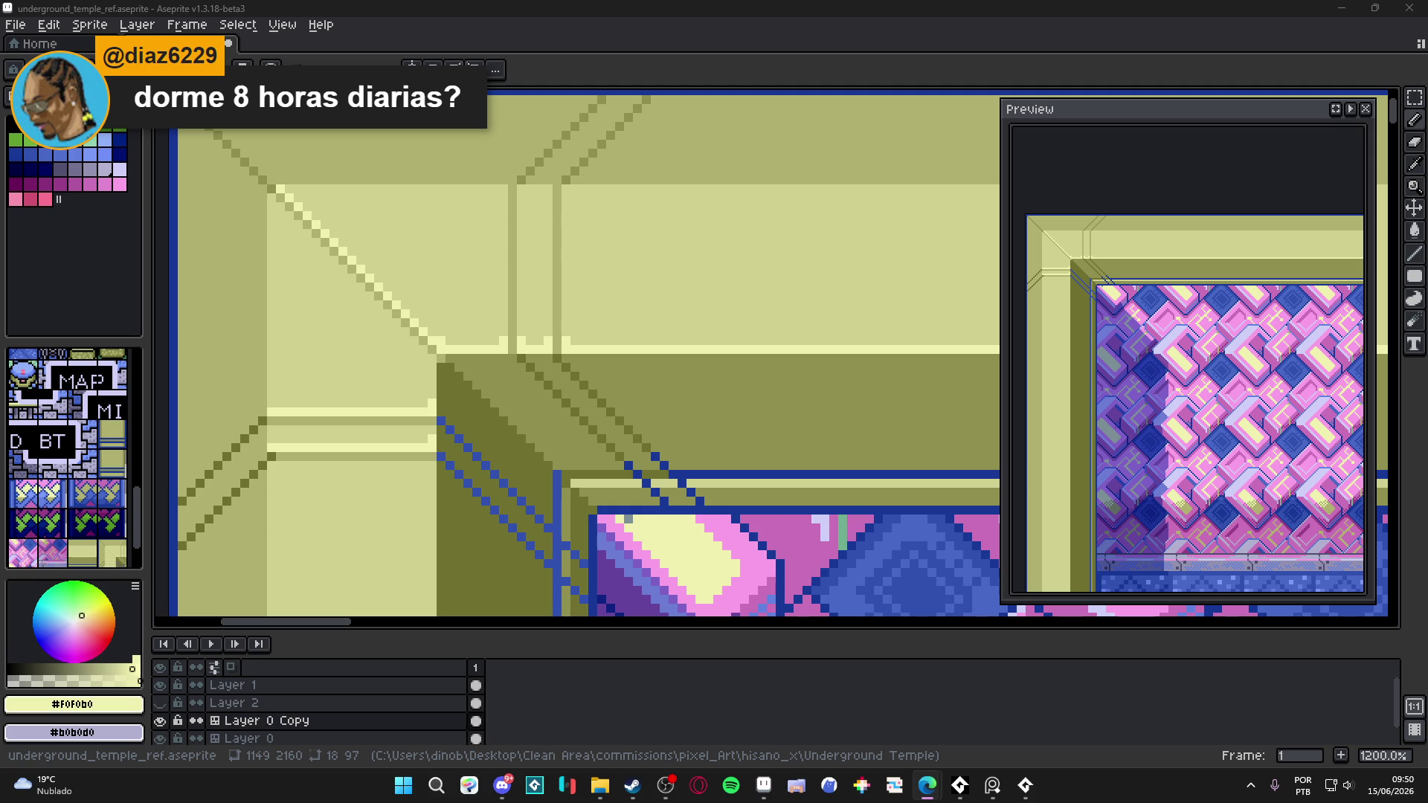
pyautogui.scroll(-3, 473, 277)
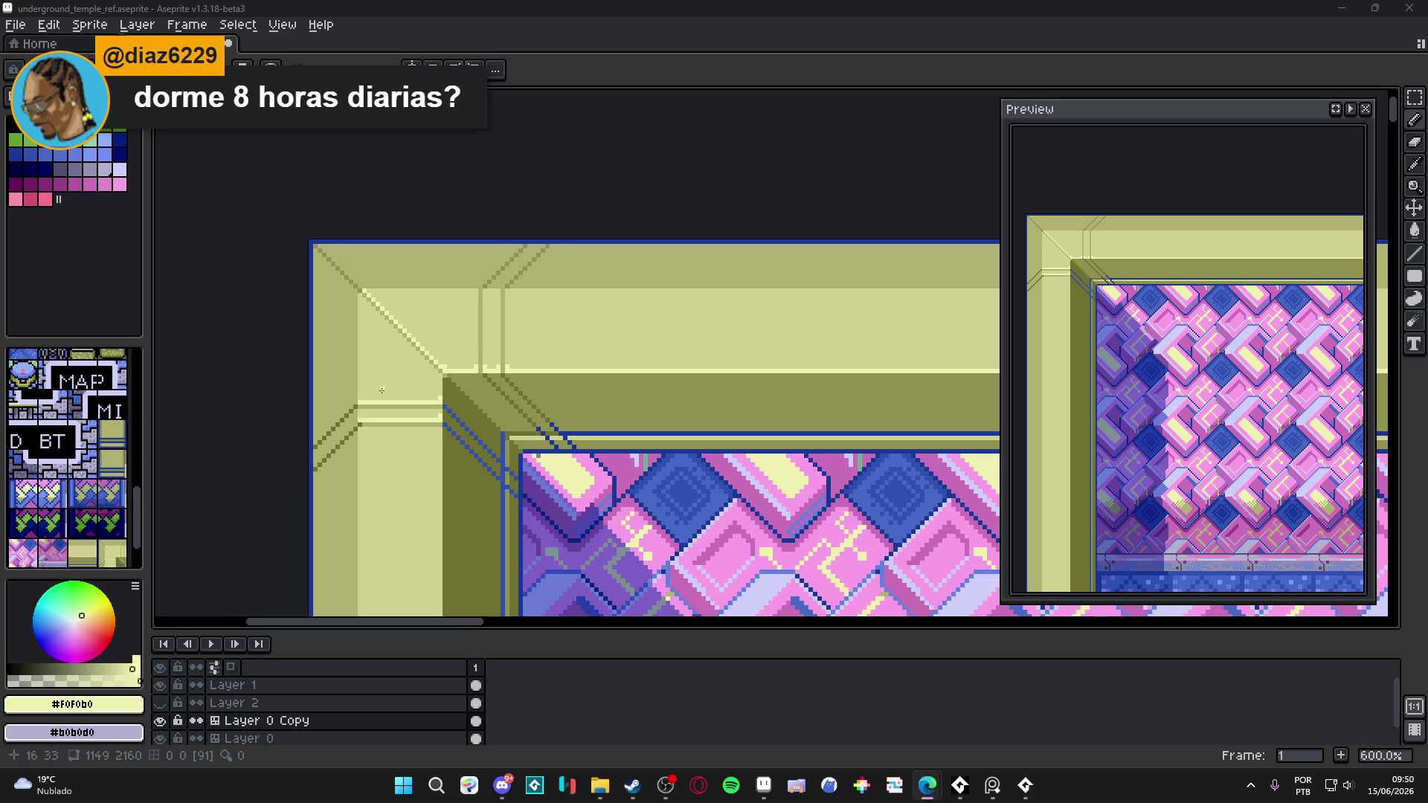
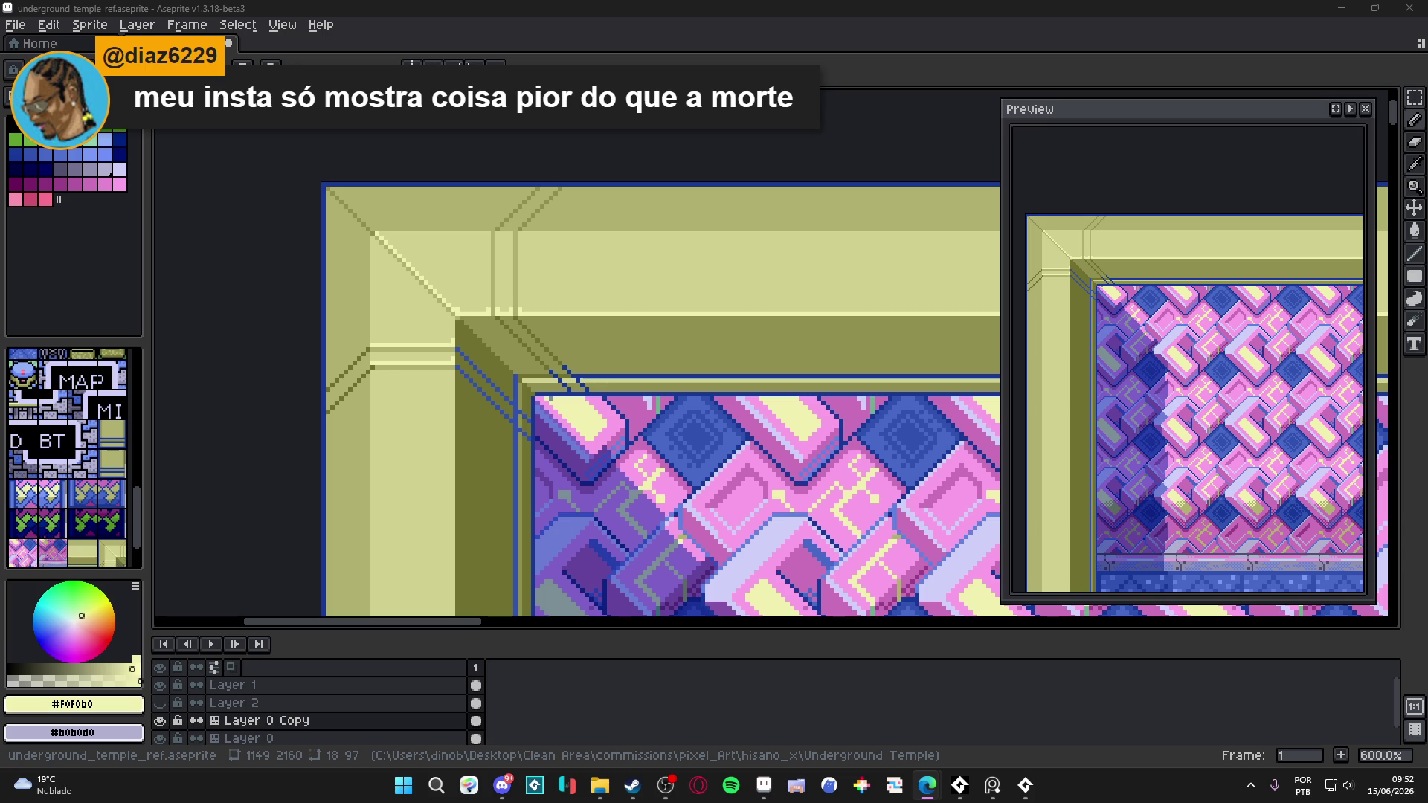
# - Draw light #D0D090 pixel lines beside the dark diagonals of the top-left bevel corner
pyautogui.scroll(4, 406, 374)
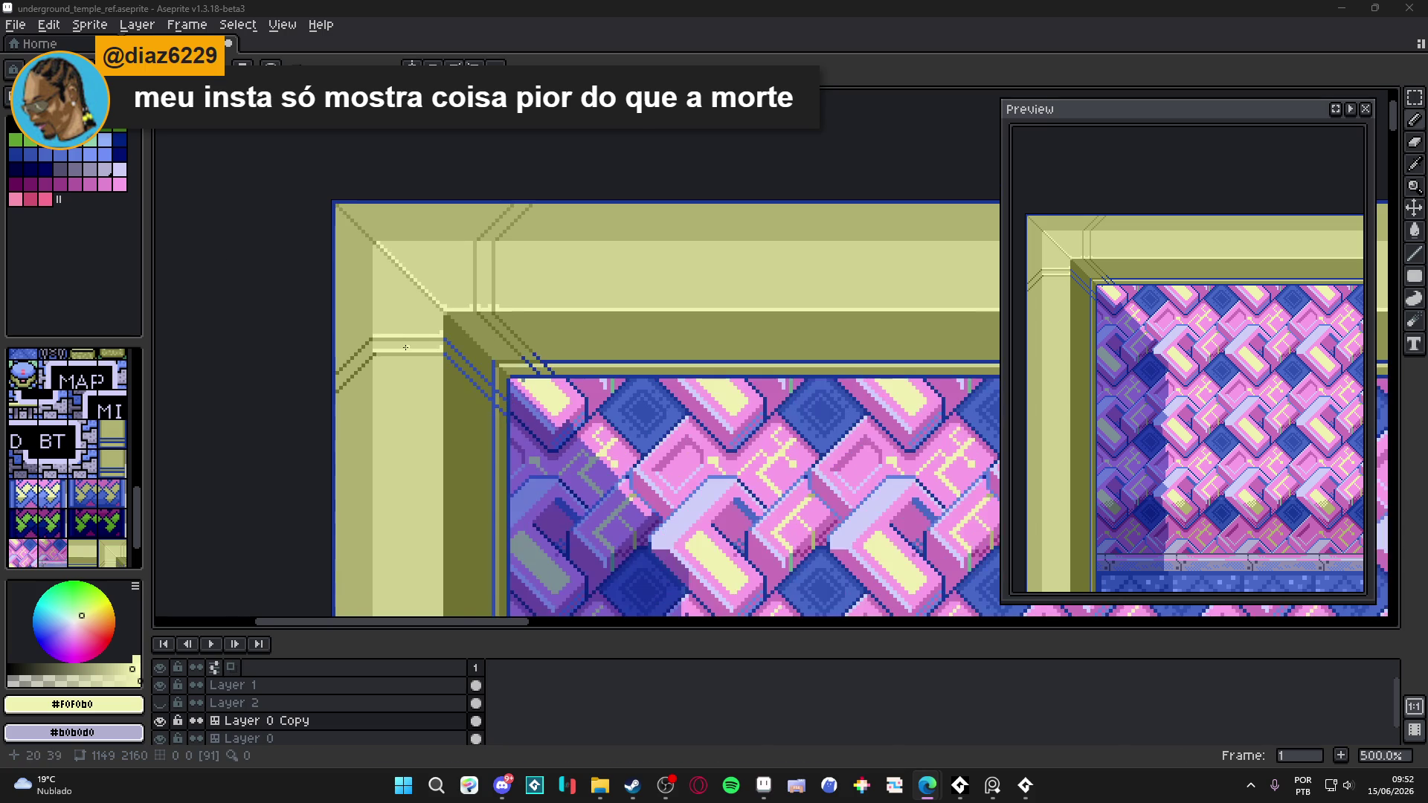
pyautogui.keyDown('alt'); pyautogui.click(406, 373); pyautogui.keyUp('alt')
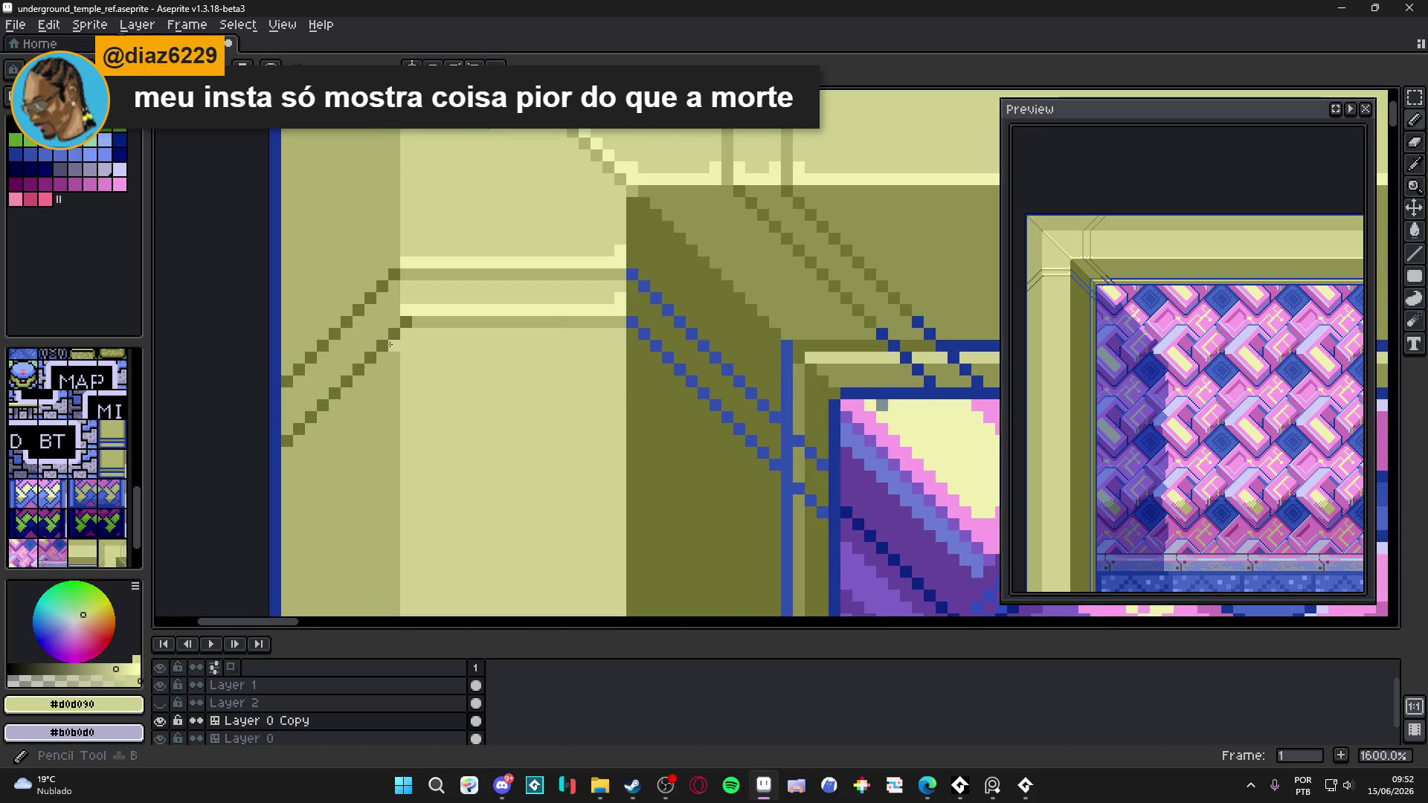
pyautogui.click(389, 322)
pyautogui.keyDown('shift'); pyautogui.click(287, 429); pyautogui.keyUp('shift')
pyautogui.click(389, 262)
pyautogui.keyDown('shift'); pyautogui.click(300, 350); pyautogui.keyUp('shift')
pyautogui.scroll(-3, 320, 297)
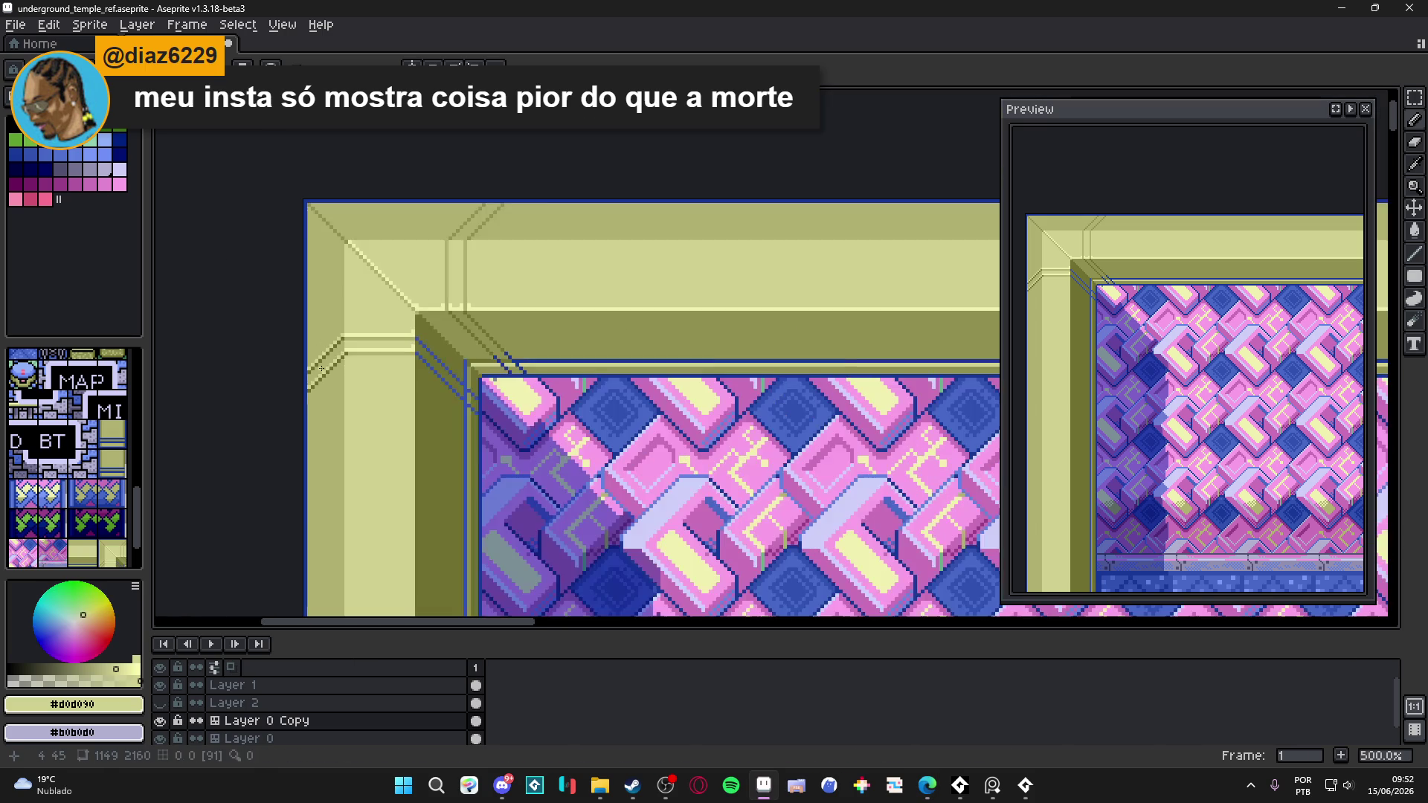
pyautogui.scroll(2, 339, 234)
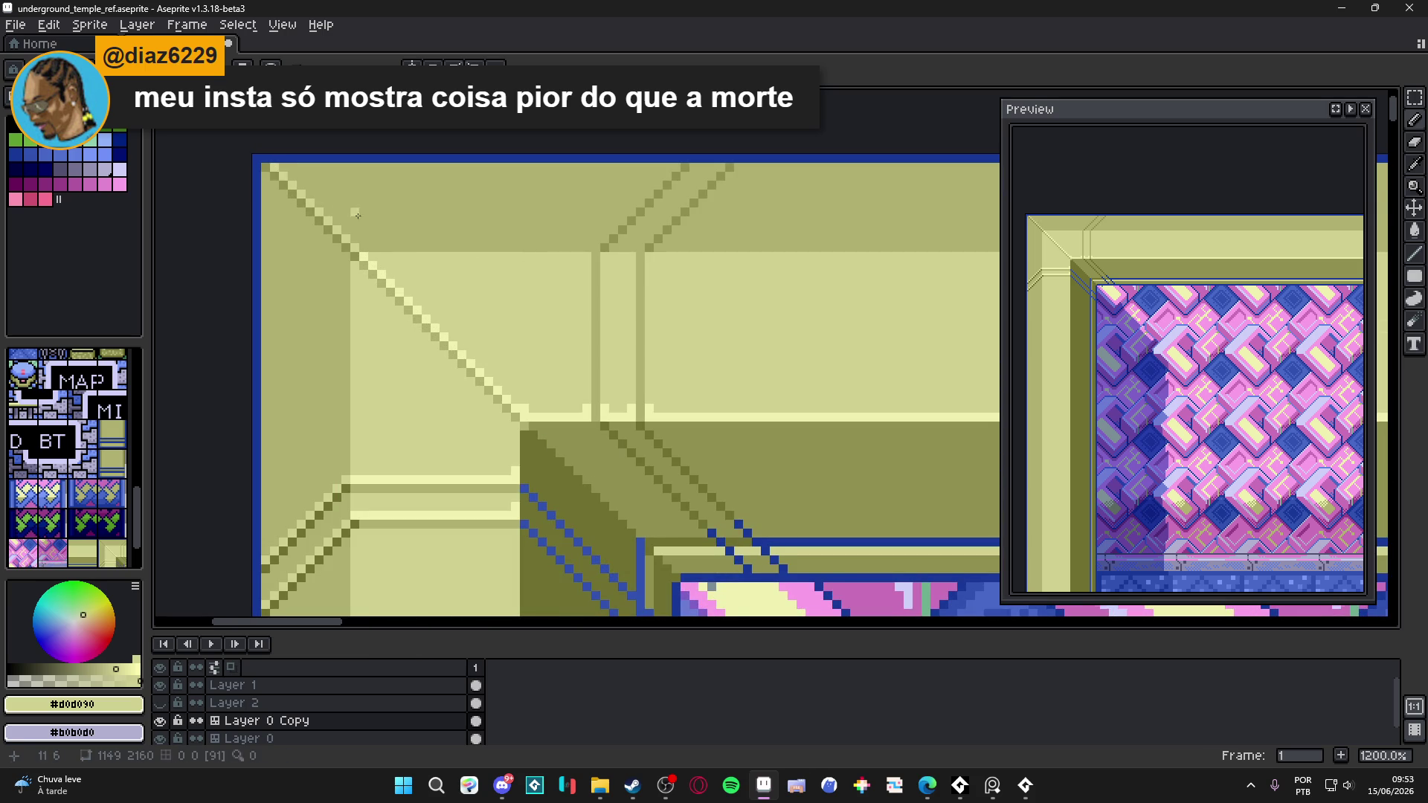
pyautogui.scroll(-3, 357, 215)
pyautogui.scroll(3, 487, 361)
pyautogui.scroll(-3, 488, 361)
pyautogui.scroll(4, 487, 372)
# - Draw a cream #F0F0B0 line down the frame's light border column
pyautogui.keyDown('alt'); pyautogui.click(489, 401); pyautogui.keyUp('alt')
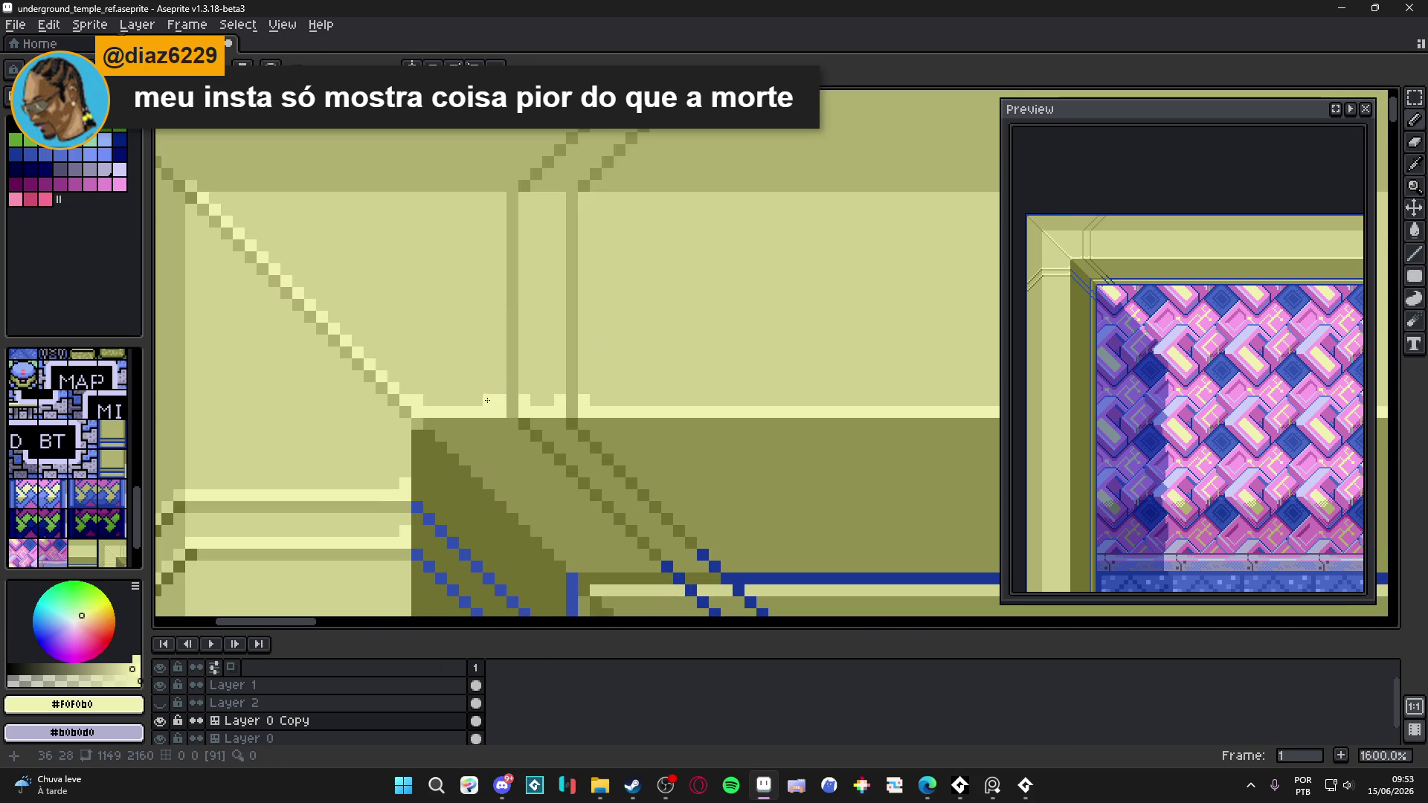
pyautogui.scroll(-4, 621, 404)
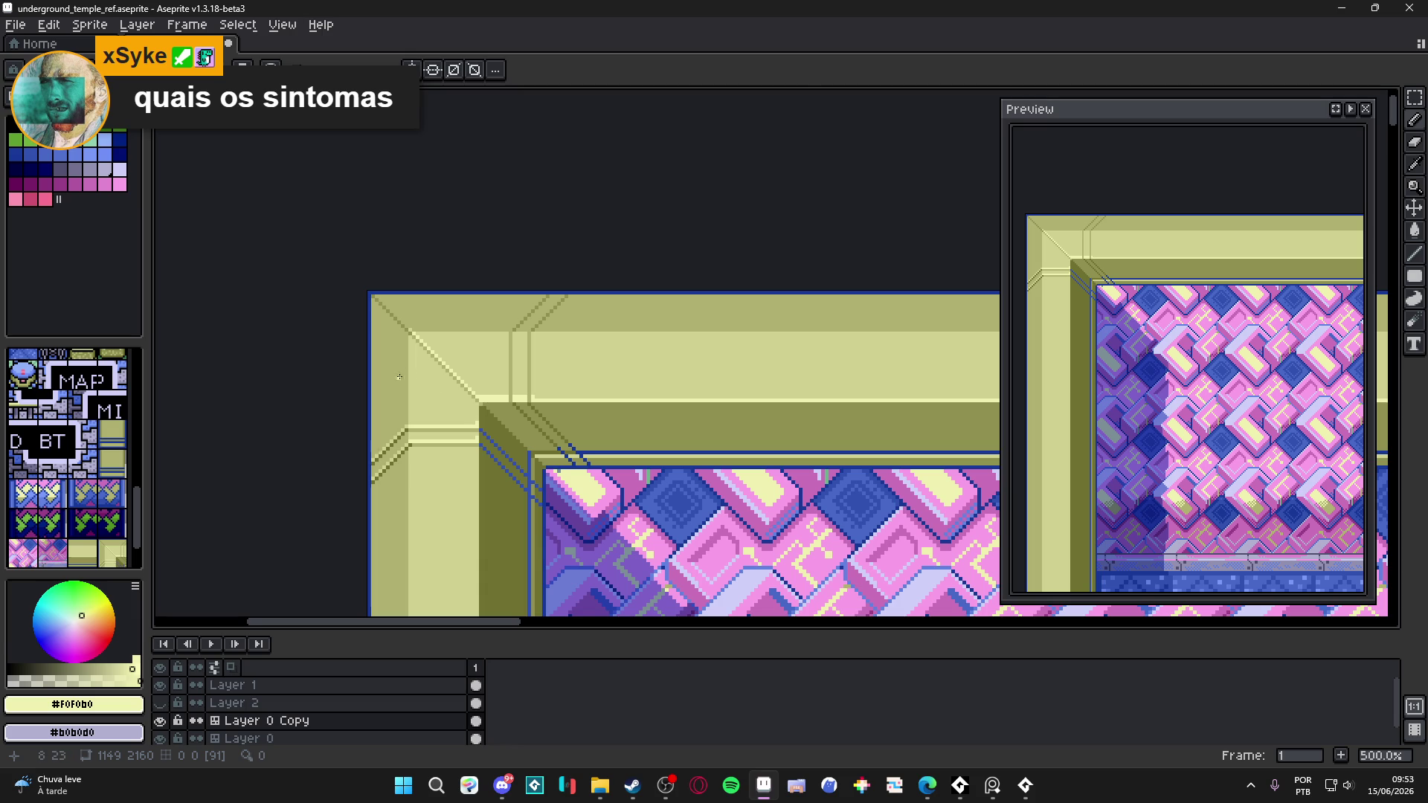
pyautogui.scroll(6, 478, 422)
pyautogui.moveTo(520, 416)
pyautogui.mouseDown()
pyautogui.moveTo(518, 402)
pyautogui.moveTo(500, 491)
pyautogui.moveTo(512, 395)
pyautogui.mouseUp()
pyautogui.scroll(-3, 506, 409)
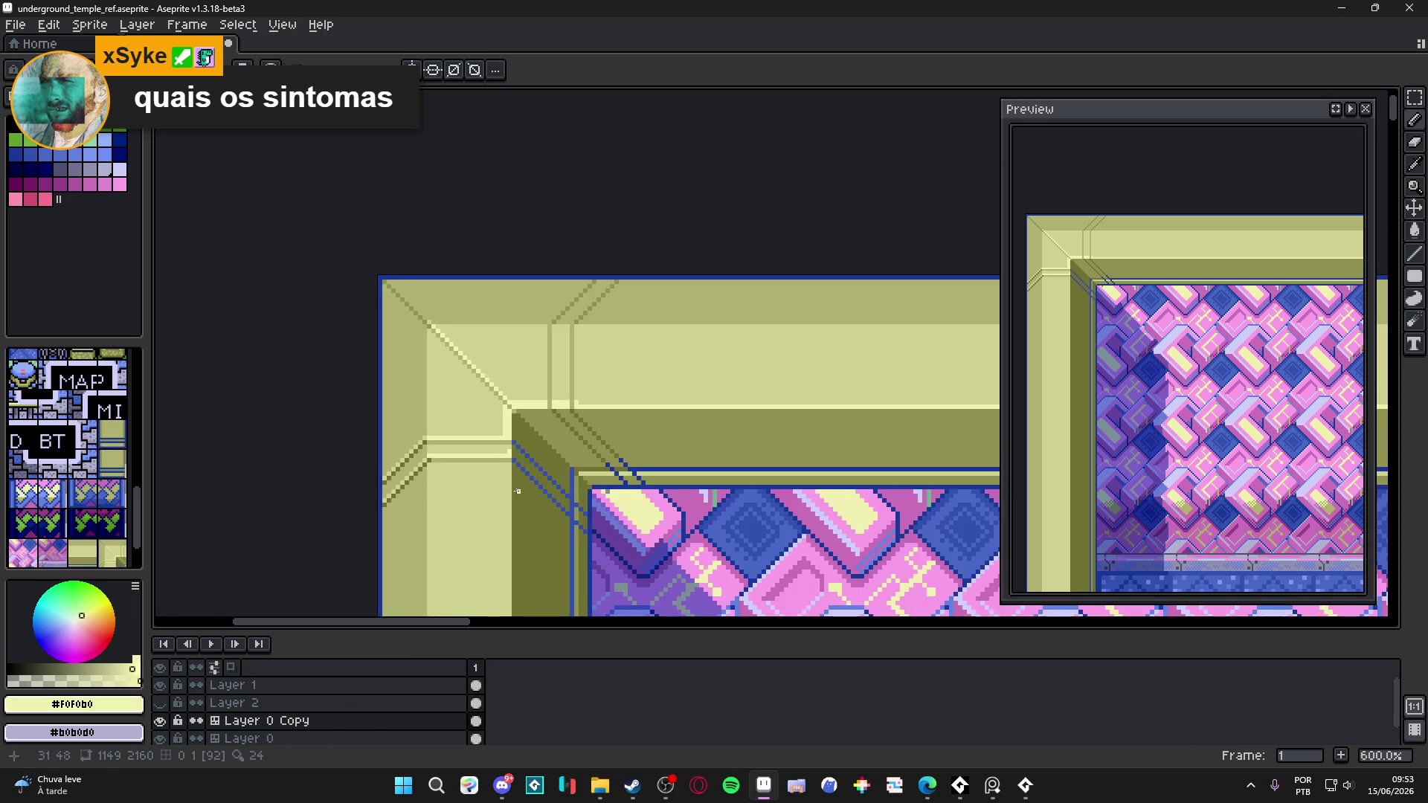
pyautogui.scroll(2, 502, 417)
pyautogui.scroll(-5, 491, 413)
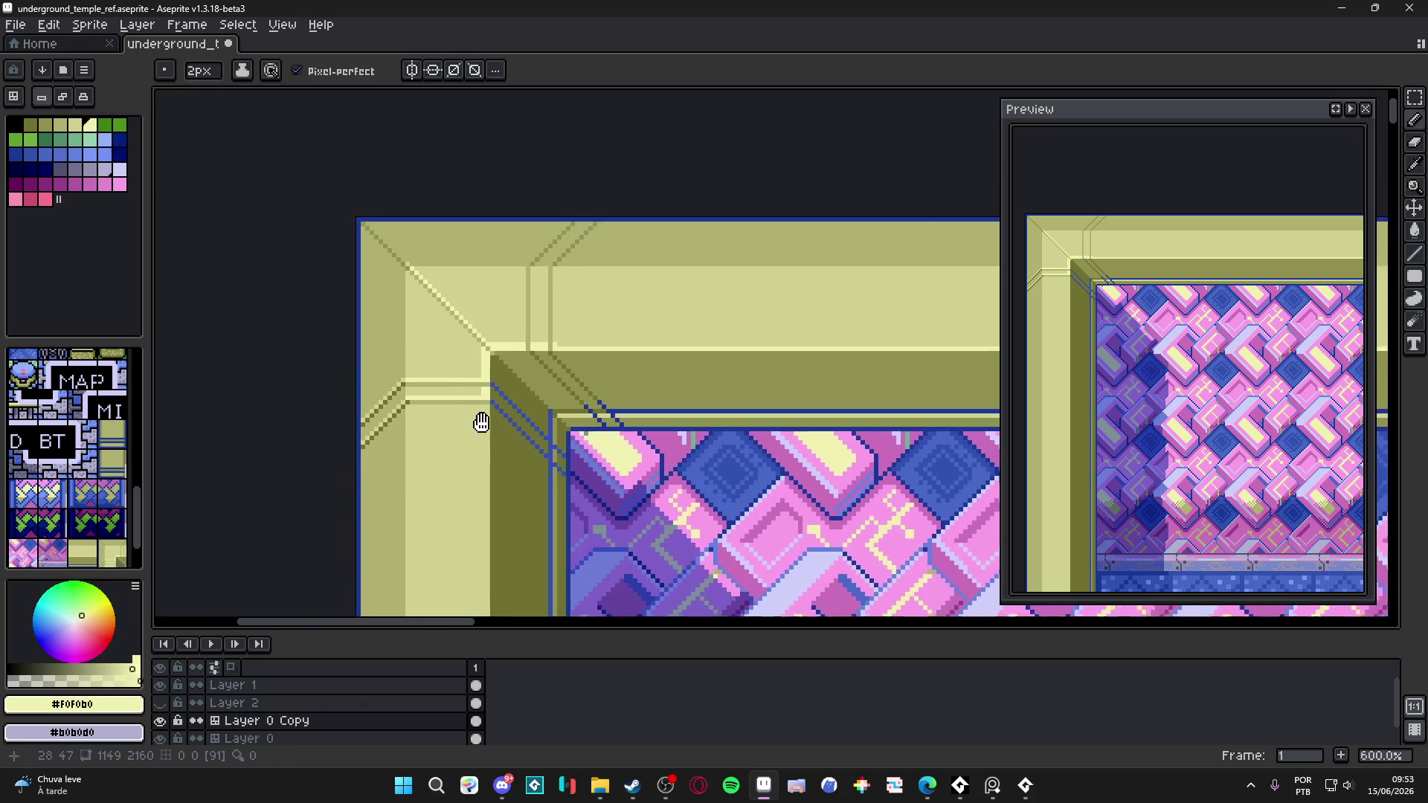
pyautogui.scroll(4, 490, 383)
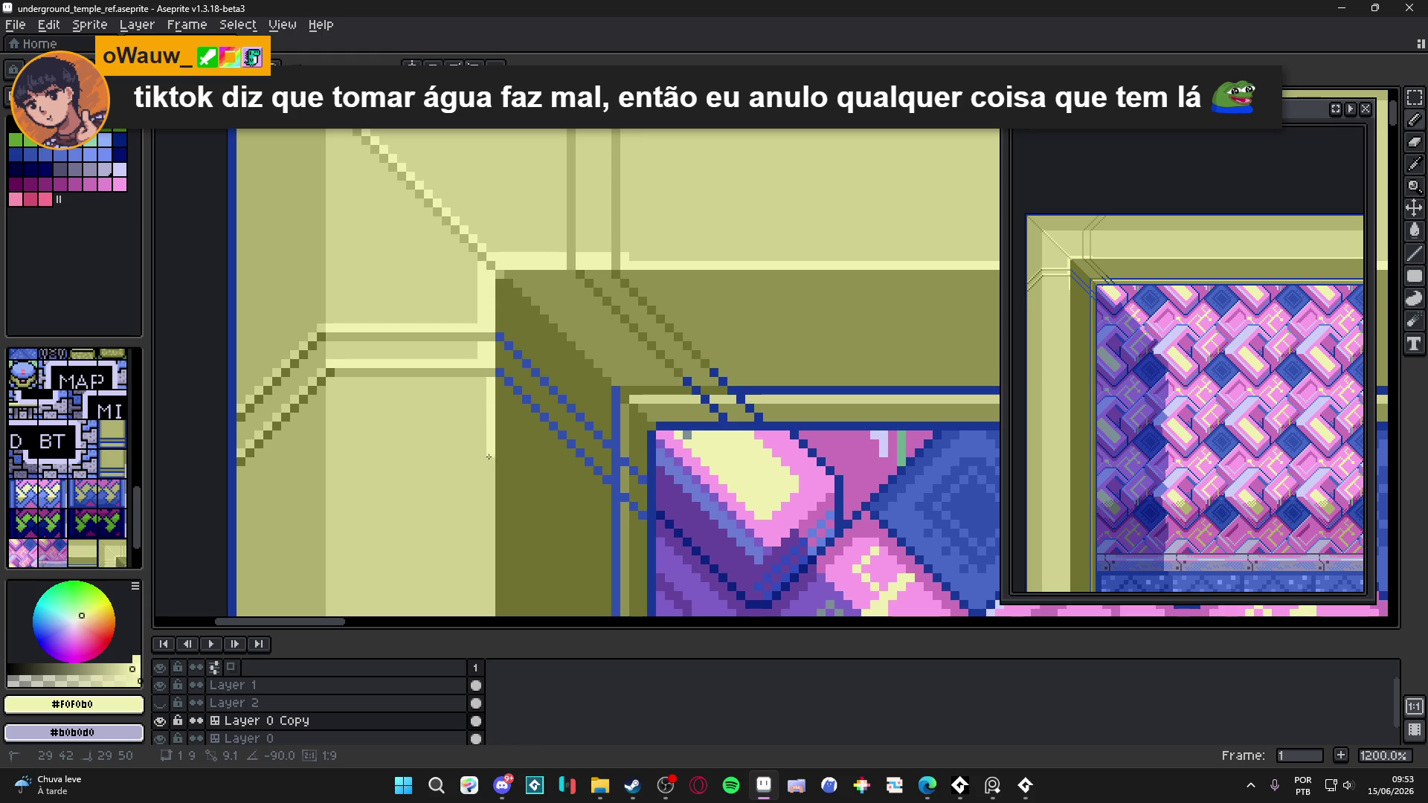
pyautogui.scroll(-4, 493, 424)
pyautogui.scroll(-1, 493, 424)
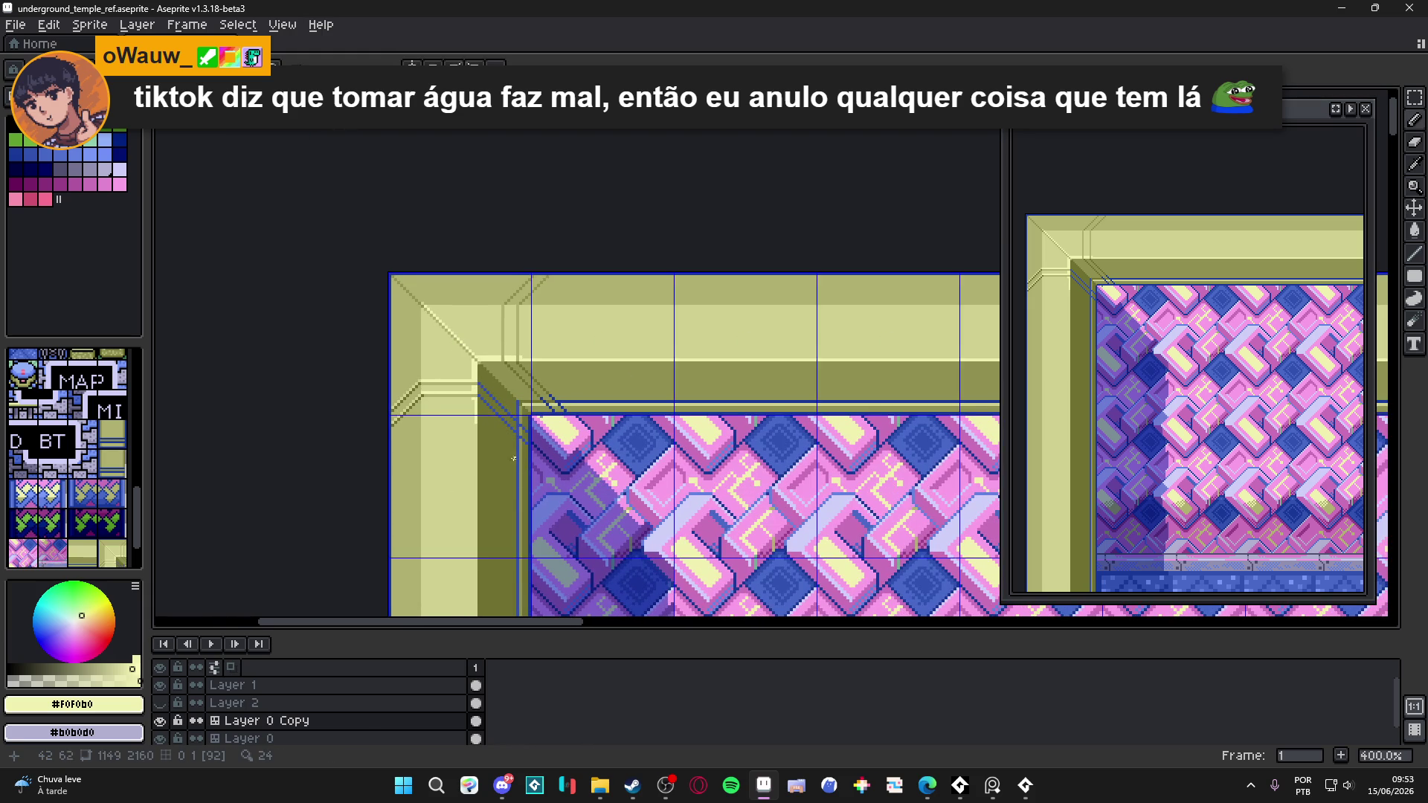
# - Pick the mid-olive shade from the frame and save underground_temple_ref.aseprite
pyautogui.scroll(2, 469, 435)
pyautogui.keyDown('alt'); pyautogui.click(463, 439); pyautogui.keyUp('alt')
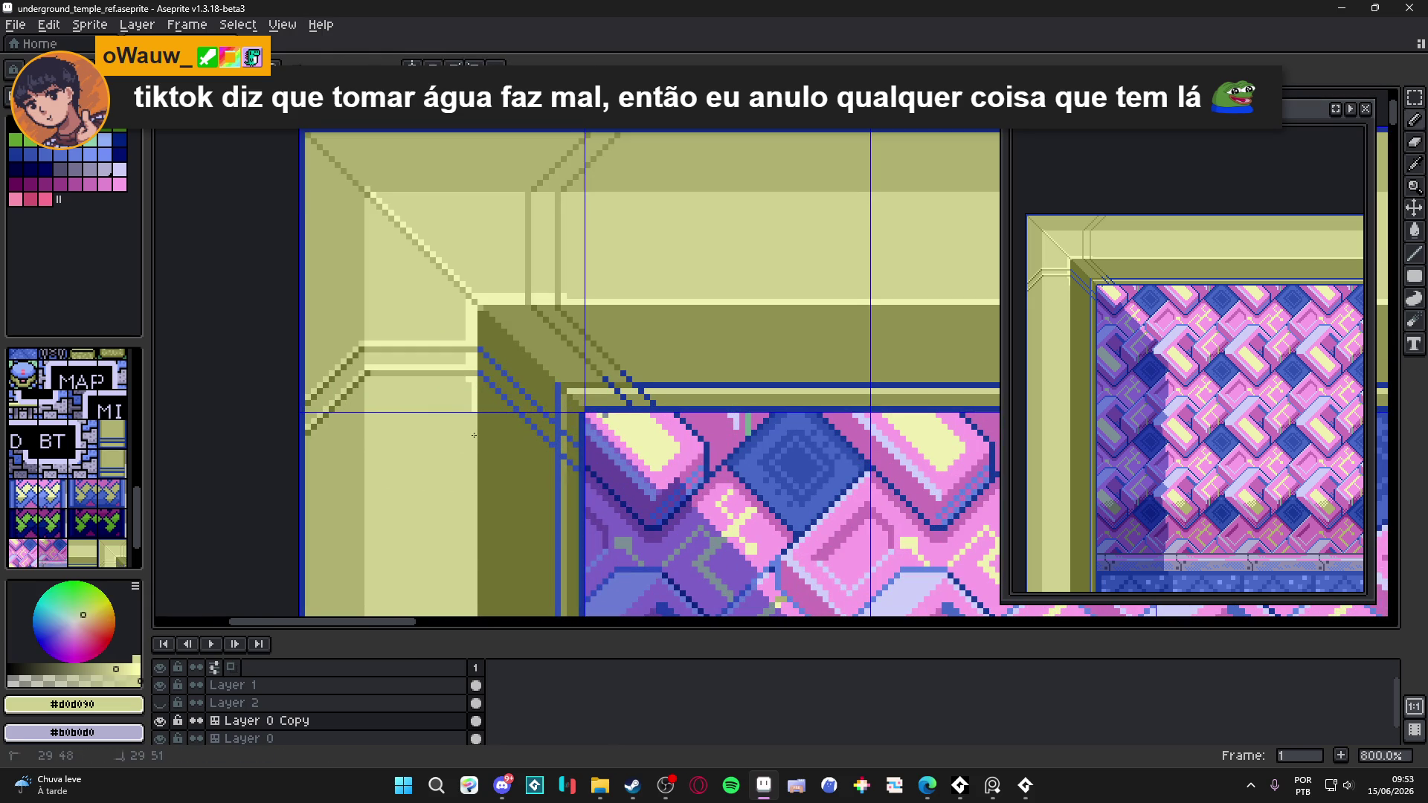
pyautogui.scroll(3, 467, 400)
pyautogui.scroll(-5, 504, 415)
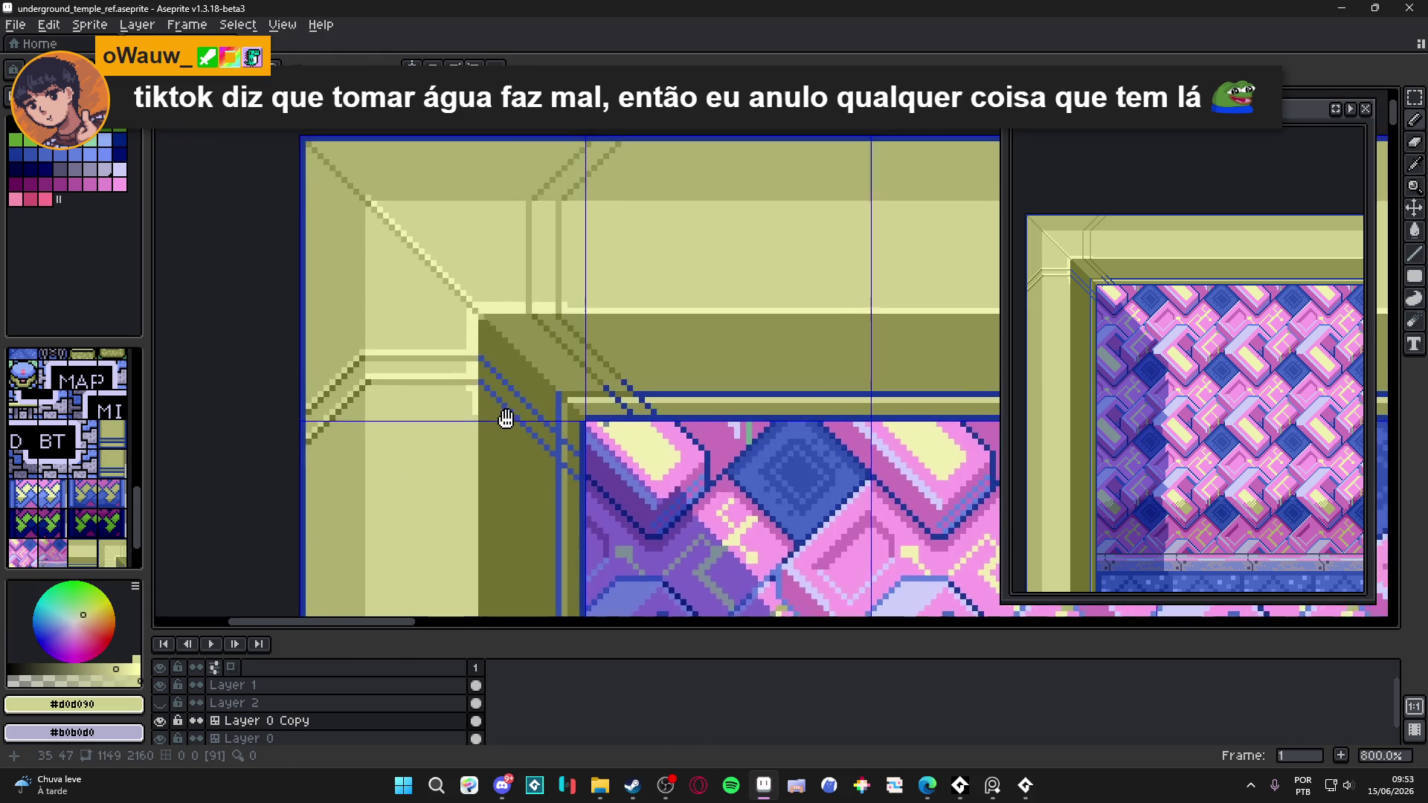
pyautogui.scroll(-3, 579, 392)
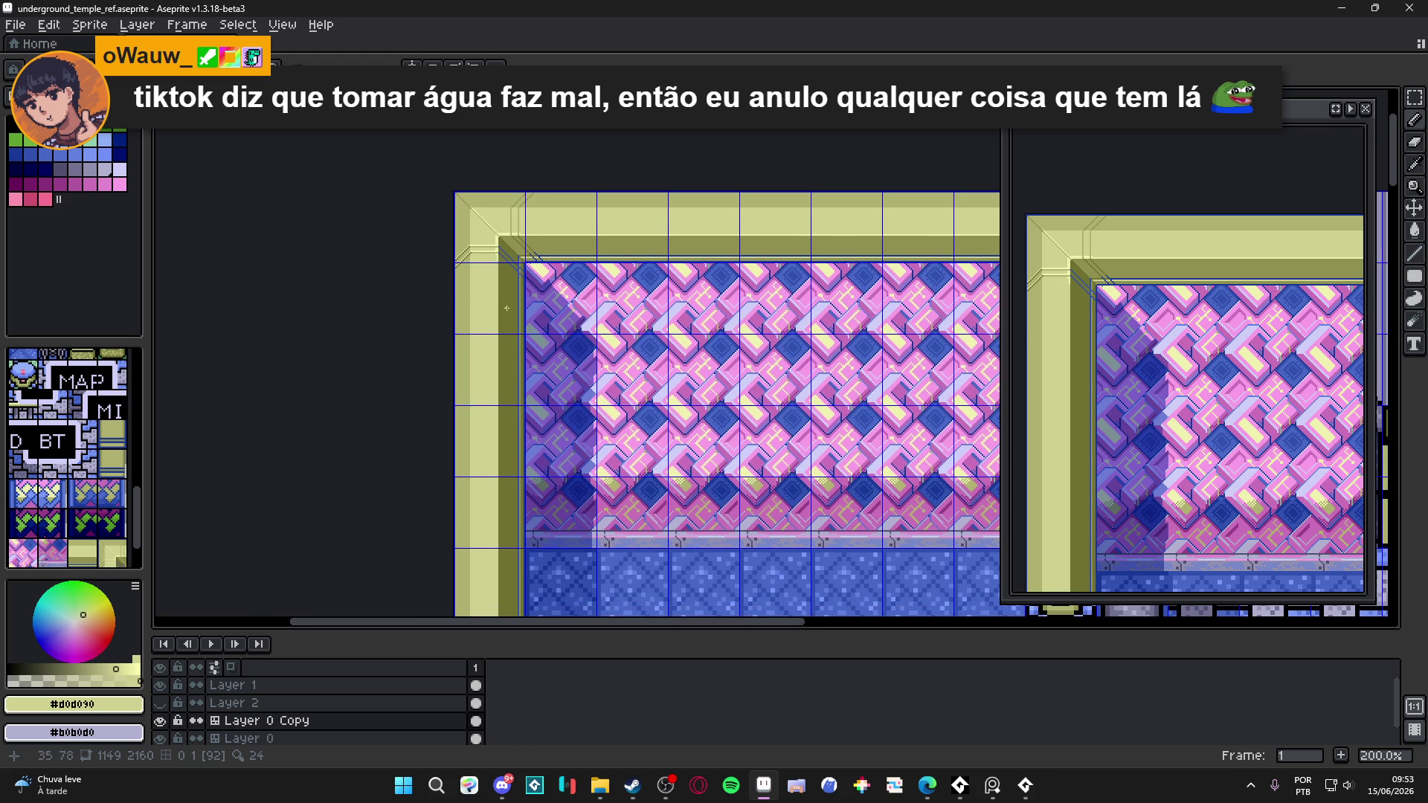
pyautogui.scroll(1, 498, 285)
pyautogui.hotkey('ctrl', 's')
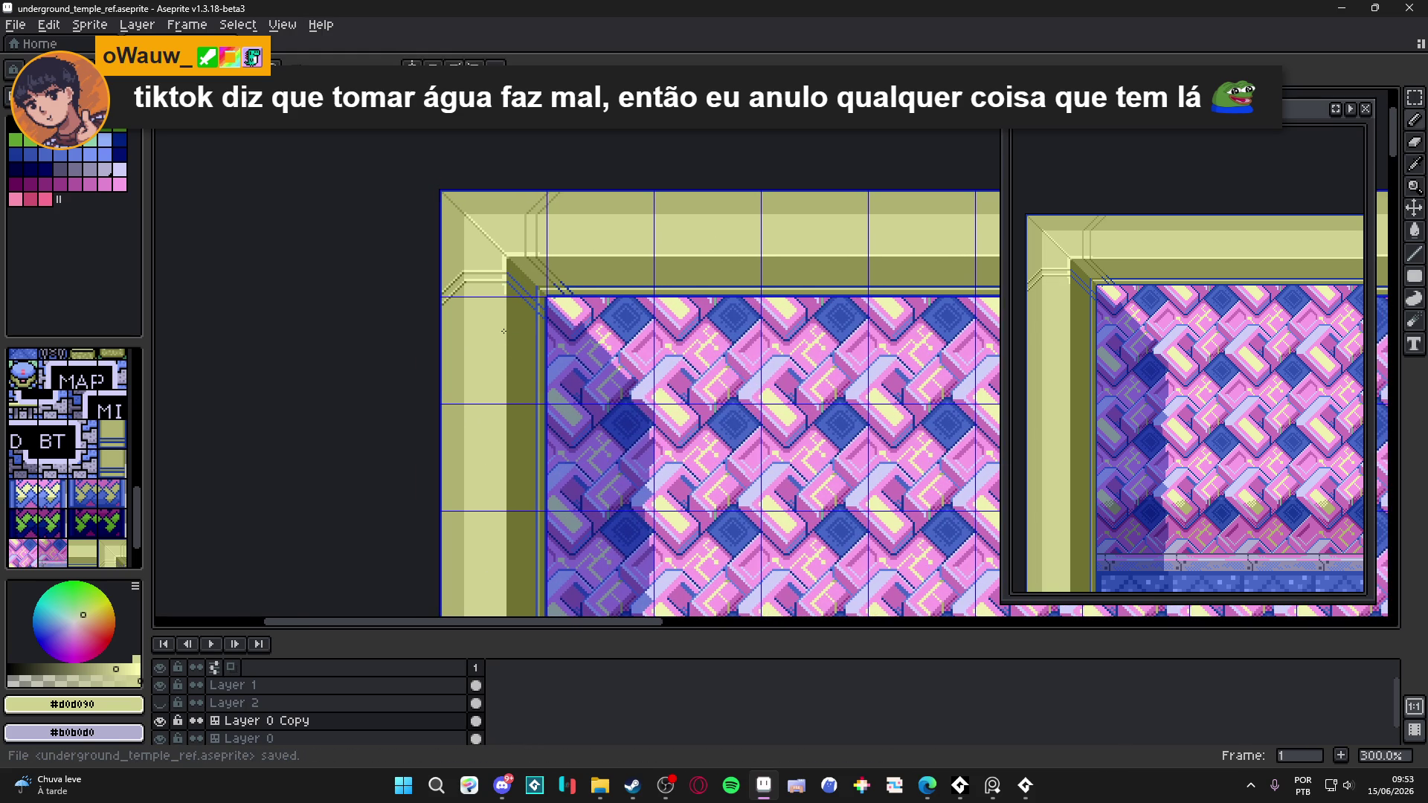
# - Draw a lighter vertical stroke down the inner edge of the left border
pyautogui.scroll(4, 503, 322)
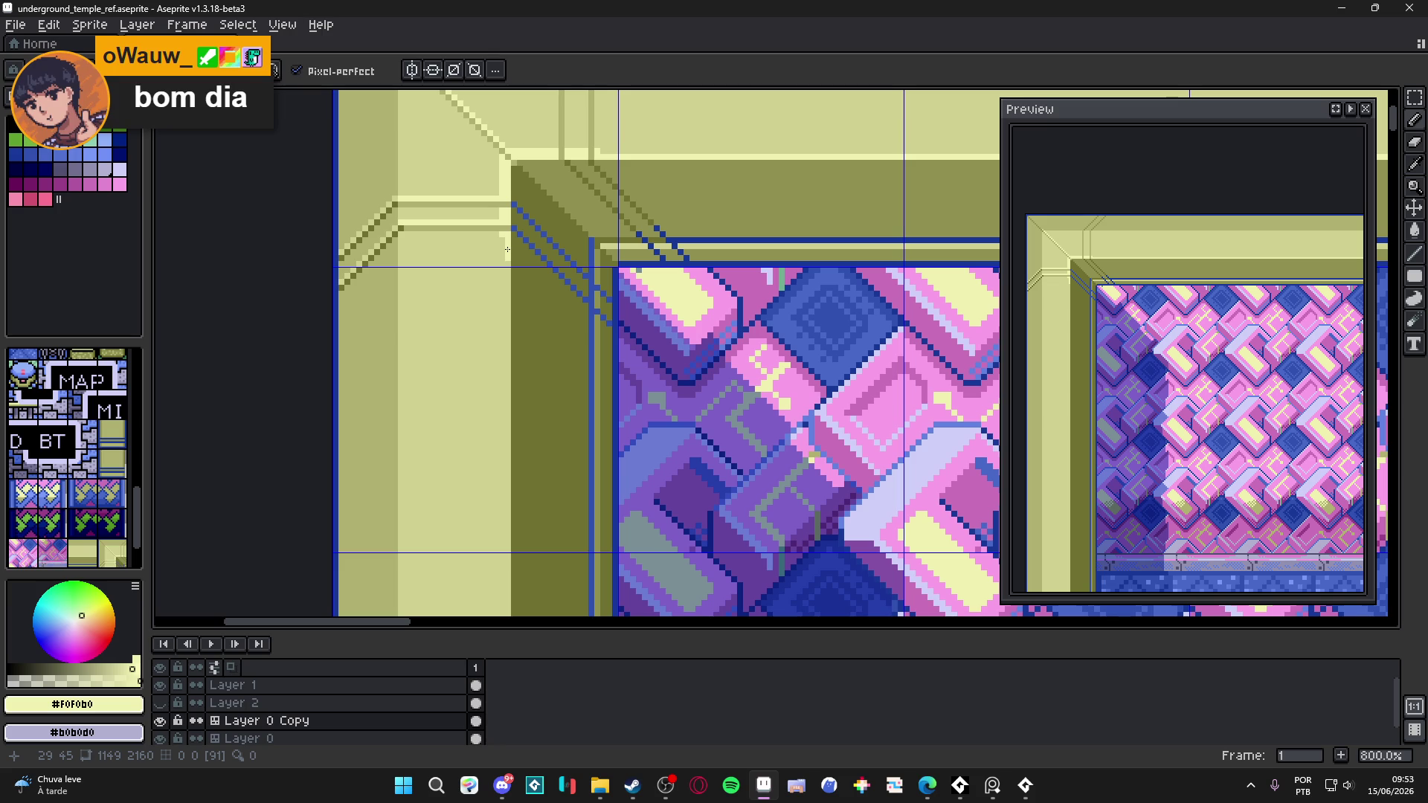
pyautogui.scroll(2, 506, 257)
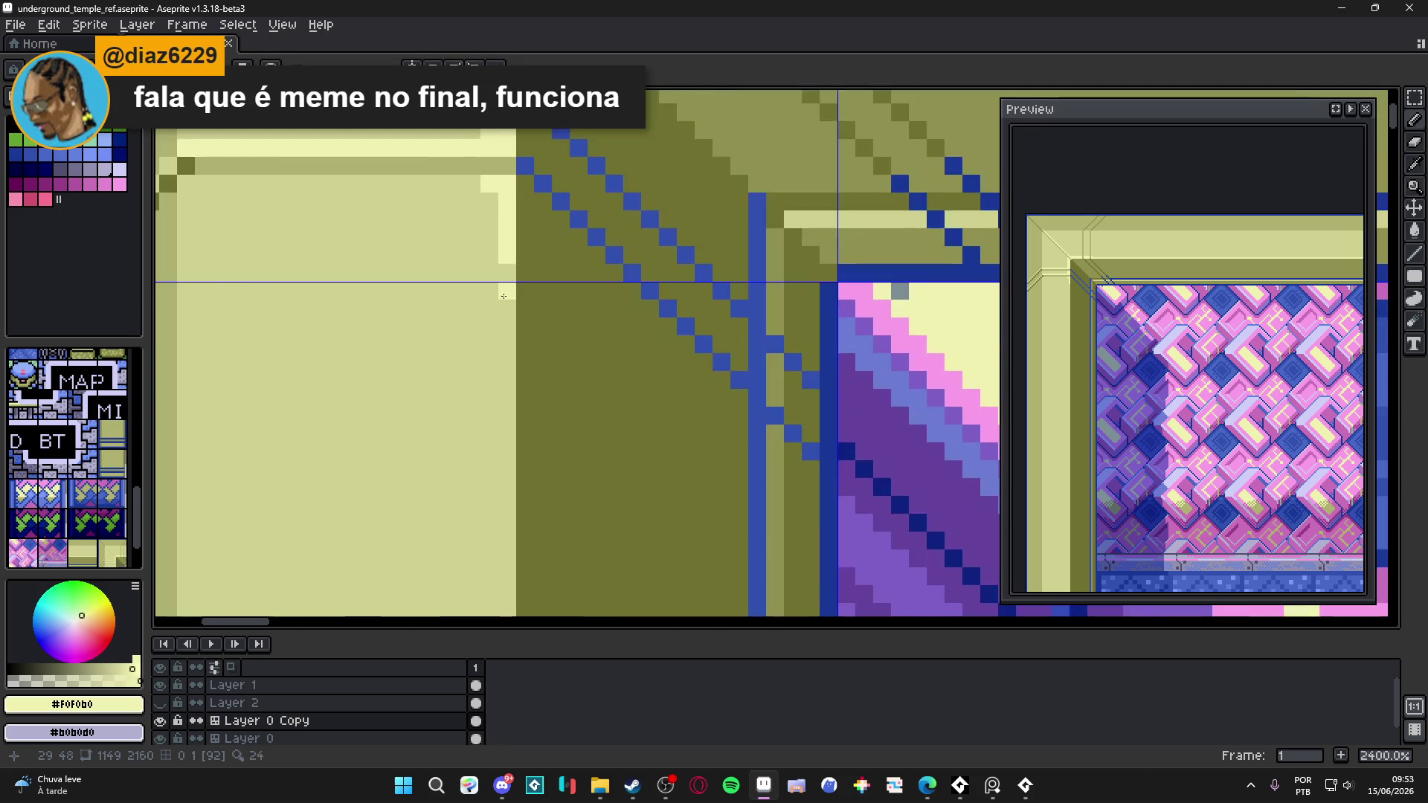
pyautogui.scroll(-2, 503, 271)
pyautogui.scroll(1, 503, 271)
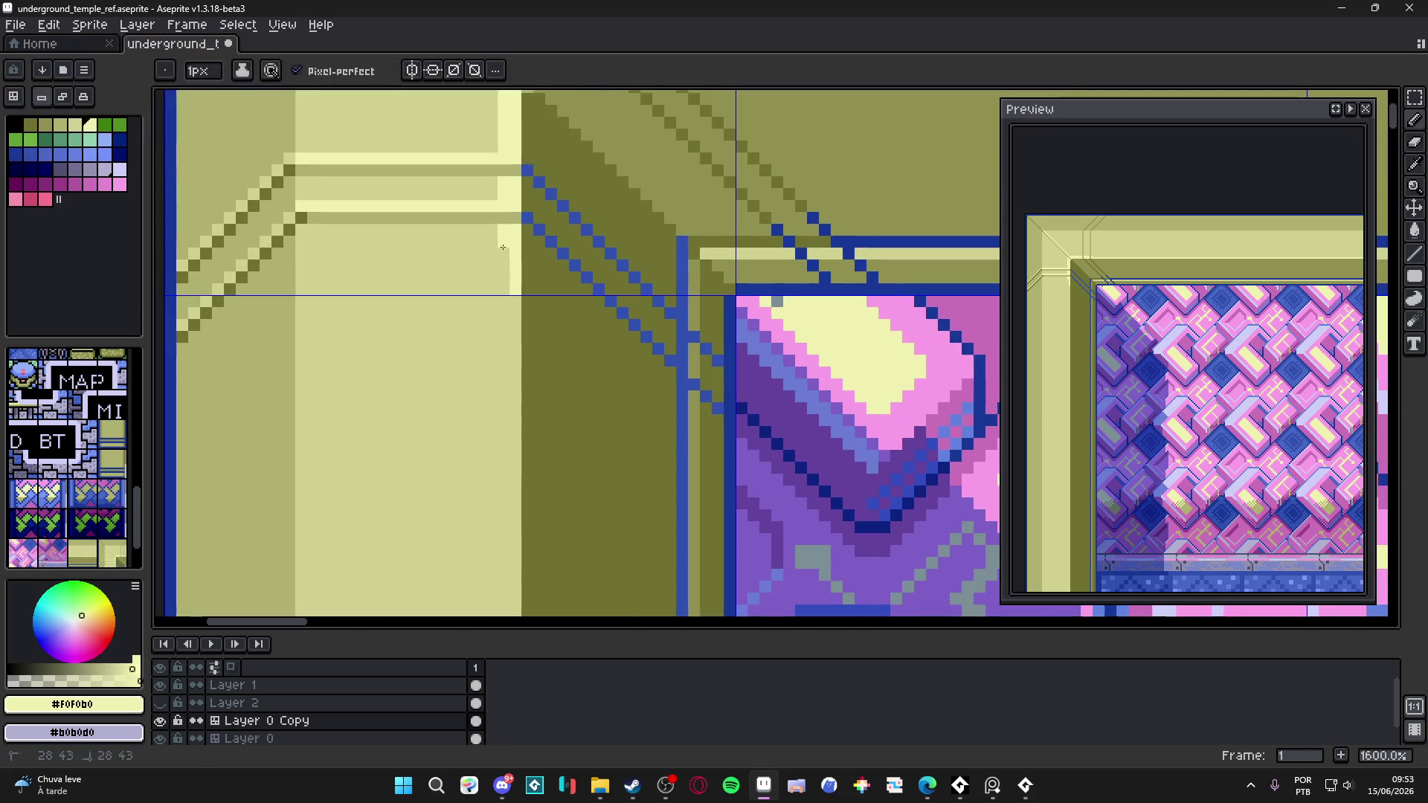
pyautogui.scroll(-2, 510, 303)
pyautogui.scroll(1, 510, 302)
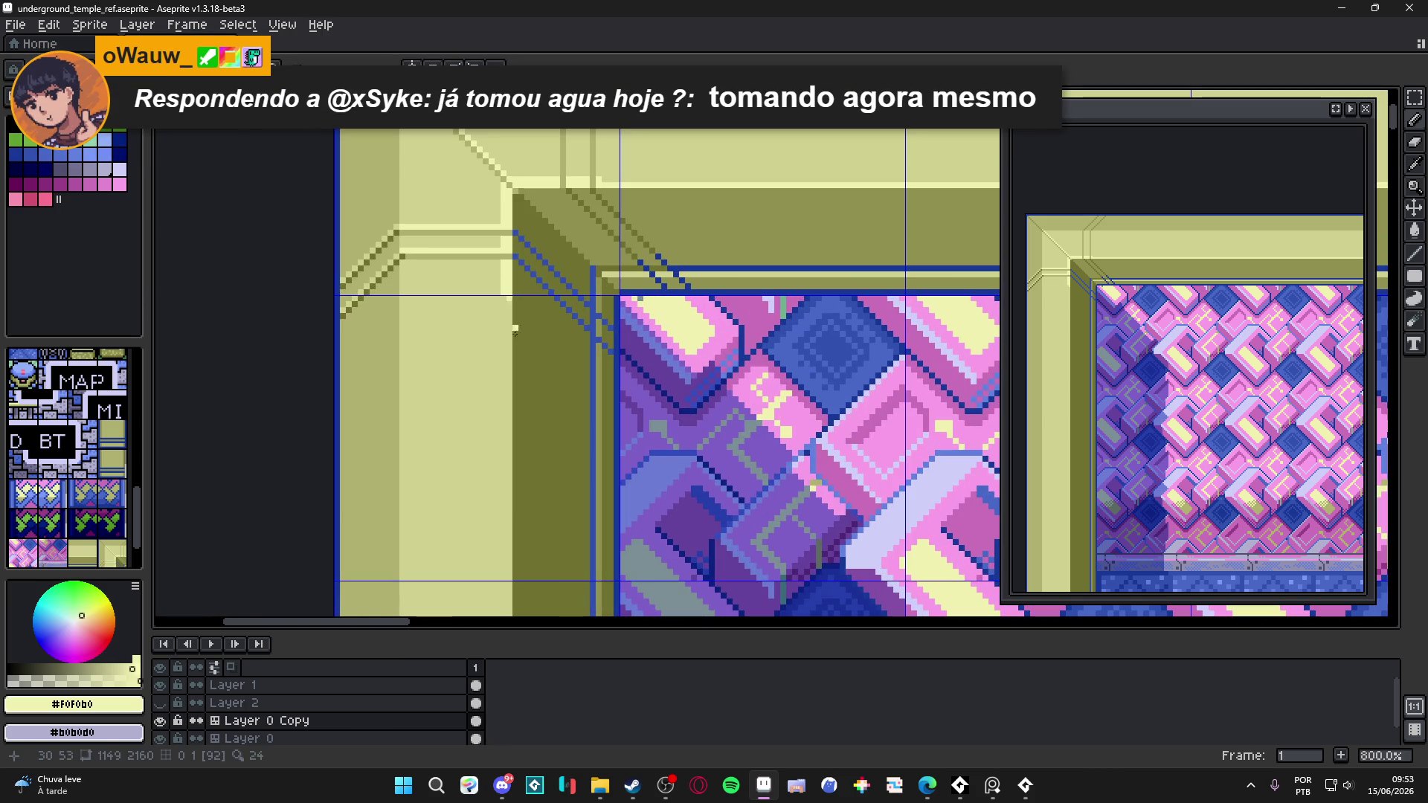
pyautogui.scroll(-3, 511, 584)
pyautogui.moveTo(502, 394); pyautogui.dragTo(499, 609)
pyautogui.scroll(-2, 521, 446)
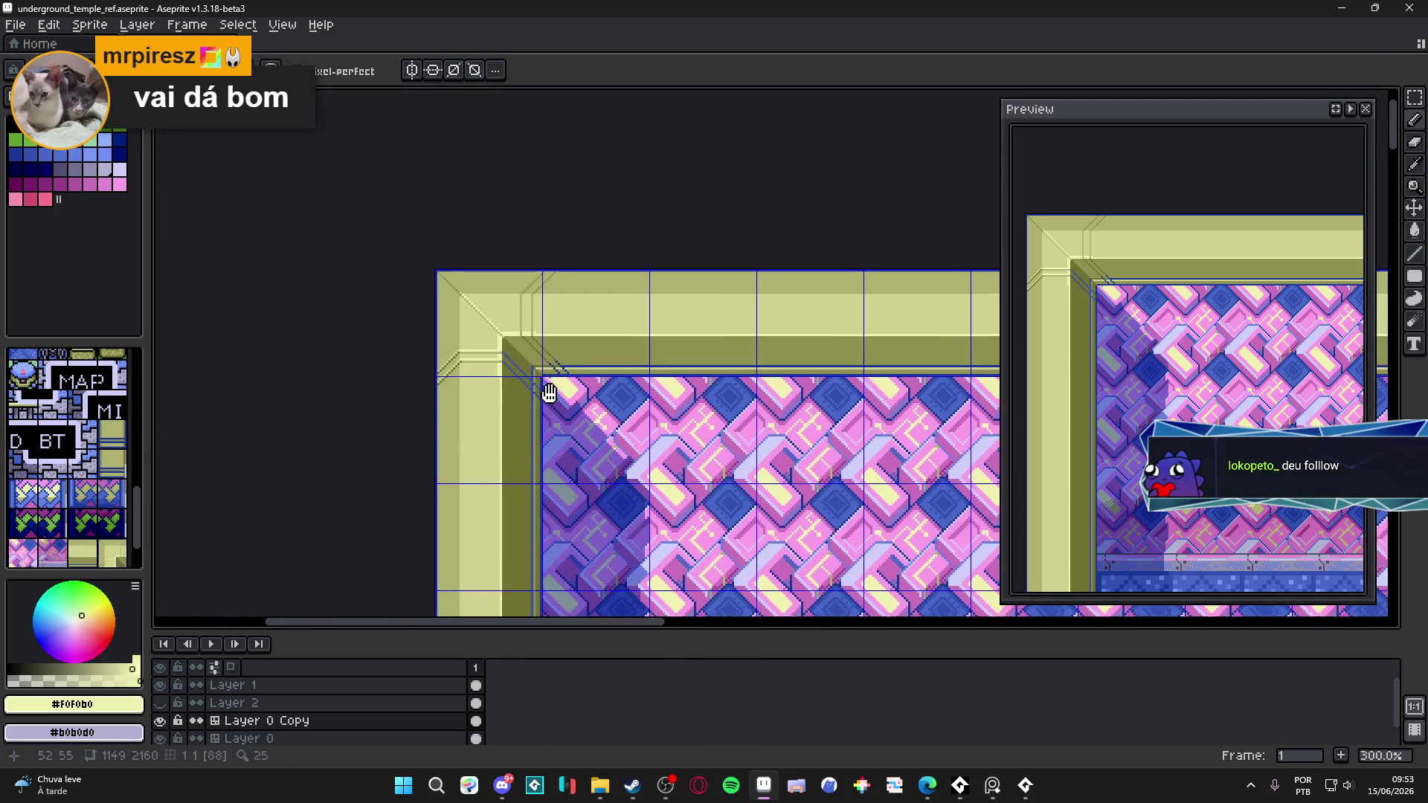
pyautogui.scroll(1, 478, 383)
pyautogui.scroll(4, 525, 383)
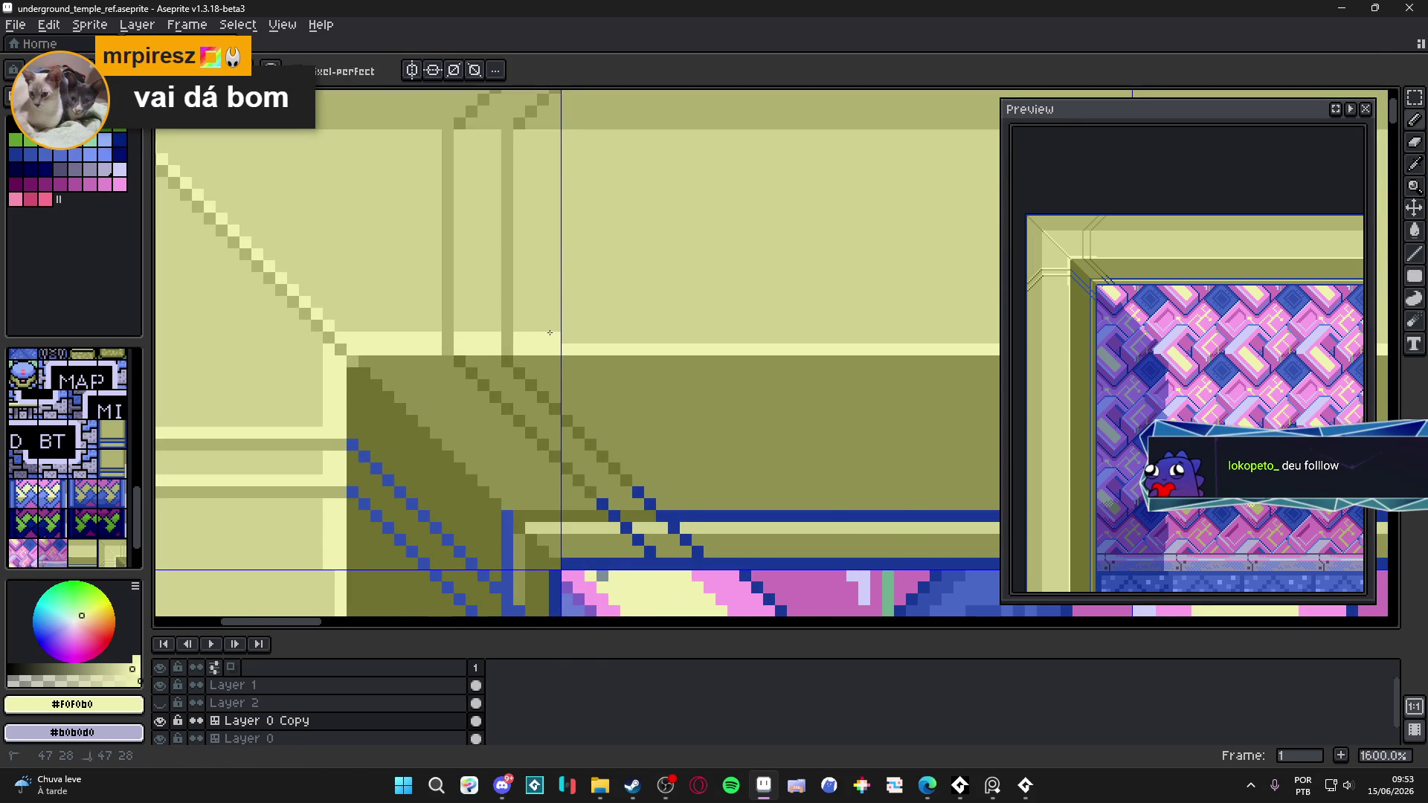
# - Switch to Move and back to Pencil, then pick the darker olive #B0B070
pyautogui.press('v')
pyautogui.scroll(-3, 545, 418)
pyautogui.press('b')
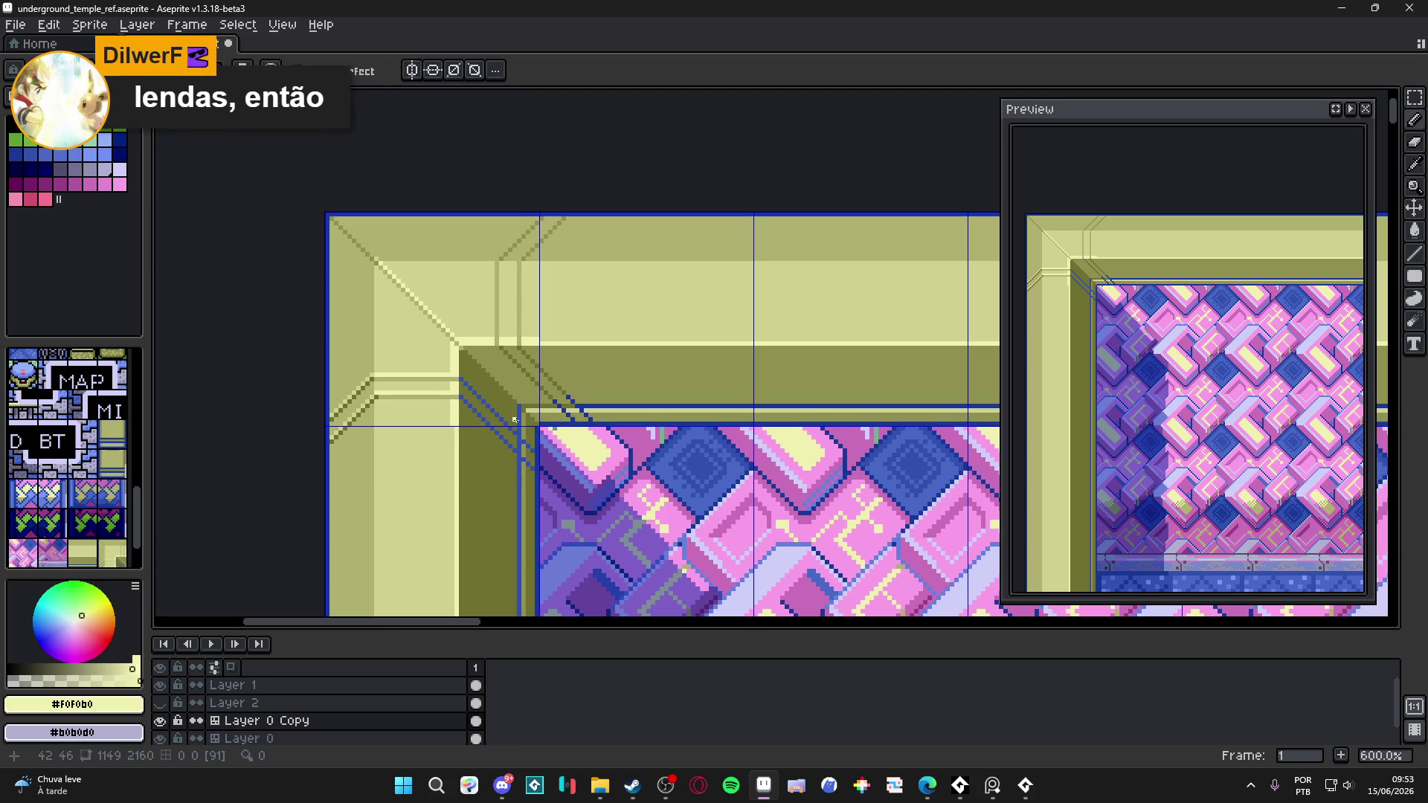
pyautogui.scroll(4, 501, 362)
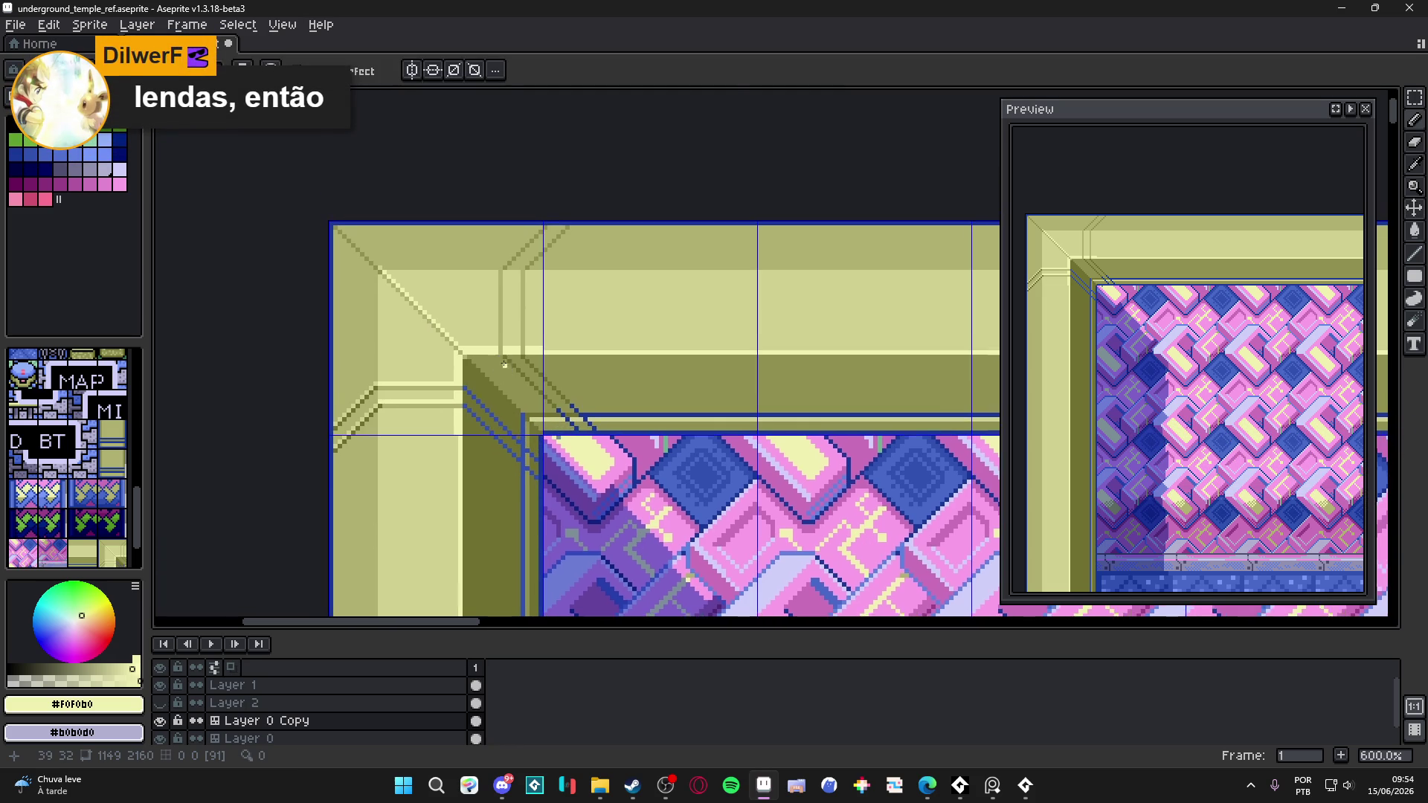
pyautogui.keyDown('alt'); pyautogui.click(491, 335); pyautogui.keyUp('alt')
# - Draw a straight darker olive line down the border column and fill its gap pixel in cream
pyautogui.keyDown('shift'); pyautogui.click(499, 248); pyautogui.keyUp('shift')
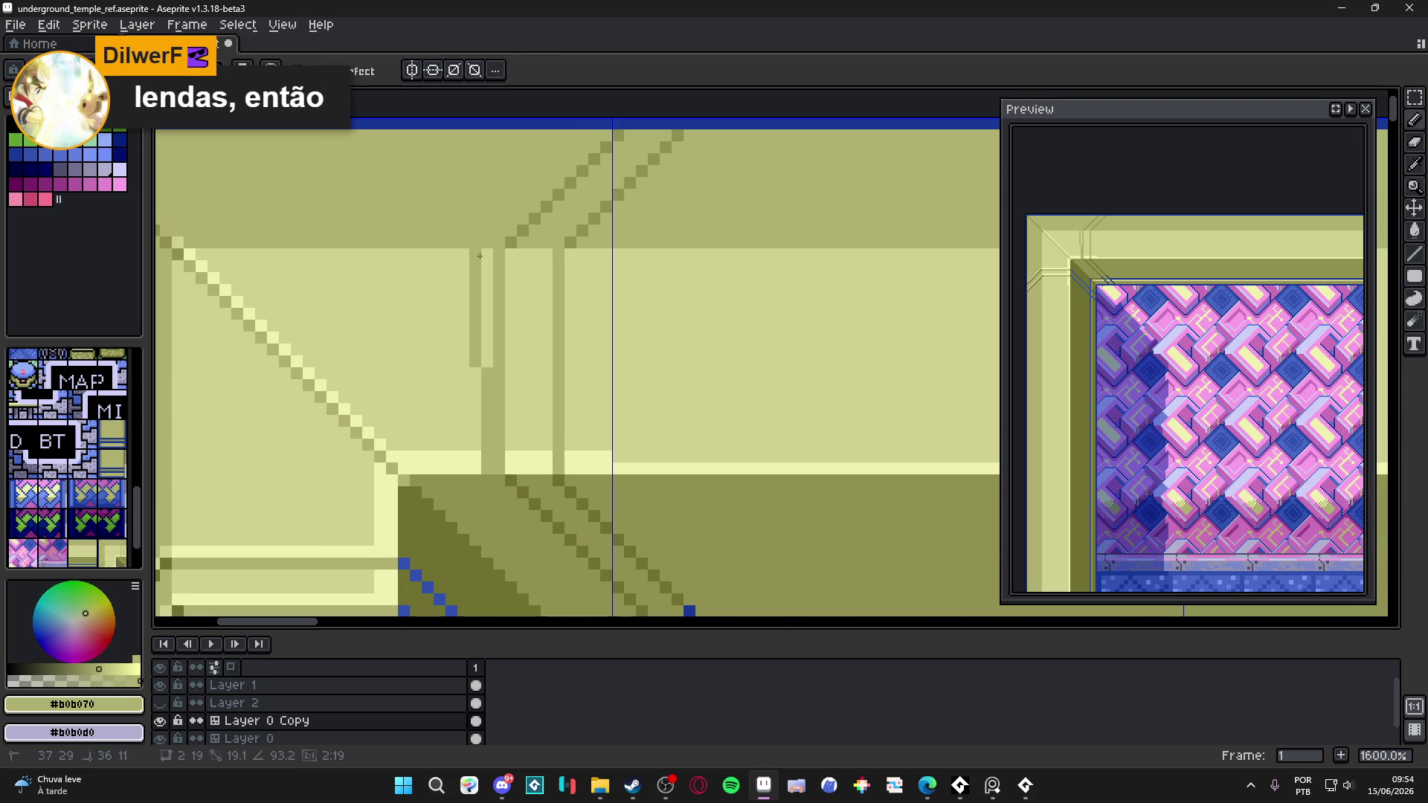
pyautogui.keyDown('alt'); pyautogui.click(487, 417); pyautogui.keyUp('alt')
pyautogui.click(498, 467)
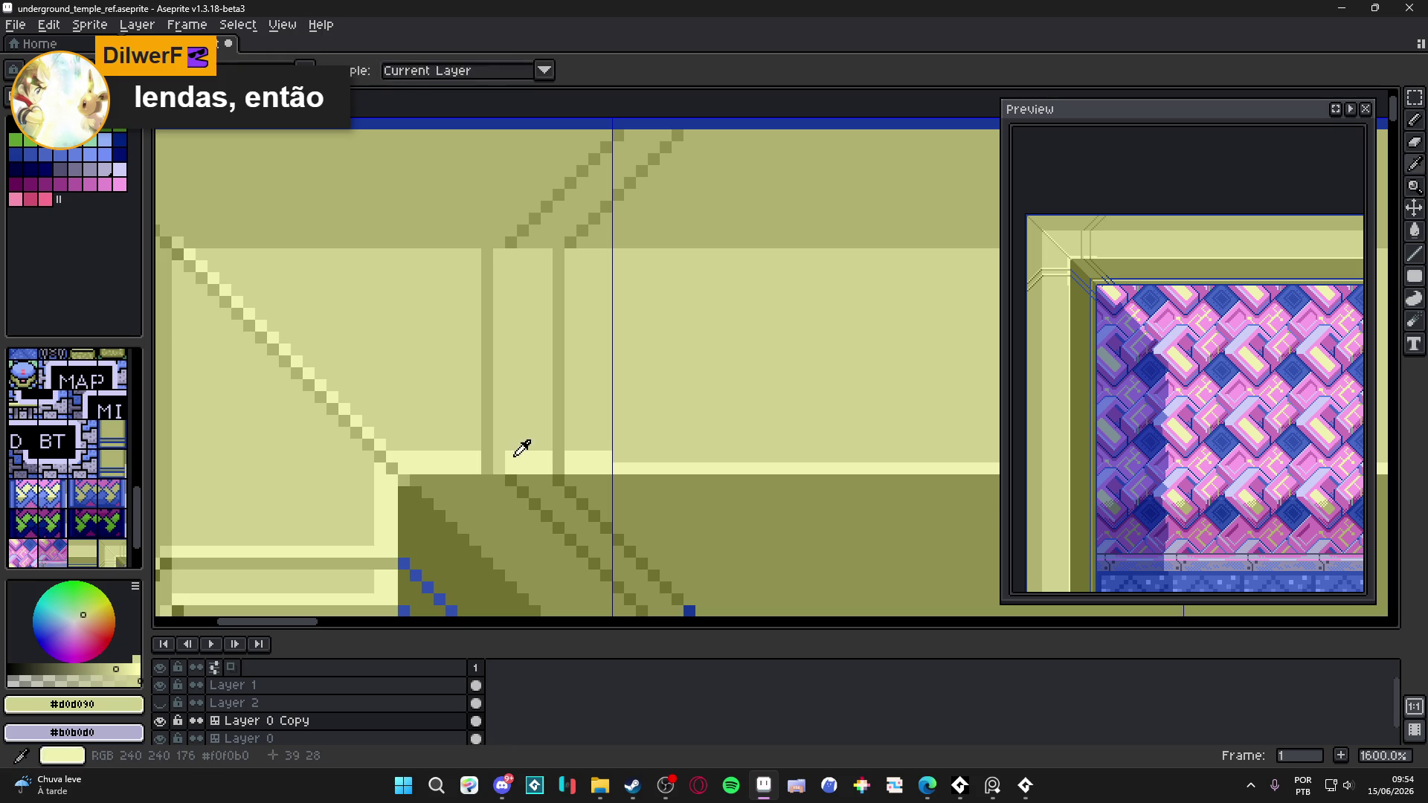
pyautogui.keyDown('alt'); pyautogui.click(517, 461); pyautogui.keyUp('alt')
pyautogui.click(498, 463)
# - Draw a dark olive diagonal bevel line up to the top of the band
pyautogui.moveTo(544, 294); pyautogui.dragTo(541, 454)
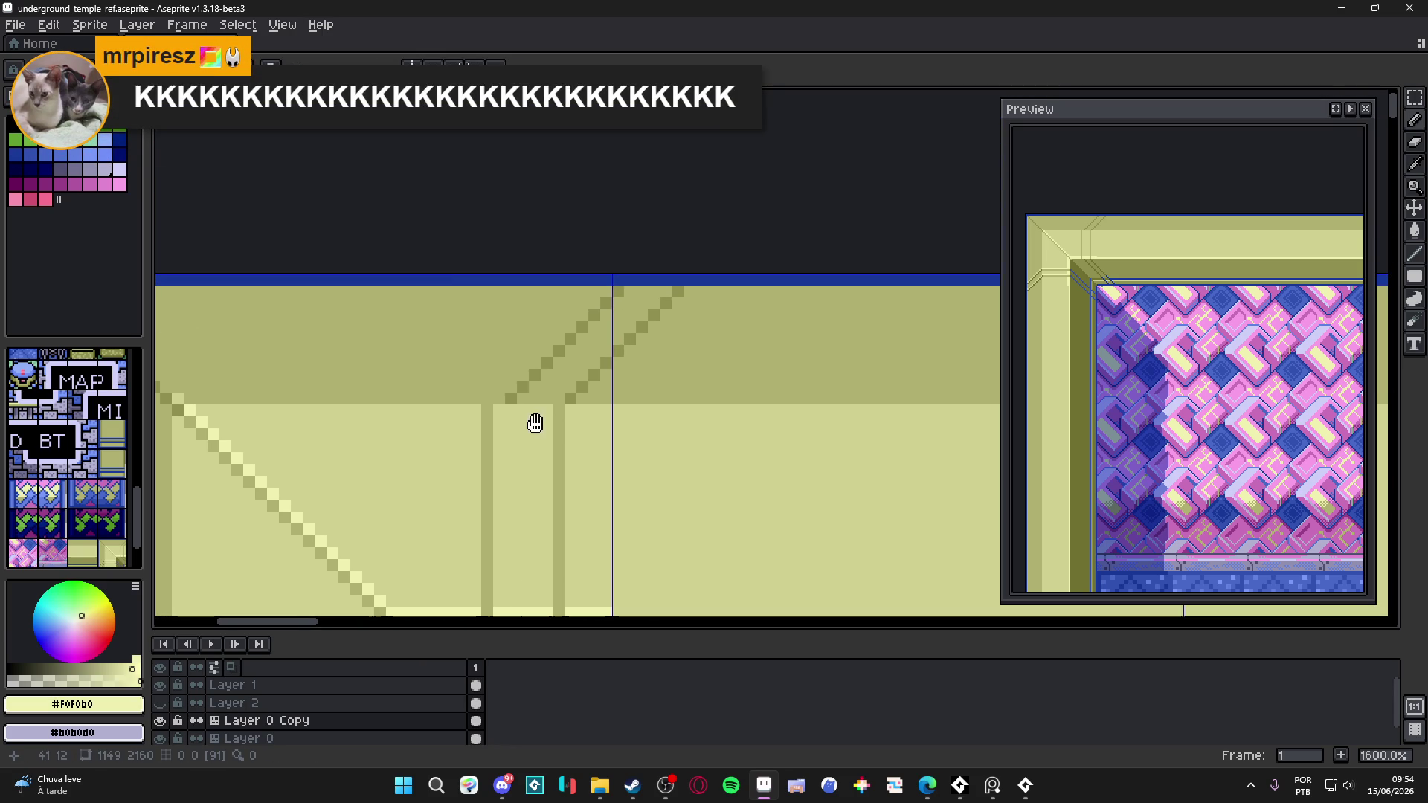
pyautogui.keyDown('alt'); pyautogui.click(518, 396); pyautogui.keyUp('alt')
pyautogui.keyDown('shift'); pyautogui.click(606, 294); pyautogui.keyUp('shift')
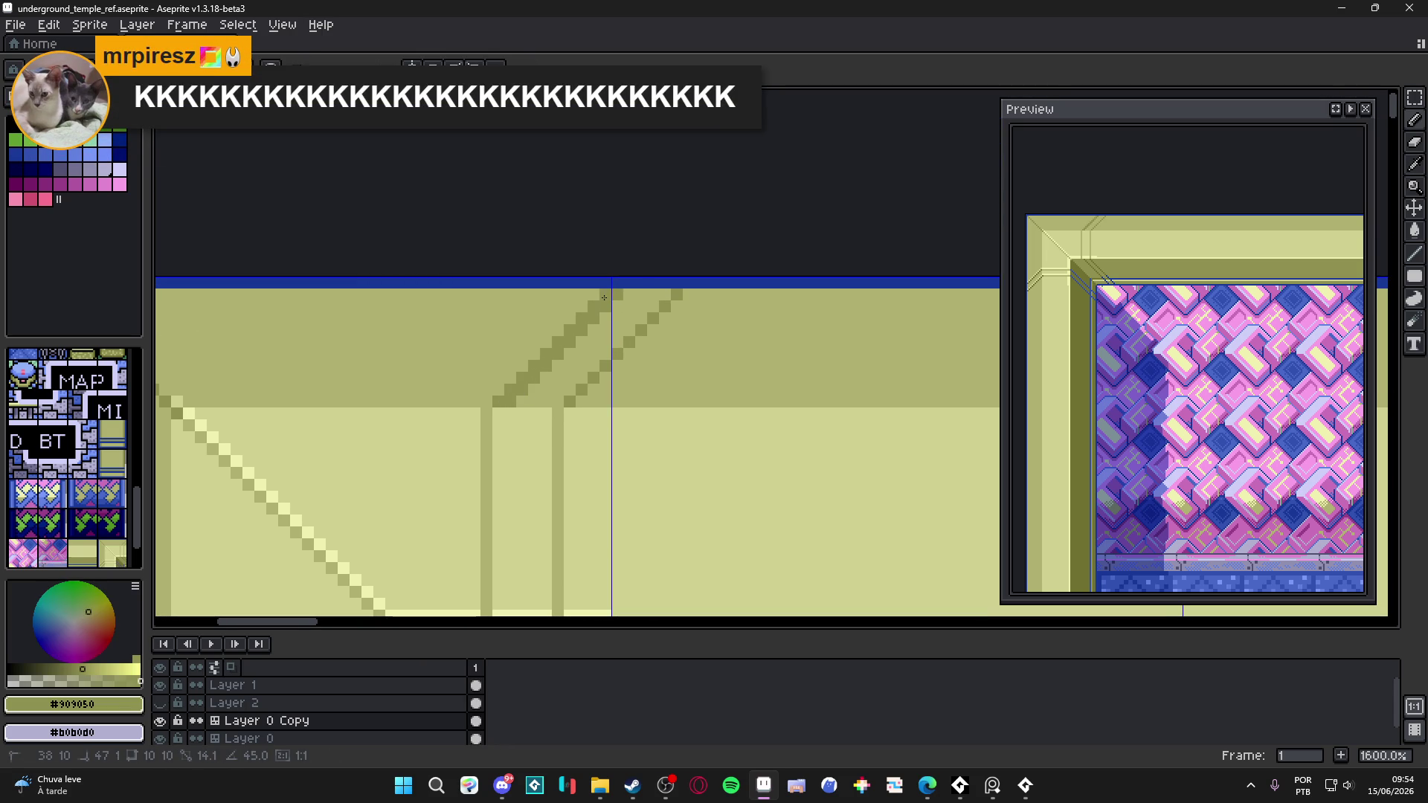
pyautogui.keyDown('alt'); pyautogui.click(629, 294); pyautogui.keyUp('alt')
# - Center the view on the frame's top-left corner and hide the tile index numbers
pyautogui.scroll(-3, 505, 407)
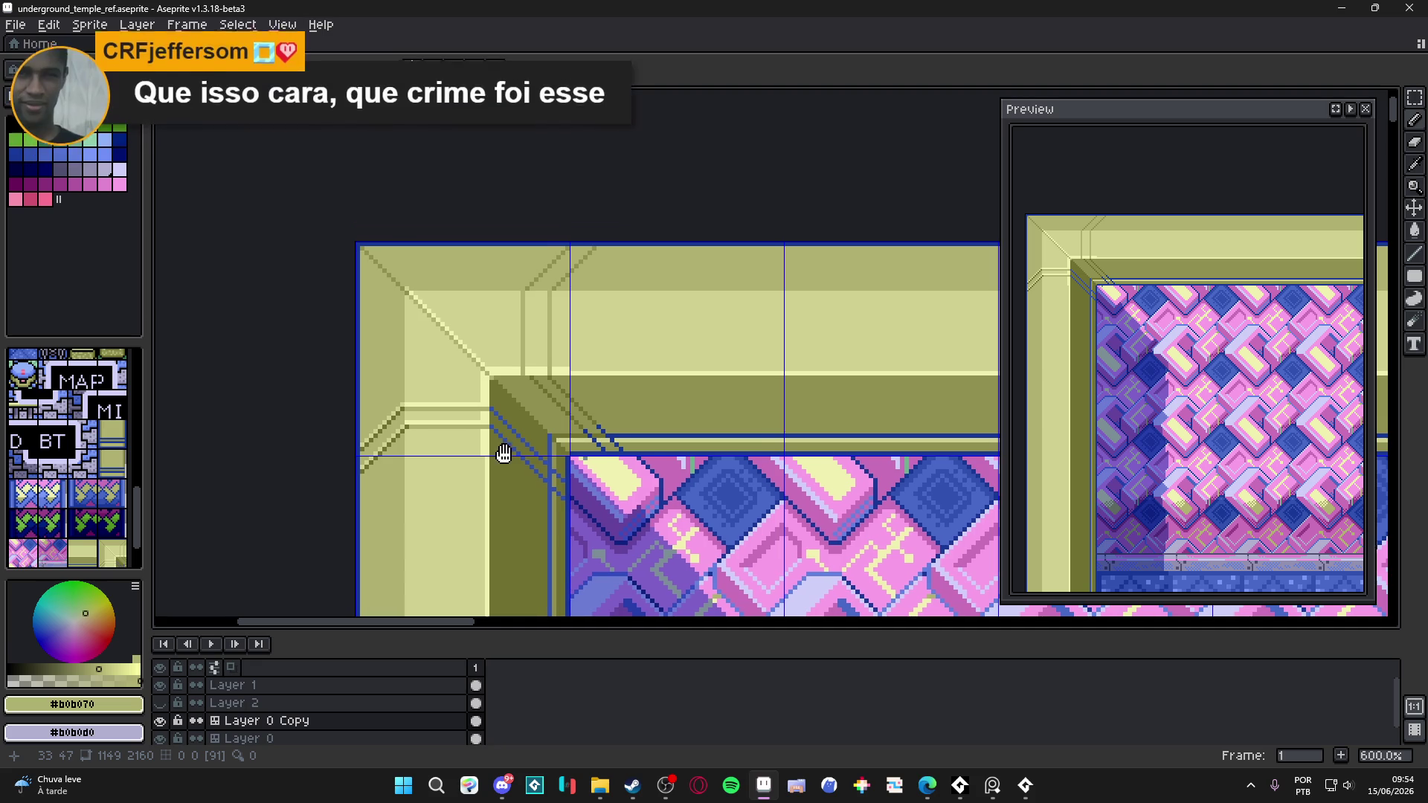
pyautogui.scroll(-1, 504, 450)
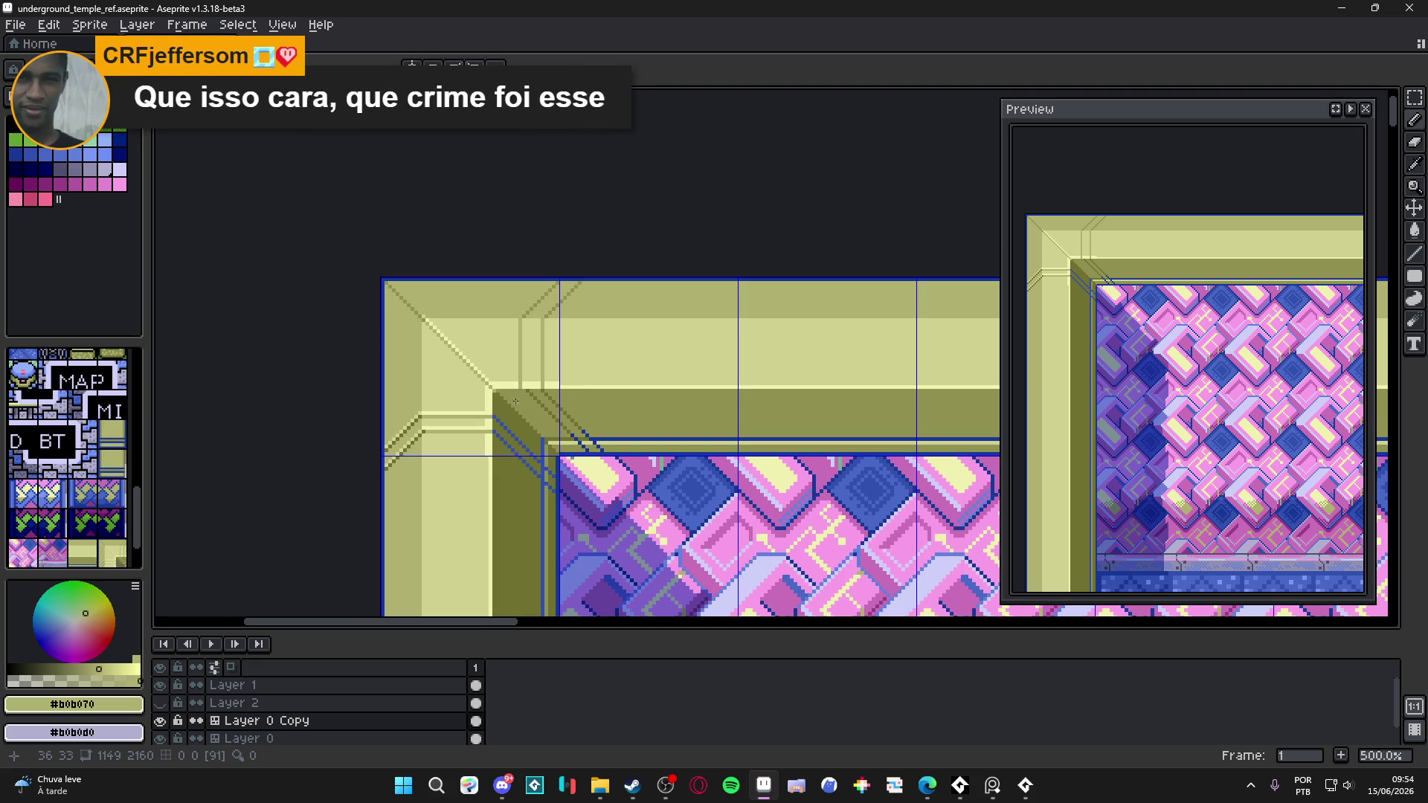
pyautogui.moveTo(515, 401); pyautogui.dragTo(487, 387)
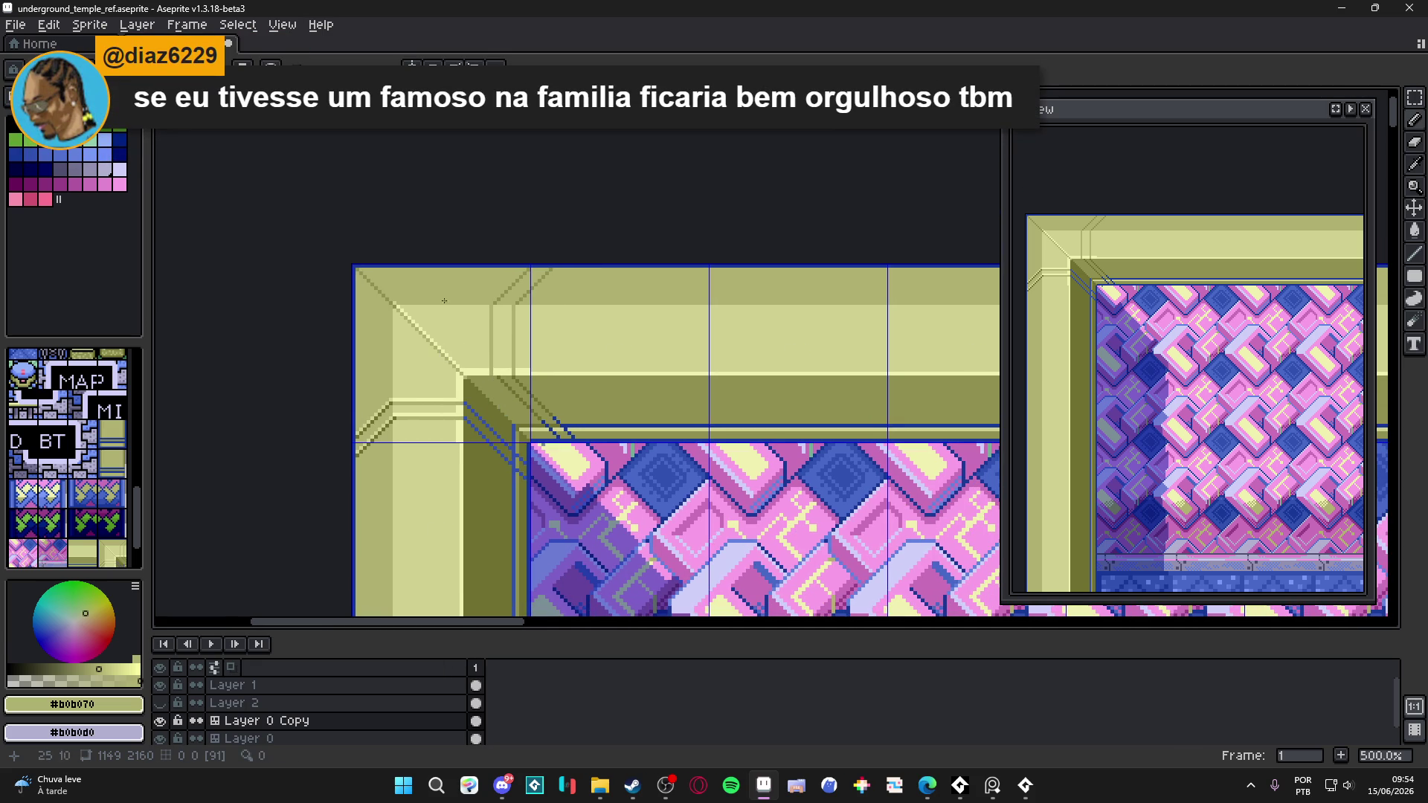
pyautogui.scroll(-2, 446, 327)
pyautogui.scroll(1, 451, 361)
pyautogui.moveTo(404, 328); pyautogui.dragTo(454, 347)
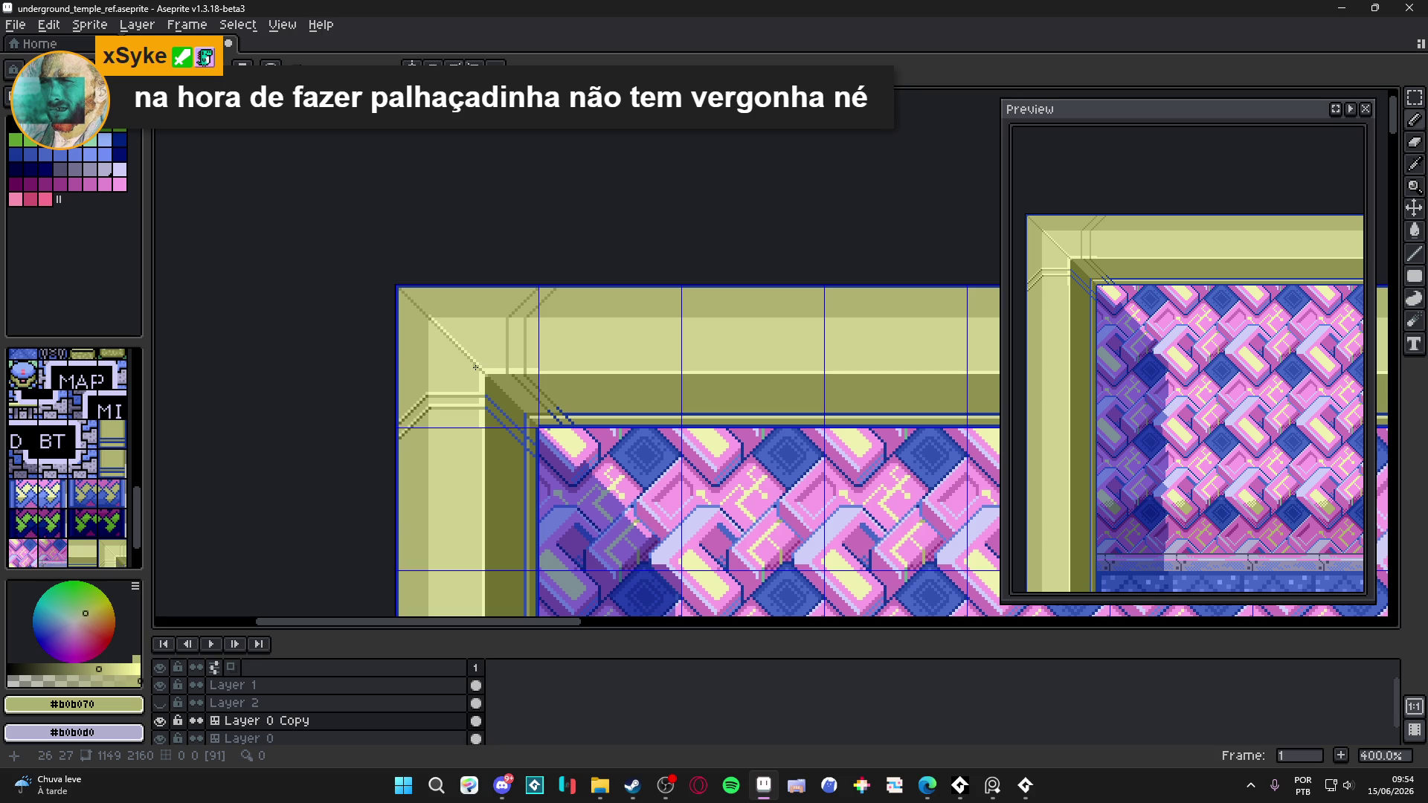
pyautogui.scroll(-1, 476, 366)
pyautogui.scroll(-2, 476, 387)
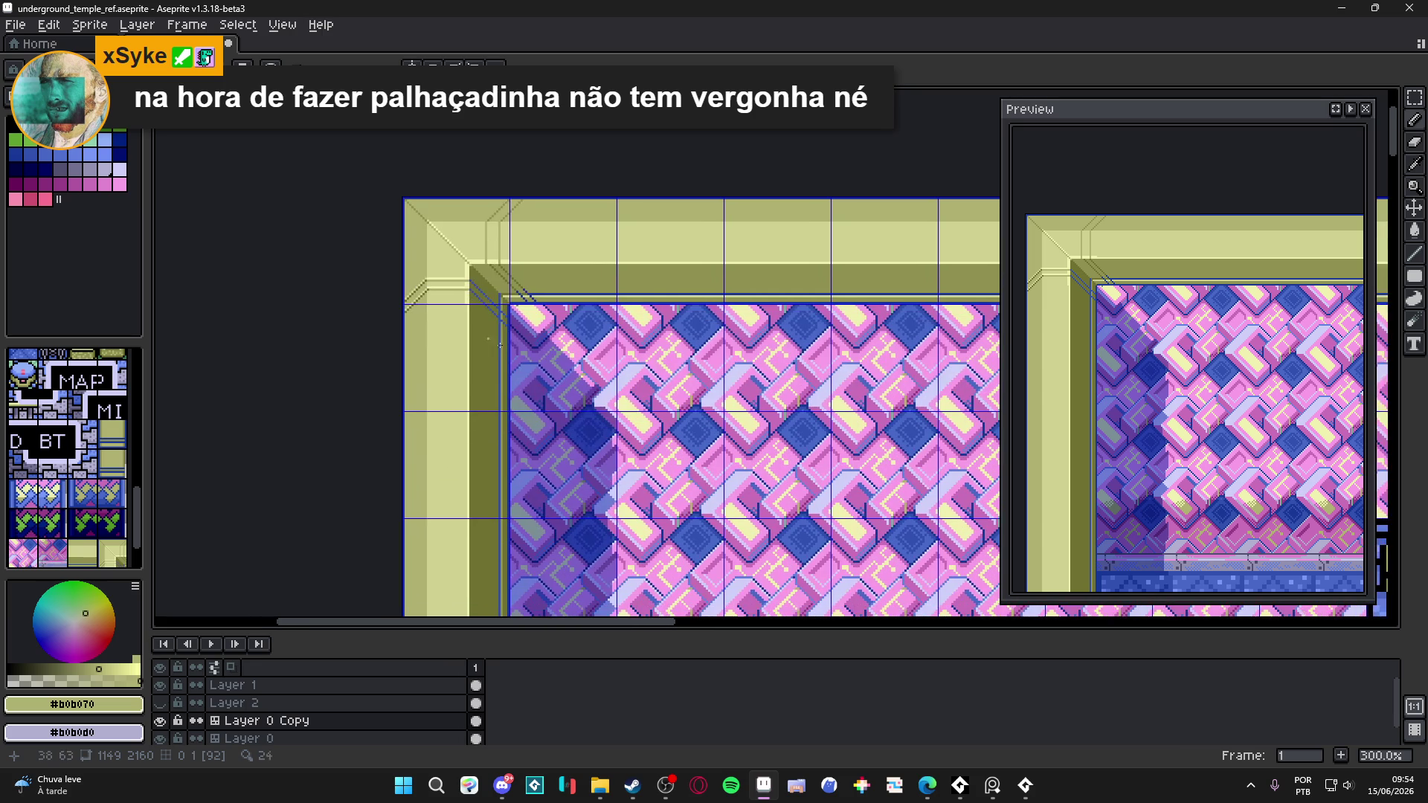
pyautogui.press('Tab')
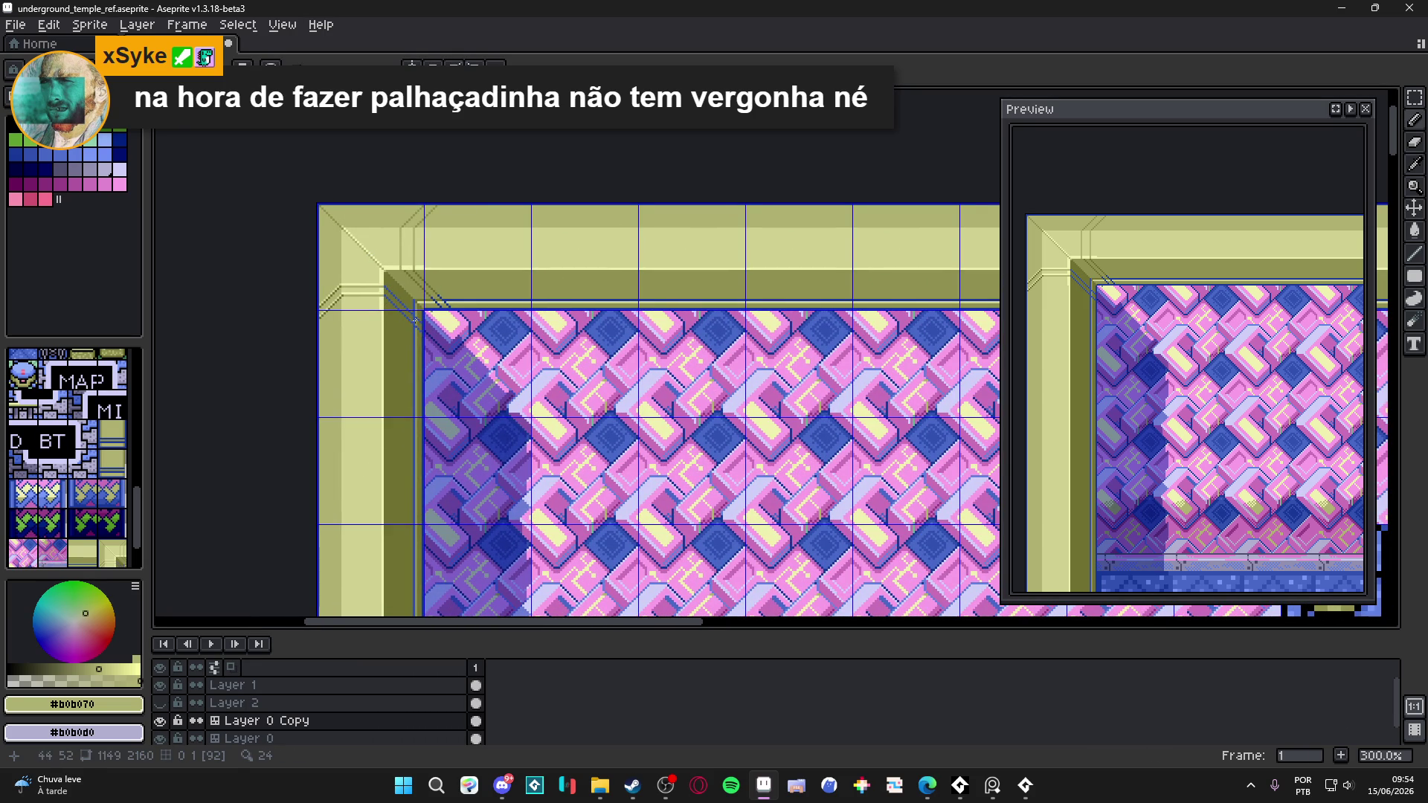
# - Sample the highlight shades #D0D090 and #F0F0B0 from the corner
pyautogui.scroll(-1, 417, 314)
pyautogui.scroll(7, 390, 289)
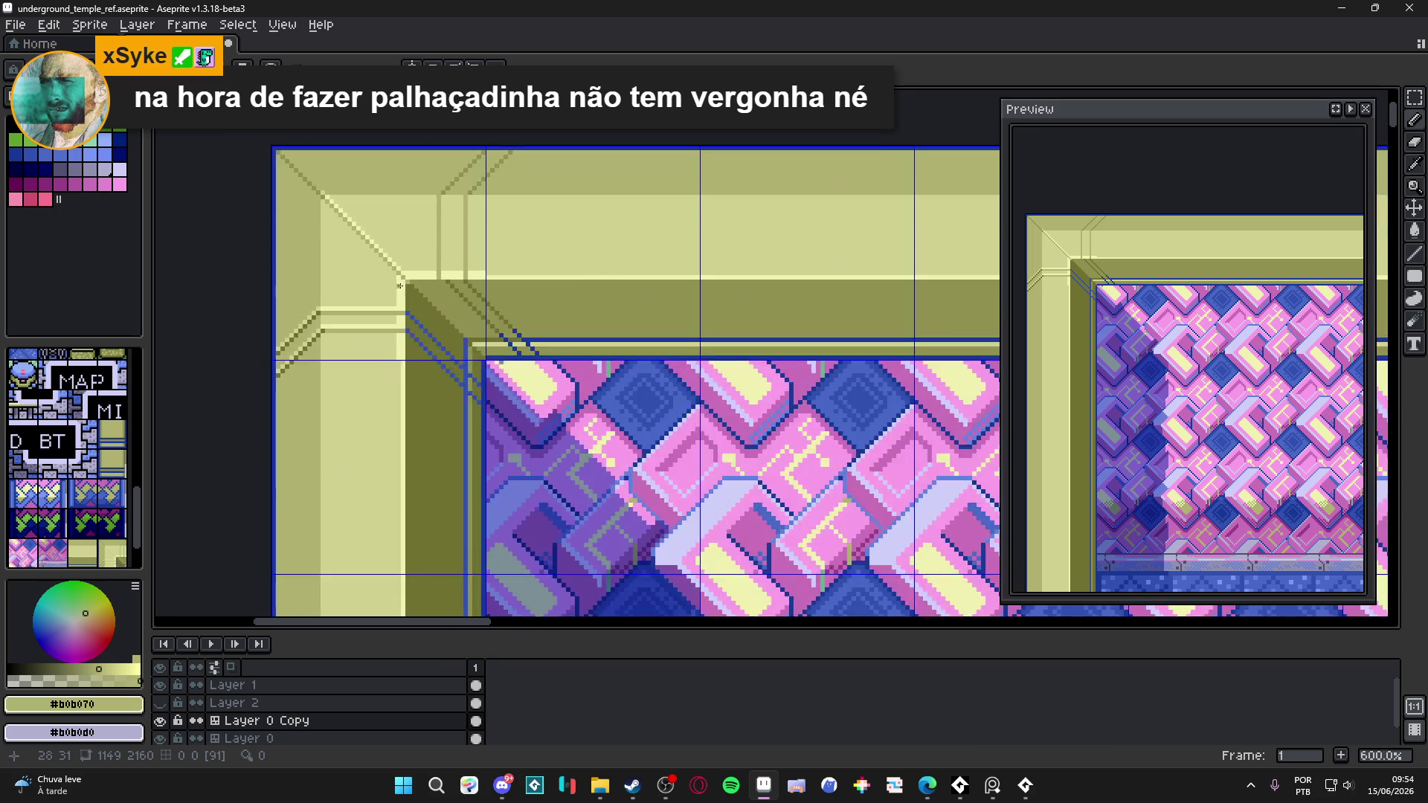
pyautogui.keyDown('alt'); pyautogui.click(414, 287); pyautogui.keyUp('alt')
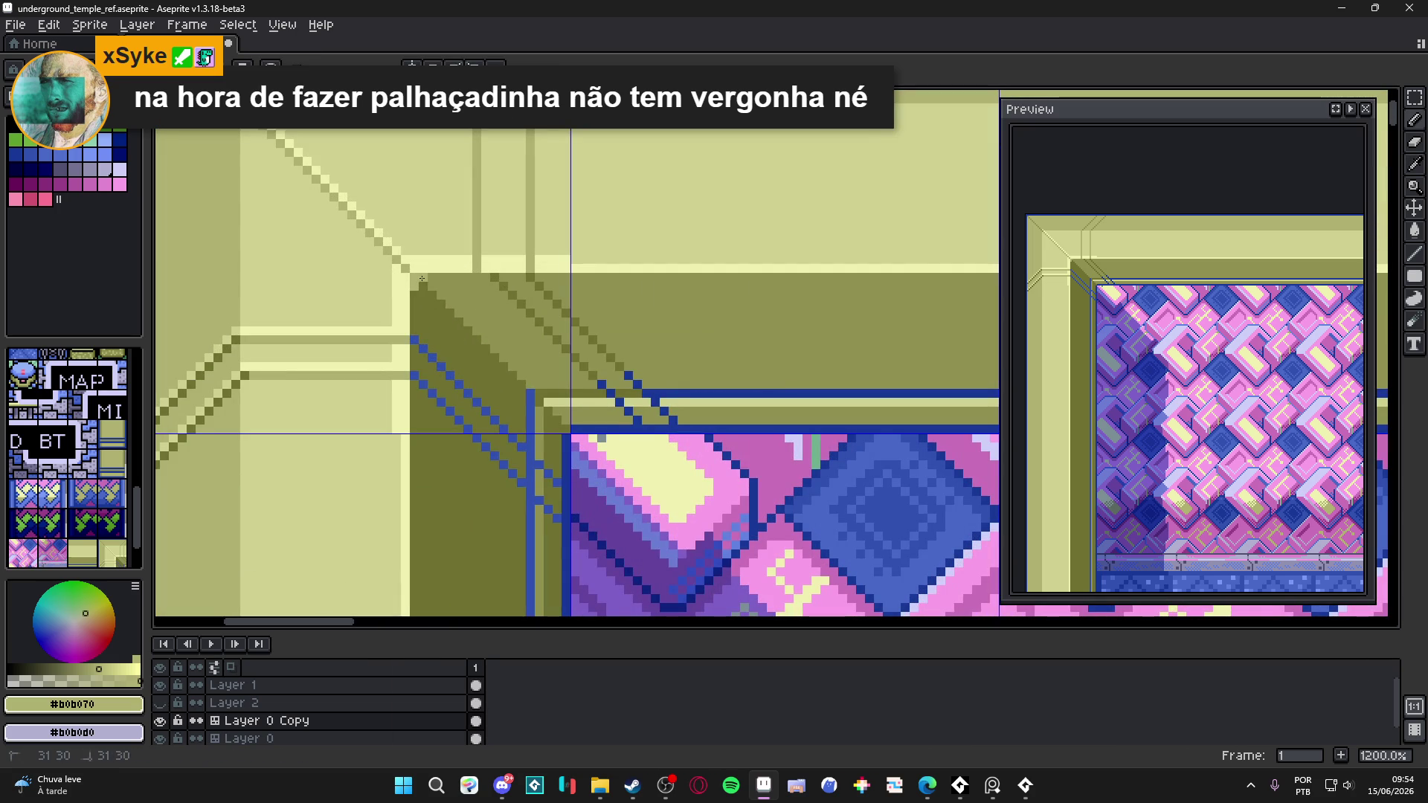
pyautogui.scroll(-2, 413, 287)
pyautogui.scroll(3, 421, 292)
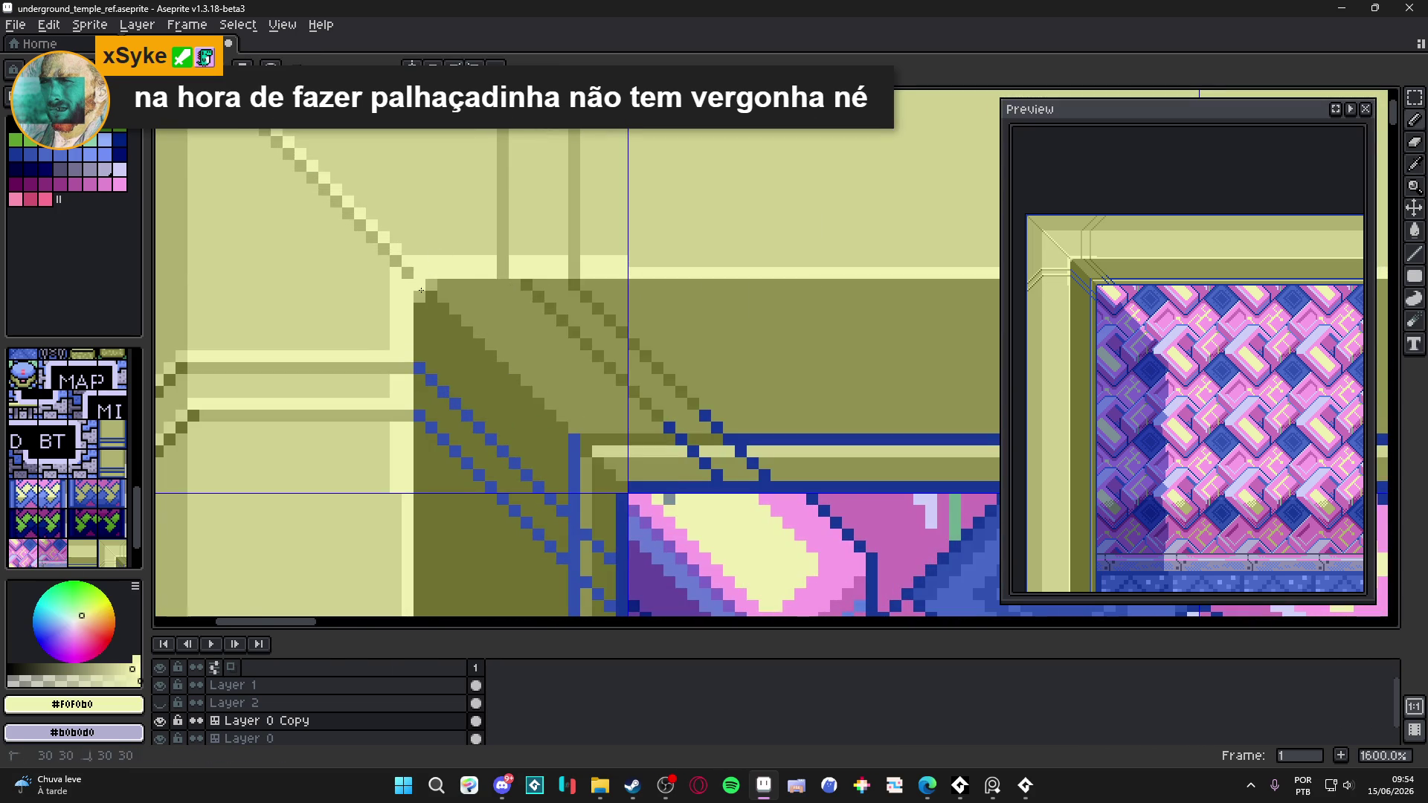
pyautogui.scroll(-2, 423, 293)
pyautogui.scroll(2, 425, 285)
pyautogui.keyDown('alt'); pyautogui.click(394, 307); pyautogui.keyUp('alt')
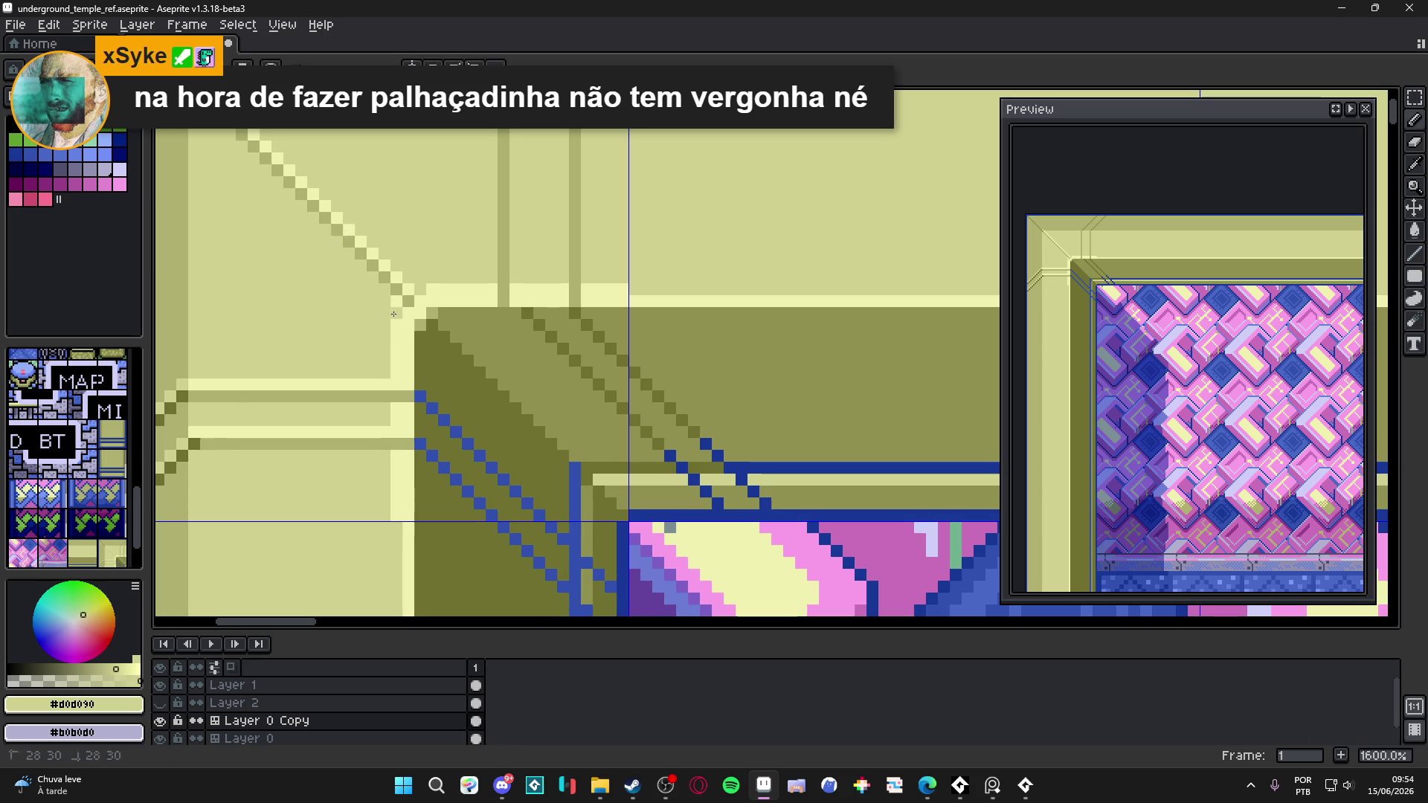
pyautogui.scroll(-4, 394, 307)
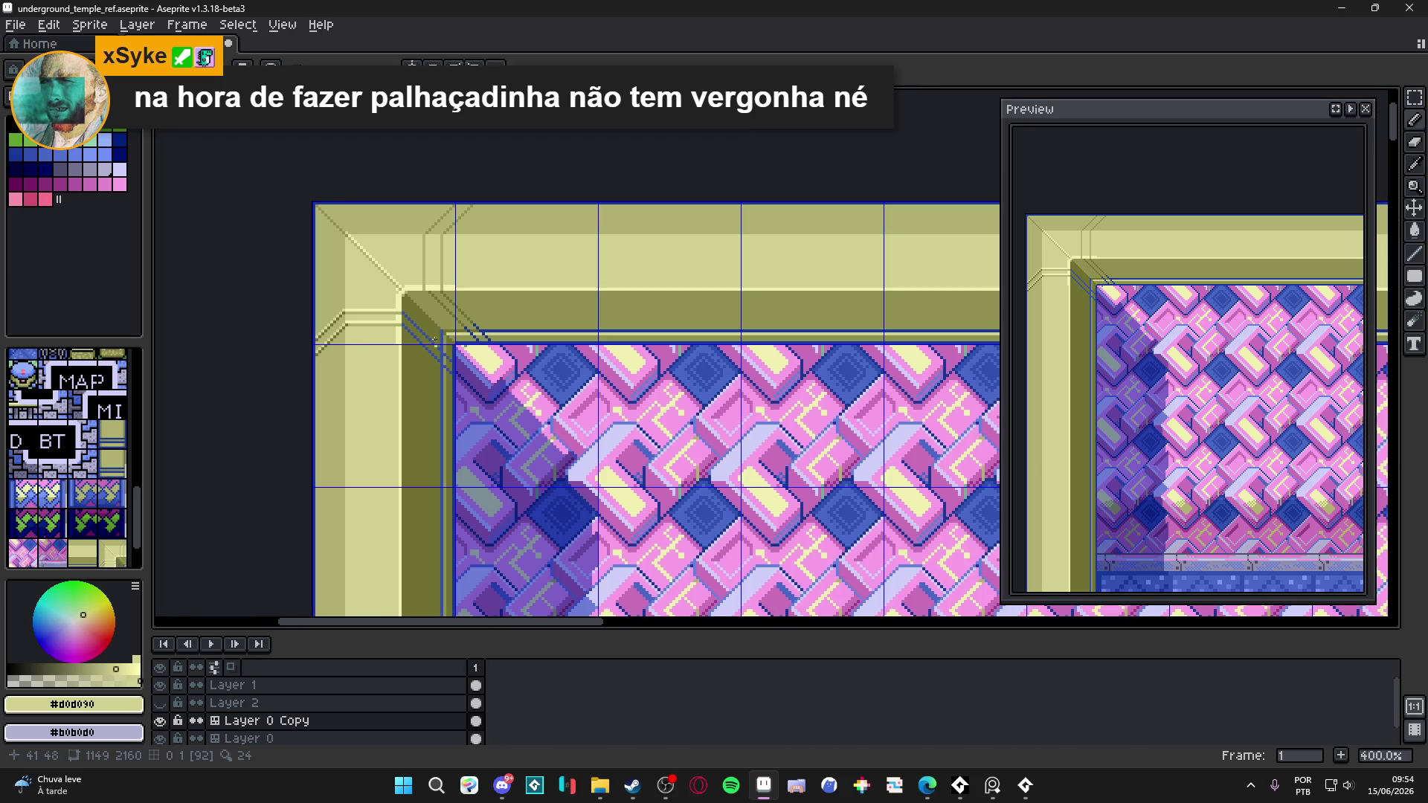
pyautogui.scroll(8, 436, 265)
pyautogui.keyDown('alt'); pyautogui.click(437, 265); pyautogui.keyUp('alt')
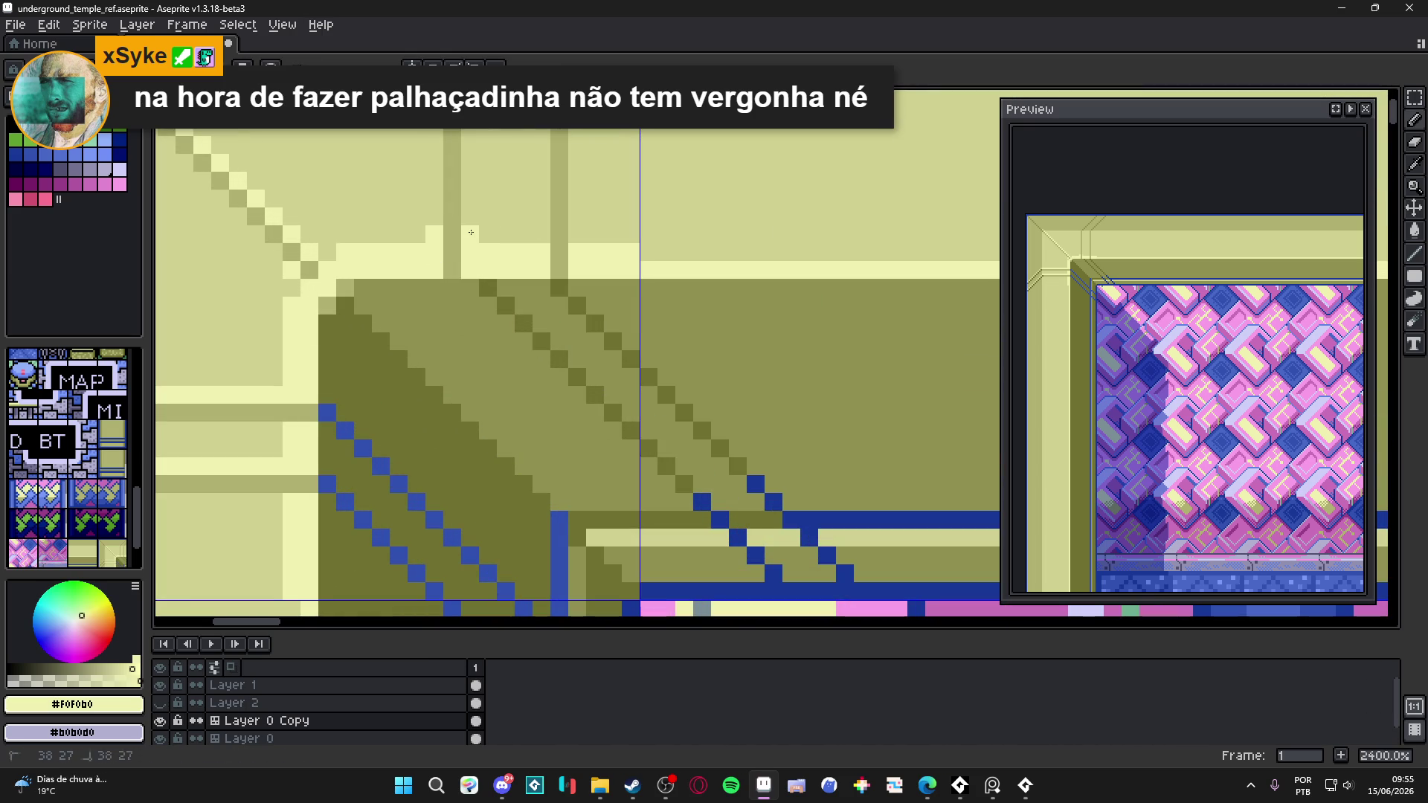
pyautogui.scroll(-7, 549, 299)
pyautogui.scroll(4, 521, 290)
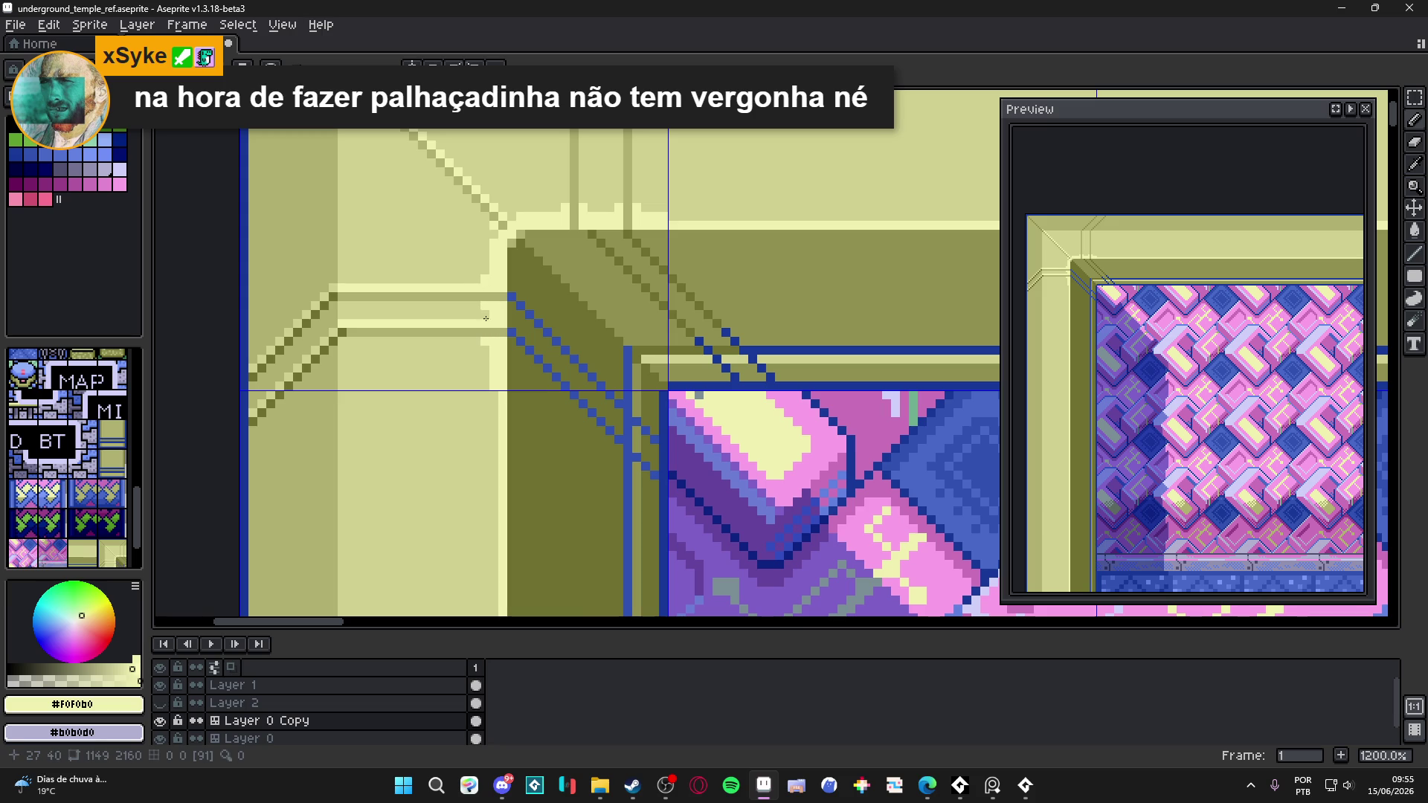
pyautogui.scroll(-4, 485, 370)
pyautogui.scroll(-1, 489, 361)
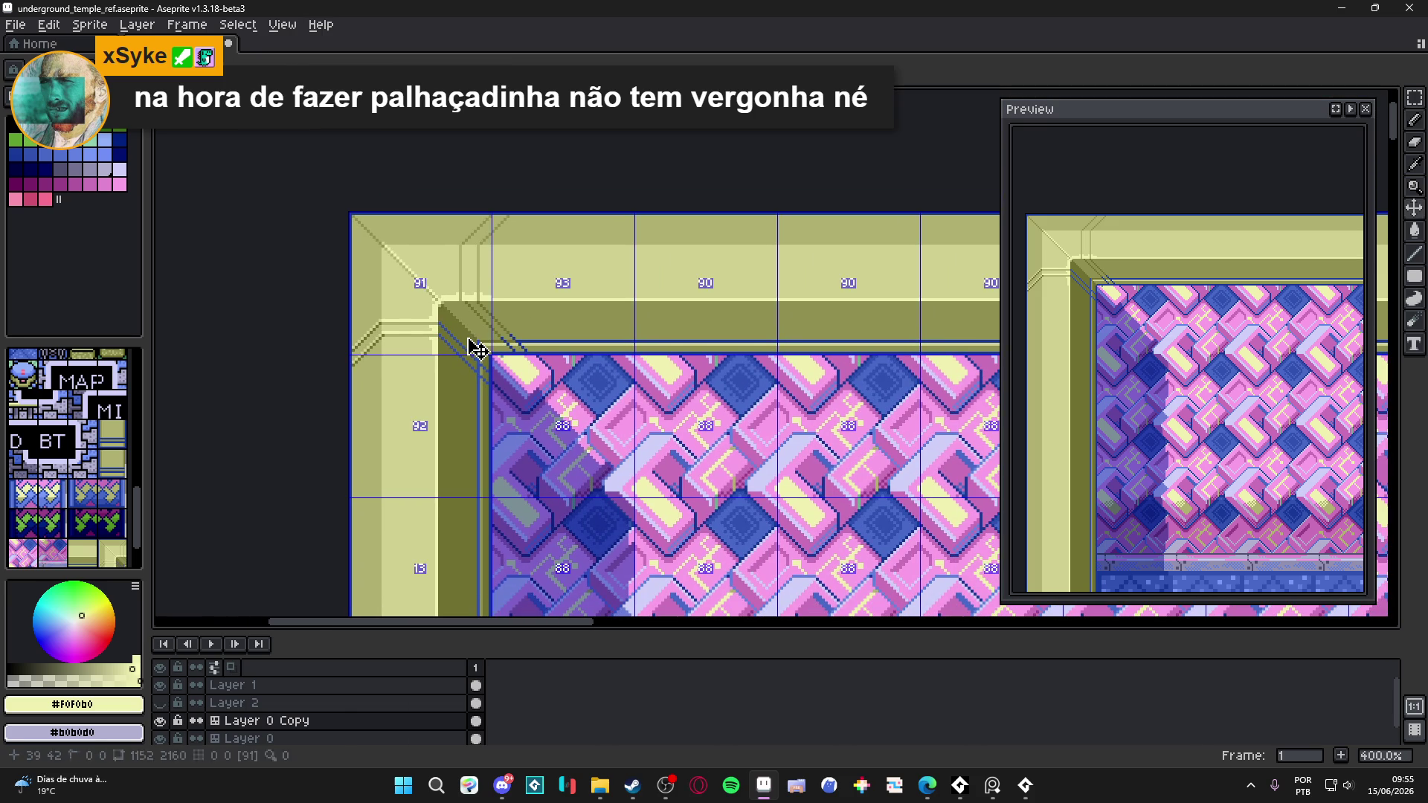
# - Undo the extra pencil stroke and show the tile index numbers again
pyautogui.hotkey('ctrl', 'z')
pyautogui.press('ctrl')
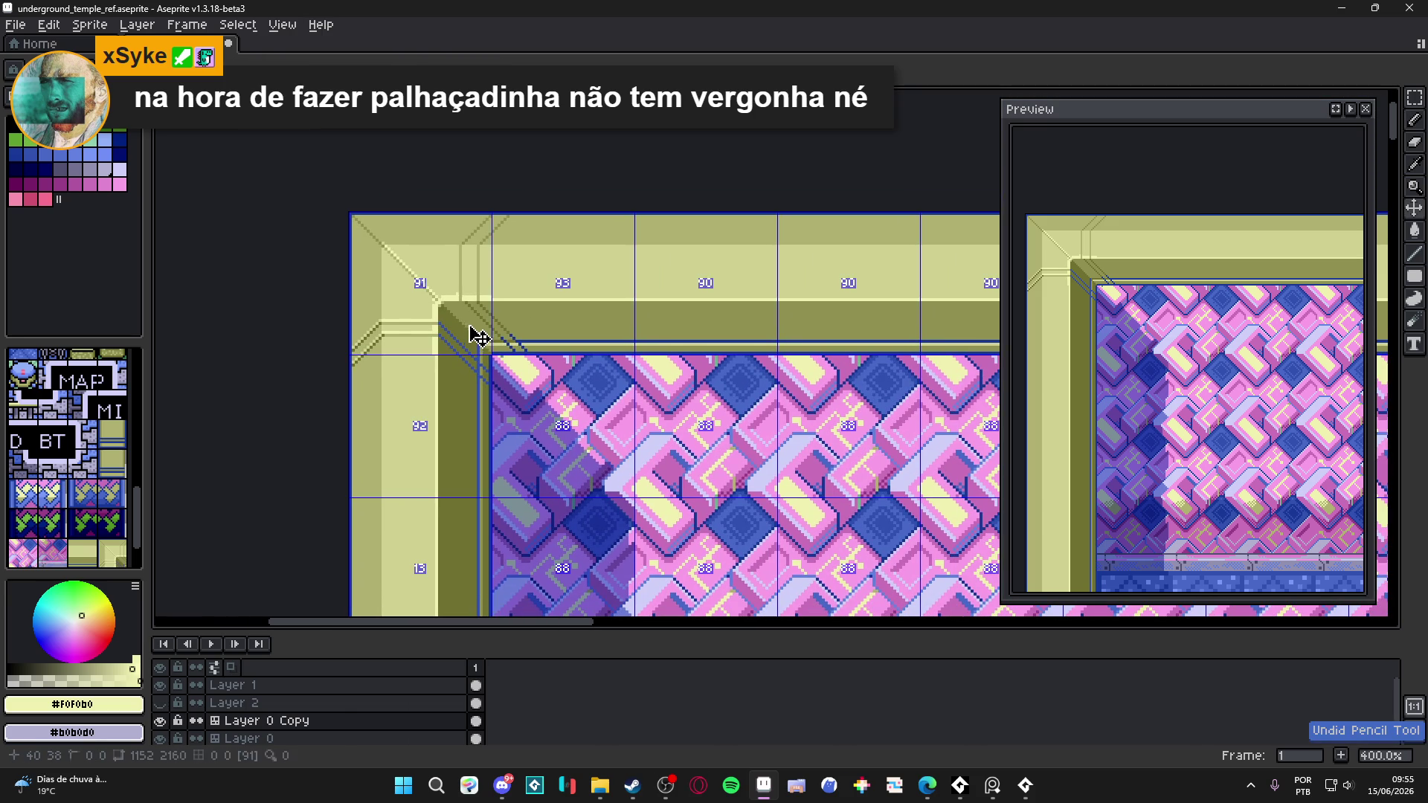
pyautogui.scroll(5, 469, 318)
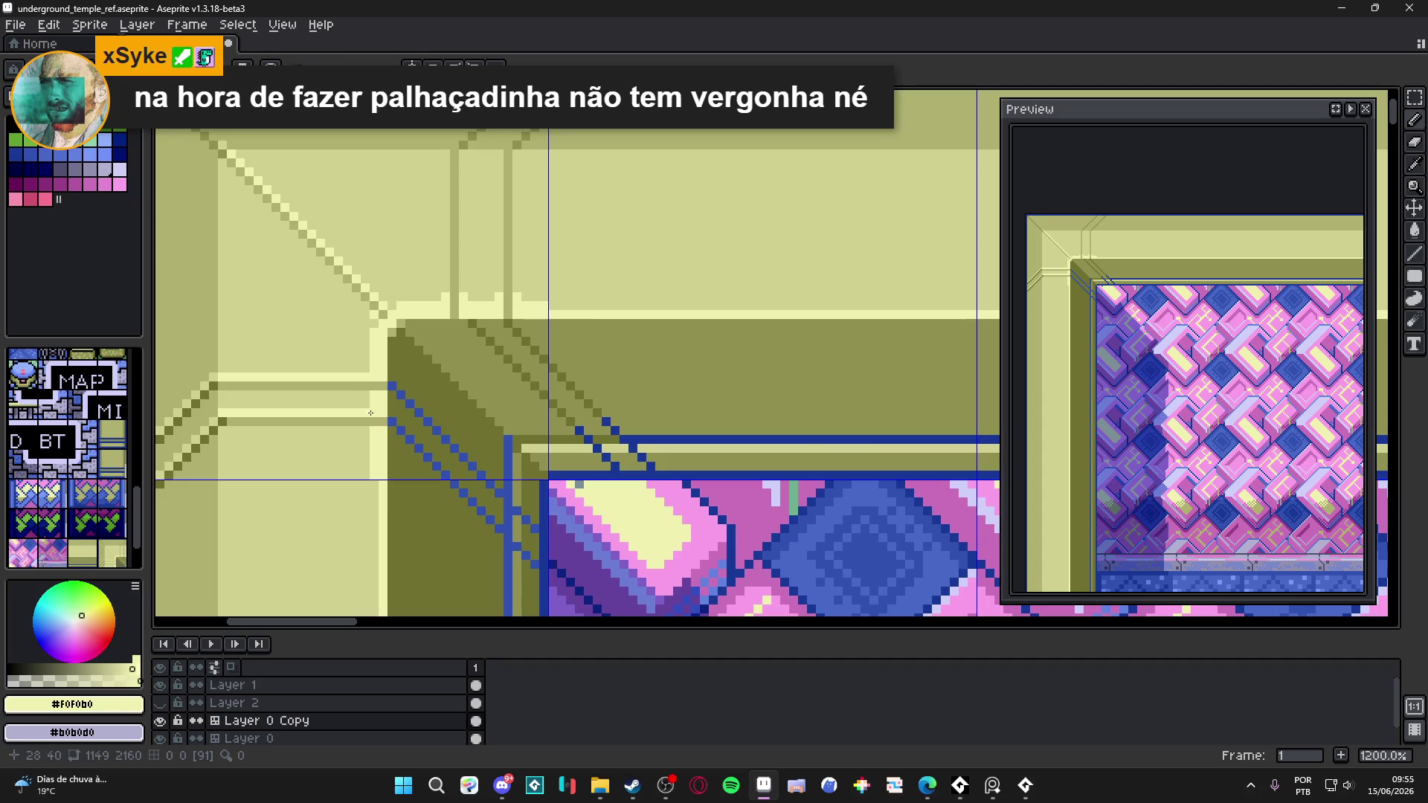
pyautogui.scroll(-3, 366, 428)
pyautogui.scroll(3, 365, 411)
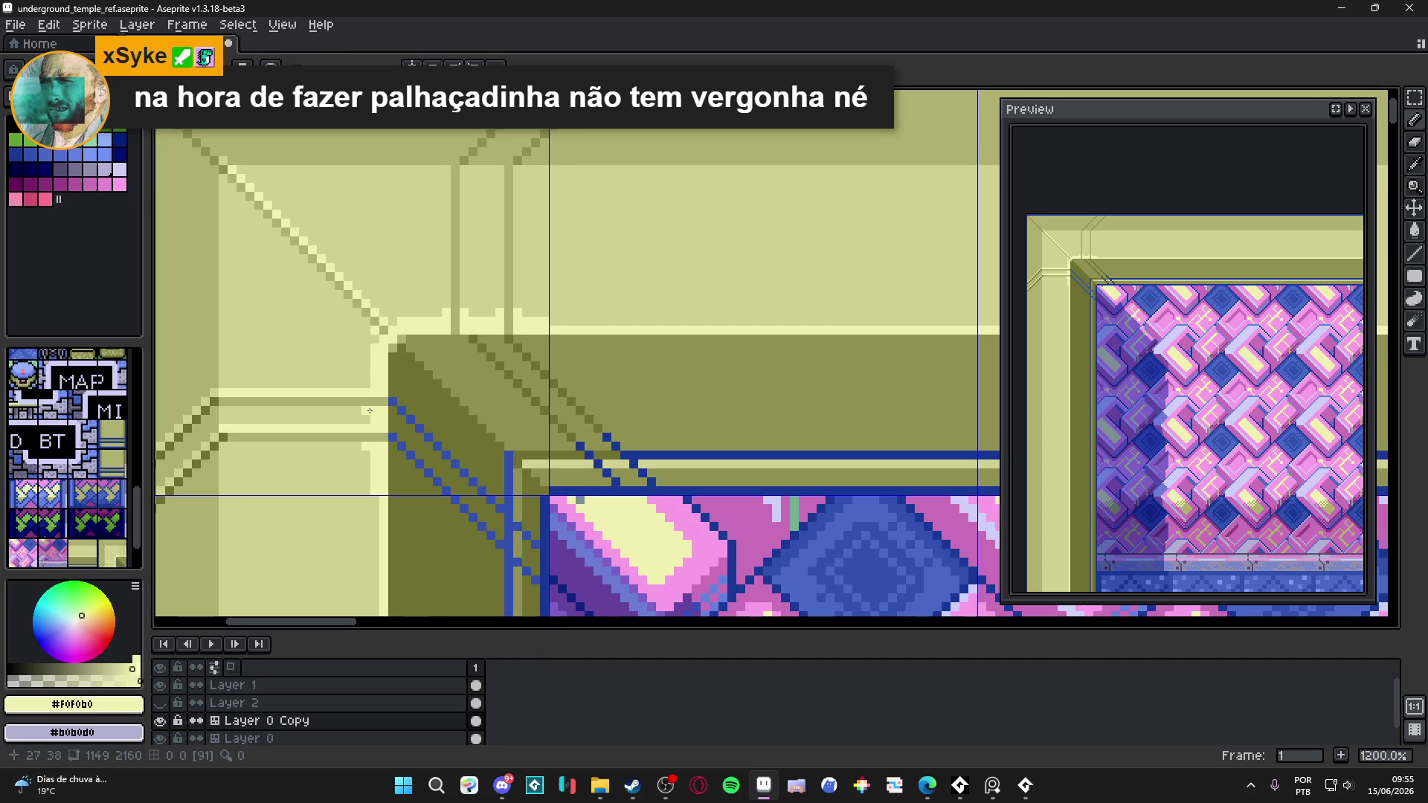
pyautogui.scroll(-2, 370, 411)
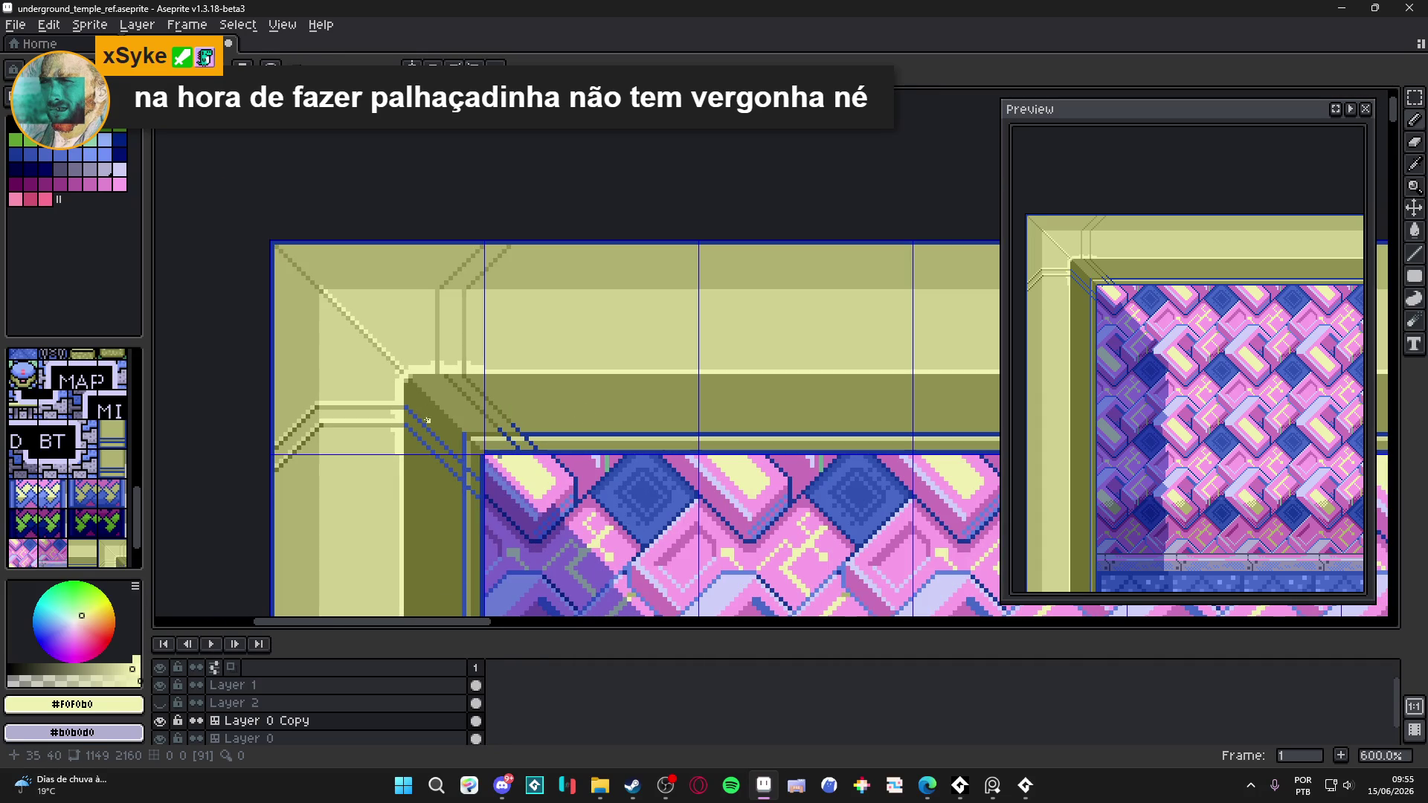
pyautogui.scroll(2, 466, 321)
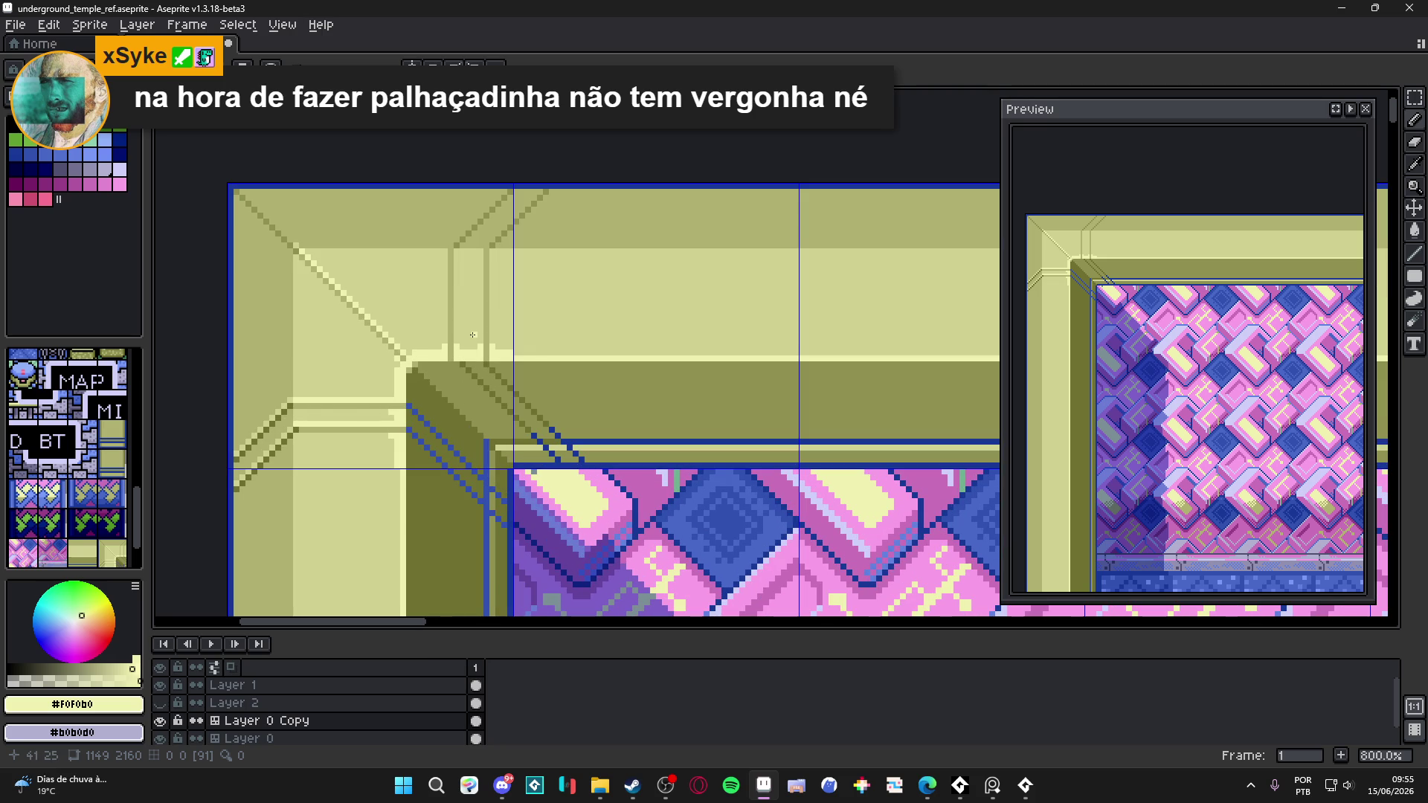
pyautogui.scroll(3, 496, 299)
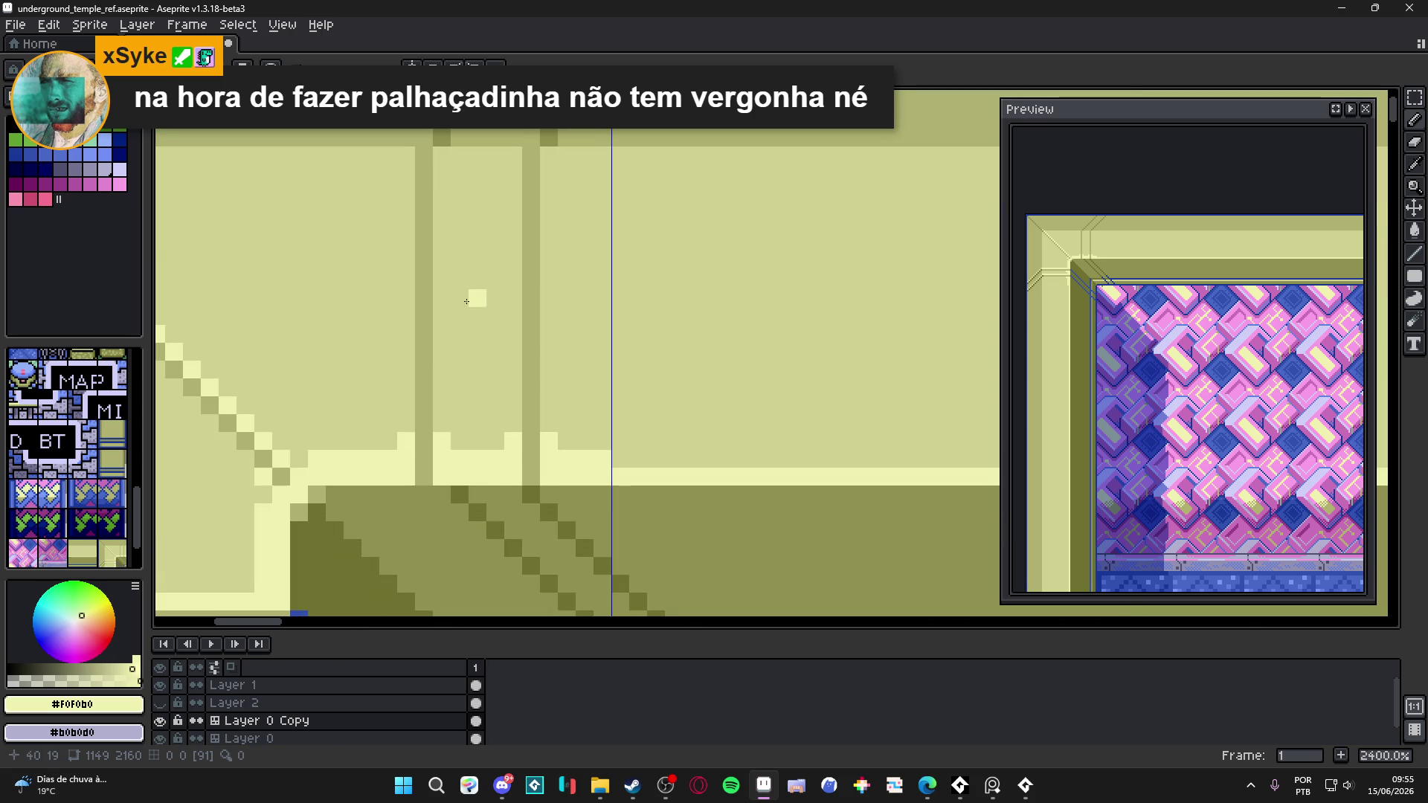
pyautogui.moveTo(398, 351); pyautogui.dragTo(542, 42)
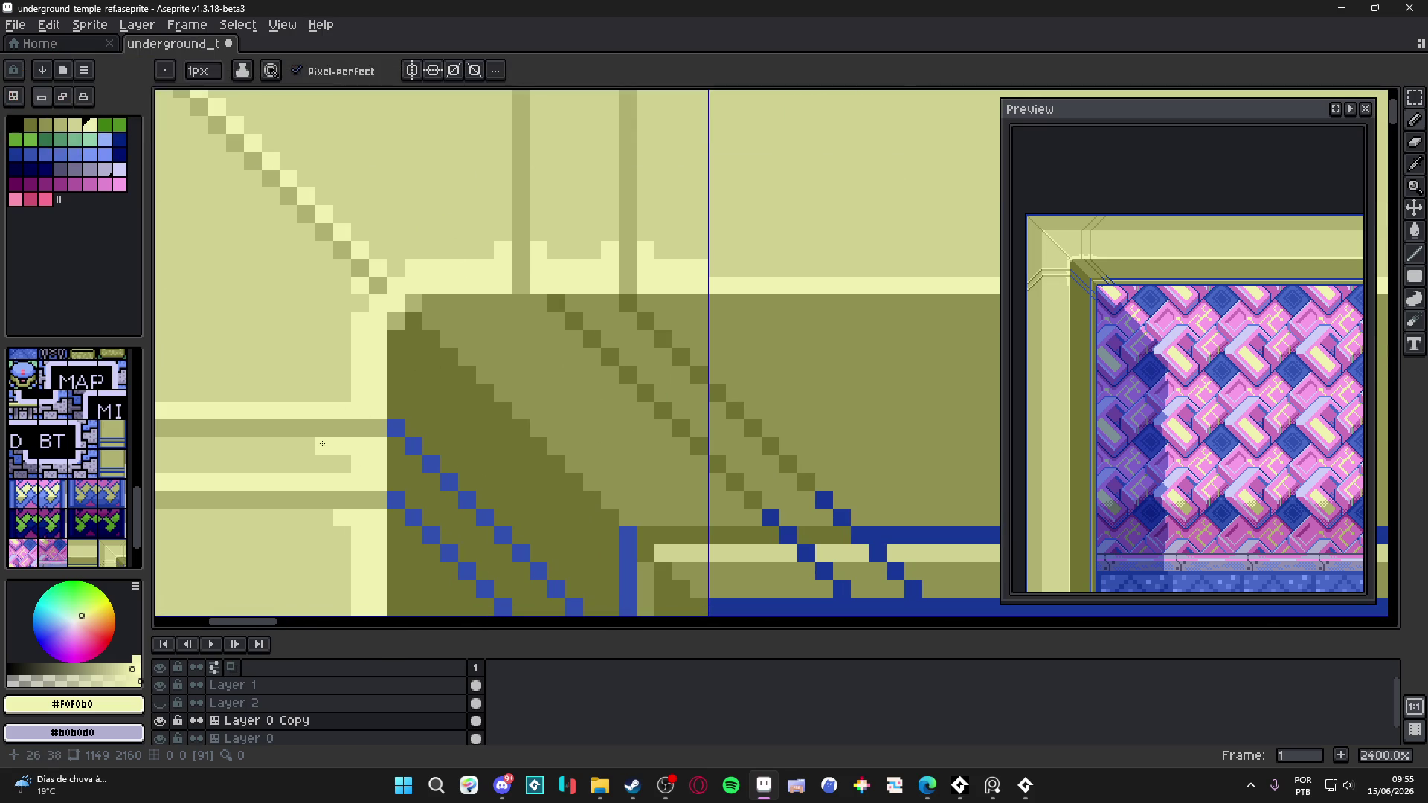
pyautogui.scroll(-3, 370, 349)
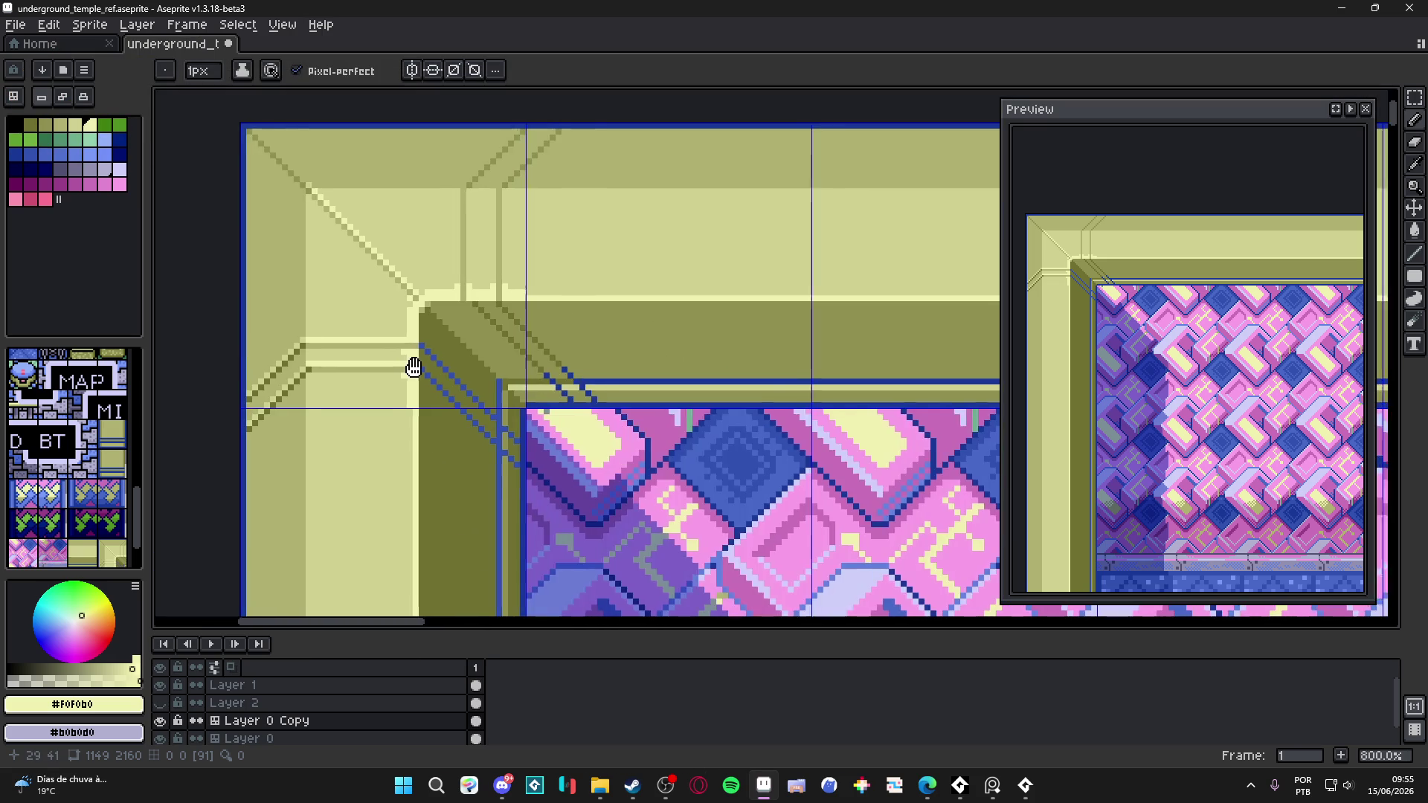
pyautogui.moveTo(414, 367); pyautogui.dragTo(444, 370)
pyautogui.press('m')
pyautogui.scroll(-2, 444, 370)
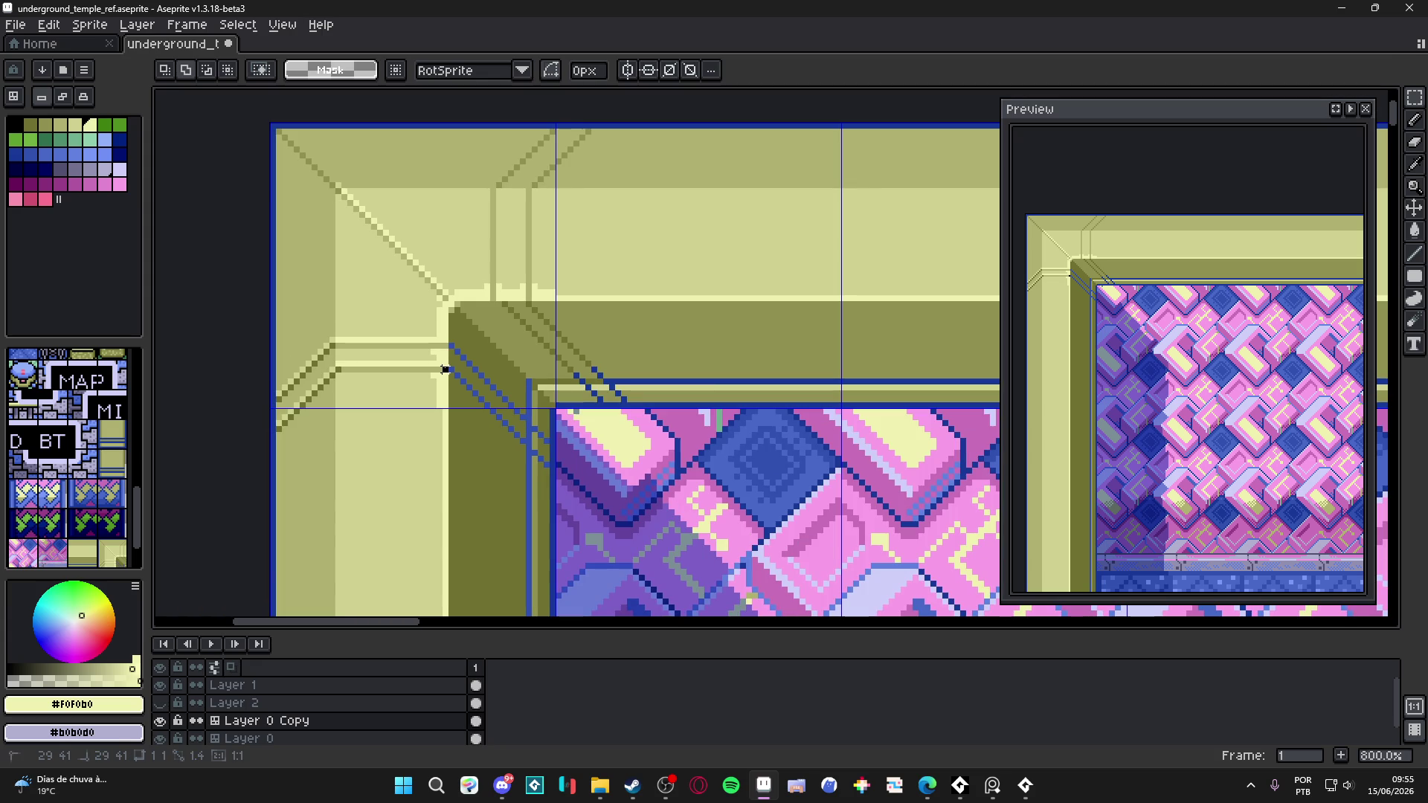
pyautogui.scroll(3, 466, 296)
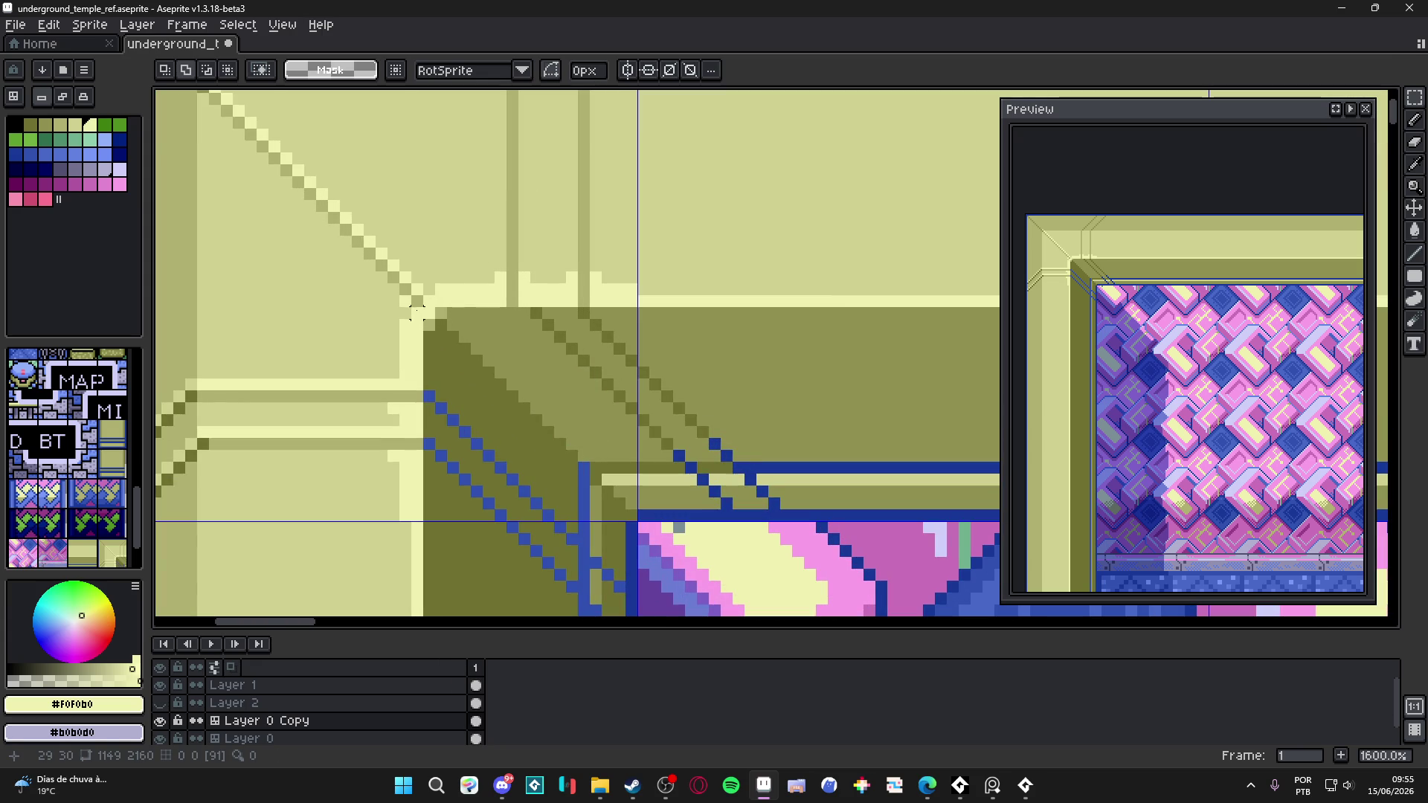
pyautogui.press('b')
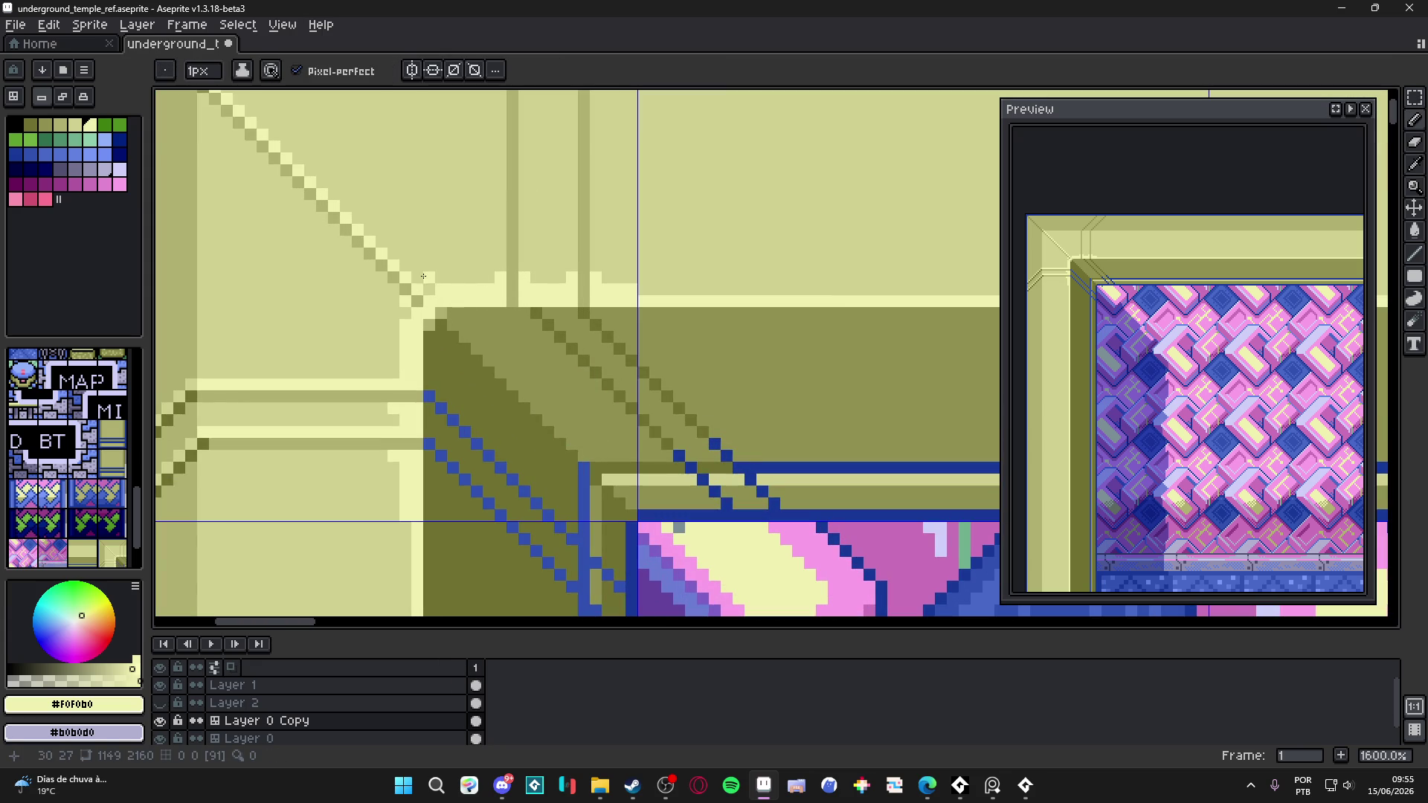
pyautogui.click(119, 184)
pyautogui.click(488, 288)
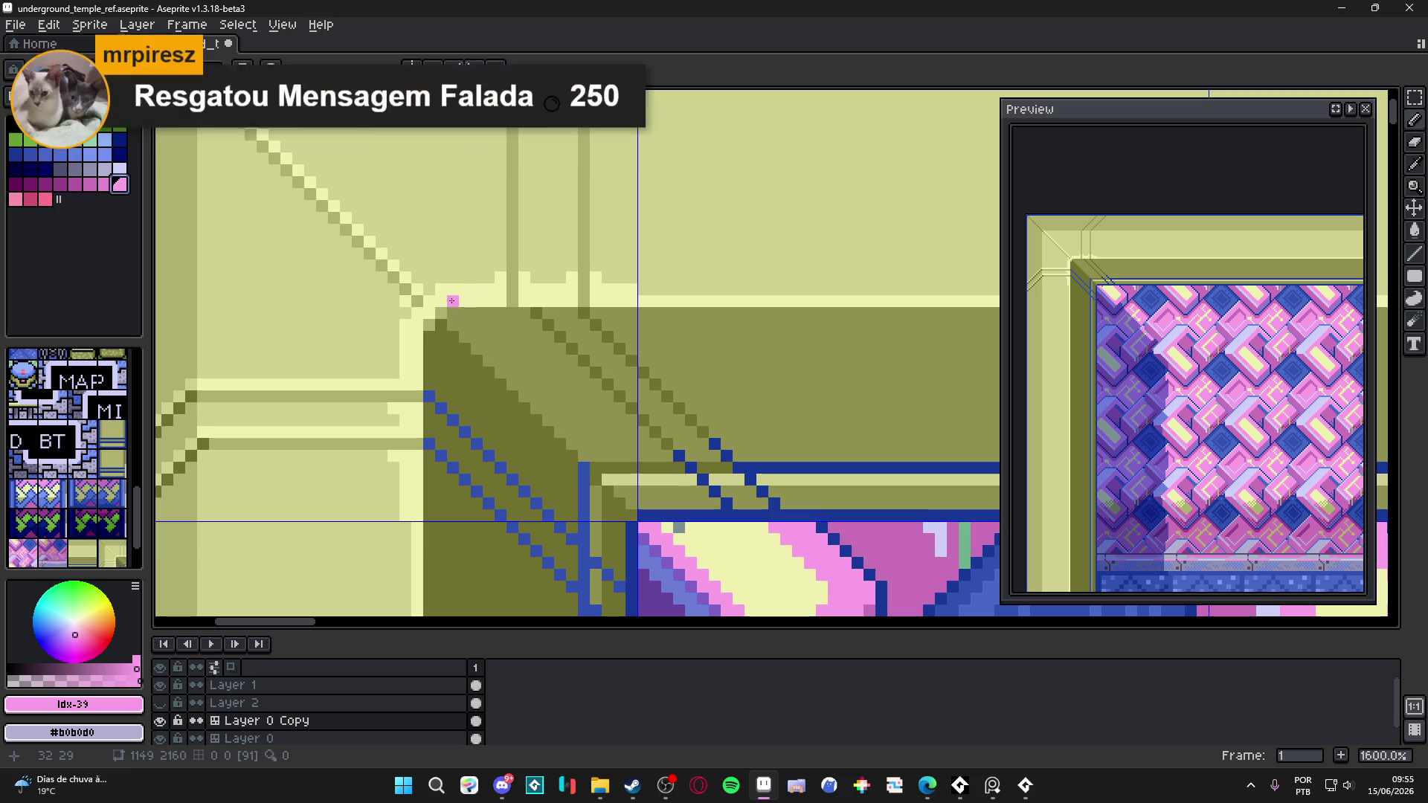
pyautogui.scroll(-3, 422, 328)
pyautogui.scroll(3, 422, 356)
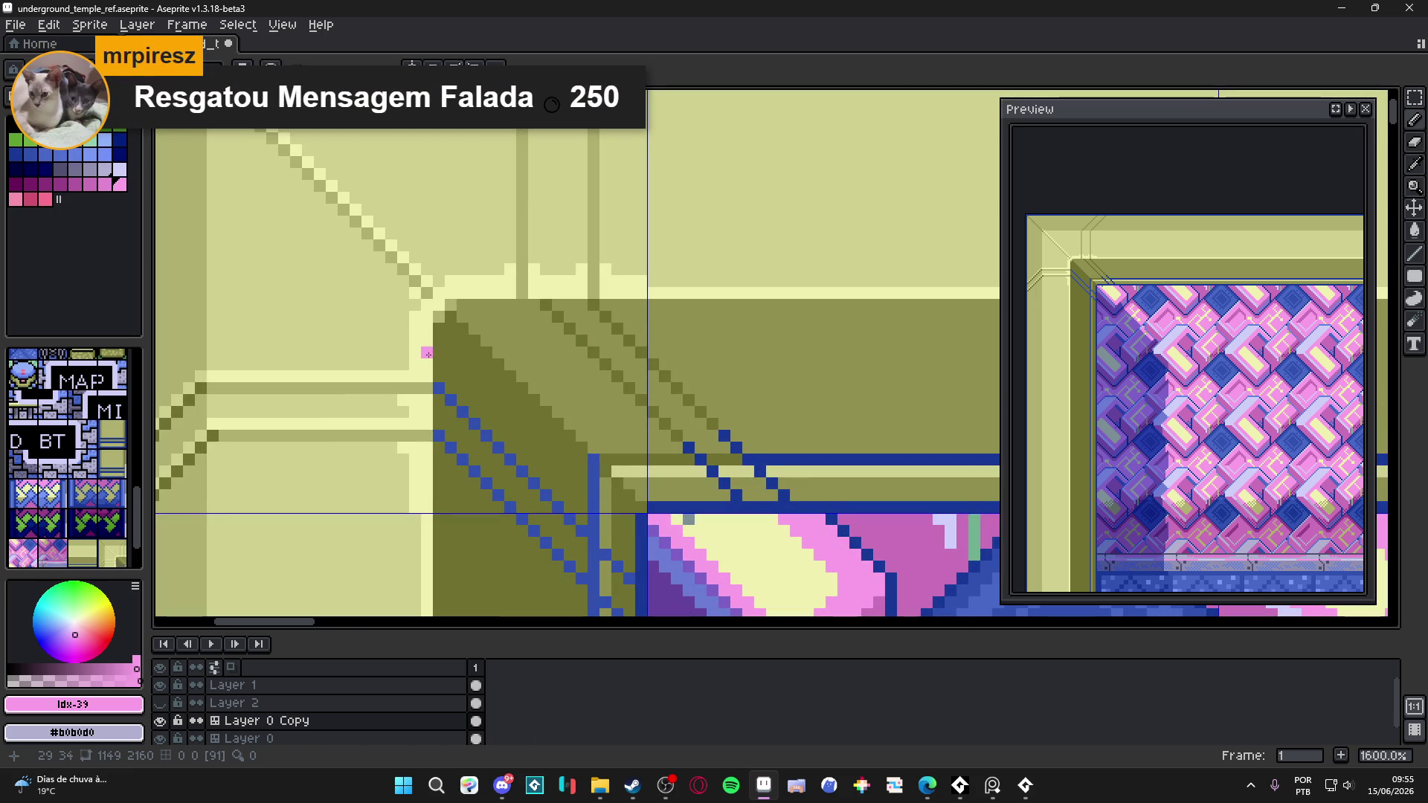
pyautogui.scroll(-2, 426, 372)
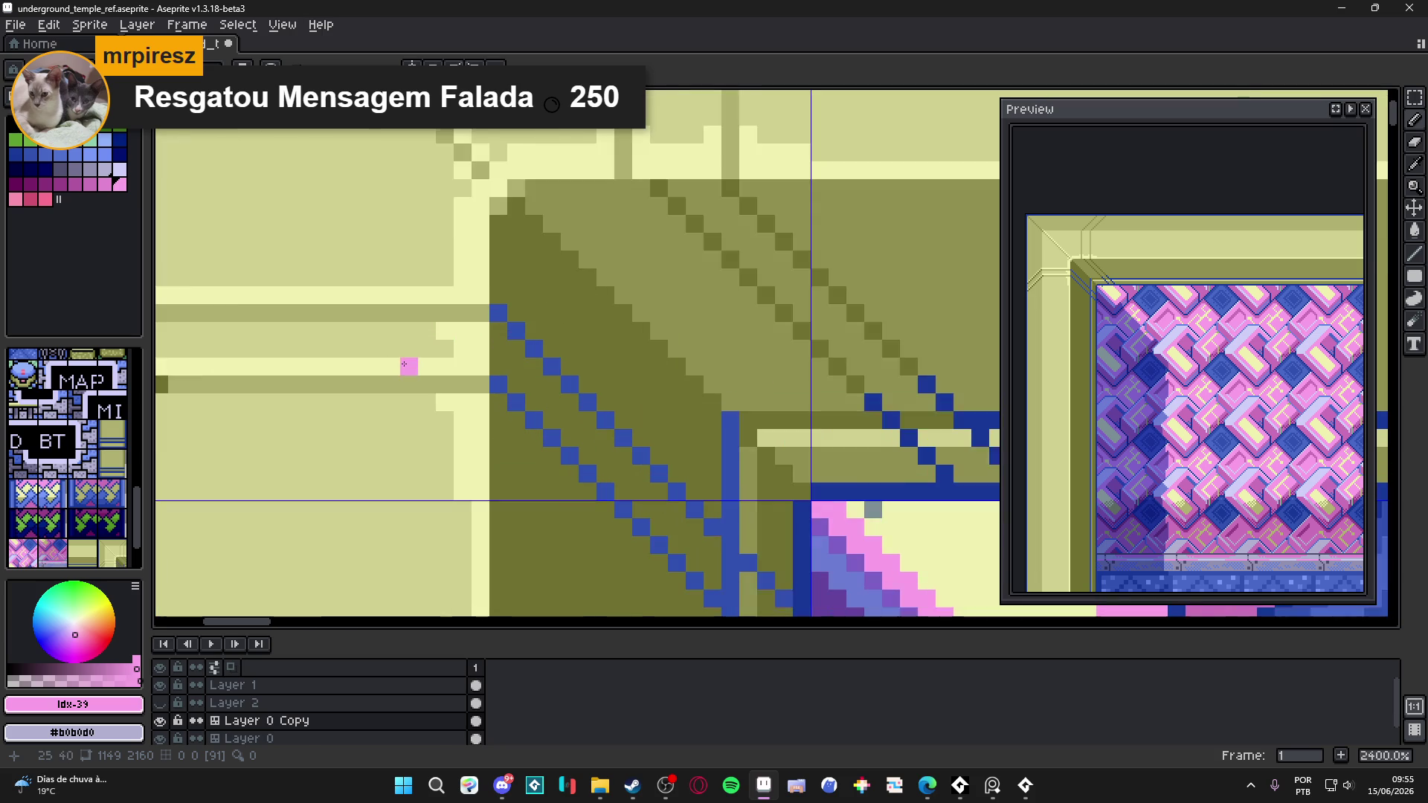
pyautogui.press('u')
# - Select the 19×3 strip of horizontal bands with the Rectangular Marquee, then deselect
pyautogui.moveTo(451, 355)
pyautogui.mouseDown()
pyautogui.moveTo(291, 375)
pyautogui.moveTo(336, 388)
pyautogui.mouseUp()
pyautogui.hotkey('ctrl', 'd')
pyautogui.press('m')
pyautogui.moveTo(289, 354)
pyautogui.mouseDown()
pyautogui.moveTo(449, 364)
pyautogui.moveTo(446, 381)
pyautogui.mouseUp()
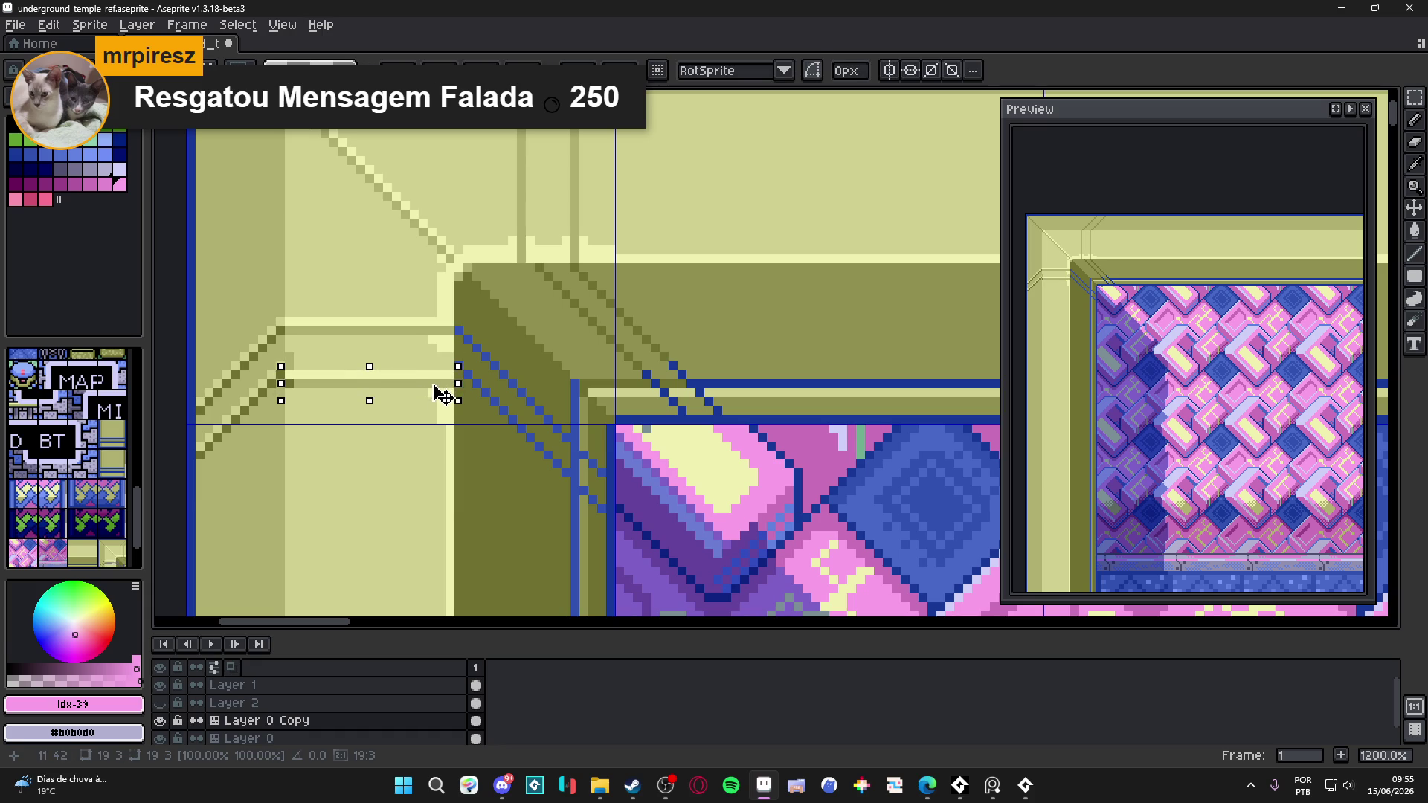
pyautogui.hotkey('ctrl', 'd')
# - Draw a second dark #707030 diagonal bevel line running down-left
pyautogui.hscroll(-3, 369, 384)
pyautogui.scroll(-1, 357, 357)
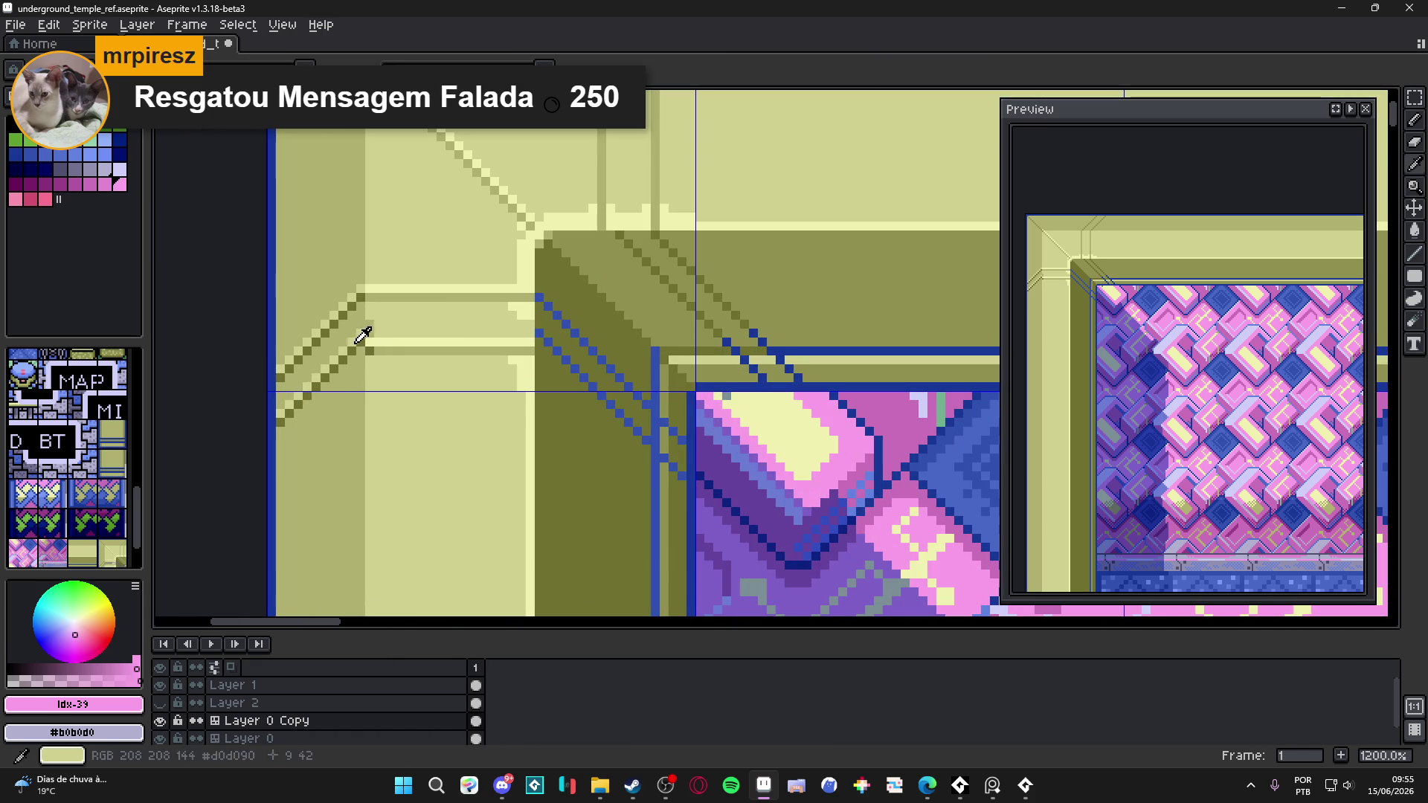
pyautogui.keyDown('alt'); pyautogui.click(359, 349); pyautogui.keyUp('alt')
pyautogui.moveTo(359, 349); pyautogui.dragTo(274, 434)
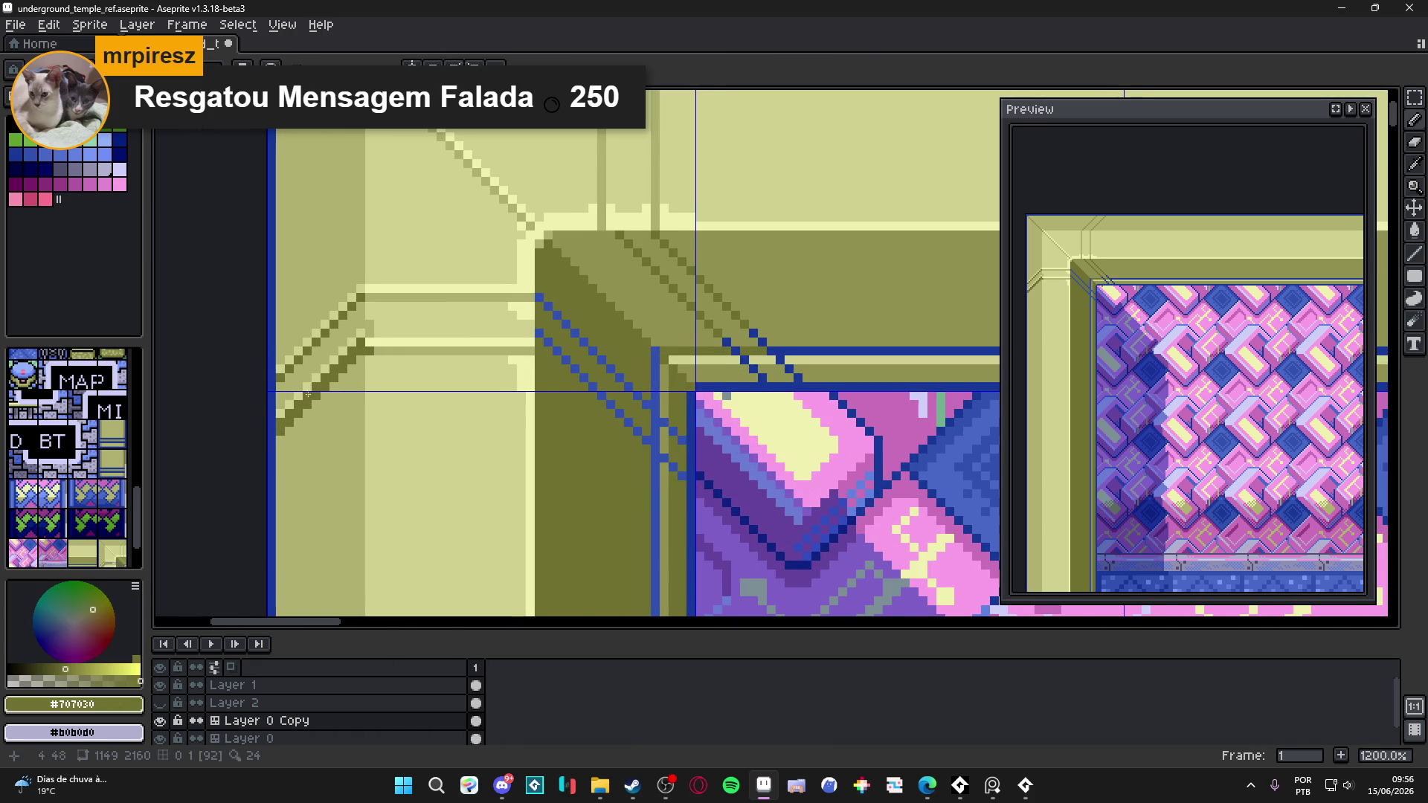
# - Draw a light #B0B070 diagonal line along the bevel where the bands meet it
pyautogui.hscroll(-1, 320, 416)
pyautogui.scroll(1, 319, 416)
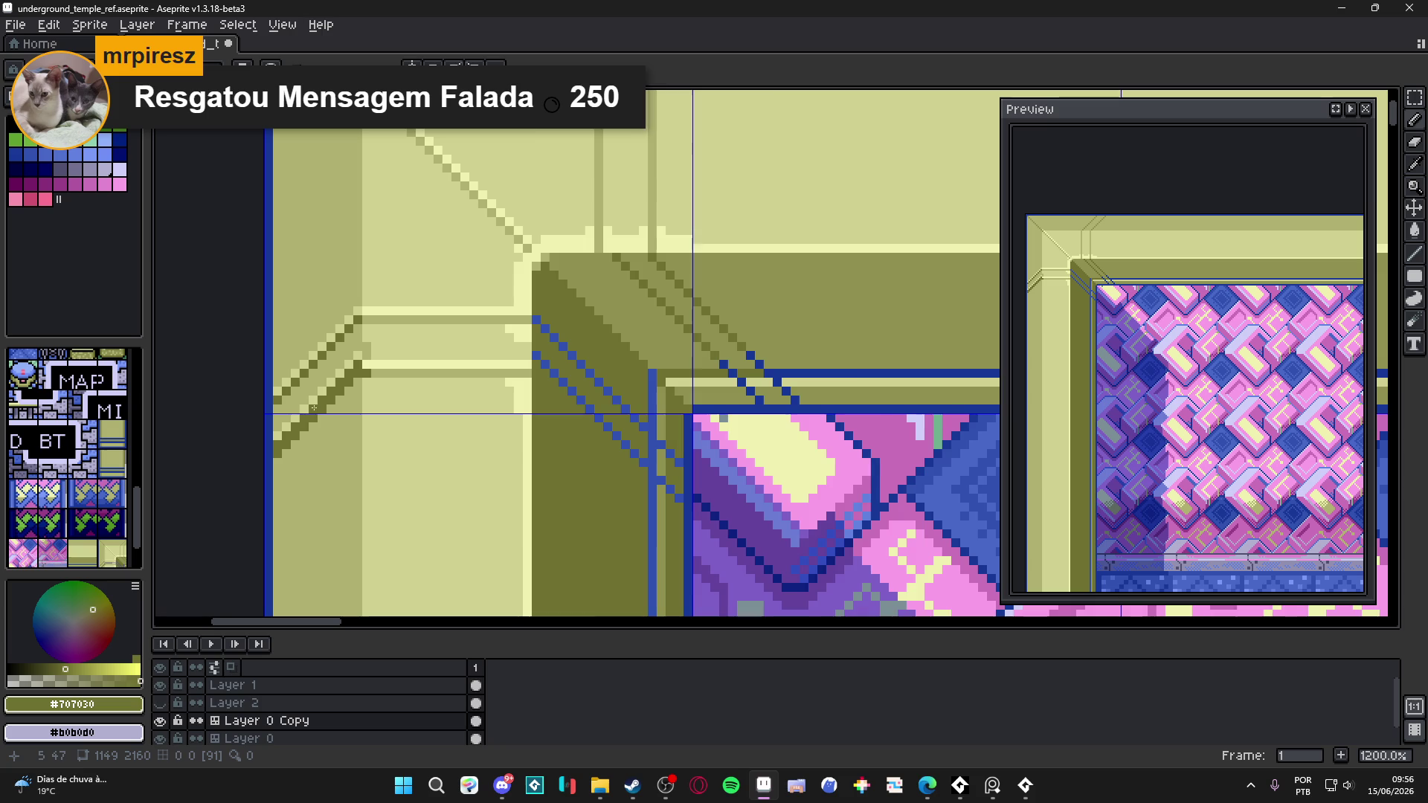
pyautogui.scroll(1, 327, 402)
pyautogui.keyDown('alt'); pyautogui.click(358, 335); pyautogui.keyUp('alt')
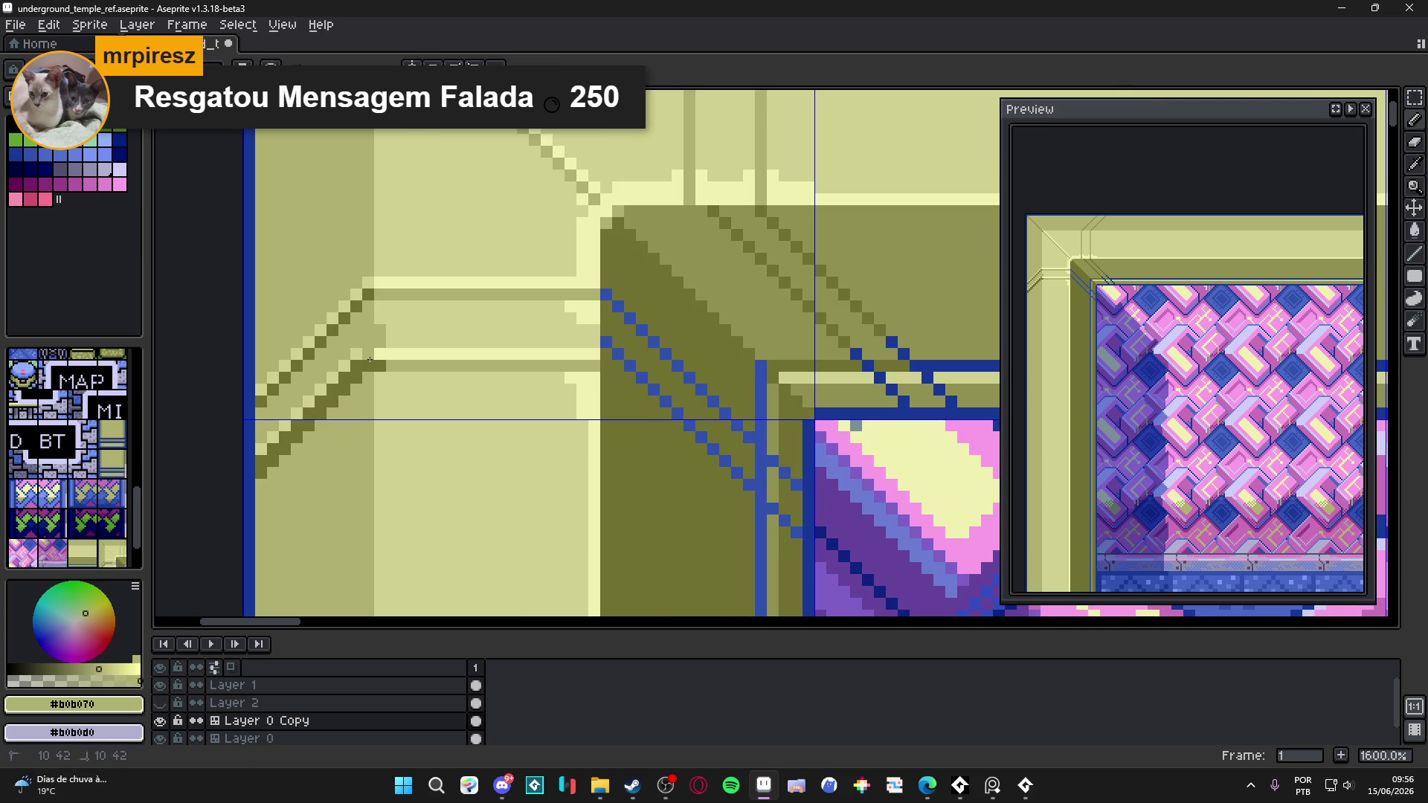
pyautogui.moveTo(357, 361)
pyautogui.mouseDown()
pyautogui.moveTo(258, 464)
pyautogui.moveTo(392, 330)
pyautogui.mouseUp()
pyautogui.keyDown('alt'); pyautogui.click(393, 330); pyautogui.keyUp('alt')
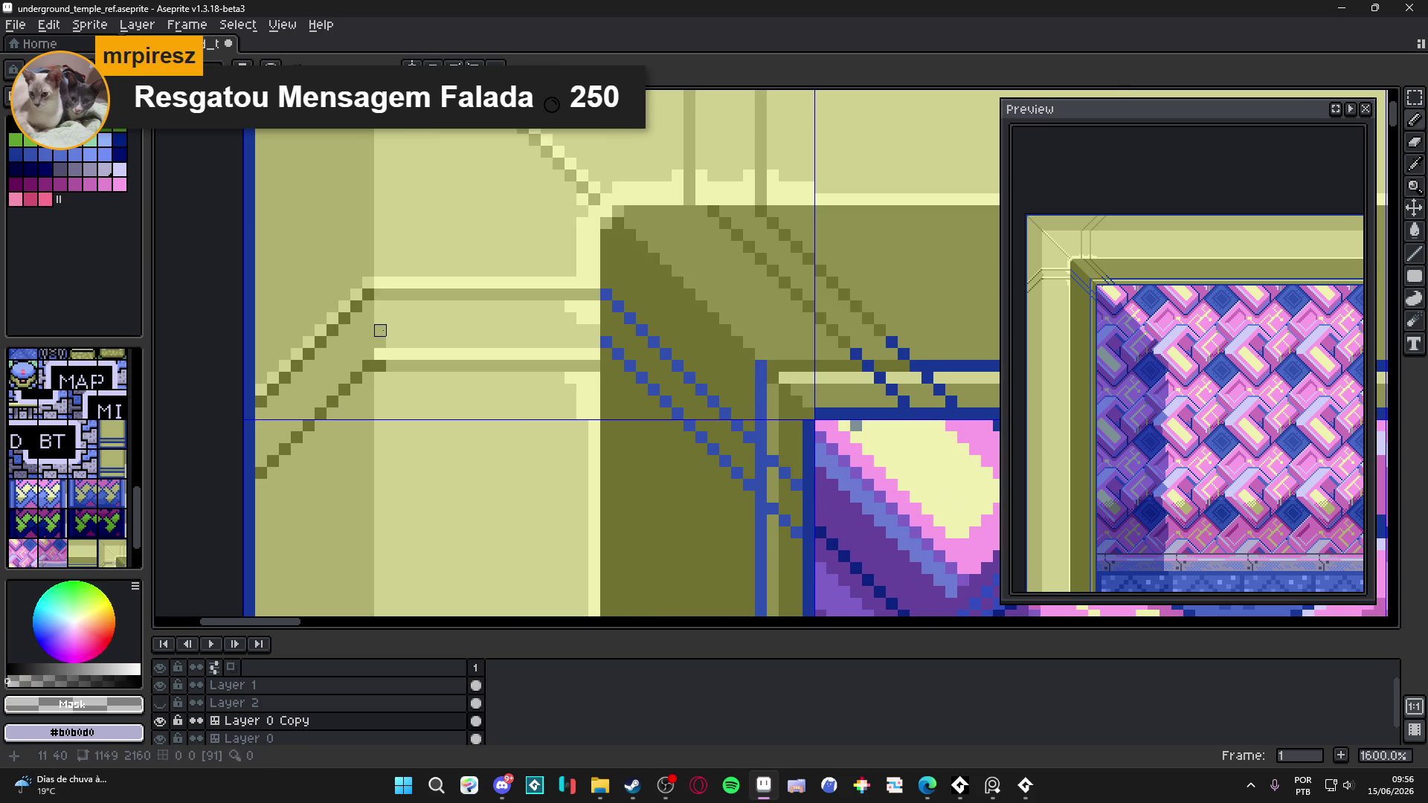
# - Sample the #D0D090 and #F0F0B0 stone colours on Layer 0, then hide Layer 0 Copy
pyautogui.hotkey('alt', 'Down')
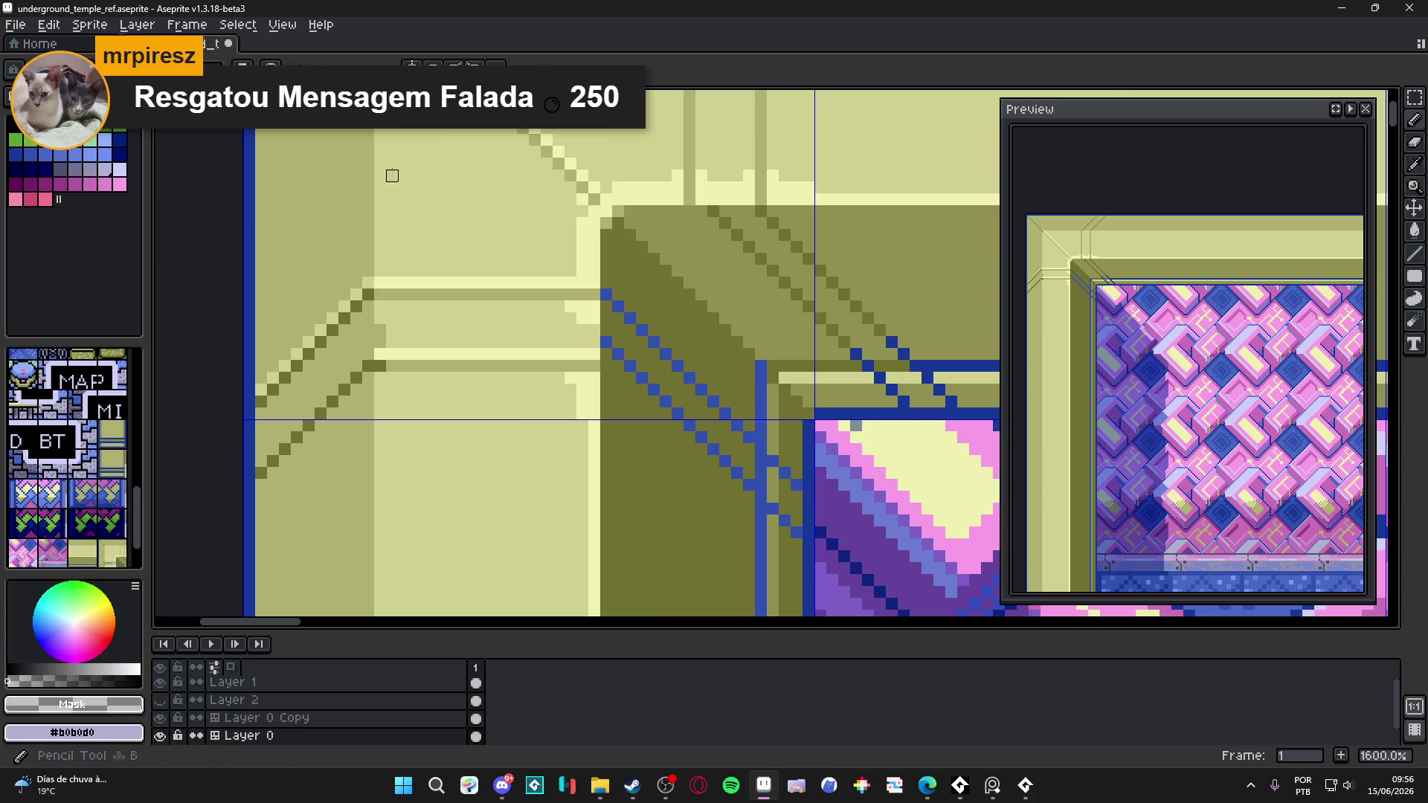
pyautogui.press('v')
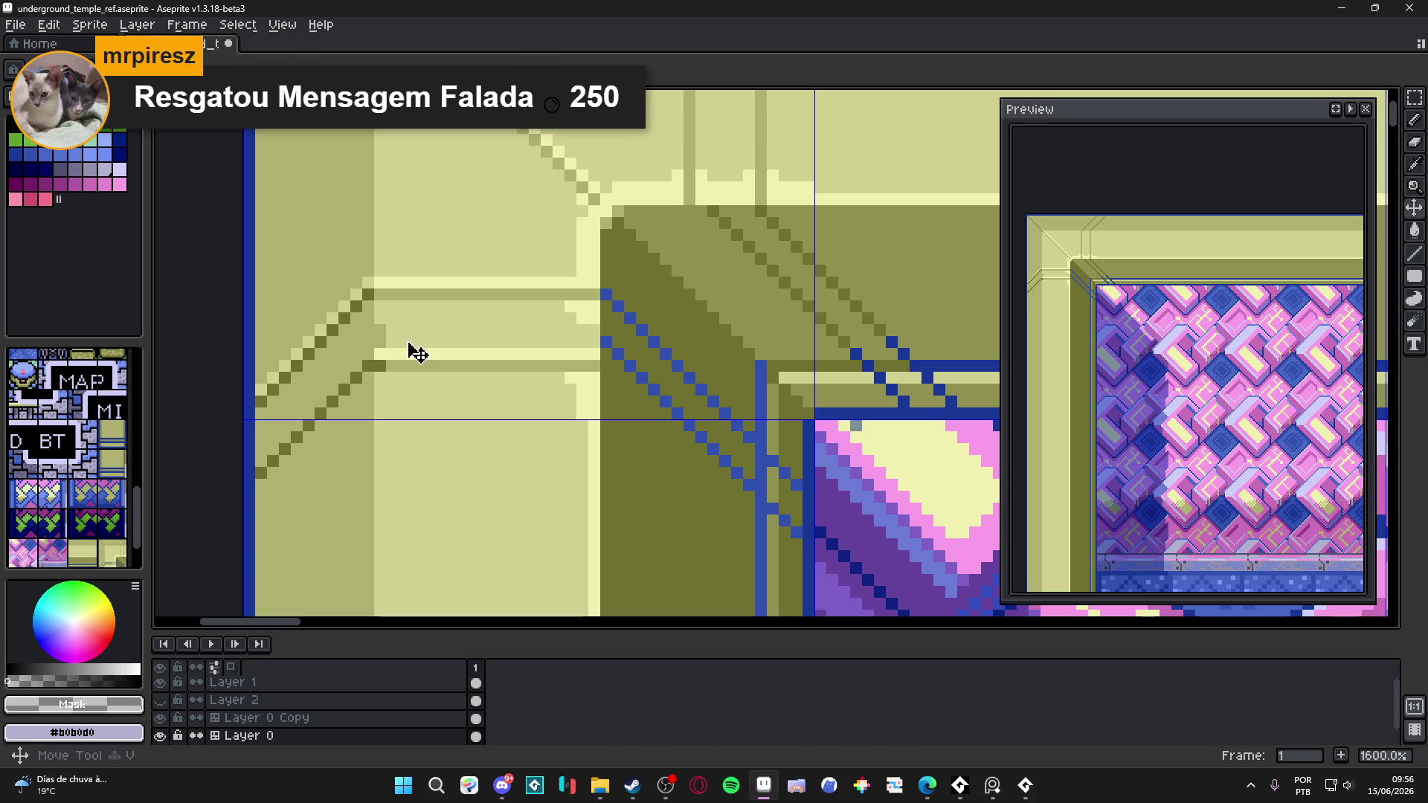
pyautogui.press('b')
pyautogui.keyDown('alt'); pyautogui.click(385, 337); pyautogui.keyUp('alt')
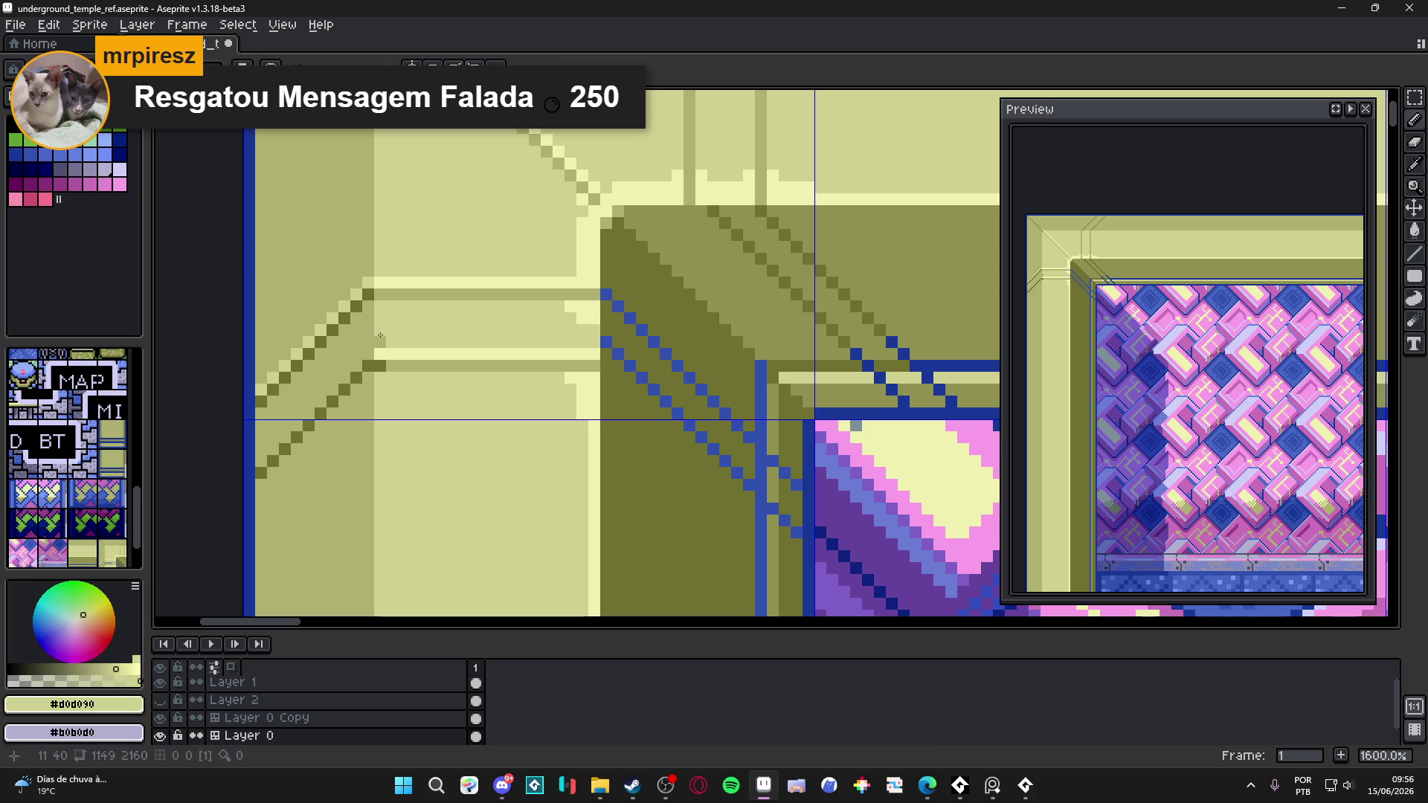
pyautogui.keyDown('alt'); pyautogui.click(387, 354); pyautogui.keyUp('alt')
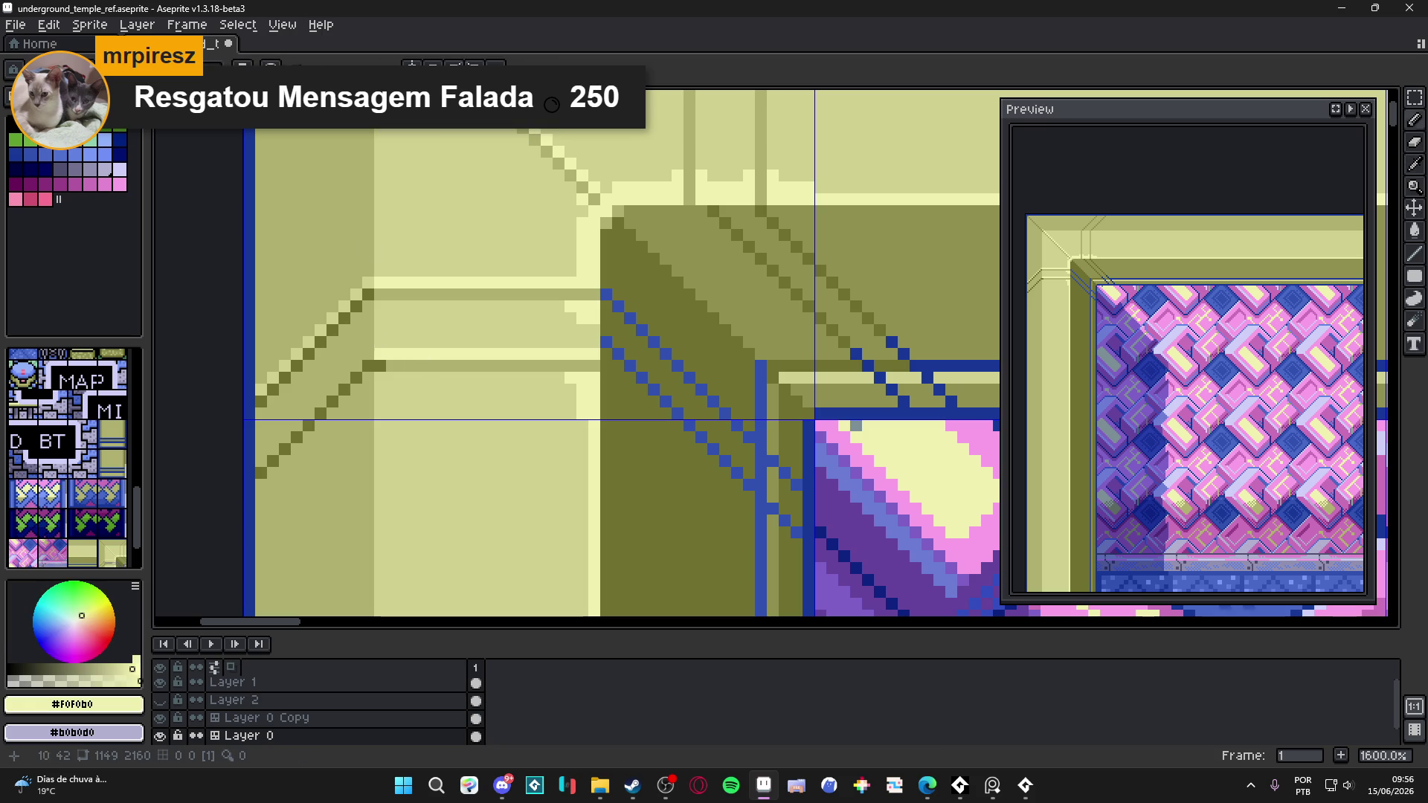
pyautogui.keyDown('alt'); pyautogui.click(374, 352); pyautogui.keyUp('alt')
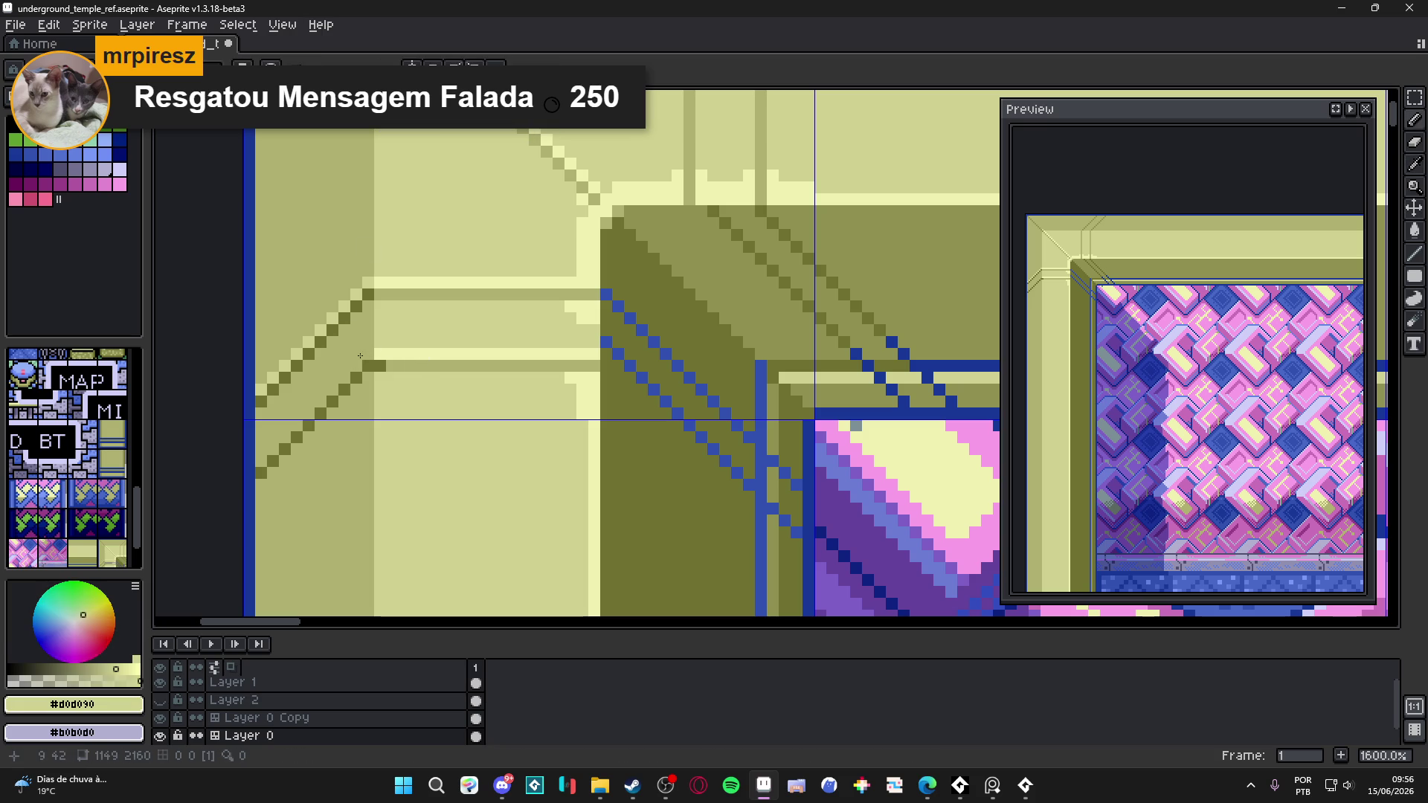
pyautogui.keyDown('ctrl'); pyautogui.click(402, 255); pyautogui.keyUp('ctrl')
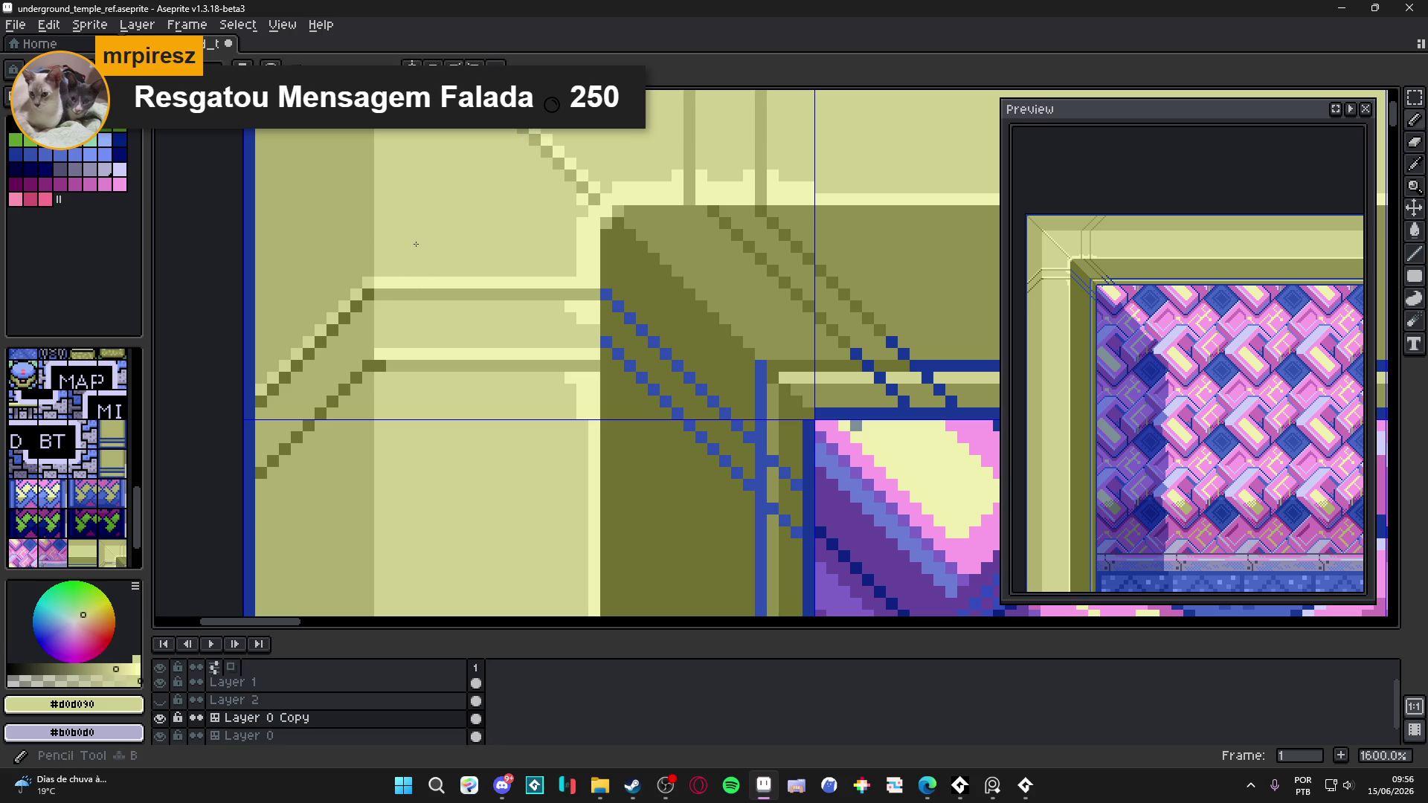
pyautogui.click(160, 718)
# - Toggle Layer 0 Copy's visibility repeatedly to compare it with the original wall
pyautogui.click(160, 718)
pyautogui.scroll(-3, 377, 492)
pyautogui.scroll(-2, 377, 493)
pyautogui.scroll(-1, 164, 734)
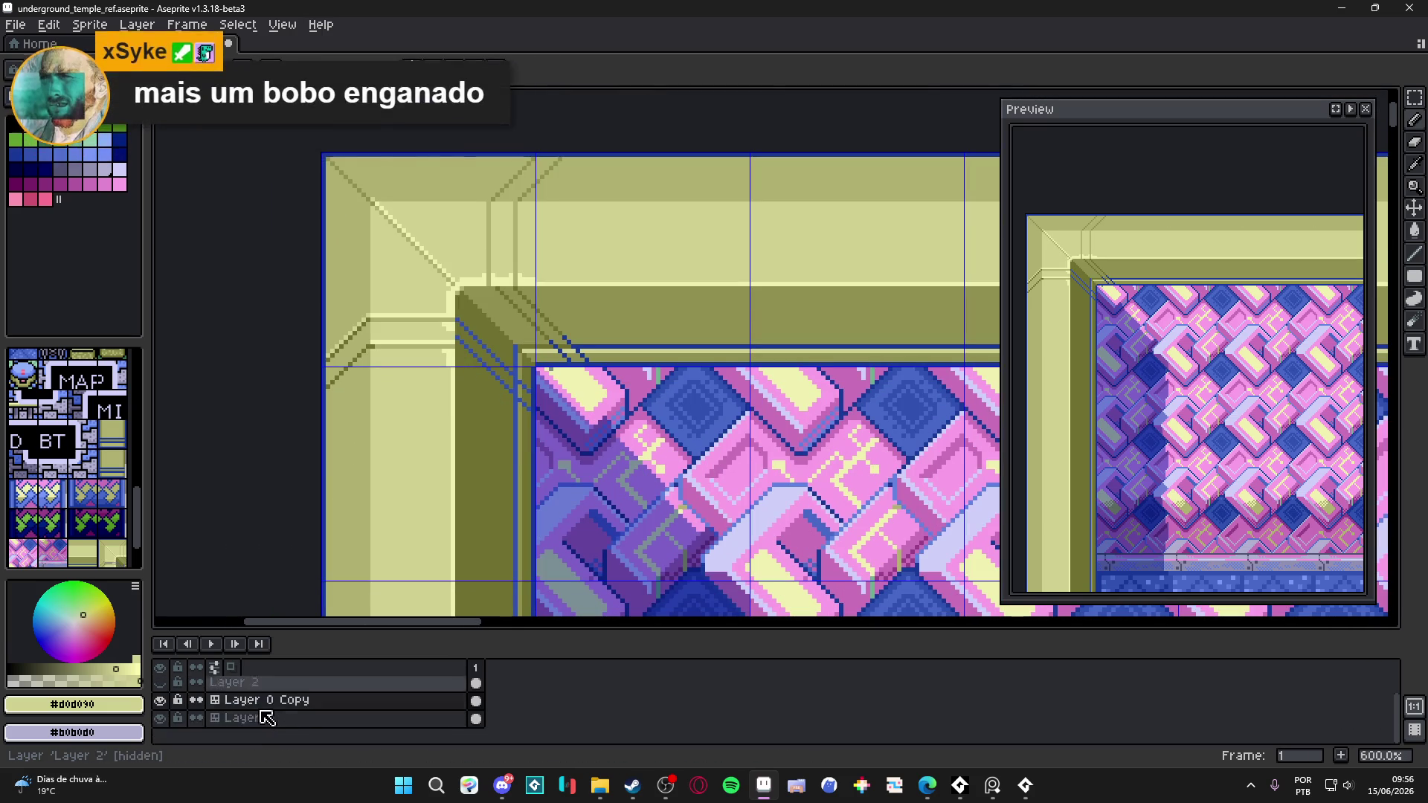
pyautogui.click(161, 702)
pyautogui.click(161, 701)
pyautogui.click(161, 703)
pyautogui.click(162, 703)
pyautogui.click(162, 703)
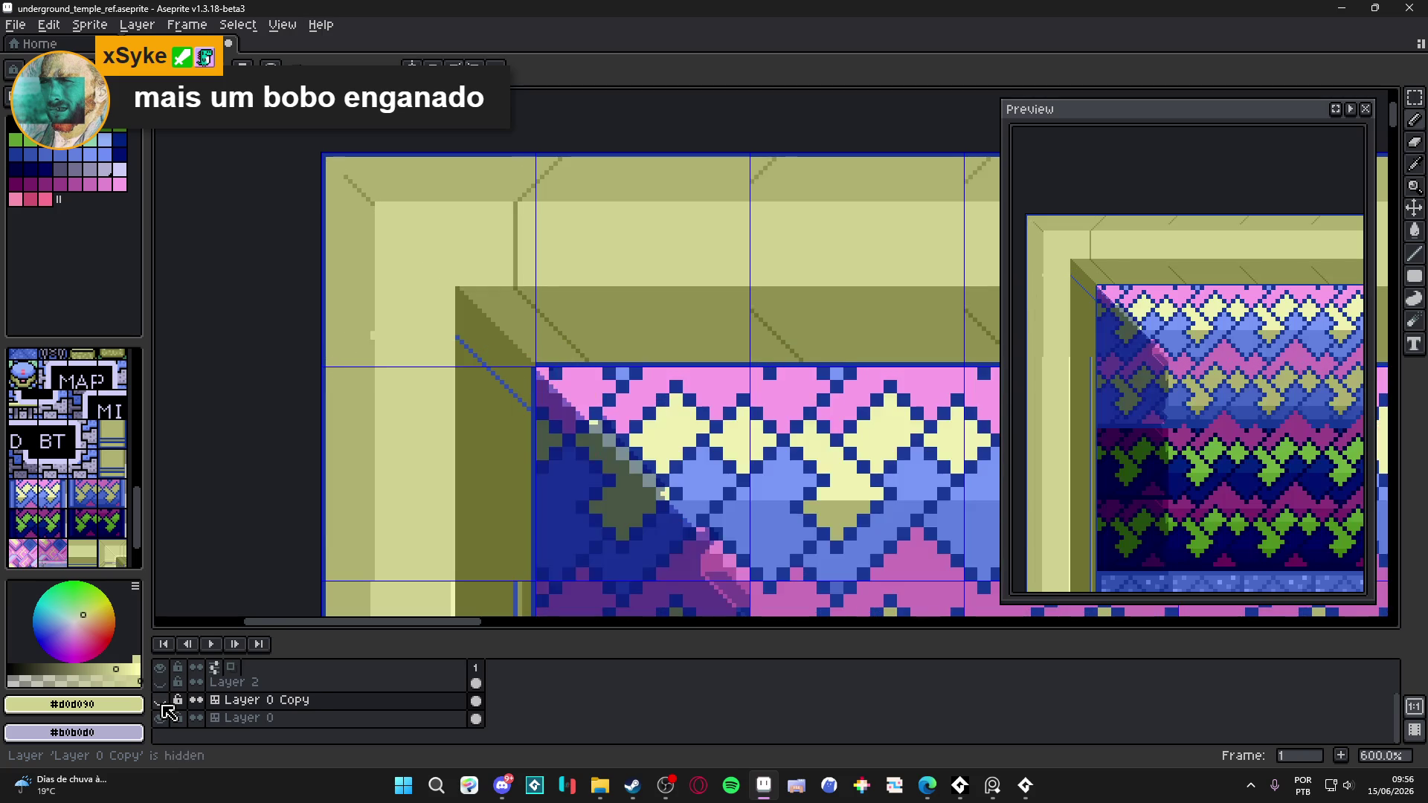
pyautogui.scroll(-4, 461, 369)
pyautogui.moveTo(438, 369); pyautogui.dragTo(464, 418)
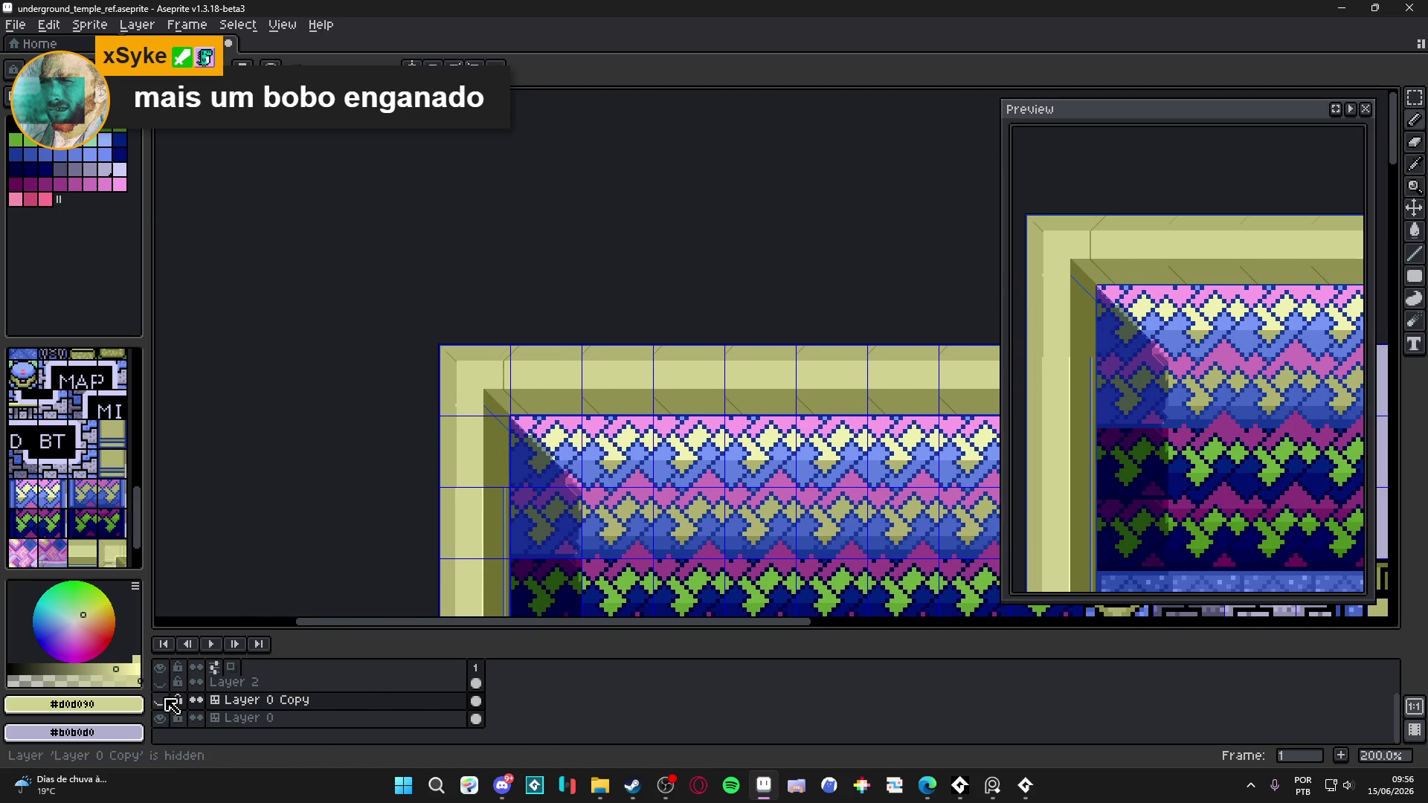
pyautogui.click(161, 701)
# - Convert Layer 0 Copy and Layer 0 to normal layers and merge the copy down into Layer 0
pyautogui.click(255, 703)
pyautogui.rightClick(255, 703)
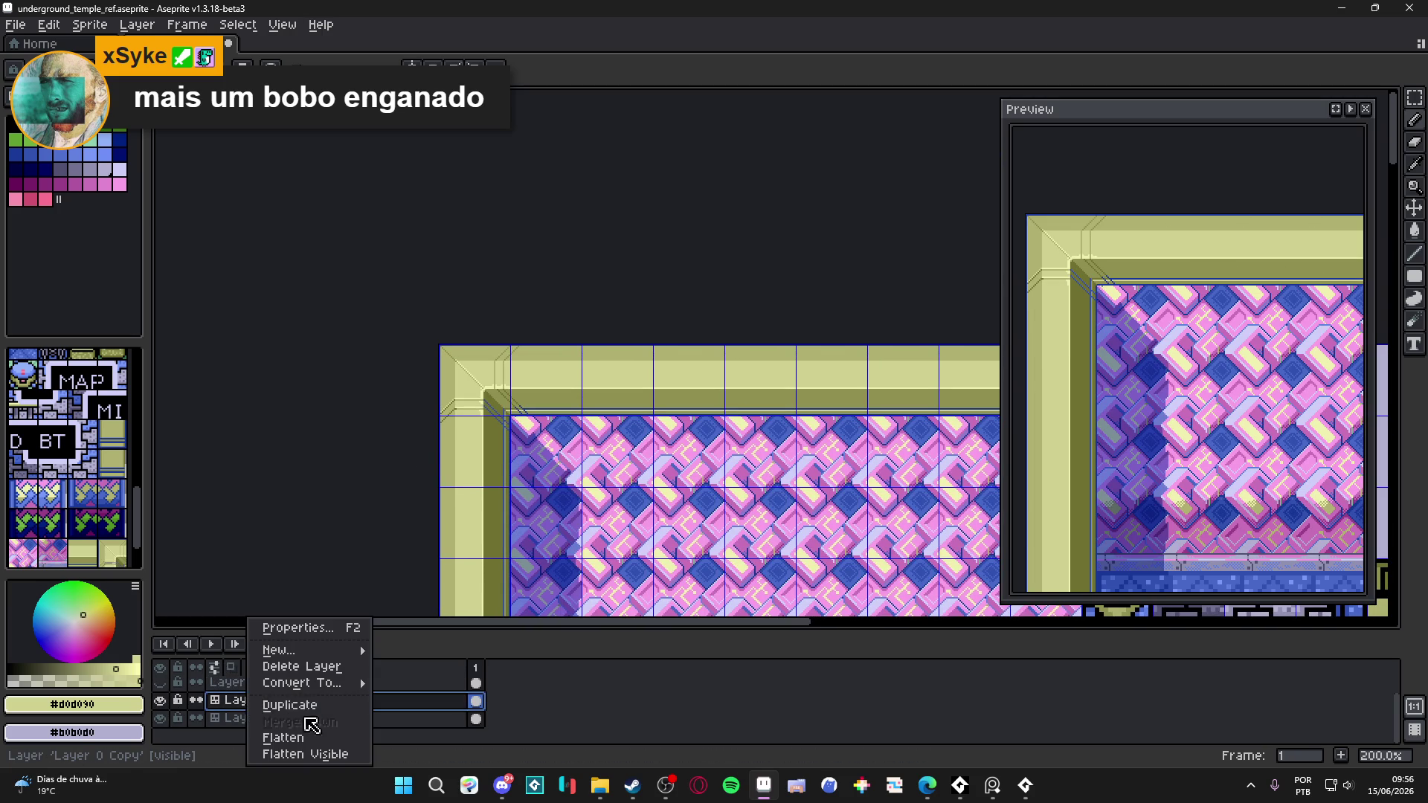
pyautogui.click(221, 720)
pyautogui.rightClick(285, 707)
pyautogui.moveTo(342, 683)
pyautogui.click(436, 705)
pyautogui.rightClick(288, 719)
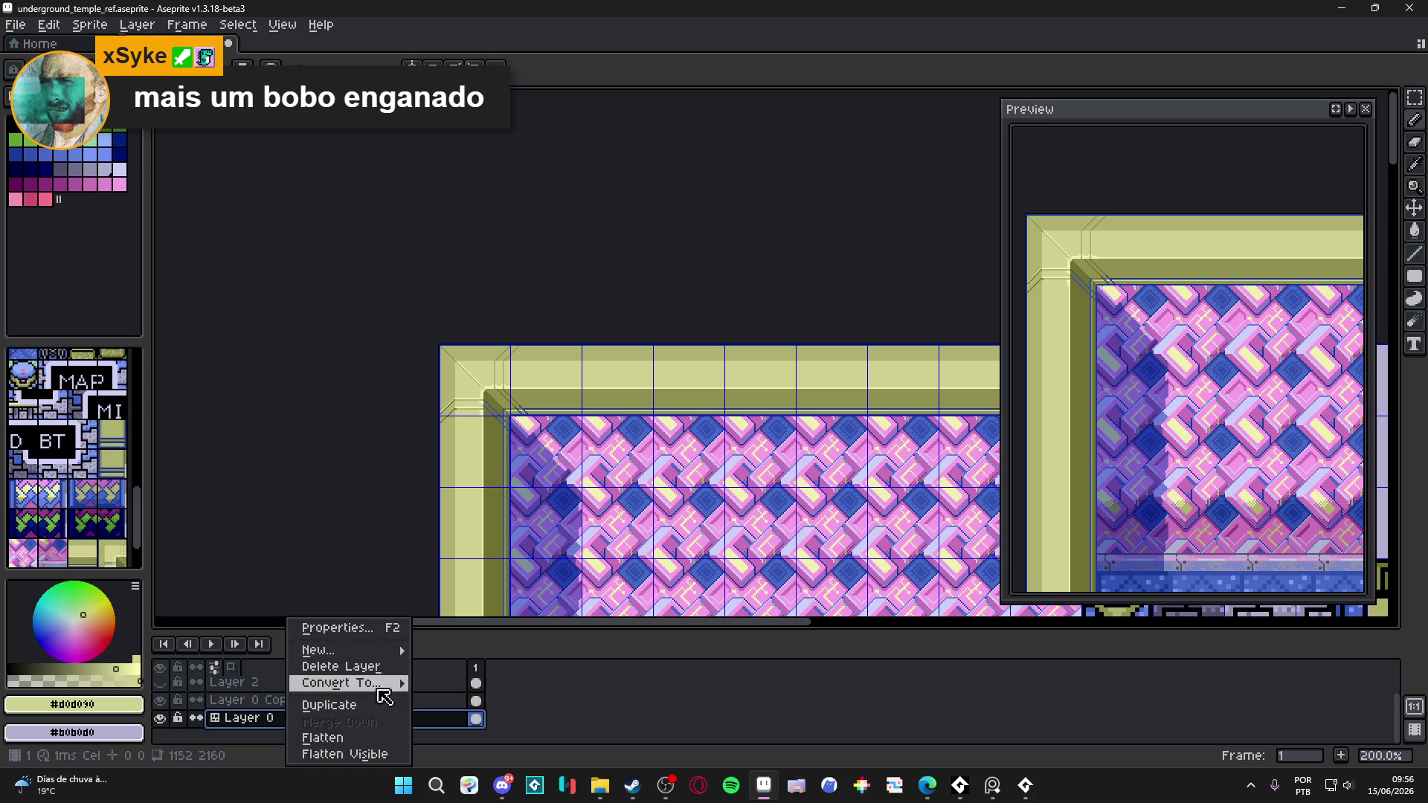
pyautogui.click(452, 703)
pyautogui.rightClick(319, 701)
pyautogui.click(337, 716)
# - Convert Layer 0 to a tilemap layer, accepting the default tileset settings
pyautogui.rightClick(347, 699)
pyautogui.rightClick(315, 717)
pyautogui.moveTo(398, 684)
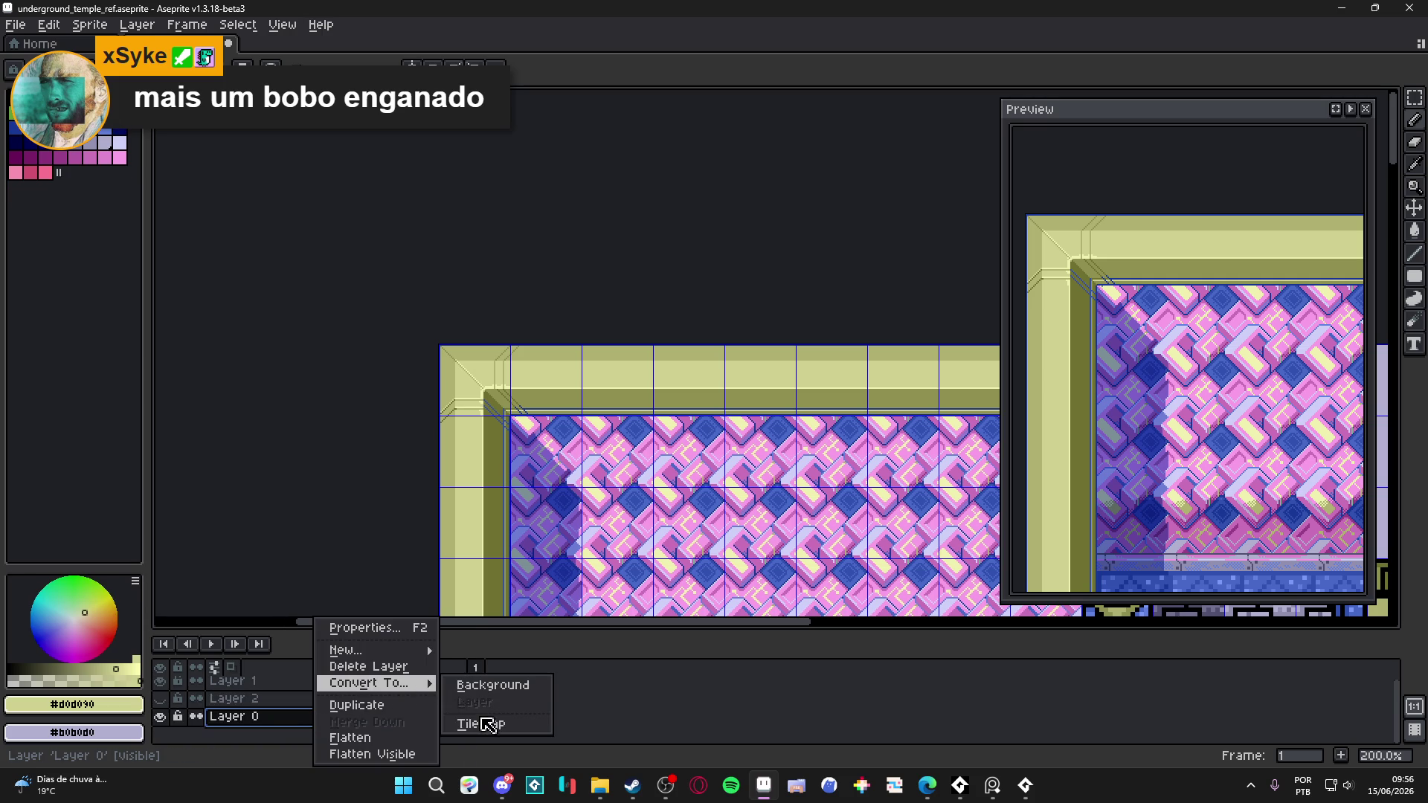
pyautogui.click(487, 722)
pyautogui.click(743, 460)
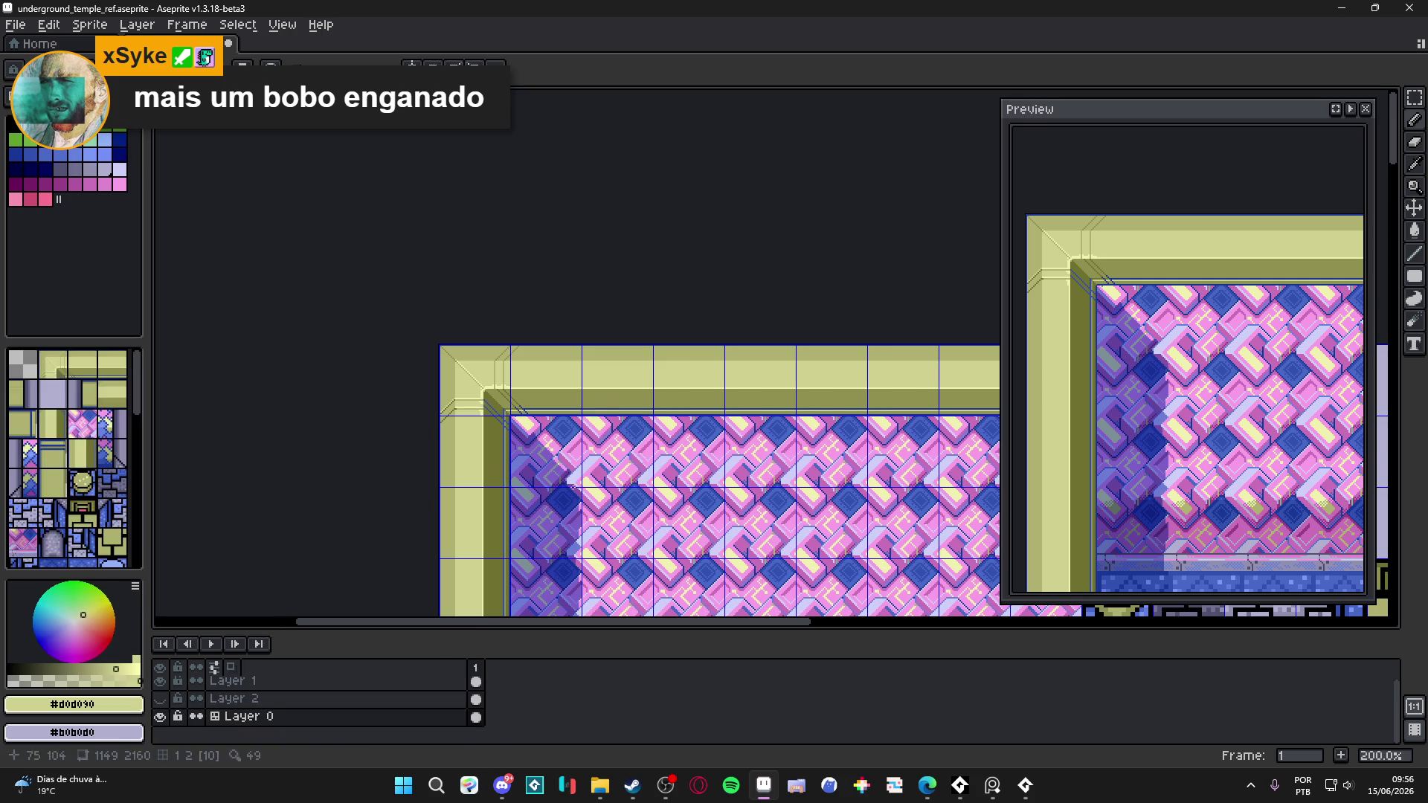
# - Save underground_temple_ref.aseprite with Ctrl+S and switch to another window
pyautogui.scroll(1, 520, 418)
pyautogui.hotkey('ctrl', 's')
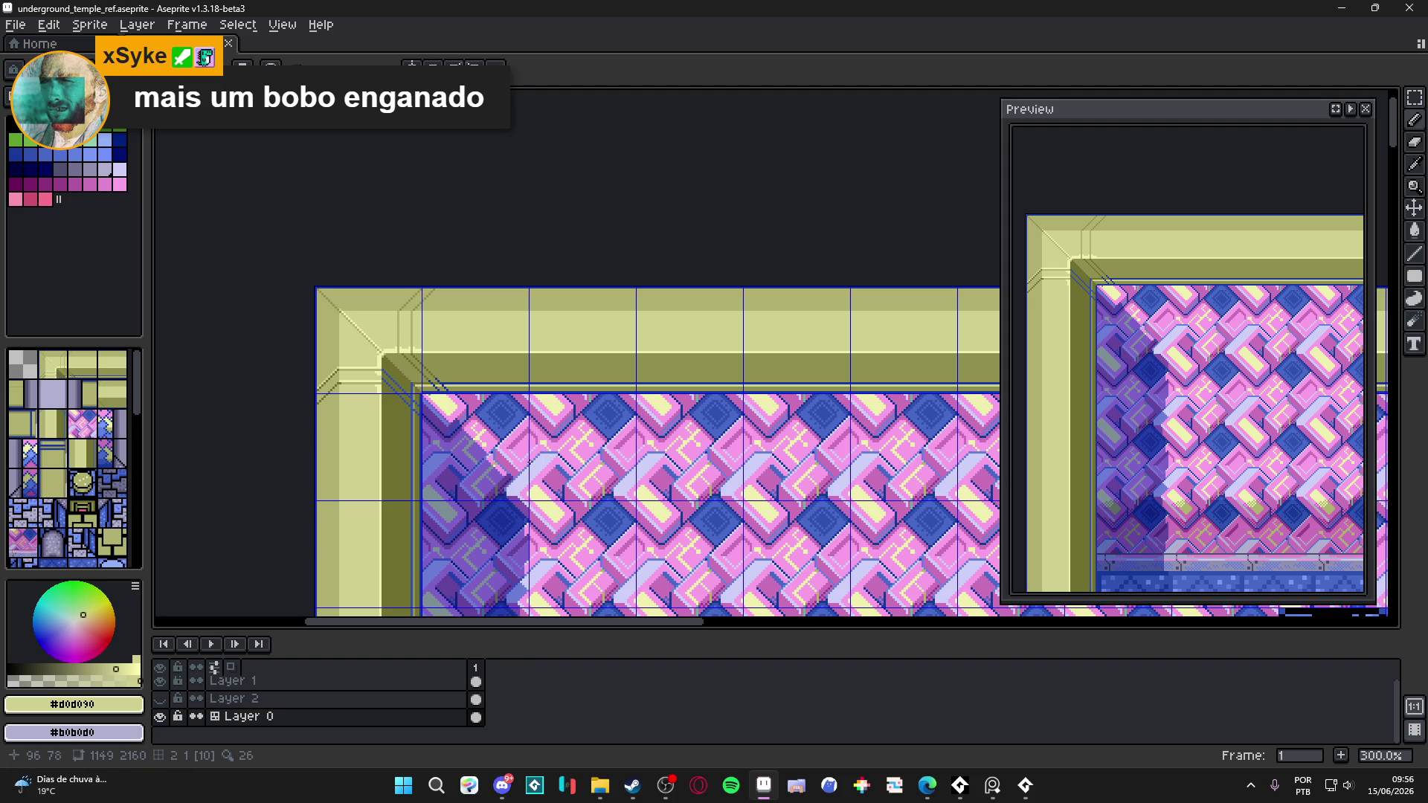
pyautogui.hotkey('alt', 'Tab')
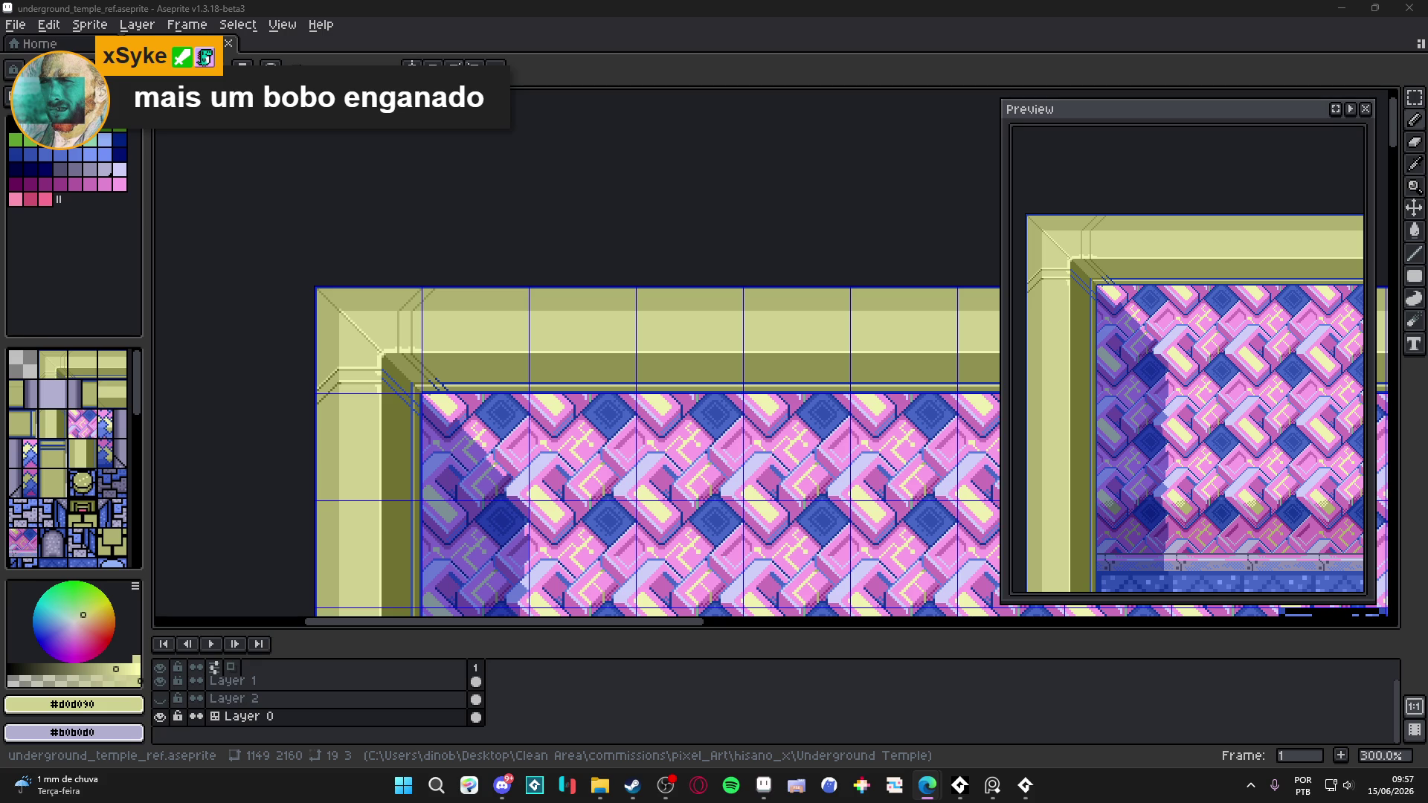
pyautogui.scroll(8, 375, 370)
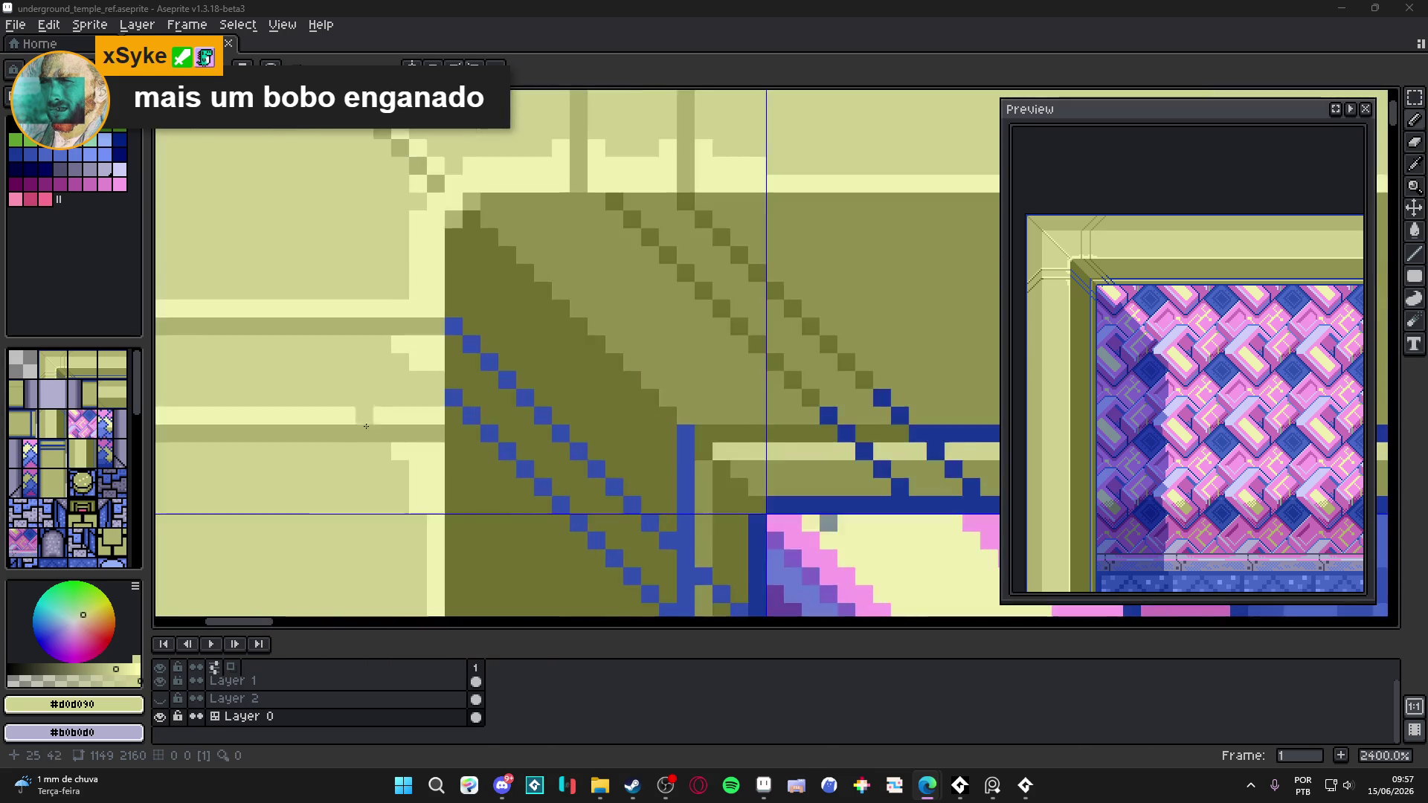
# - Draw a short vertical line in the bevel, then sample the light #f0f0b0 colour
pyautogui.moveTo(418, 451); pyautogui.dragTo(412, 502)
pyautogui.keyDown('alt'); pyautogui.click(440, 439); pyautogui.keyUp('alt')
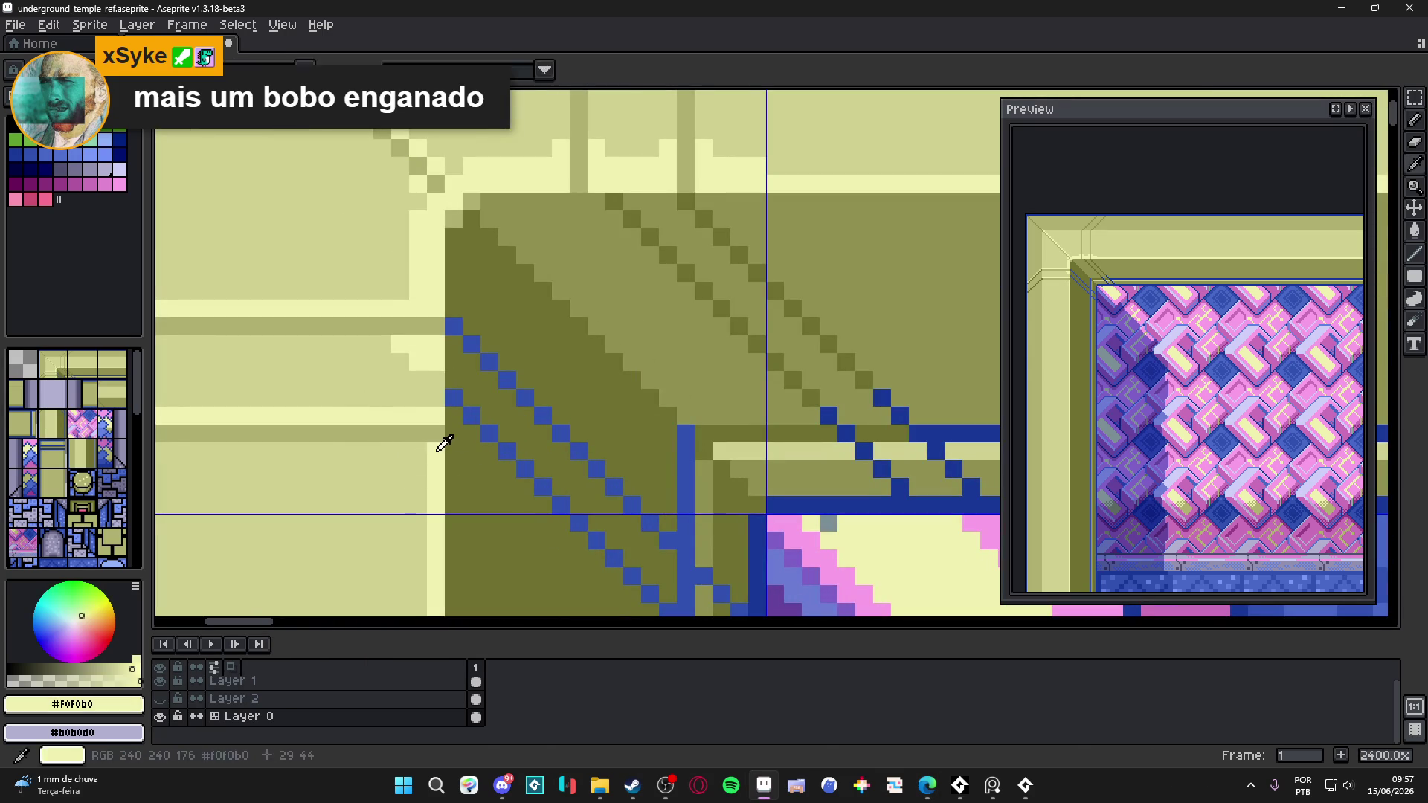
pyautogui.click(400, 398)
pyautogui.scroll(-3, 402, 421)
pyautogui.scroll(3, 402, 420)
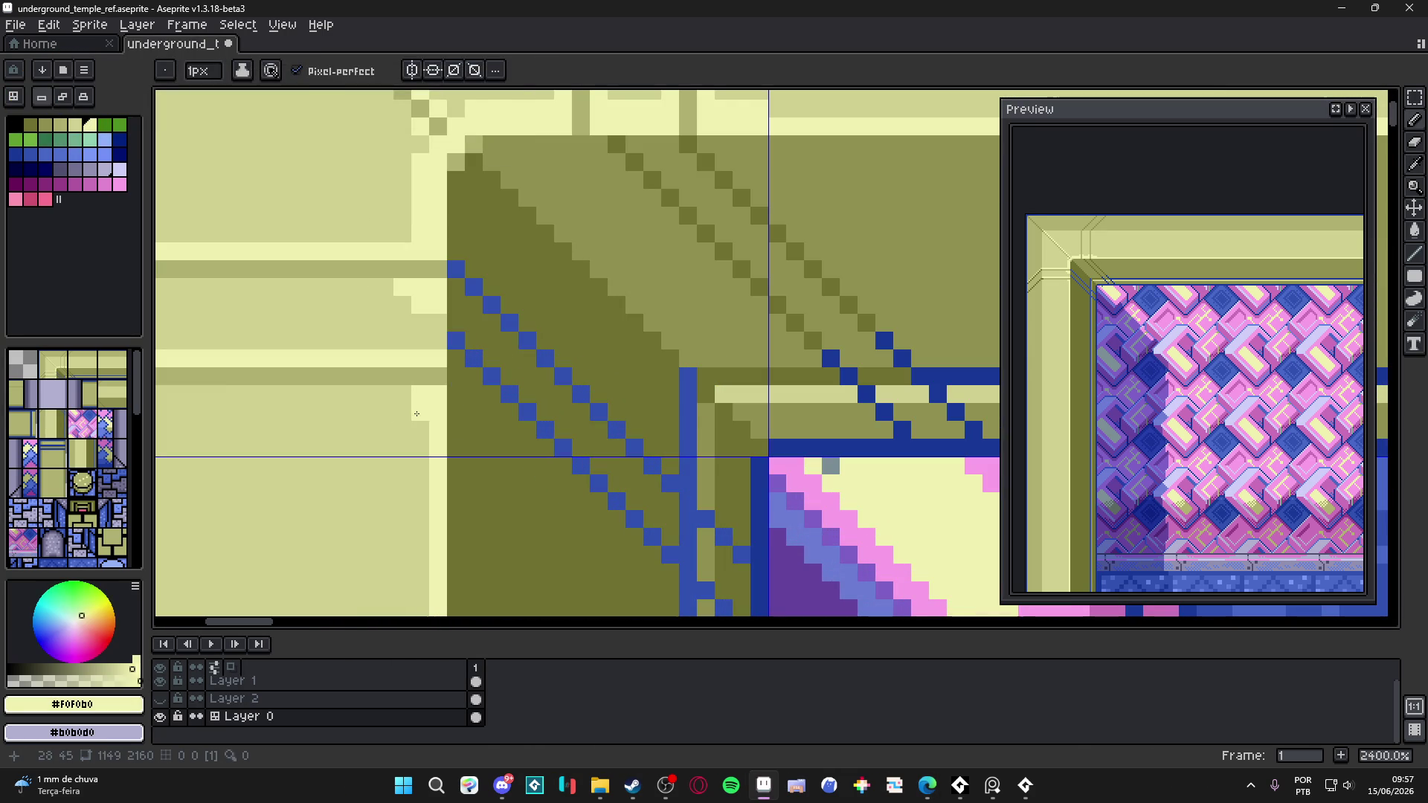
pyautogui.scroll(-6, 447, 464)
pyautogui.scroll(4, 447, 463)
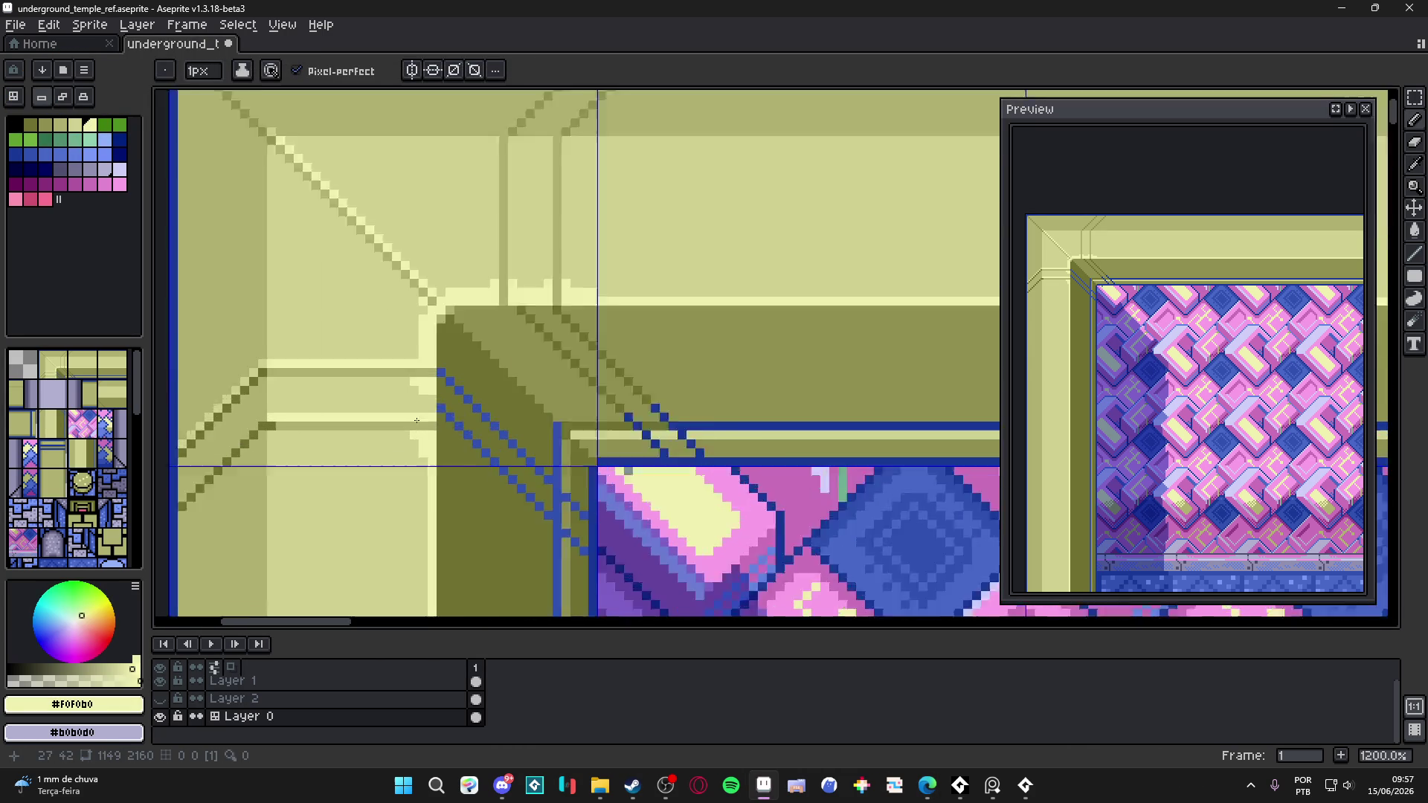
# - Shrink the brush back to 1 pixel
pyautogui.press('-')
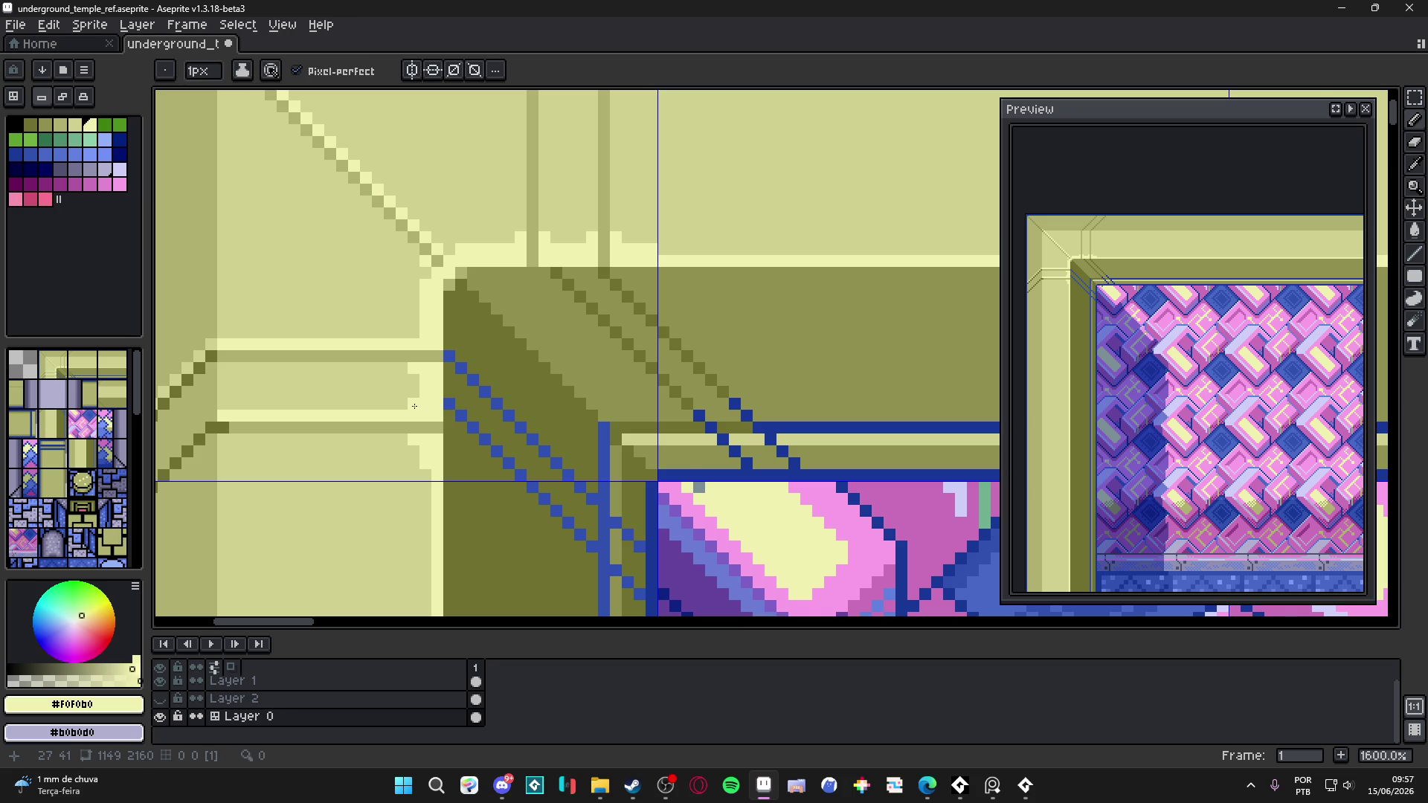
pyautogui.scroll(-3, 433, 407)
pyautogui.scroll(2, 438, 414)
pyautogui.scroll(-3, 442, 422)
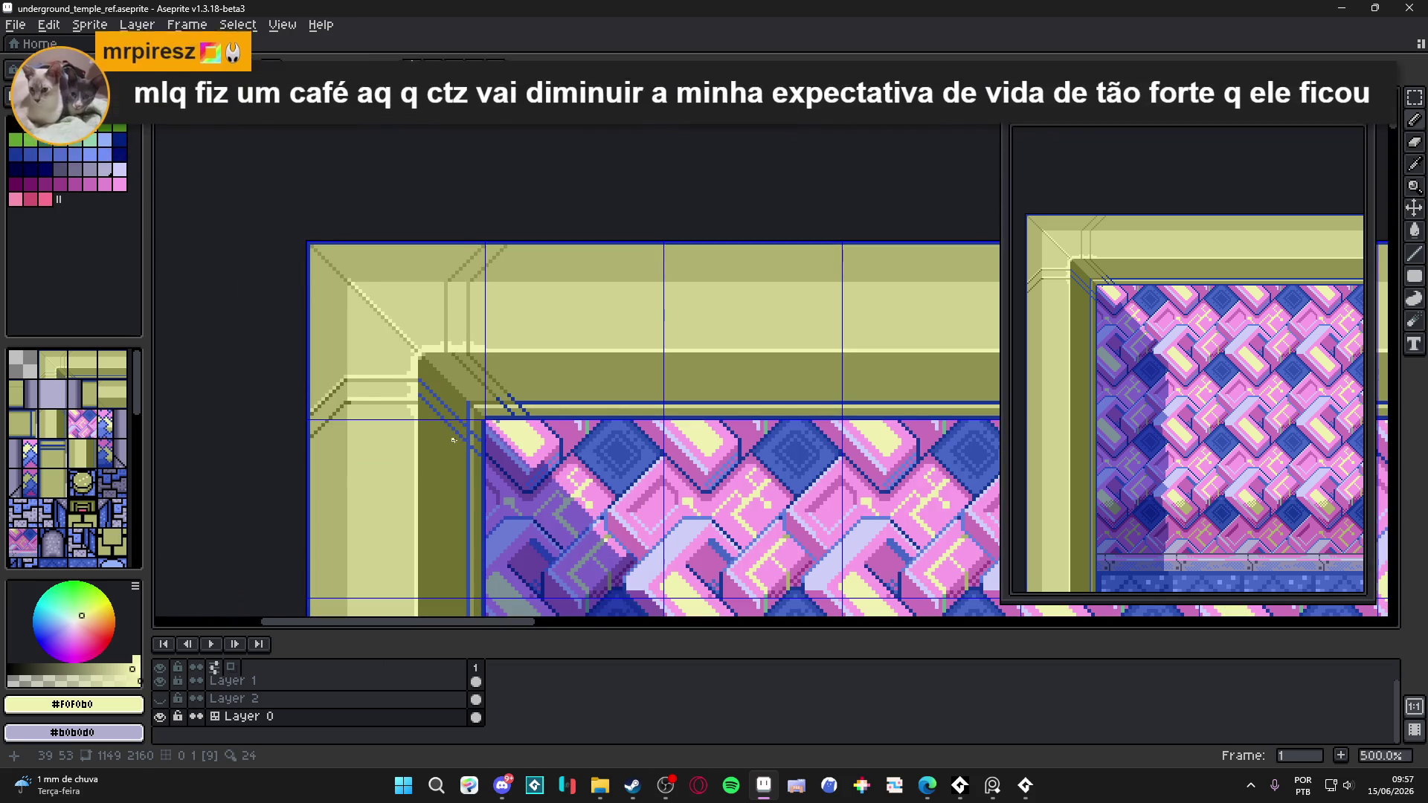
pyautogui.scroll(-2, 468, 443)
pyautogui.hscroll(2, 531, 449)
pyautogui.scroll(-1, 531, 449)
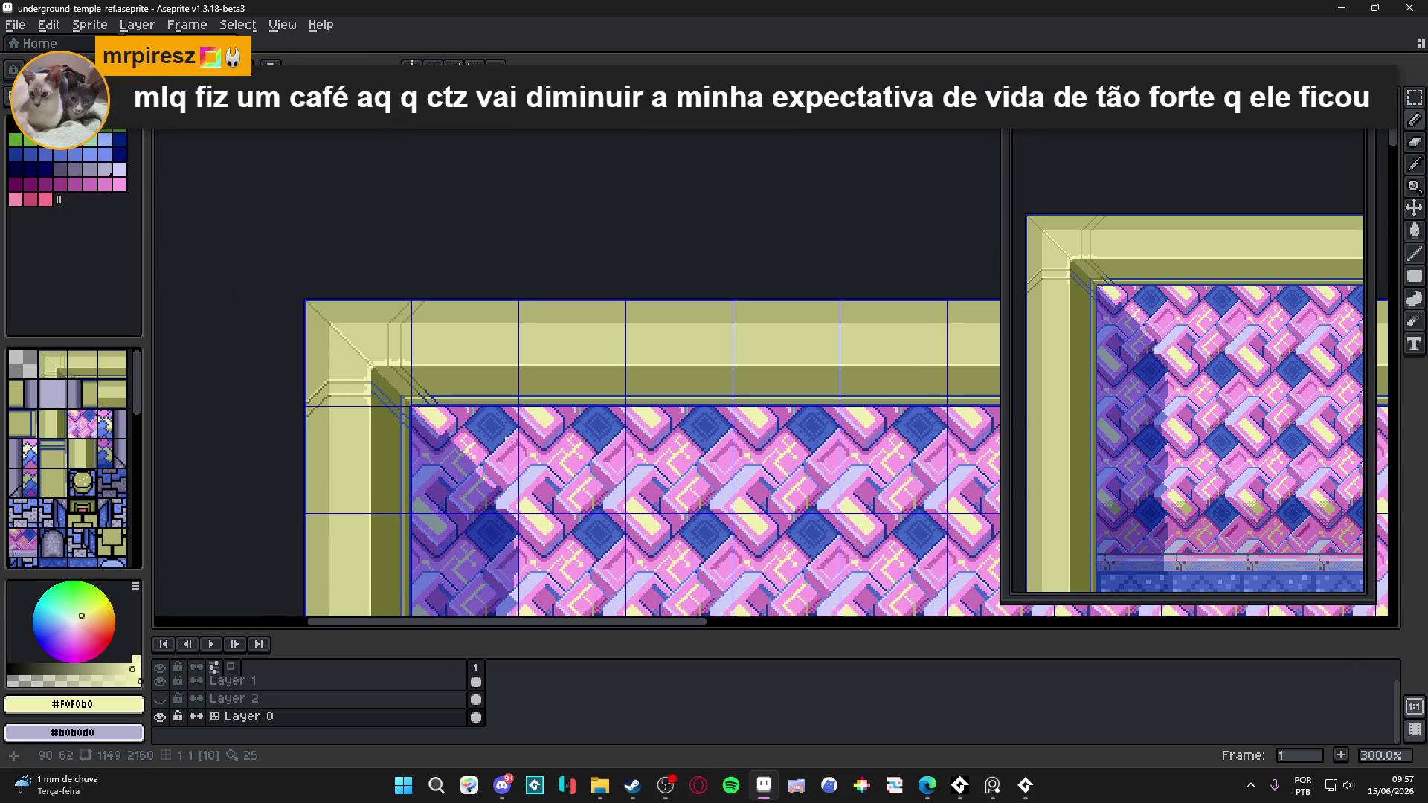
pyautogui.scroll(-1, 539, 449)
pyautogui.scroll(1, 537, 439)
pyautogui.scroll(1, 536, 431)
pyautogui.scroll(-1, 533, 422)
pyautogui.scroll(-1, 533, 422)
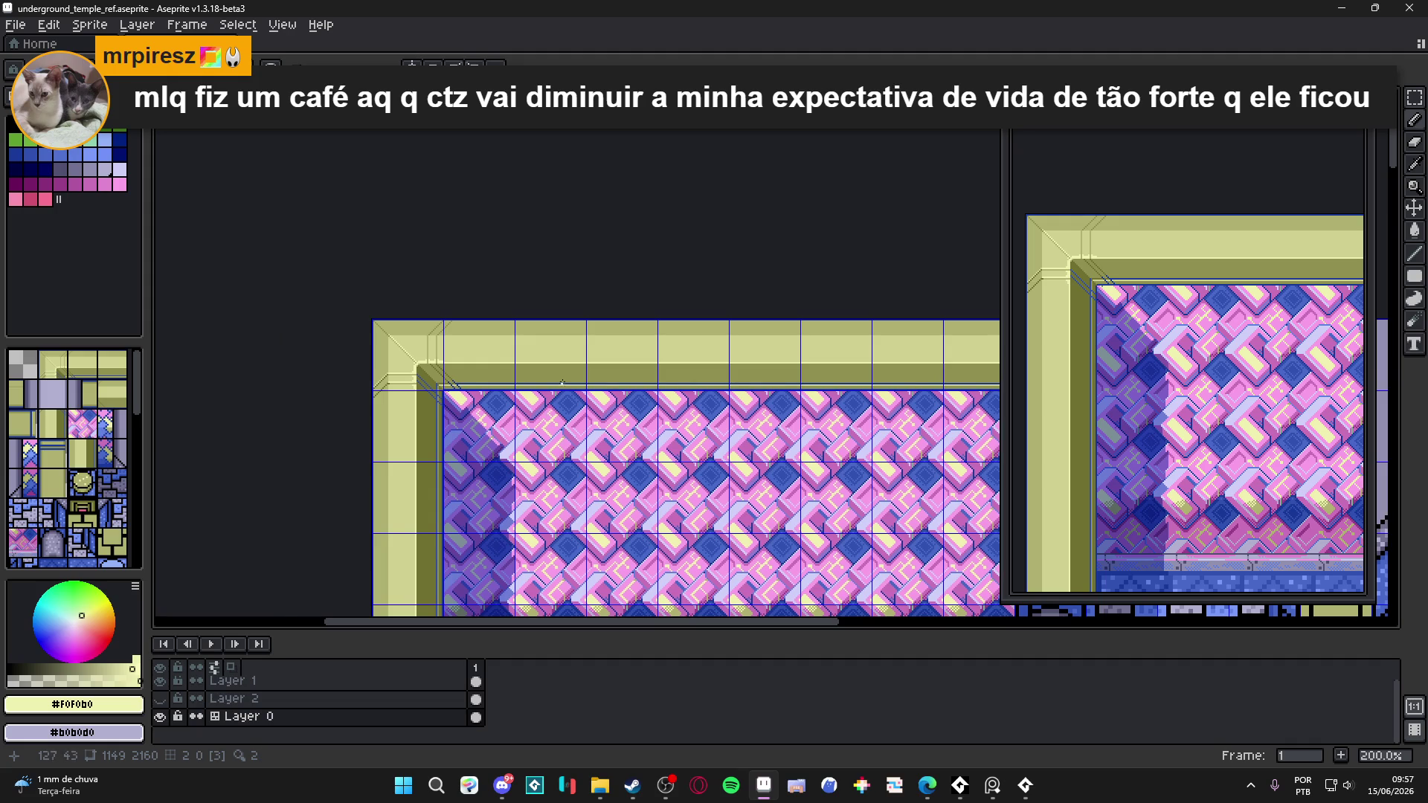
# - Pan to the frame's top-left corner and pick the outline blue #3050B0
pyautogui.moveTo(586, 387); pyautogui.dragTo(515, 311)
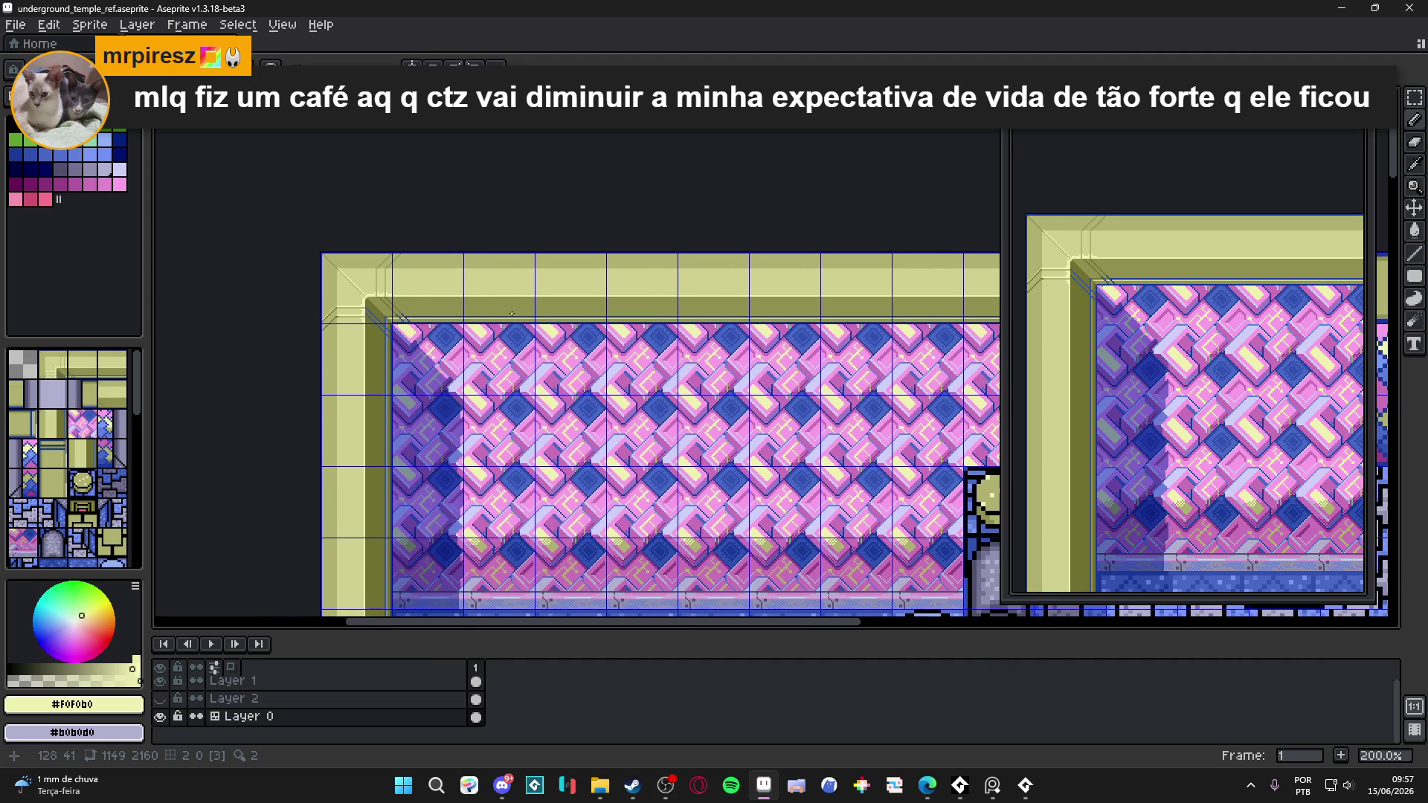
pyautogui.scroll(7, 382, 315)
pyautogui.keyDown('alt'); pyautogui.click(284, 321); pyautogui.keyUp('alt')
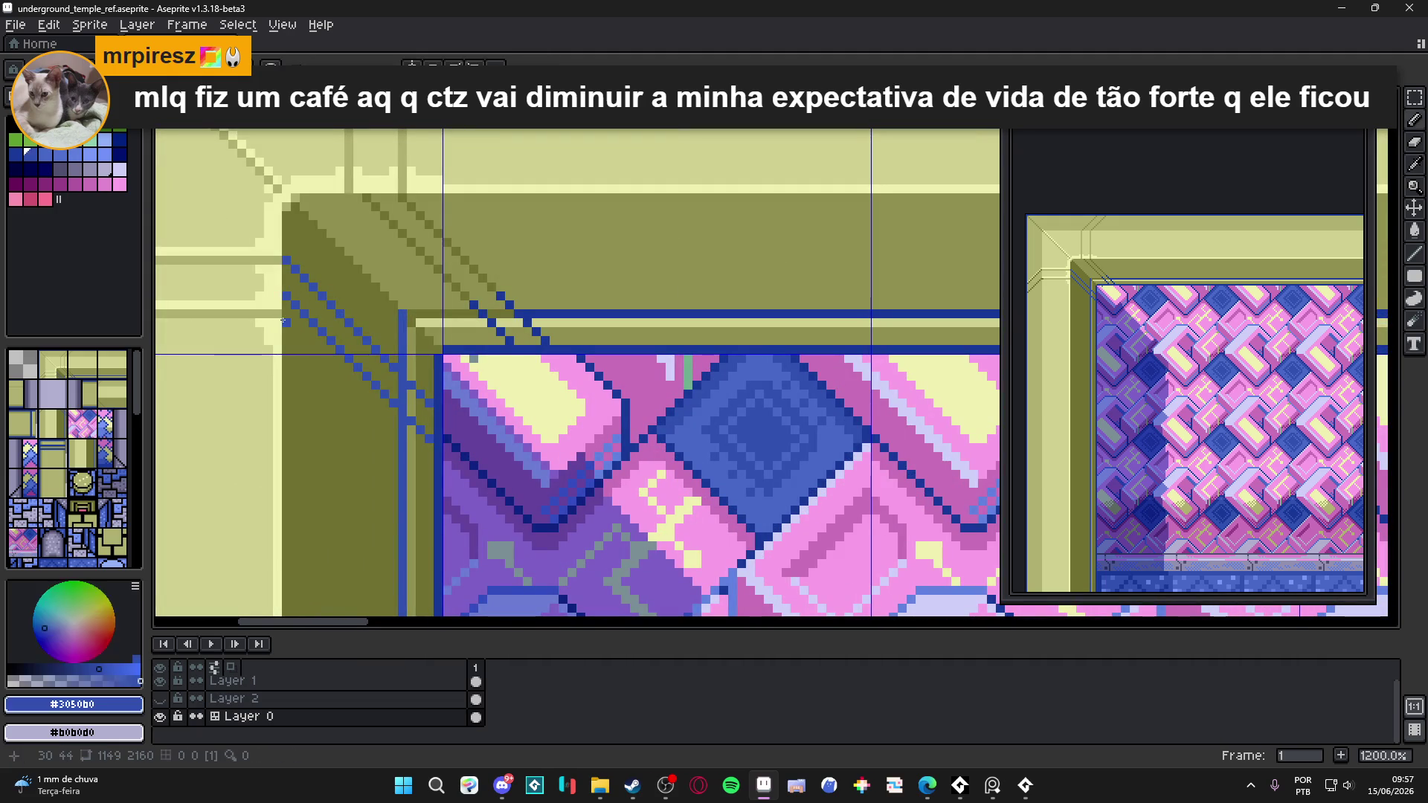
# - Draw a blue diagonal along the corner bevel, then repaint the middle diagonal in dark olive
pyautogui.moveTo(283, 322); pyautogui.dragTo(430, 459)
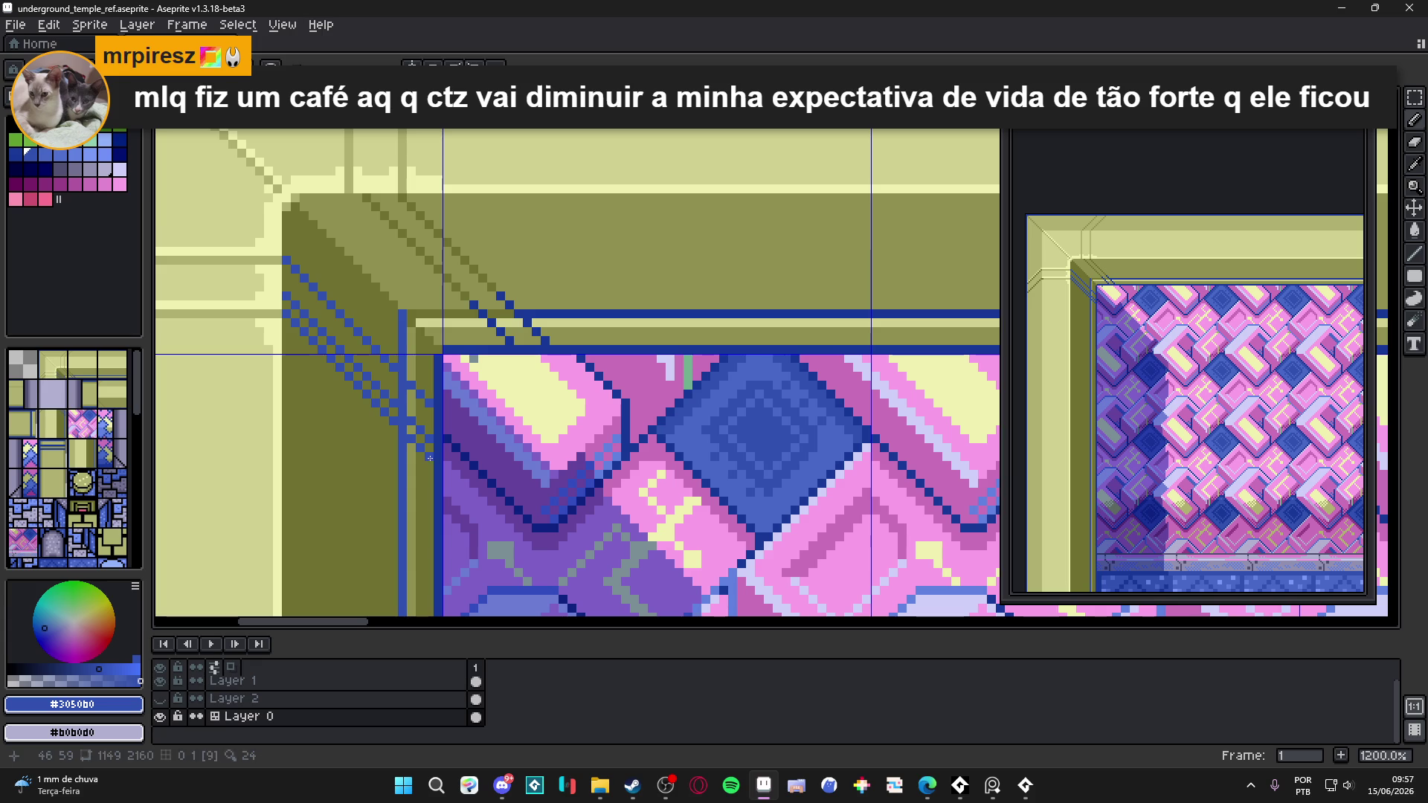
pyautogui.keyDown('alt'); pyautogui.click(413, 405); pyautogui.keyUp('alt')
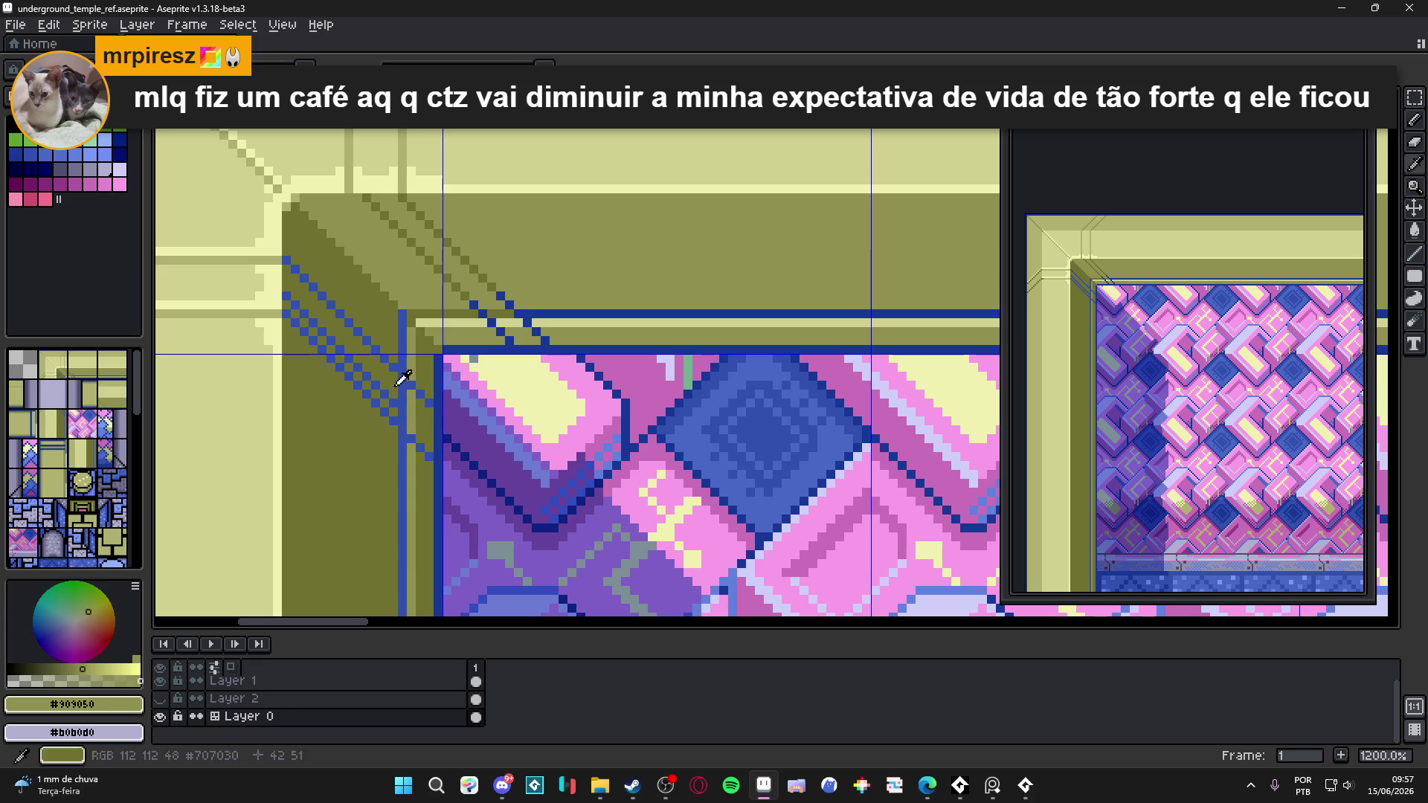
pyautogui.keyDown('alt'); pyautogui.click(393, 392); pyautogui.keyUp('alt')
pyautogui.moveTo(394, 403); pyautogui.dragTo(285, 300)
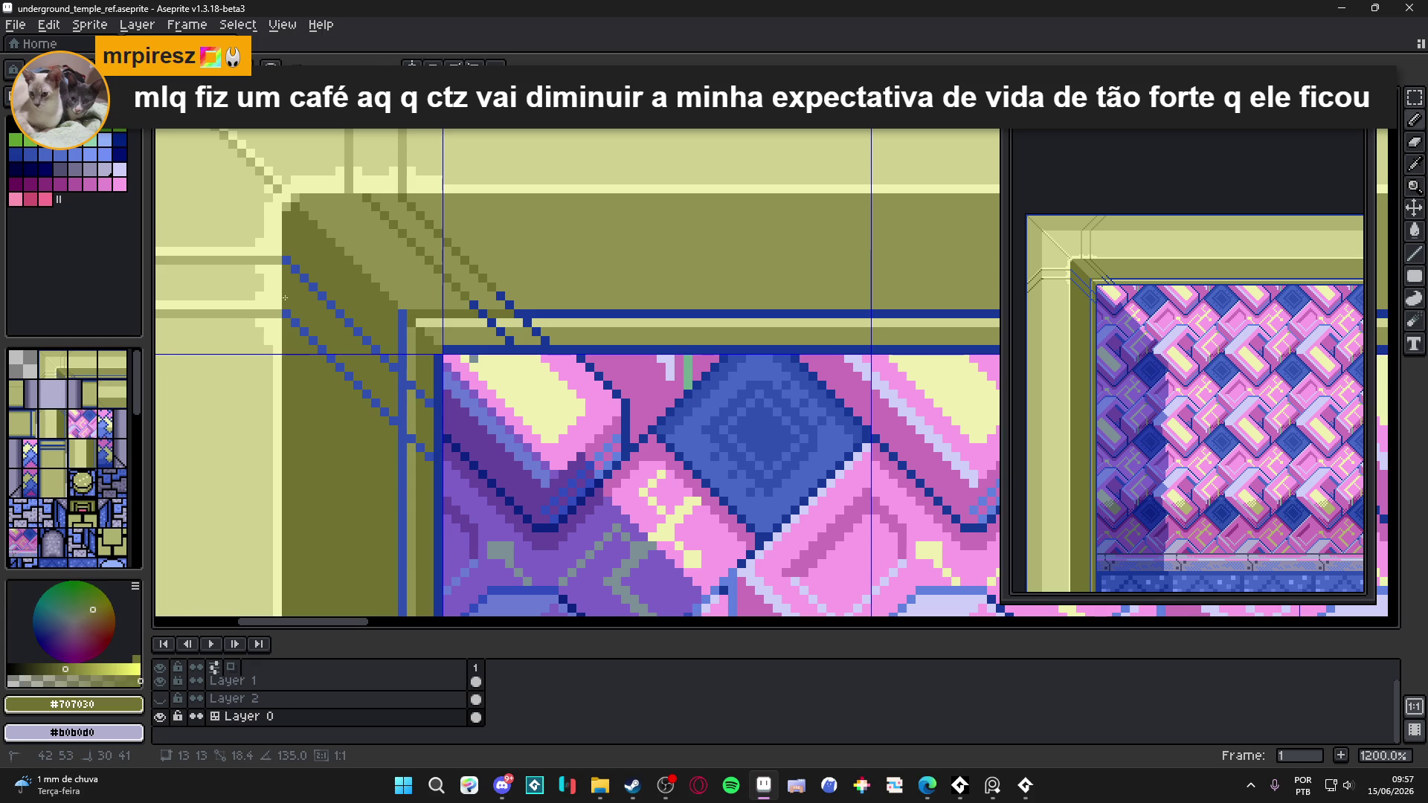
pyautogui.scroll(-3, 370, 385)
pyautogui.scroll(2, 378, 393)
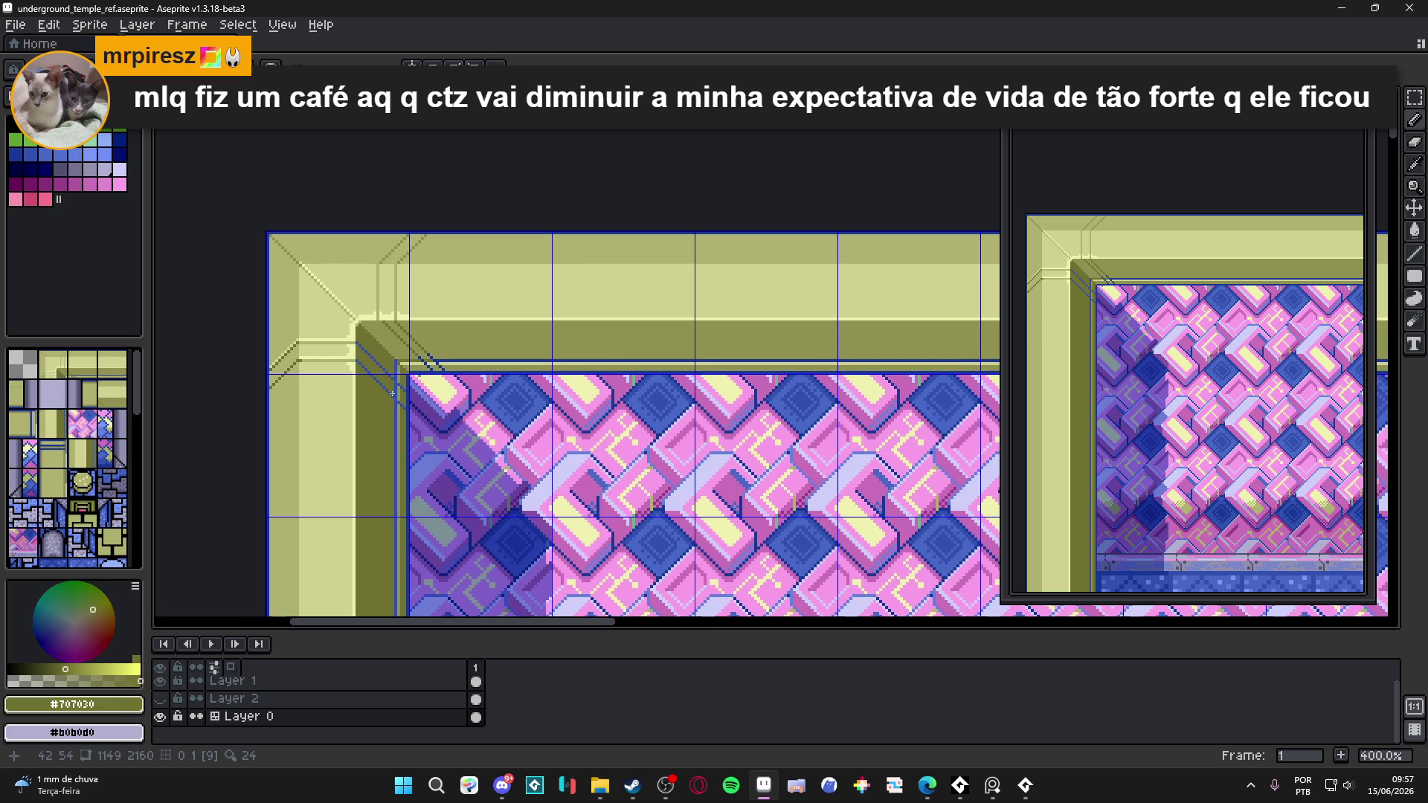
pyautogui.scroll(5, 386, 379)
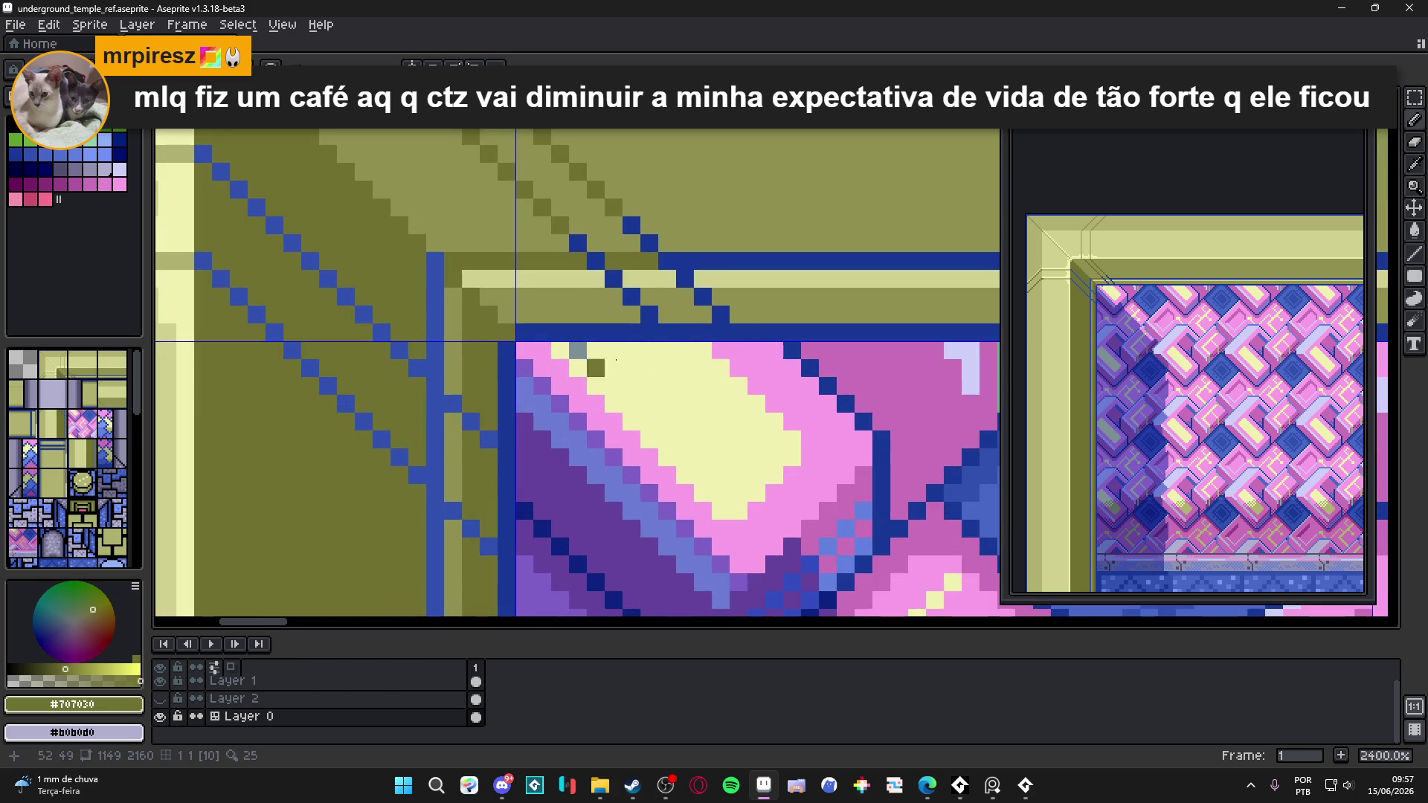
# - Thicken the stair-step edge with a blue diagonal and repaint a stray blue pixel olive #707030
pyautogui.keyDown('alt'); pyautogui.click(681, 316); pyautogui.keyUp('alt')
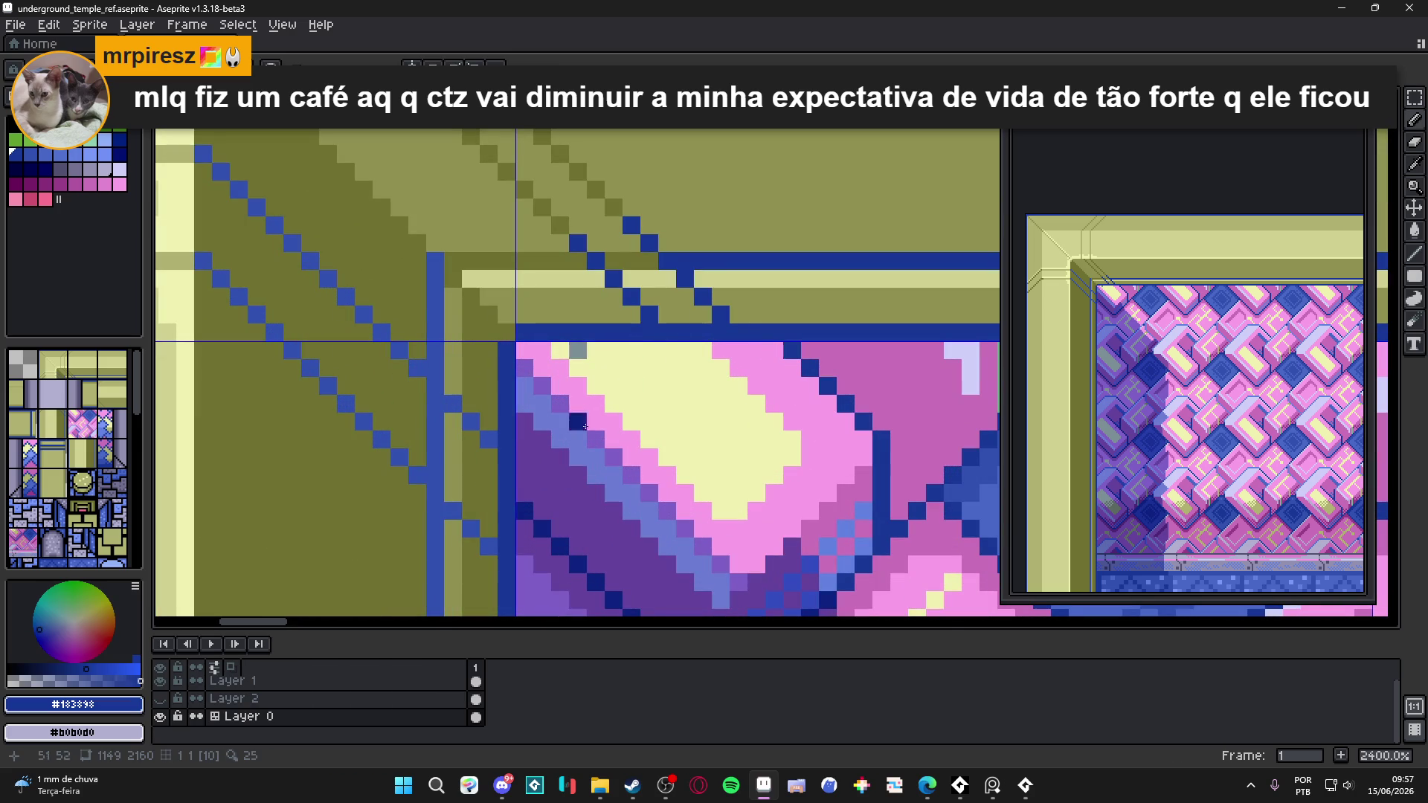
pyautogui.keyDown('alt'); pyautogui.click(495, 530); pyautogui.keyUp('alt')
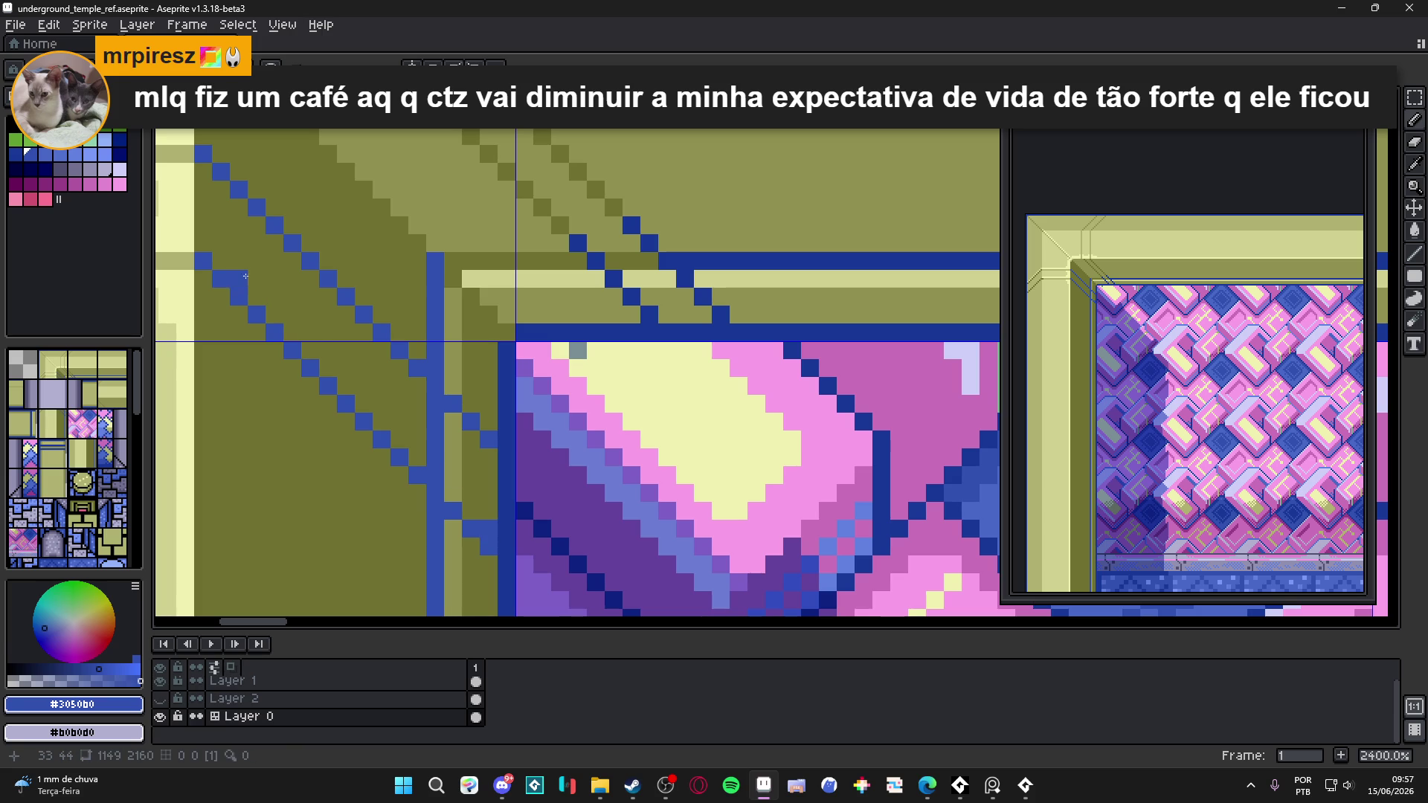
pyautogui.keyDown('shift'); pyautogui.click(219, 259); pyautogui.keyUp('shift')
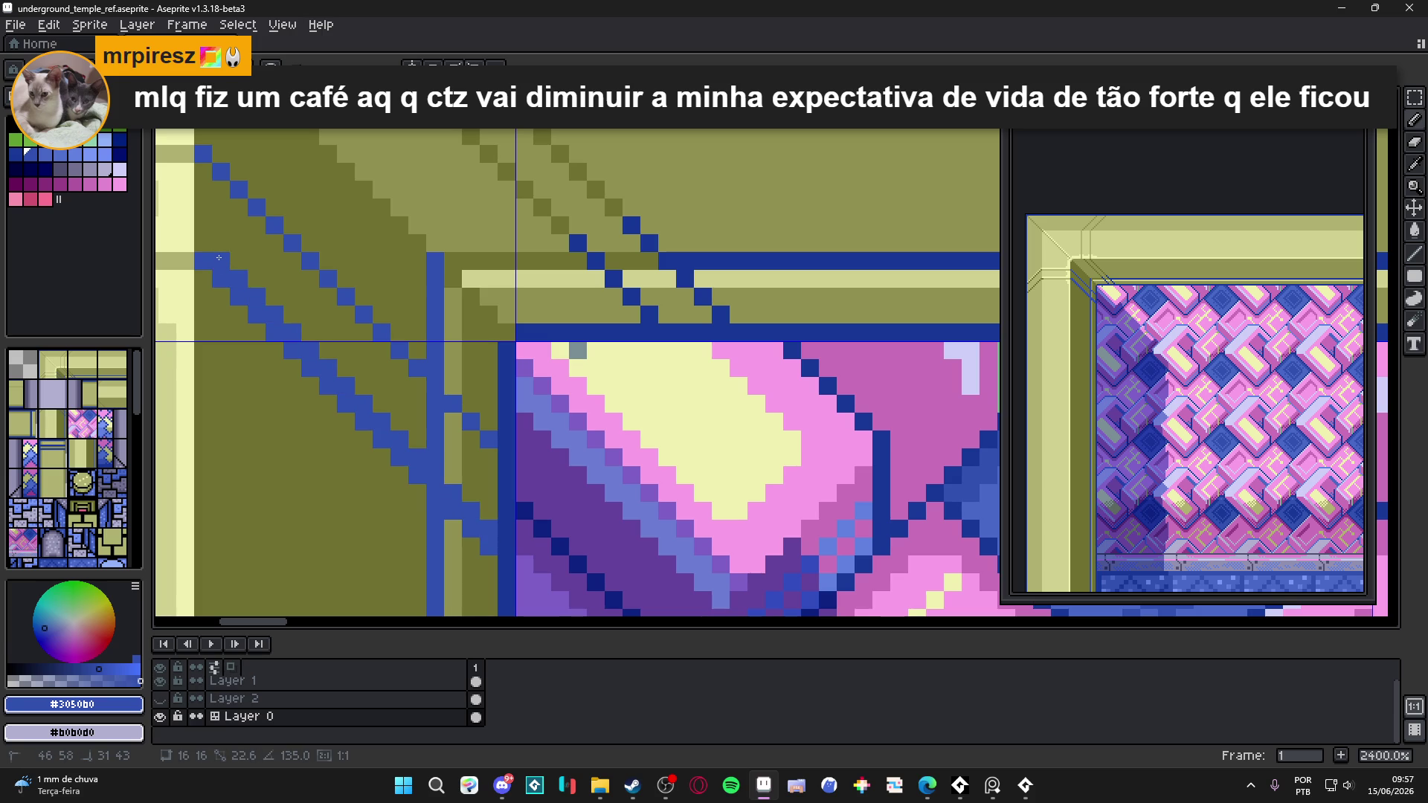
pyautogui.scroll(-5, 219, 258)
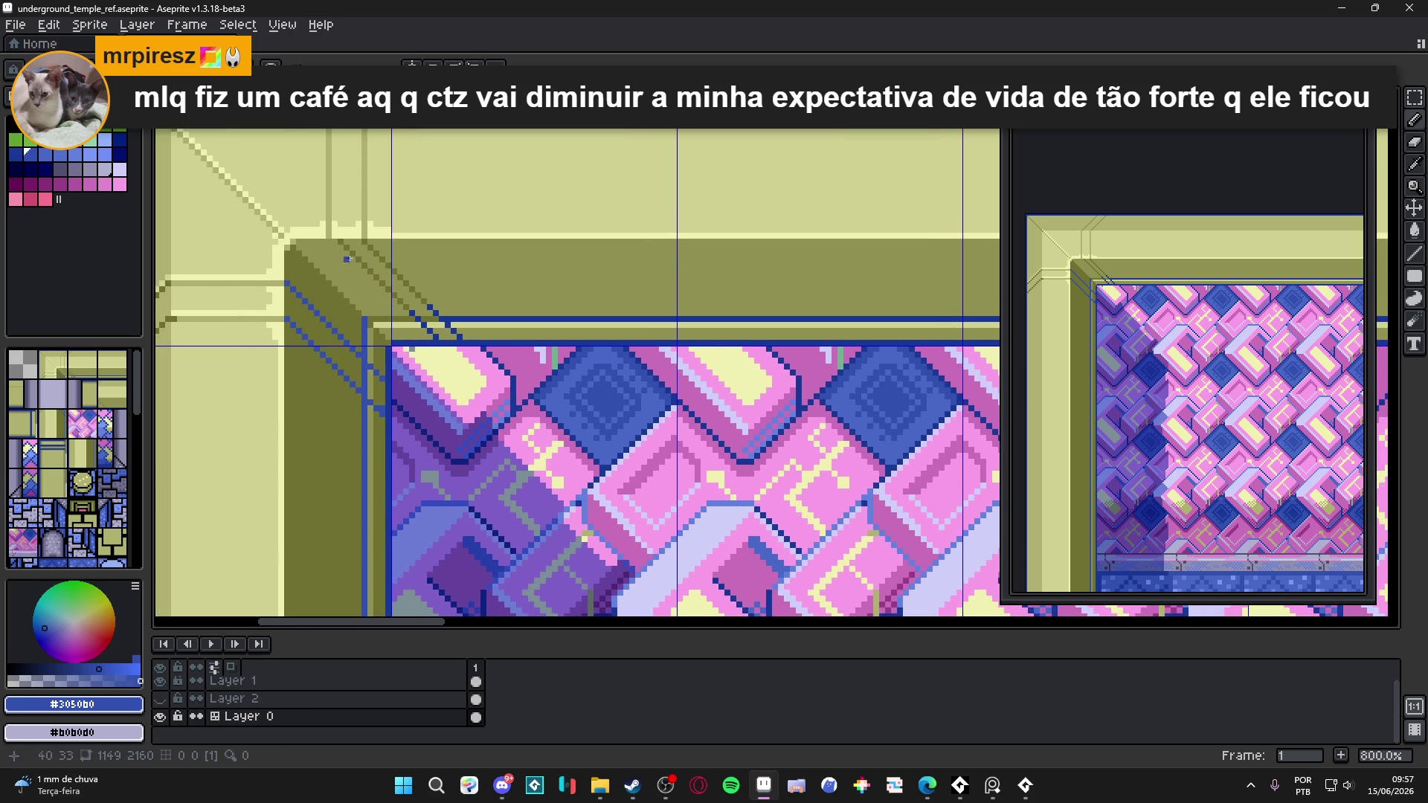
pyautogui.scroll(5, 347, 259)
pyautogui.keyDown('alt'); pyautogui.click(328, 223); pyautogui.keyUp('alt')
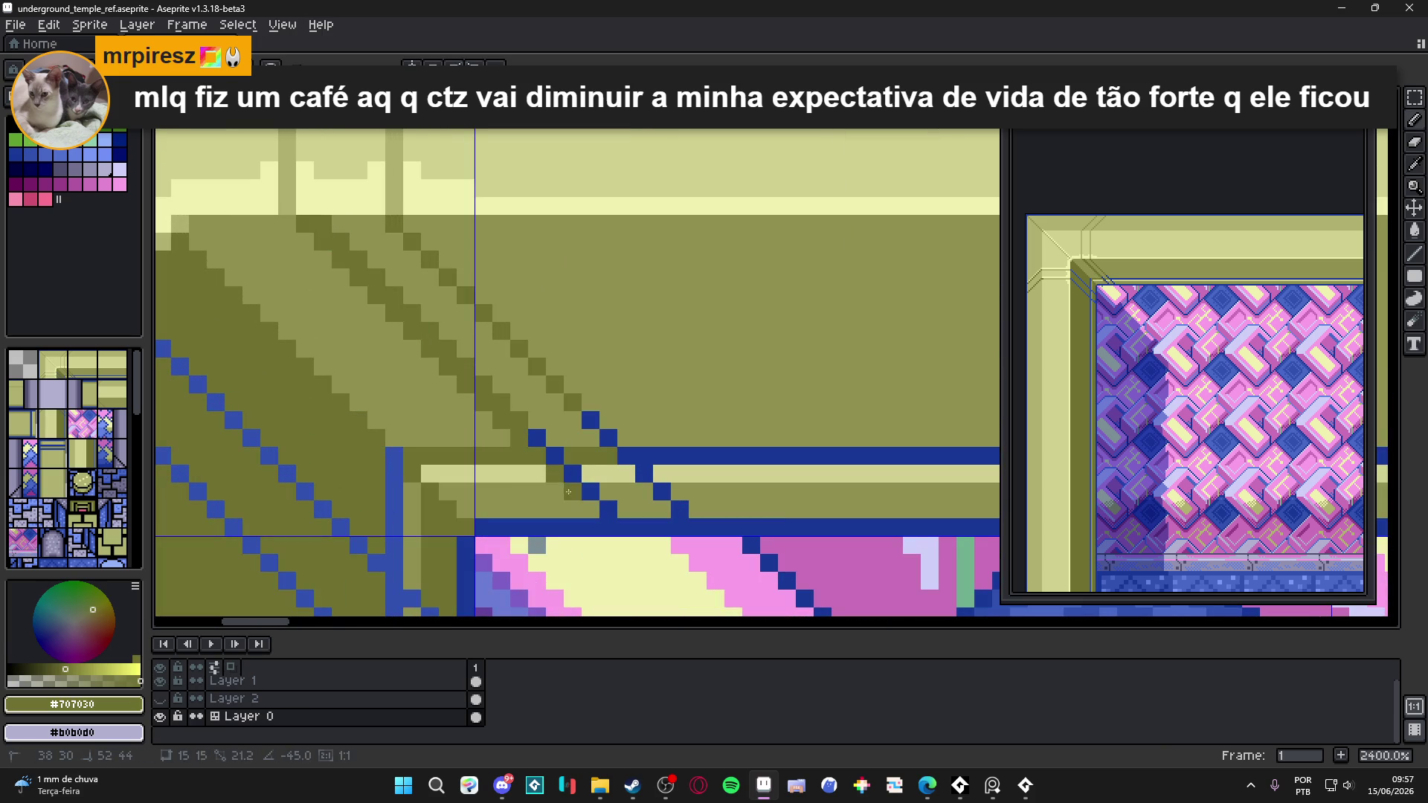
pyautogui.click(537, 438)
# - Clean up the staircase join by swapping pixels between olive #909050/#707030 and dark blue #183898
pyautogui.keyDown('alt'); pyautogui.click(520, 416); pyautogui.keyUp('alt')
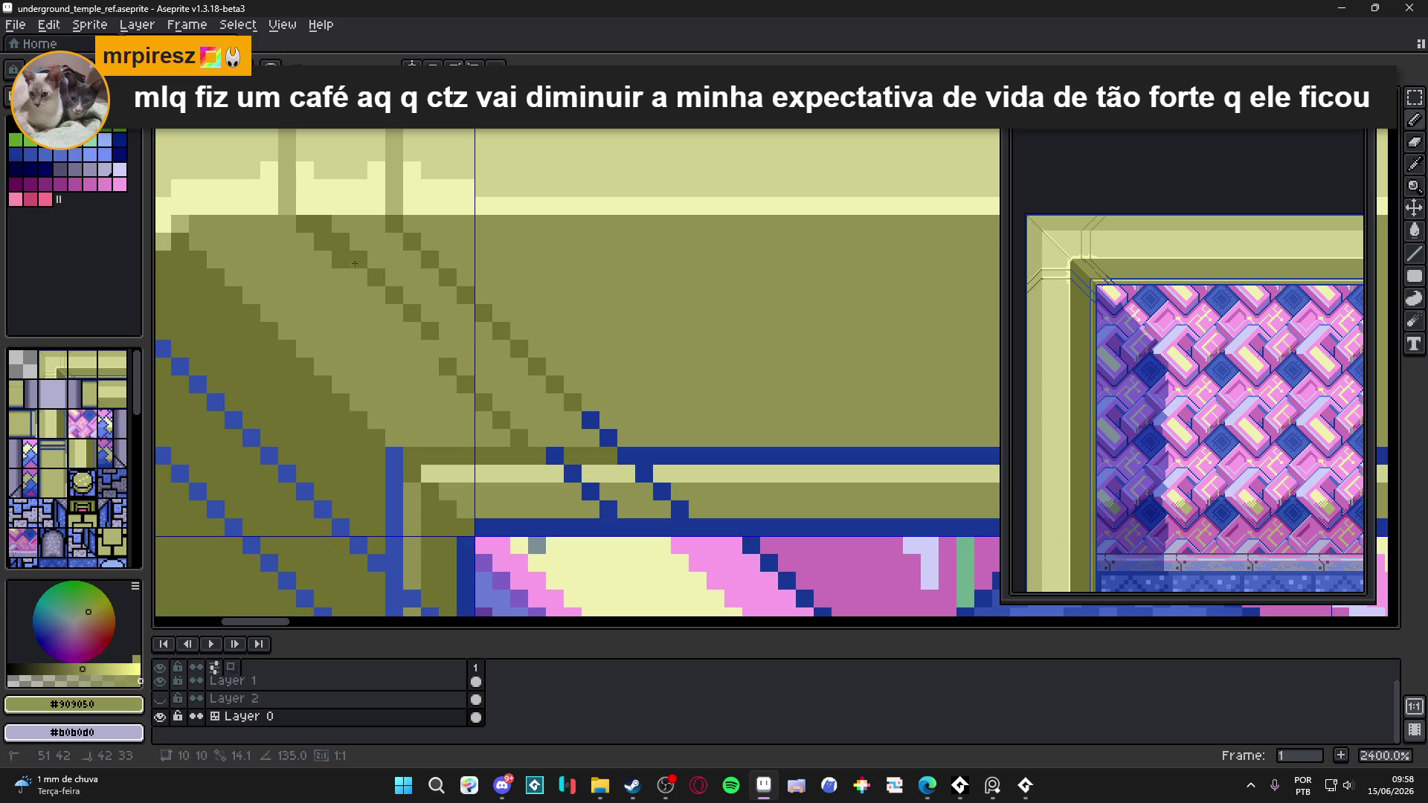
pyautogui.keyDown('shift'); pyautogui.click(318, 224); pyautogui.keyUp('shift')
pyautogui.keyDown('alt'); pyautogui.click(565, 446); pyautogui.keyUp('alt')
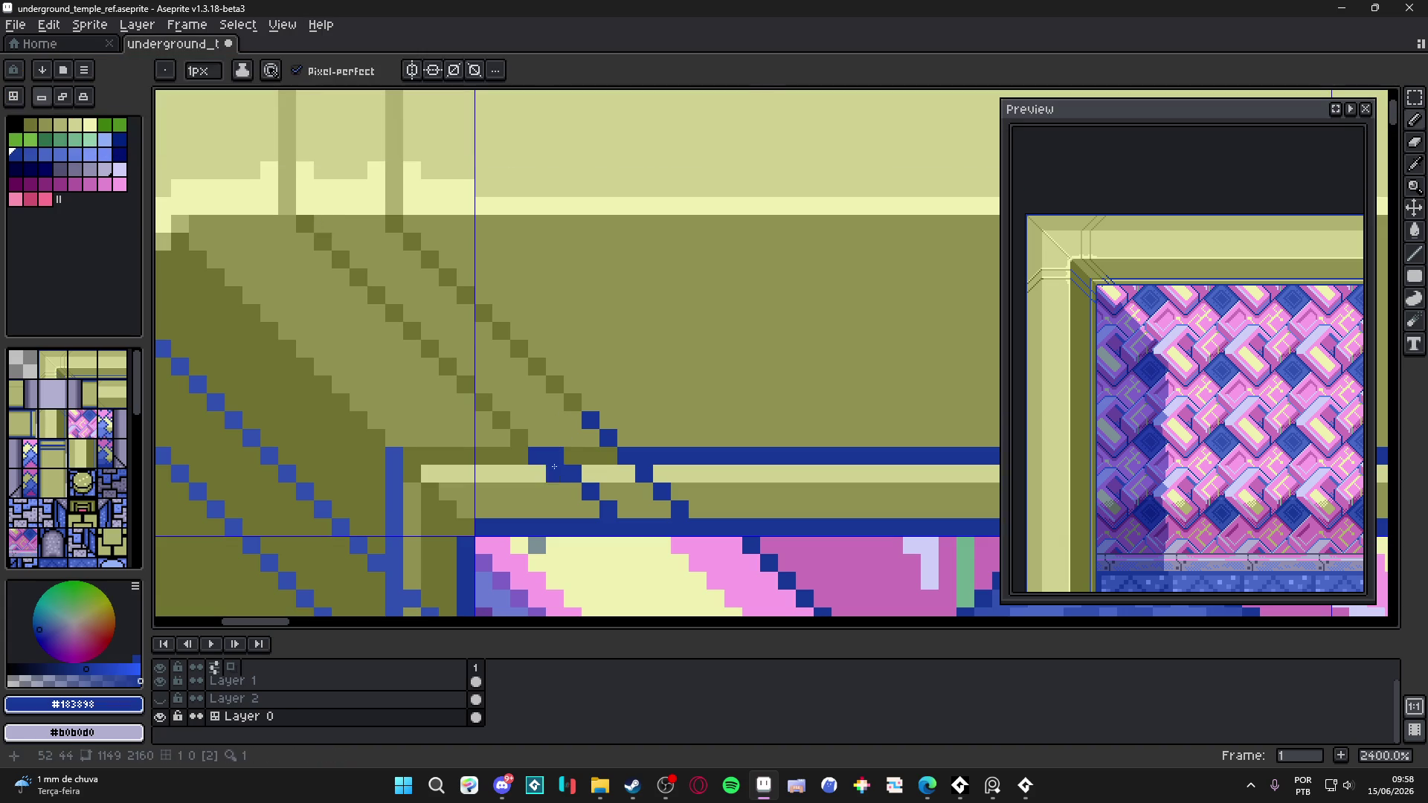
pyautogui.click(558, 455)
pyautogui.keyDown('alt'); pyautogui.click(548, 449); pyautogui.keyUp('alt')
pyautogui.click(561, 469)
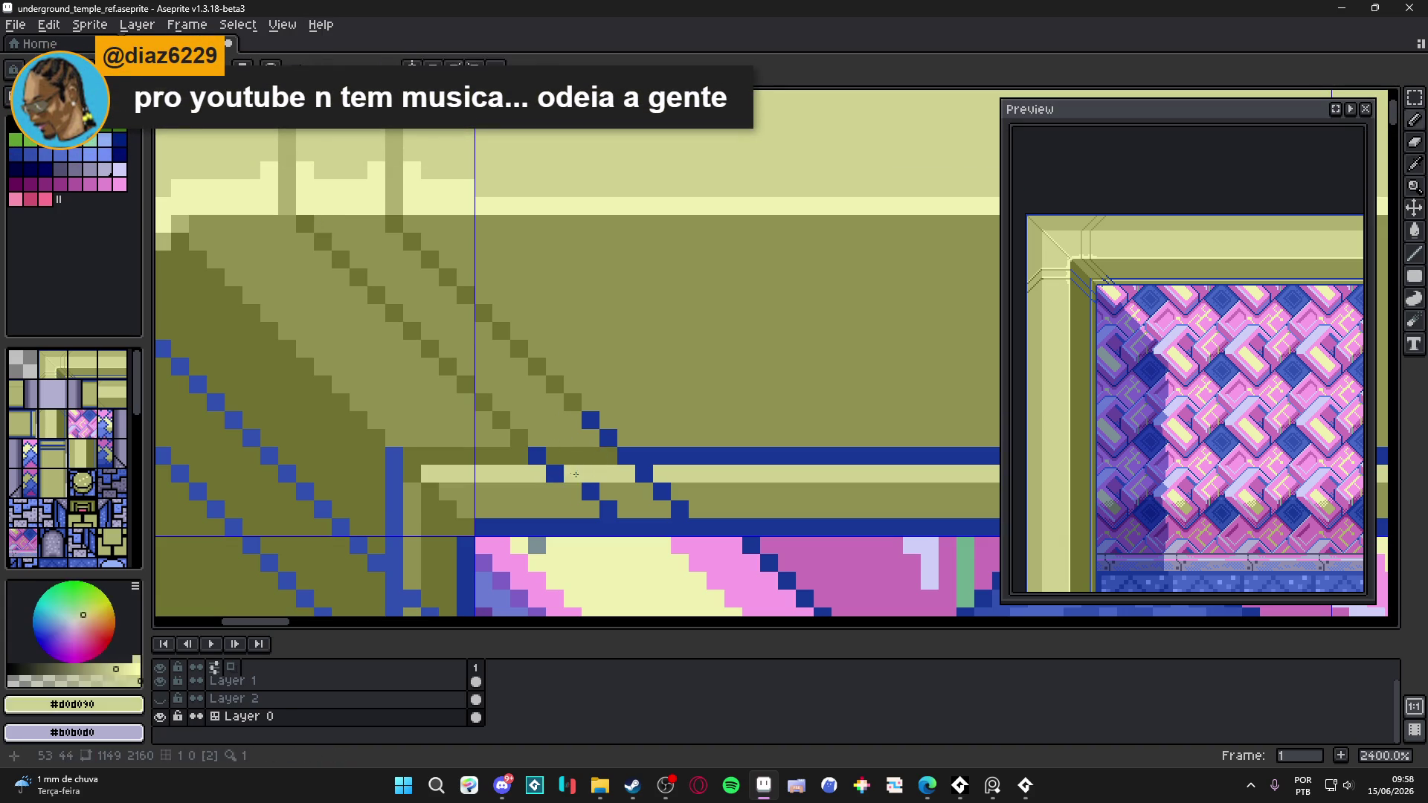
pyautogui.click(574, 496)
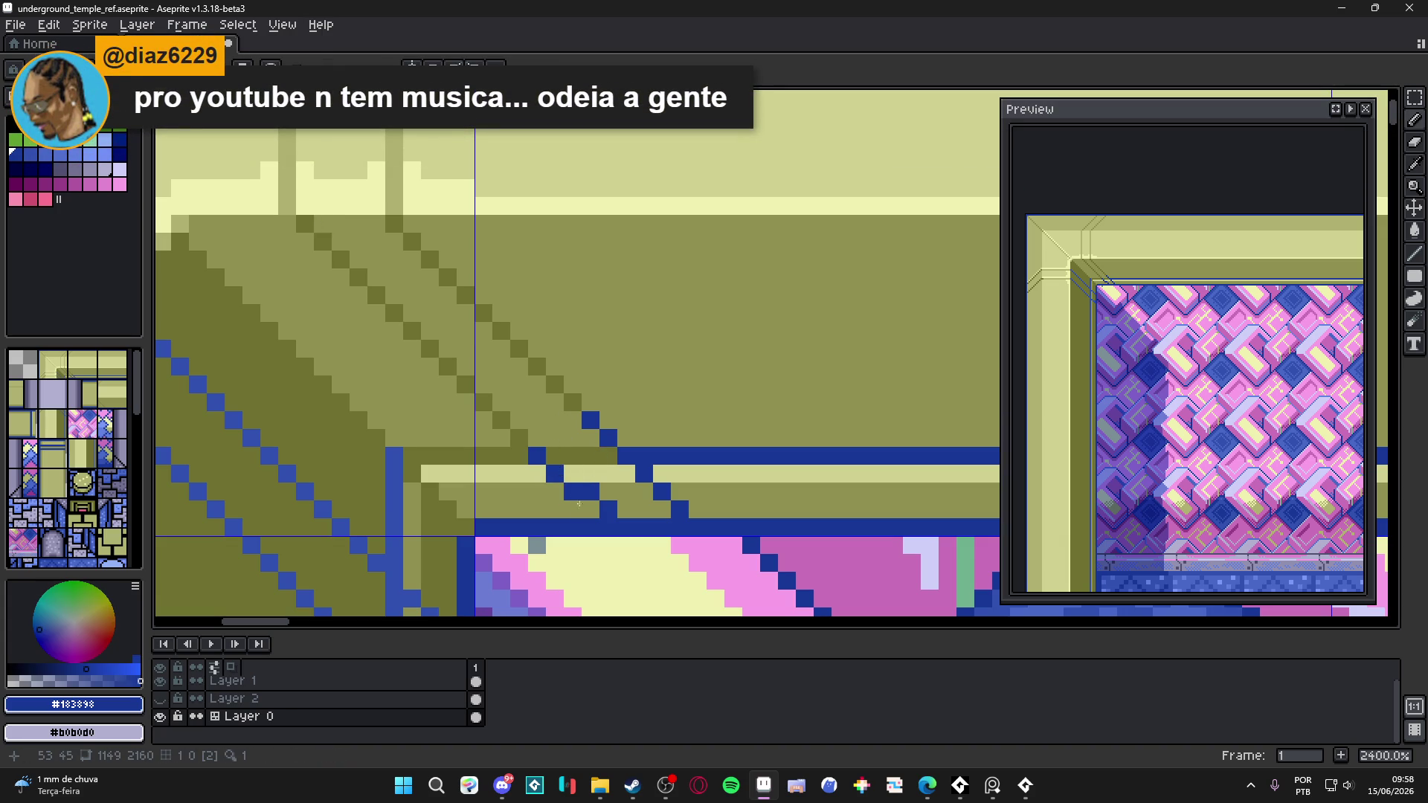
pyautogui.keyDown('alt'); pyautogui.click(626, 489); pyautogui.keyUp('alt')
pyautogui.click(590, 492)
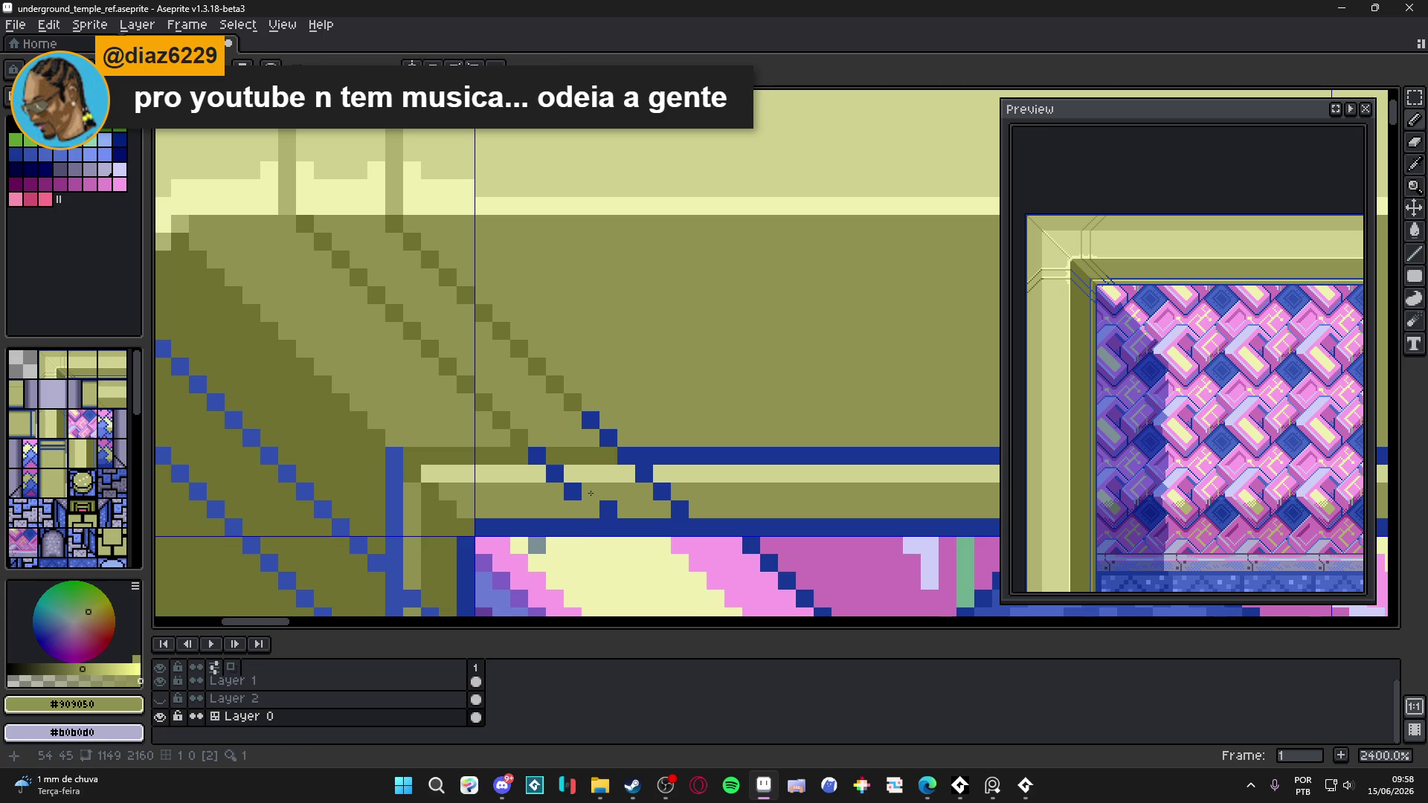
pyautogui.keyDown('alt'); pyautogui.click(609, 509); pyautogui.keyUp('alt')
pyautogui.click(591, 510)
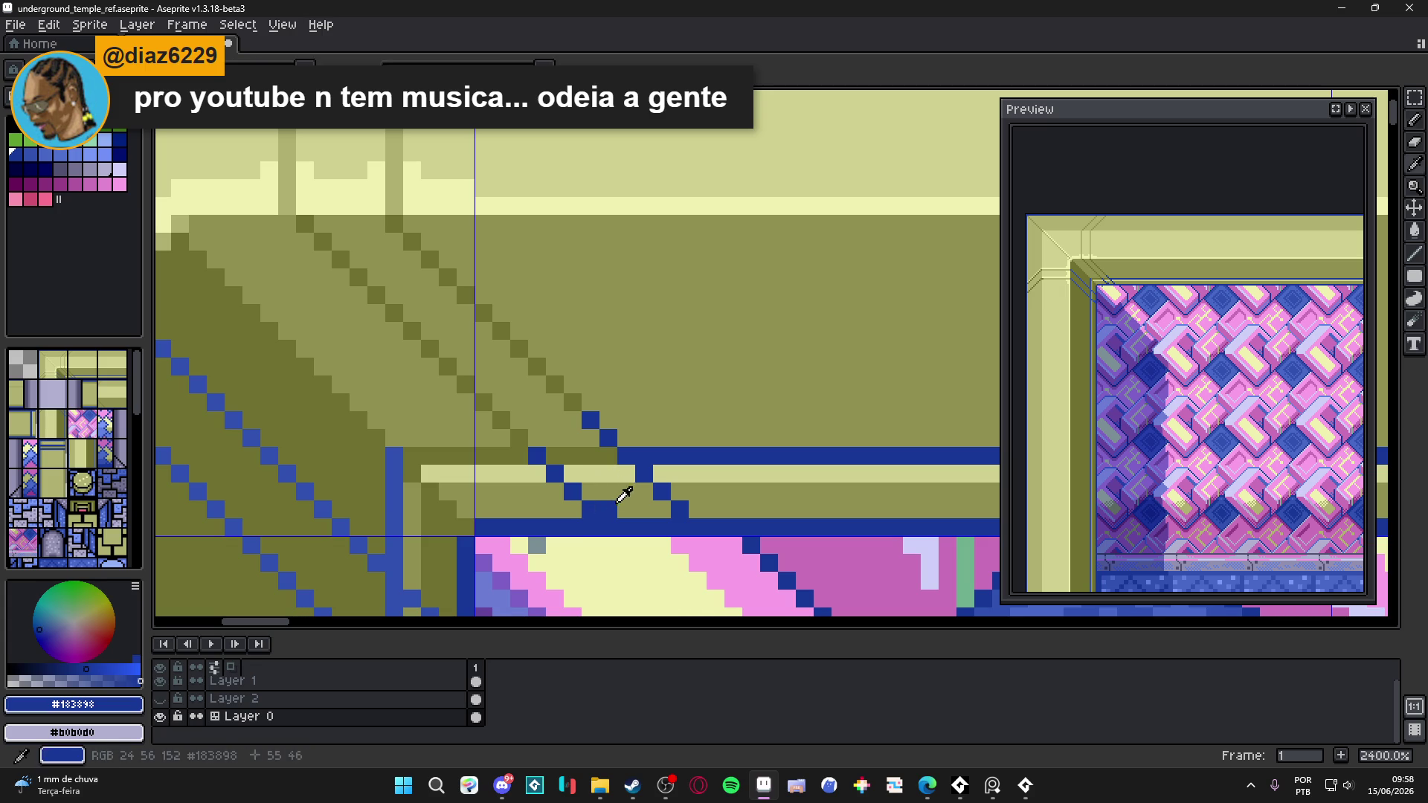
pyautogui.keyDown('alt'); pyautogui.click(637, 506); pyautogui.keyUp('alt')
pyautogui.scroll(-6, 625, 513)
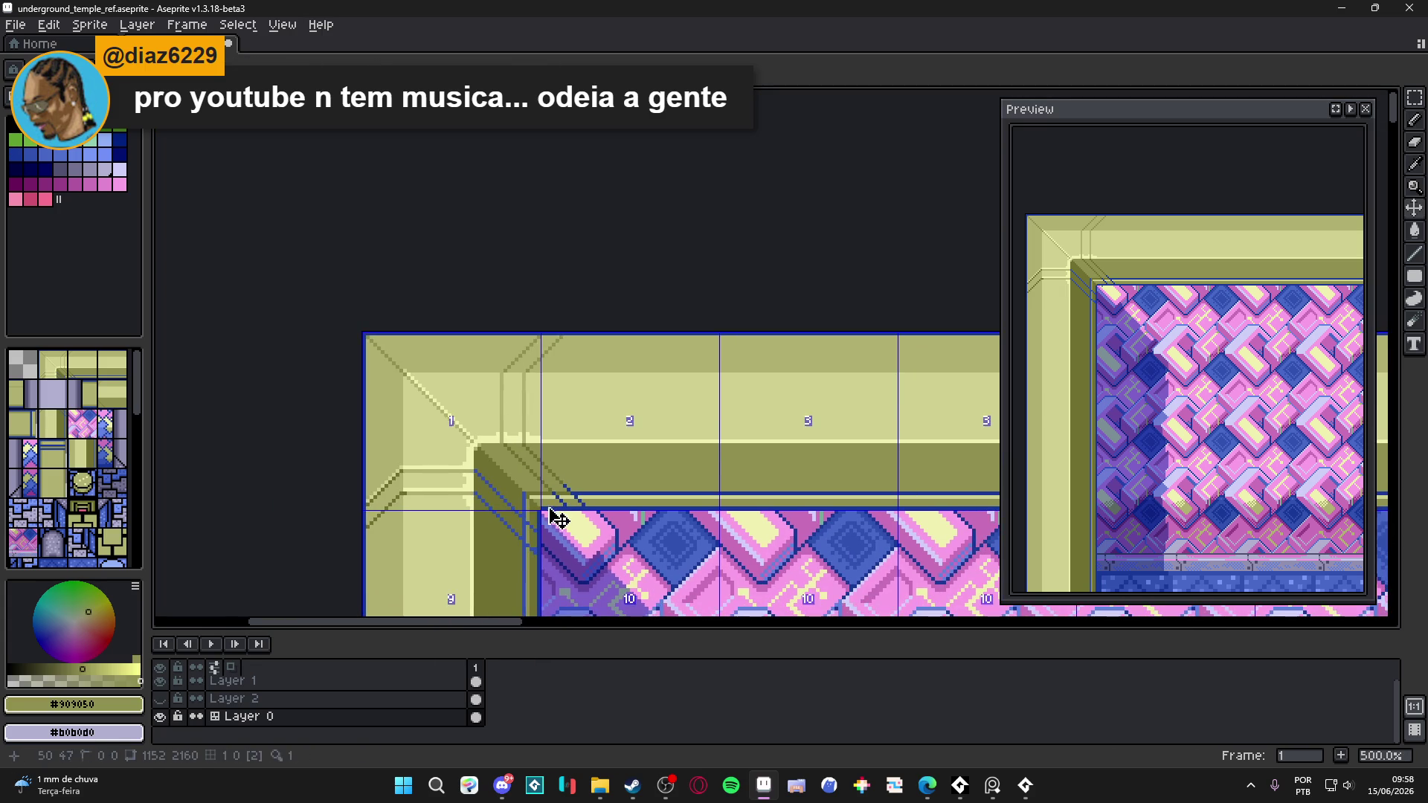
pyautogui.scroll(-1, 593, 545)
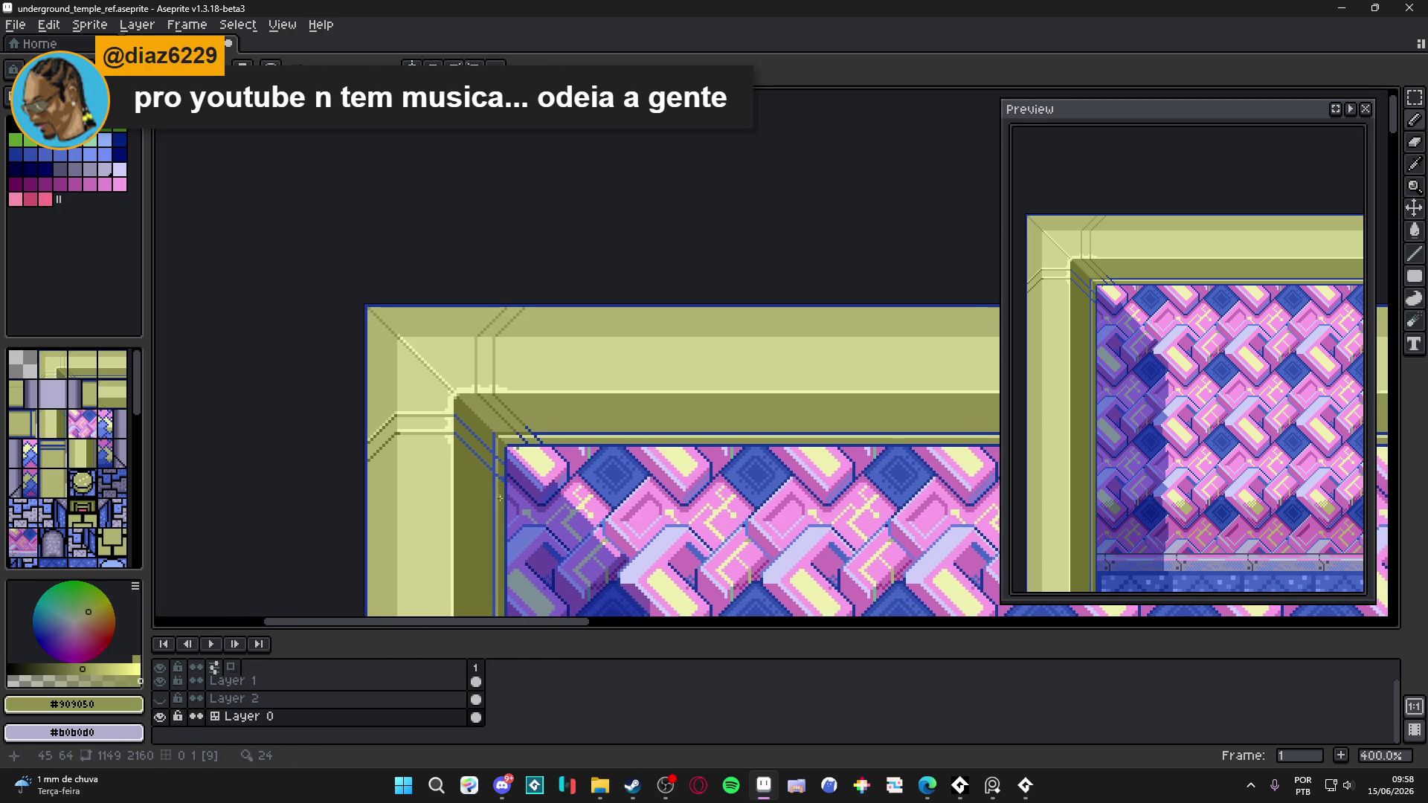
pyautogui.scroll(-1, 500, 498)
pyautogui.scroll(-1, 495, 497)
pyautogui.scroll(1, 487, 461)
pyautogui.scroll(1, 480, 424)
pyautogui.scroll(-1, 475, 391)
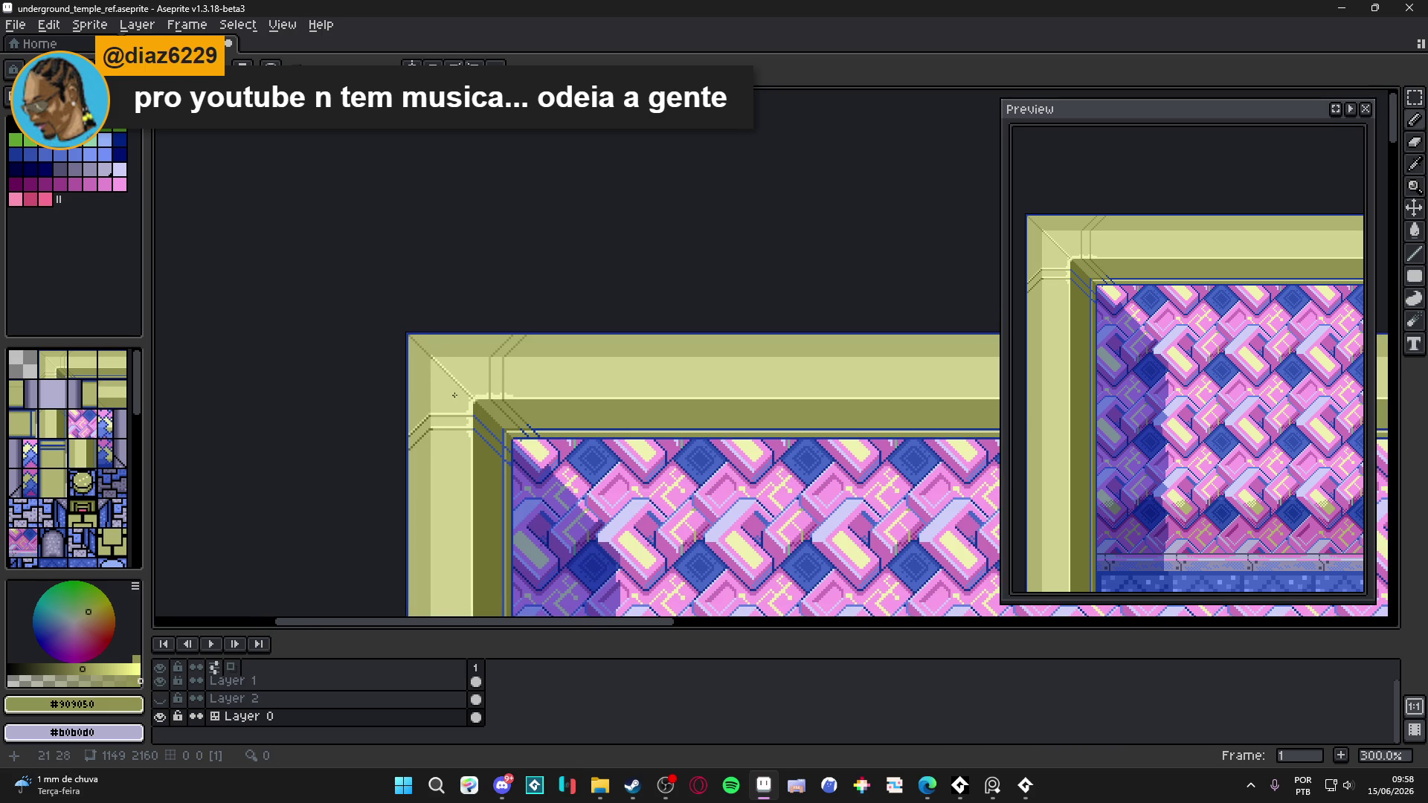
pyautogui.scroll(-2, 435, 350)
pyautogui.scroll(1, 460, 384)
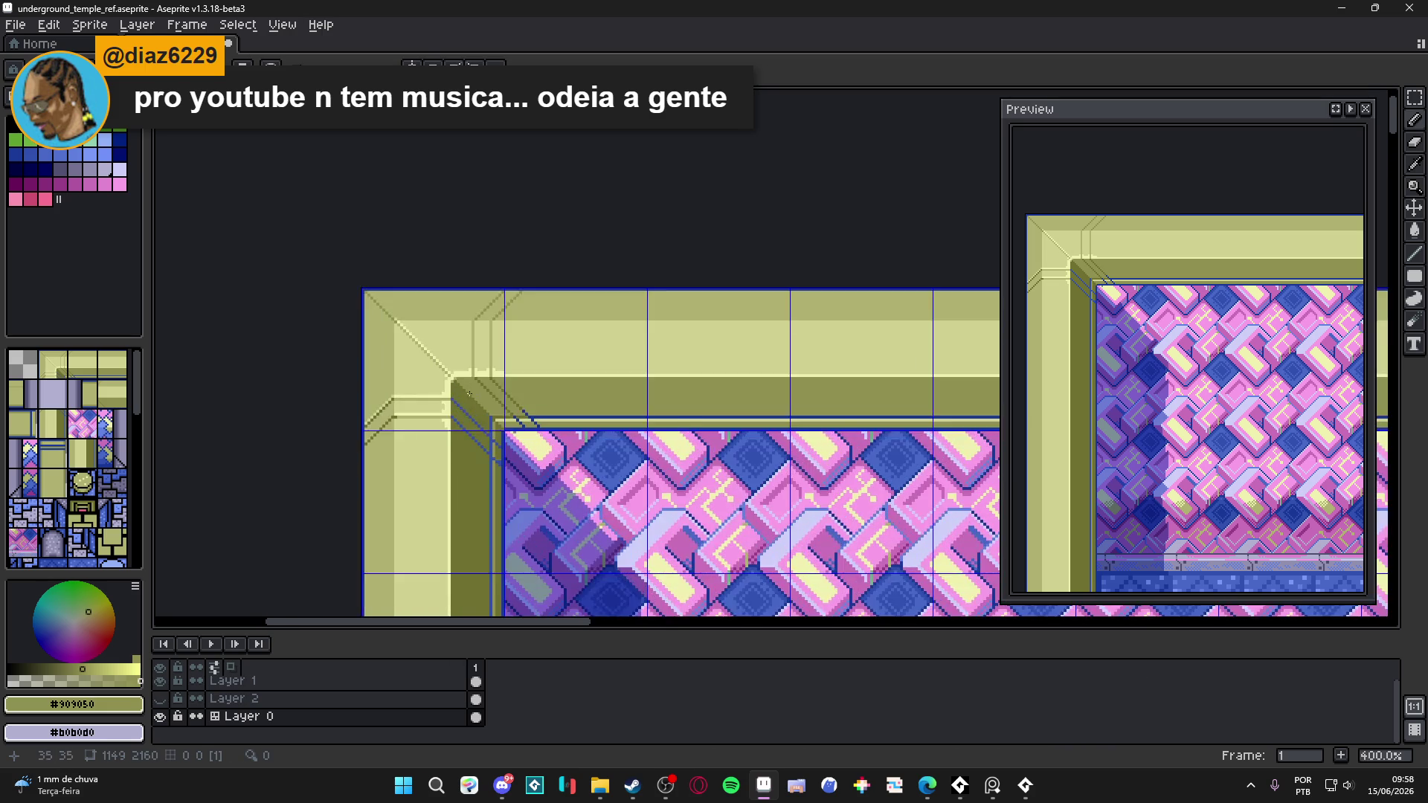
pyautogui.scroll(-1, 514, 388)
pyautogui.scroll(-2, 514, 388)
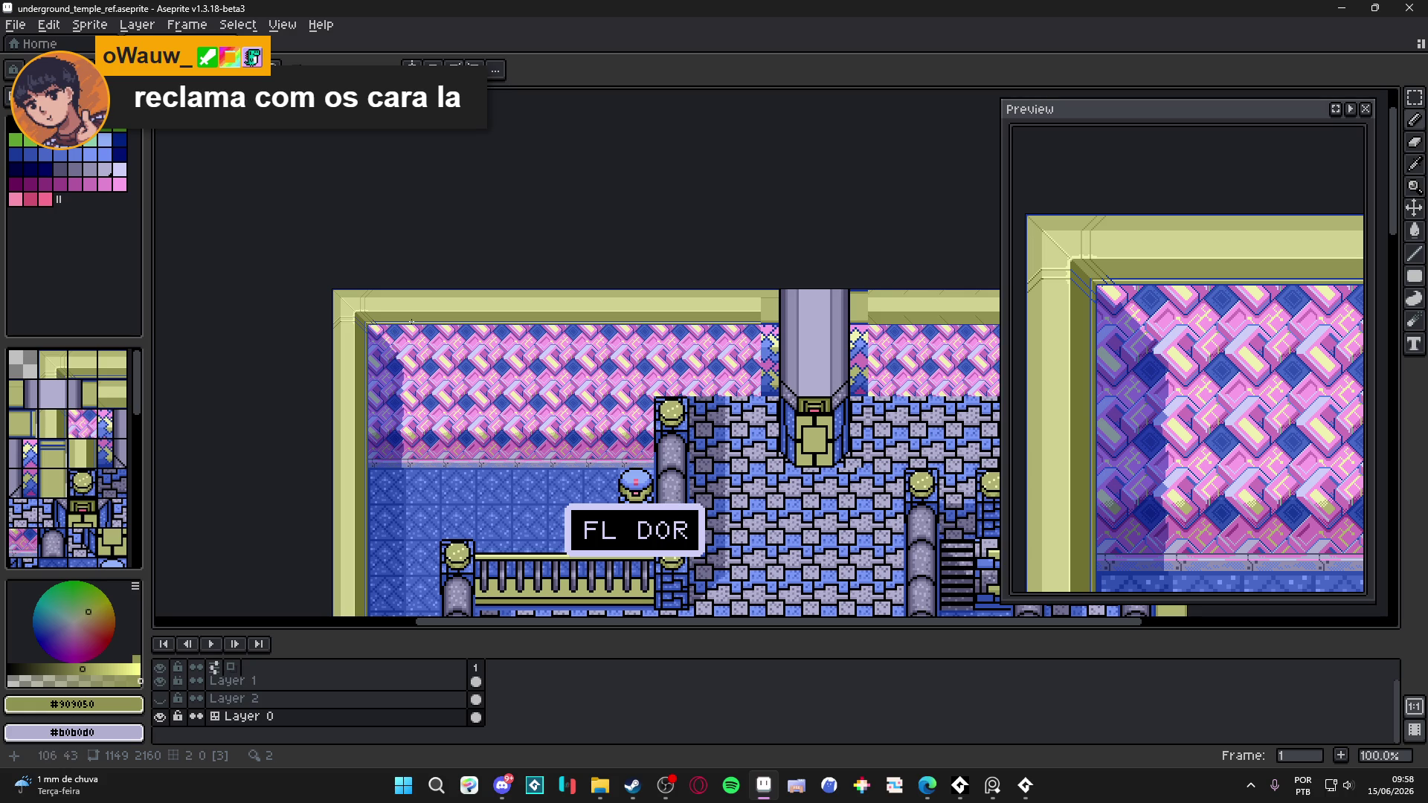
pyautogui.scroll(1, 433, 310)
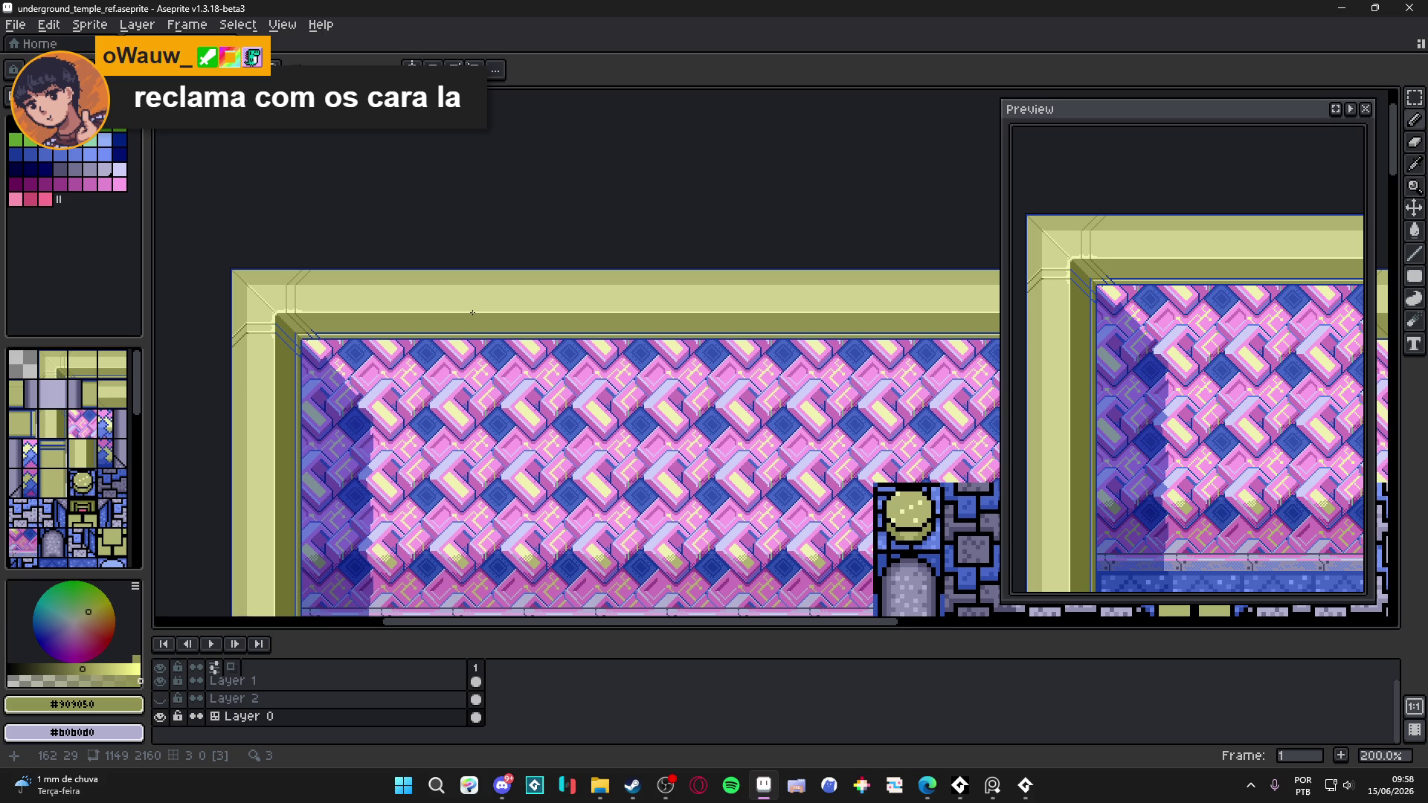
pyautogui.scroll(-1, 472, 312)
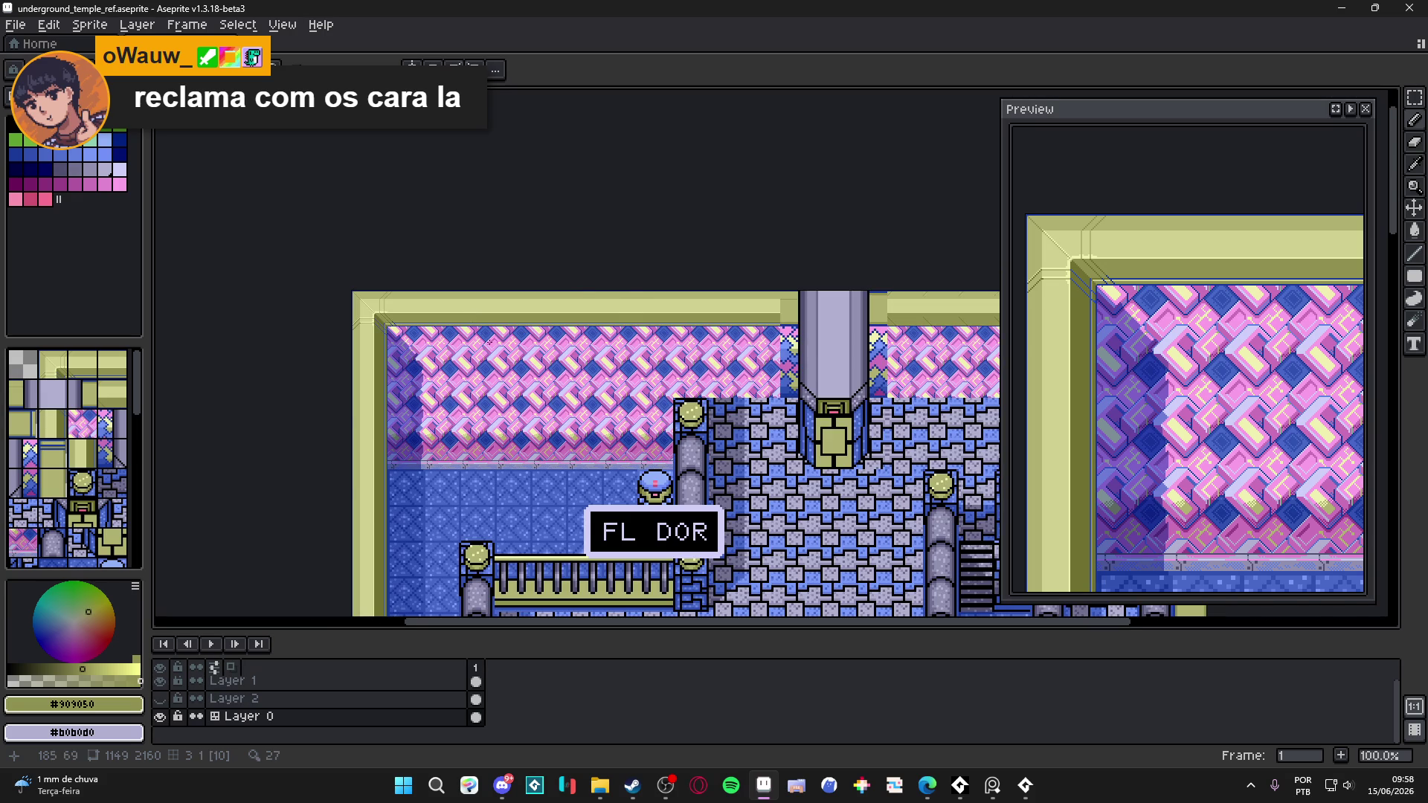
pyautogui.scroll(1, 487, 342)
pyautogui.scroll(-1, 416, 275)
pyautogui.scroll(1, 432, 290)
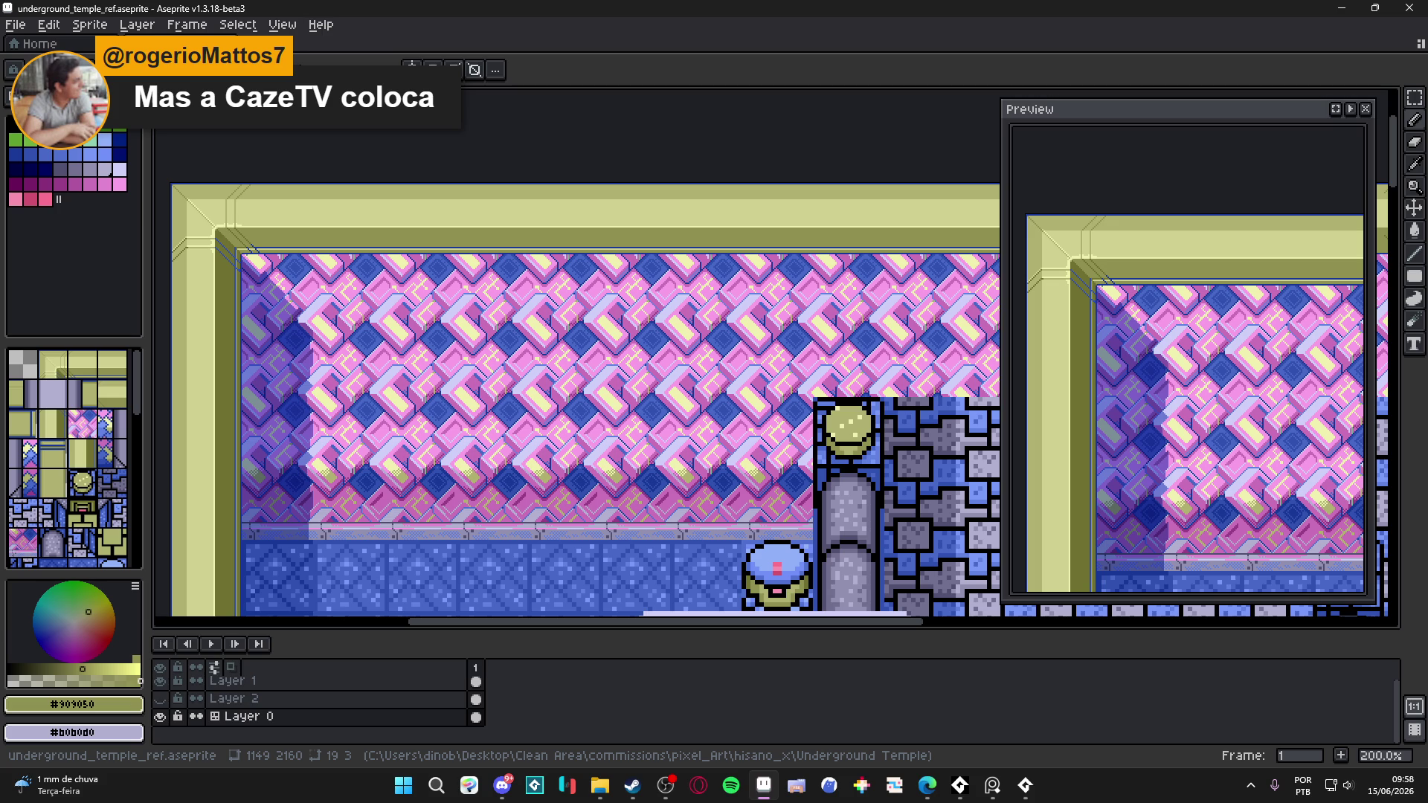
pyautogui.scroll(-2, 366, 368)
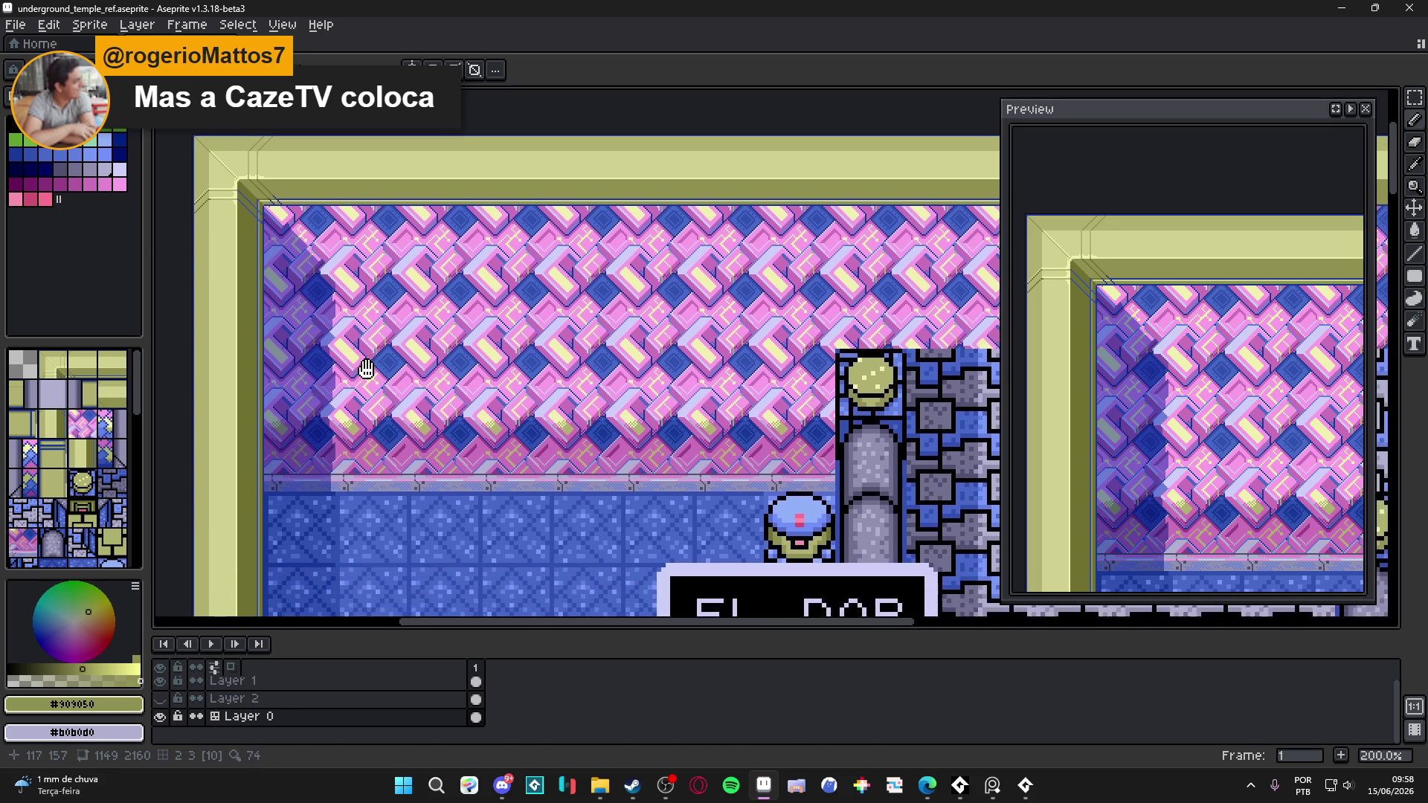
pyautogui.scroll(-1, 368, 369)
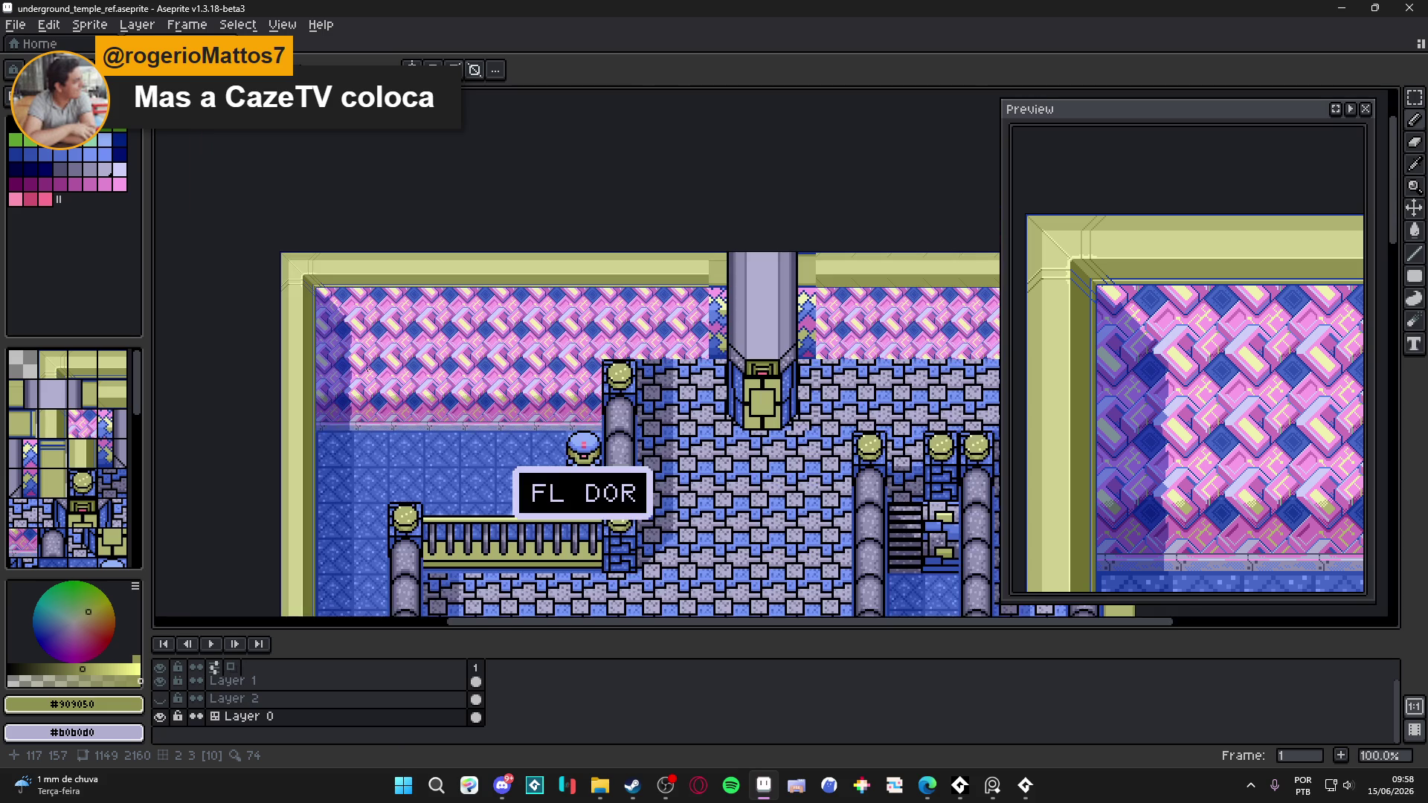
pyautogui.scroll(1, 411, 323)
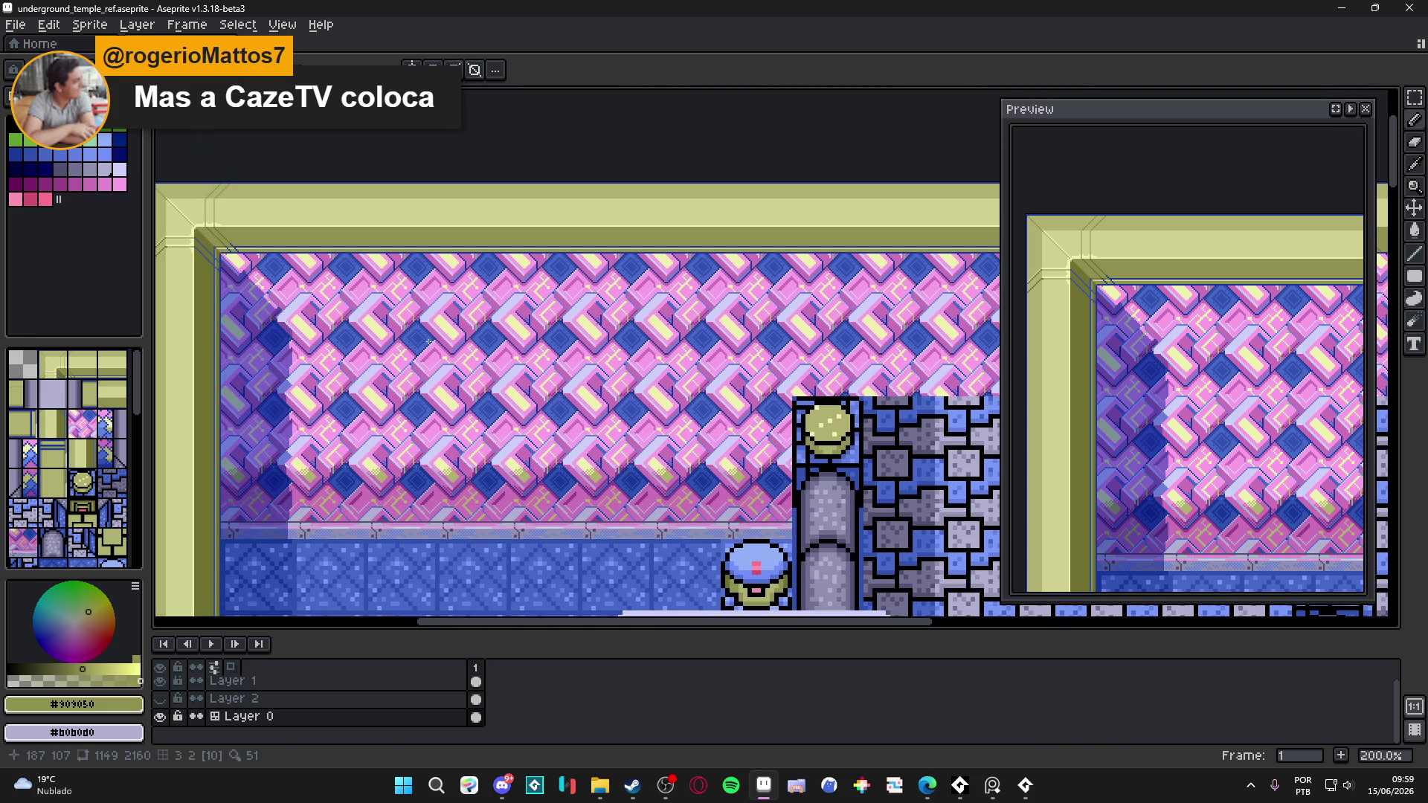
pyautogui.hotkey('alt', 'Tab')
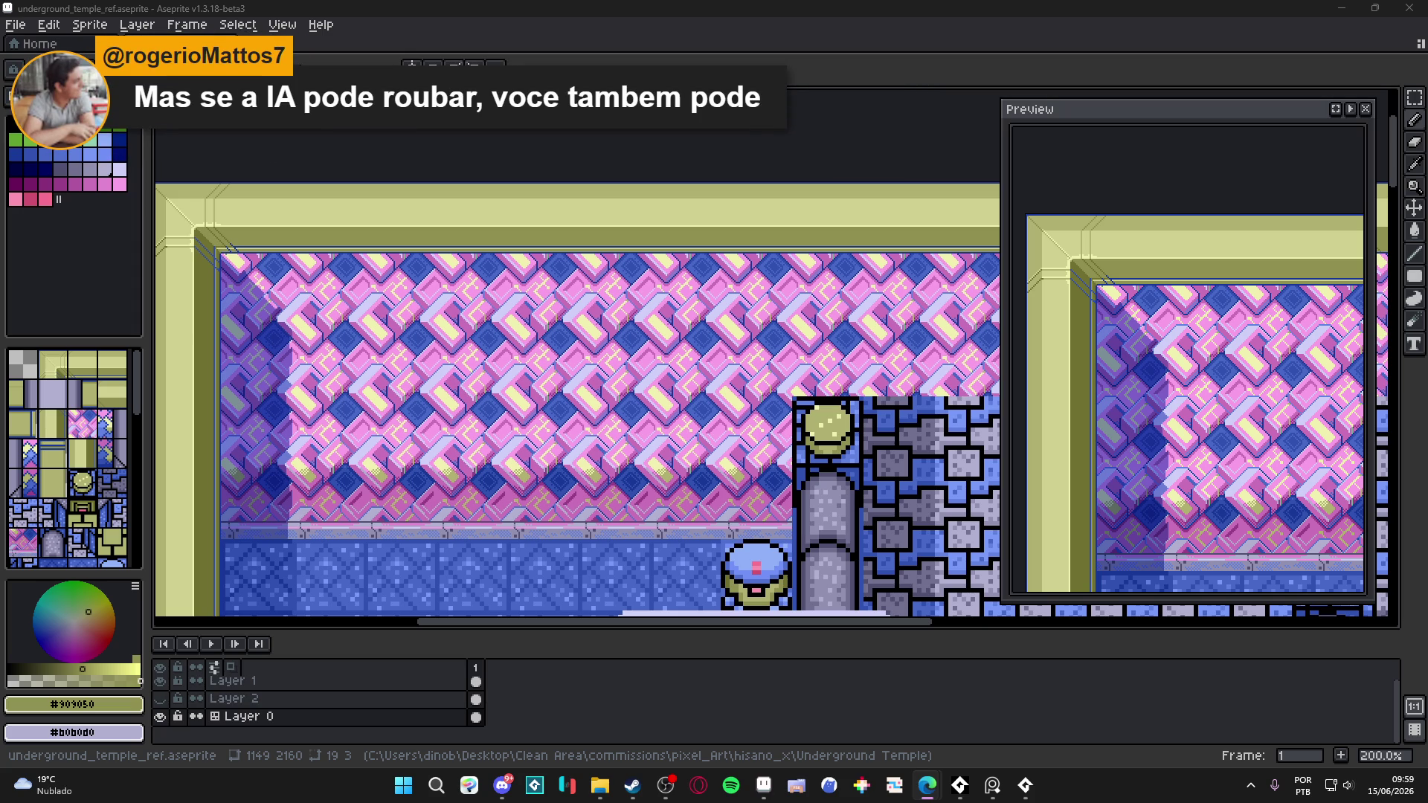
# - Frame the wall and corner, briefly showing the tile boundaries with their indices
pyautogui.click(242, 211)
pyautogui.moveTo(242, 211); pyautogui.dragTo(360, 231)
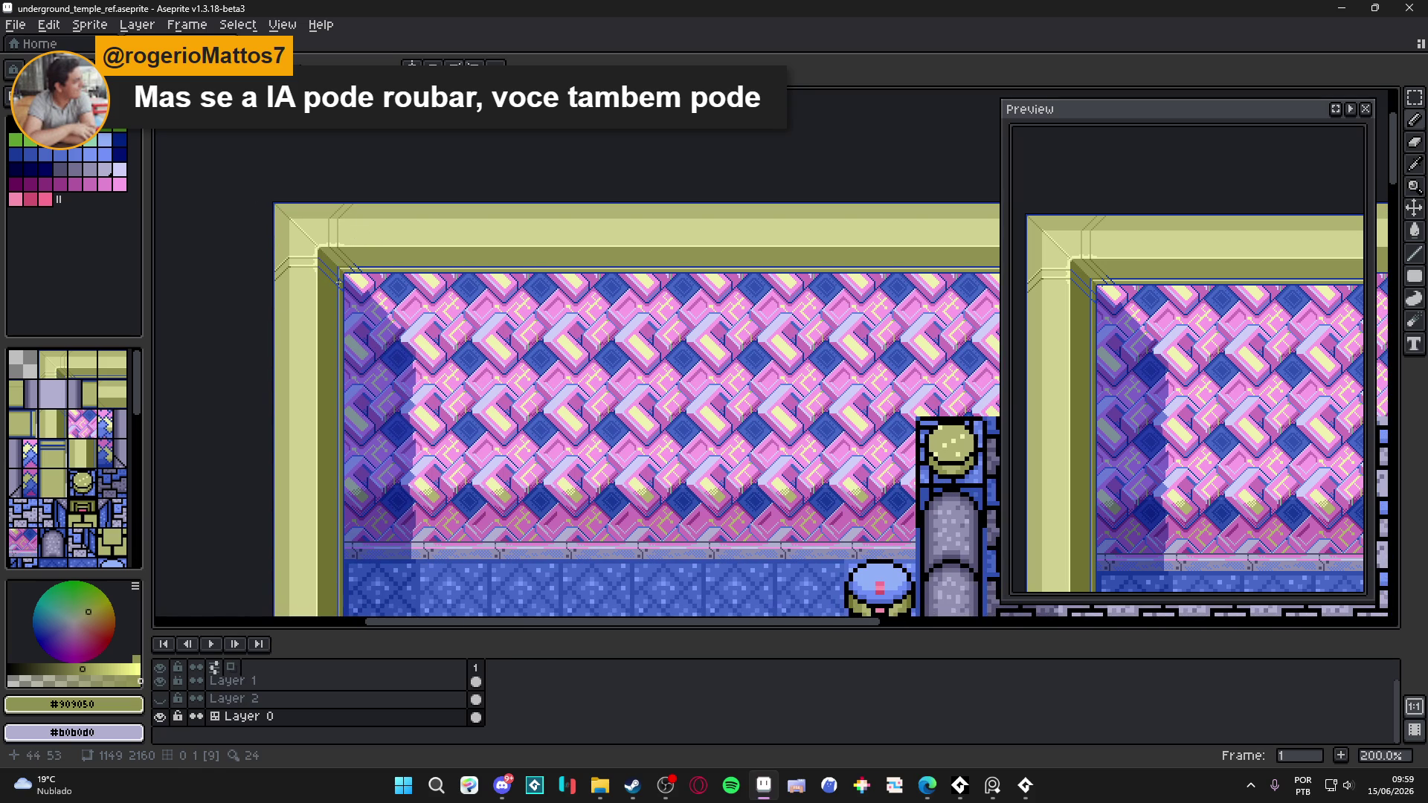
pyautogui.press('Tab')
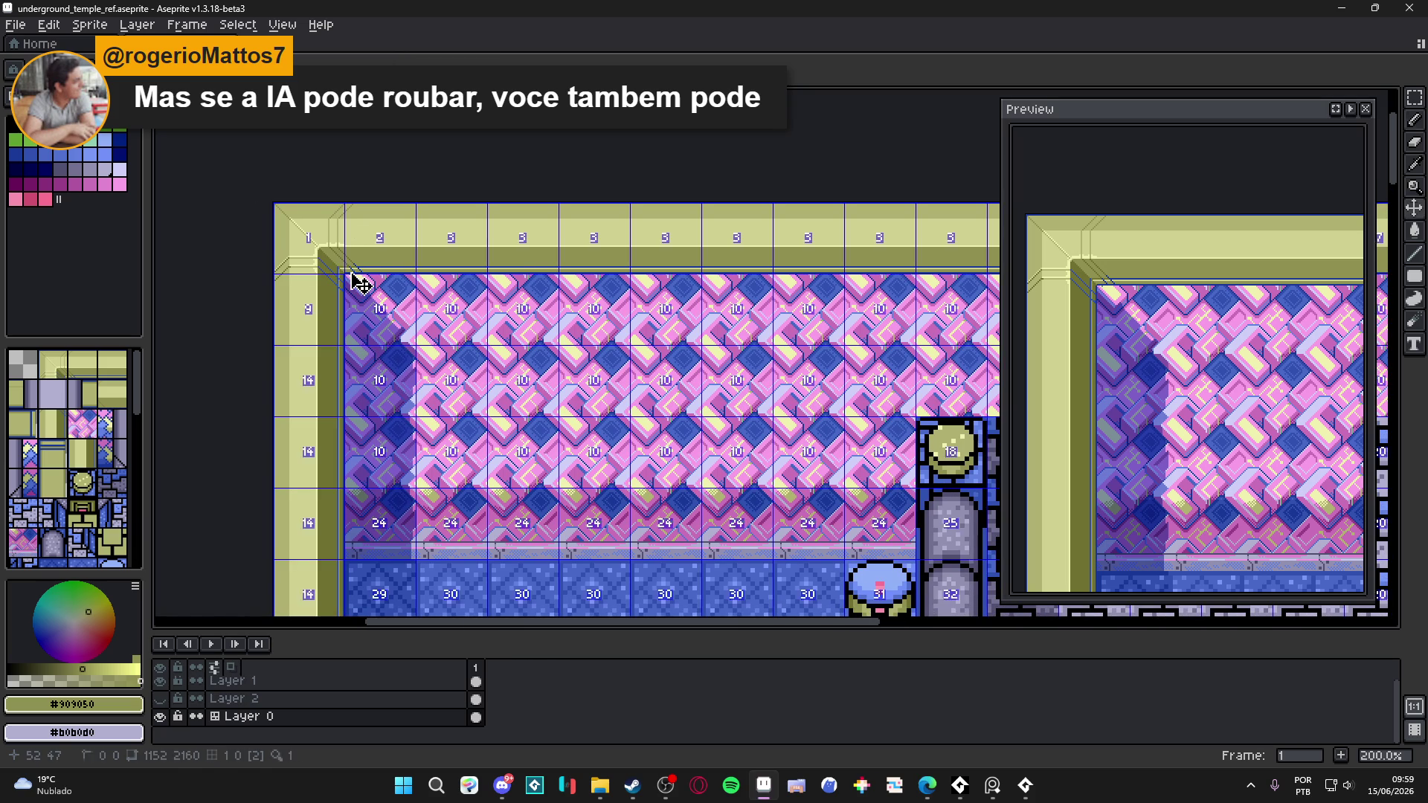
pyautogui.press('Tab')
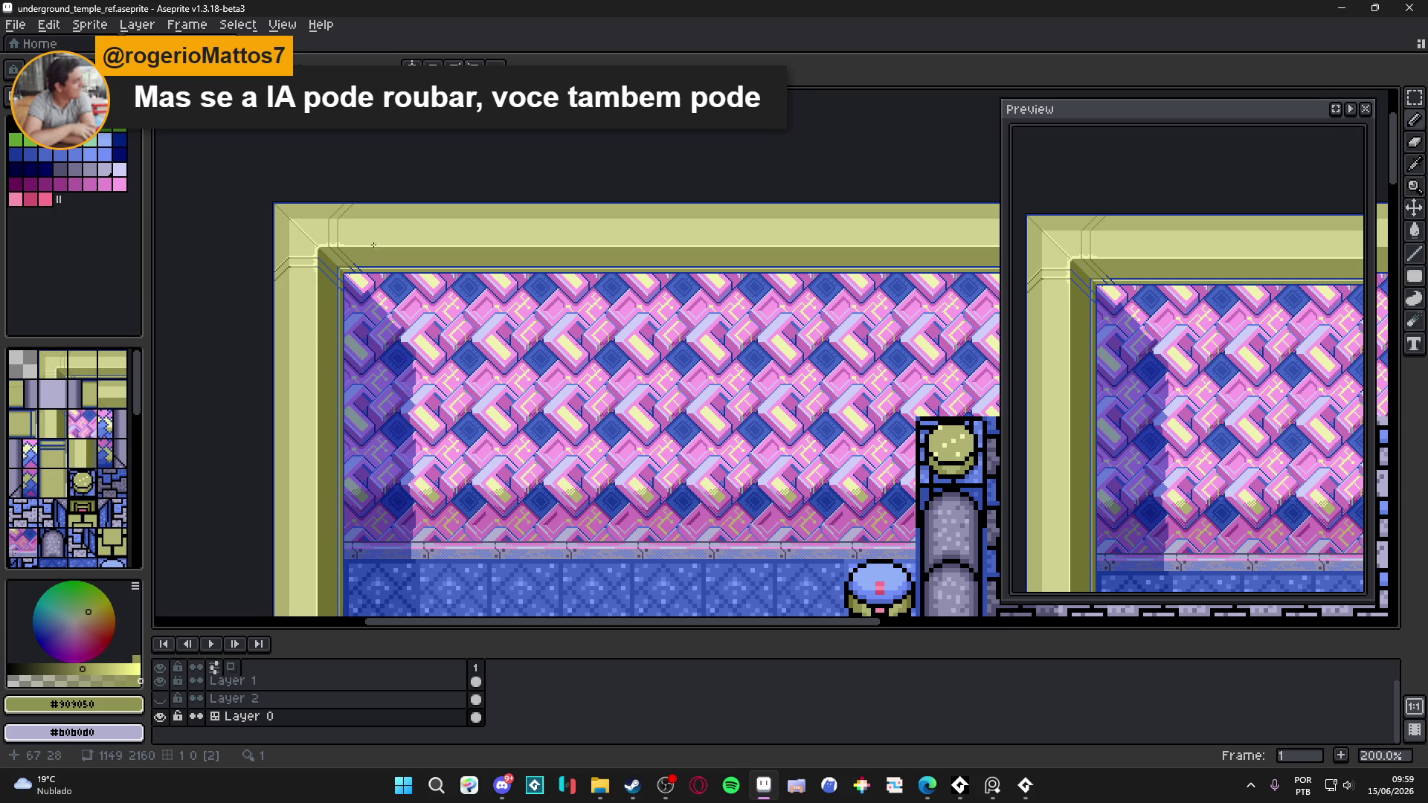
pyautogui.scroll(4, 350, 221)
# - Draw a 45° #d0d090 line in the top-left corner bevel, undoing and redrawing it once
pyautogui.keyDown('alt'); pyautogui.click(361, 201); pyautogui.keyUp('alt')
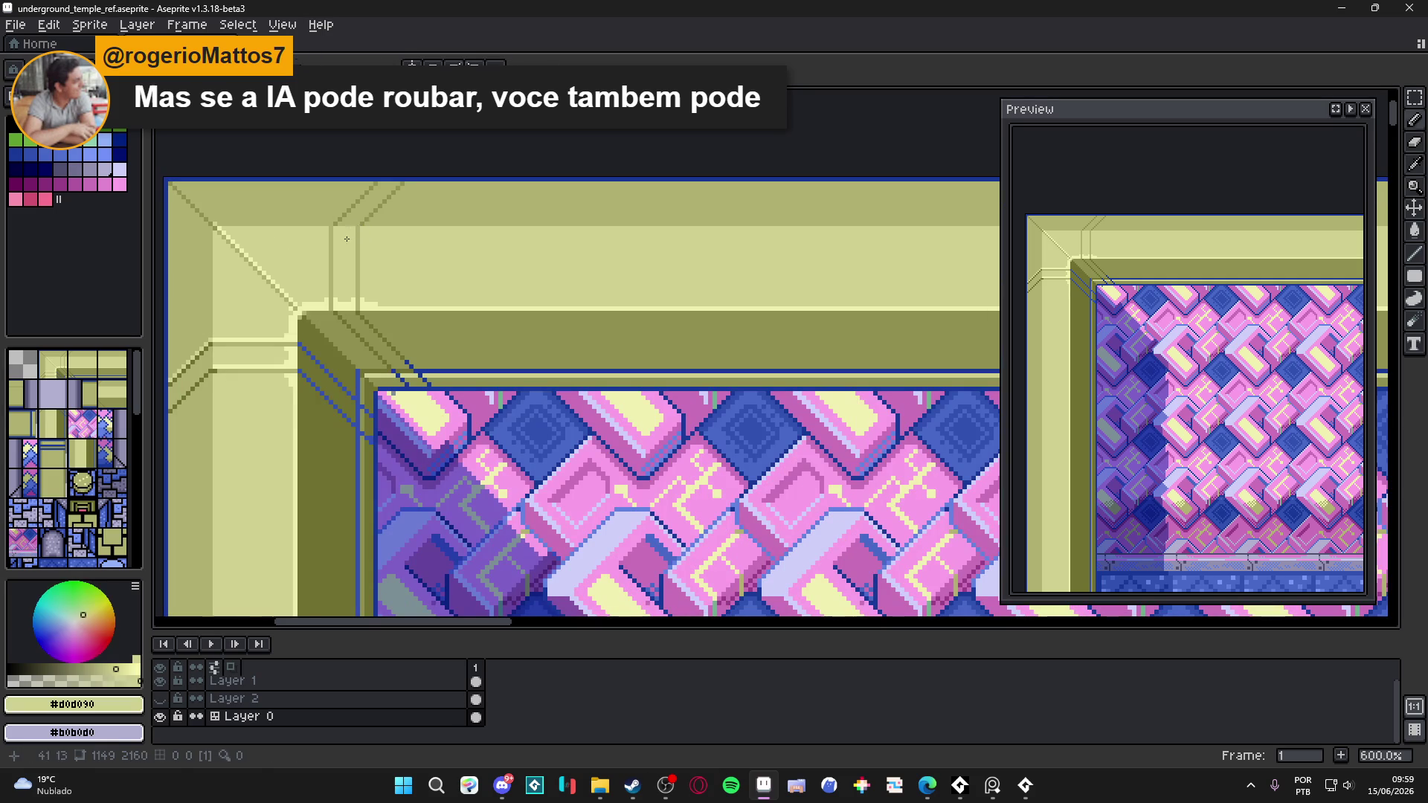
pyautogui.scroll(3, 361, 201)
pyautogui.moveTo(328, 236); pyautogui.dragTo(404, 155)
pyautogui.hotkey('ctrl', 'z')
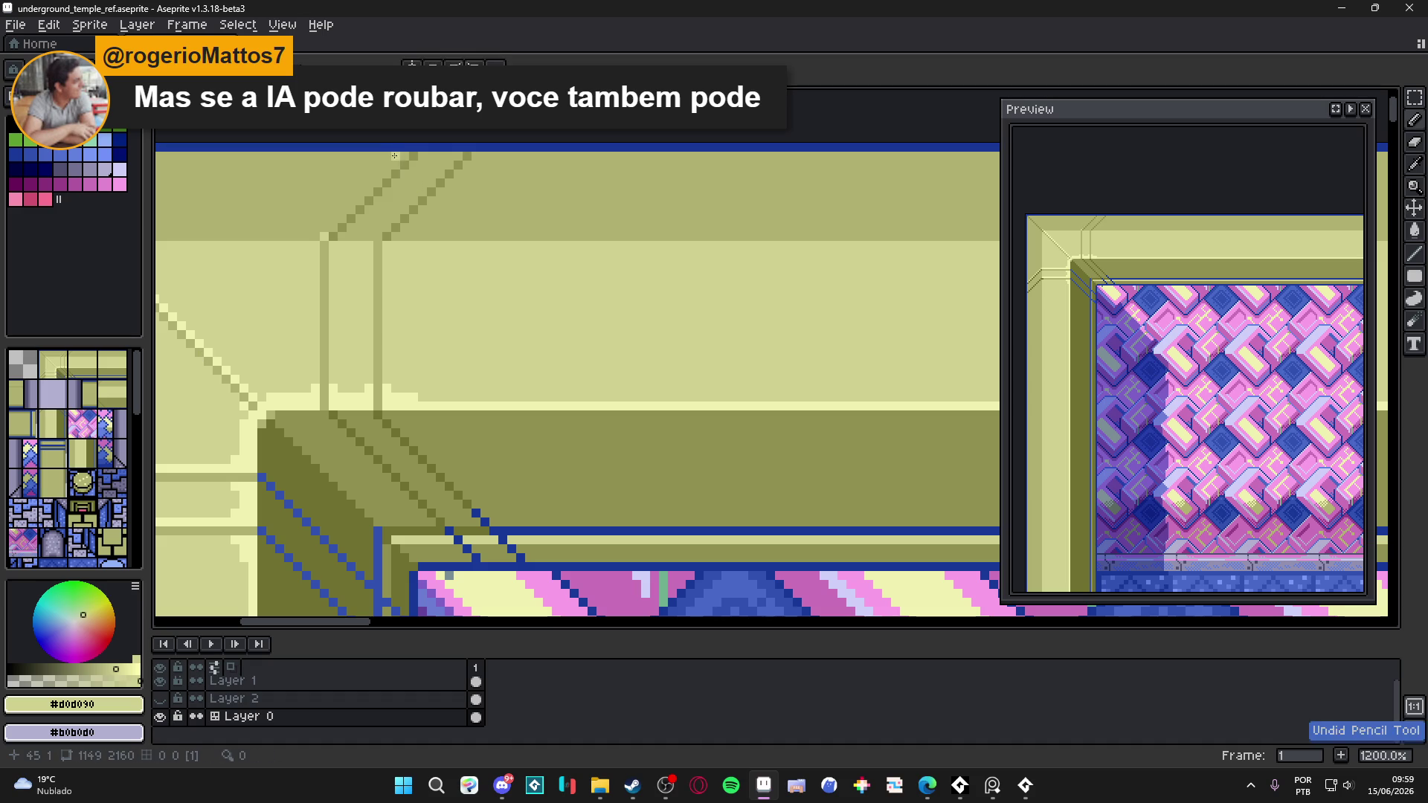
pyautogui.moveTo(376, 236); pyautogui.dragTo(476, 158)
pyautogui.scroll(-5, 456, 237)
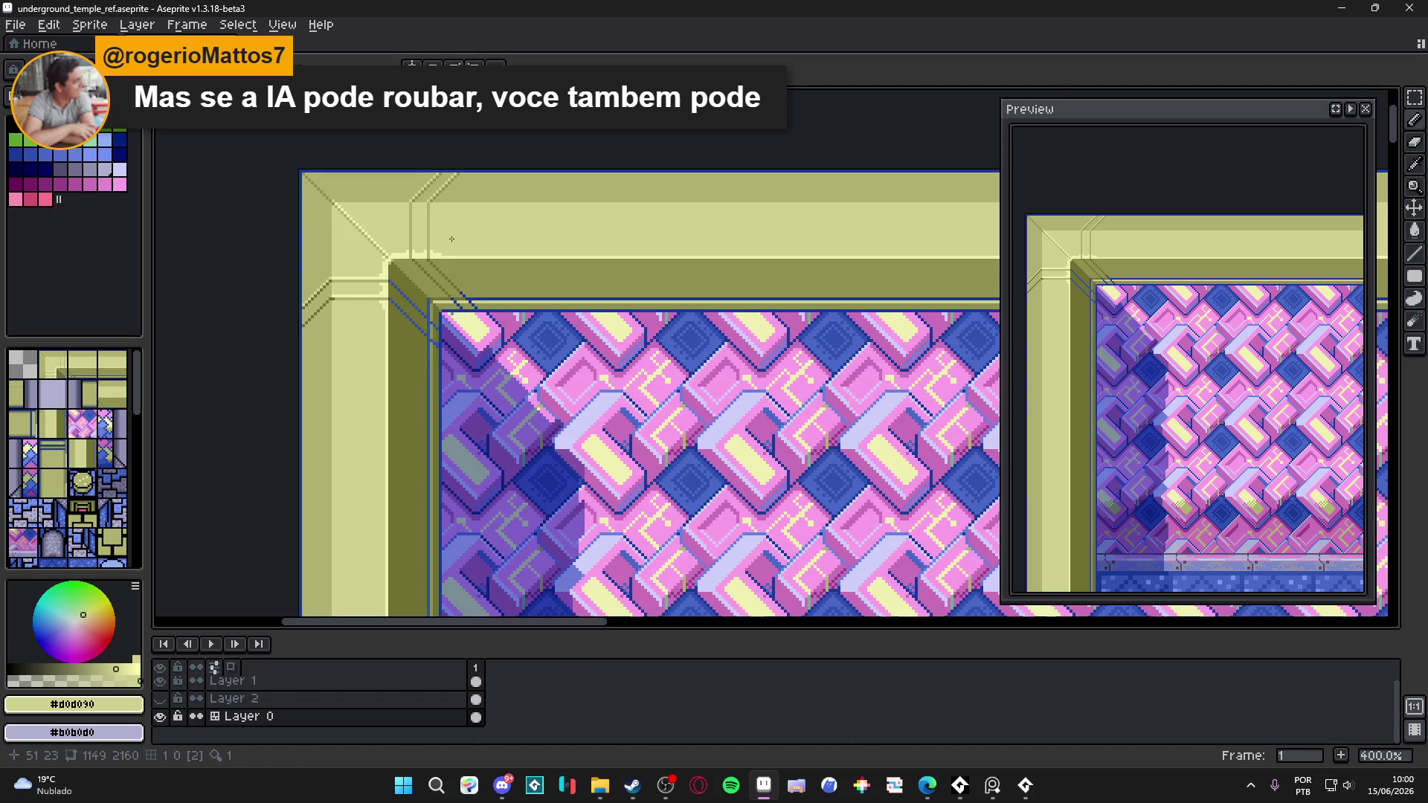
pyautogui.scroll(5, 347, 301)
# - Sample #f0f0b0 and #d0d090 again, then save underground_temple_ref.aseprite
pyautogui.keyDown('alt'); pyautogui.click(302, 289); pyautogui.keyUp('alt')
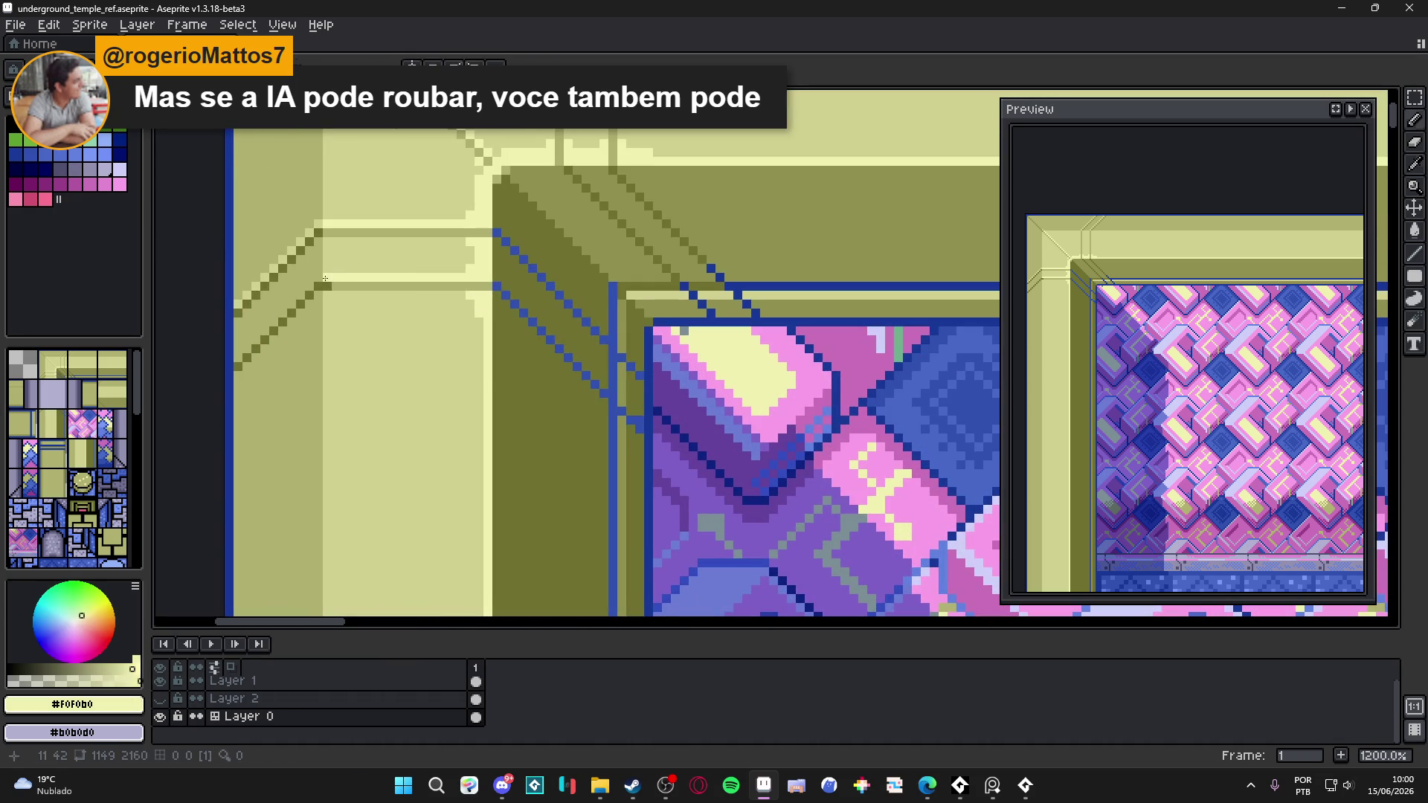
pyautogui.scroll(-4, 322, 330)
pyautogui.scroll(2, 322, 329)
pyautogui.keyDown('alt'); pyautogui.click(312, 327); pyautogui.keyUp('alt')
pyautogui.scroll(3, 298, 326)
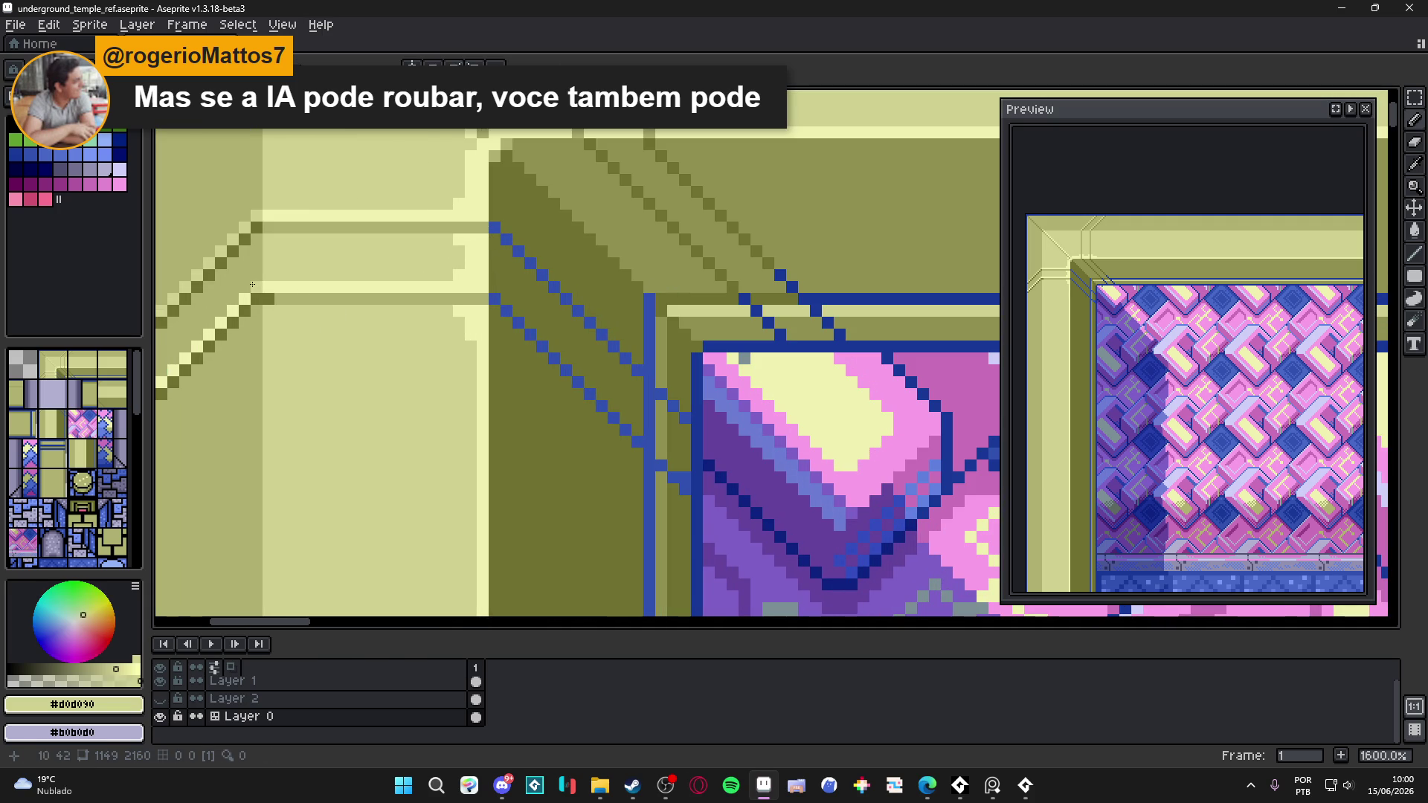
pyautogui.scroll(-2, 232, 321)
pyautogui.scroll(-3, 312, 327)
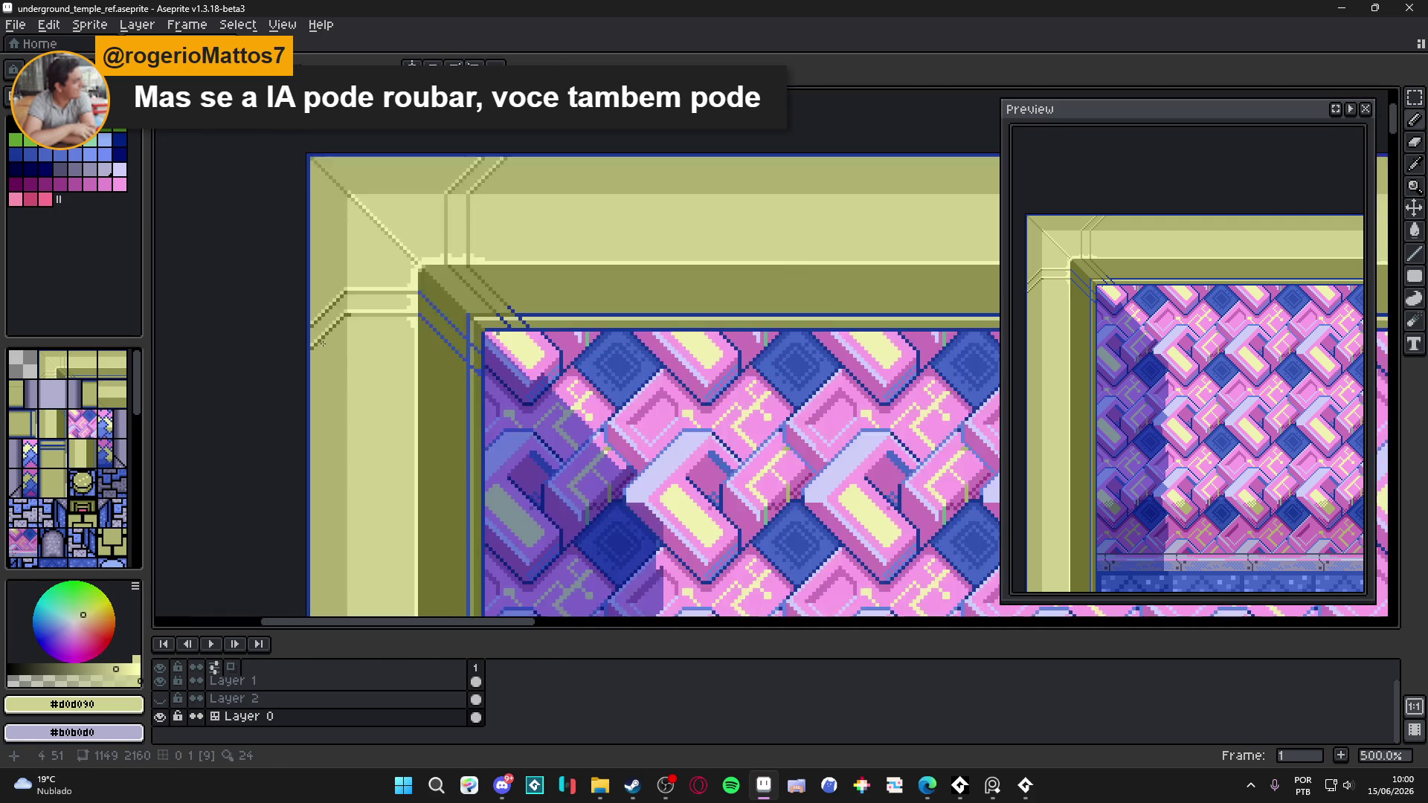
pyautogui.moveTo(418, 290); pyautogui.dragTo(410, 333)
pyautogui.hotkey('ctrl', 's')
pyautogui.scroll(-2, 411, 332)
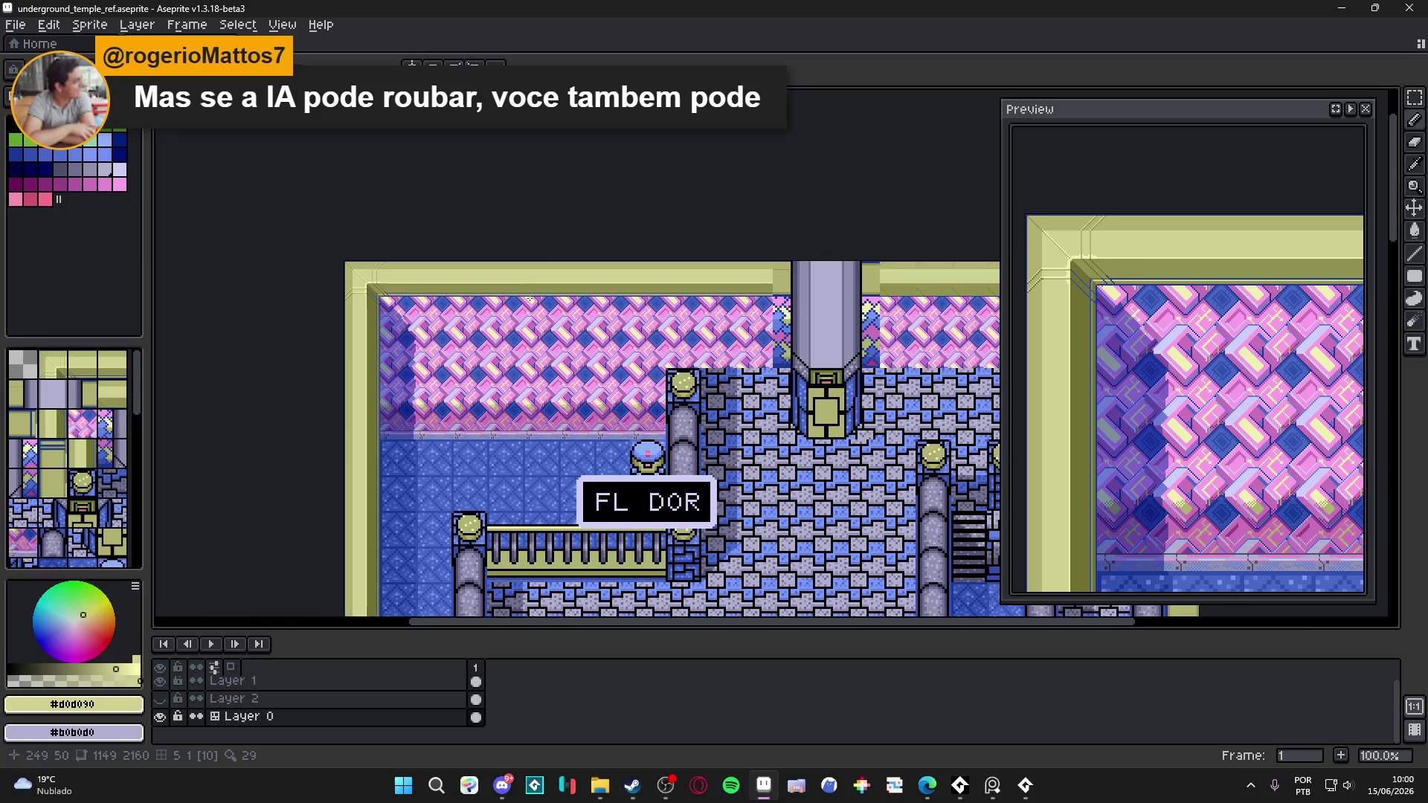
pyautogui.moveTo(517, 303)
pyautogui.mouseDown()
pyautogui.moveTo(494, 234)
pyautogui.moveTo(511, 242)
pyautogui.moveTo(528, 224)
pyautogui.mouseUp()
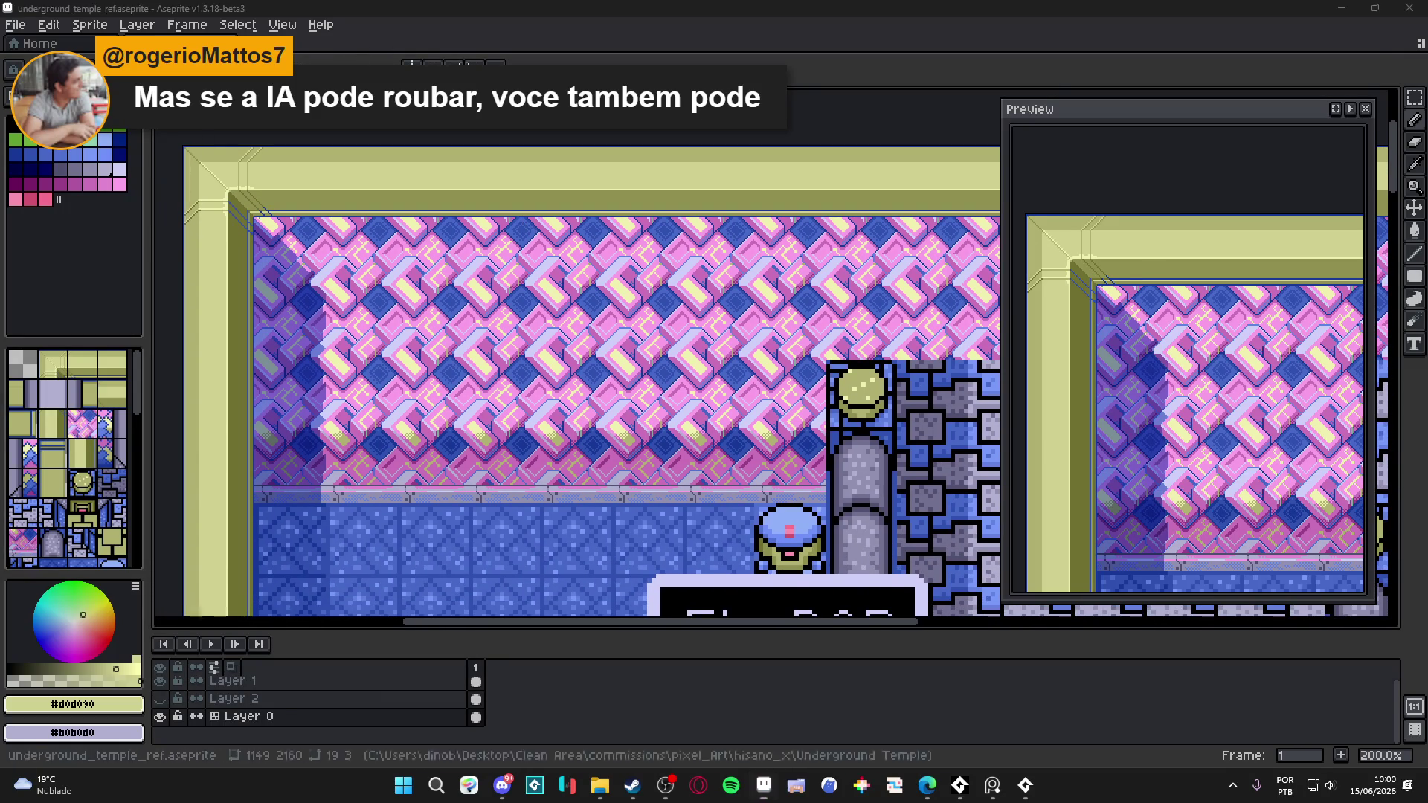
pyautogui.press('super+shift+s')
pyautogui.moveTo(164, 111)
pyautogui.mouseDown()
pyautogui.moveTo(921, 549)
pyautogui.moveTo(957, 519)
pyautogui.moveTo(993, 565)
pyautogui.moveTo(976, 574)
pyautogui.mouseUp()
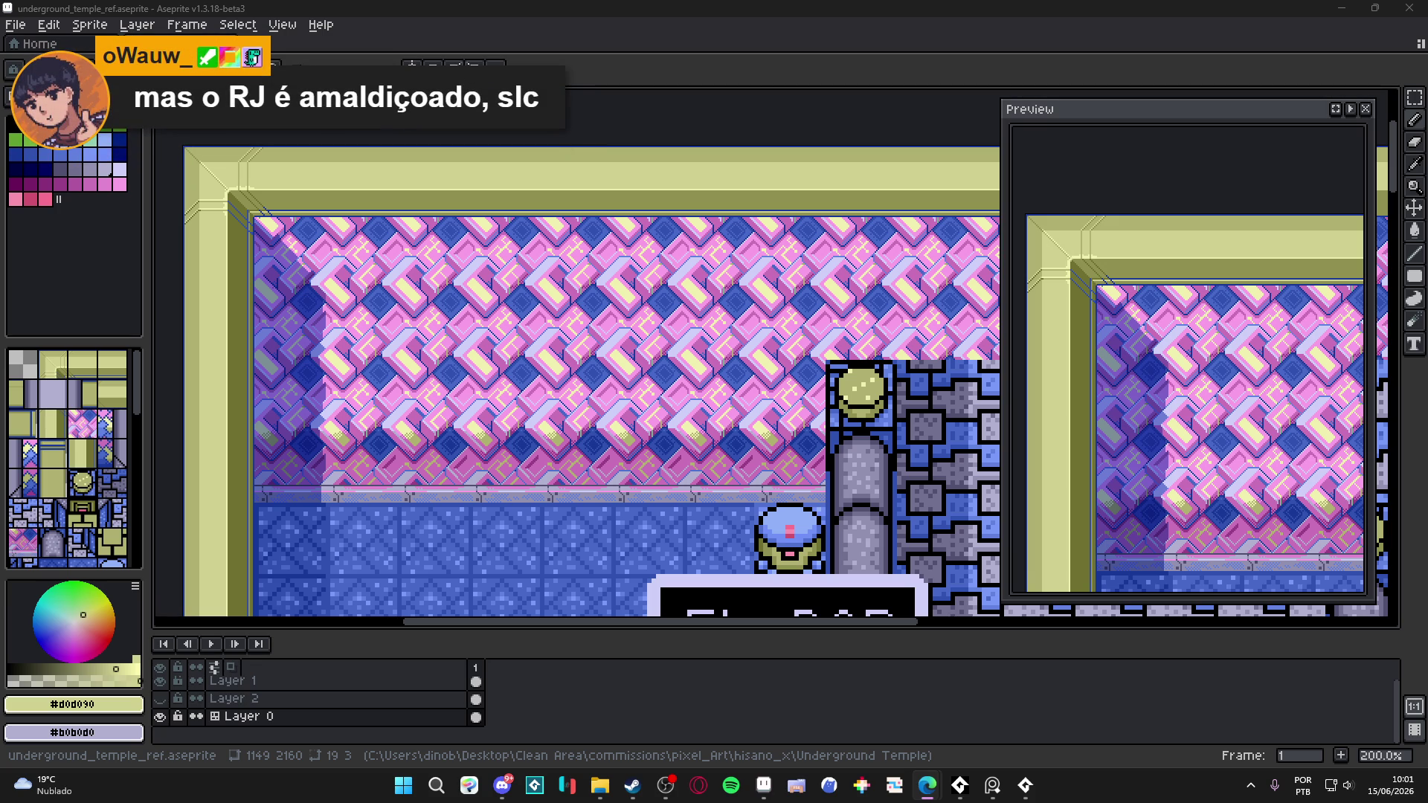
pyautogui.moveTo(271, 198); pyautogui.dragTo(293, 216)
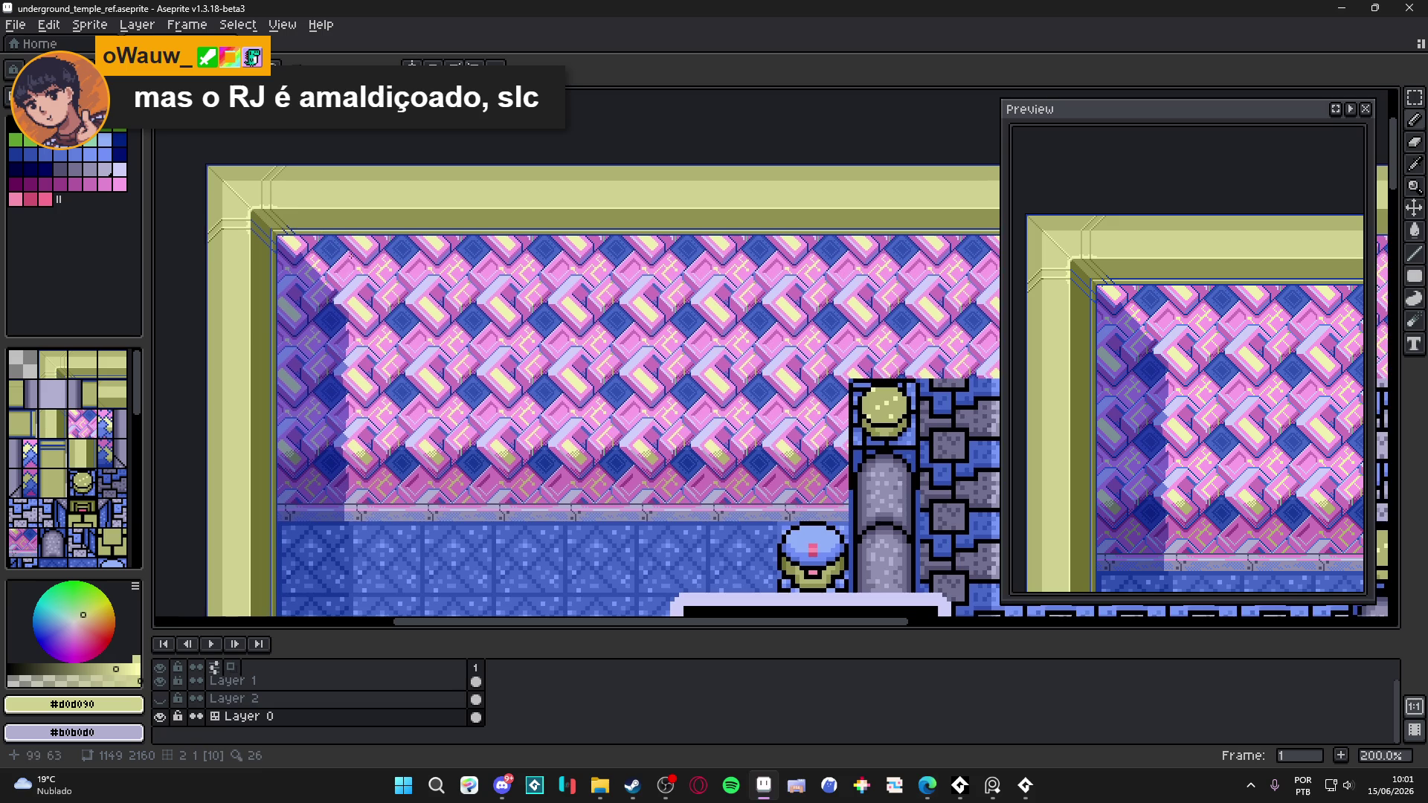
pyautogui.scroll(5, 209, 178)
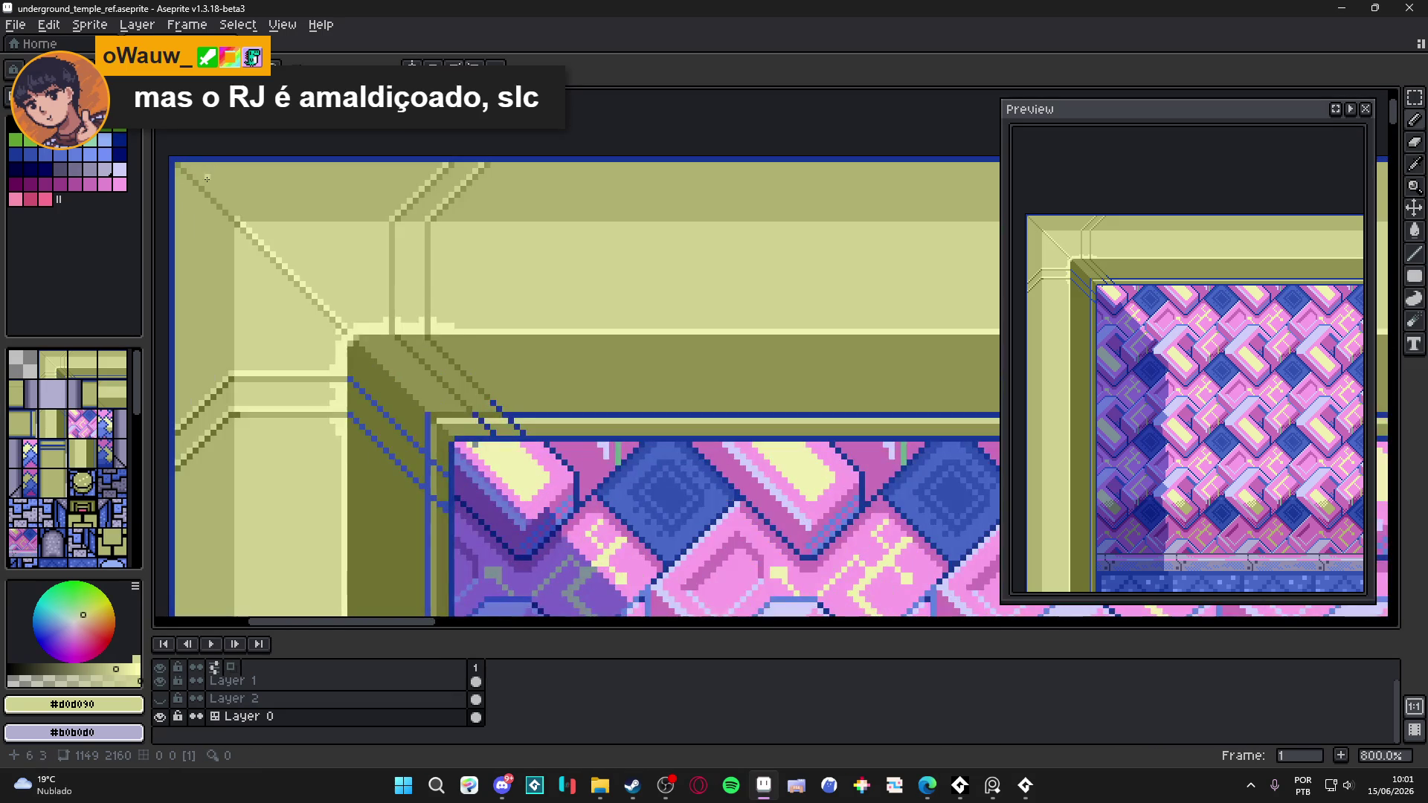
pyautogui.scroll(-3, 223, 193)
pyautogui.scroll(1, 257, 212)
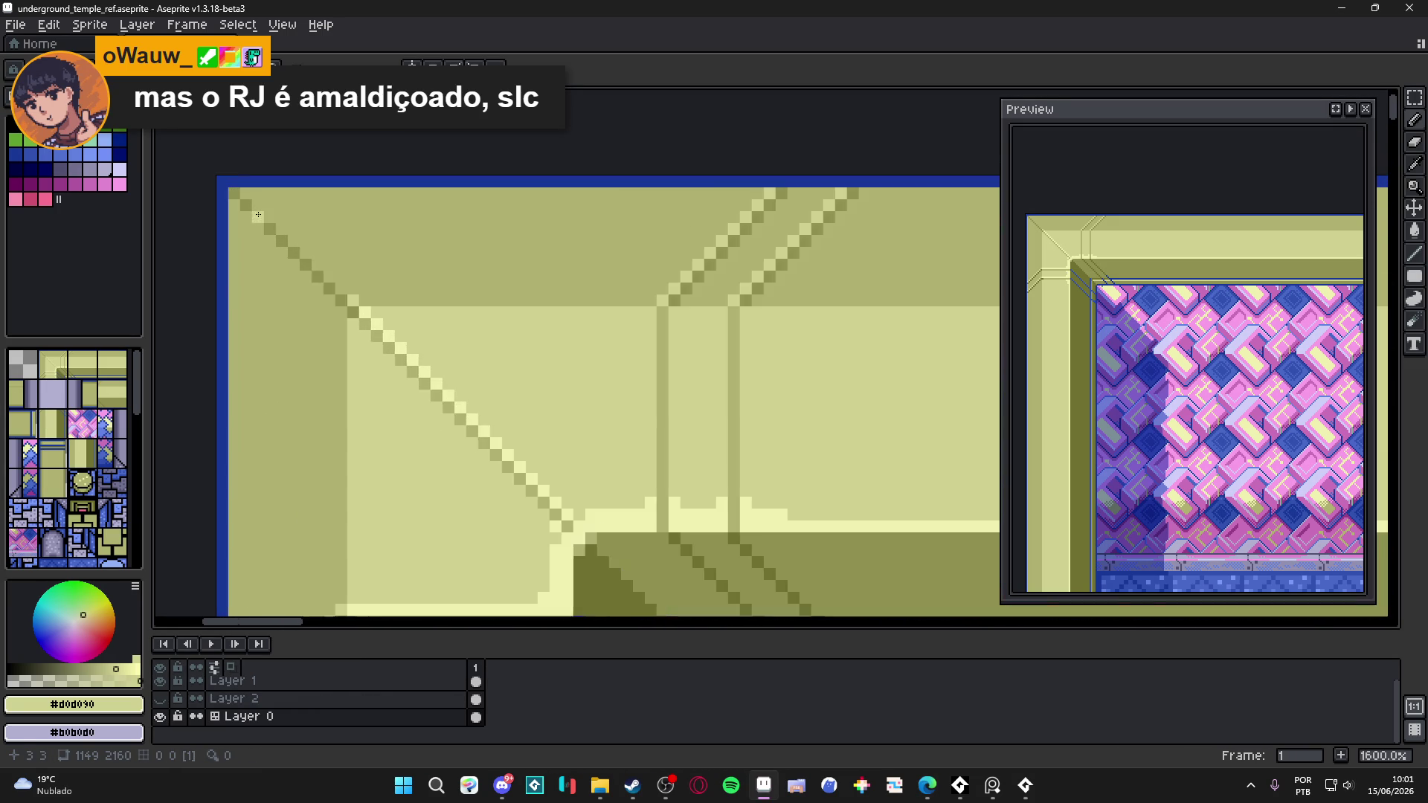
pyautogui.scroll(-1, 259, 215)
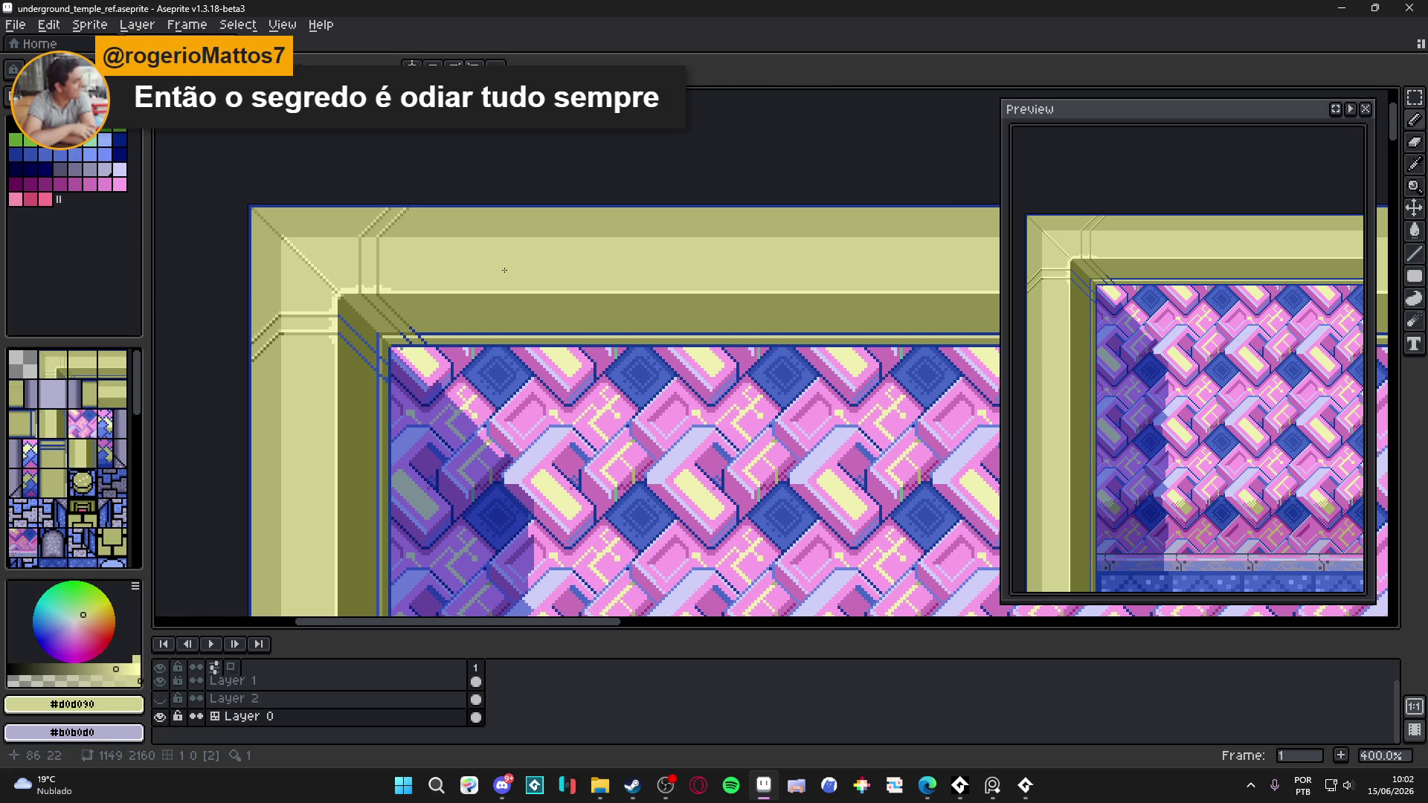
# - Zoom the temple reference canvas to 200% and turn on the tile grid with Ctrl+'
pyautogui.scroll(-2, 462, 274)
pyautogui.hotkey('ctrl', "'")
pyautogui.hotkey('ctrl', "'")
pyautogui.scroll(-1, 476, 290)
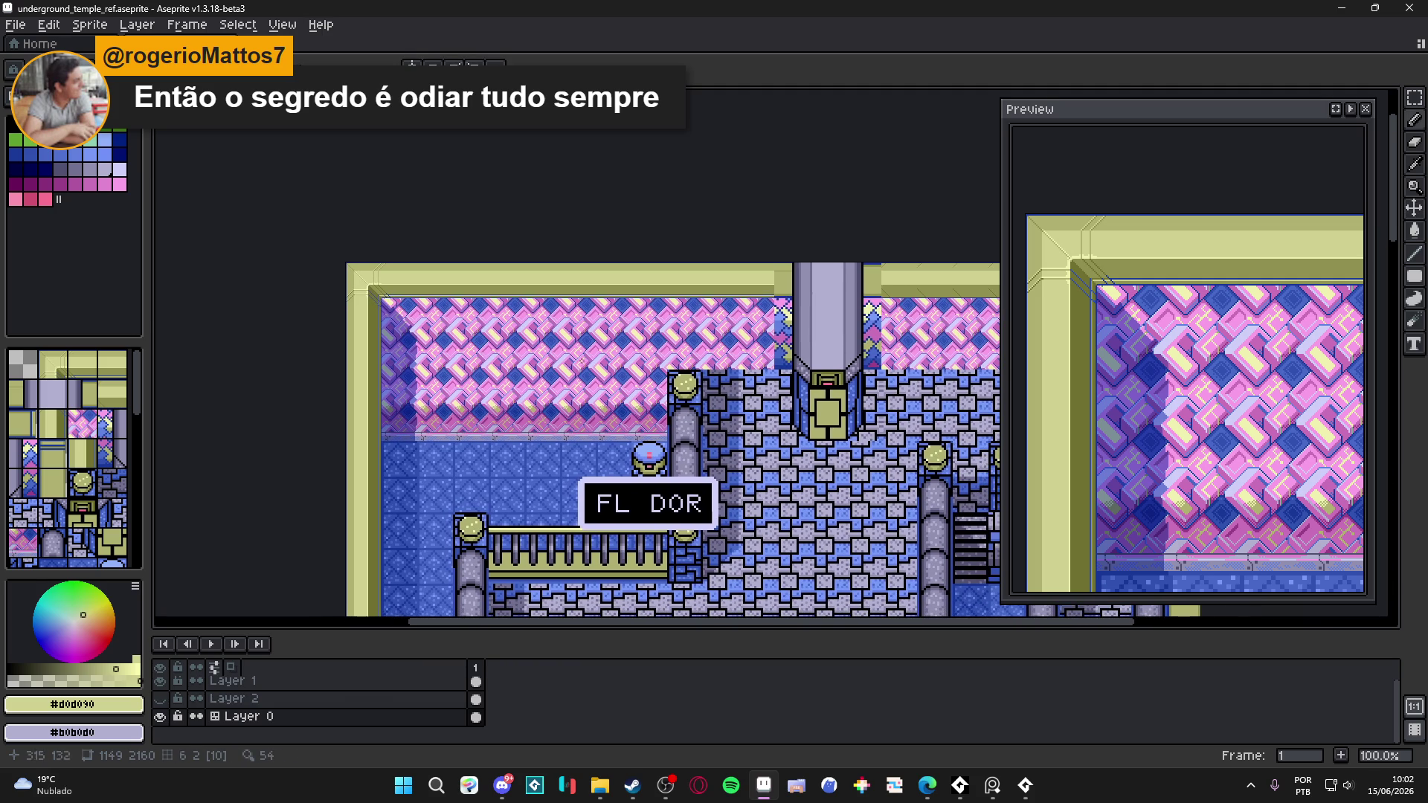
pyautogui.scroll(1, 558, 428)
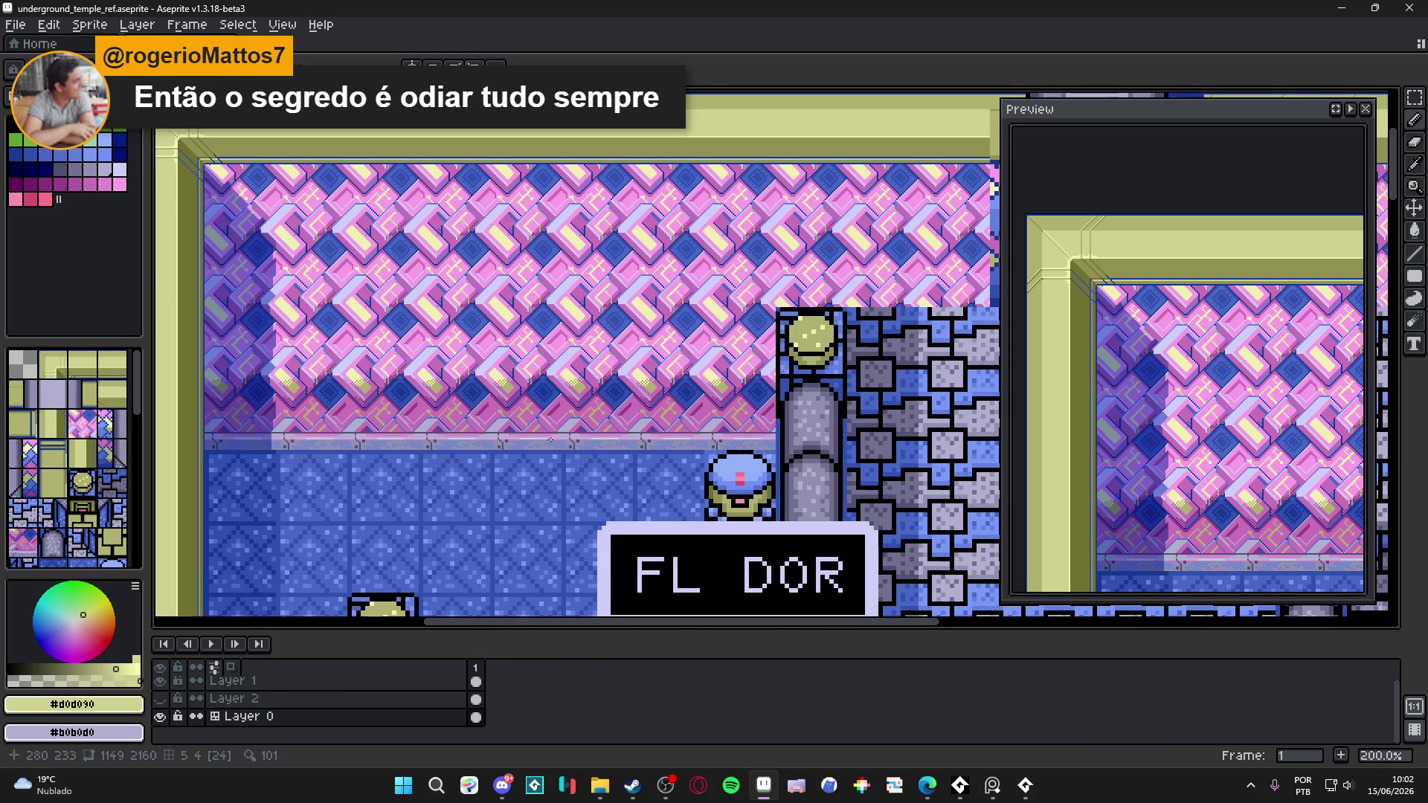
pyautogui.hotkey('ctrl', "'")
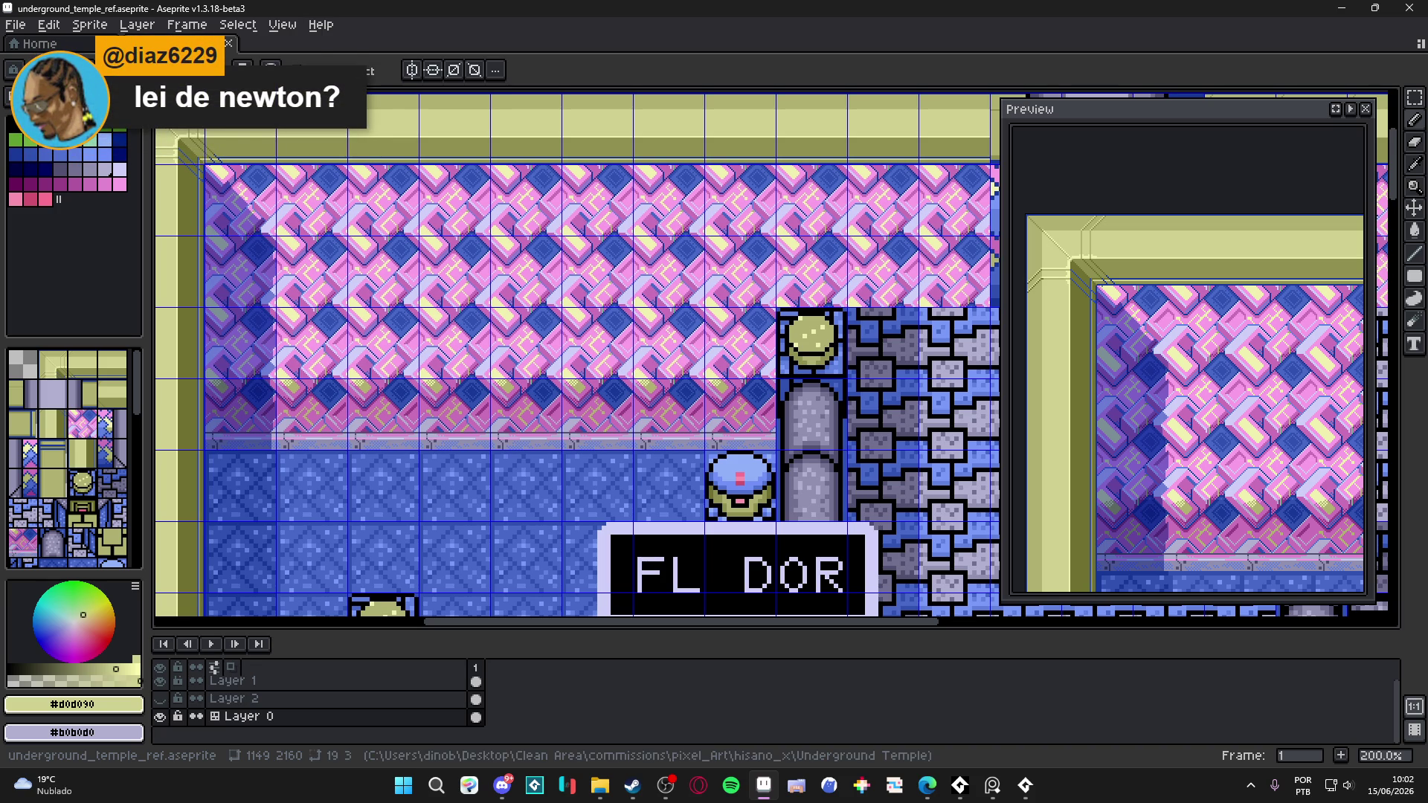
pyautogui.hotkey('alt', 'Tab')
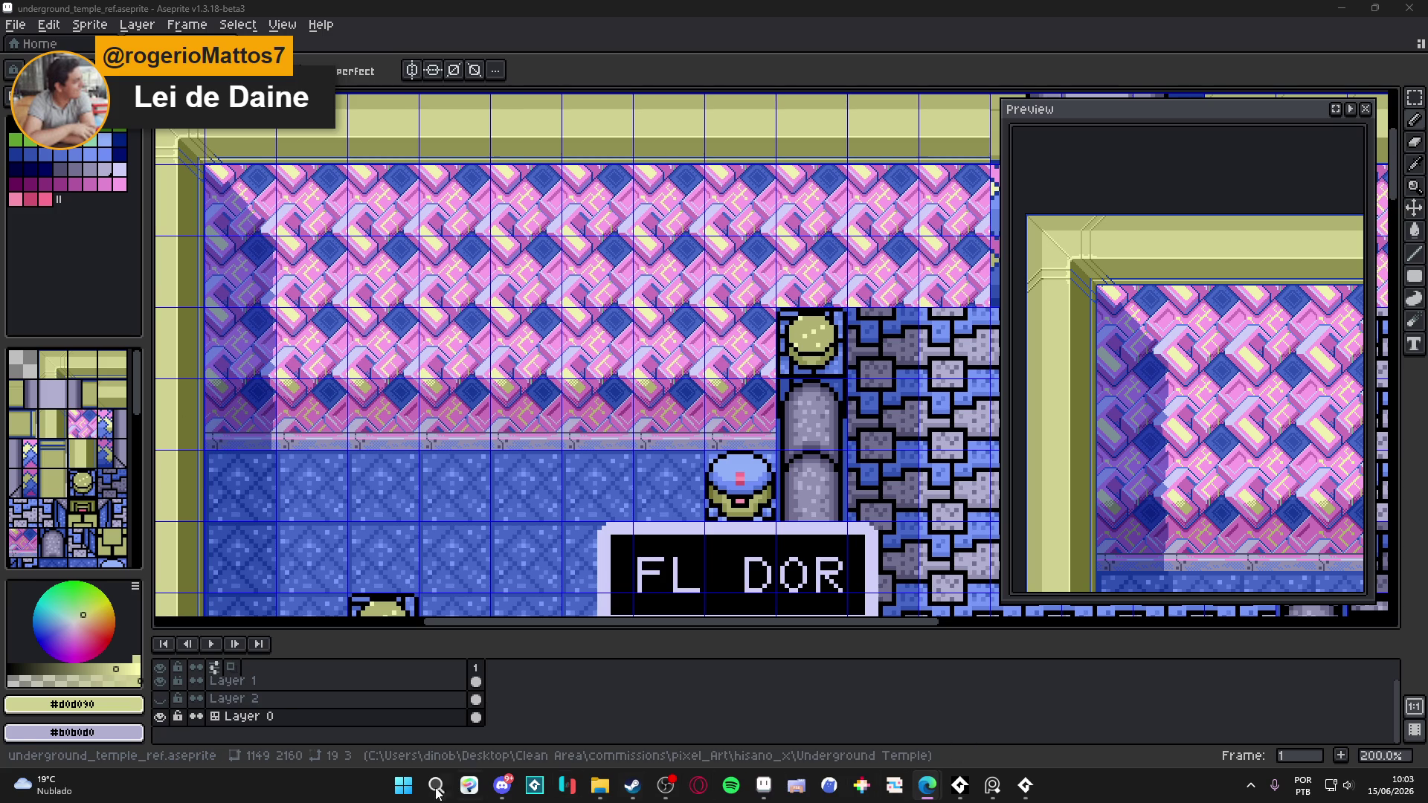
pyautogui.click(408, 789)
# - Launch Tiled from the Windows search and zoom out on the seon_map swamp map
pyautogui.write('tiled')
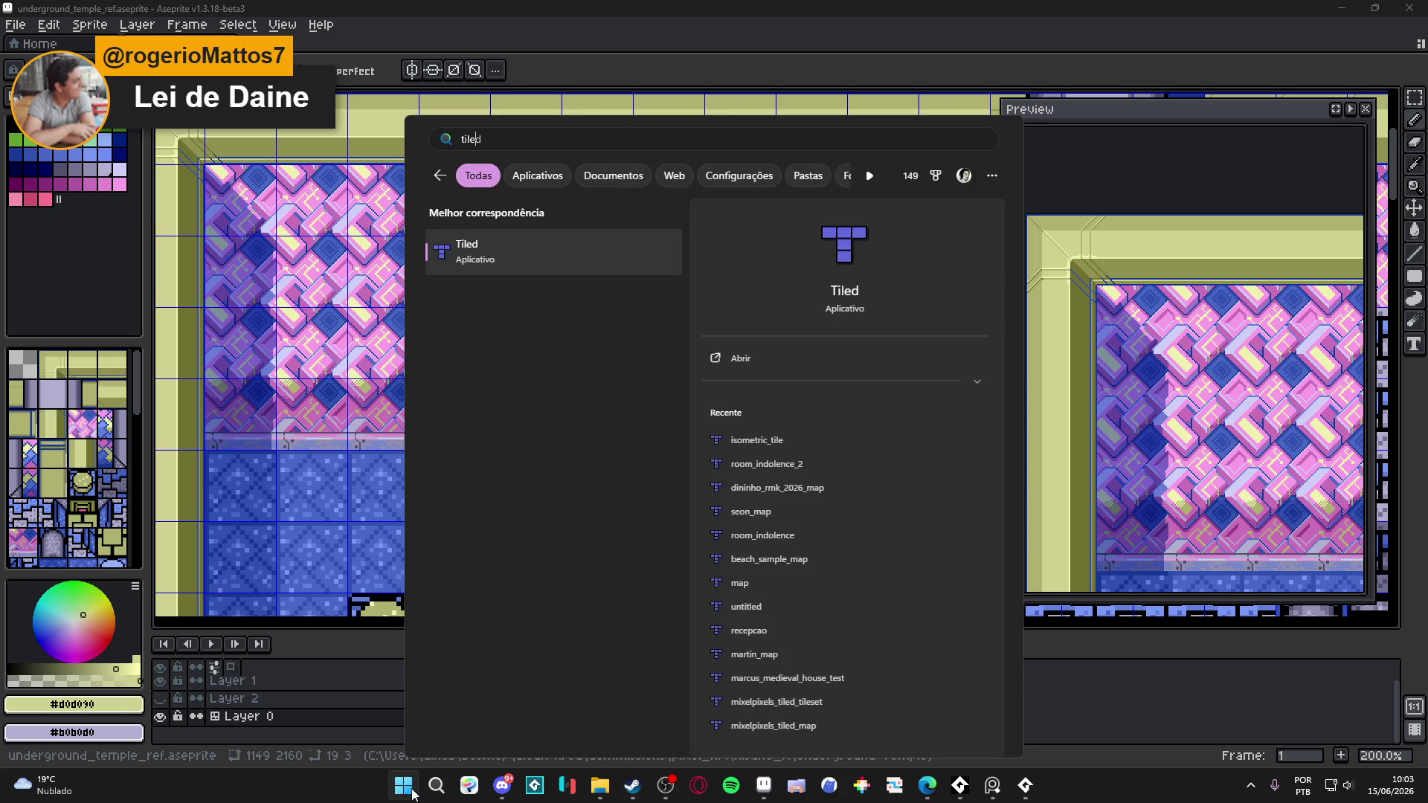
pyautogui.press('Return')
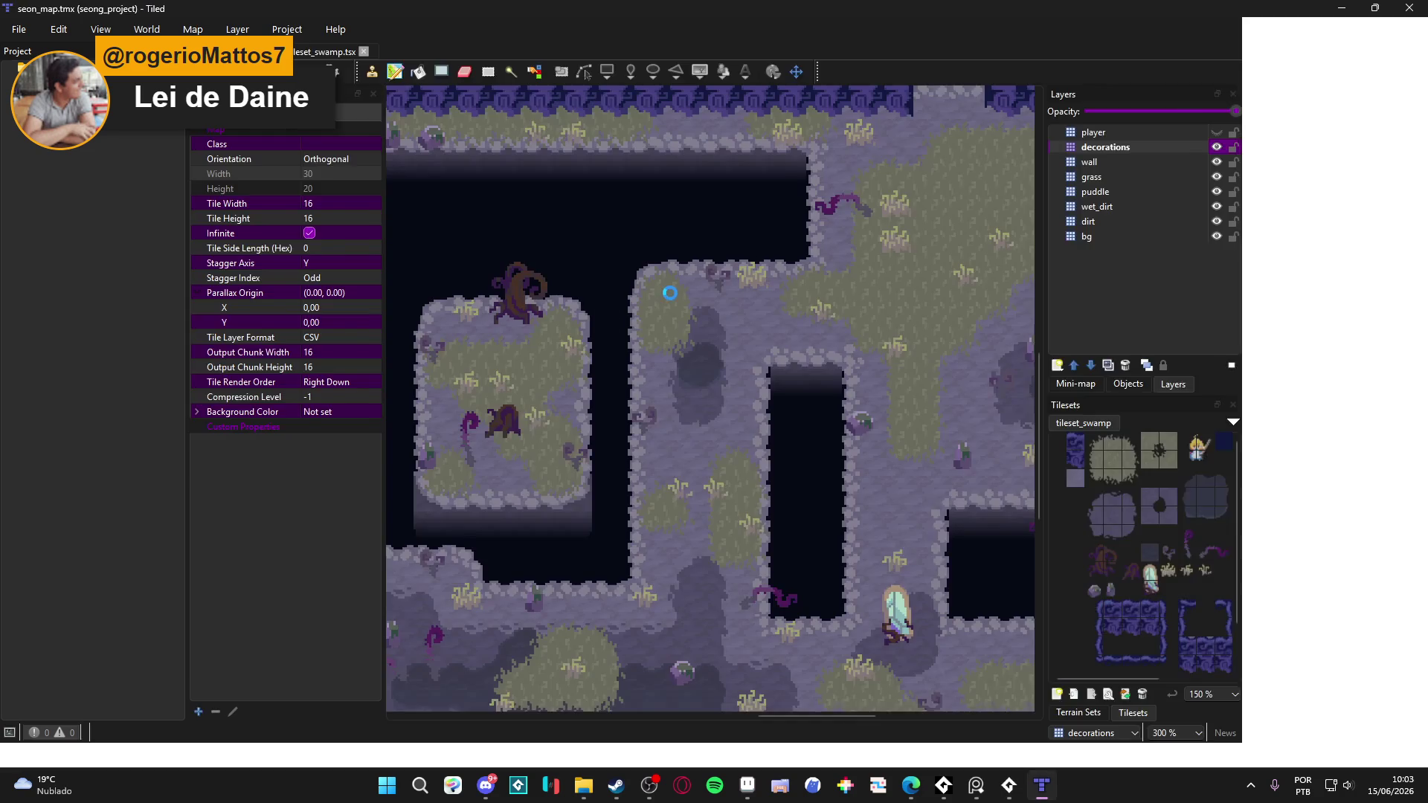
pyautogui.keyDown('ctrl'); pyautogui.scroll(-2, 719, 347); pyautogui.keyUp('ctrl')
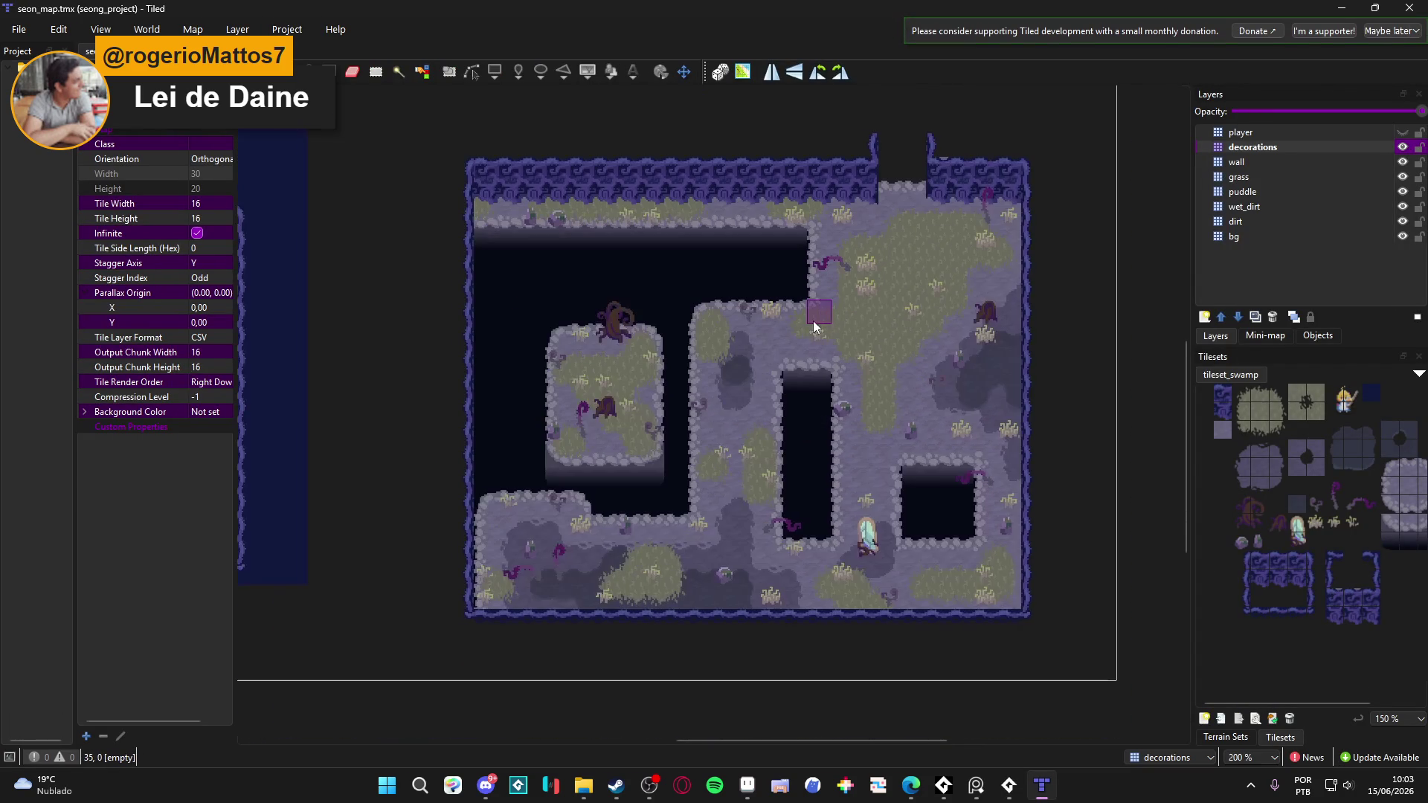
pyautogui.hscroll(-5, 413, 345)
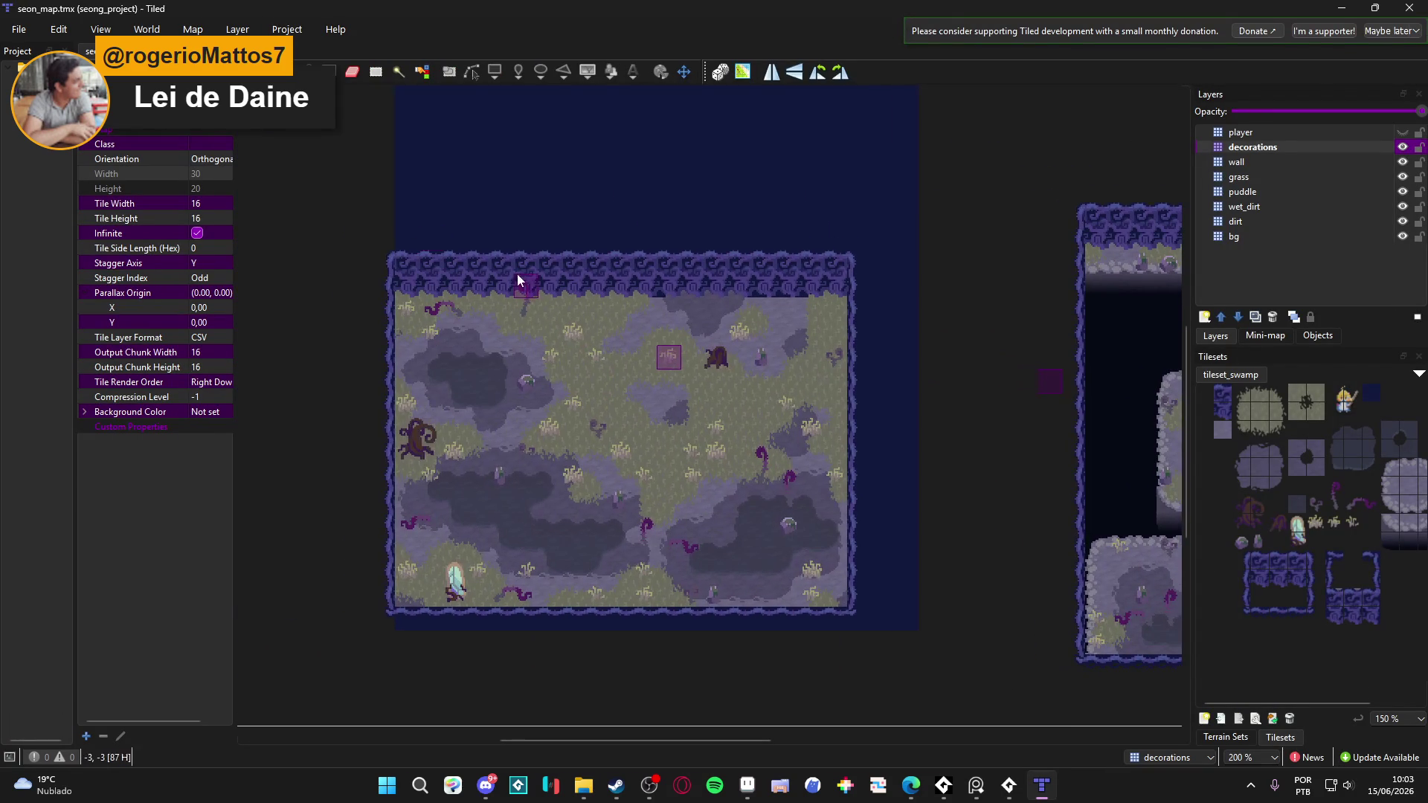
# - Choose the indolence project from File > Recent Projects
pyautogui.click(18, 30)
pyautogui.click(23, 30)
pyautogui.click(22, 30)
pyautogui.moveTo(148, 123)
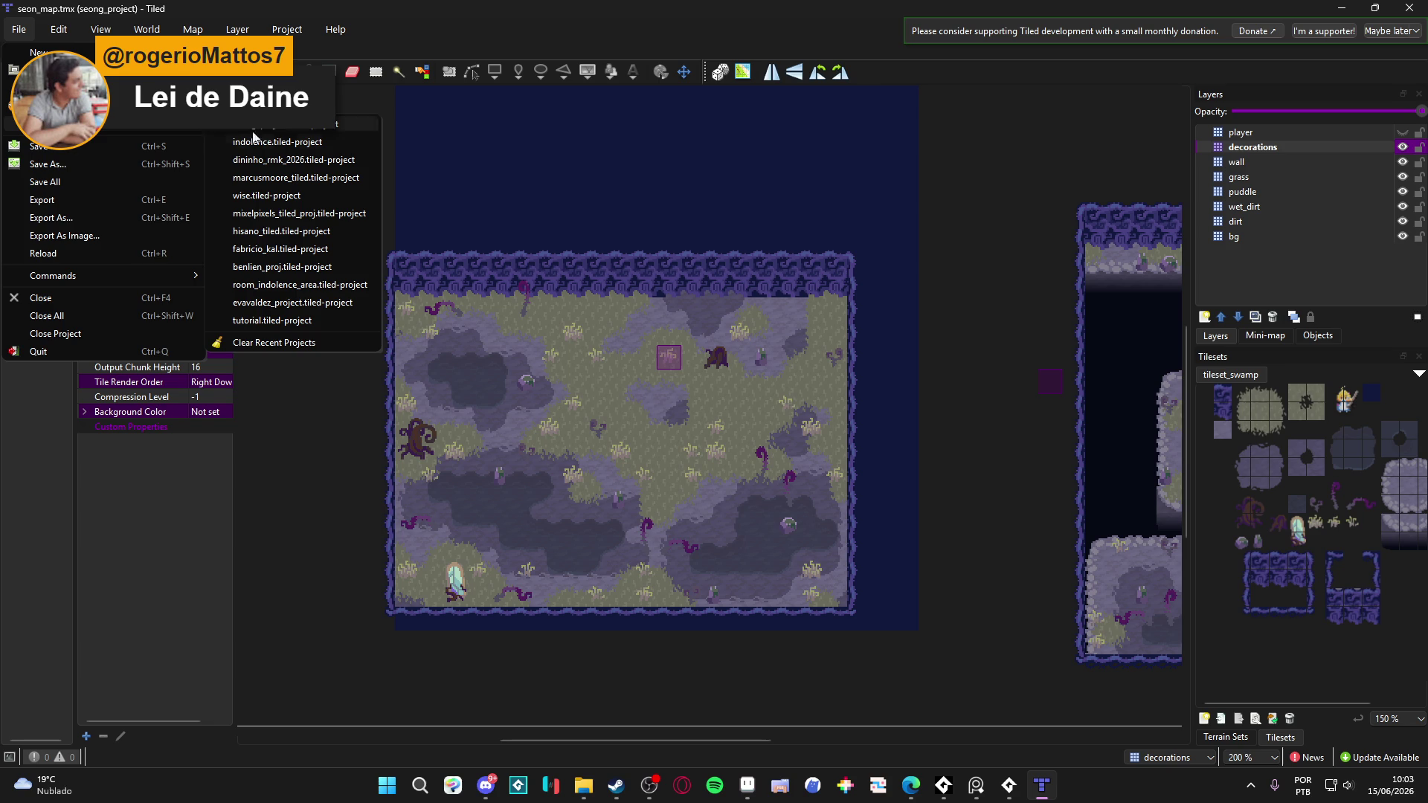
pyautogui.click(349, 141)
# - Pan and zoom around room_indolence_2.tmx to inspect its rocky cliff ledges
pyautogui.scroll(-3, 669, 238)
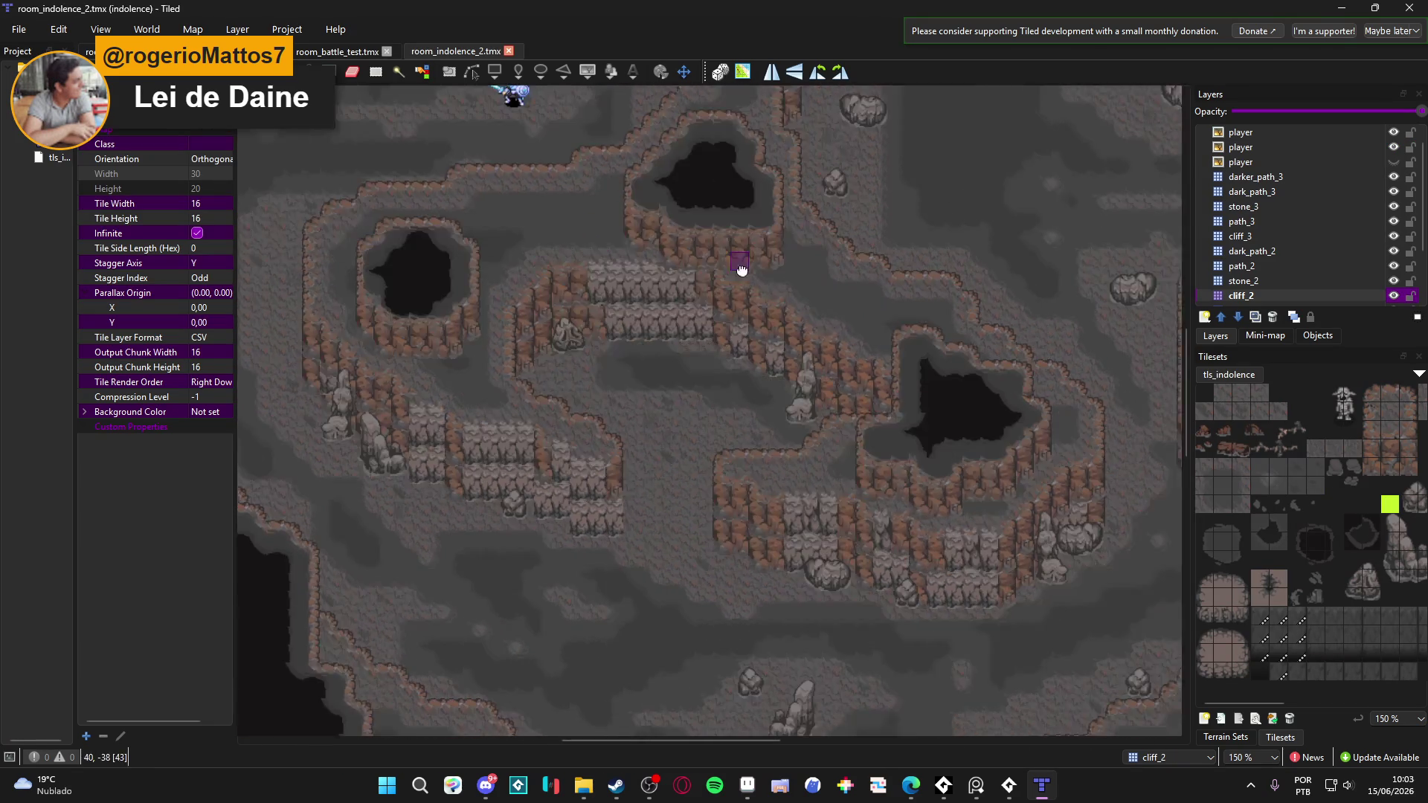
pyautogui.scroll(2, 725, 310)
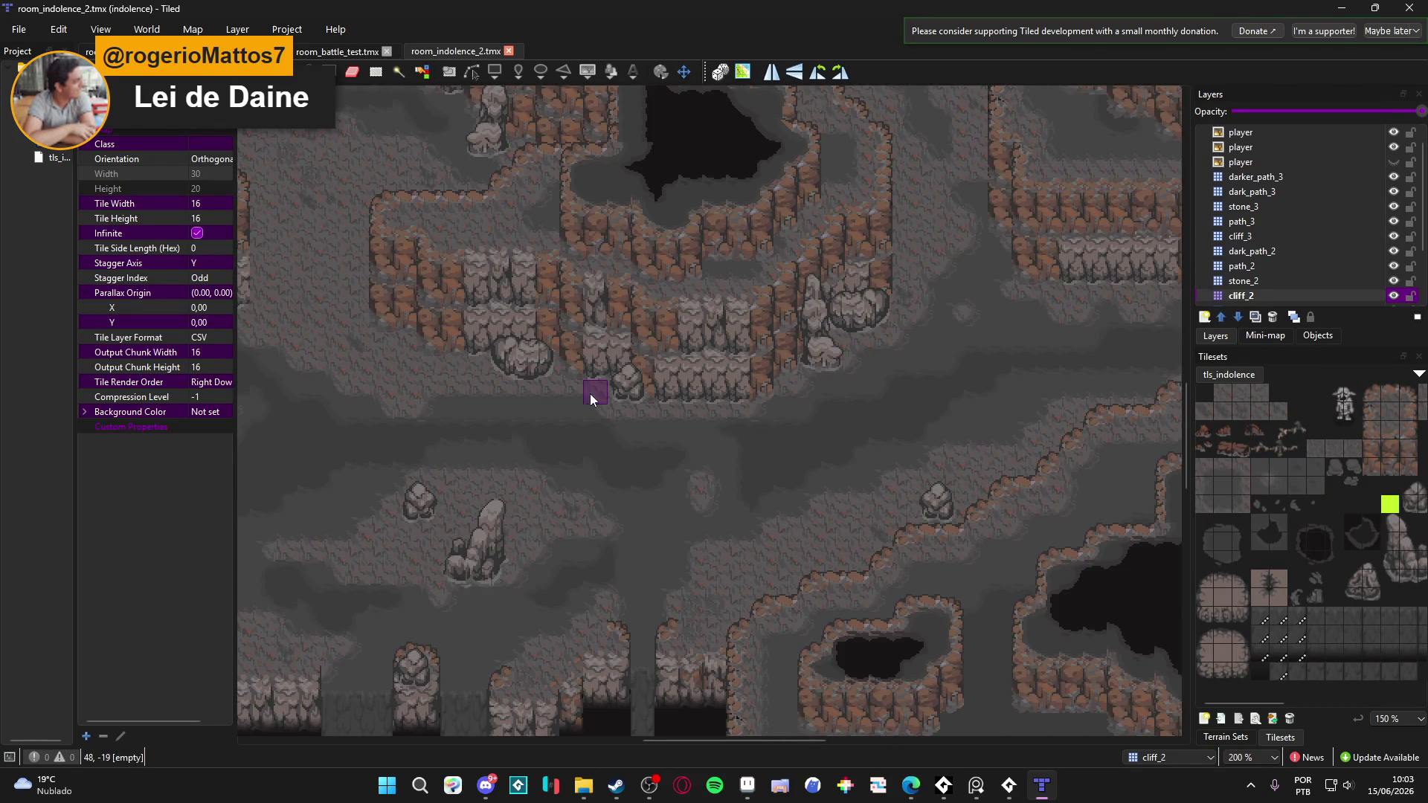
pyautogui.scroll(-1, 591, 399)
pyautogui.moveTo(851, 449)
pyautogui.mouseDown()
pyautogui.moveTo(890, 255)
pyautogui.moveTo(727, 318)
pyautogui.moveTo(537, 363)
pyautogui.moveTo(661, 525)
pyautogui.moveTo(823, 280)
pyautogui.moveTo(775, 440)
pyautogui.moveTo(644, 578)
pyautogui.mouseUp()
pyautogui.scroll(1, 662, 599)
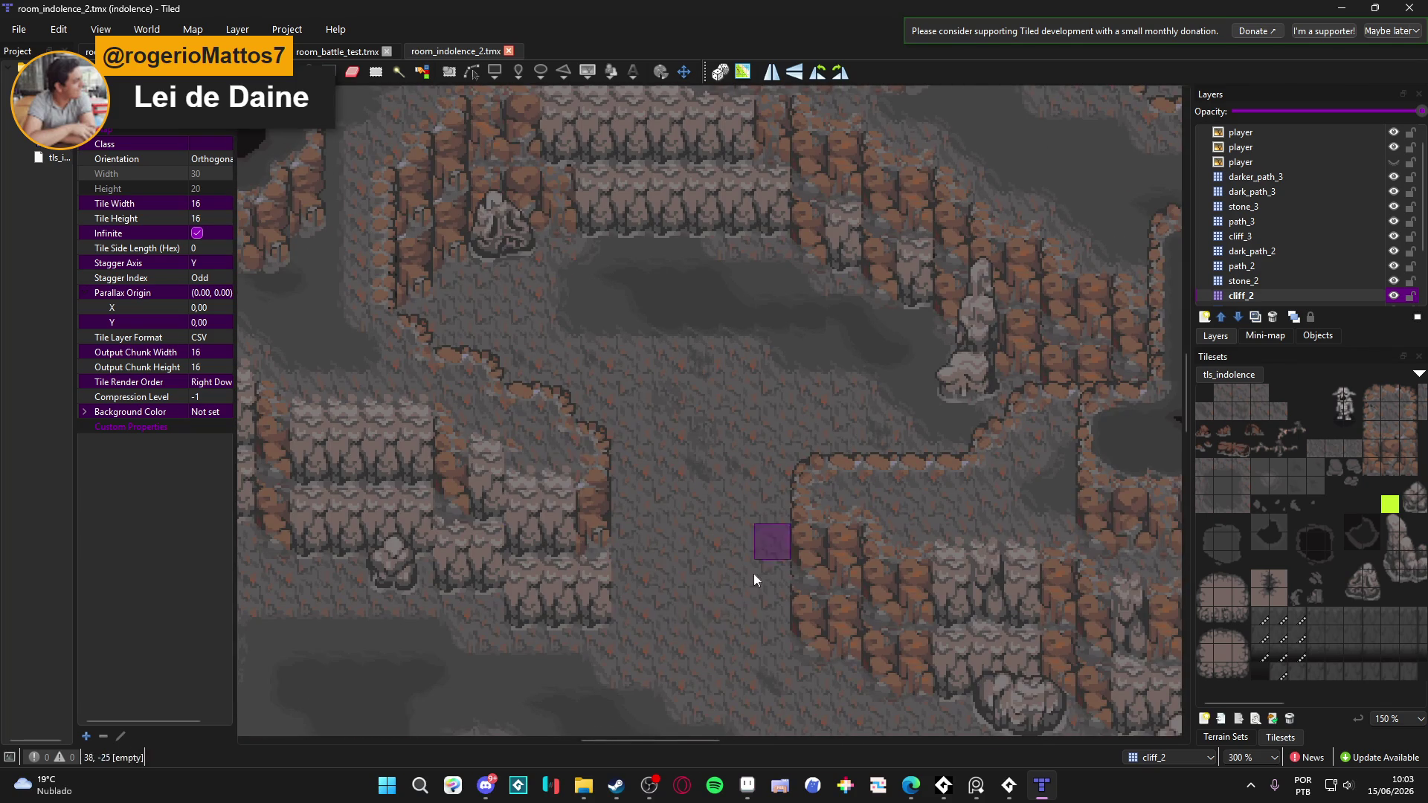
pyautogui.scroll(-2, 714, 558)
pyautogui.scroll(1, 647, 521)
pyautogui.moveTo(619, 506)
pyautogui.mouseDown()
pyautogui.moveTo(631, 462)
pyautogui.moveTo(624, 543)
pyautogui.moveTo(618, 497)
pyautogui.moveTo(653, 552)
pyautogui.mouseUp()
pyautogui.scroll(-5, 658, 549)
pyautogui.hscroll(3, 658, 549)
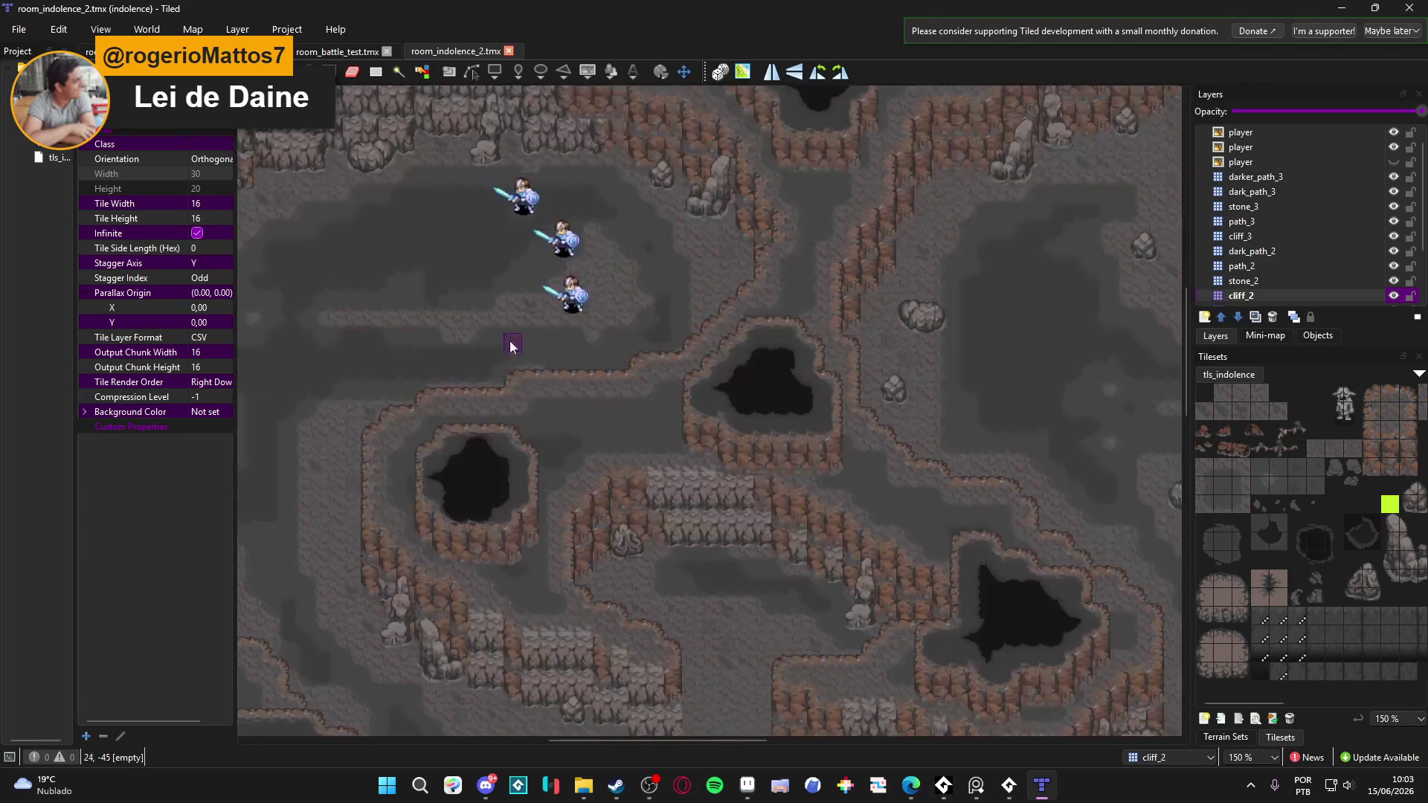
pyautogui.scroll(-2, 595, 461)
pyautogui.hscroll(-1, 645, 438)
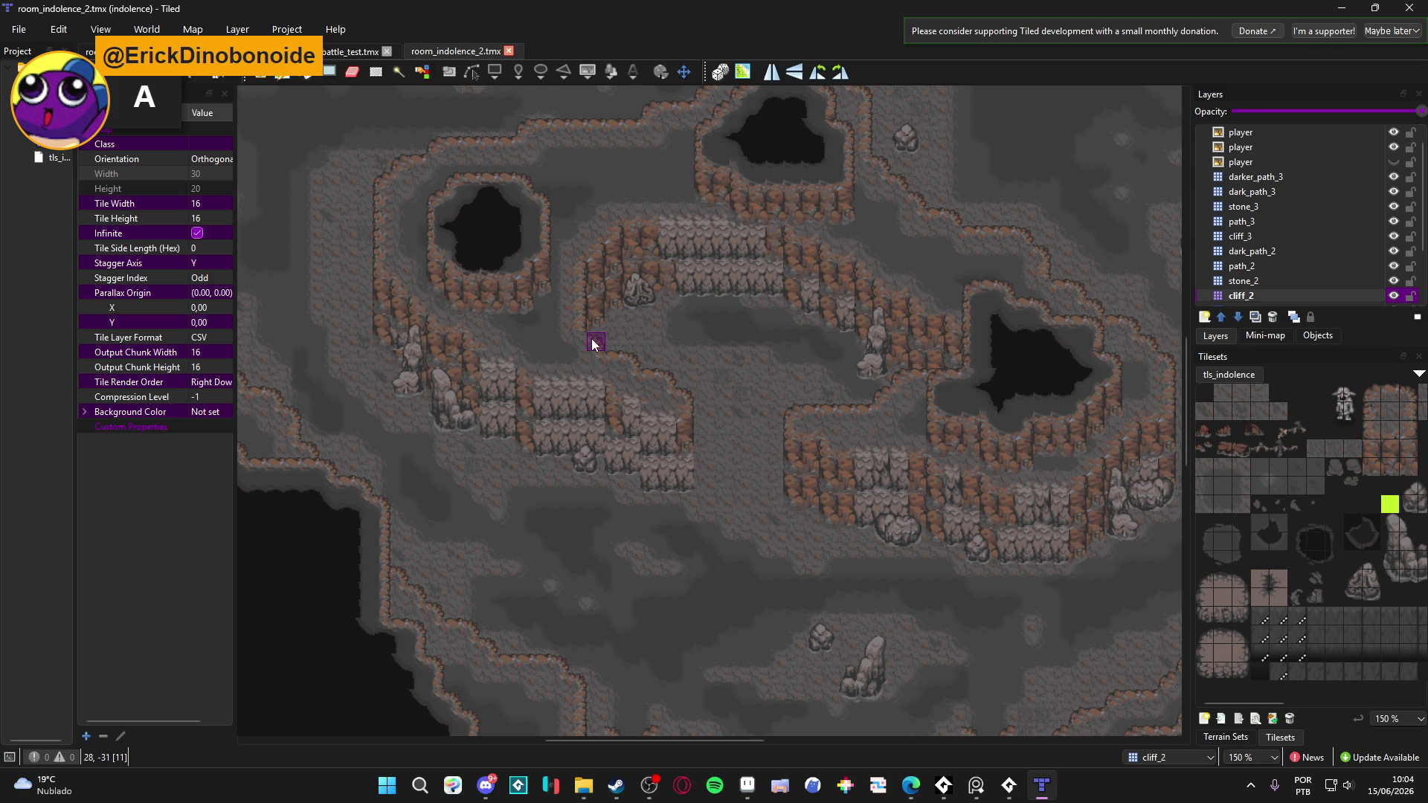
pyautogui.hotkey('alt', 'Tab')
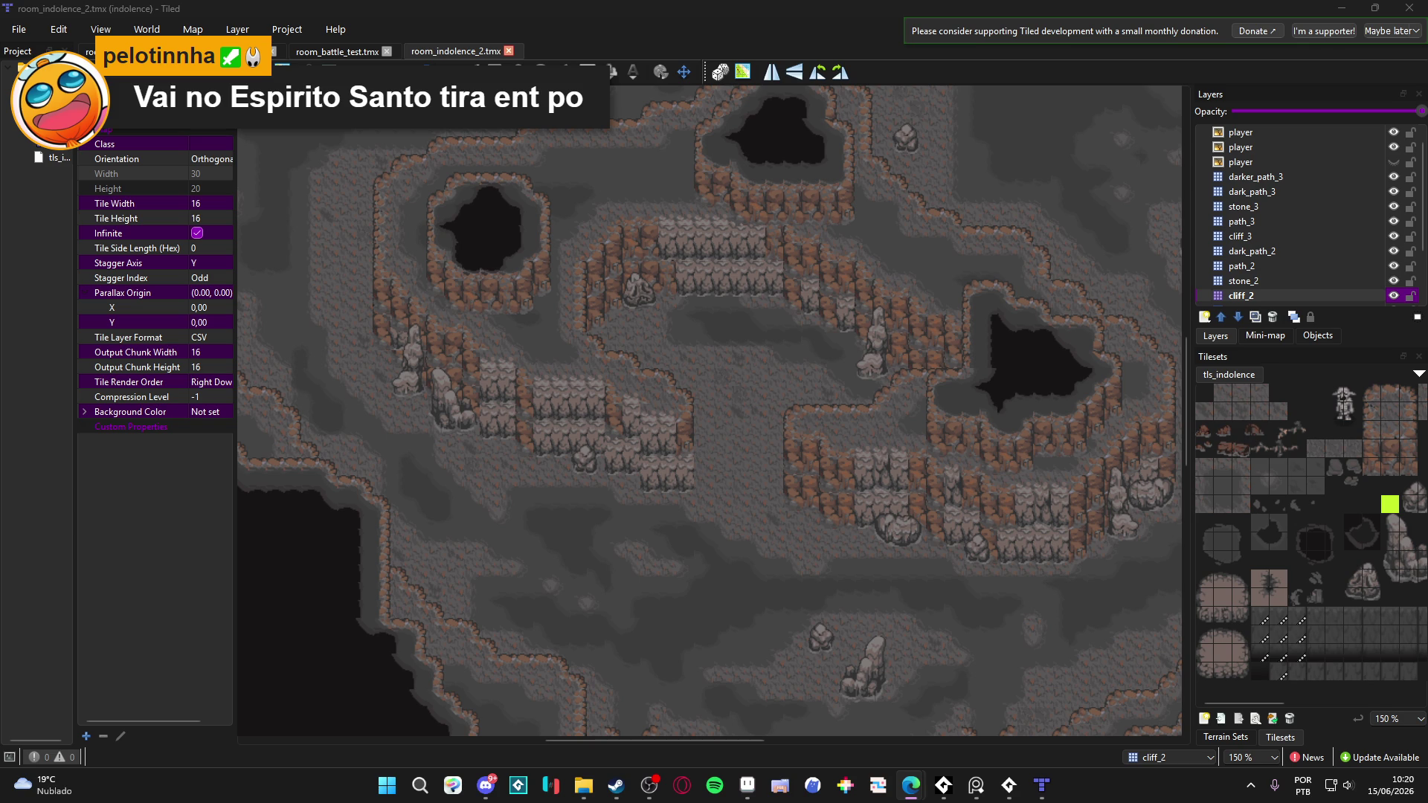
# - Zoom in on the painted cave map with brown cliffs ringing dark pits
pyautogui.scroll(3, 671, 488)
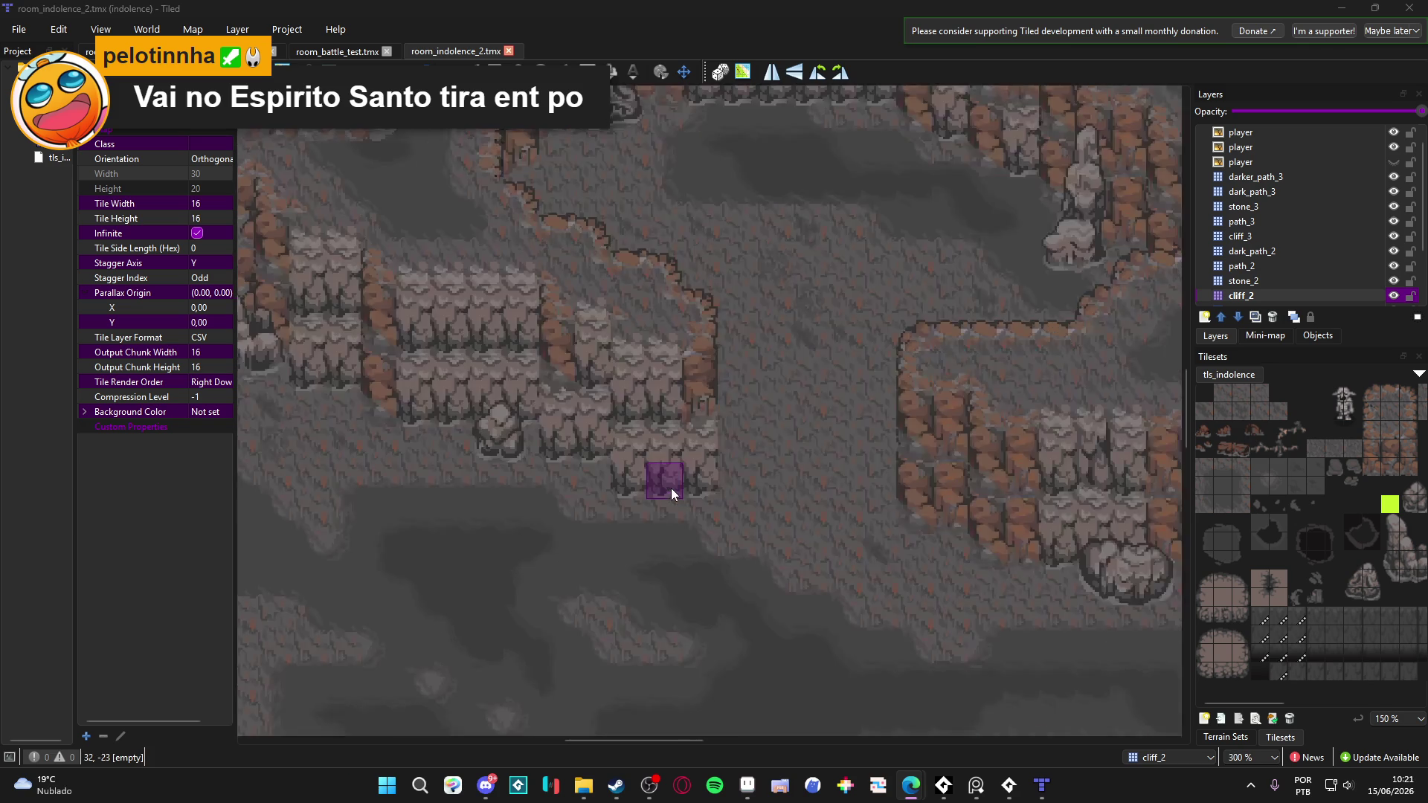
# - Inspect the cliff_2 and stone_2 layers, hiding cliff_2 briefly and showing it again
pyautogui.click(1224, 297)
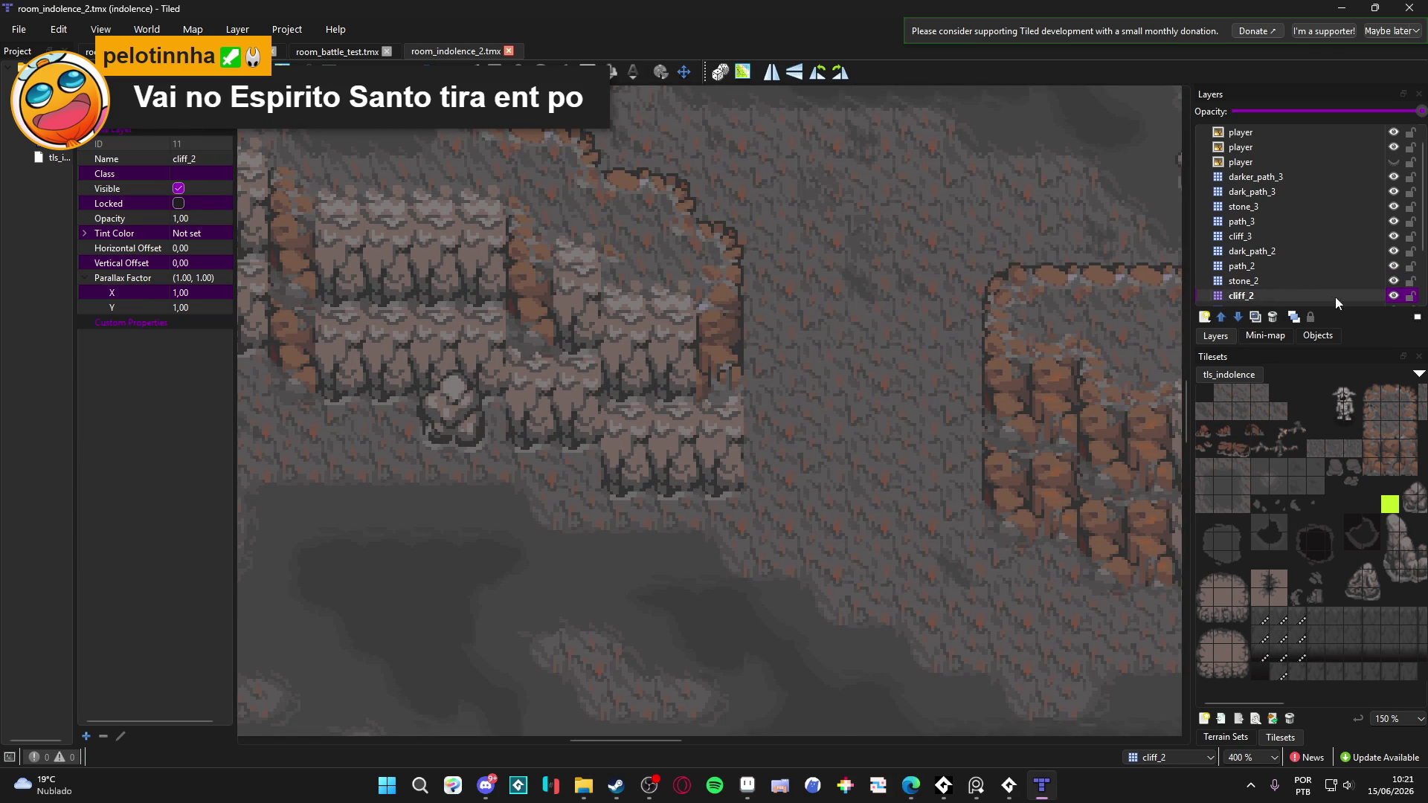
pyautogui.click(1368, 280)
pyautogui.scroll(-2, 1336, 275)
pyautogui.click(1393, 223)
pyautogui.click(1393, 222)
# - On the cliff_1 layer, stamp a one-tile-wide cliff column from tls_indolence onto the map
pyautogui.click(1342, 238)
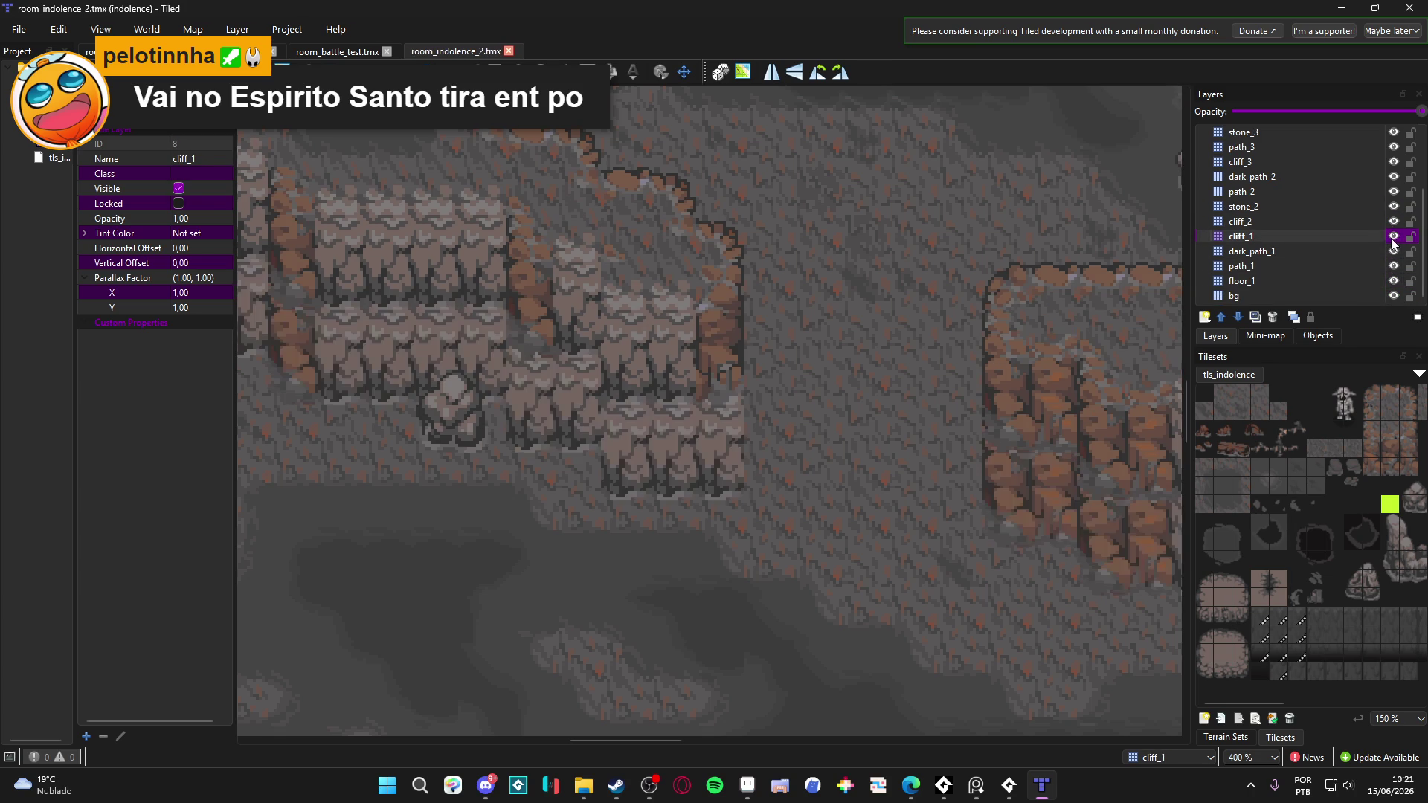
pyautogui.hscroll(3, 1337, 561)
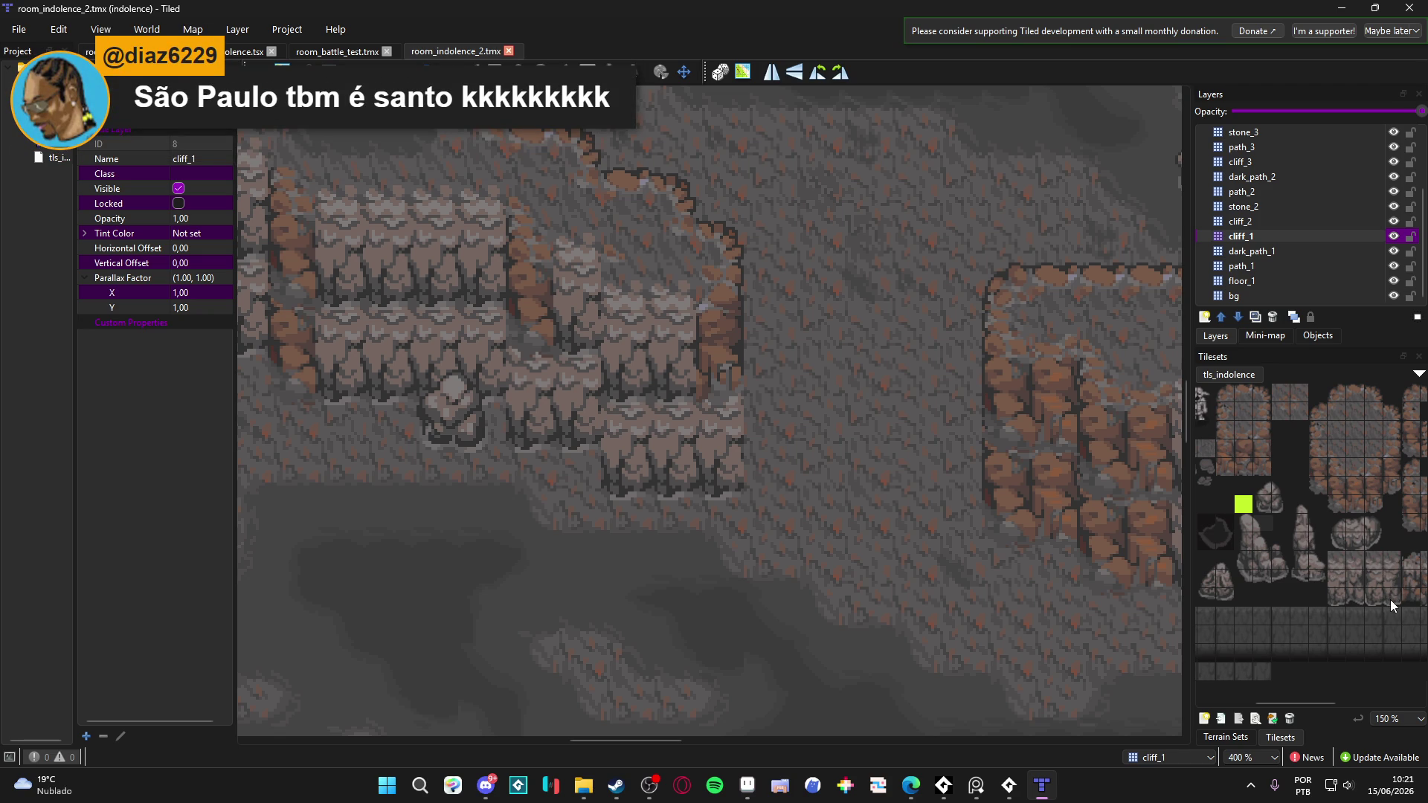
pyautogui.moveTo(1394, 595); pyautogui.dragTo(1399, 565)
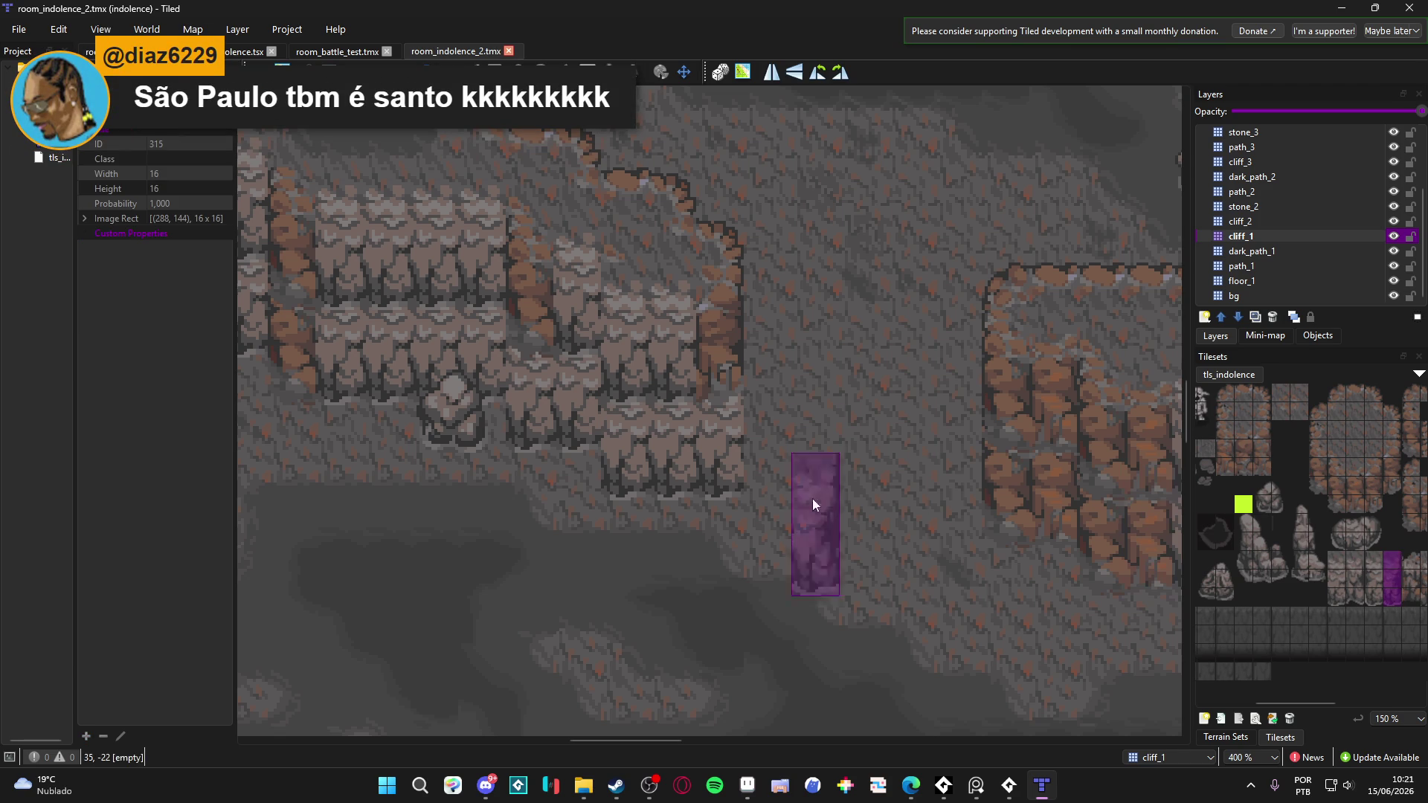
pyautogui.click(707, 436)
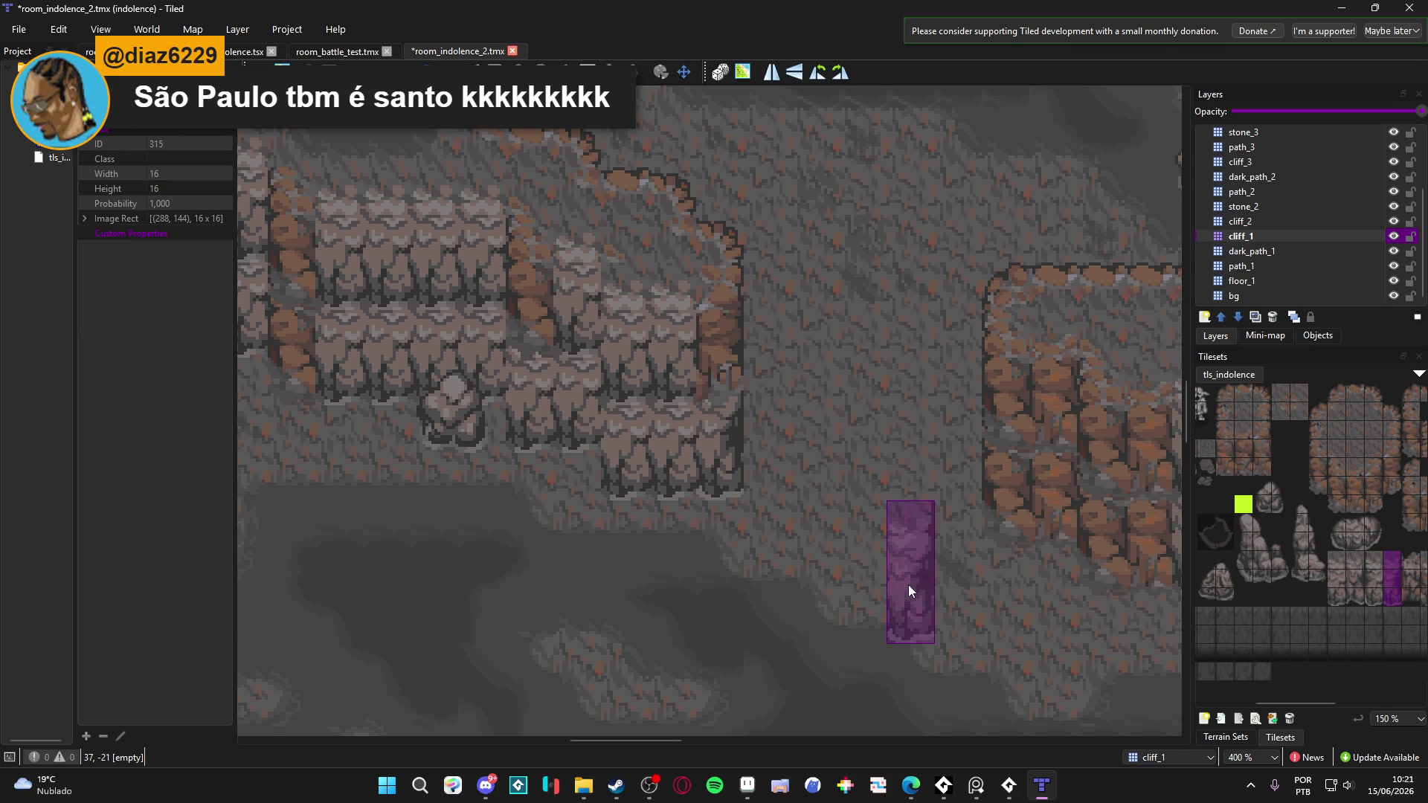